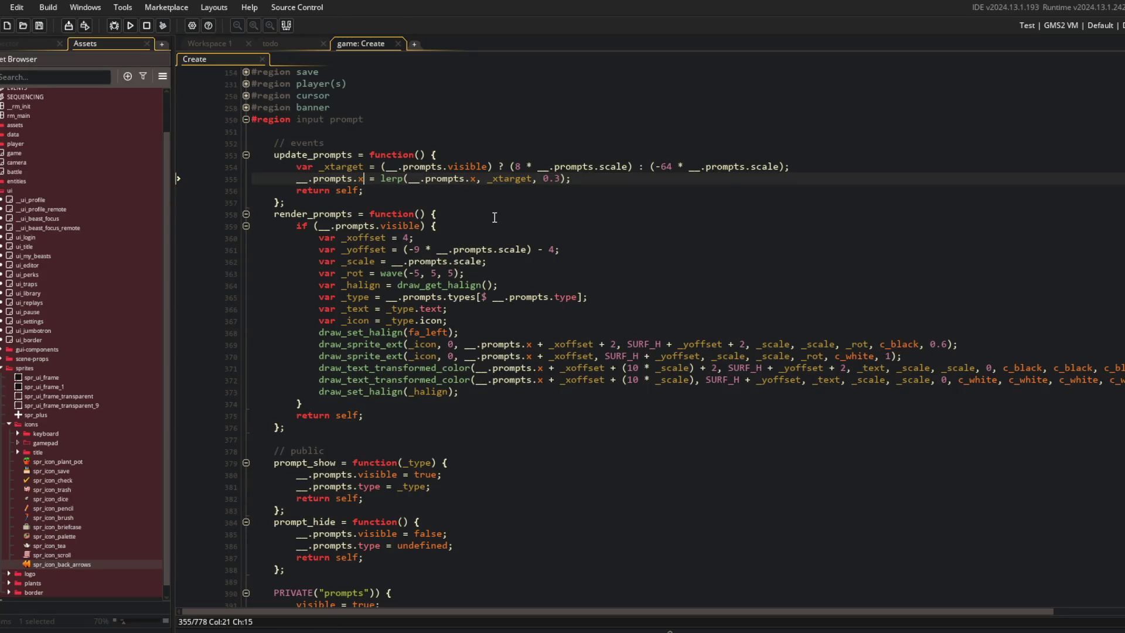
Step: Change render_prompts' condition to `__.prompts.x > __.prompts.xoffscreen` and save
key(Down)
key(Down)
key(Down)
key(End)
key(Left)
key(Left)
key(Left)
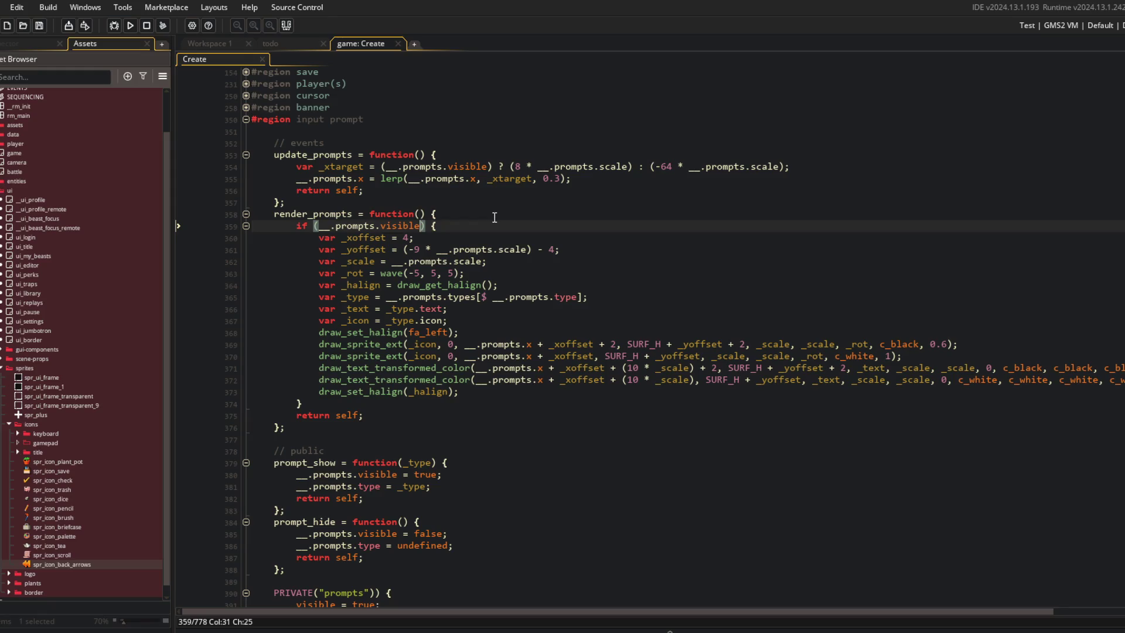
key(BackSpace)
key(BackSpace)
key(BackSpace)
text(x > )
text(__.prompts.of)
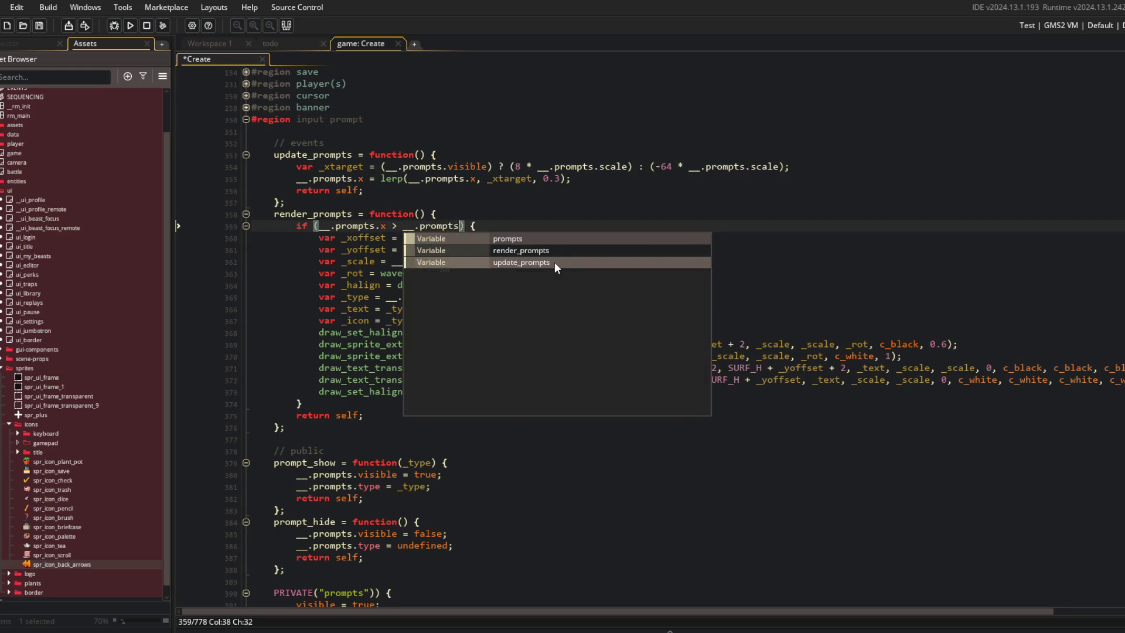
text(fscreen_x)
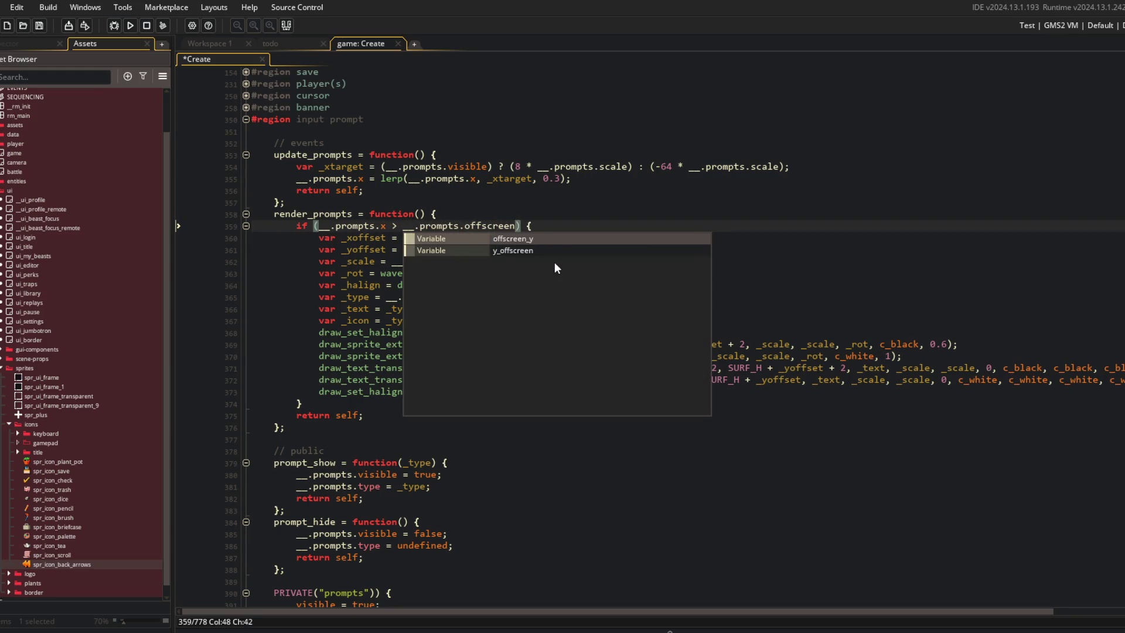
key(ctrl+BackSpace)
text(xoffsc)
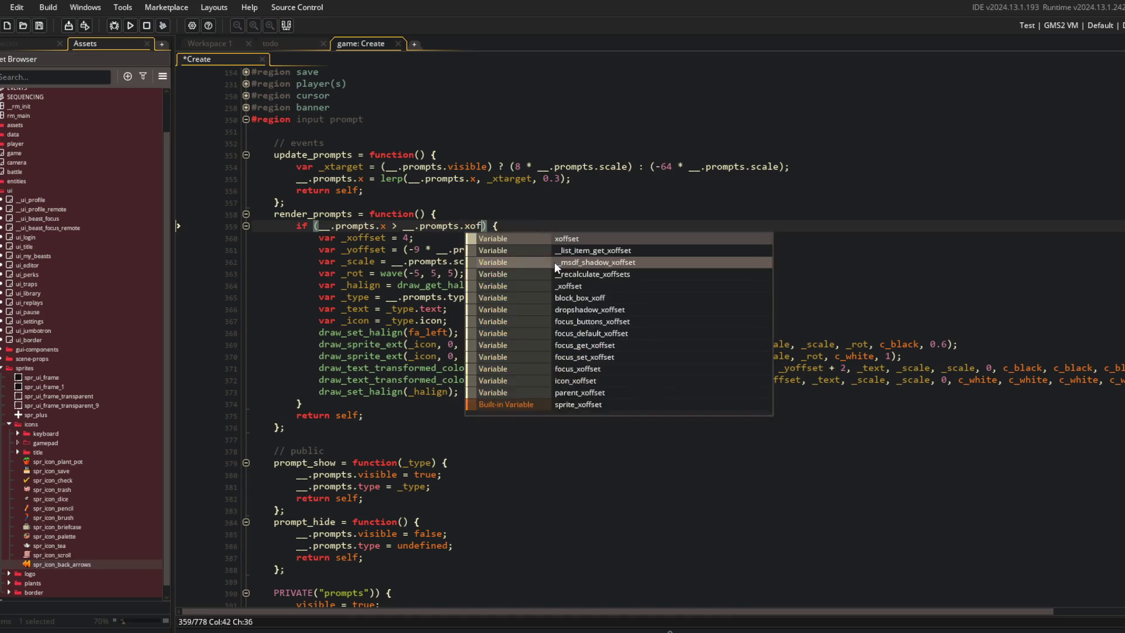
text(reen)
key(ctrl+s)
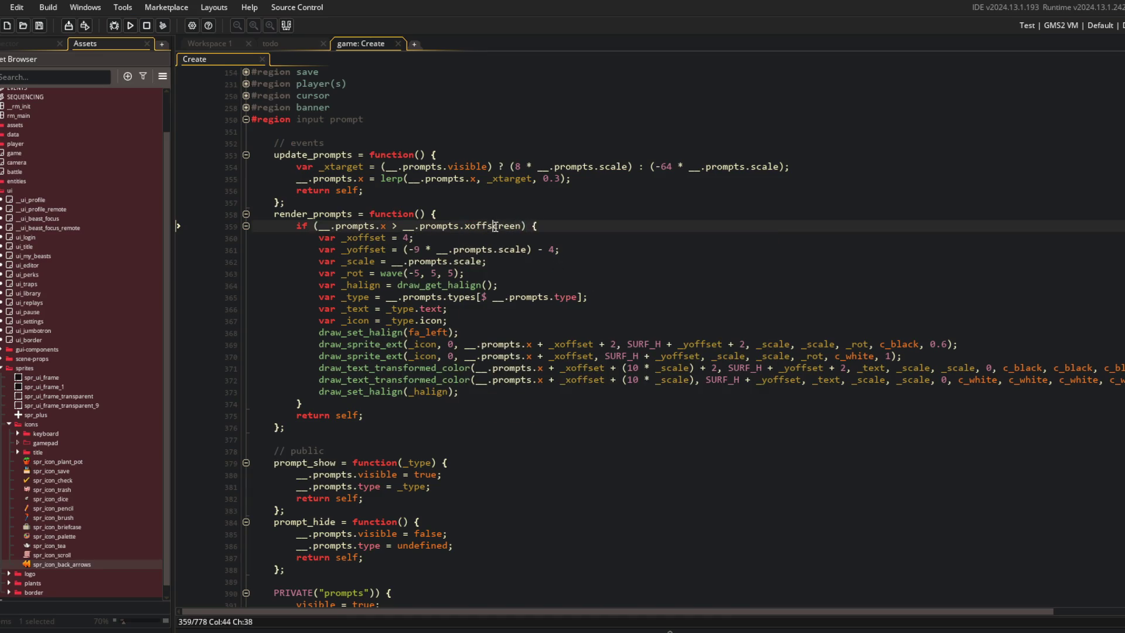
Step: Start an xoffscreen line under scale and x in the PRIVATE("prompts") struct
scroll(560, 397, down, 5)
click(444, 468)
key(Up)
key(Return)
text(xoffscreen)
key(Up)
key(alt+Up)
key(Down)
key(End)
key(Return)
key(Delete)
key(End)
scroll(573, 475, up, 3)
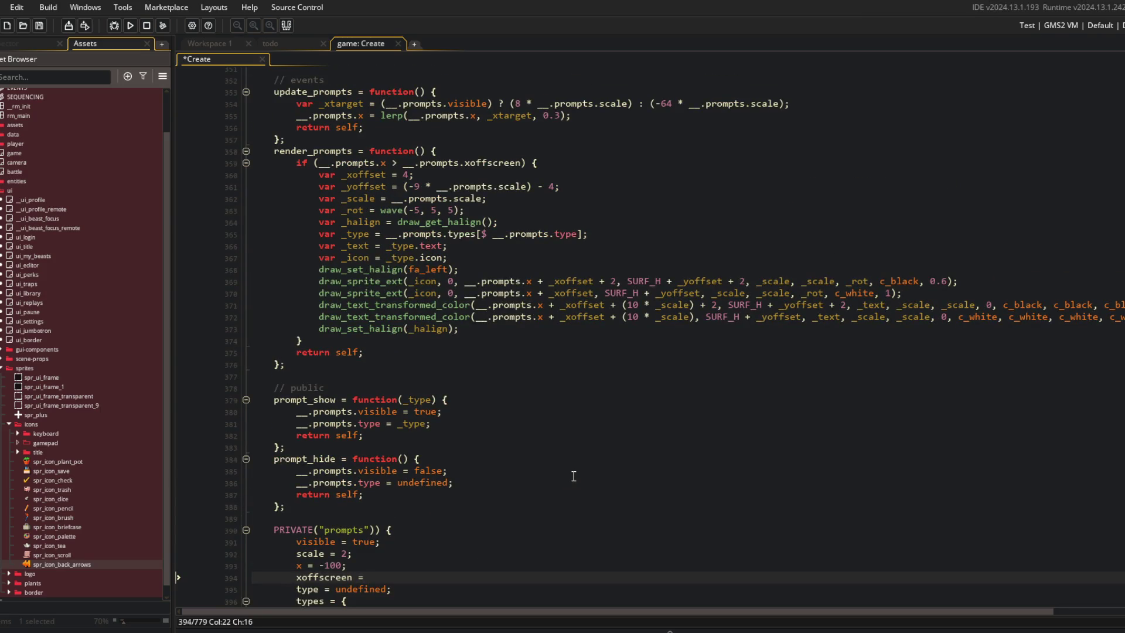
Step: Set xoffscreen to (-64 * scale) and make update_prompts' off-screen target __.prompts.xoffscreen
text( (-64 * scale);)
key(ctrl+s)
click(652, 104)
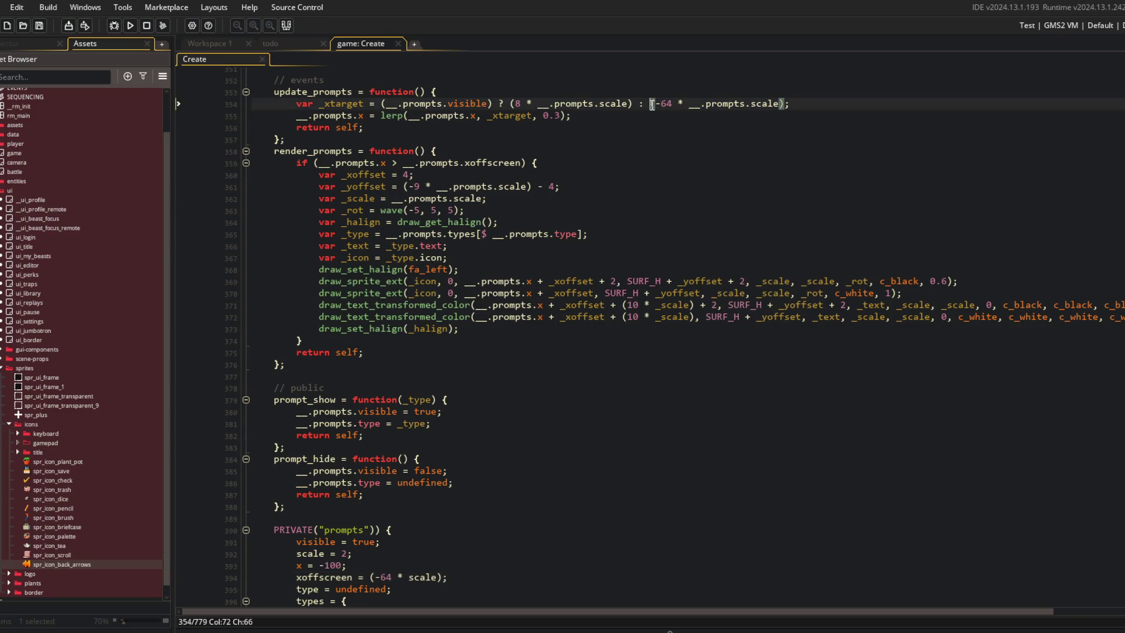
double_click(652, 104)
key(BackSpace)
text(__.pro)
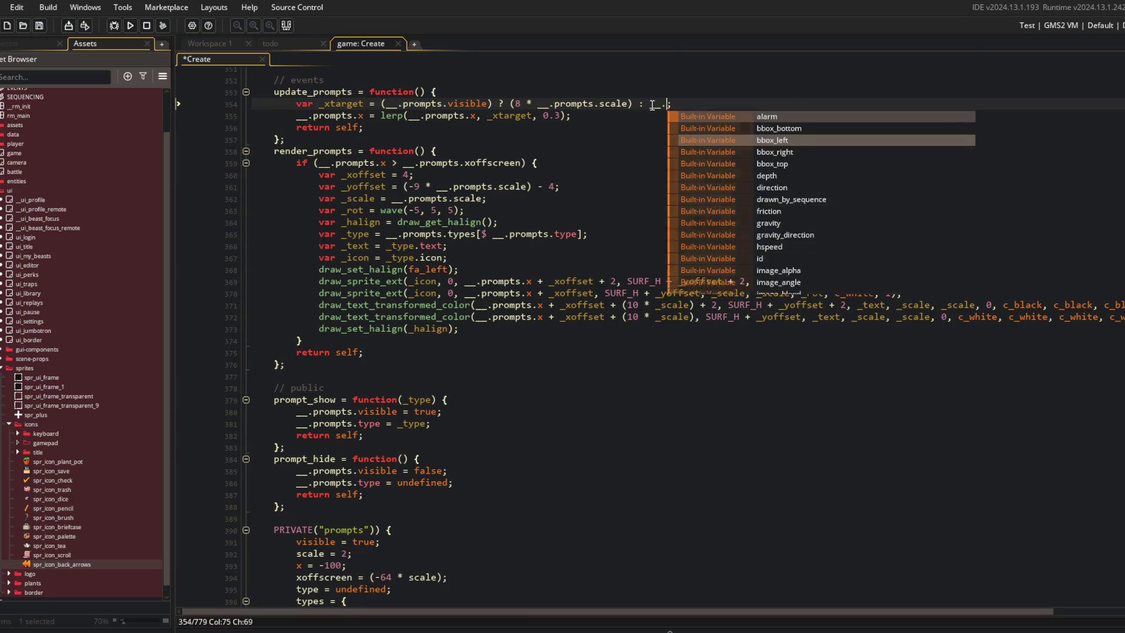
text(mpts.xoffscre)
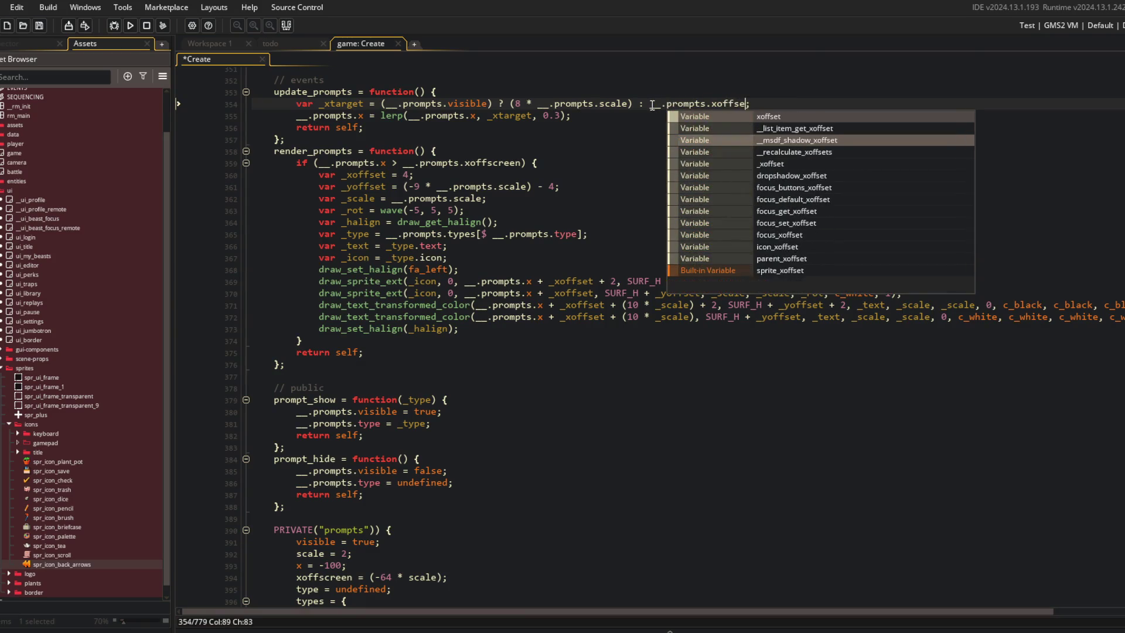
key(Return)
key(ctrl+s)
Step: Replace update_prompts' hard-coded on-screen target with __.prompts.xonscreen
key(ctrl+Left)
key(ctrl+Left)
key(ctrl+Left)
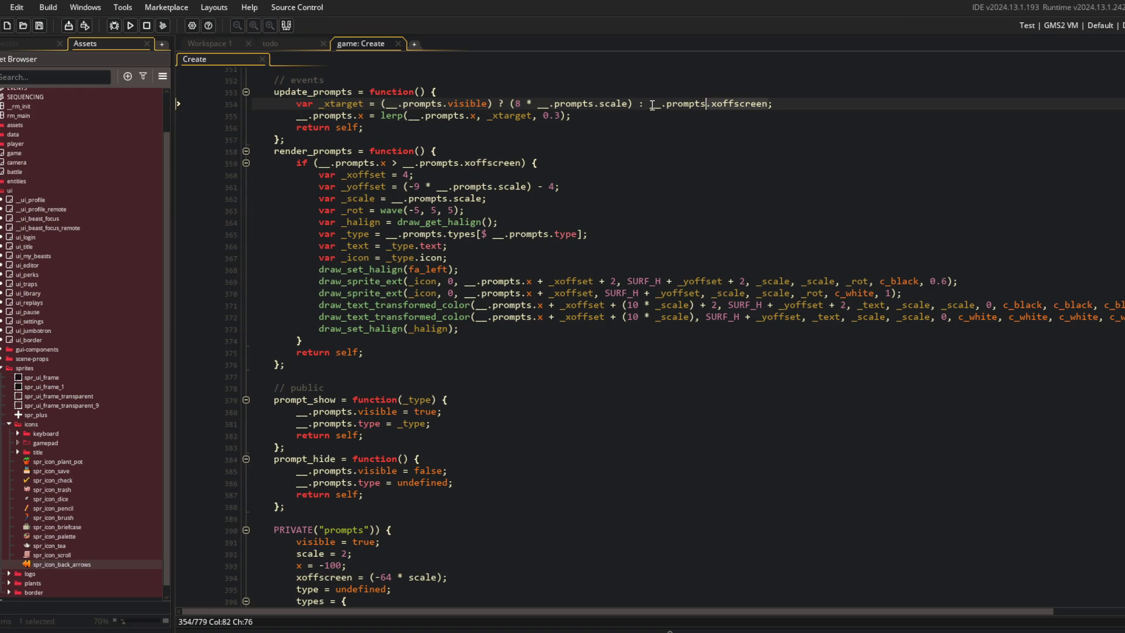
key(Left)
key(ctrl+shift+Left)
key(ctrl+shift+Left)
key(ctrl+shift+Left)
text(__.prompts.xoffscreen)
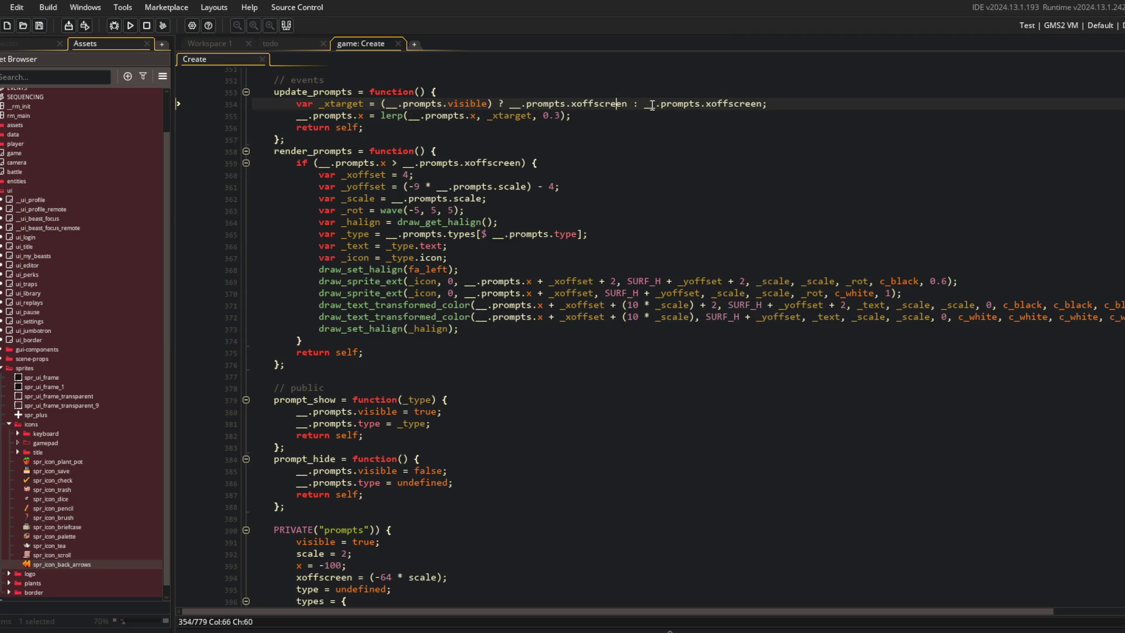
key(Left)
key(BackSpace)
key(BackSpace)
Step: Declare xonscreen = (8 * scale) in the prompts struct and save
scroll(652, 105, down, 4)
click(336, 452)
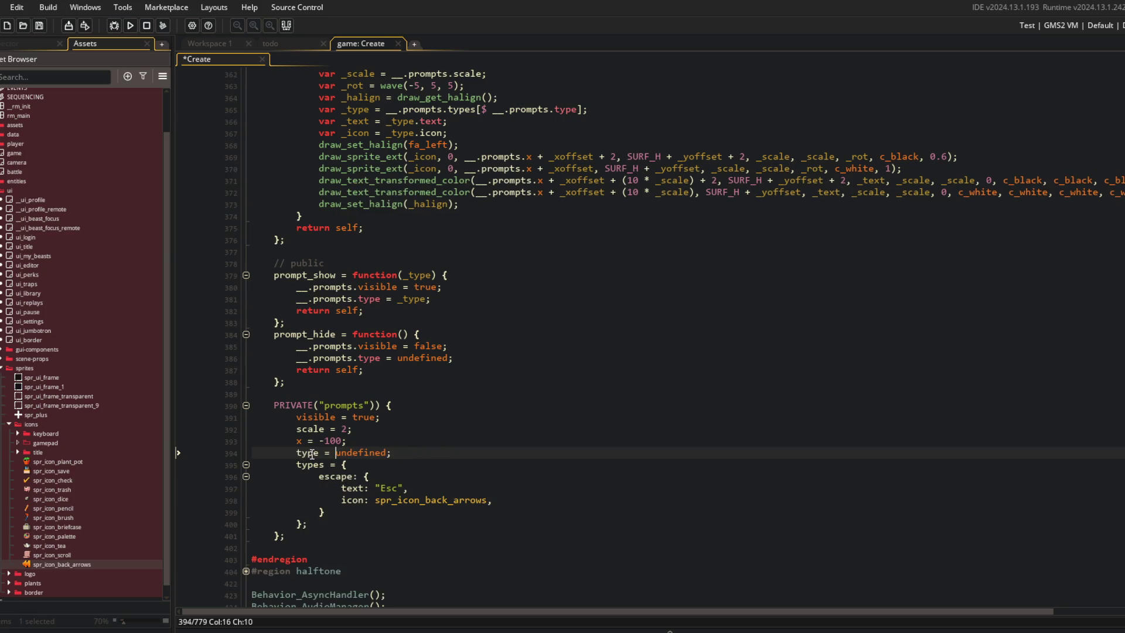
text(xoffscreen = (-64 * scale);)
text(xoffscreen = (-64 * scale);)
click(318, 452)
key(BackSpace)
key(BackSpace)
text(n)
key(BackSpace)
key(BackSpace)
key(BackSpace)
text(8)
key(ctrl+s)
key(Up)
key(Up)
key(Up)
scroll(450, 340, down, 4)
key(Down)
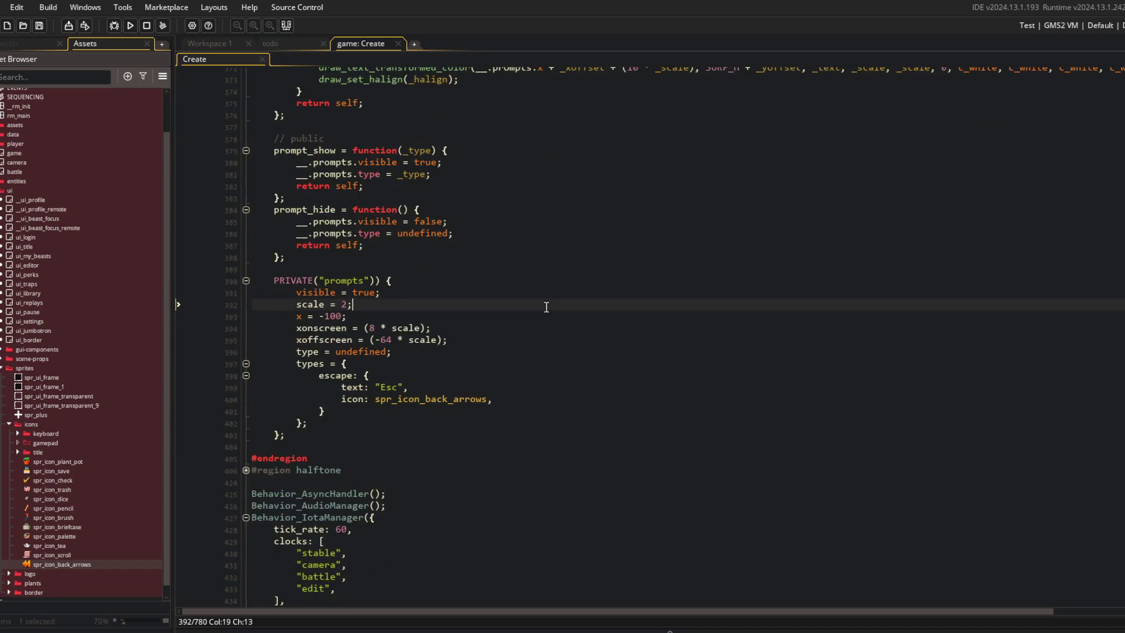
scroll(576, 358, up, 6)
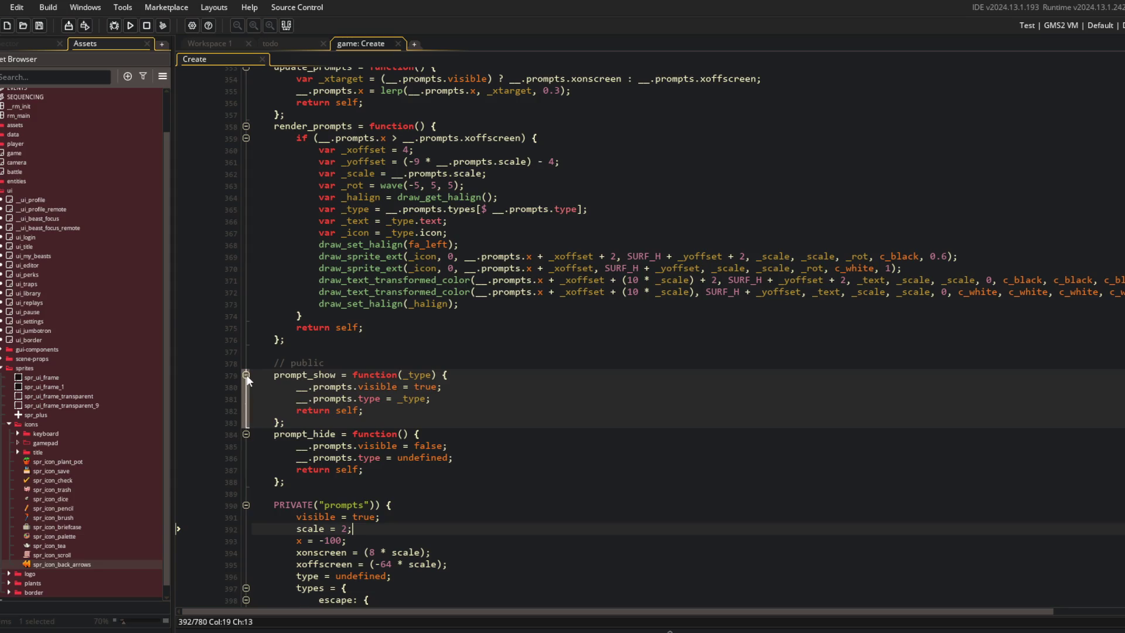
Step: Fold the prompt_show and prompt_hide functions and the prompts struct
click(247, 375)
click(247, 387)
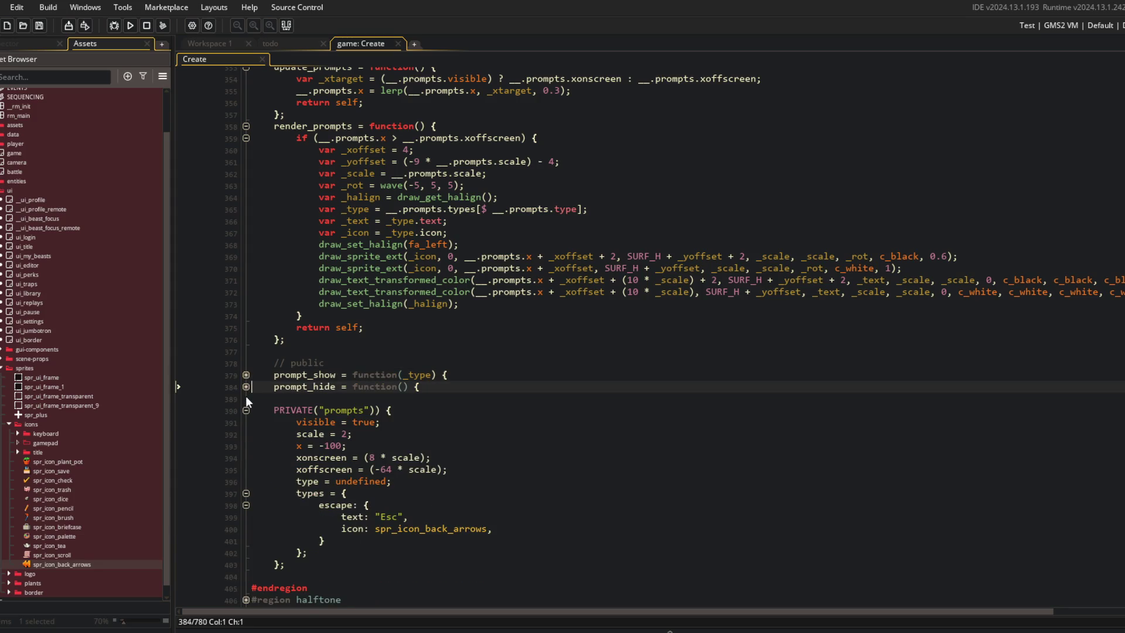
click(354, 506)
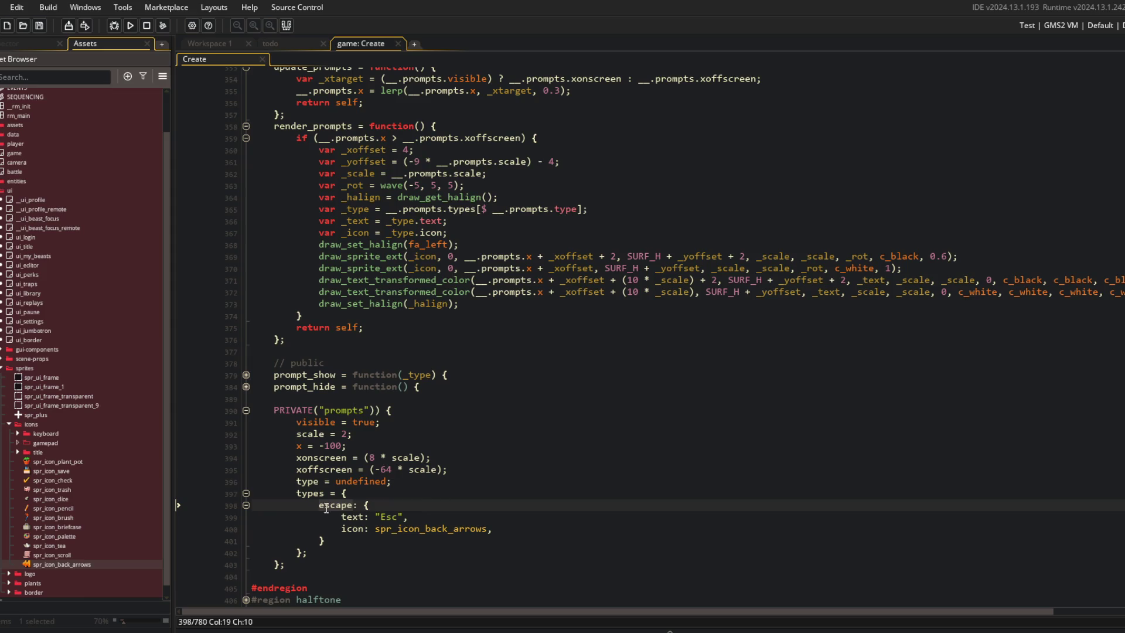
click(250, 416)
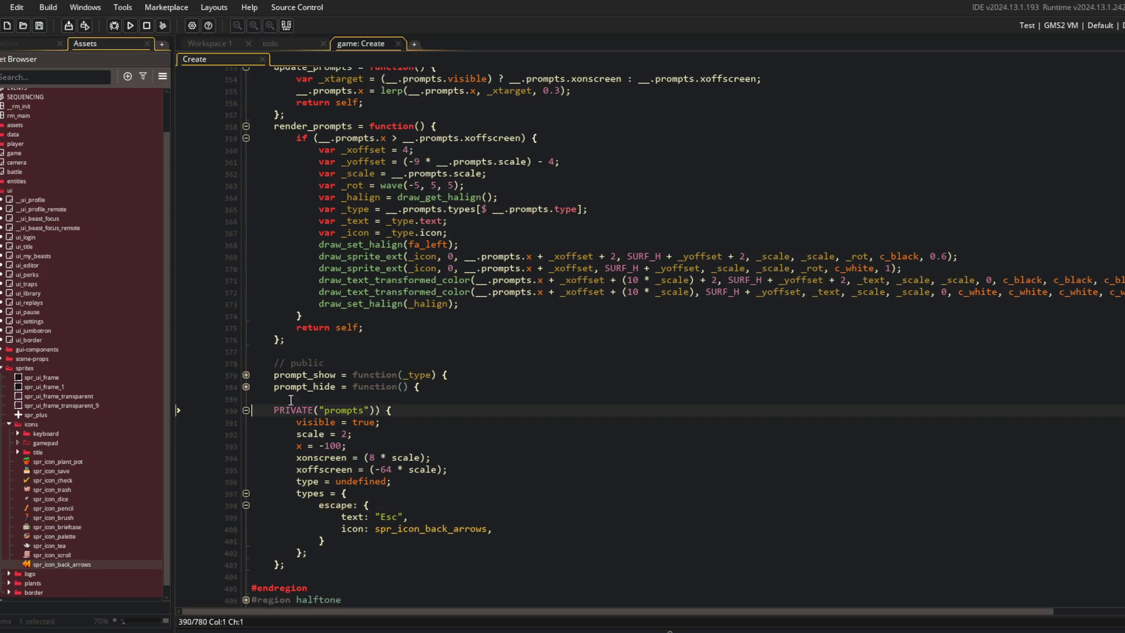
click(246, 410)
Step: Check where xoffscreen is used, then fold update_prompts and render_prompts
click(522, 364)
scroll(523, 365, up, 4)
click(498, 275)
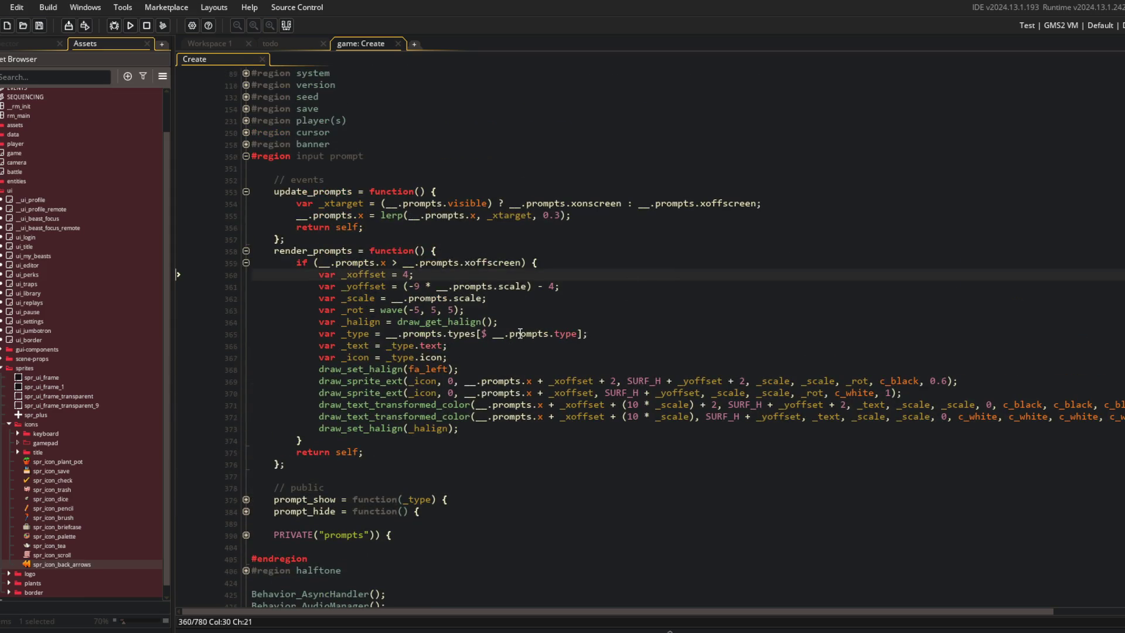
click(522, 263)
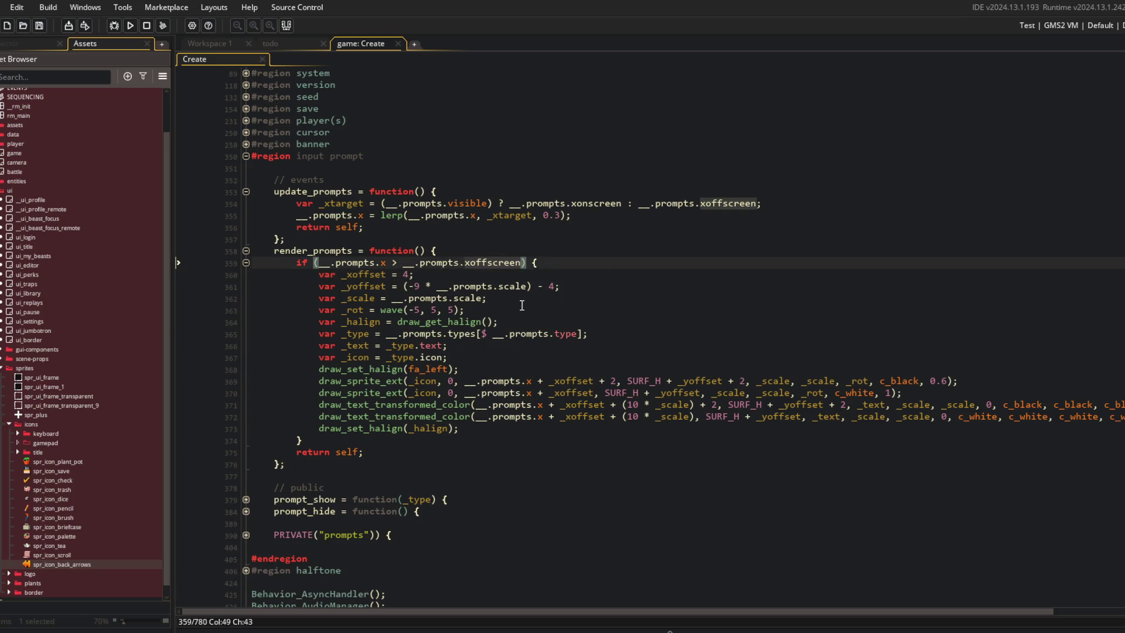
click(384, 224)
click(361, 181)
click(411, 164)
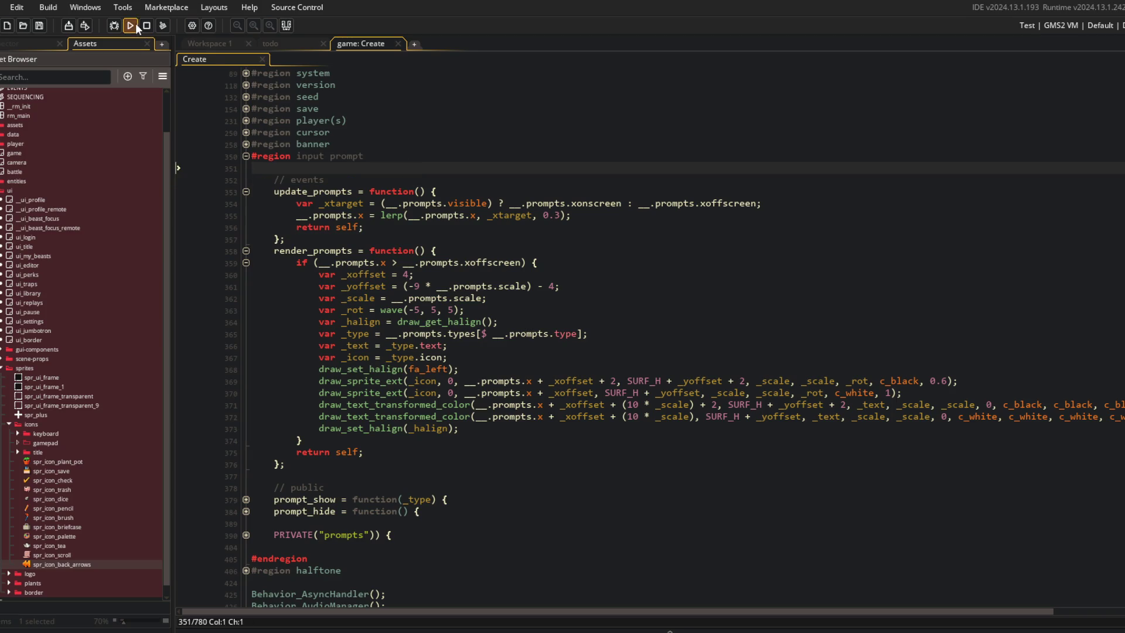
click(246, 192)
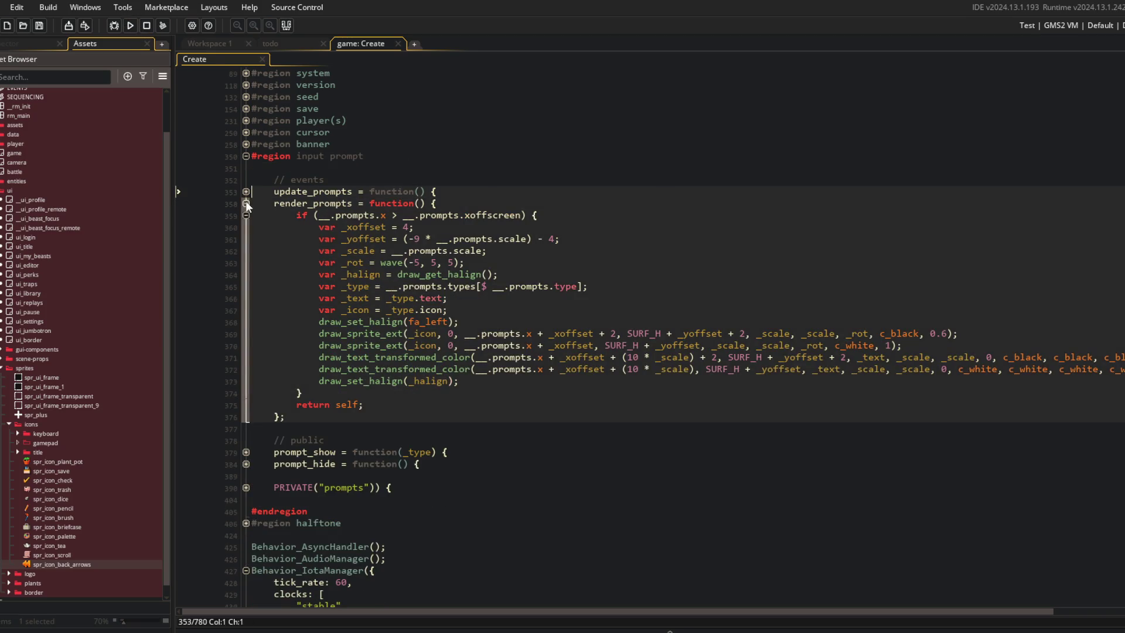
click(246, 203)
click(651, 181)
Step: Open SEQUENCING.gml through asset search and expand Sequence_DebugToMyBeasts to read it
key(ctrl+t)
text(nci)
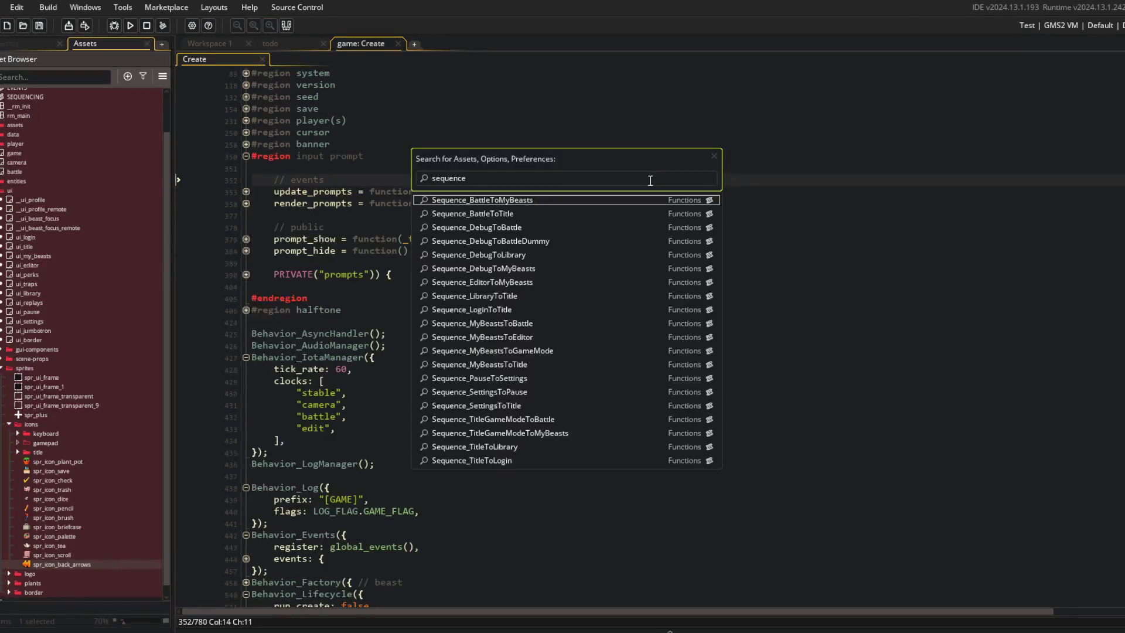
key(Return)
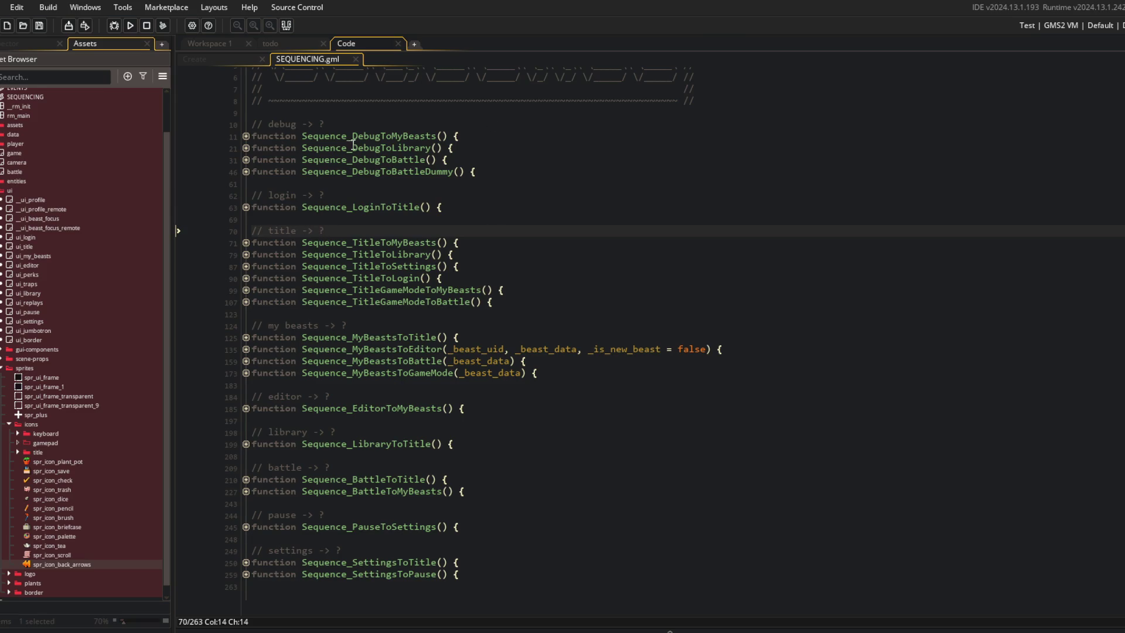
click(246, 138)
click(496, 310)
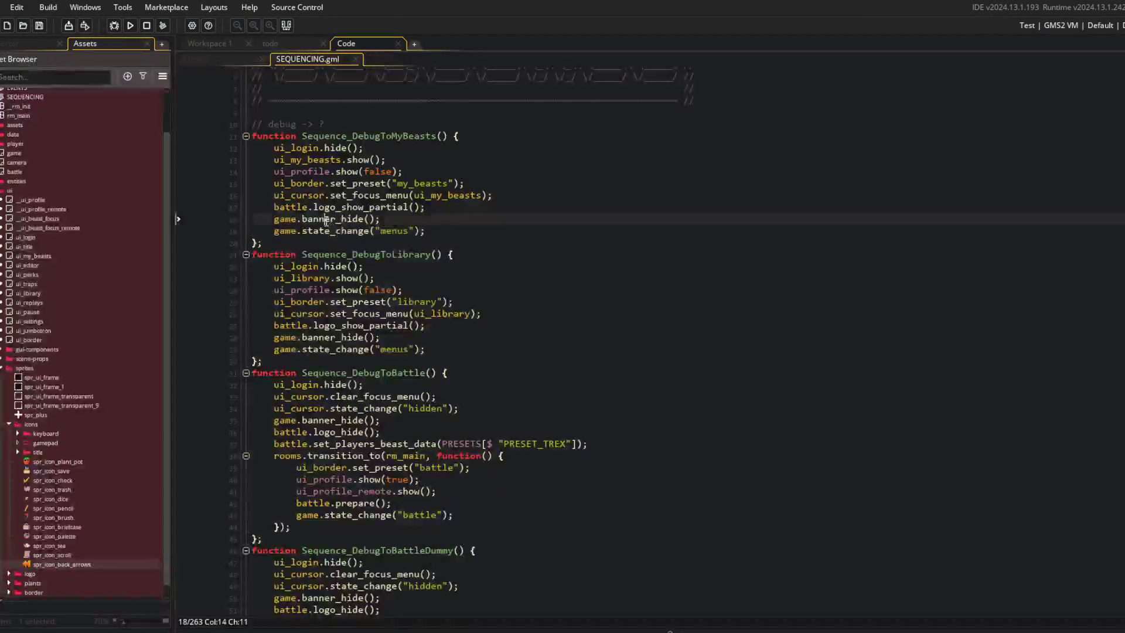
scroll(586, 327, down, 3)
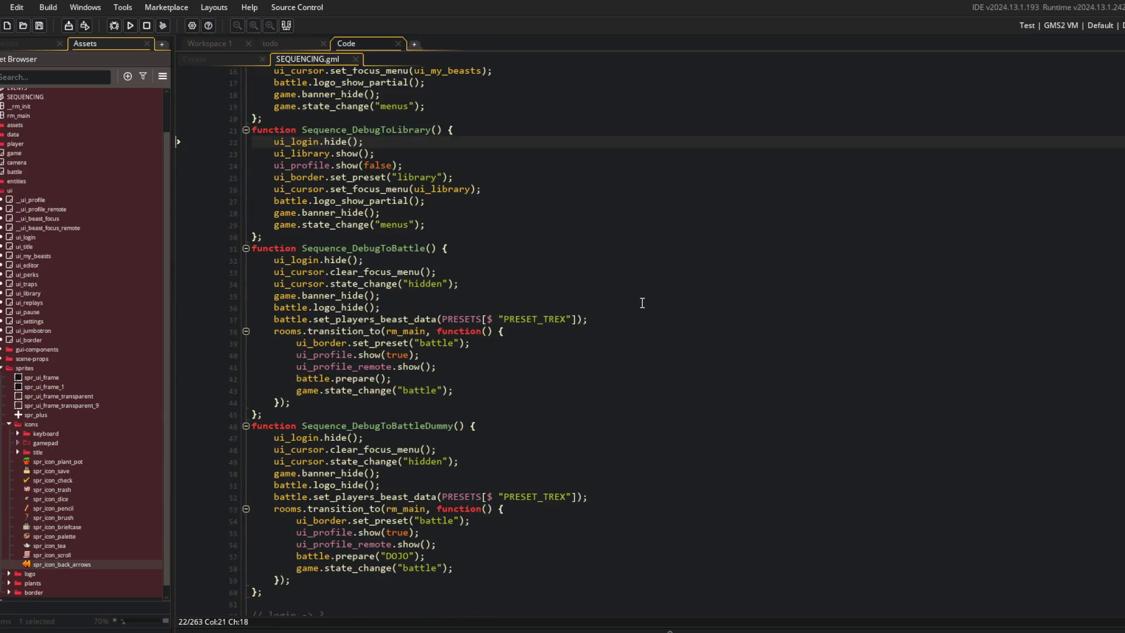
scroll(642, 303, up, 2)
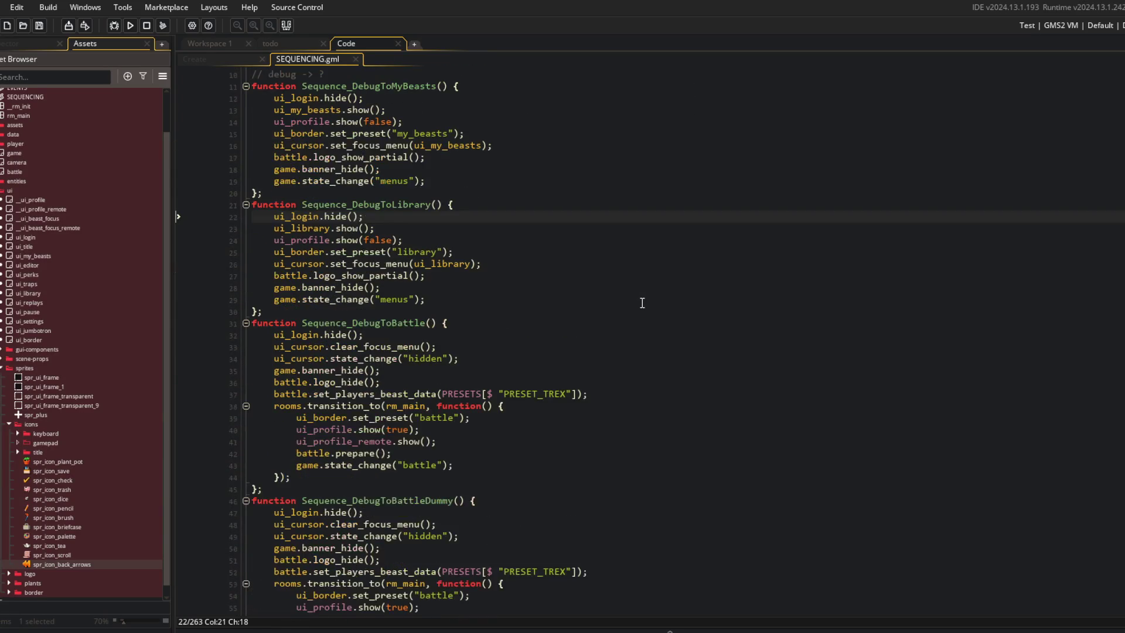
scroll(642, 303, up, 2)
Step: Add game.prompt_show("escape"); after banner_hide in Sequence_DebugToMyBeasts and save
click(464, 257)
key(Home)
key(Return)
key(Up)
text(gam)
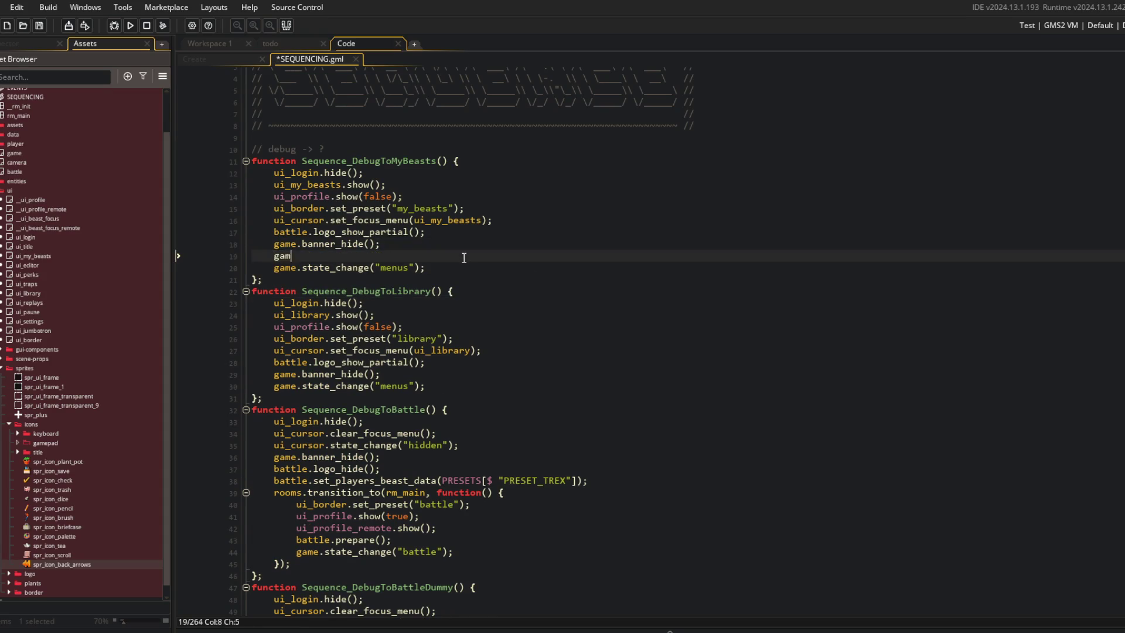
text(e.prompt)
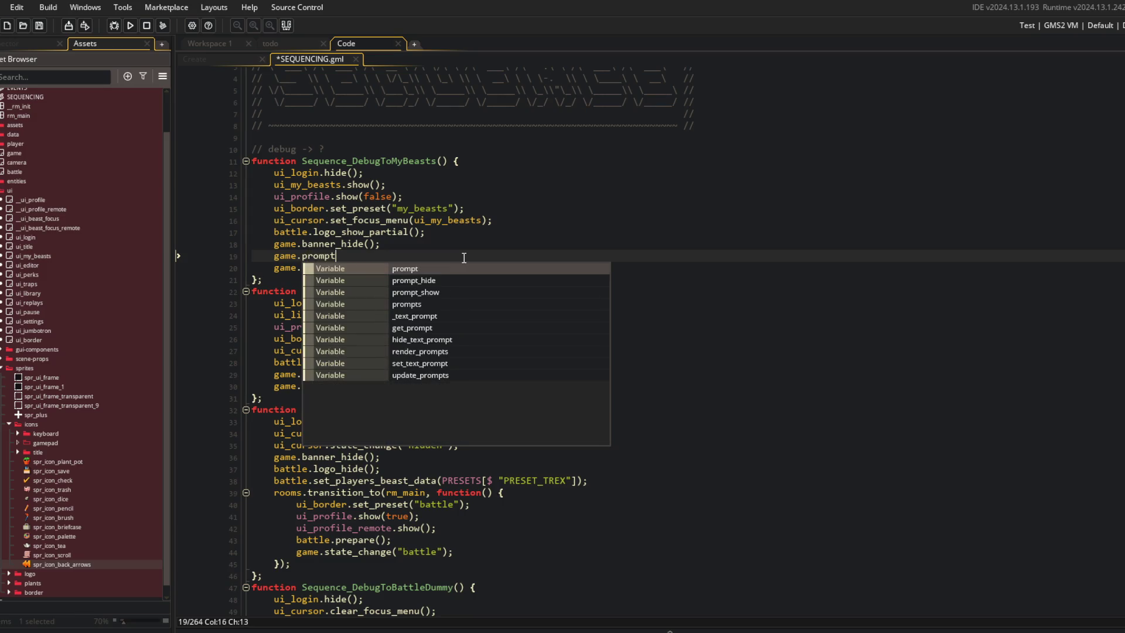
text(_show()
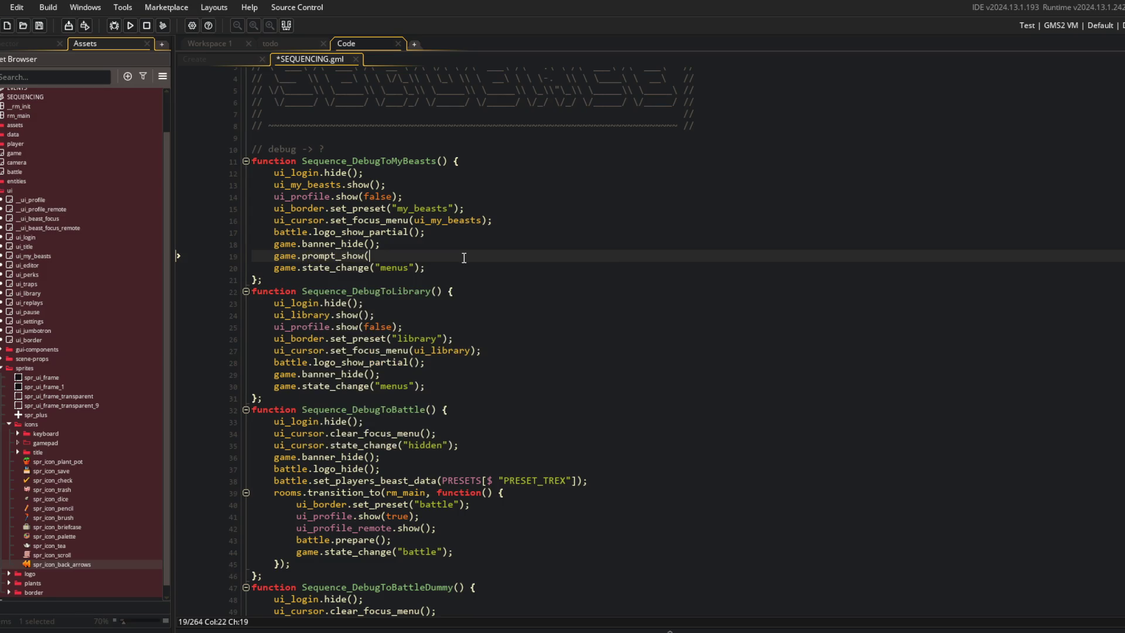
text("escape");)
key(ctrl+s)
key(Down)
key(Home)
Step: Paste the escape prompt call into the library debug sequence and save
key(Down)
key(Down)
key(Down)
key(End)
key(Return)
text(game.prompt_show("escape");)
key(ctrl+s)
Step: Skip past the debug-to-battle and login-to-title sequences; add the escape prompt to TitleToMyBeasts
scroll(463, 281, down, 2)
click(456, 479)
key(Up)
key(Up)
key(Up)
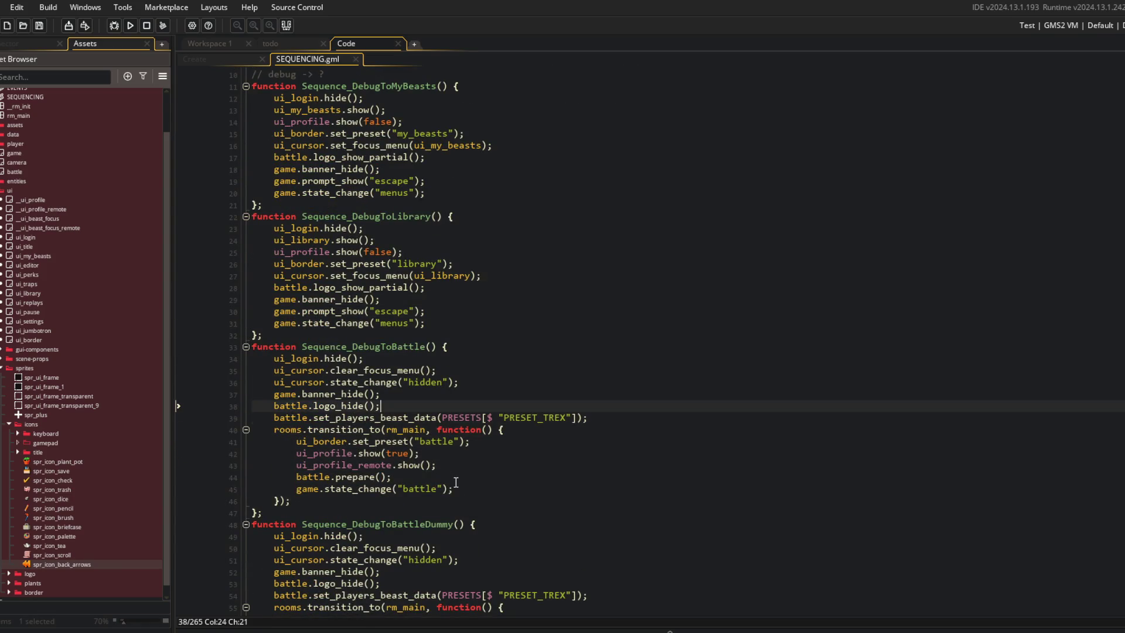
scroll(456, 481, down, 7)
click(405, 259)
scroll(405, 258, down, 5)
click(542, 397)
click(478, 350)
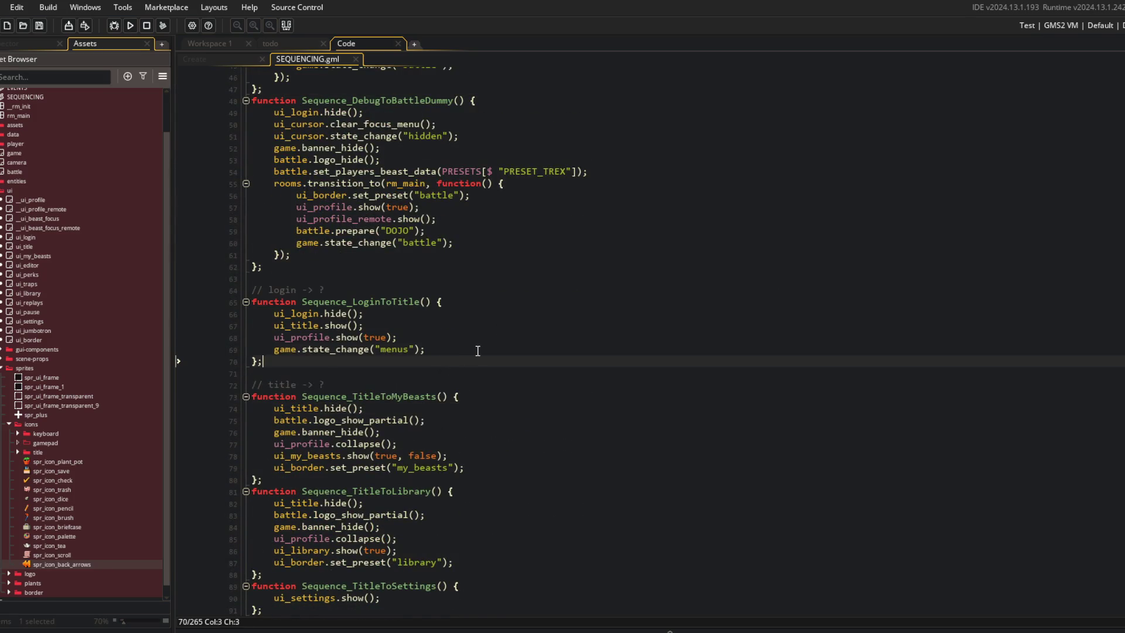
scroll(515, 369, down, 3)
click(322, 296)
click(490, 357)
key(Up)
key(Up)
key(Return)
text(game.prompt_show("escape");)
Step: Insert game.prompt_show("escape"); after banner_hide in Sequence_TitleToLibrary
click(388, 412)
double_click(405, 403)
click(398, 428)
key(Down)
key(Return)
text(game.prompt_show("escape");)
Step: Insert the escape prompt call after the settings show line in TitleToSettings and save
scroll(411, 398, down, 4)
click(429, 355)
key(Down)
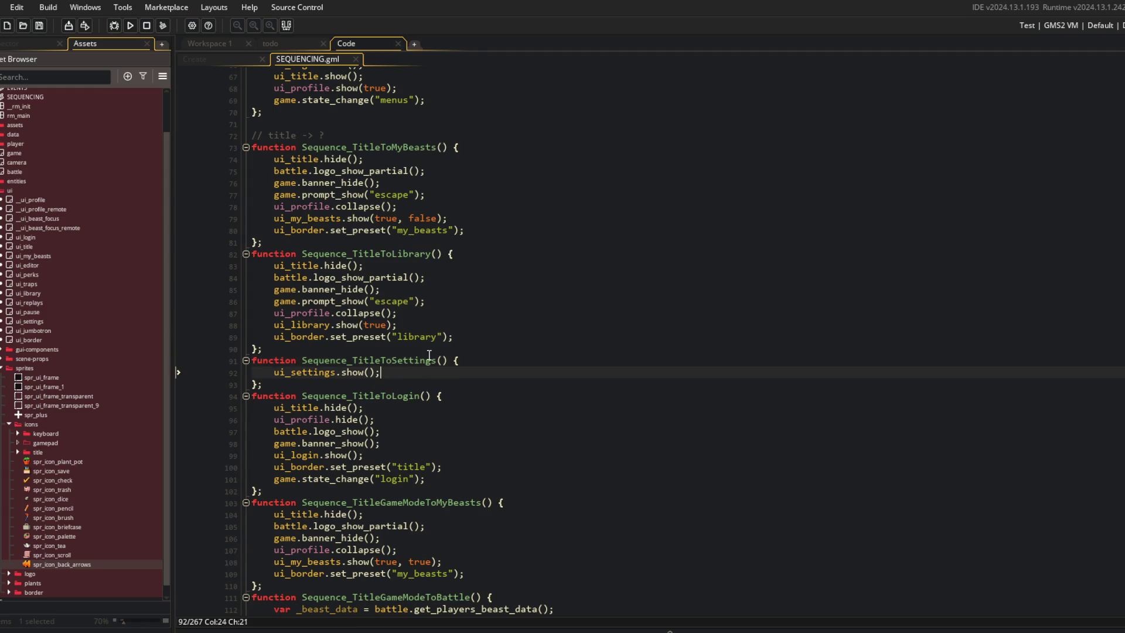
scroll(410, 323, down, 3)
click(346, 260)
click(392, 272)
key(Return)
text(game.prompt_show("escape");)
key(ctrl+s)
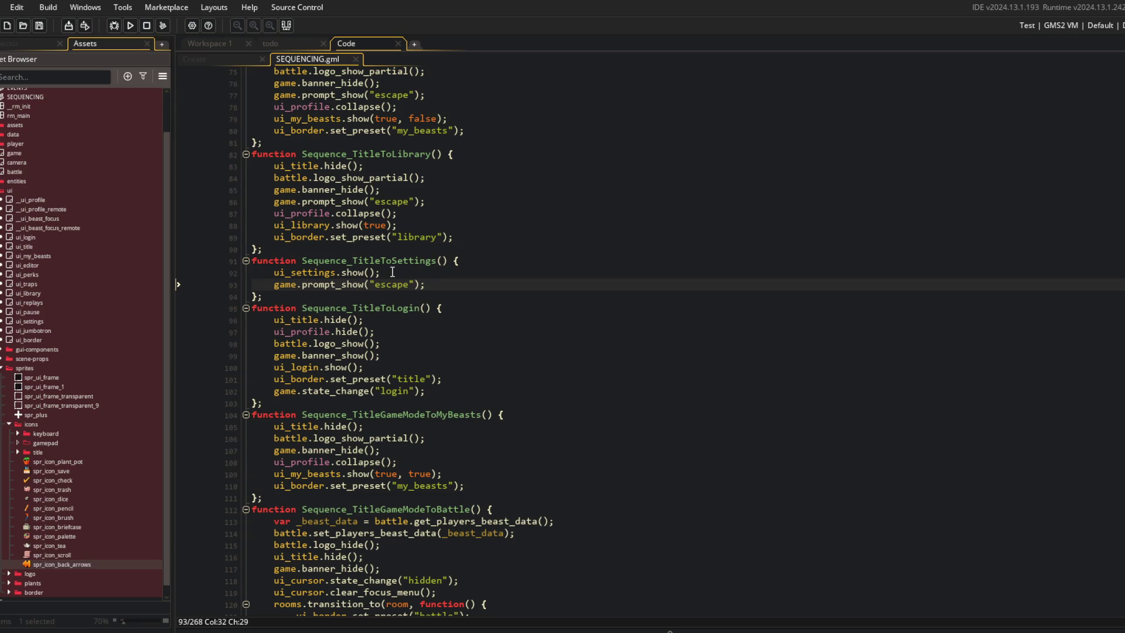
Step: Add a game.prompt_hide() call after banner_hide in Sequence_TitleGameModeToBattle
scroll(504, 274, down, 2)
click(429, 293)
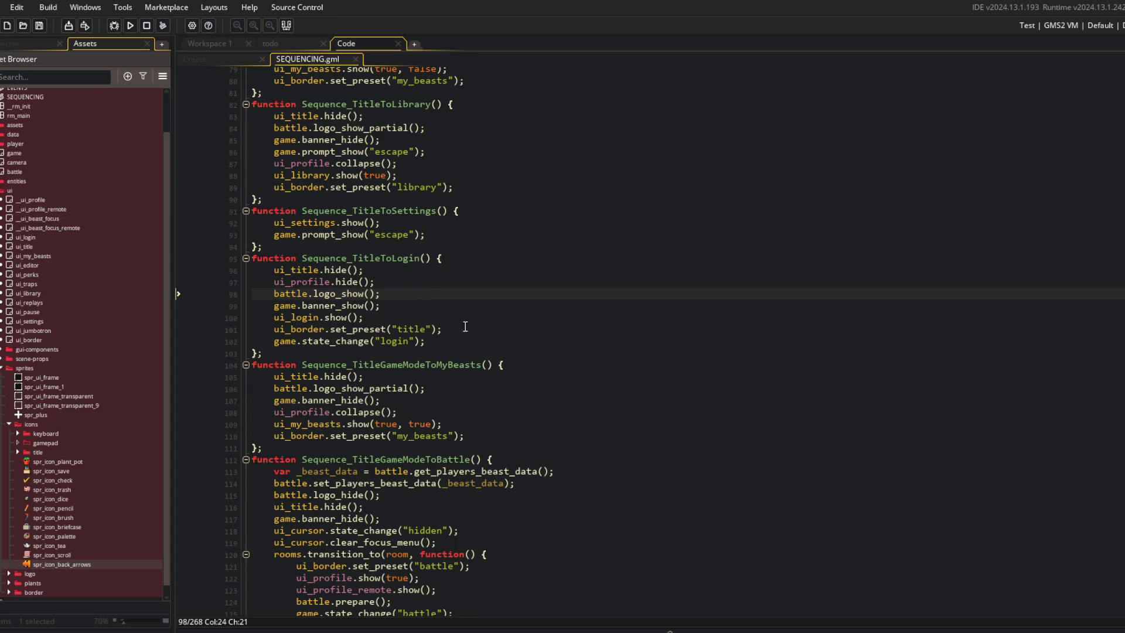
scroll(561, 201, down, 2)
click(448, 290)
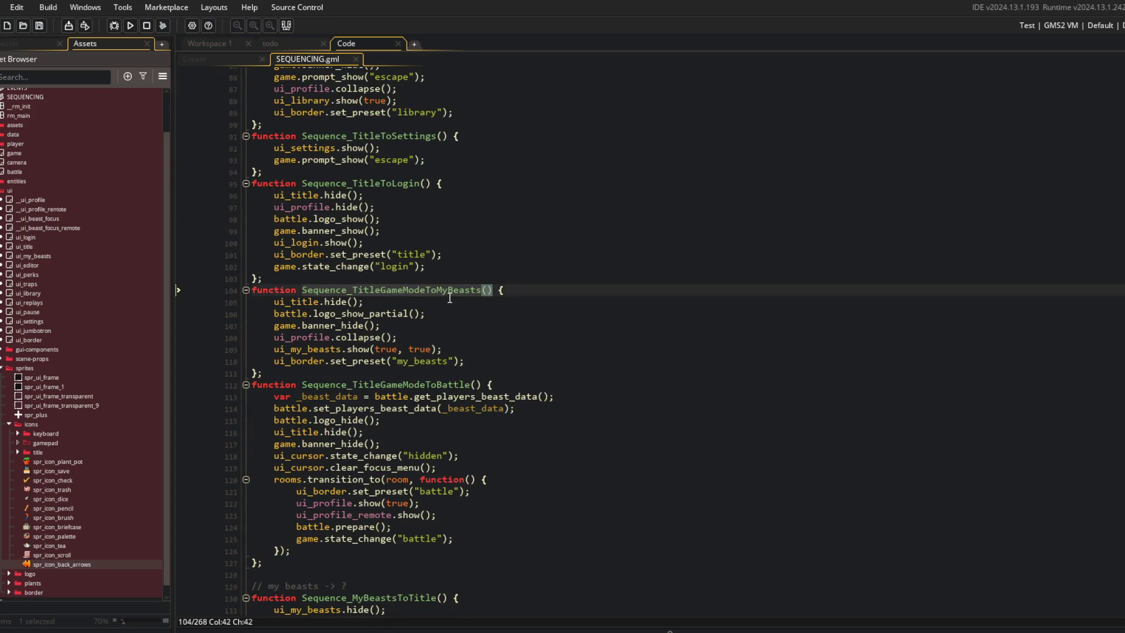
click(476, 290)
scroll(463, 328, down, 2)
click(426, 310)
key(Right)
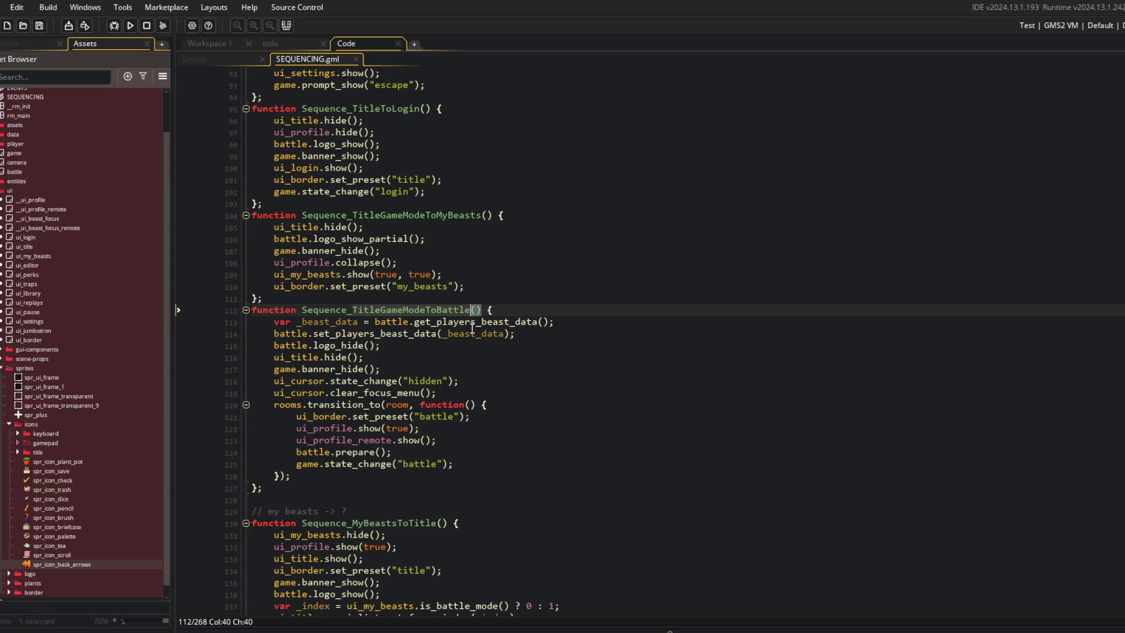
click(519, 370)
key(Return)
text(game.prompt_show("escape");)
key(Left)
key(Left)
key(BackSpace)
key(BackSpace)
key(BackSpace)
Step: Finish the prompt_hide() call in the current sequence by removing its escape argument, then save
text(hide)
key(Right)
key(Delete)
key(Delete)
key(Delete)
key(ctrl+s)
Step: Add game.prompt_hide(); after banner_show in MyBeastsToTitle and save
scroll(518, 387, down, 4)
click(517, 412)
scroll(514, 324, down, 3)
click(580, 223)
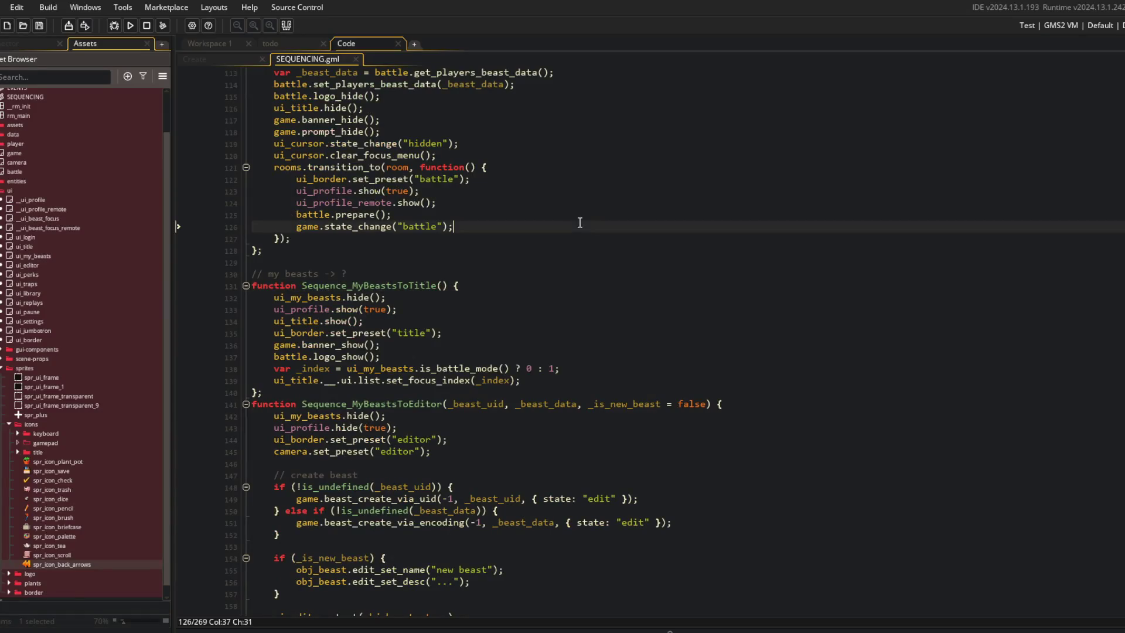
click(455, 284)
click(515, 347)
key(Return)
text(game.prompt_show("escape");)
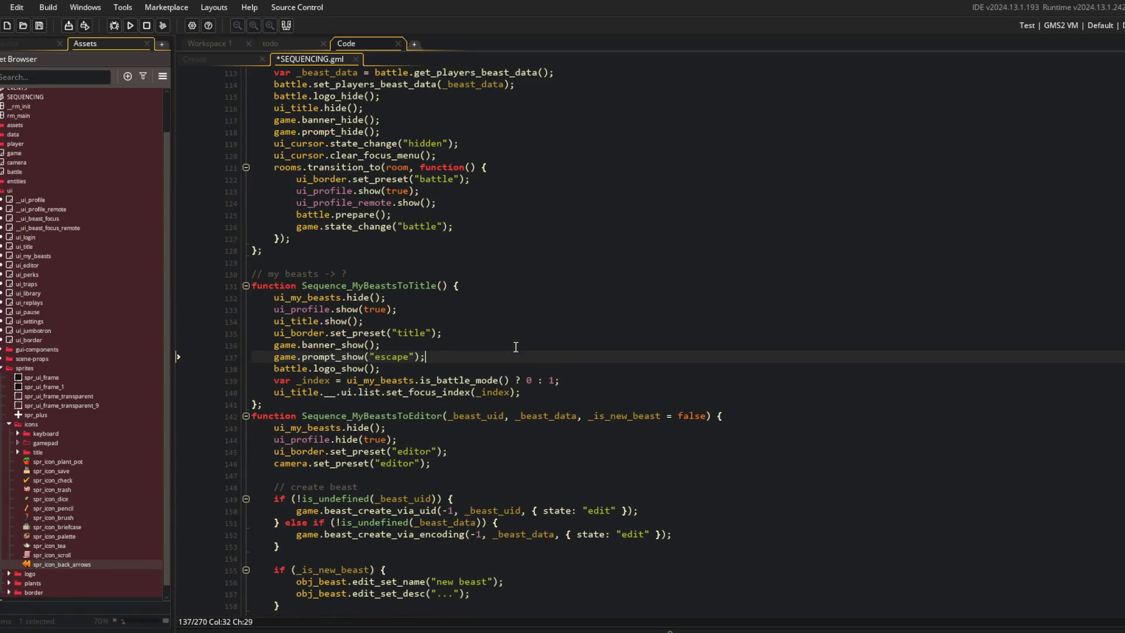
key(Left)
key(Left)
key(BackSpace)
key(BackSpace)
key(BackSpace)
key(Left)
key(BackSpace)
key(BackSpace)
key(BackSpace)
text(w)
key(BackSpace)
text(h)
key(Return)
key(ctrl+s)
key(Up)
Step: Add game.prompt_hide(); before the clock pauses in MyBeastsToEditor and save
scroll(508, 345, down, 1)
scroll(509, 345, down, 3)
click(419, 315)
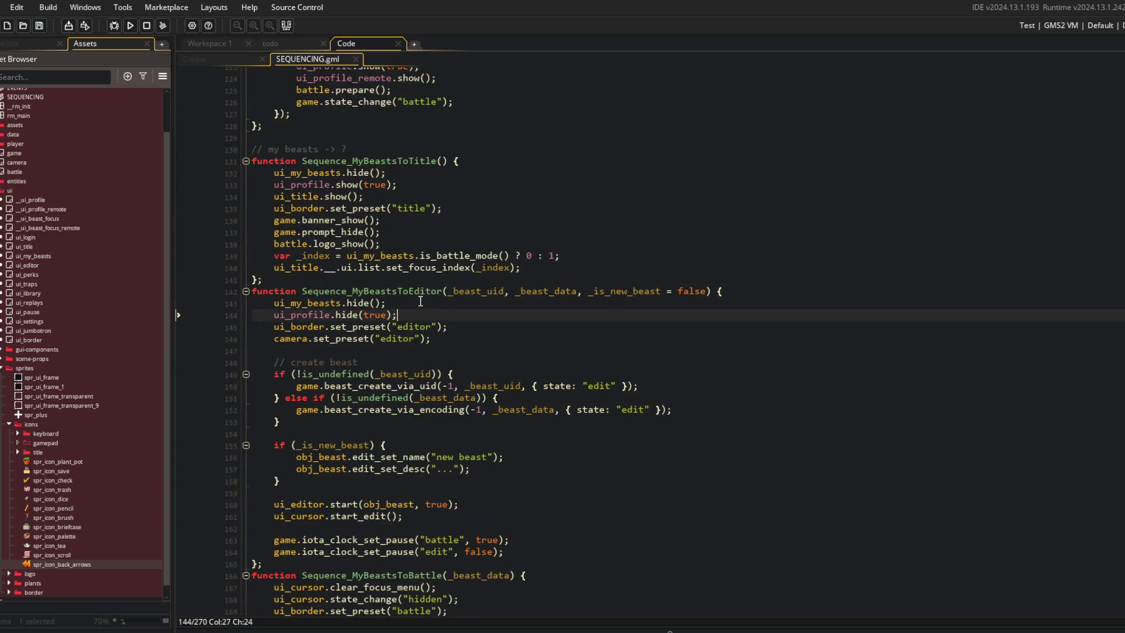
click(459, 339)
click(332, 508)
click(408, 527)
key(Return)
text(game.prompt_show("escape");)
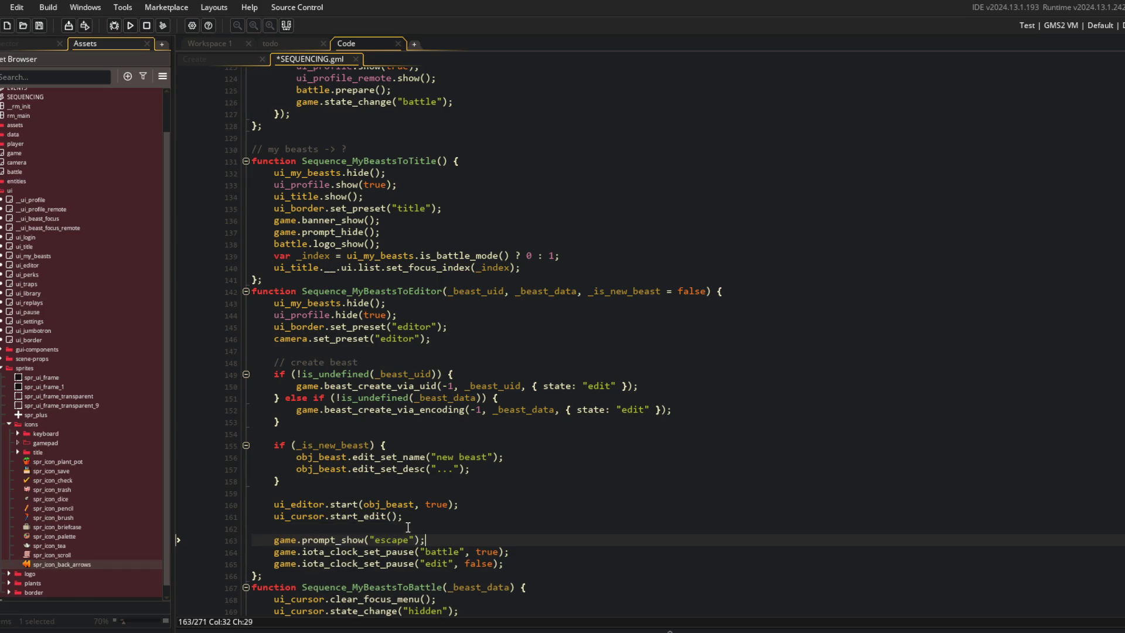
key(BackSpace)
key(BackSpace)
key(BackSpace)
text(hide)
key(ctrl+s)
Step: Add game.prompt_hide(); before the logo hide in MyBeastsToBattle and save
scroll(407, 527, down, 5)
click(455, 436)
click(411, 414)
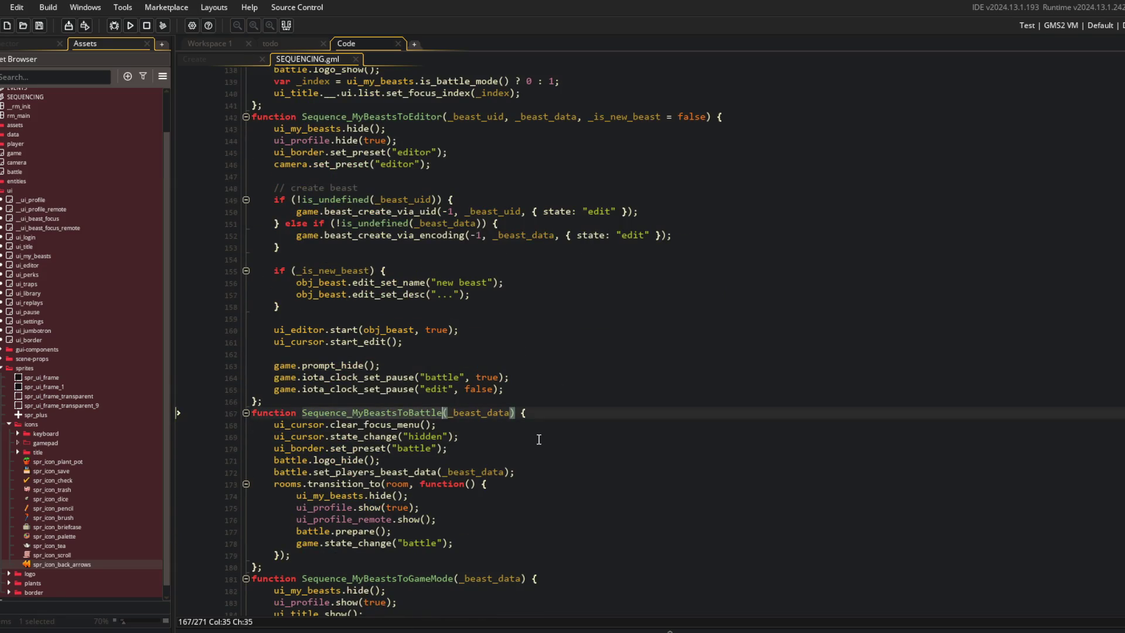
click(469, 461)
key(Down)
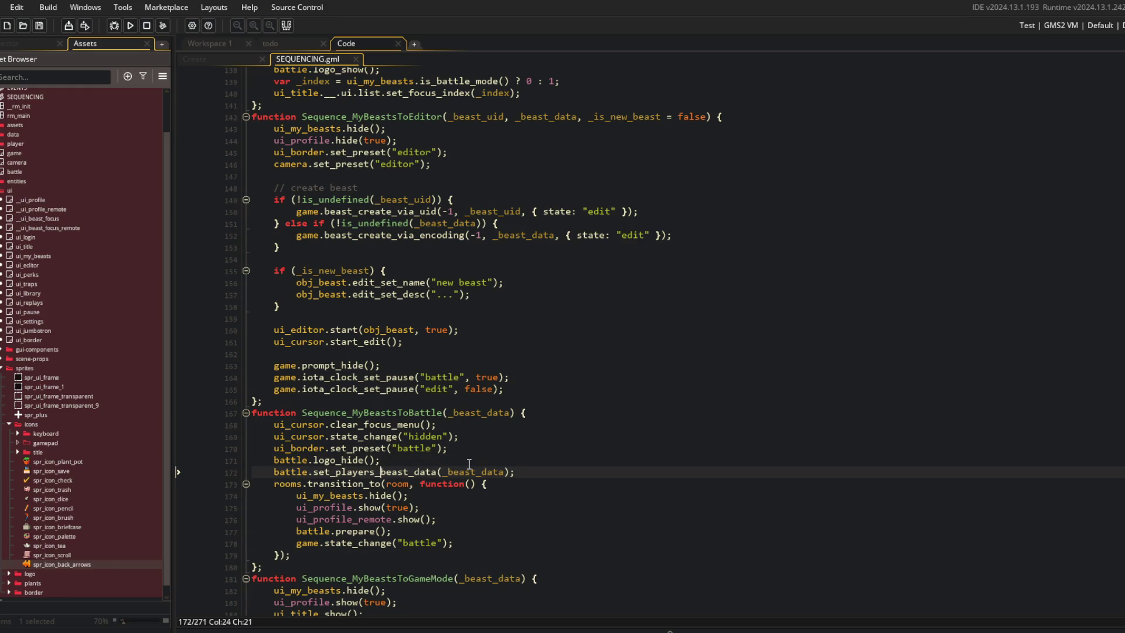
key(Down)
key(Down)
key(Down)
key(Up)
key(Up)
key(Up)
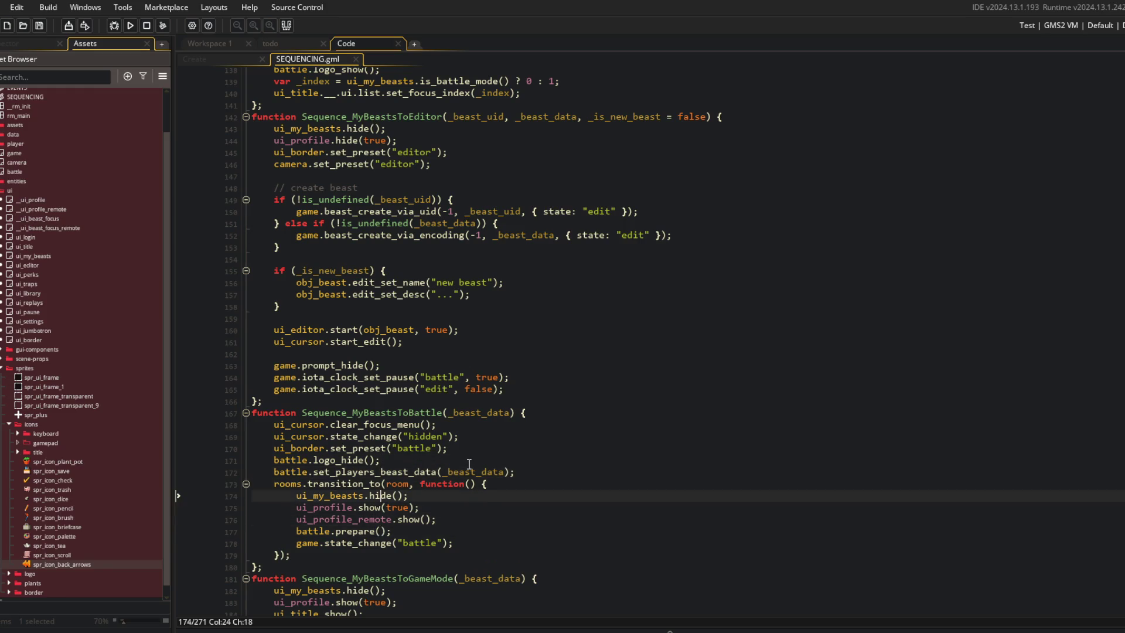
text(game.prompt_show("escape");)
key(Left)
key(ctrl+BackSpace)
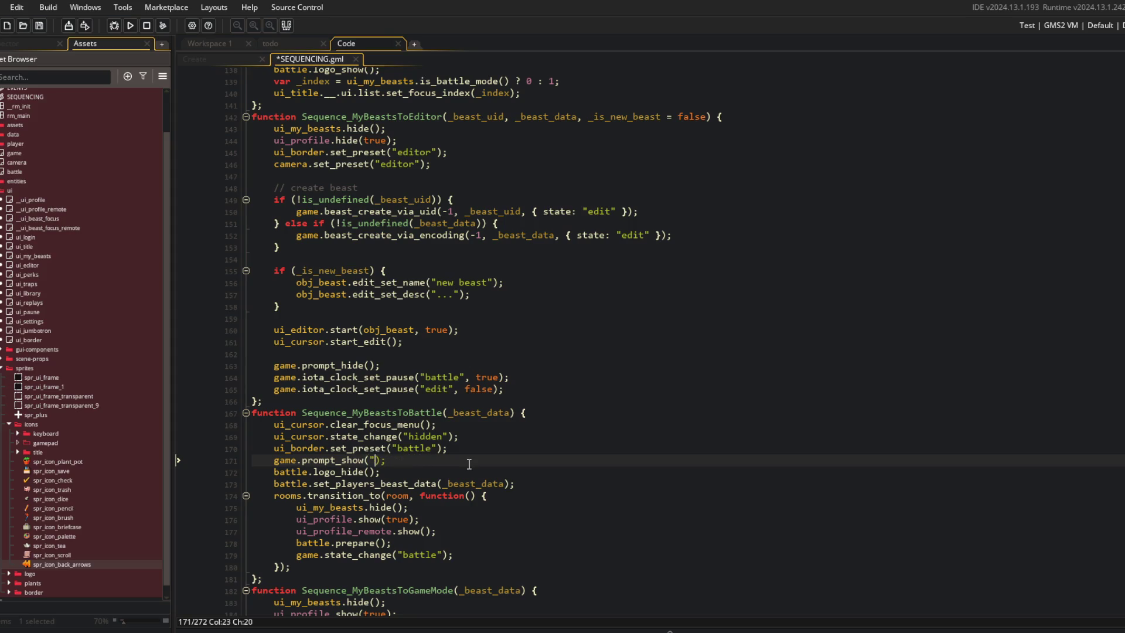
key(BackSpace)
key(BackSpace)
key(BackSpace)
text(hide)
key(ctrl+s)
Step: Add game.prompt_show("escape"); after banner_show in MyBeastsToGameMode and save
scroll(468, 464, down, 5)
key(Down)
key(Down)
key(Down)
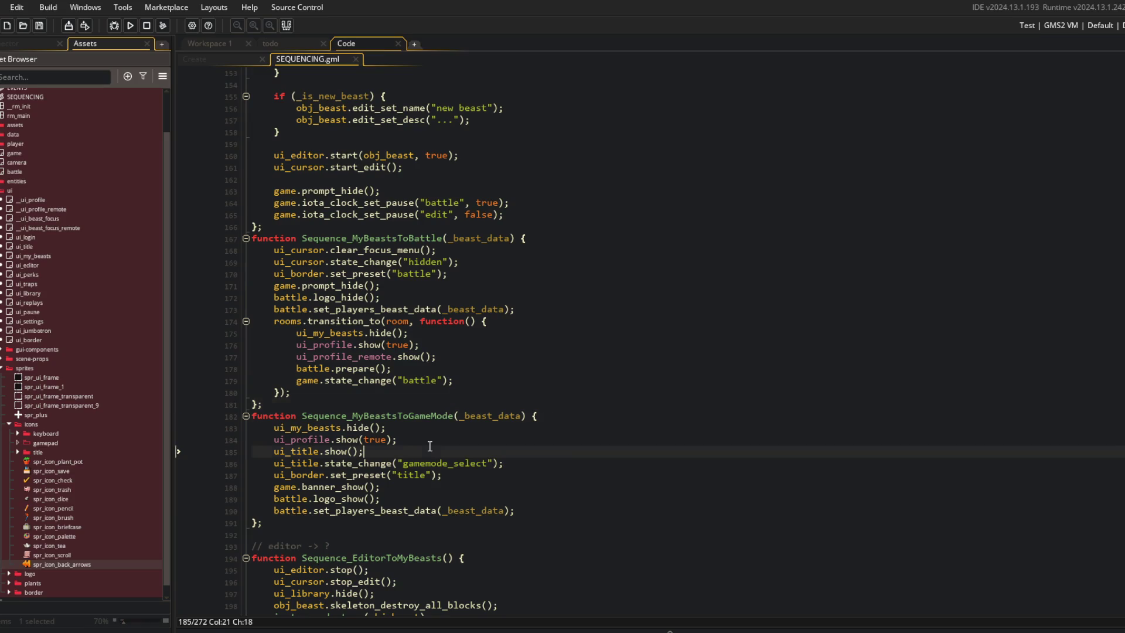
key(Down)
key(Down)
key(Down)
key(End)
key(Return)
text(game.prompt_show("escape");)
key(ctrl+s)
Step: Add game.prompt_show("escape"); near the profile show line in EditorToMyBeasts
scroll(577, 469, down, 5)
click(567, 243)
click(532, 349)
click(372, 396)
click(578, 426)
scroll(579, 426, down, 2)
click(451, 395)
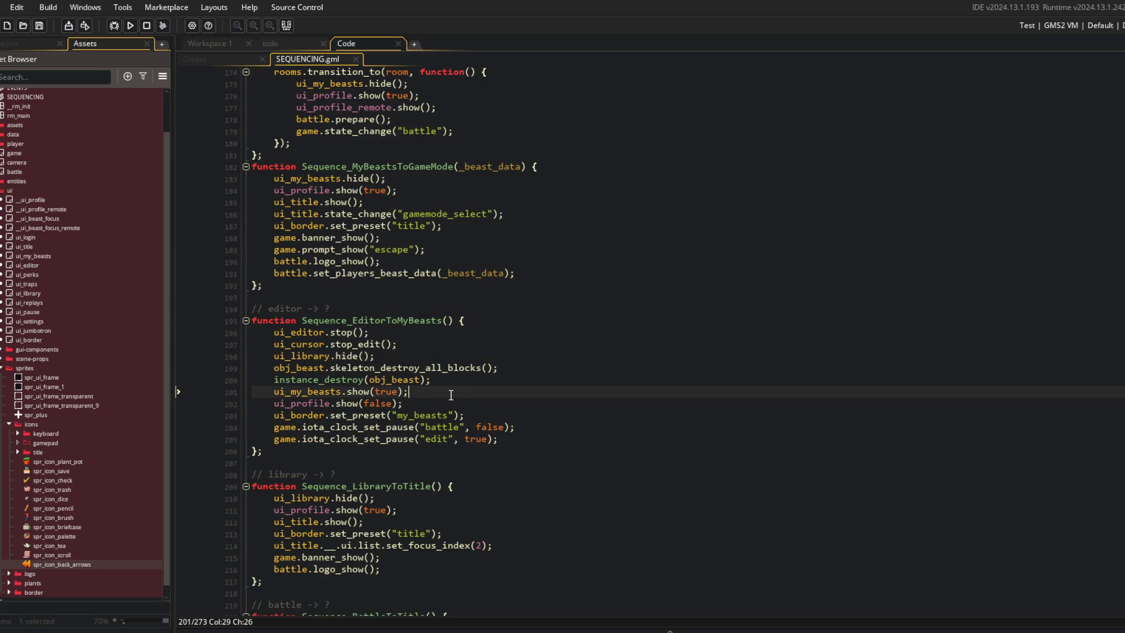
key(Down)
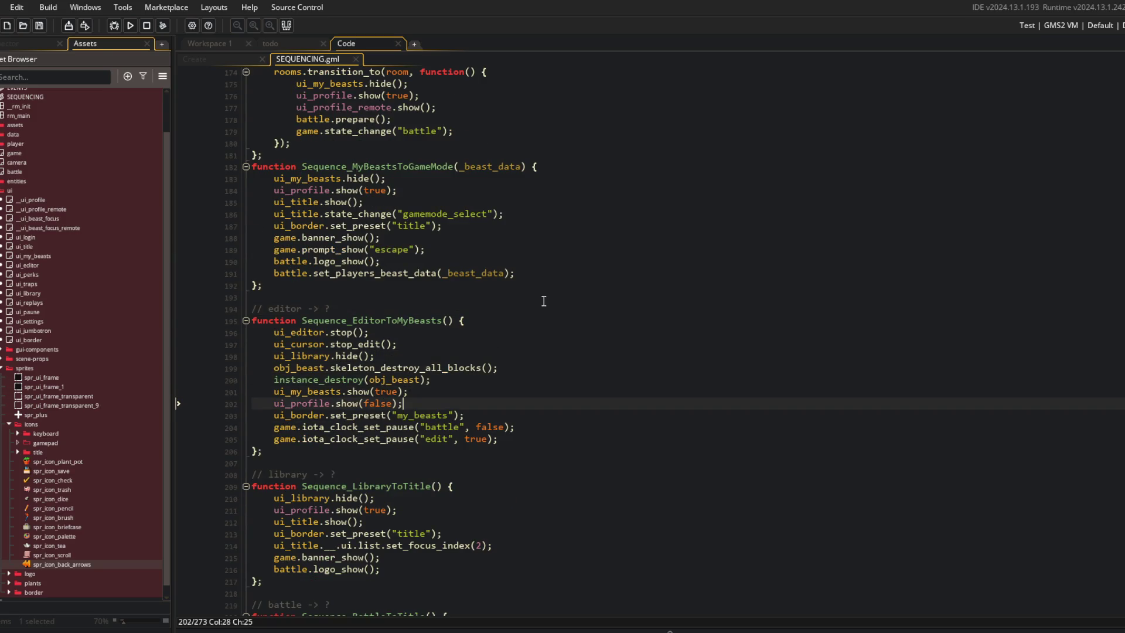
key(Return)
text(game.prompt_show("escape");)
scroll(498, 299, down, 3)
click(465, 298)
click(448, 308)
Step: Add game.prompt_hide(); after the focus index line in LibraryToTitle and save
double_click(397, 398)
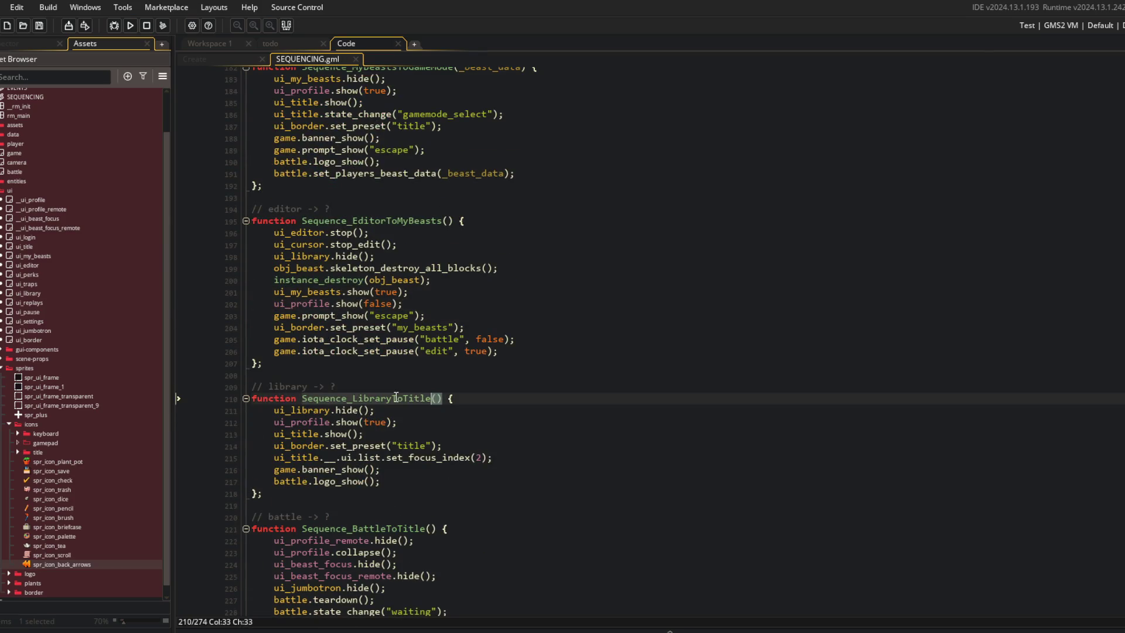
click(445, 438)
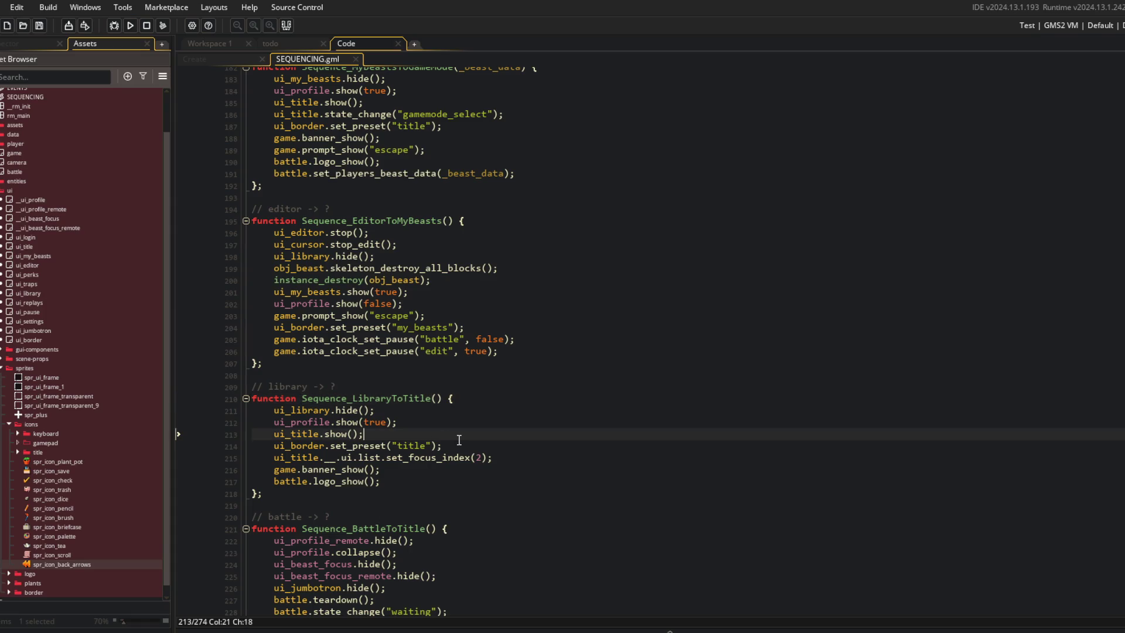
key(Down)
key(Down)
key(End)
key(Return)
text(game.prompt_show("escape");)
key(Left)
key(Left)
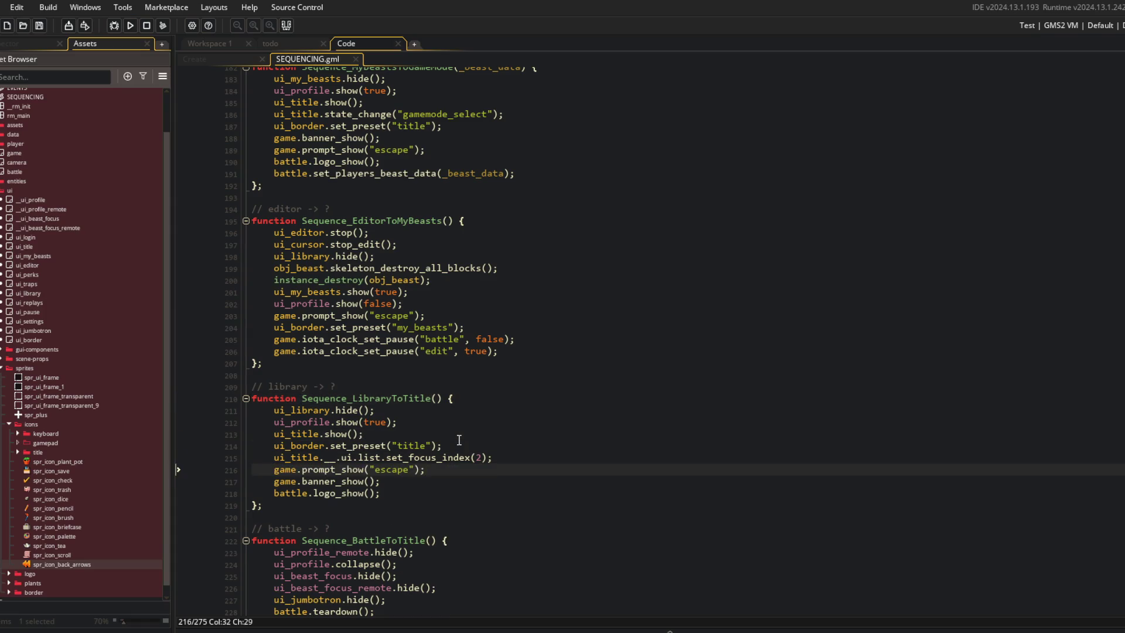
key(BackSpace)
key(BackSpace)
key(BackSpace)
key(Left)
key(BackSpace)
key(BackSpace)
key(BackSpace)
text(h)
key(Return)
key(ctrl+s)
Step: Add game.prompt_show("escape"); after the waiting state change in BattleToMyBeasts
scroll(458, 446, down, 4)
click(458, 438)
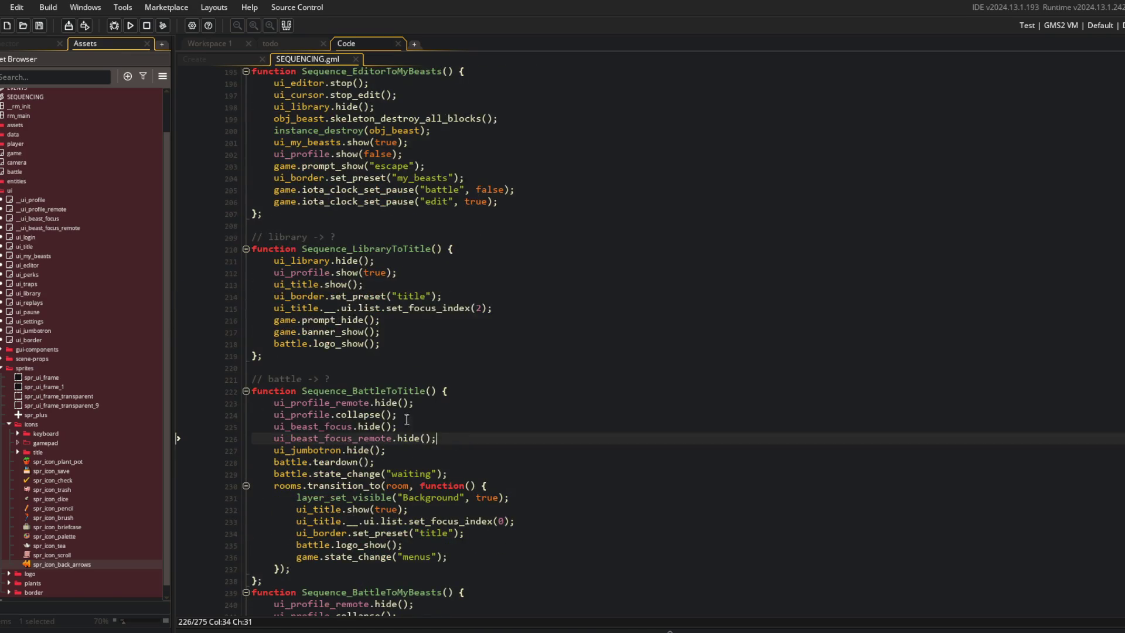
double_click(380, 389)
scroll(398, 403, down, 3)
click(395, 419)
double_click(396, 467)
scroll(410, 378, down, 4)
click(451, 401)
key(Return)
text(game.prompt_show("escape");)
Step: Add game.prompt_show("escape"); after the settings show line in PauseToSettings
scroll(488, 399, down, 4)
click(381, 384)
click(400, 405)
scroll(418, 402, down, 1)
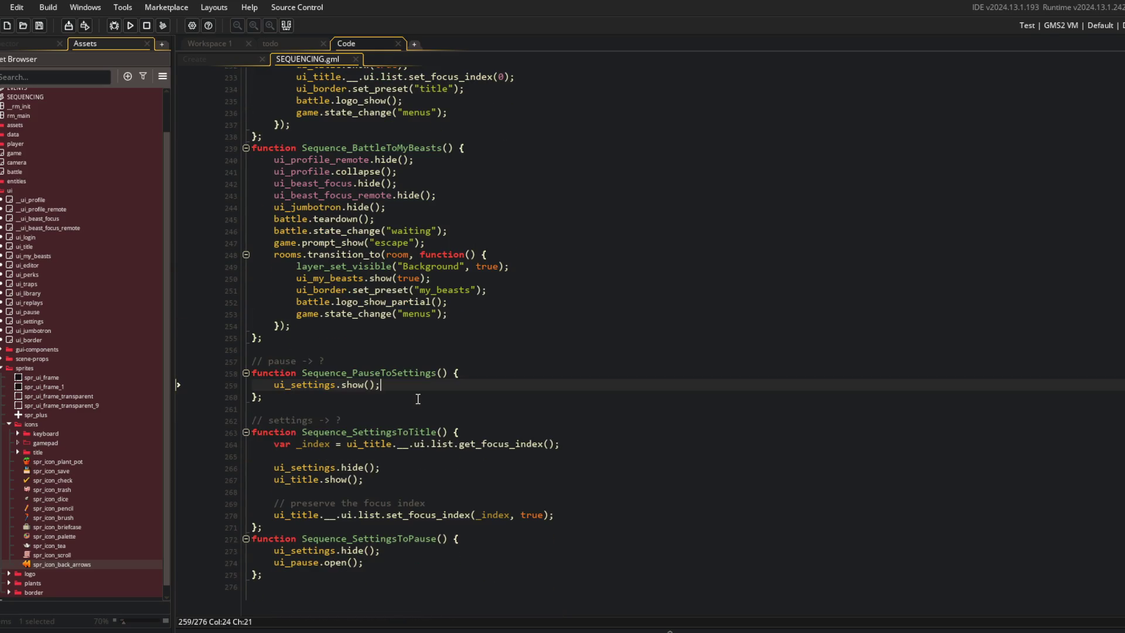
key(Return)
text(game.prompt_show("escape");)
Step: Add game.prompt_hide(); after the title show line in SettingsToTitle and save
scroll(418, 399, down, 1)
click(408, 432)
click(409, 480)
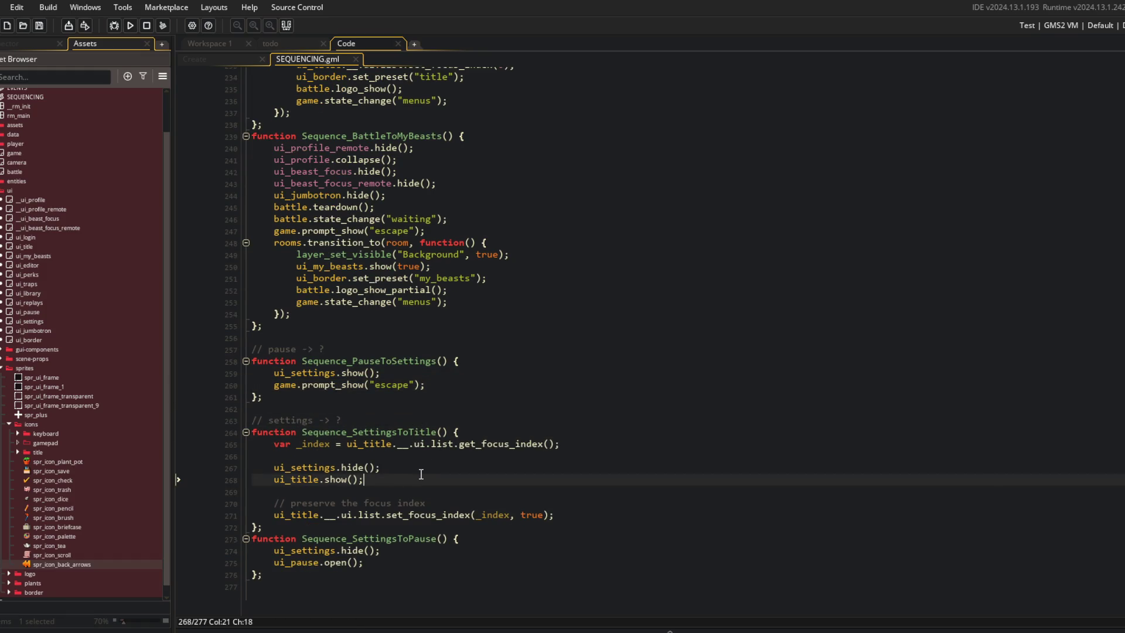
key(Return)
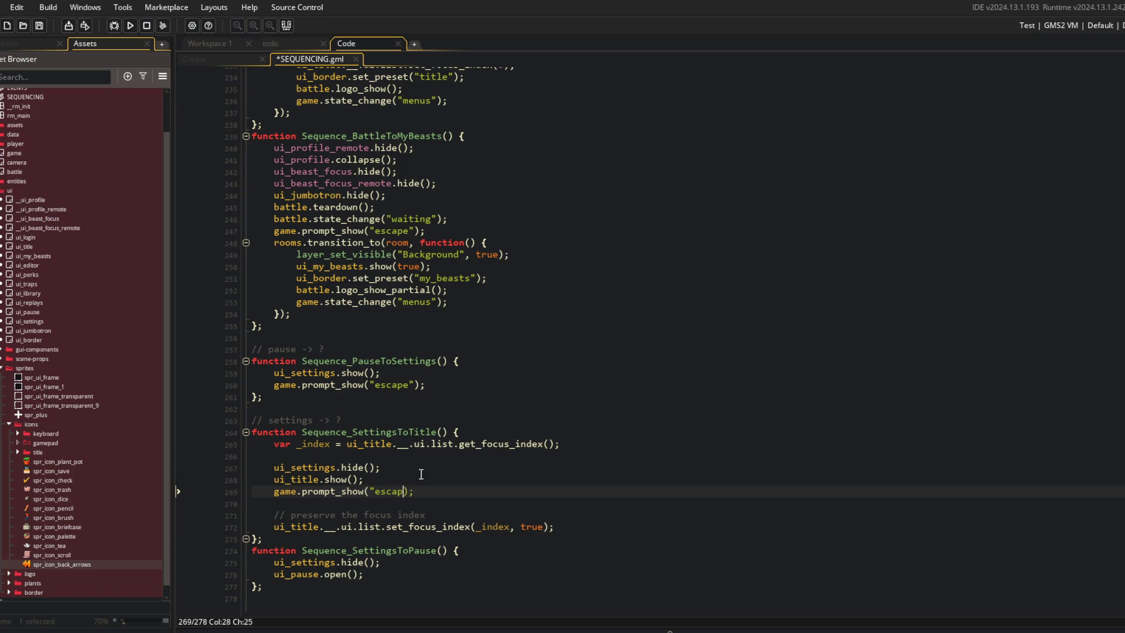
key(BackSpace)
key(BackSpace)
key(Return)
key(ctrl+s)
Step: Add a game.prompt_hide(); call after the pause open line in SettingsToPause
click(466, 572)
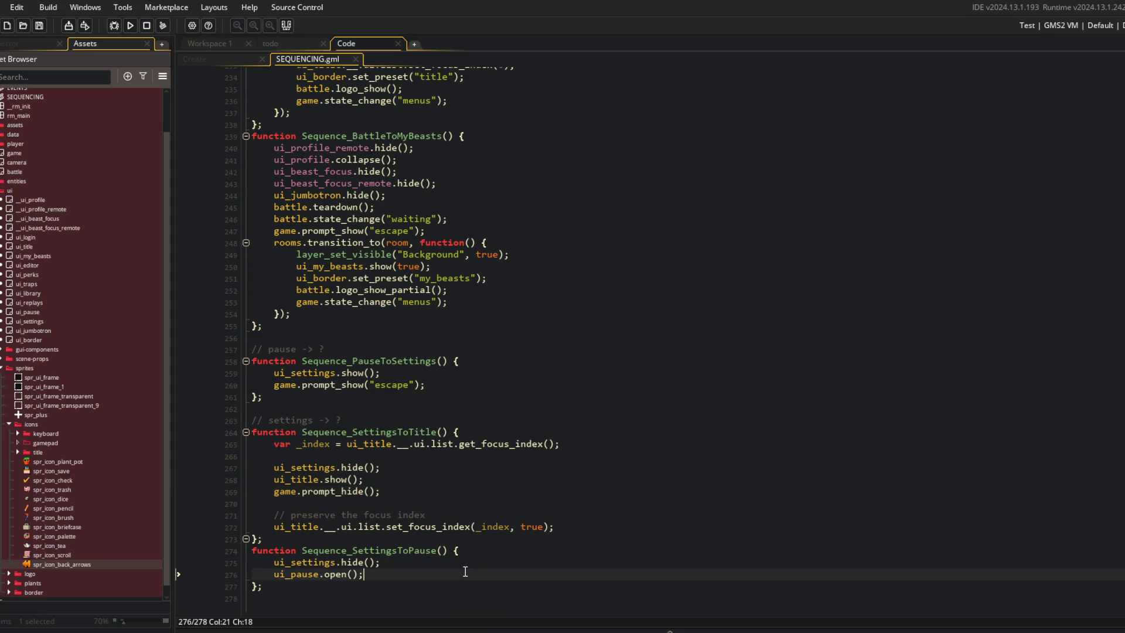
key(Return)
text(game.prompt_show("escape");)
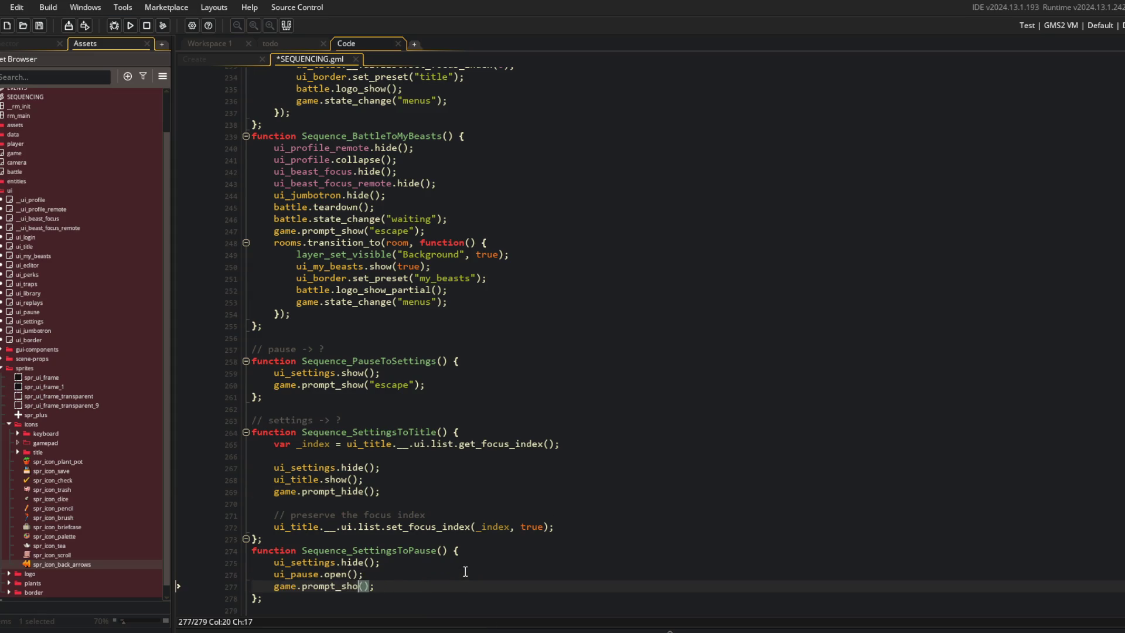
text(h)
key(Return)
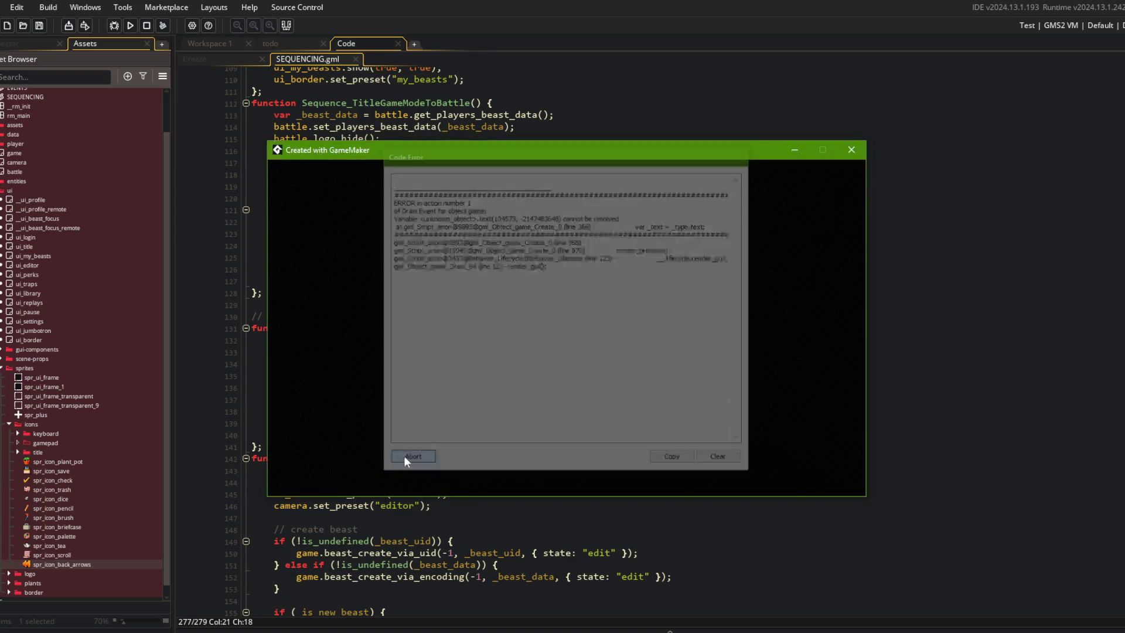
Step: Close the crashed game and glance at the back-arrows icon sprite before returning to Create code
click(404, 459)
click(235, 57)
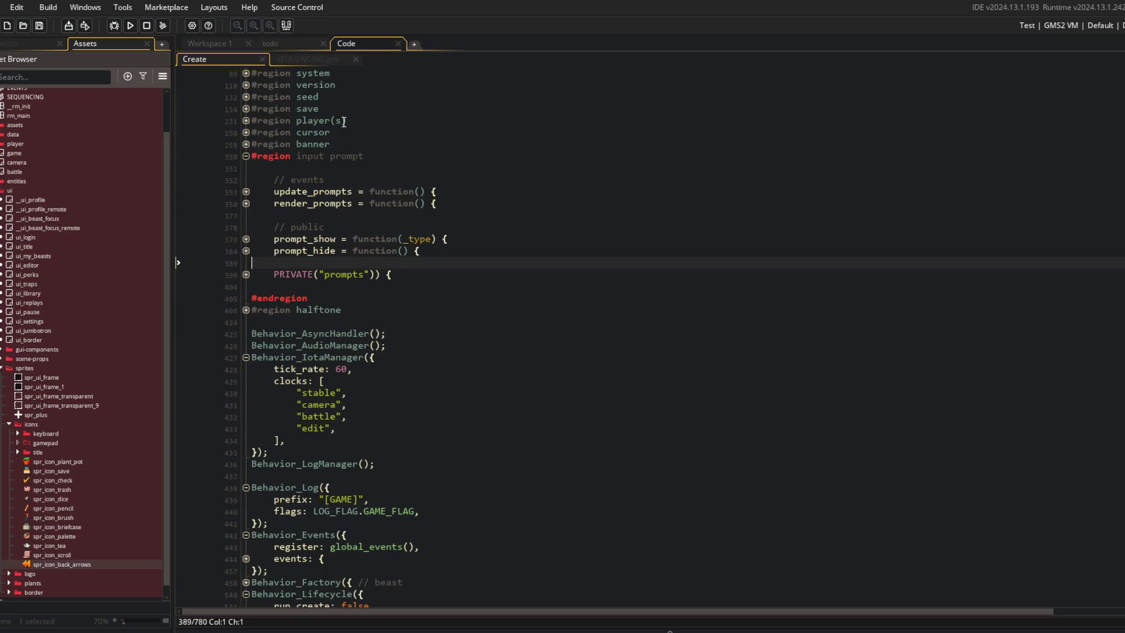
click(307, 58)
click(226, 46)
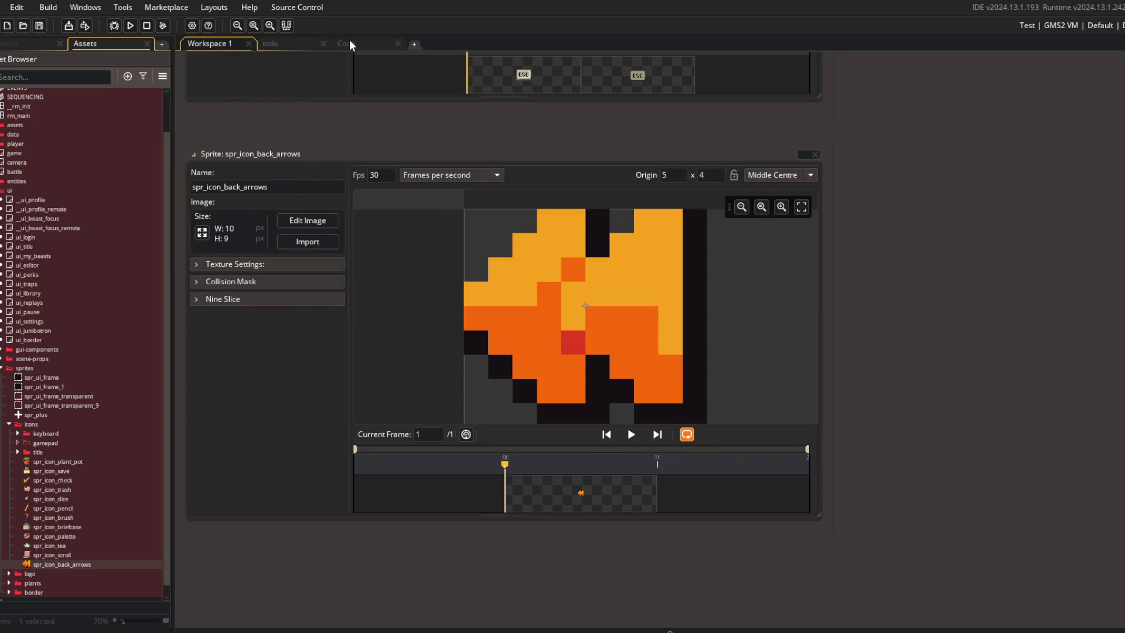
click(349, 44)
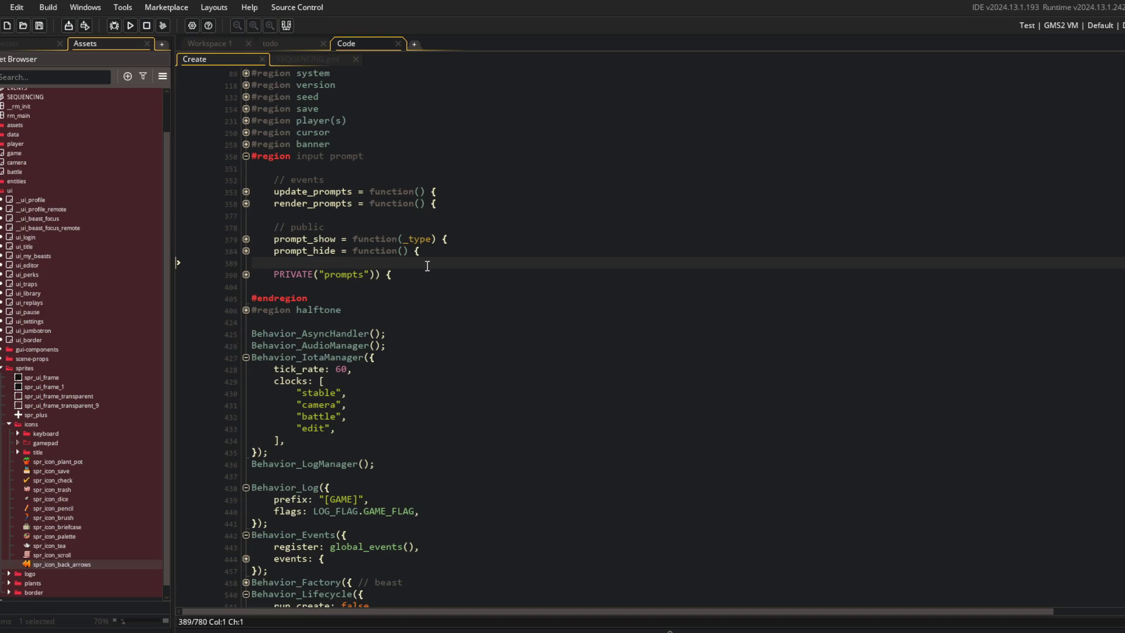
Step: Change the prompts block's visible default from true to false
scroll(427, 266, up, 3)
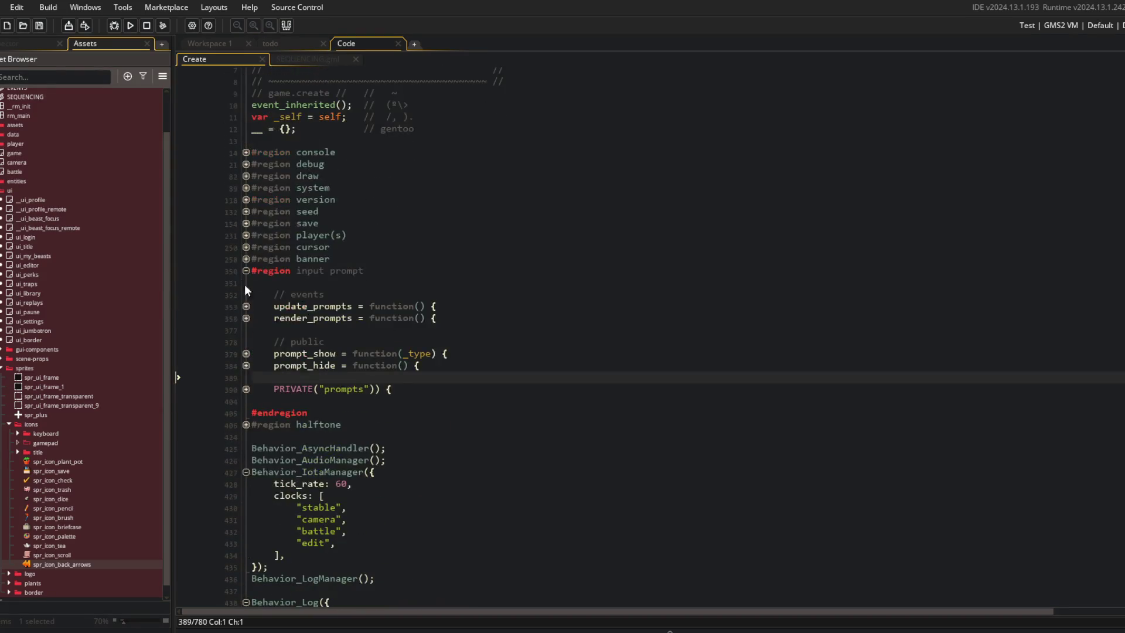
click(246, 389)
click(365, 401)
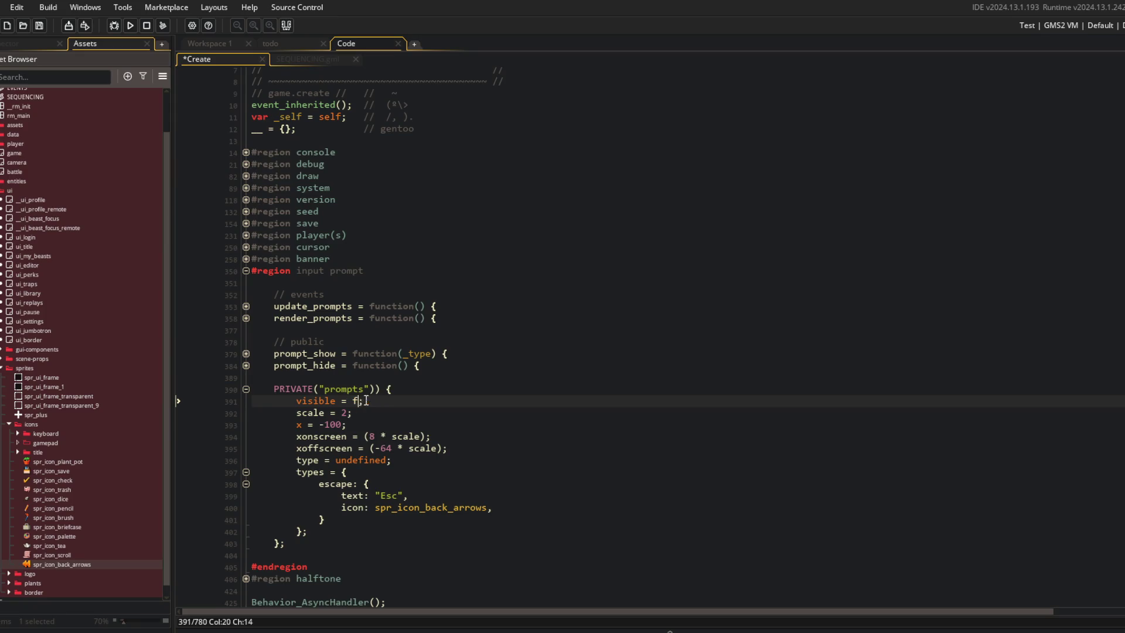
text(alse)
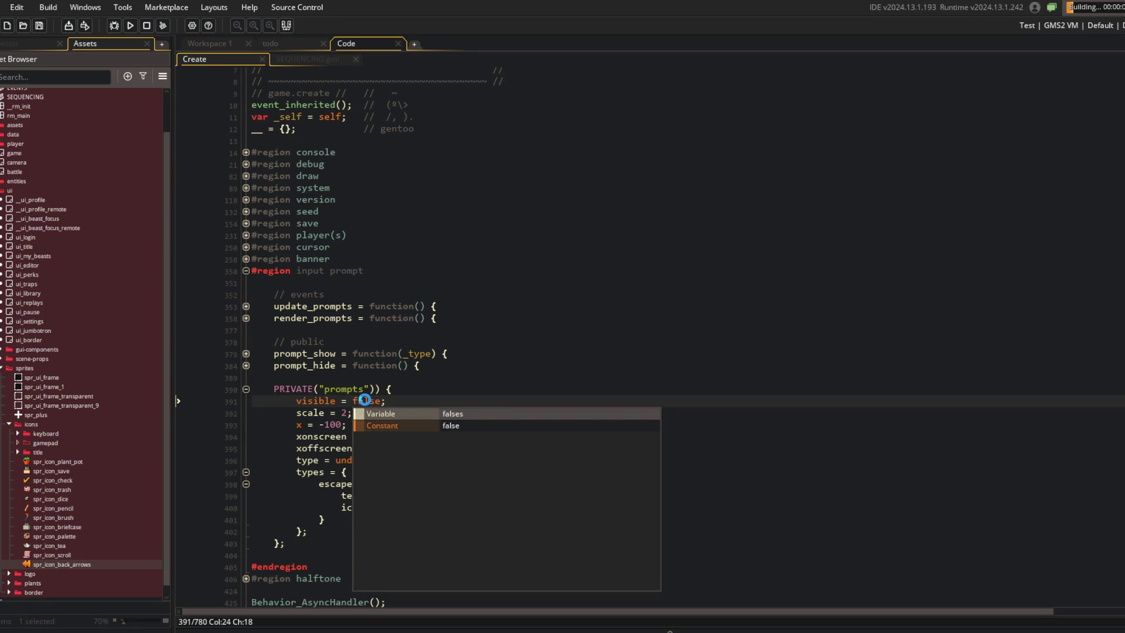
click(585, 340)
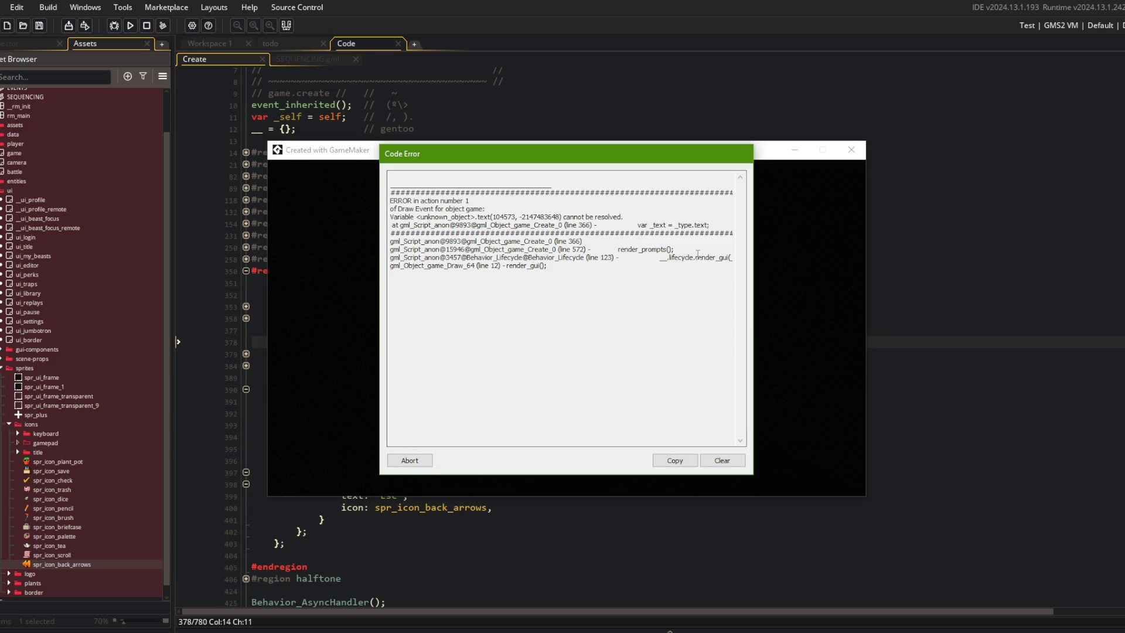
Step: Read the _type.text error's call stack and abort the rerun
drag(698, 256, 748, 257)
click(418, 460)
click(342, 377)
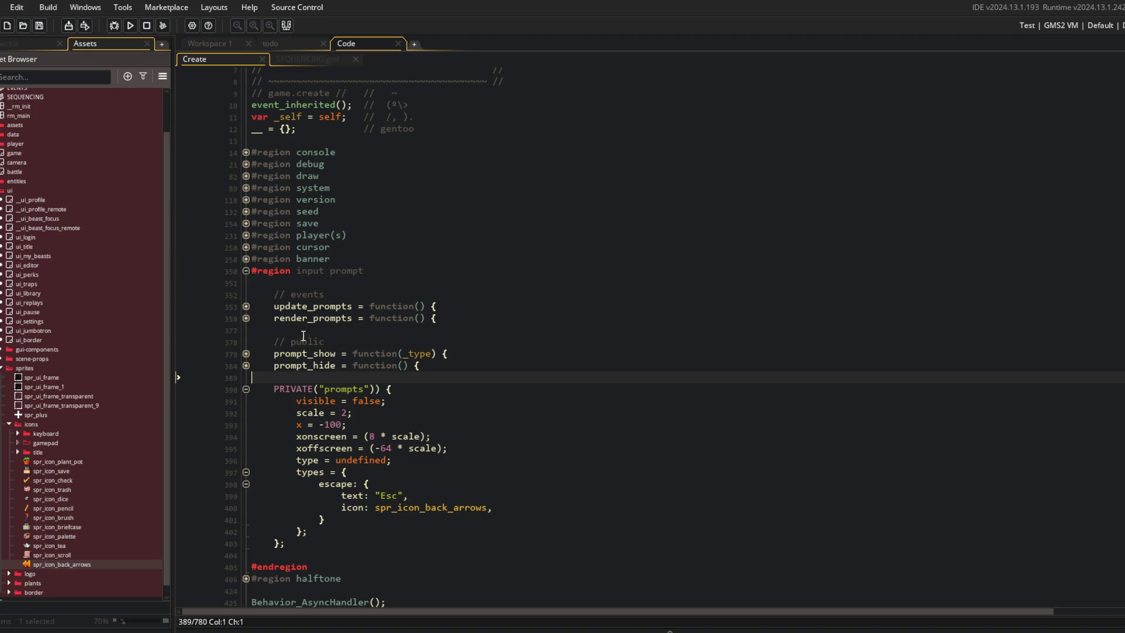
Step: Add !is_undefined(__.prompts.type) to render_prompts' if condition and save
click(246, 318)
scroll(382, 344, down, 4)
click(321, 180)
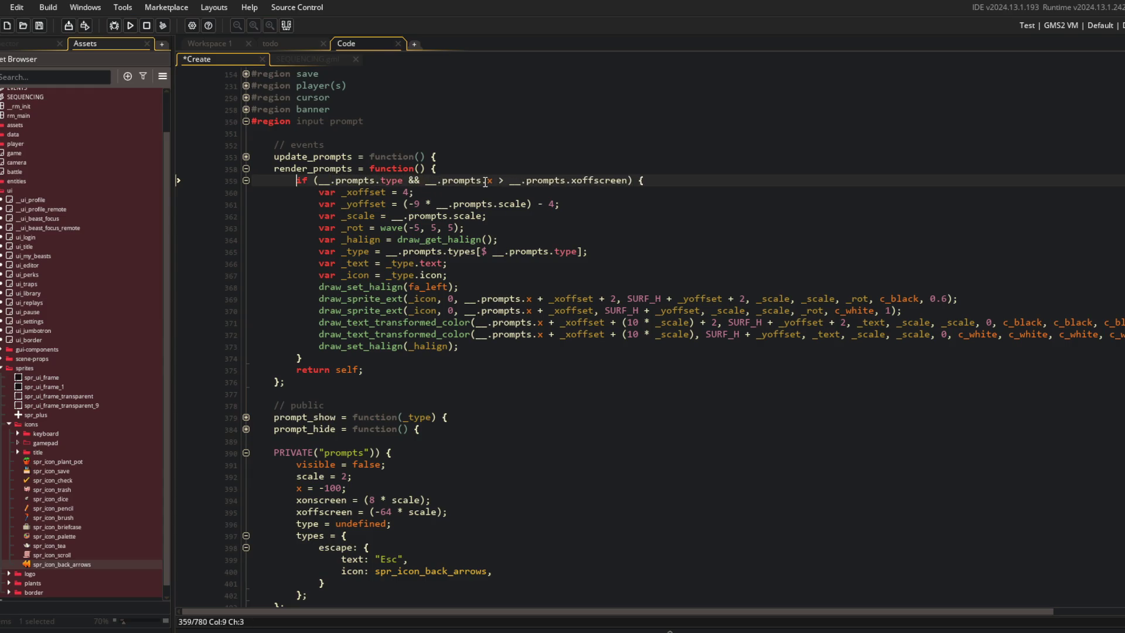
text(is_undefined()
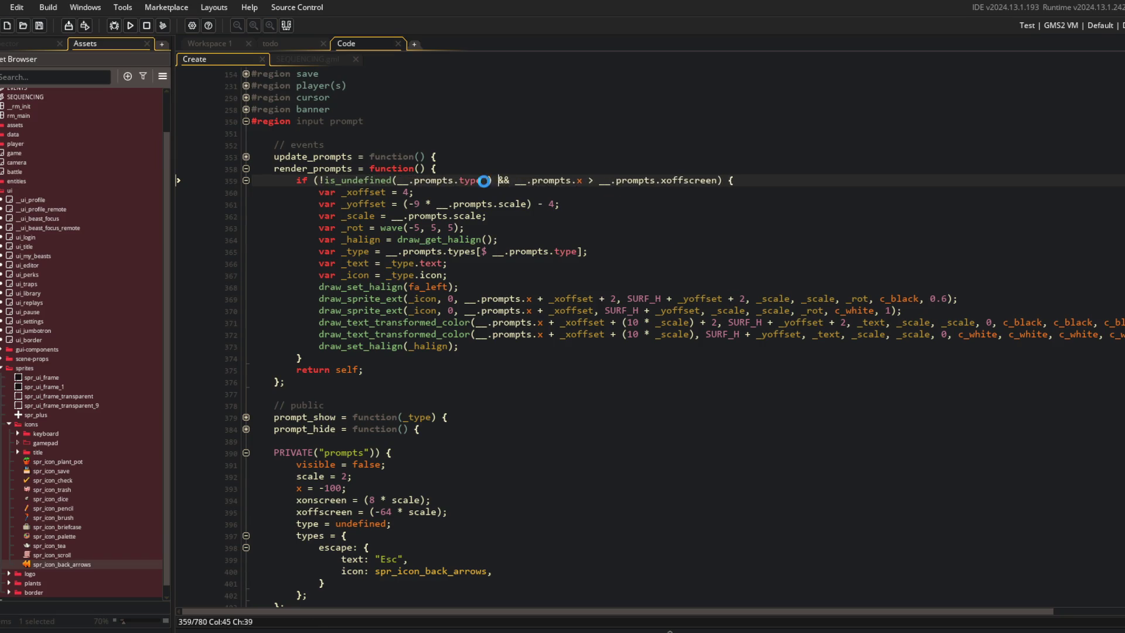
key(ctrl+s)
click(450, 376)
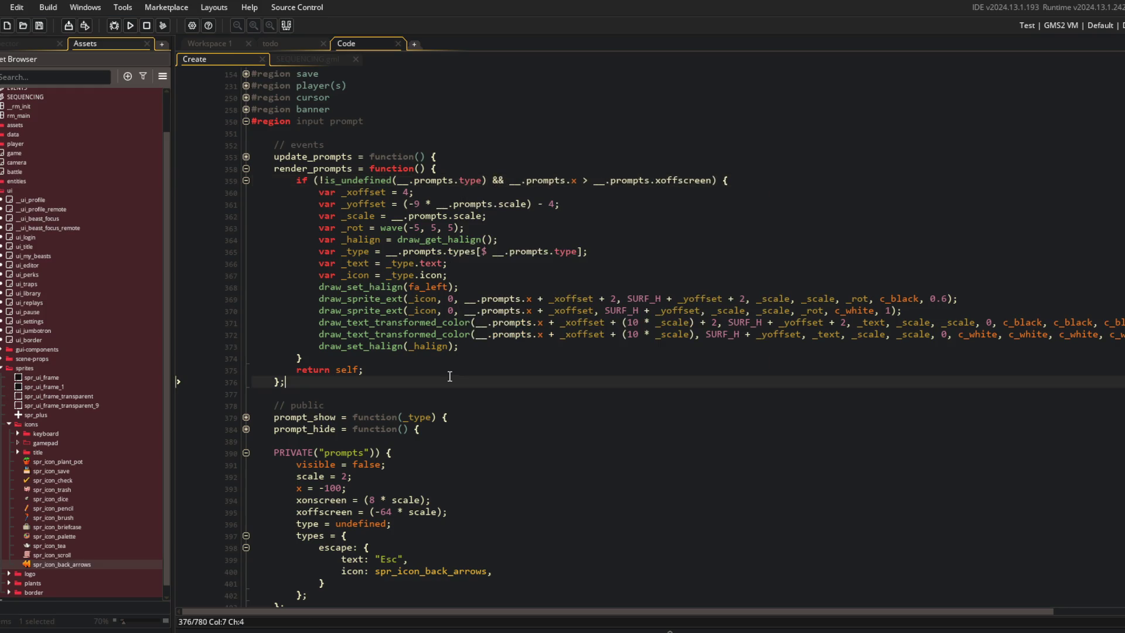
Step: Check the prompt text lookup in prompt_hide and start a test run of the game
click(246, 429)
click(494, 258)
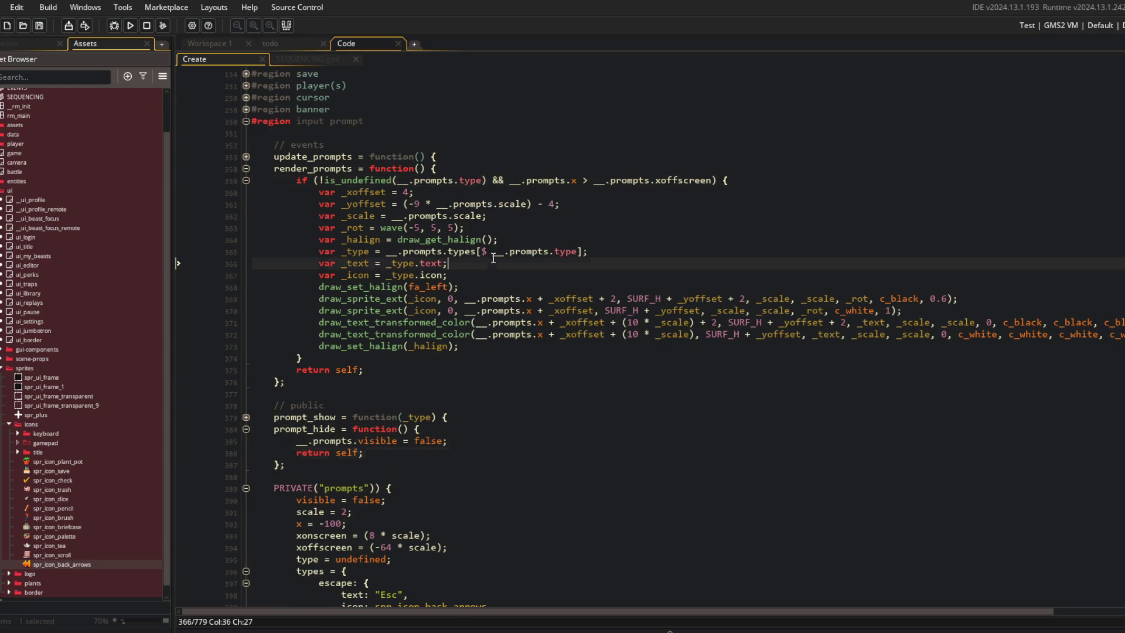
click(130, 25)
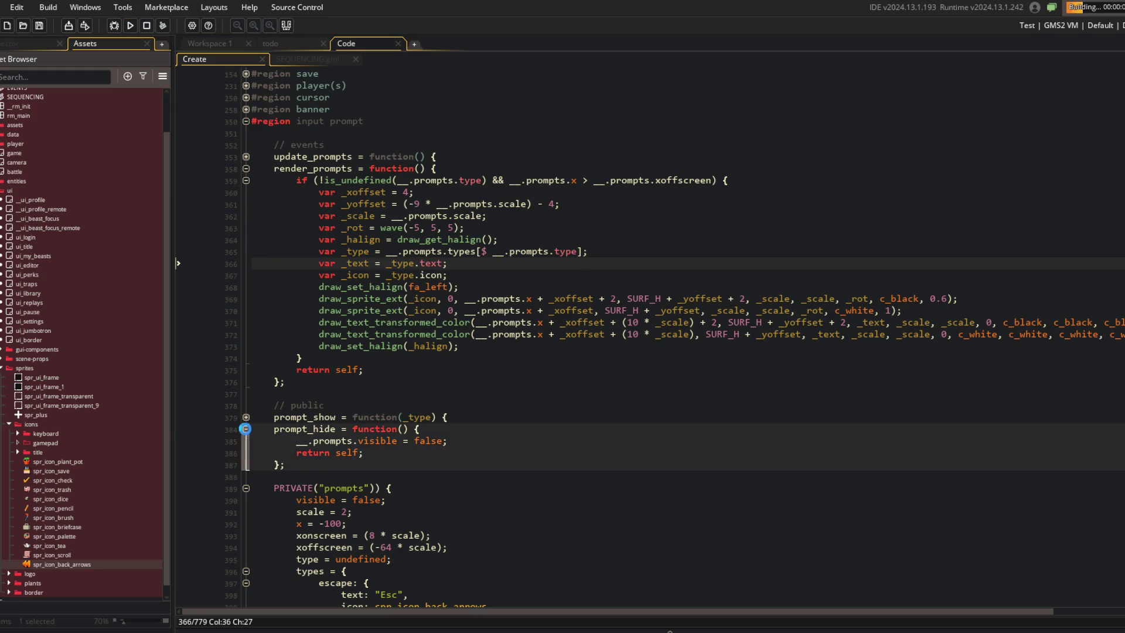
click(246, 429)
click(679, 146)
scroll(679, 151, down, 3)
scroll(678, 152, up, 1)
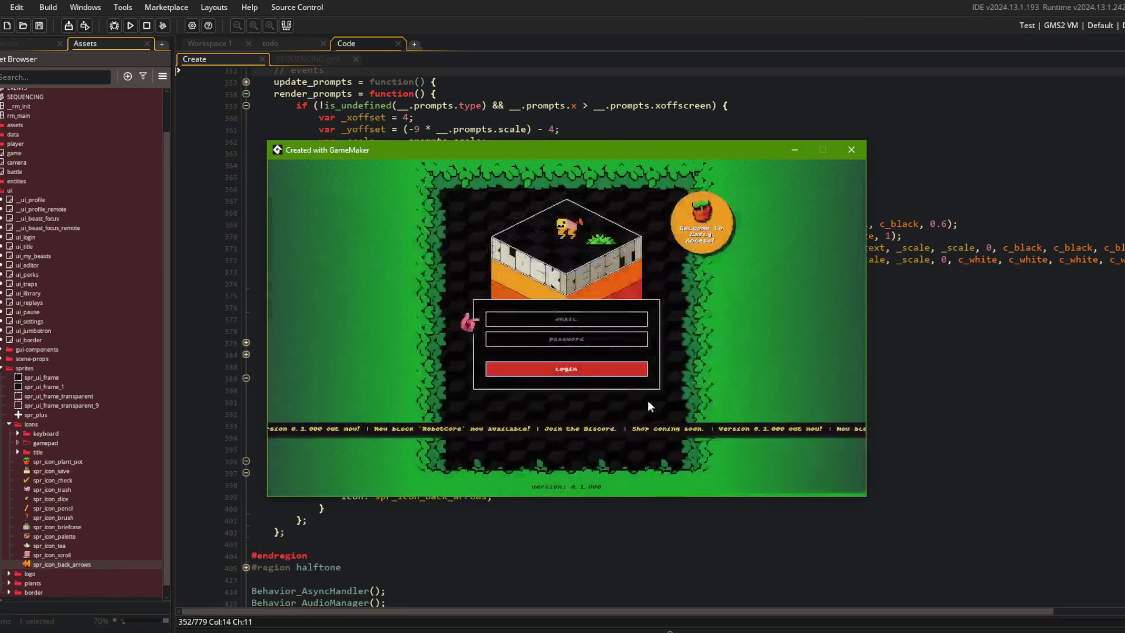
Step: Log in, open the new beast card's editor from battle beast selection, then close it
click(615, 372)
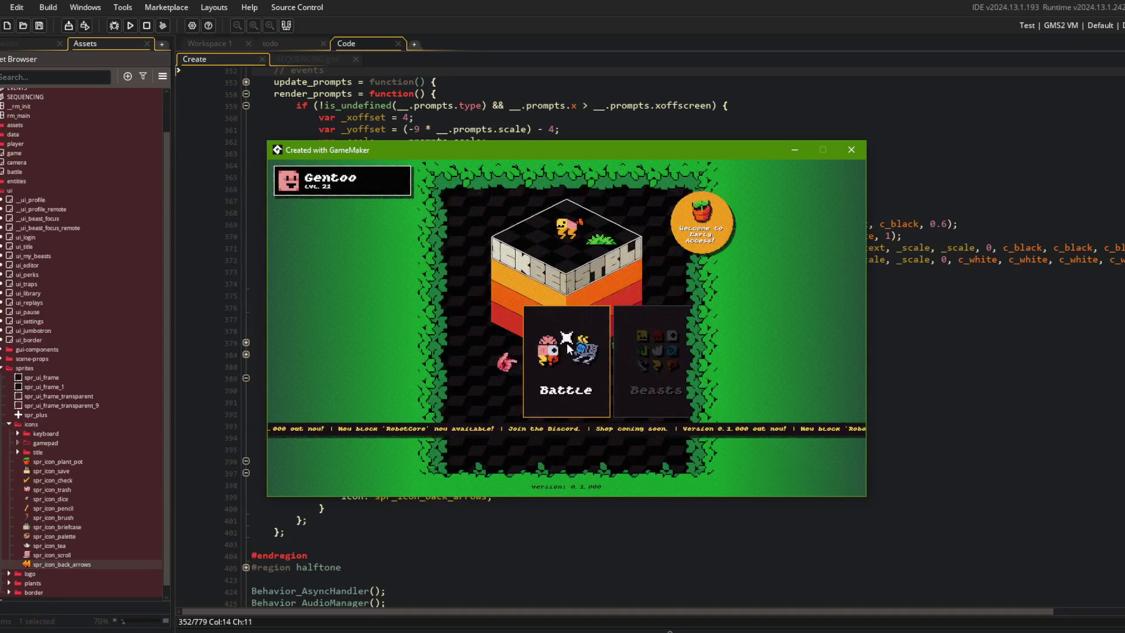
click(593, 308)
click(567, 340)
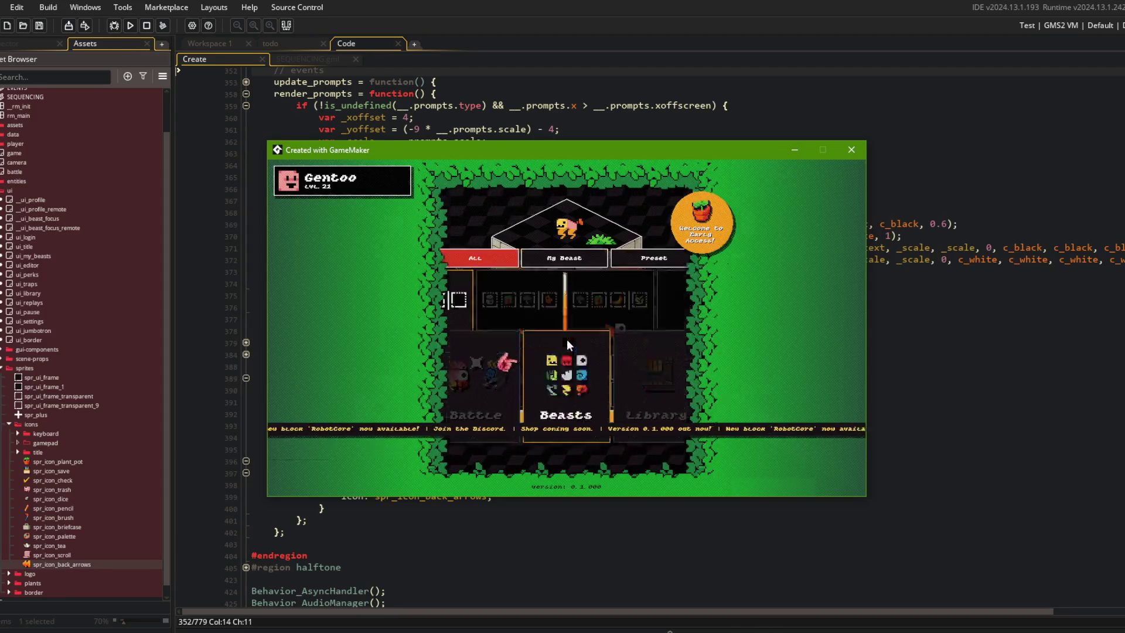
click(609, 346)
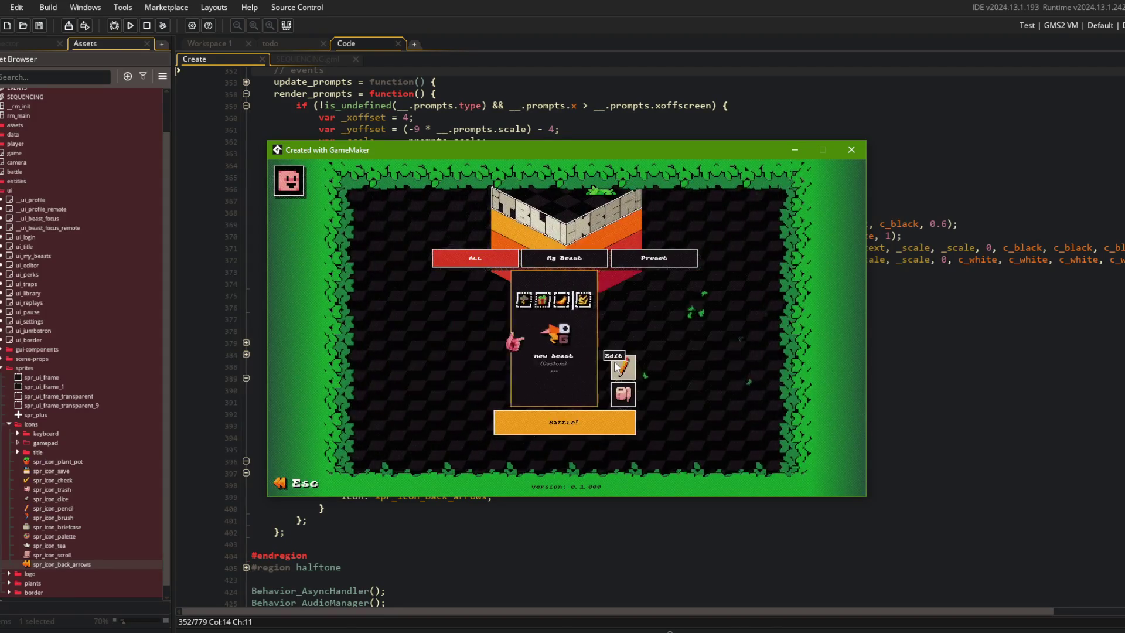
click(628, 366)
click(730, 463)
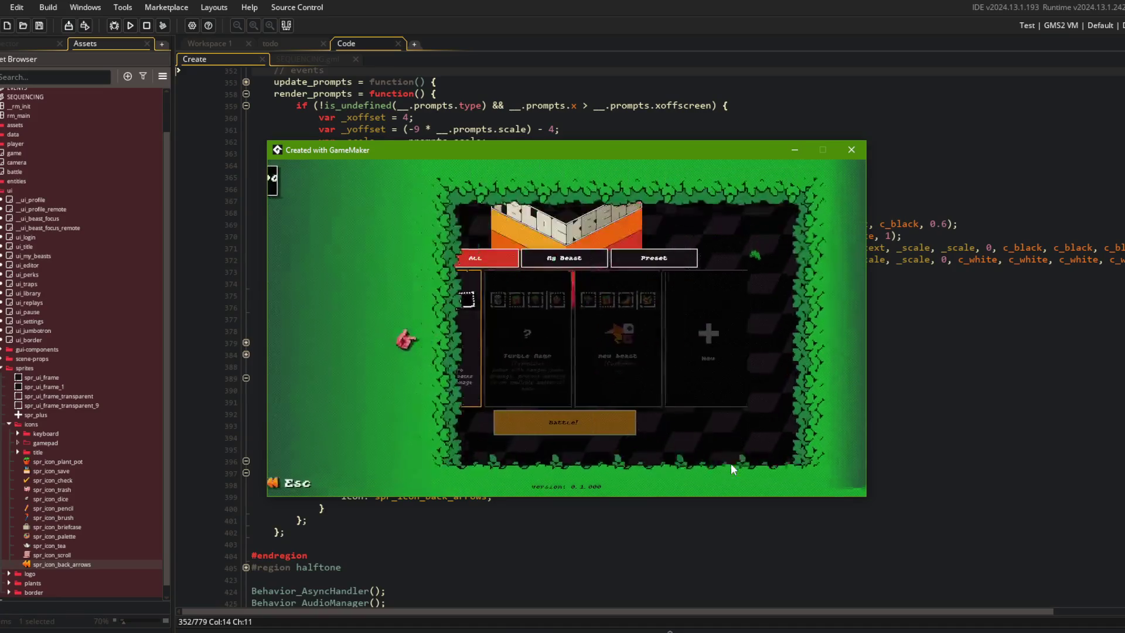
Step: Back out to the game's main menu and browse the Library's Traps list
key(Escape)
click(614, 439)
click(621, 422)
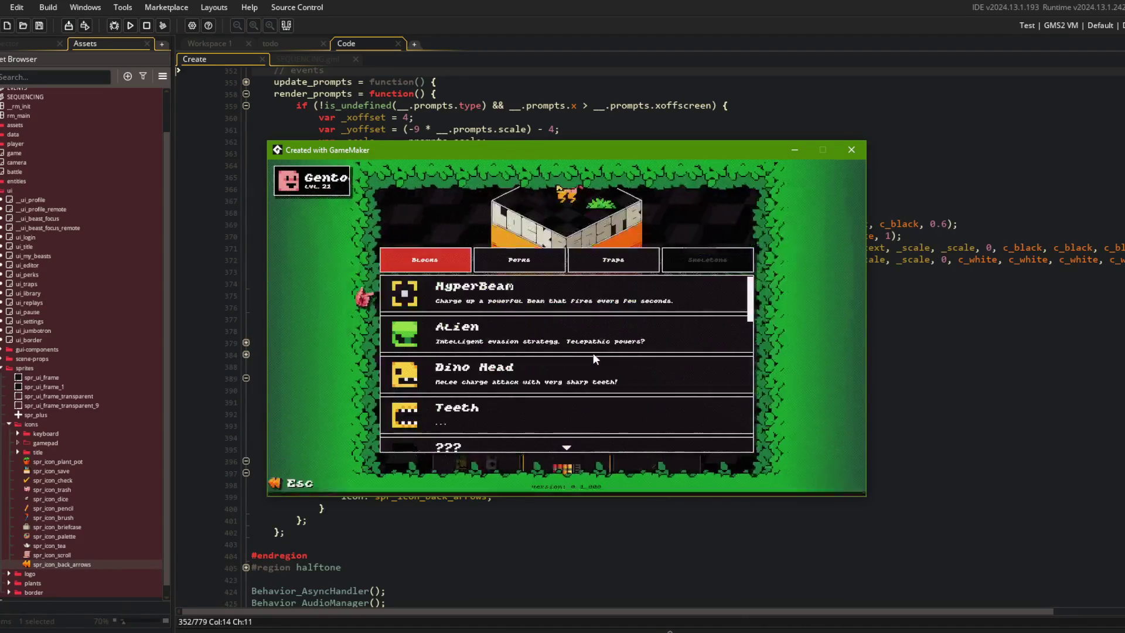
click(596, 259)
key(Escape)
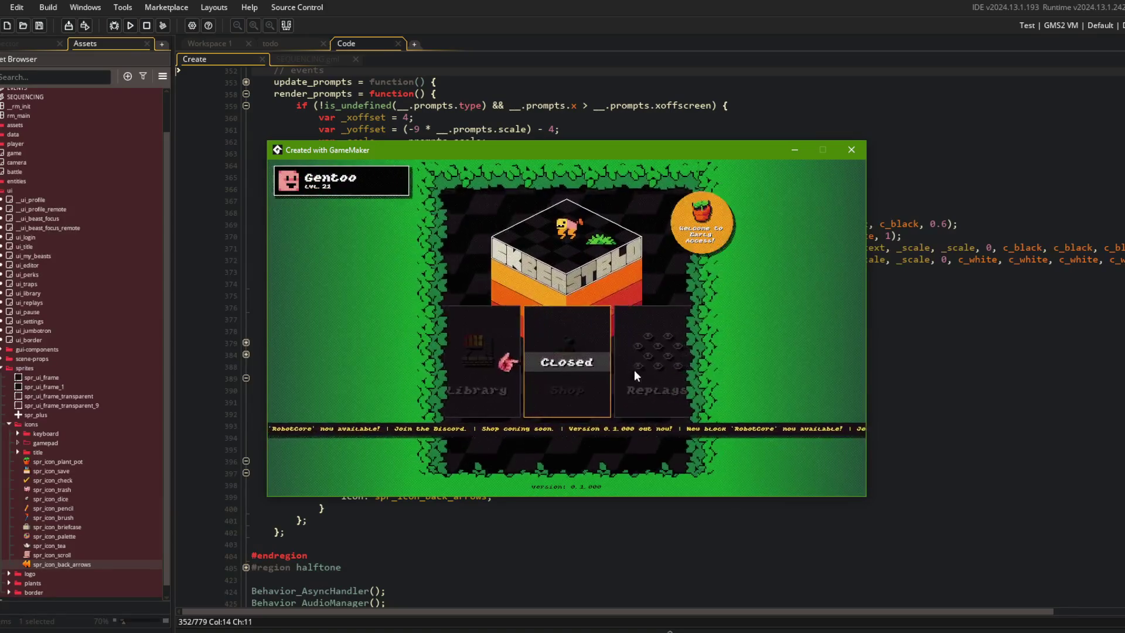
Step: Open the game's Settings list, scroll through it, and close it
click(665, 357)
click(657, 358)
click(582, 346)
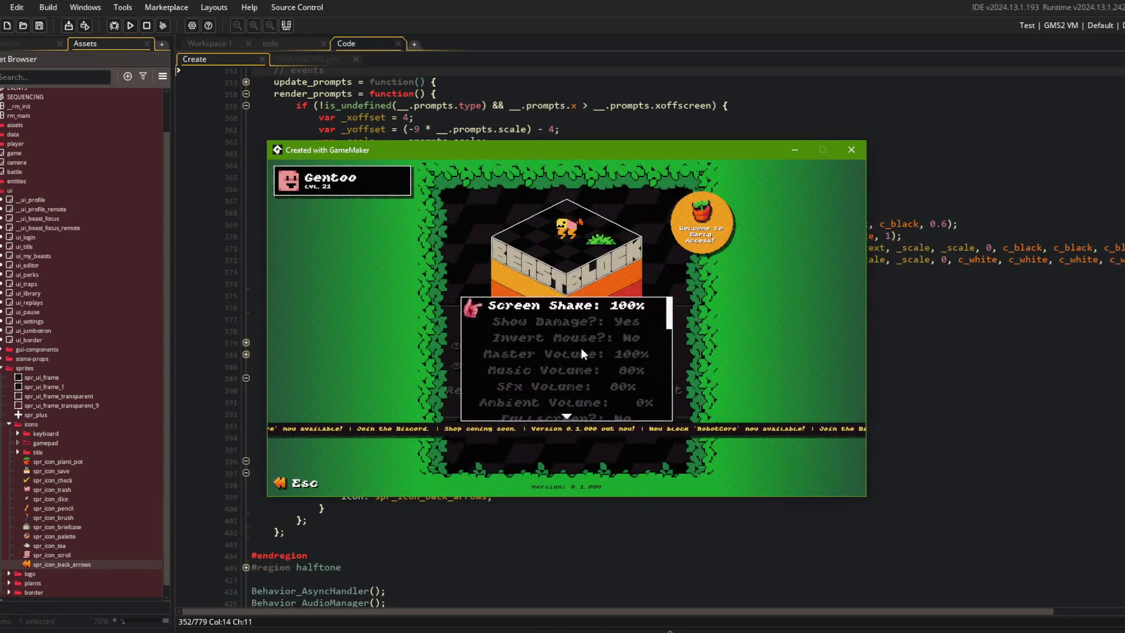
scroll(588, 308, down, 3)
key(Escape)
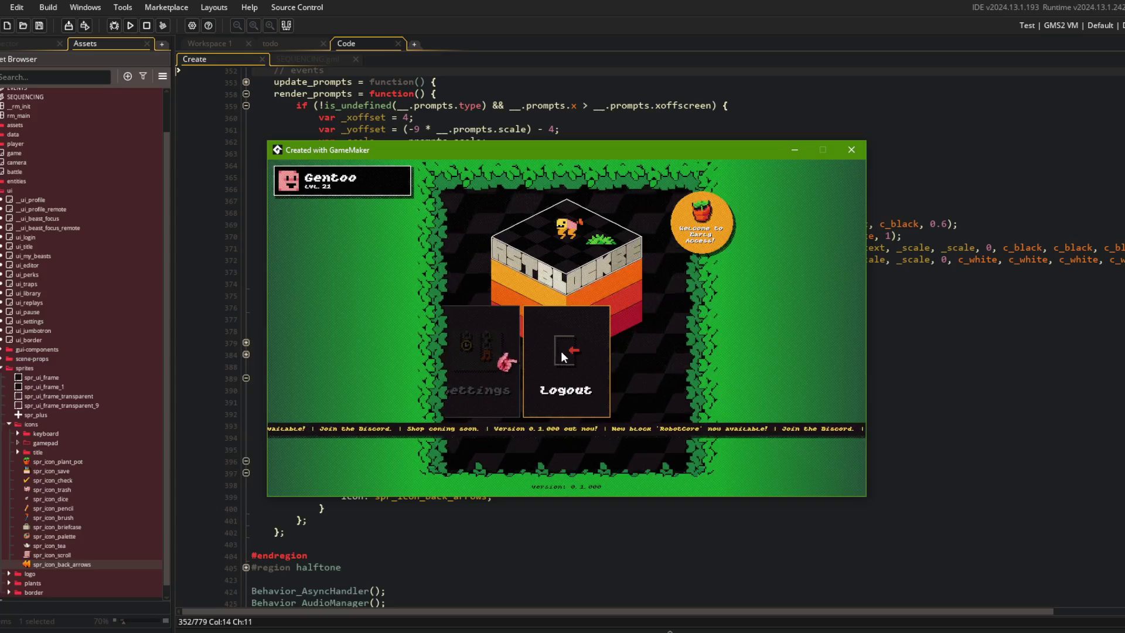
scroll(561, 350, down, 1)
Step: Start an Online battle with a chosen beast
click(558, 361)
click(560, 358)
click(606, 346)
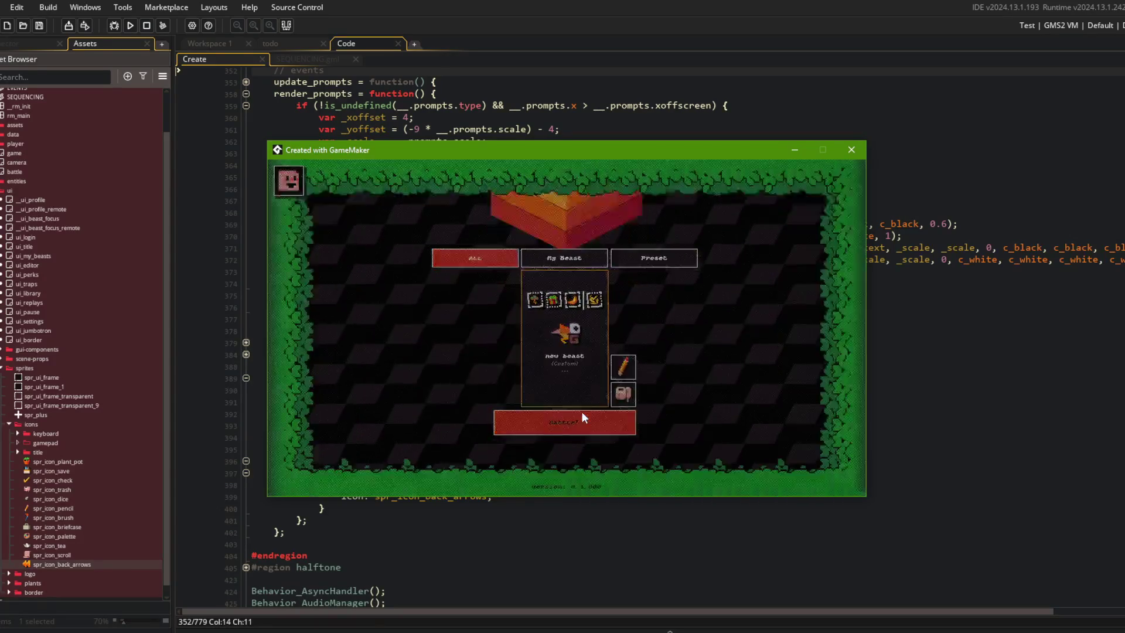
click(581, 411)
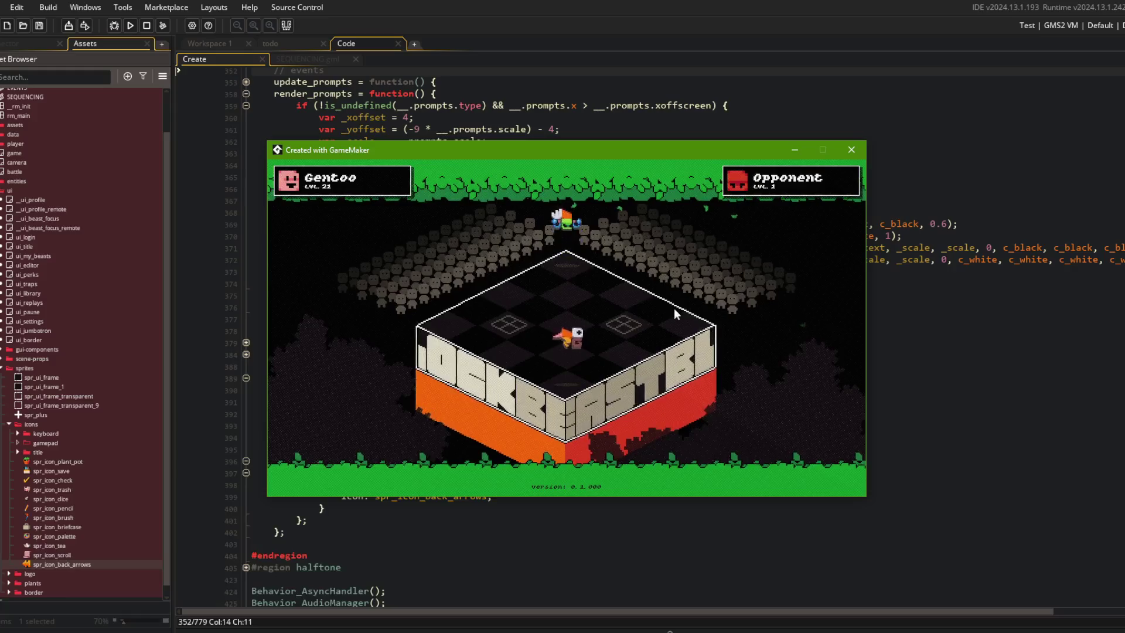
Step: Pause the battle, check the settings panel and its Esc prompt, then leave to the title menu
key(Escape)
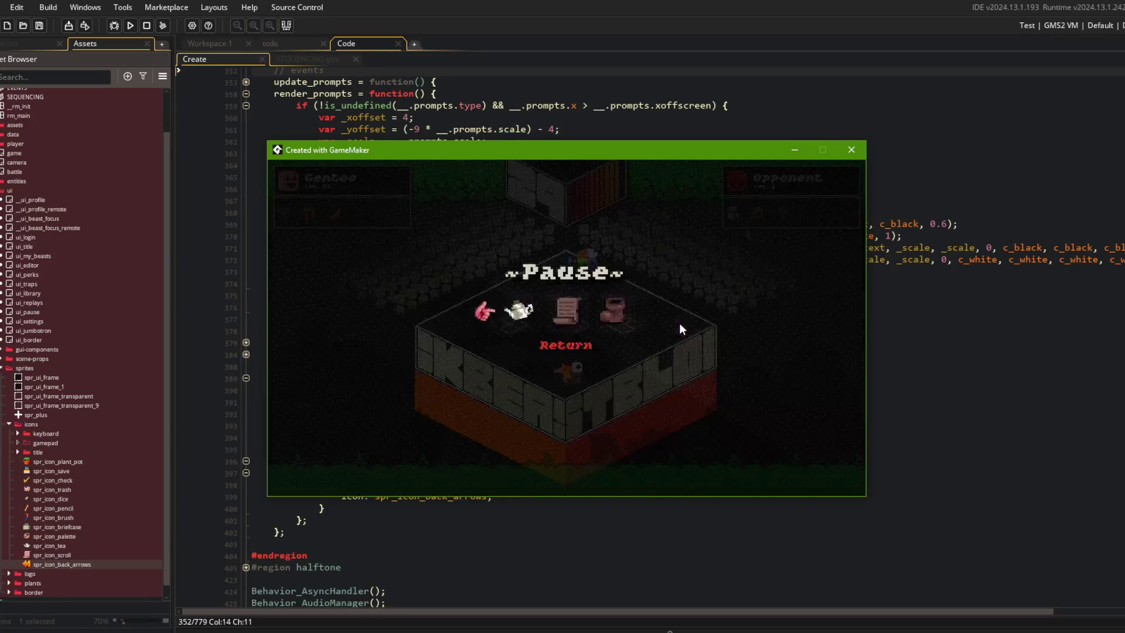
key(Right)
key(Return)
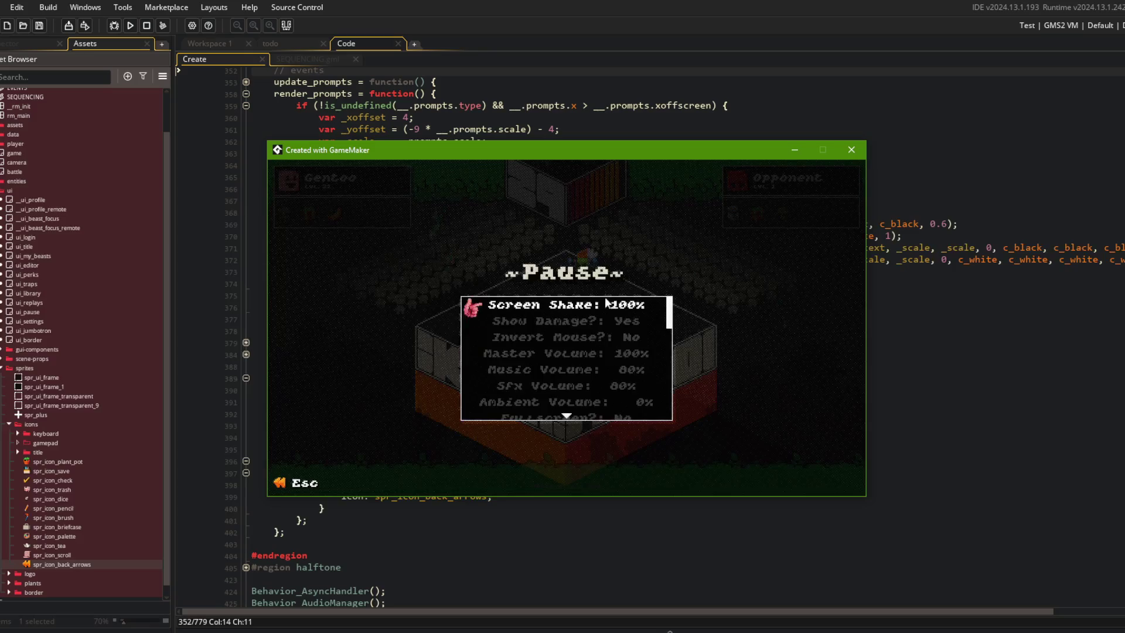
key(Escape)
key(Return)
key(Down)
key(Down)
key(Down)
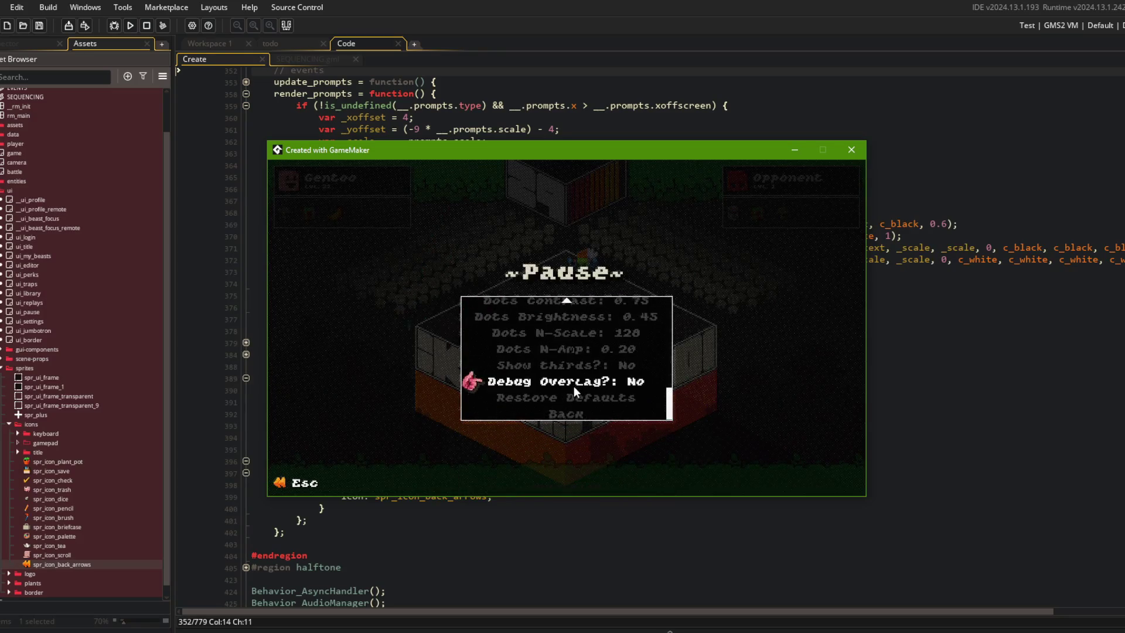
key(Escape)
key(Right)
key(Return)
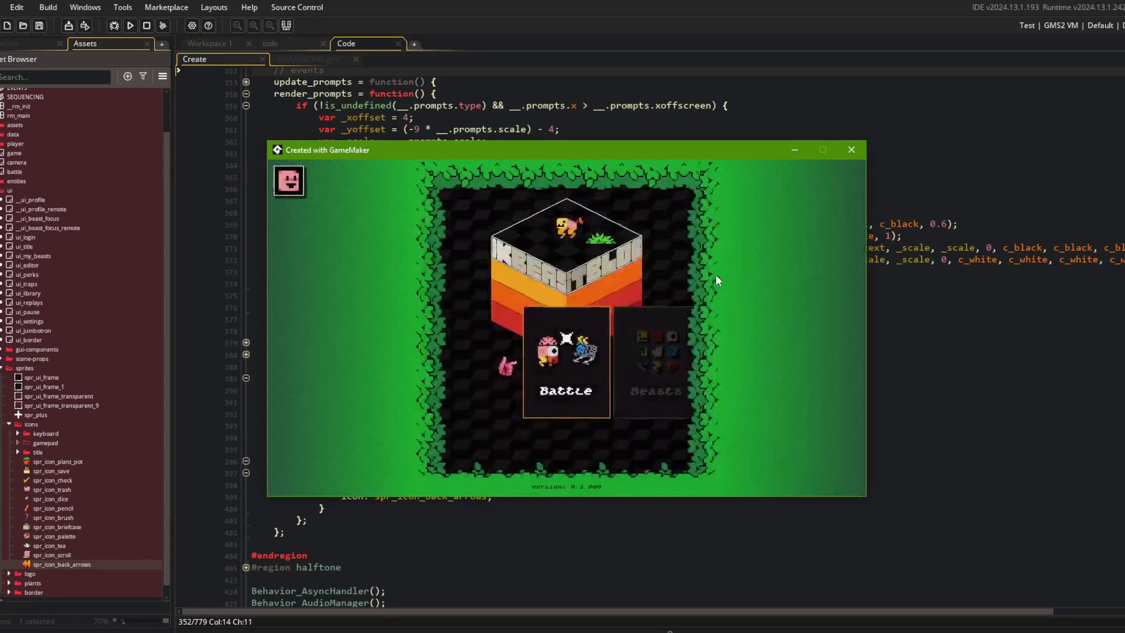
Step: Browse the Online battle beast cards, then return to the editor and fold all SEQUENCING.gml functions
key(Right)
key(Left)
key(Return)
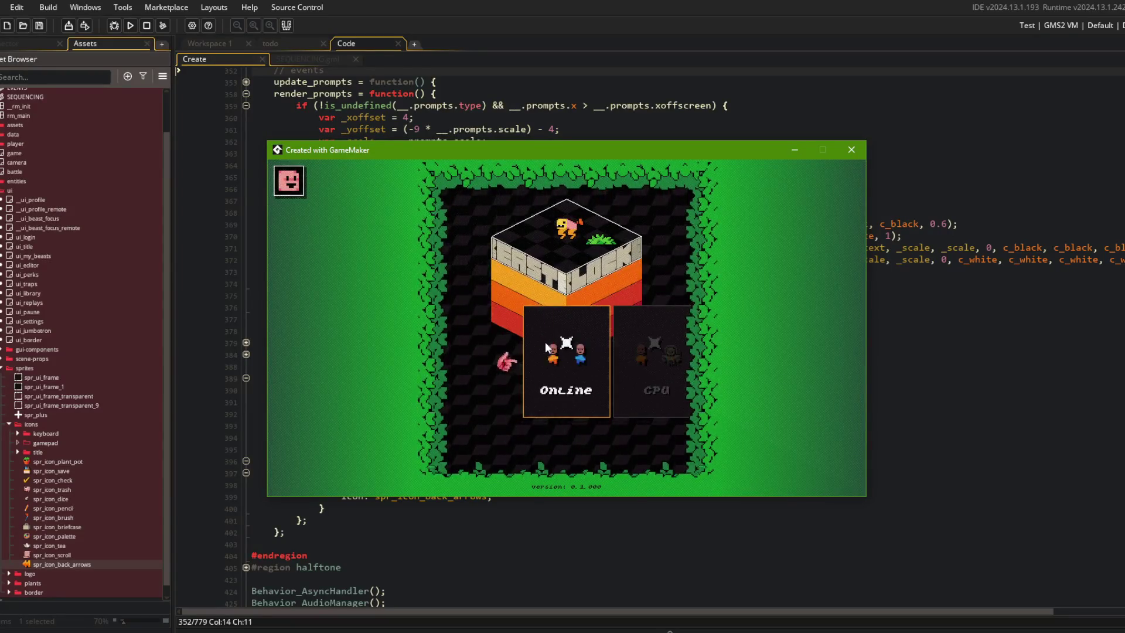
key(Return)
key(Right)
key(Right)
key(alt+Tab)
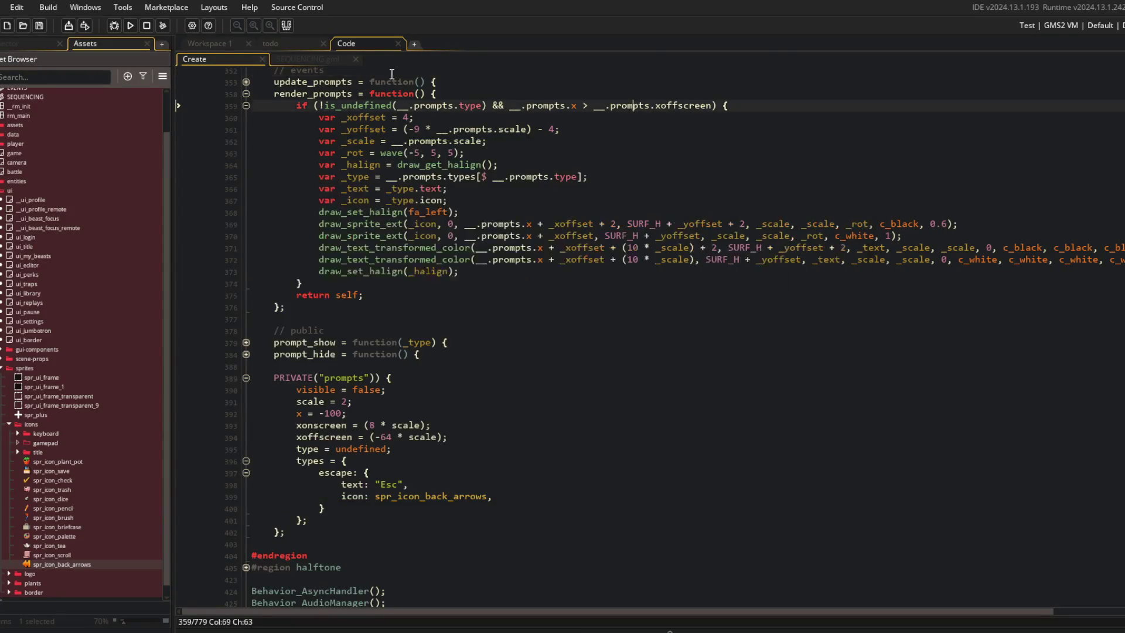
key(ctrl+Tab)
key(ctrl+shift+m)
Step: Inspect the existing escape prompt call in Sequence_BattleToMyBeasts, then fold it back
click(463, 338)
click(400, 479)
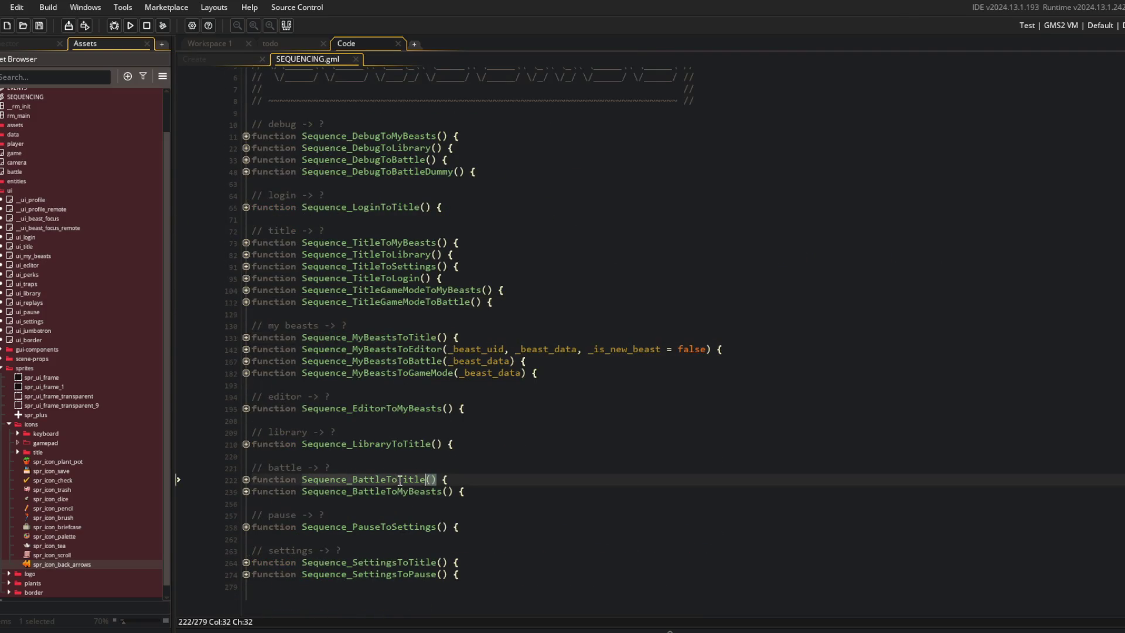
click(246, 491)
scroll(252, 528, down, 2)
click(360, 535)
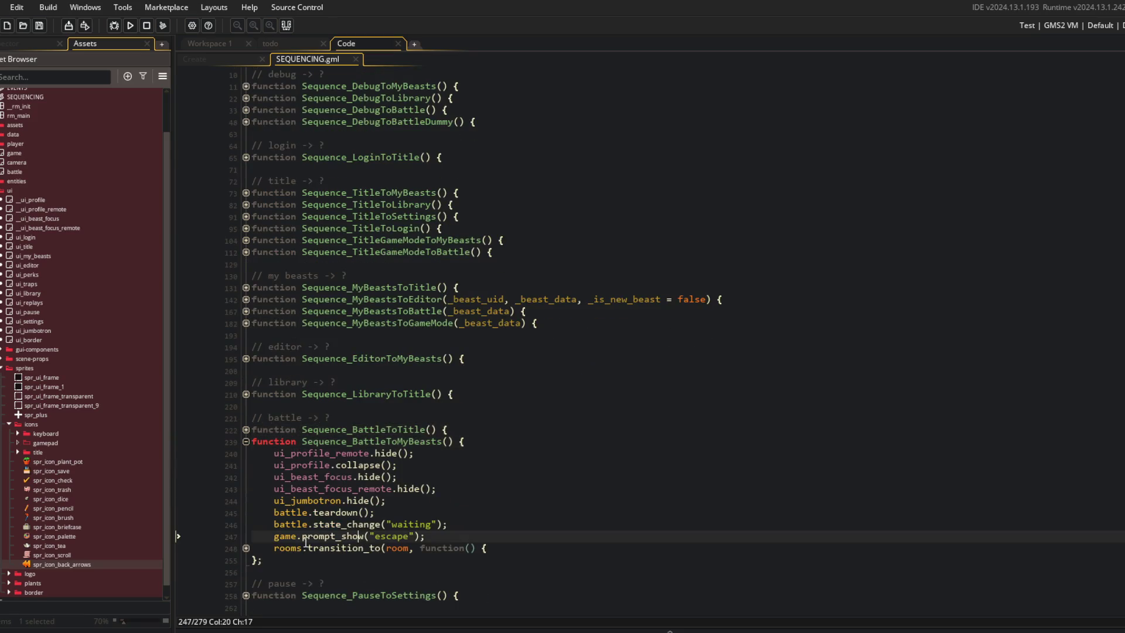
click(246, 442)
scroll(349, 345, up, 3)
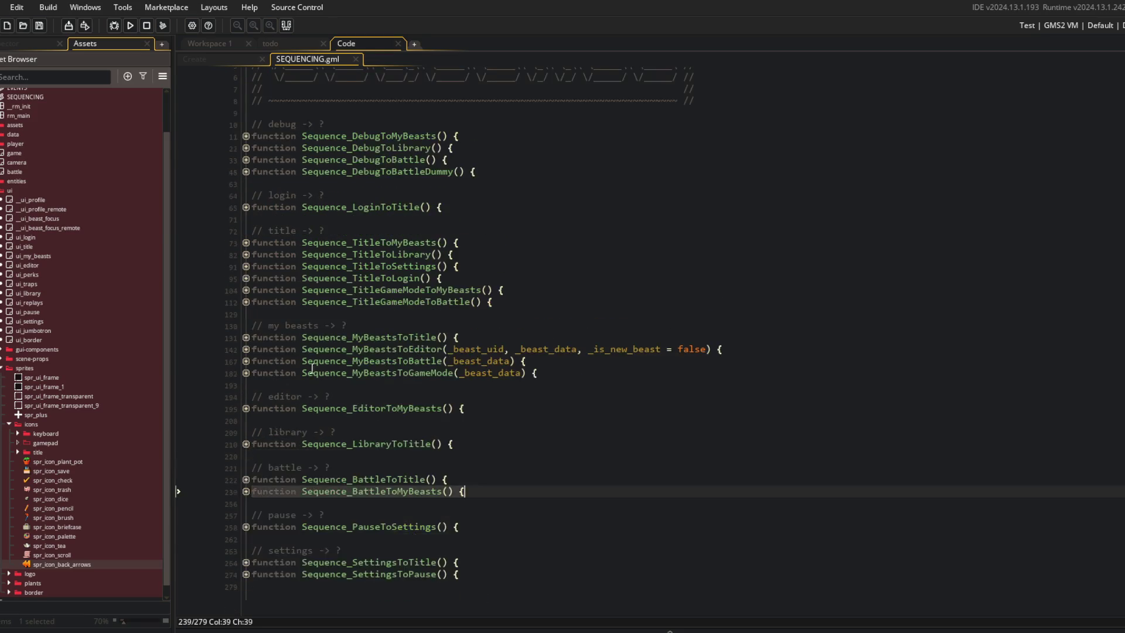
Step: Add game.prompt_show("escape"); after banner_hide in Sequence_TitleGameModeToMyBeasts and save
click(376, 322)
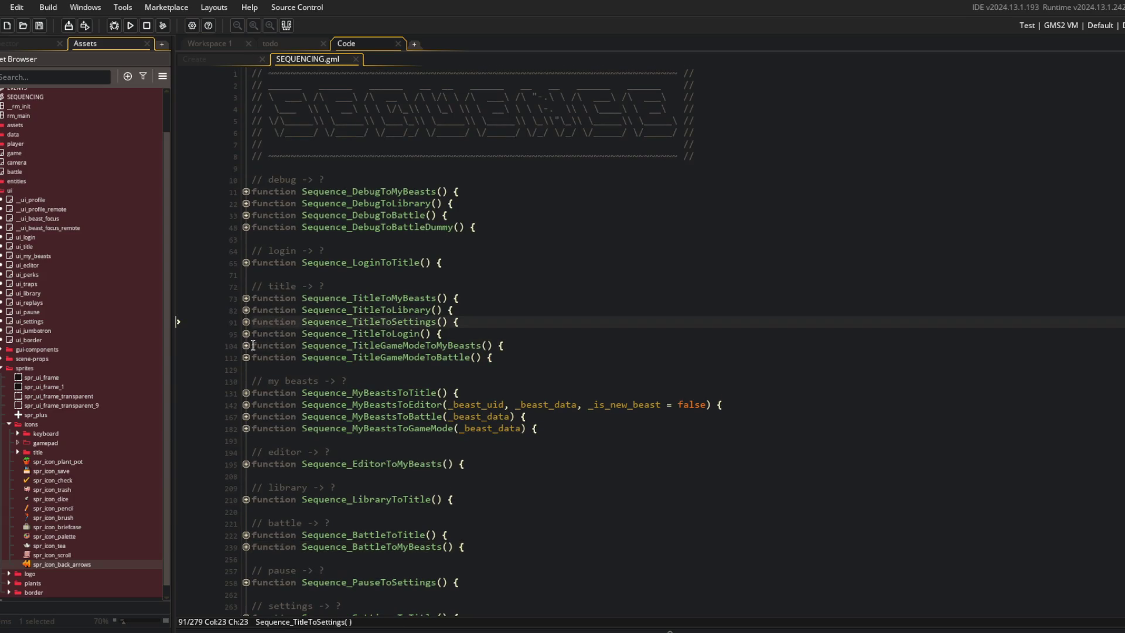
click(246, 345)
click(465, 400)
key(Up)
key(Return)
key(Return)
key(Up)
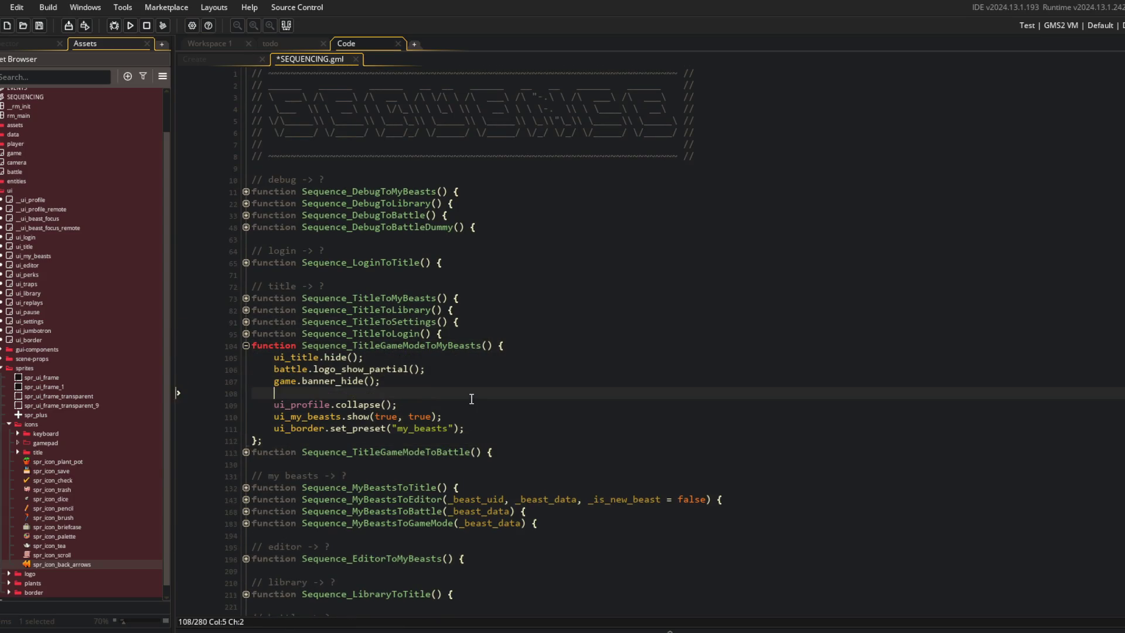
key(ctrl+v)
key(ctrl+z)
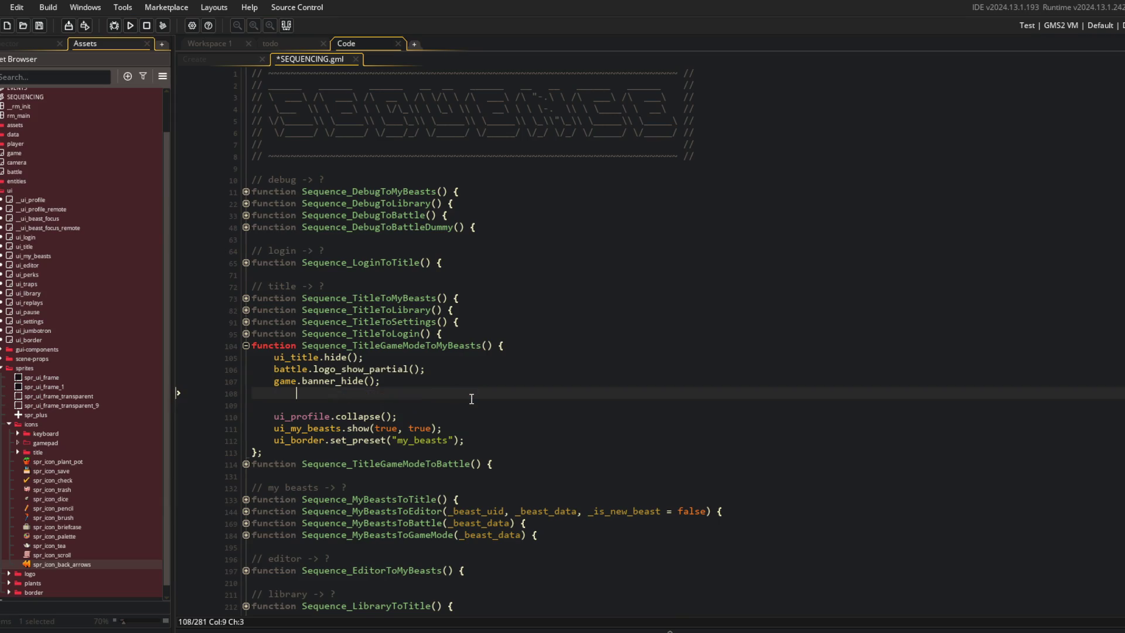
text(game.prompt_s)
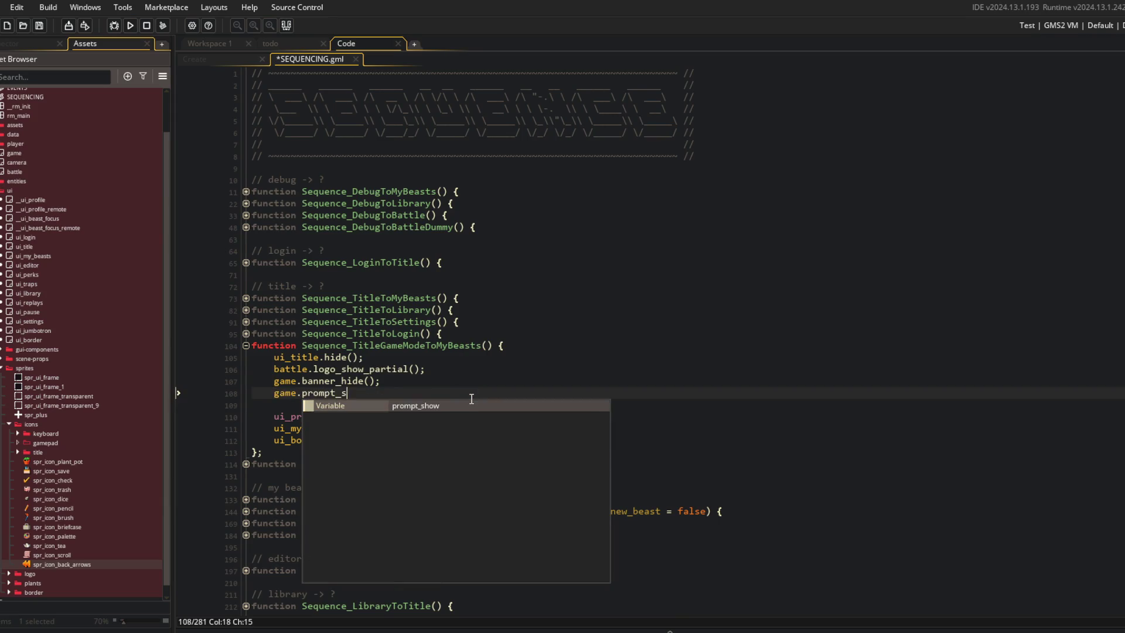
text(how("escape");)
key(Delete)
key(ctrl+s)
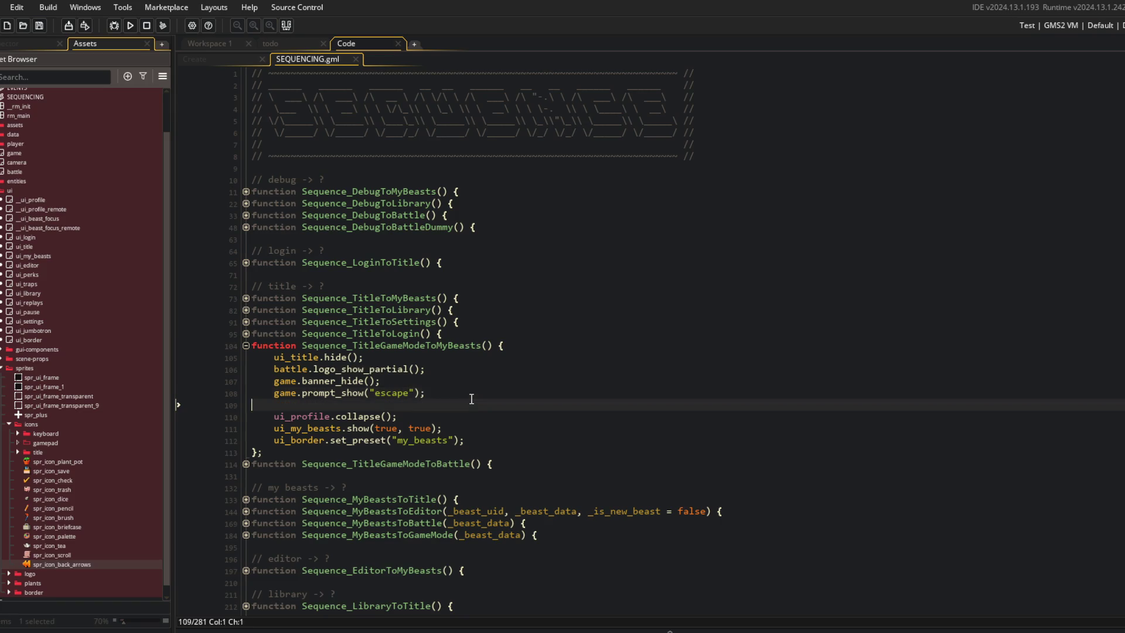
key(Down)
key(Down)
key(Down)
Step: Review Sequence_TitleGameModeToBattle's code, then launch a test run
click(246, 452)
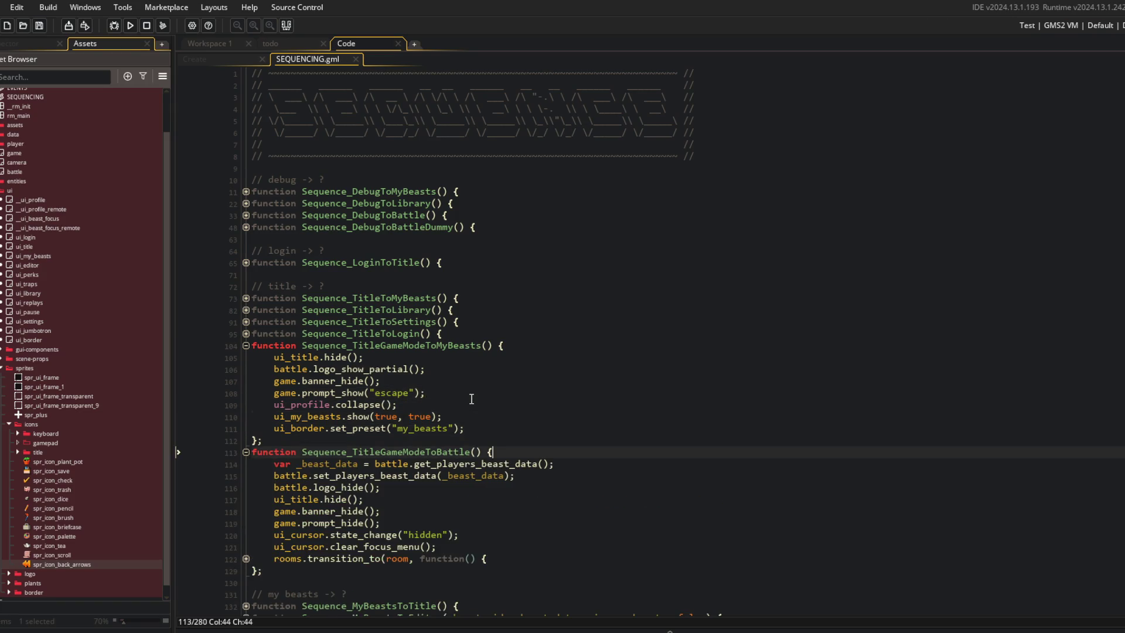
scroll(545, 457, down, 1)
click(545, 452)
click(600, 429)
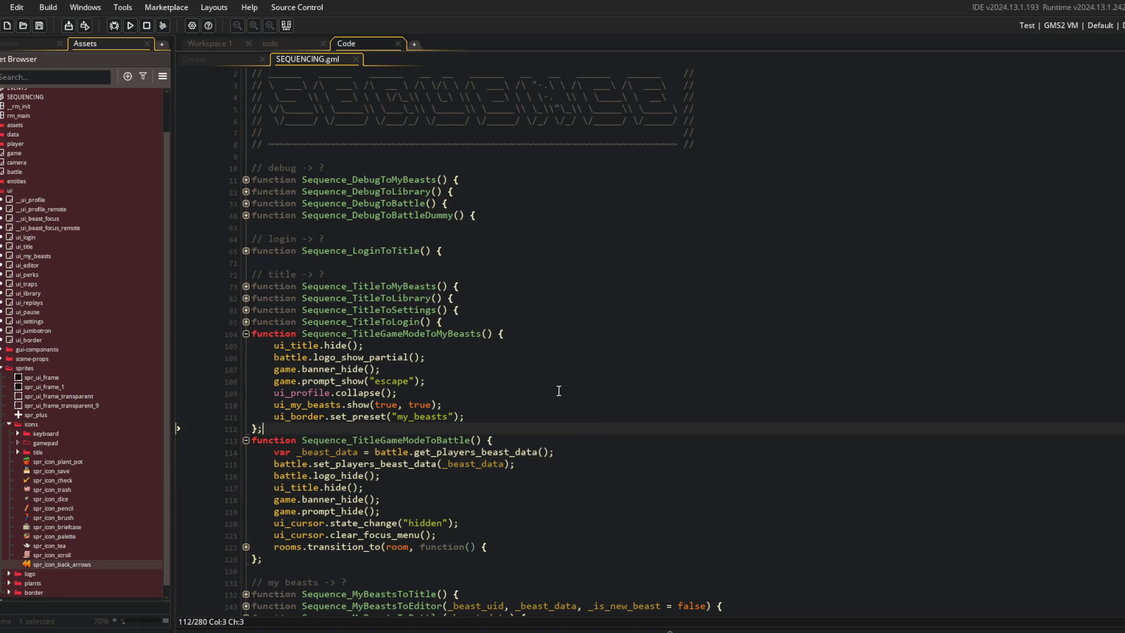
click(131, 28)
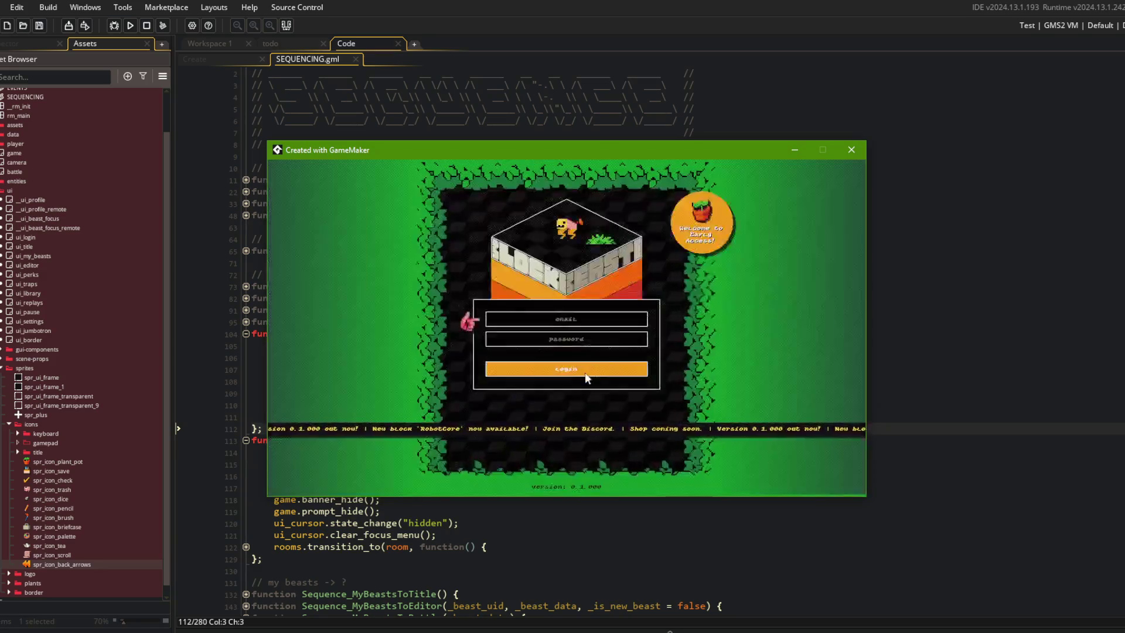
Step: Log in, reach beast selection to confirm the Esc prompt, back out, and close the game
click(584, 374)
click(546, 350)
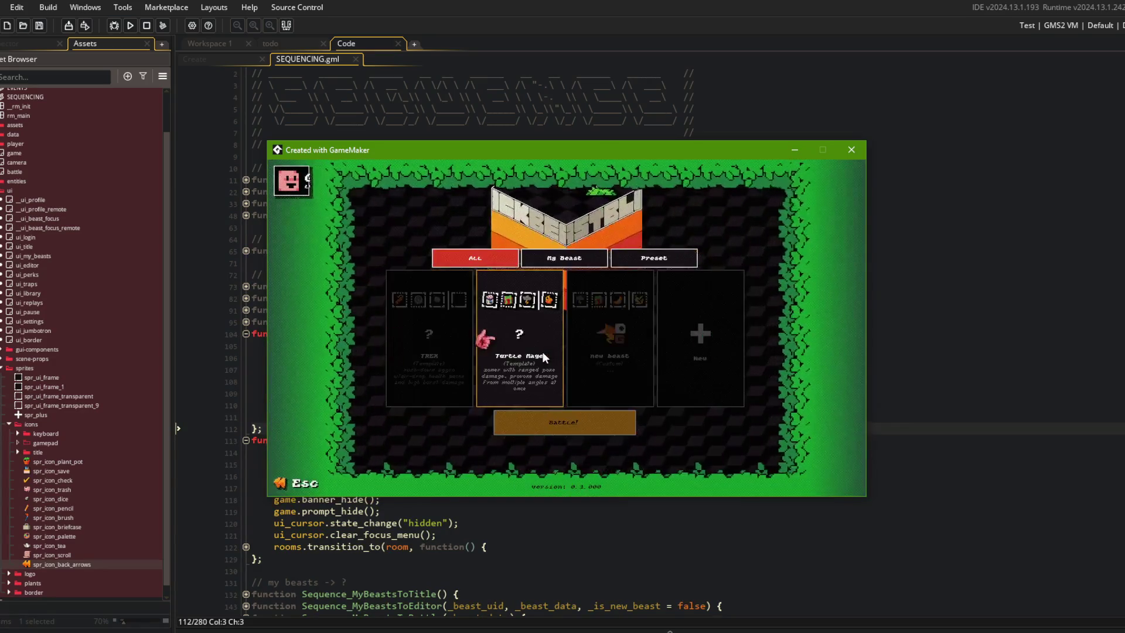
key(Escape)
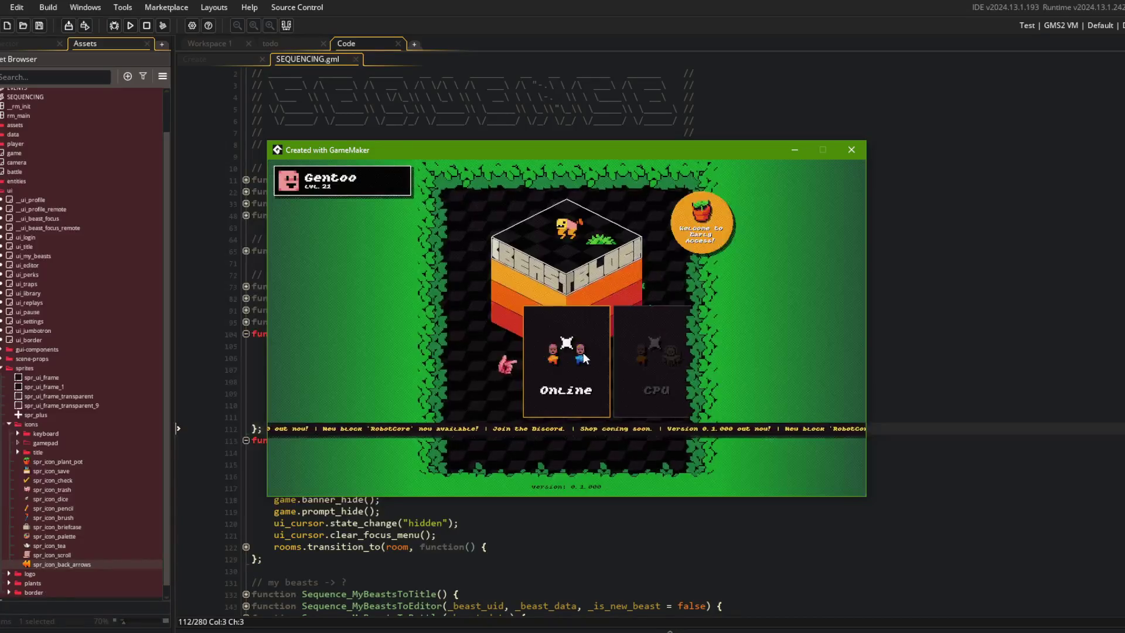
click(582, 352)
click(494, 233)
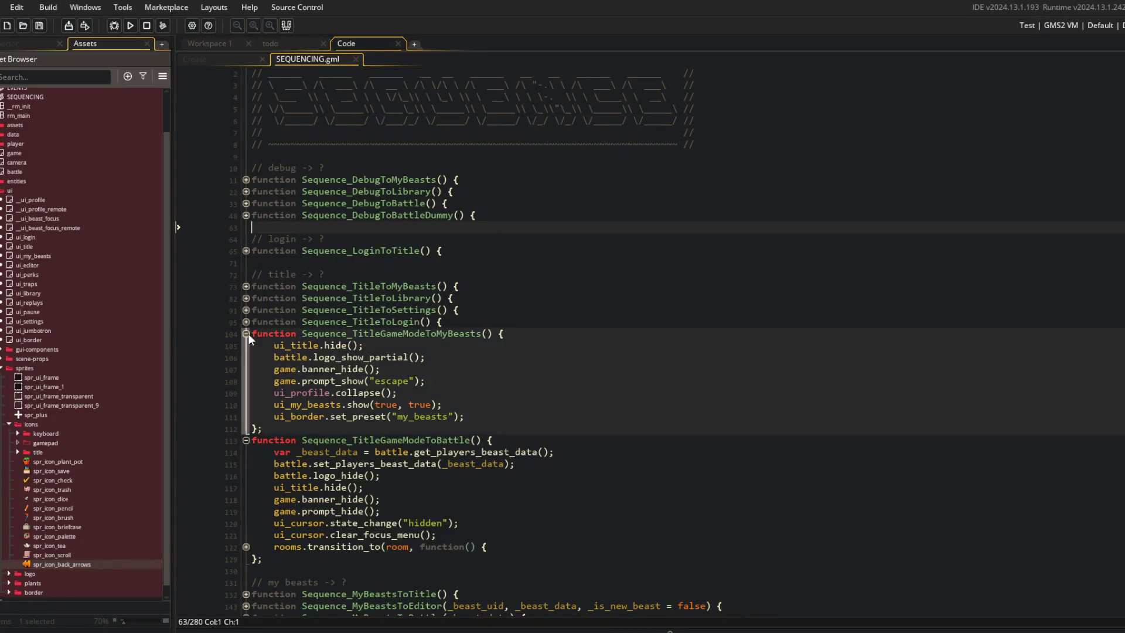
Step: Fold Sequence_TitleGameModeToMyBeasts, Sequence_TitleGameModeToBattle and the other expanded functions back up
click(246, 333)
click(371, 298)
click(371, 321)
double_click(425, 322)
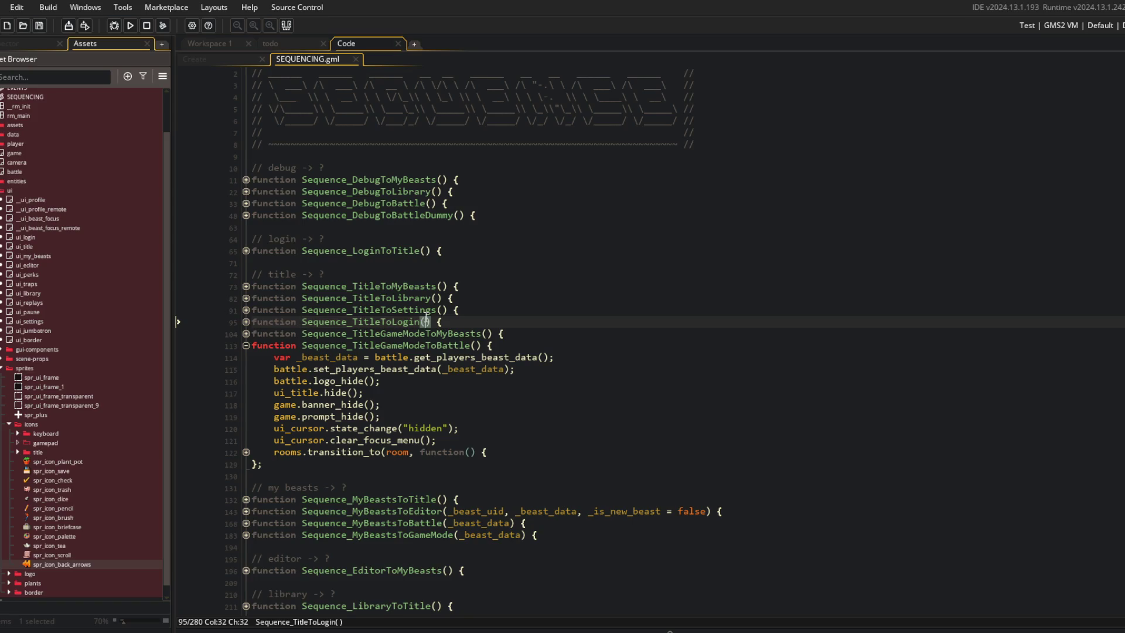
click(389, 250)
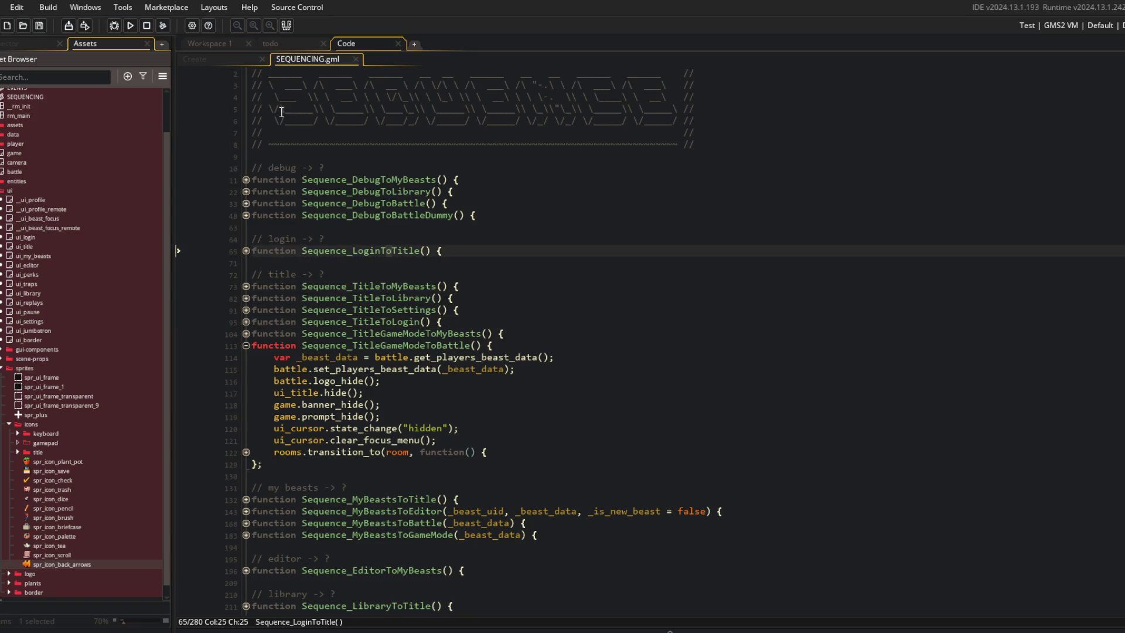
click(246, 345)
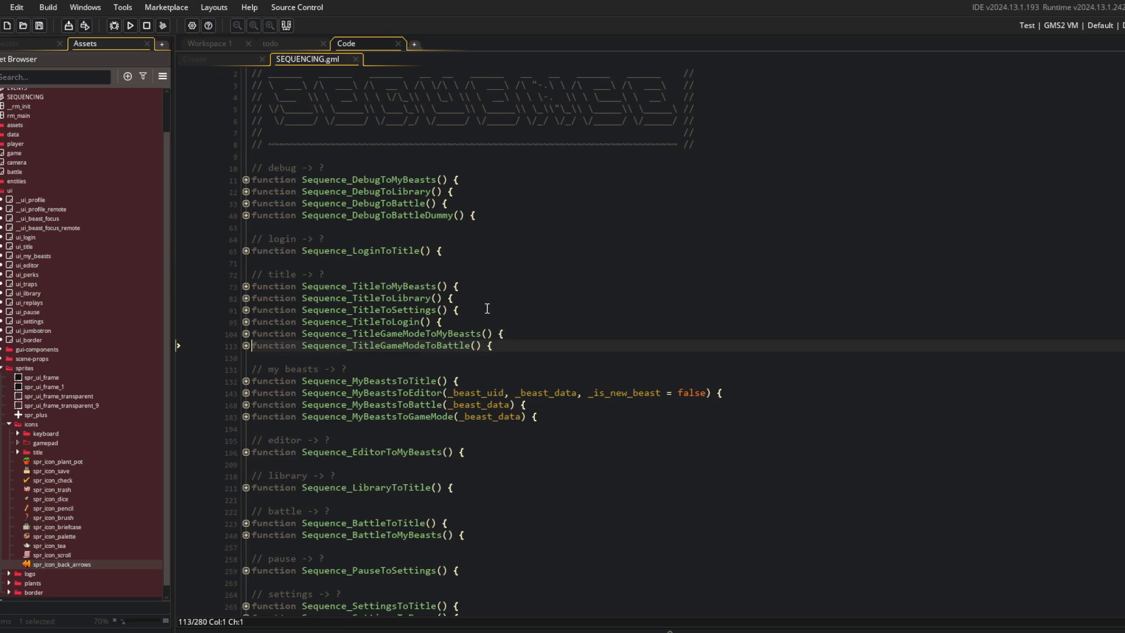
click(535, 302)
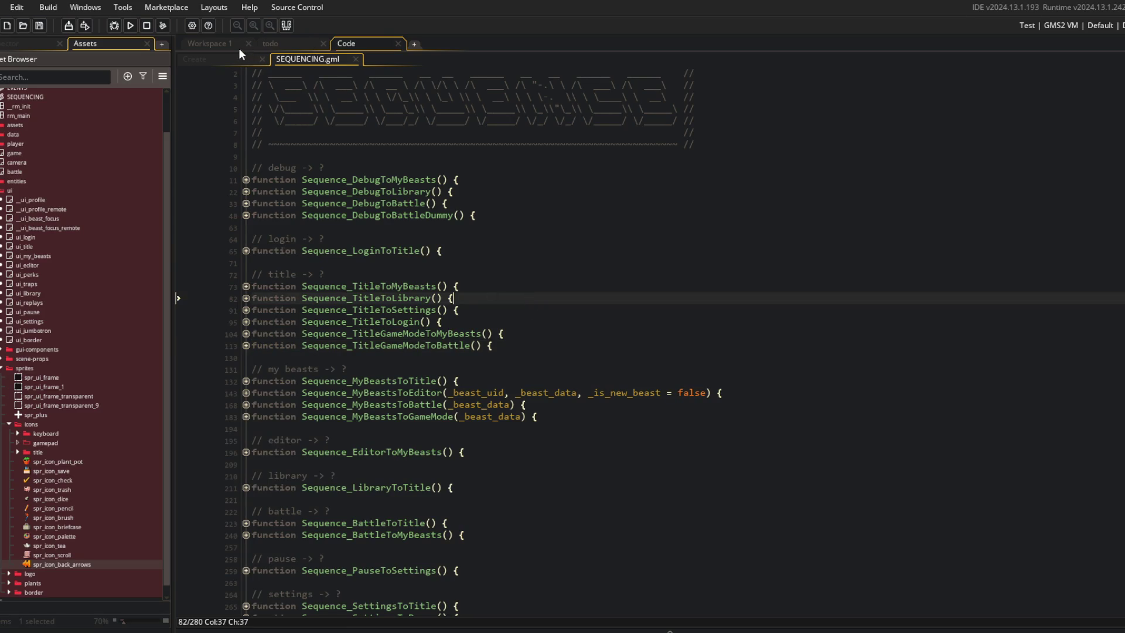
Step: Return to Workspace 1 with the sprite editor and open the asset search
click(224, 59)
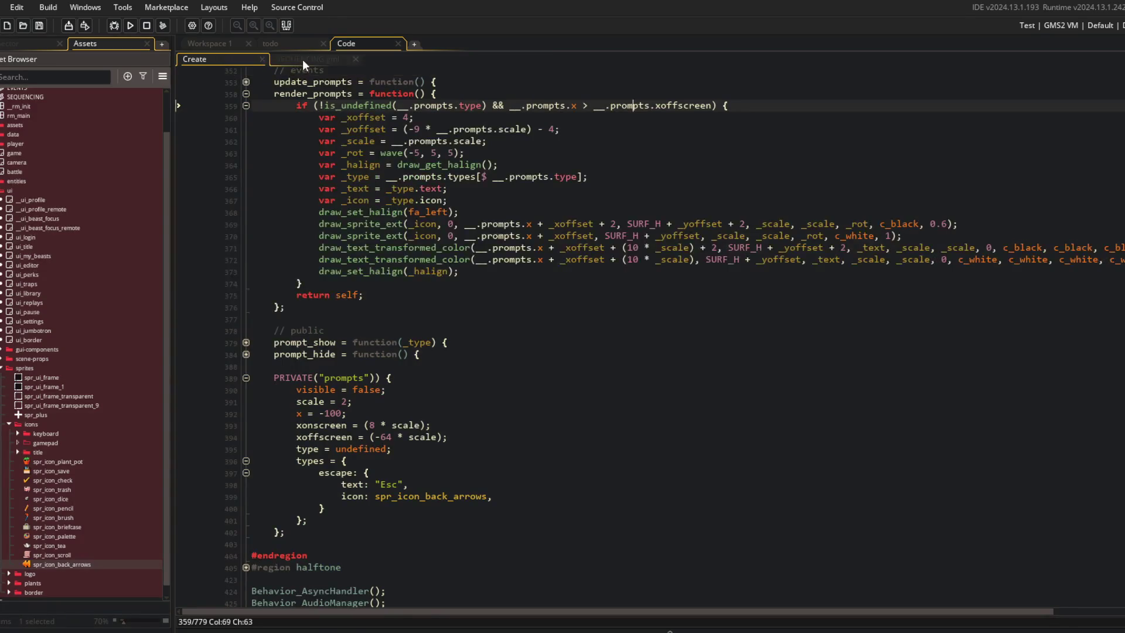
click(302, 58)
click(220, 47)
key(ctrl+t)
text(ui_title)
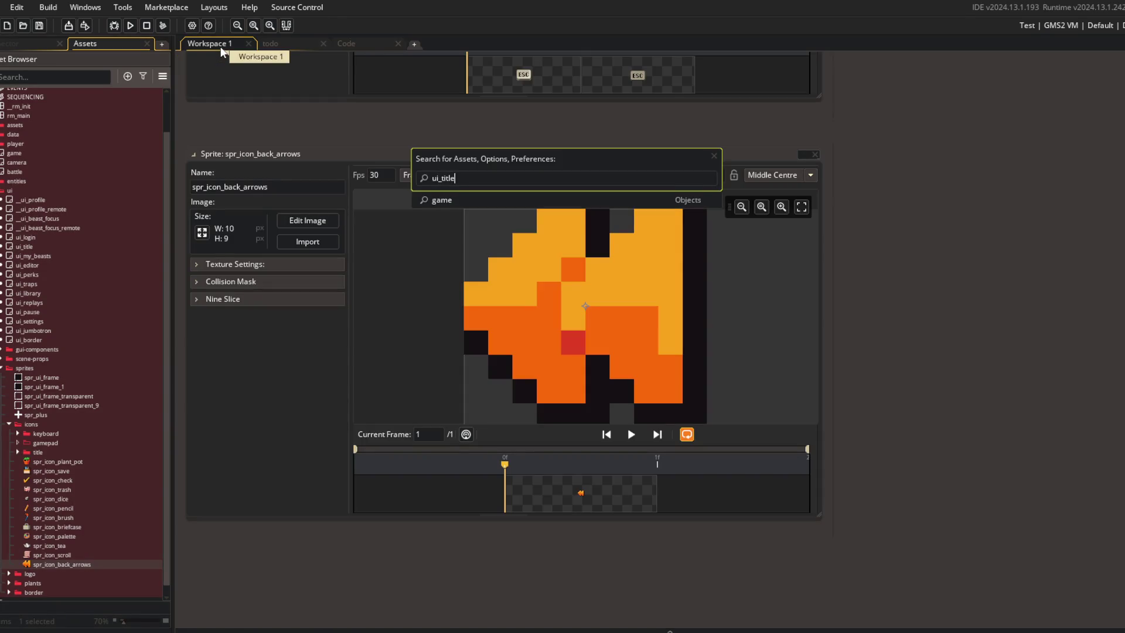
Step: Open ui_title's Create event and expand Behavior_State down to gamemode_select's enter function
key(Return)
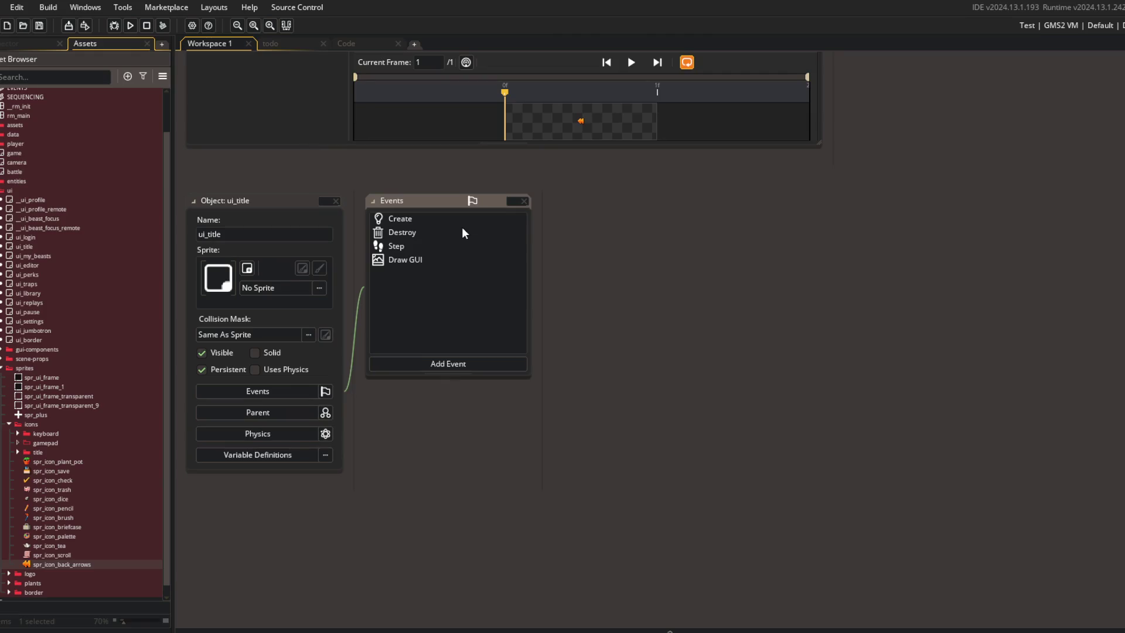
double_click(458, 222)
scroll(793, 345, down, 10)
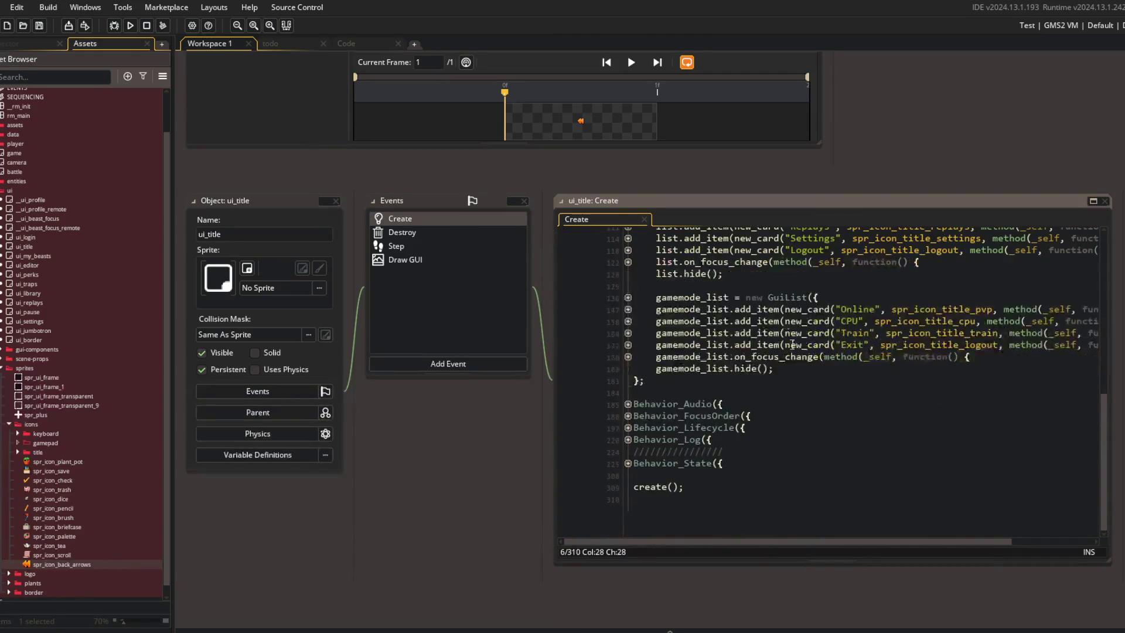
click(628, 463)
click(629, 456)
scroll(644, 422, down, 2)
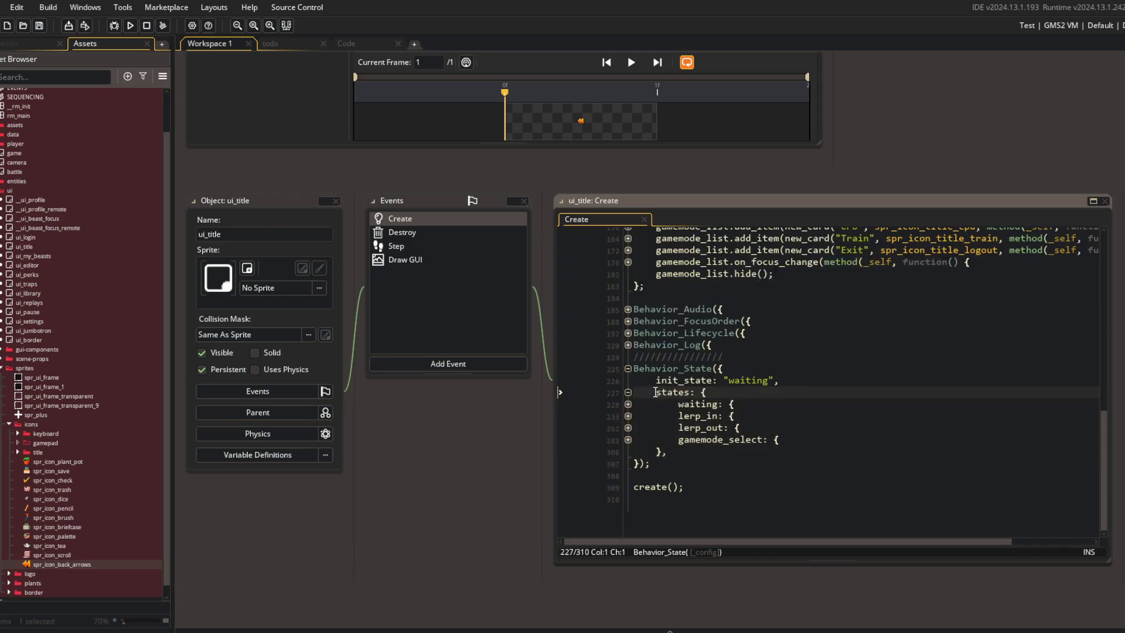
click(628, 439)
click(629, 451)
scroll(888, 381, down, 3)
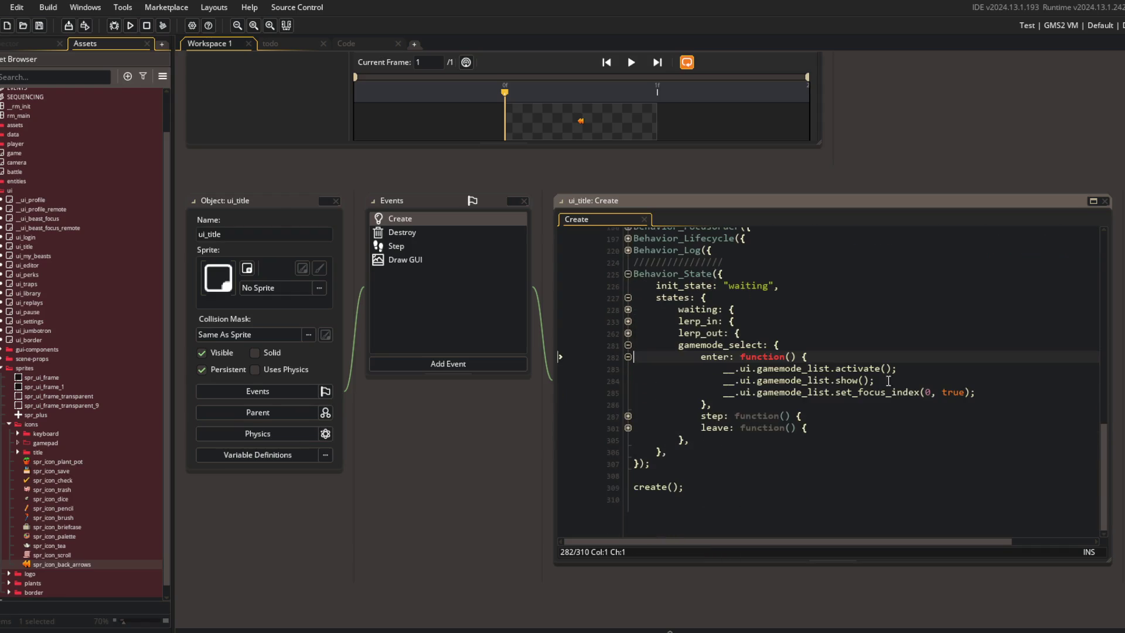
Step: Add game.prompt_show("escape"); to gamemode_select's enter and game.prompt_hide(); to leave, then run
click(1013, 389)
key(Return)
text(game.prompt_show("escape");)
key(Down)
key(Down)
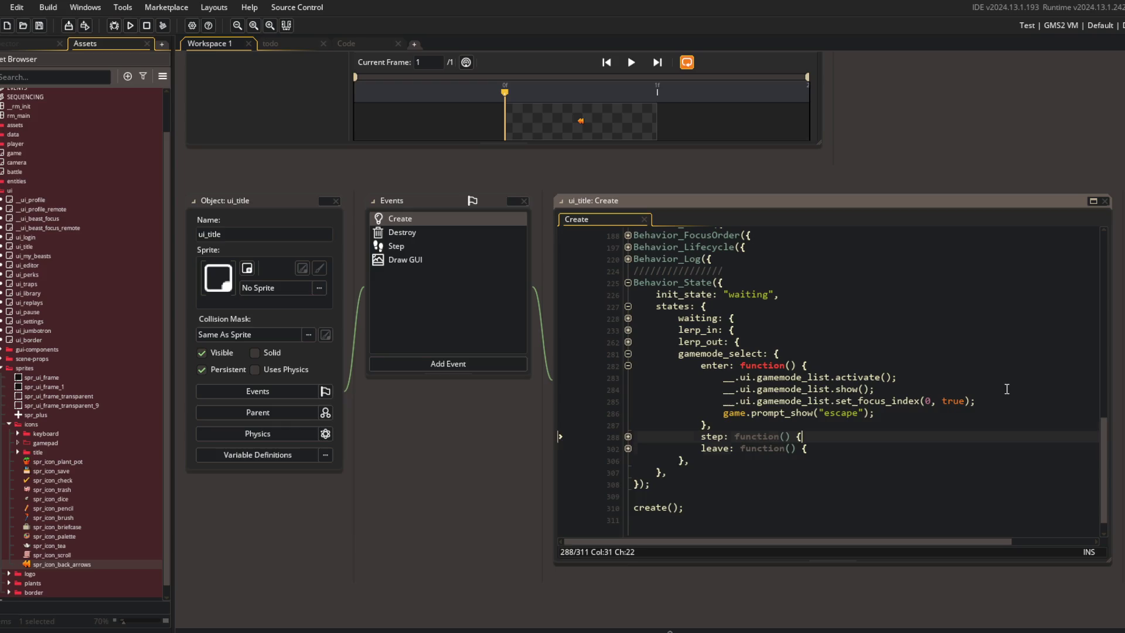
key(Down)
key(Down)
key(Down)
key(End)
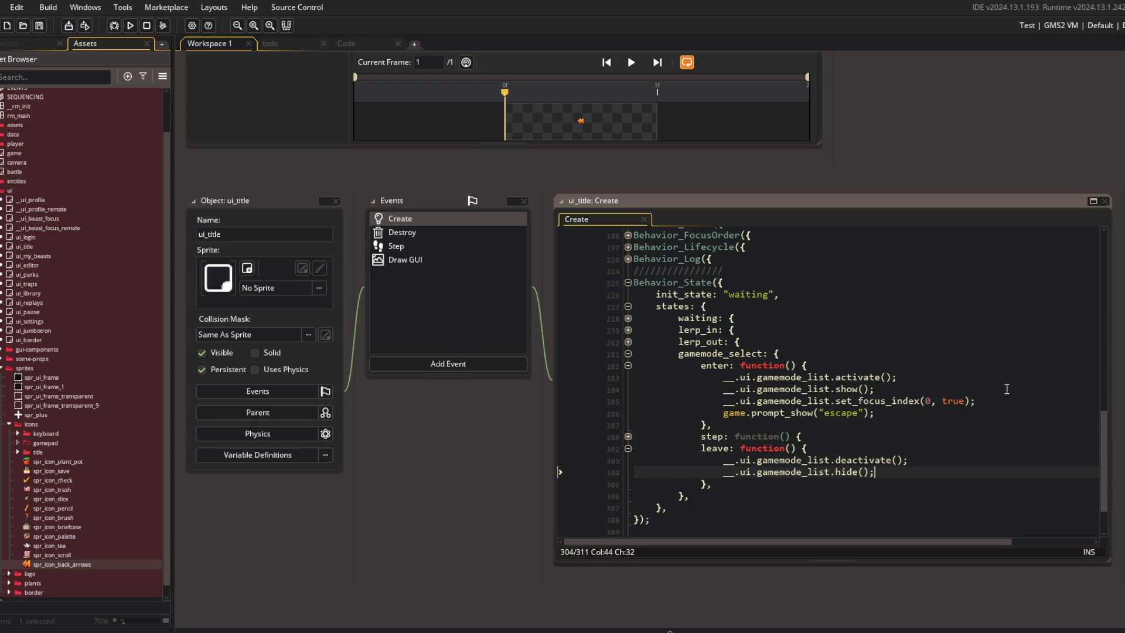
key(Return)
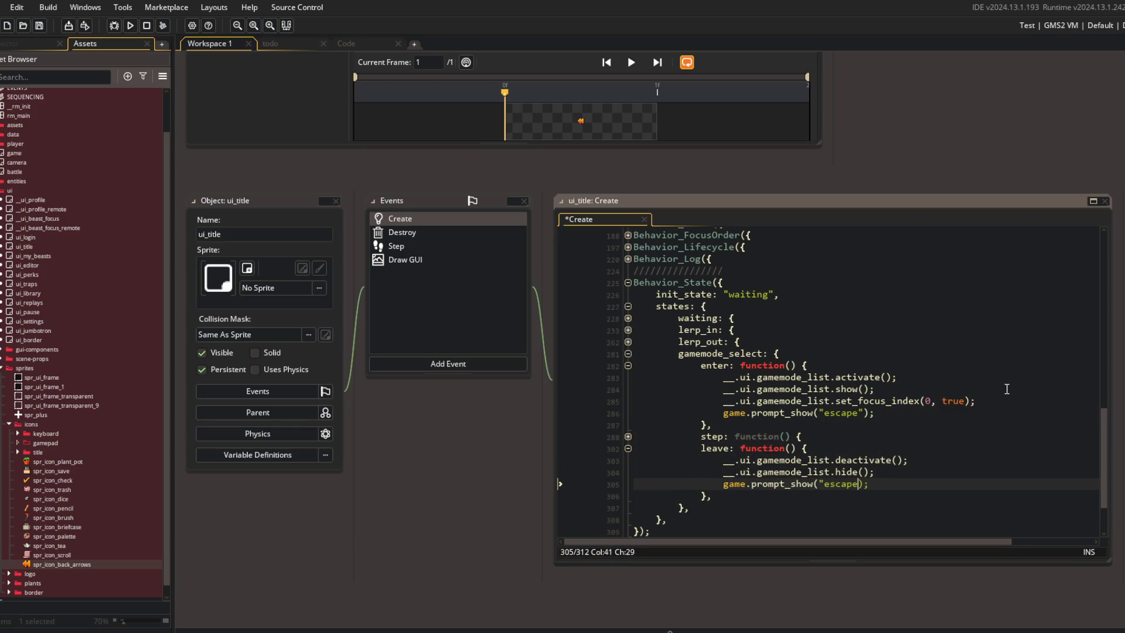
key(Return)
key(F5)
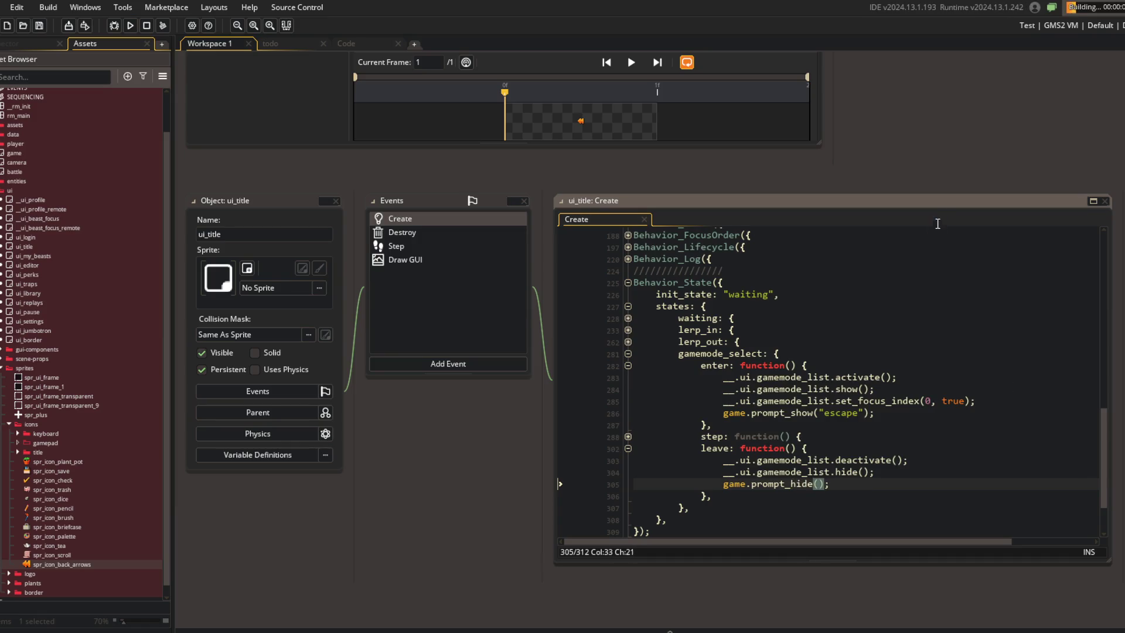
Step: Shift the workspace view left and briefly view, then close, the todo tab
drag(952, 133, 806, 141)
click(301, 43)
middle_click(300, 44)
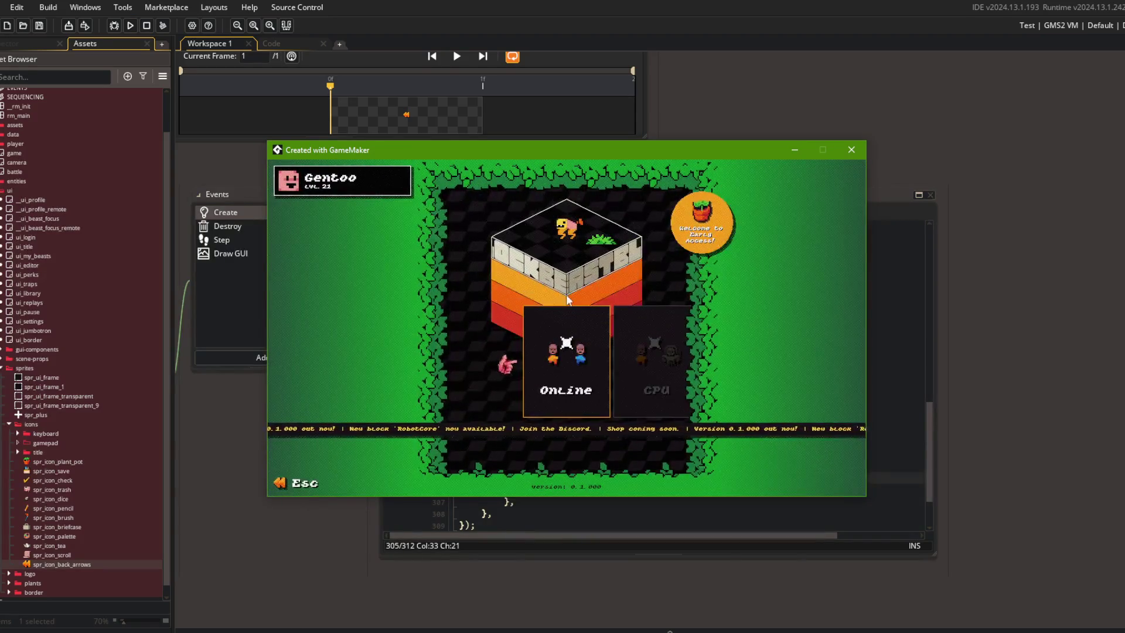
Step: Open Battle and the custom beast editor, backing out of each with Esc
click(545, 337)
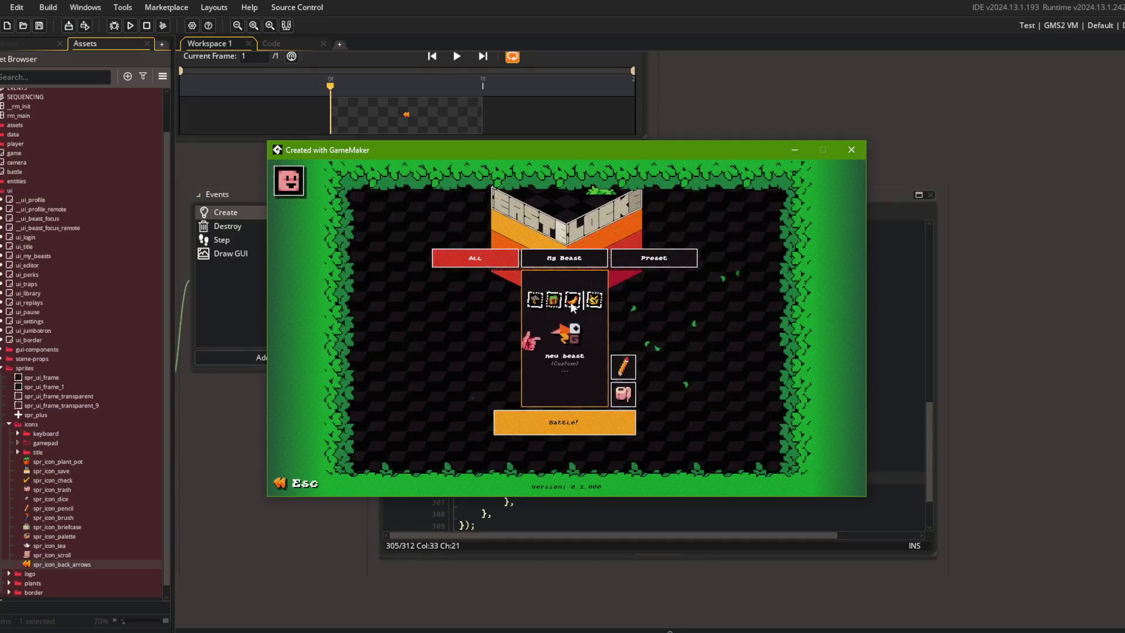
click(630, 393)
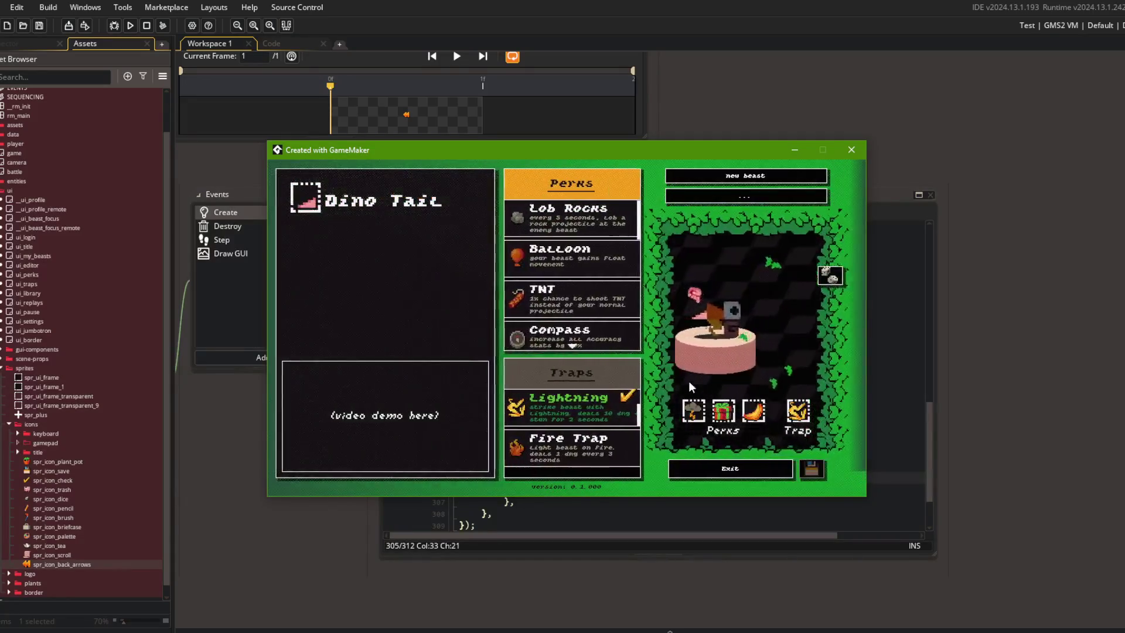
key(Escape)
key(Escape)
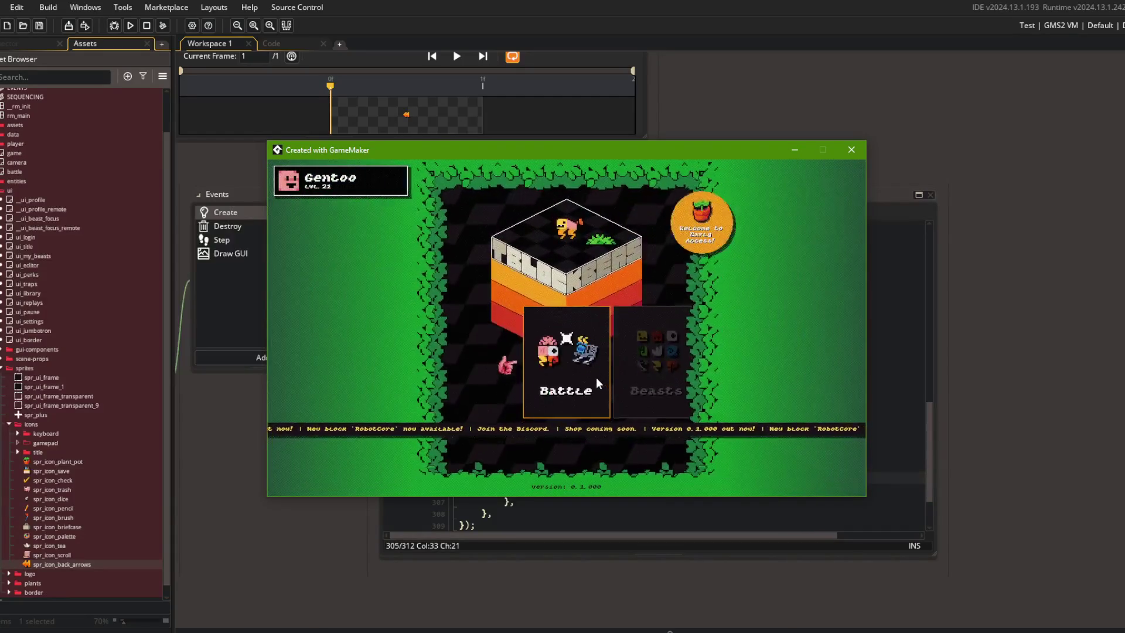
click(562, 375)
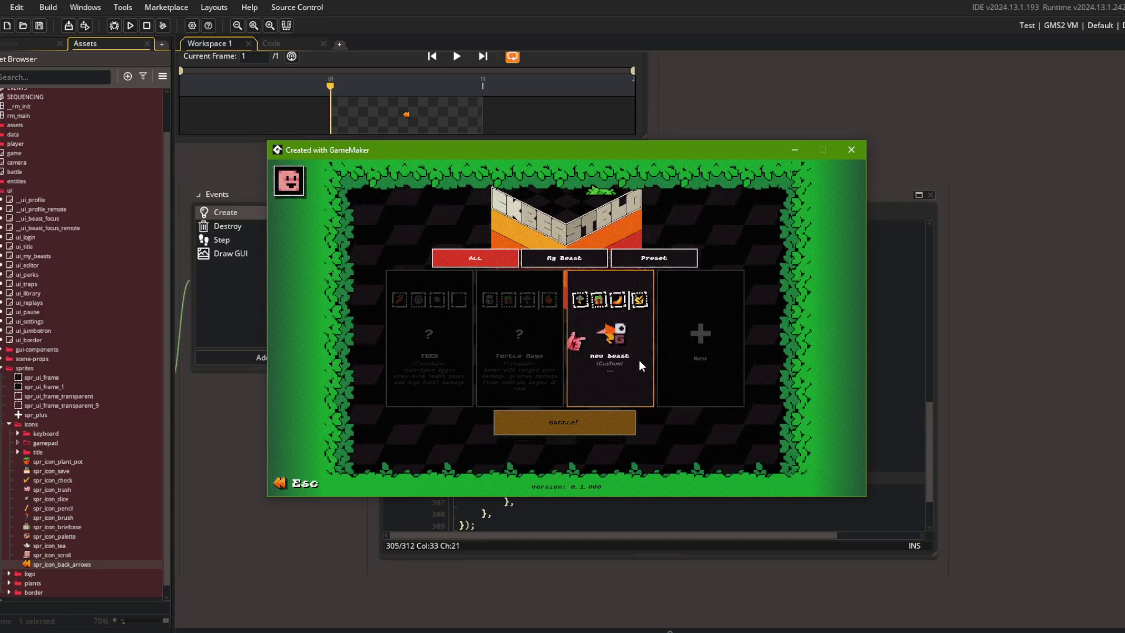
key(Escape)
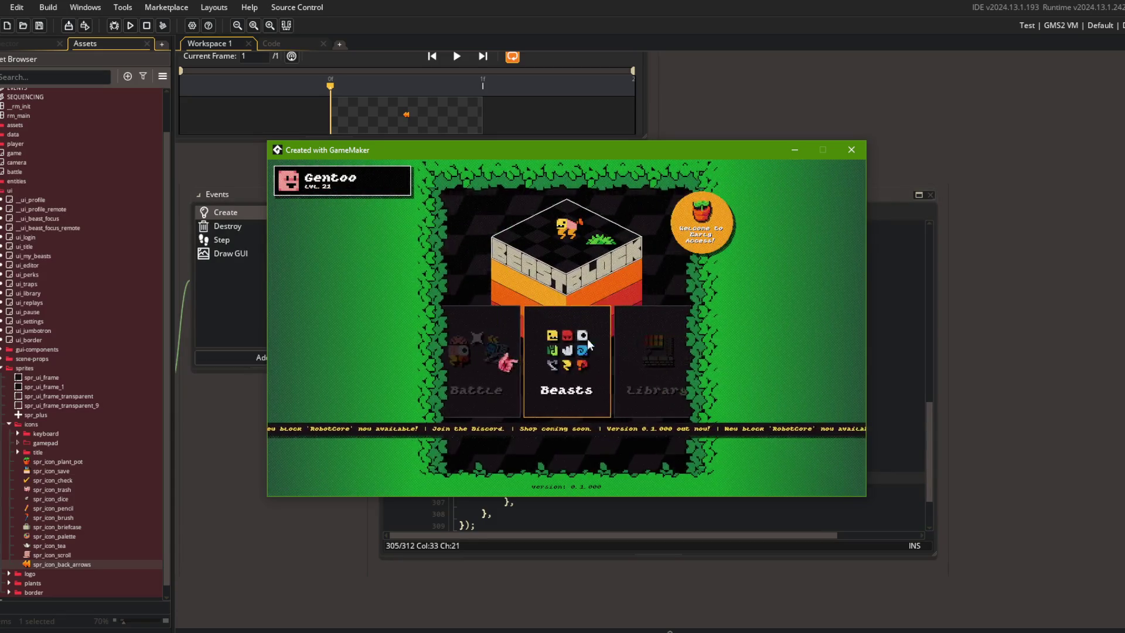
Step: Open and Esc out of the Beasts and Library screens, then close the game
click(587, 343)
key(Escape)
click(596, 351)
key(Escape)
click(852, 150)
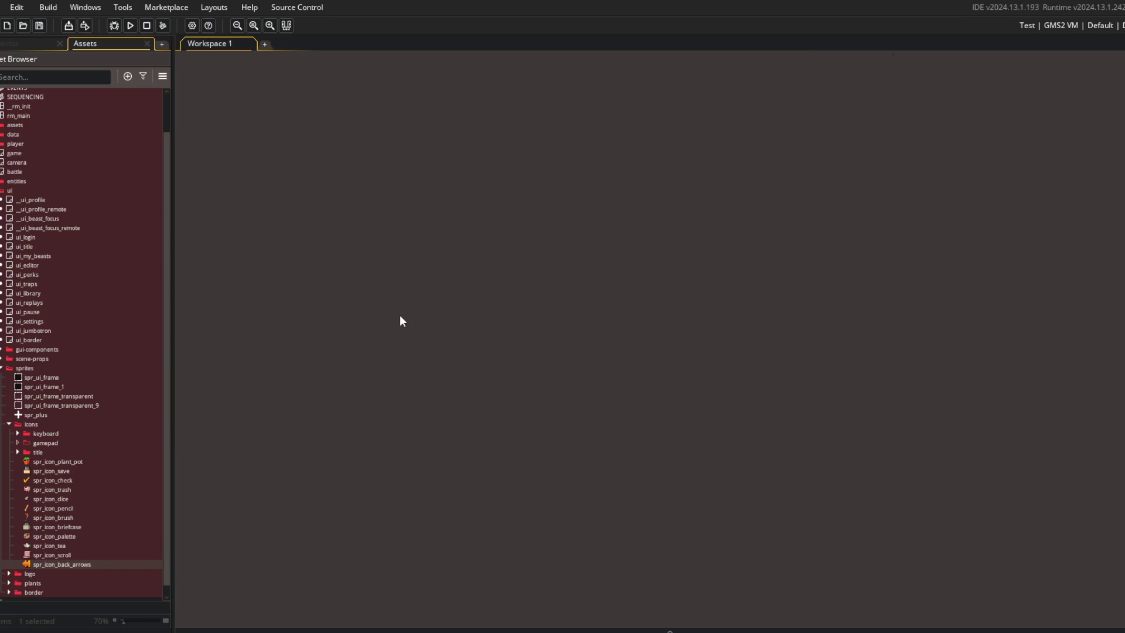
Step: Delete the keyboard folder, spr_icon_keyboard_escape and the gamepad folder, confirming the deletion
click(17, 434)
click(39, 433)
shift+click(43, 451)
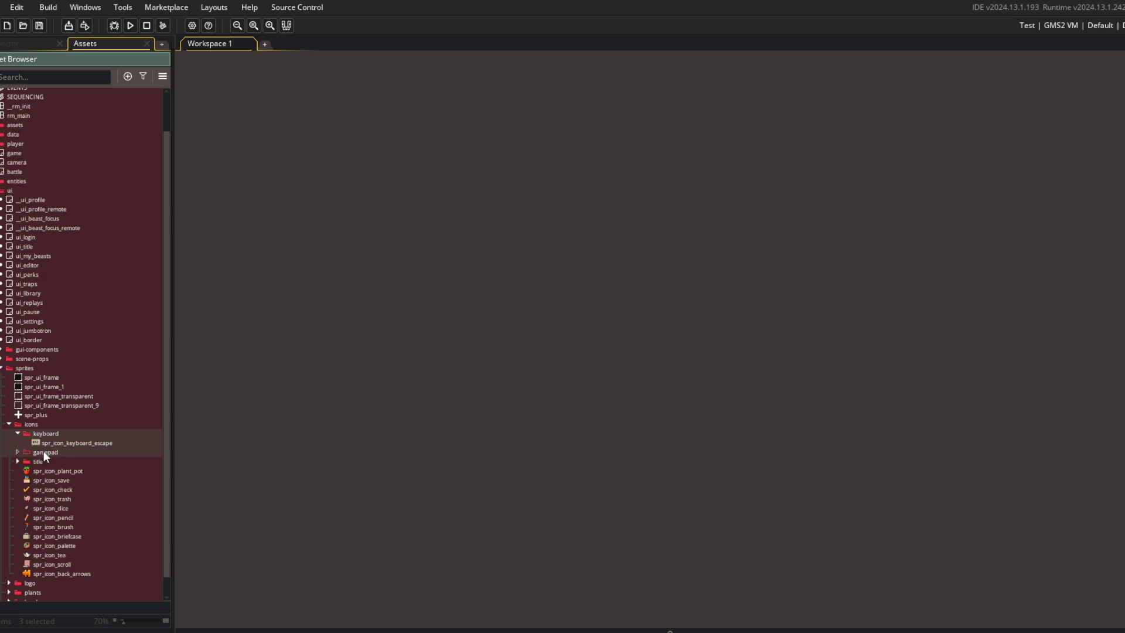
key(Delete)
click(610, 343)
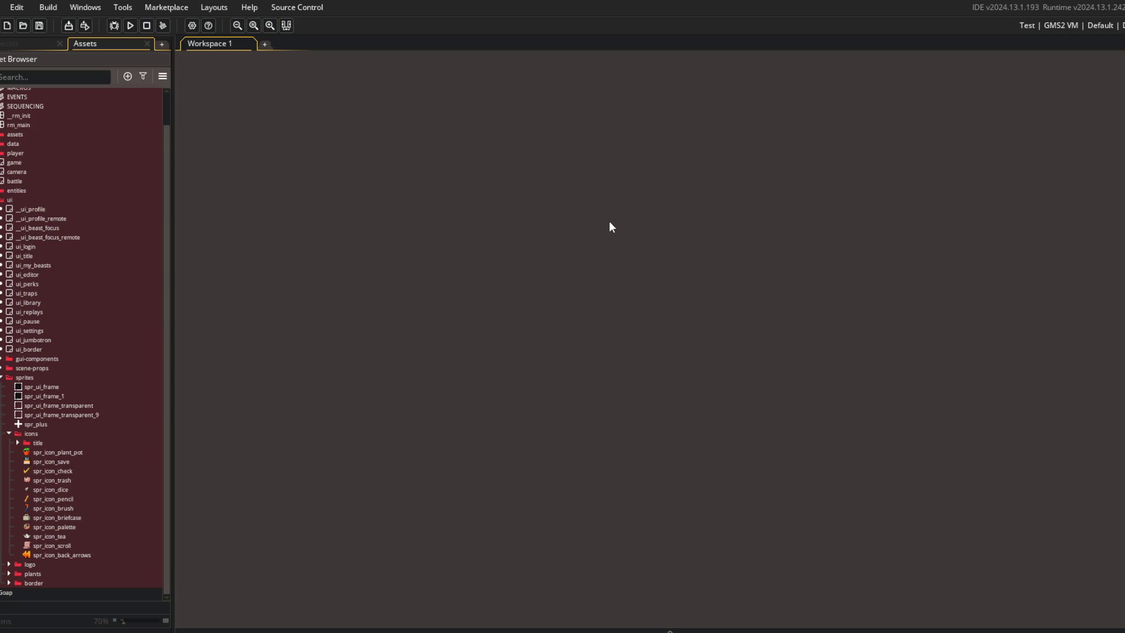
Step: Glance at the Command Prompt window, return to GameMaker, and open the asset search
key(alt+Tab)
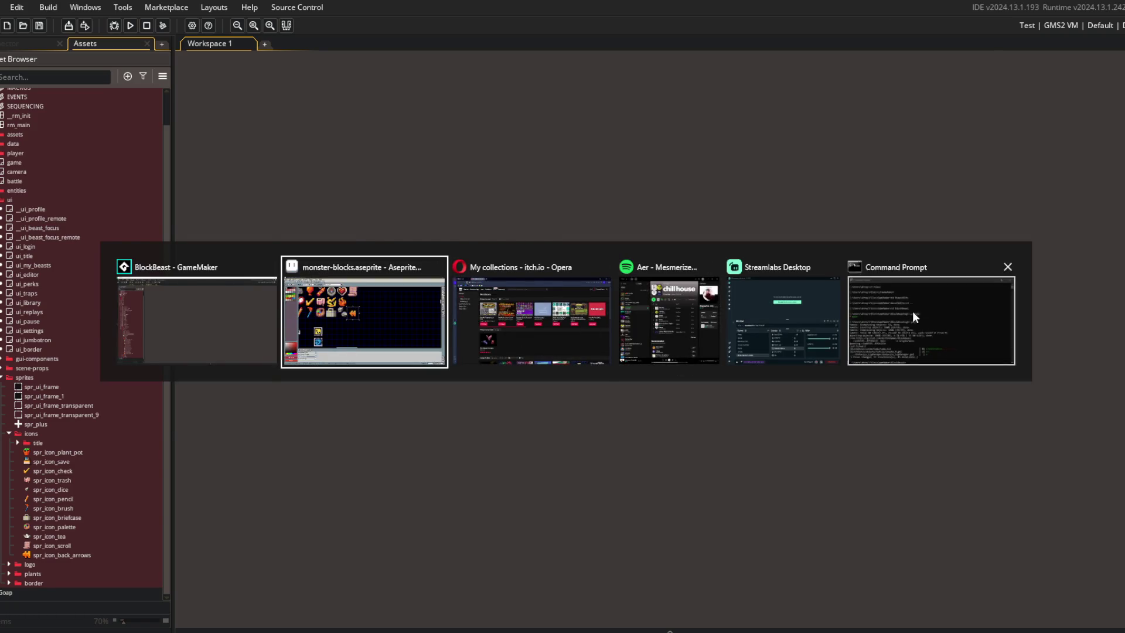
click(915, 316)
click(617, 610)
key(ctrl+t)
Step: Open todo.txt via the asset search and read through the Prototype release notes
text(todo)
key(Return)
scroll(607, 274, down, 2)
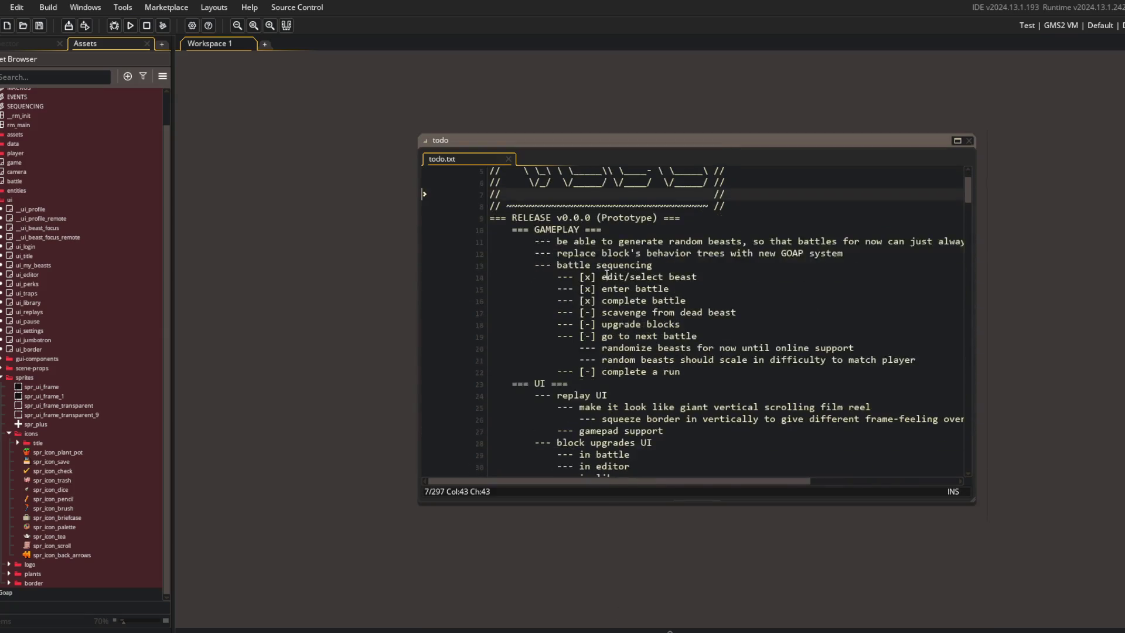
scroll(607, 274, down, 3)
click(543, 271)
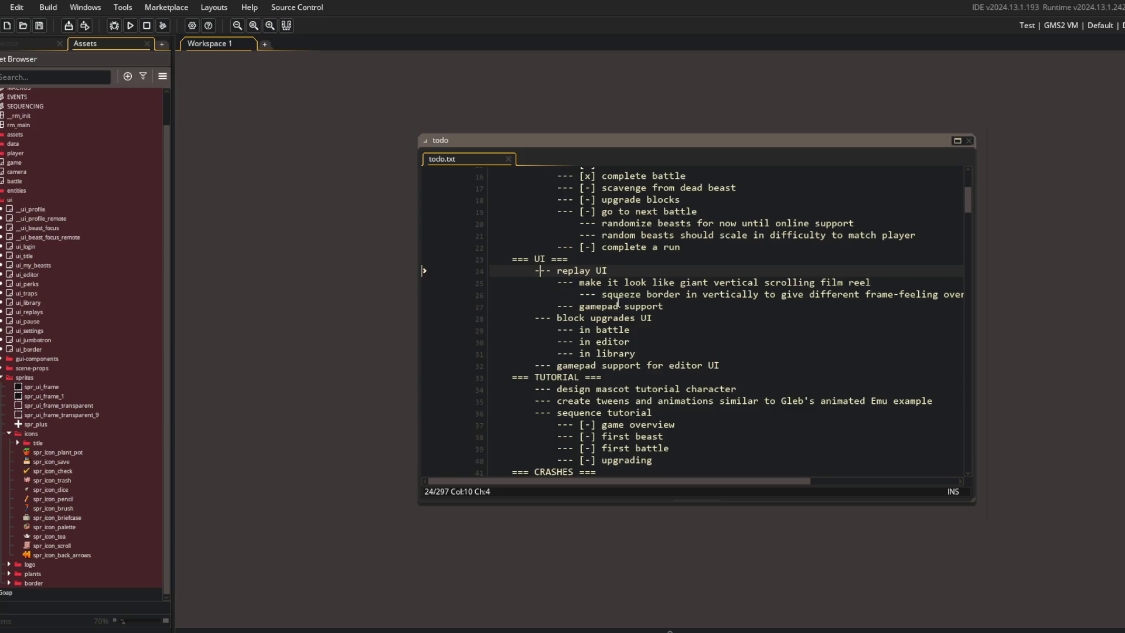
scroll(618, 301, up, 4)
click(660, 242)
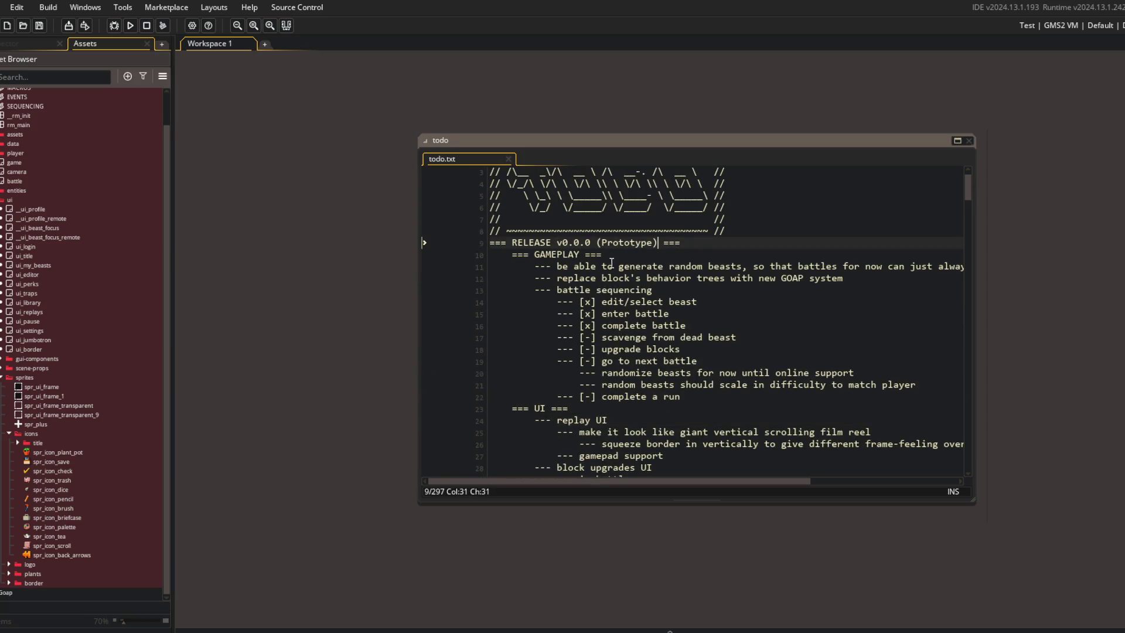
scroll(612, 263, down, 13)
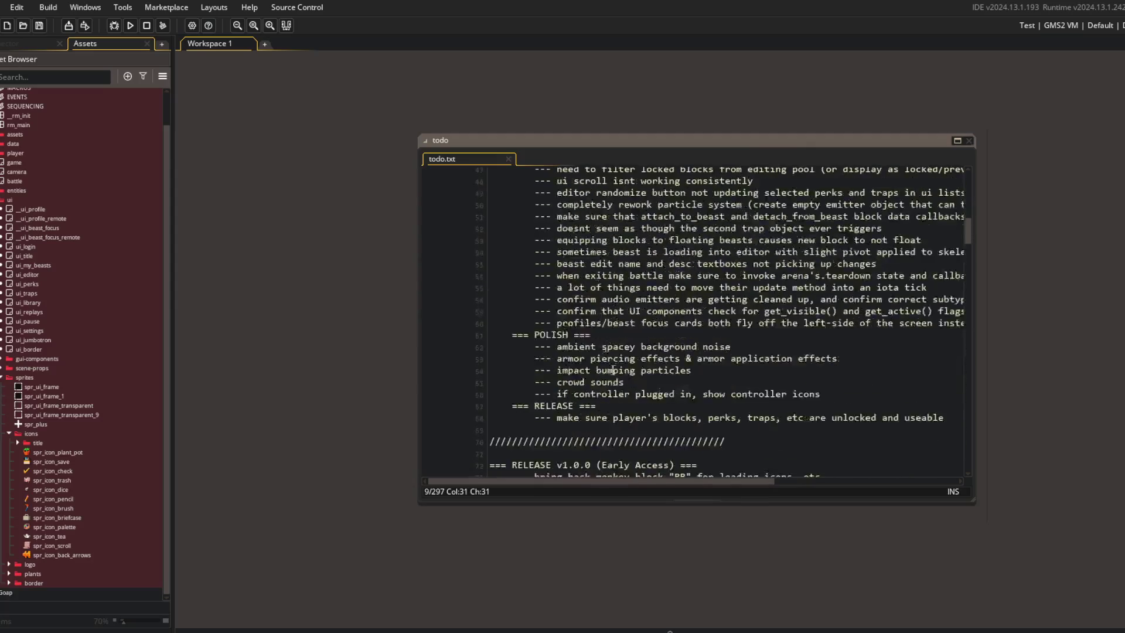
Step: Search the notes for "escape", then change the search term to "gamep"
key(ctrl+f)
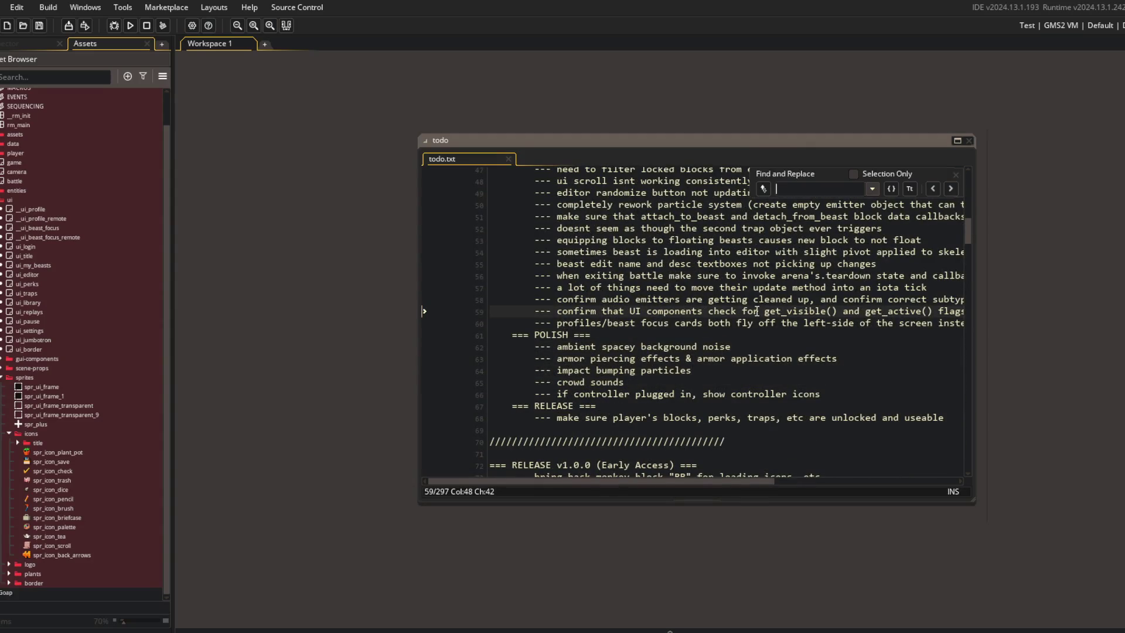
text(escape)
scroll(931, 260, up, 1)
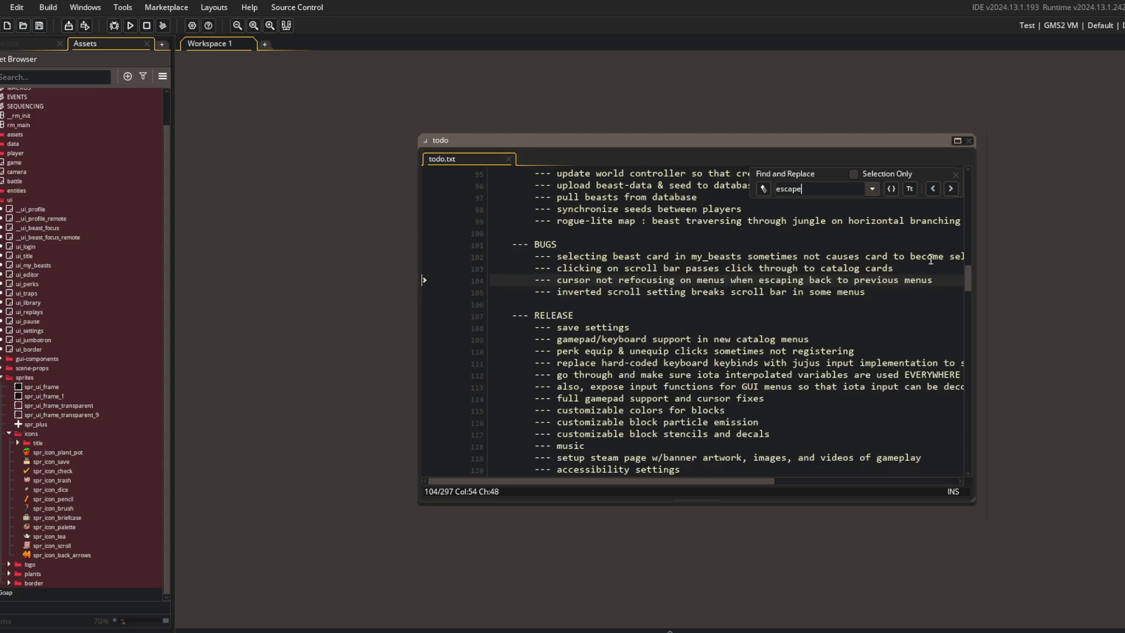
click(842, 189)
text(ga)
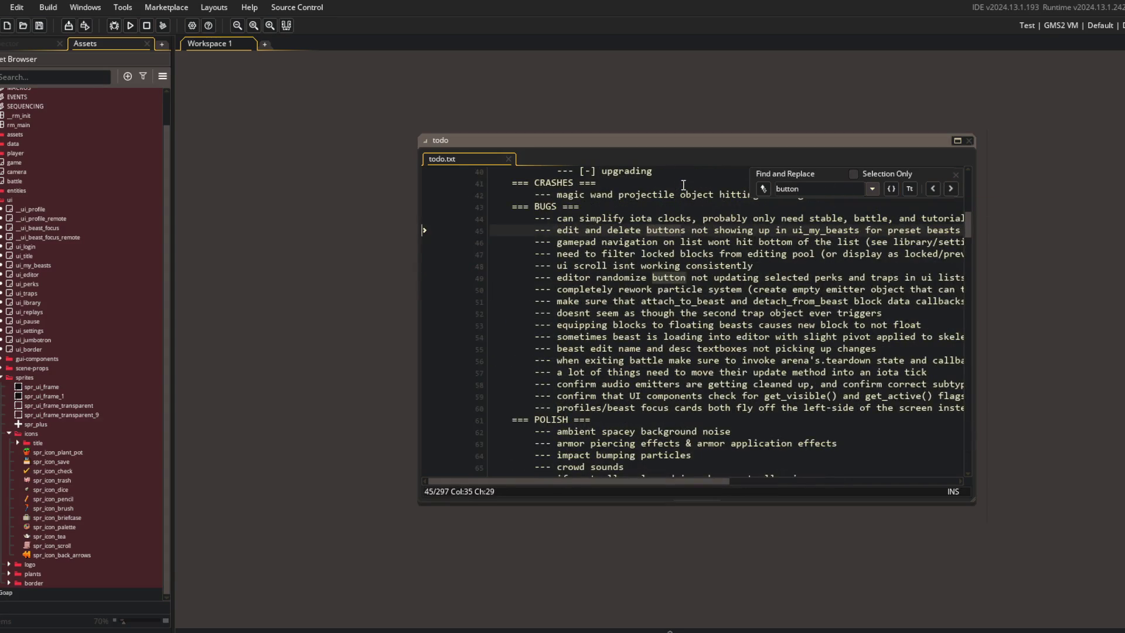
text(mepad)
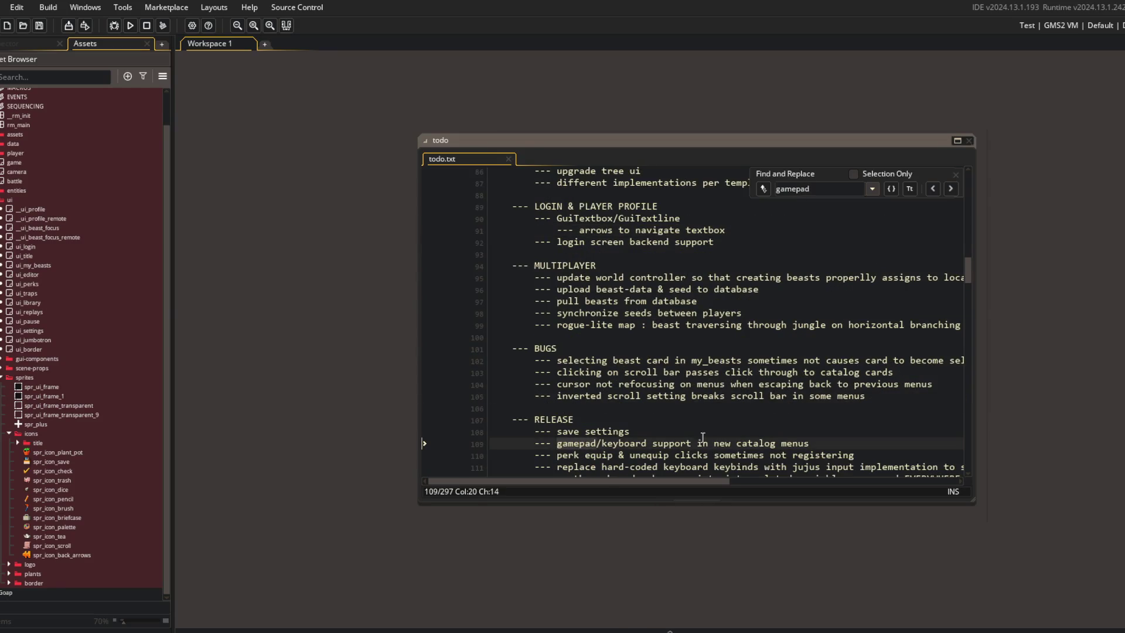
scroll(736, 396, down, 2)
Step: Step through five gamepad matches, close the search, and place the caret at line 116
click(953, 196)
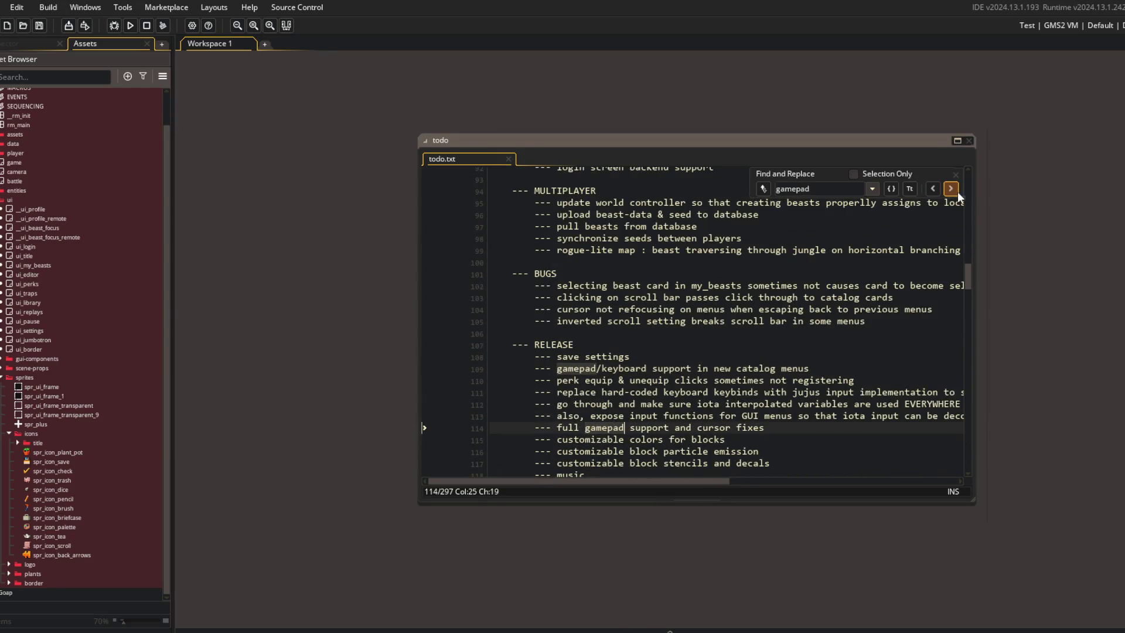
click(957, 191)
click(958, 191)
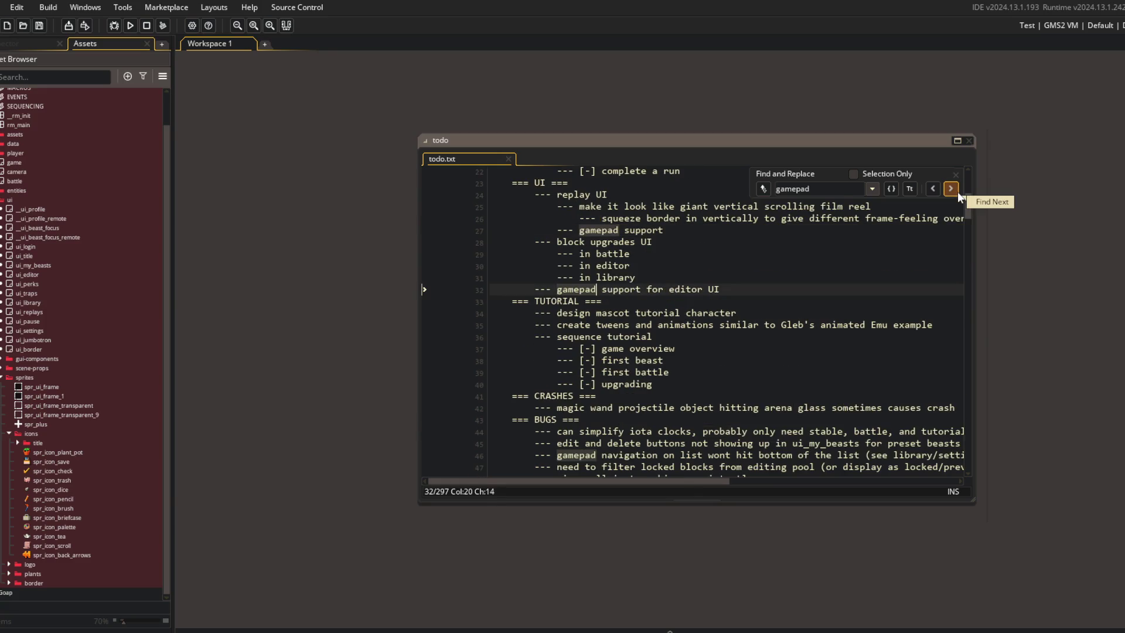
click(957, 191)
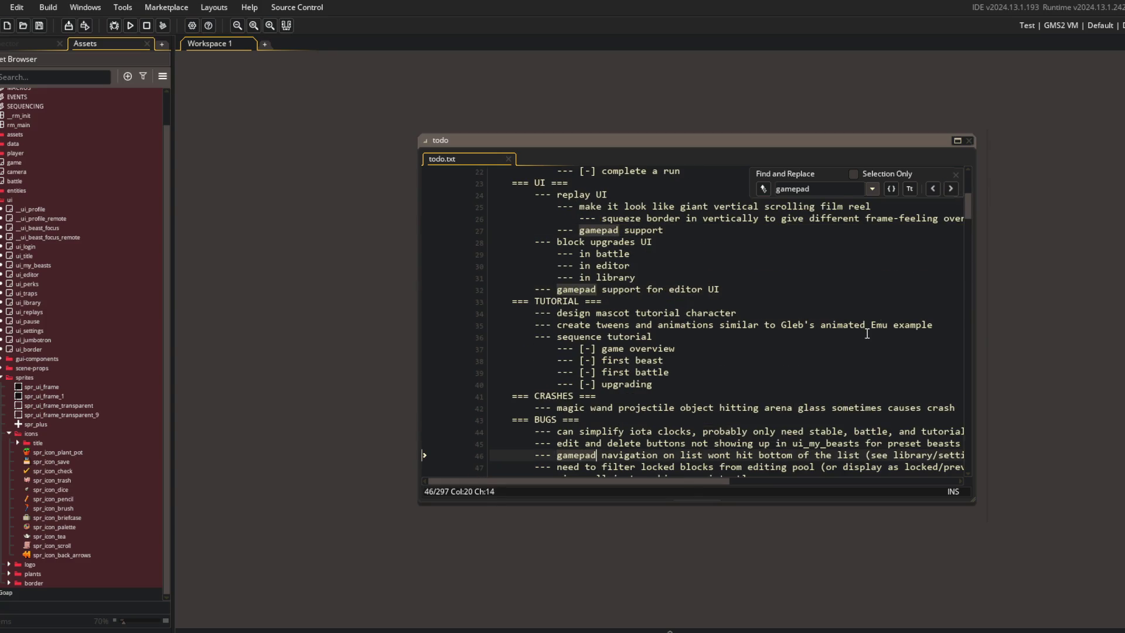
click(951, 187)
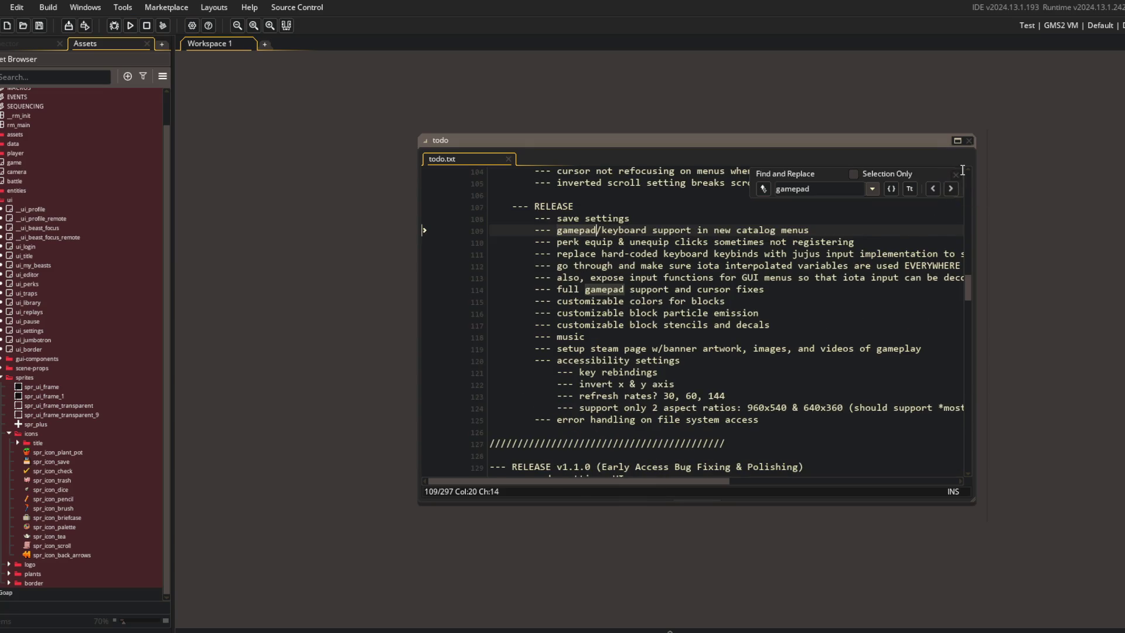
key(Escape)
click(807, 313)
key(alt+Tab)
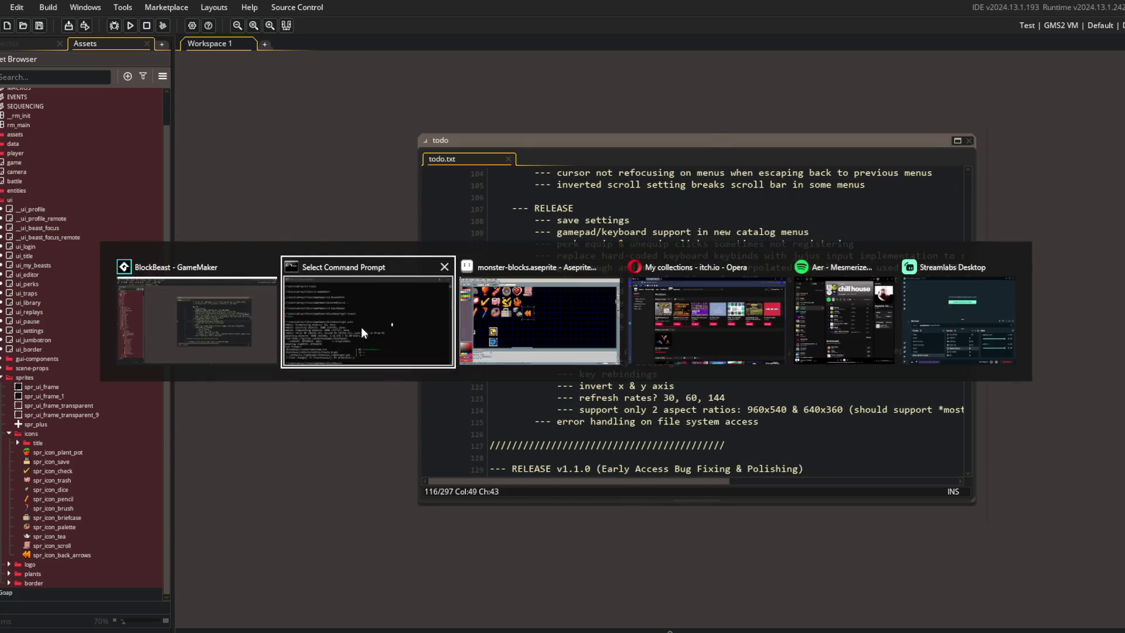
Step: Stage everything with git add ., commit as 'display Escape input prompt on sub-menus', and git push
click(361, 325)
key(Escape)
text(git add .)
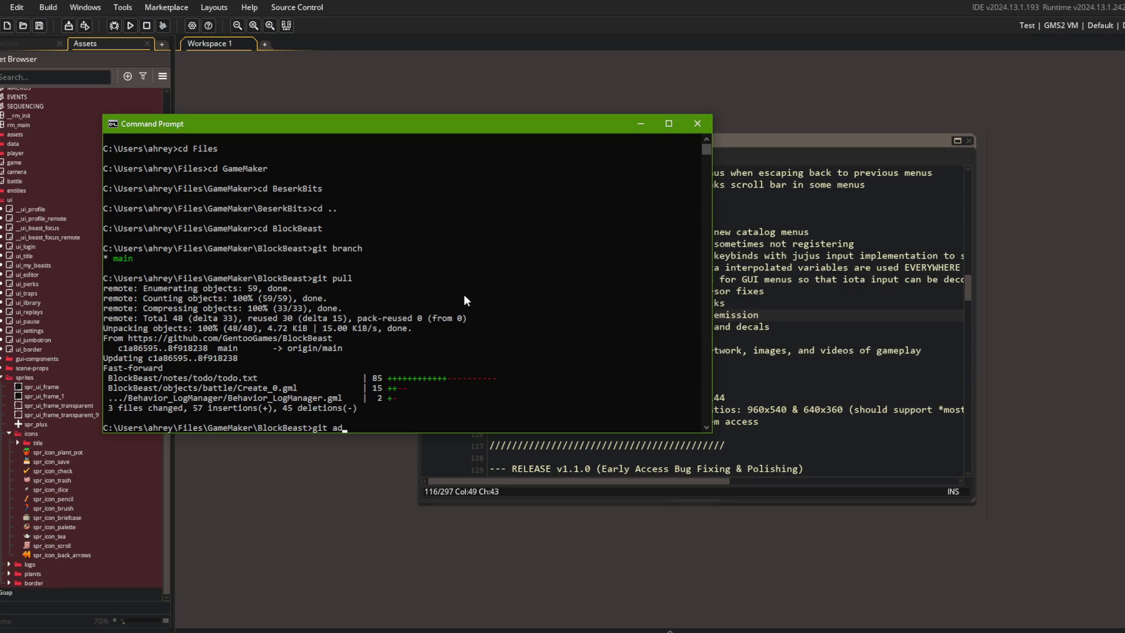
key(Return)
text(git commit -m "display Escape inp)
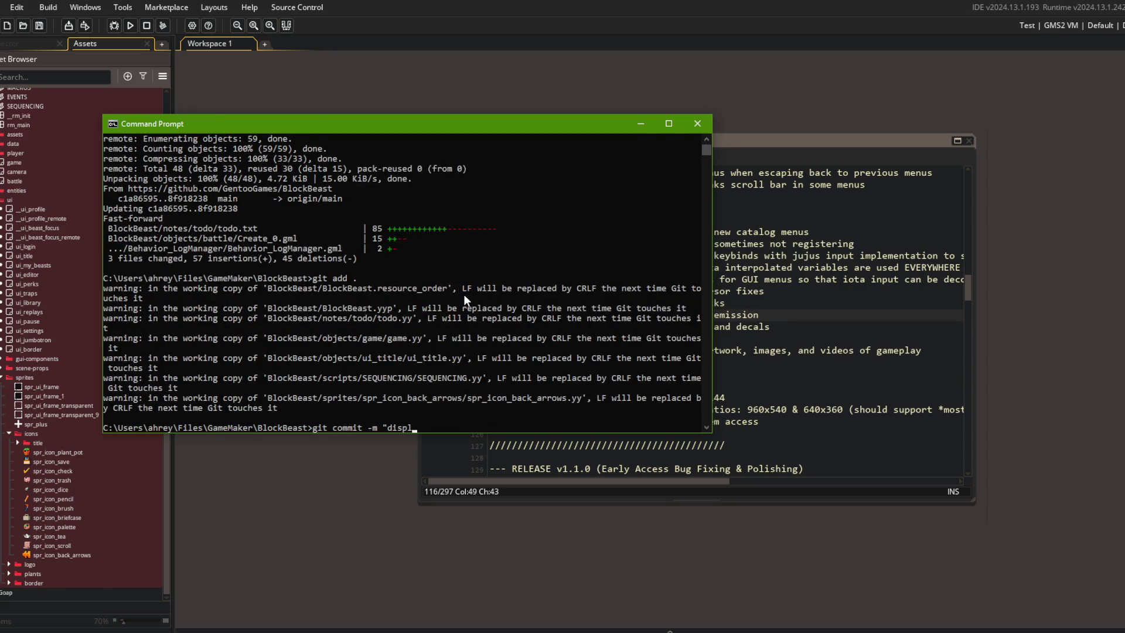
text(ut prompt)
text( on sub-menus")
key(Return)
text(git push)
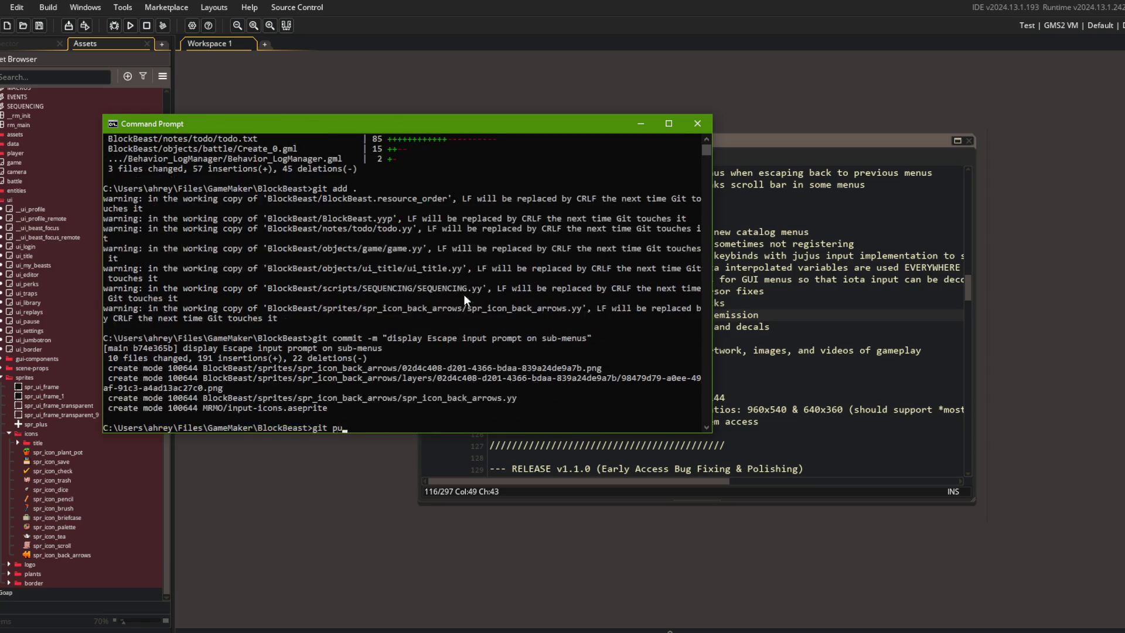
key(Return)
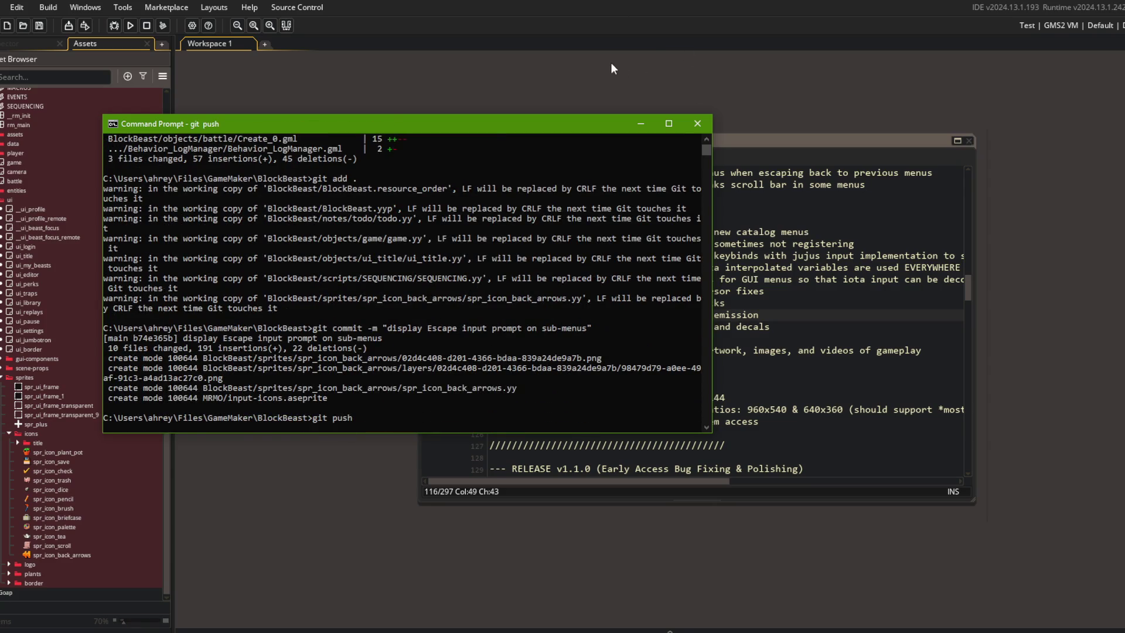
click(607, 68)
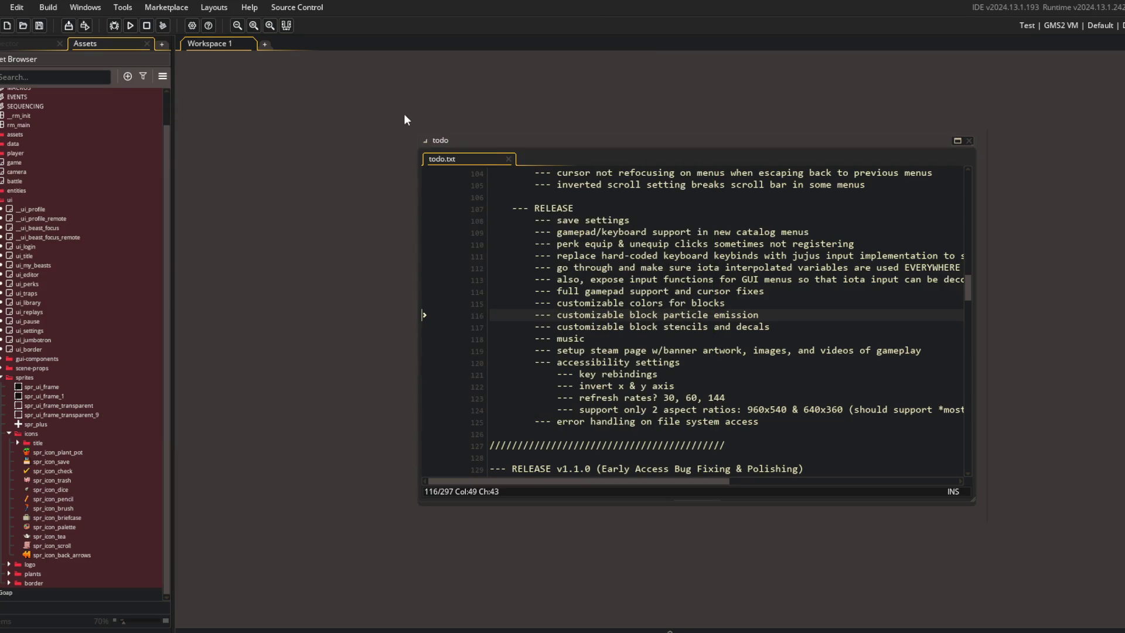
Step: Switch to Aseprite and bring up the icons.aseprite icon sheet
key(alt+Tab)
click(509, 375)
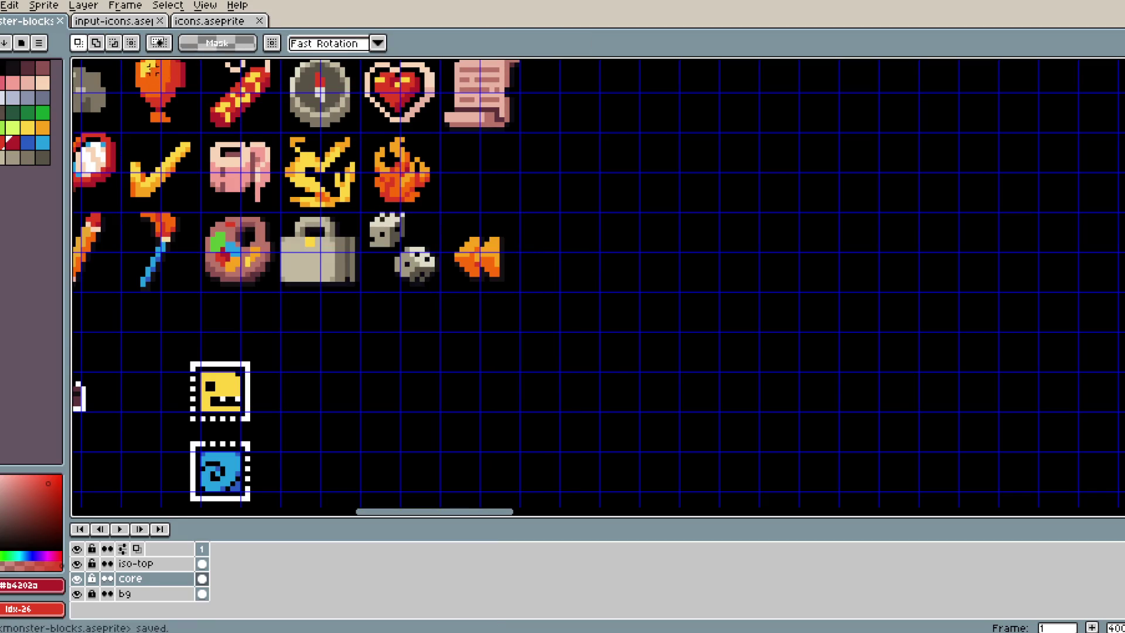
key(ctrl+Tab)
click(209, 38)
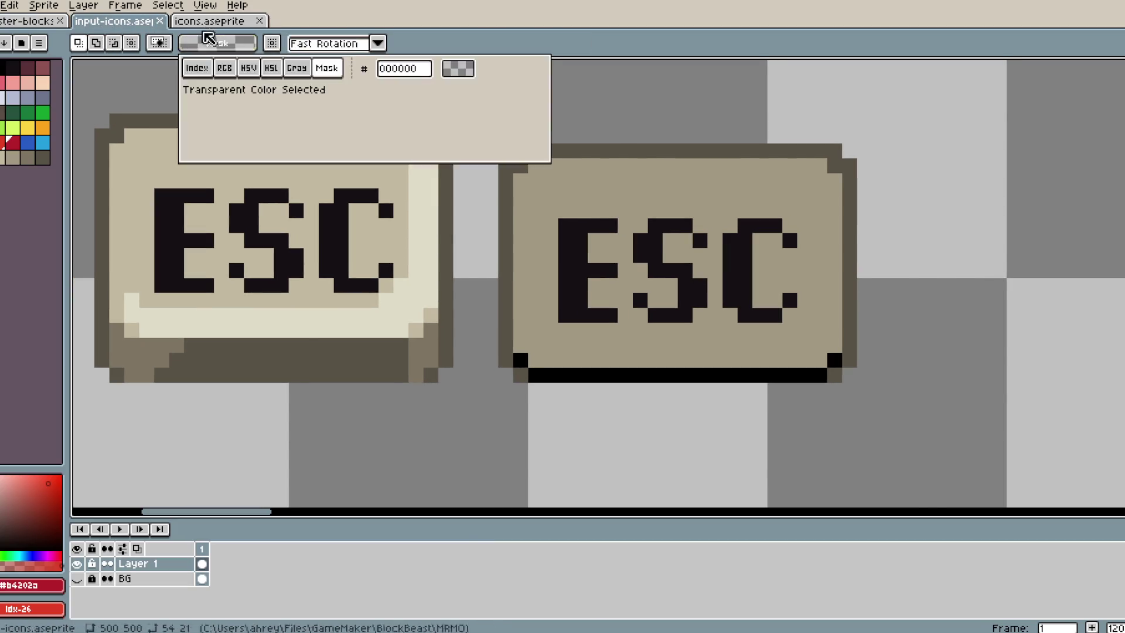
click(210, 21)
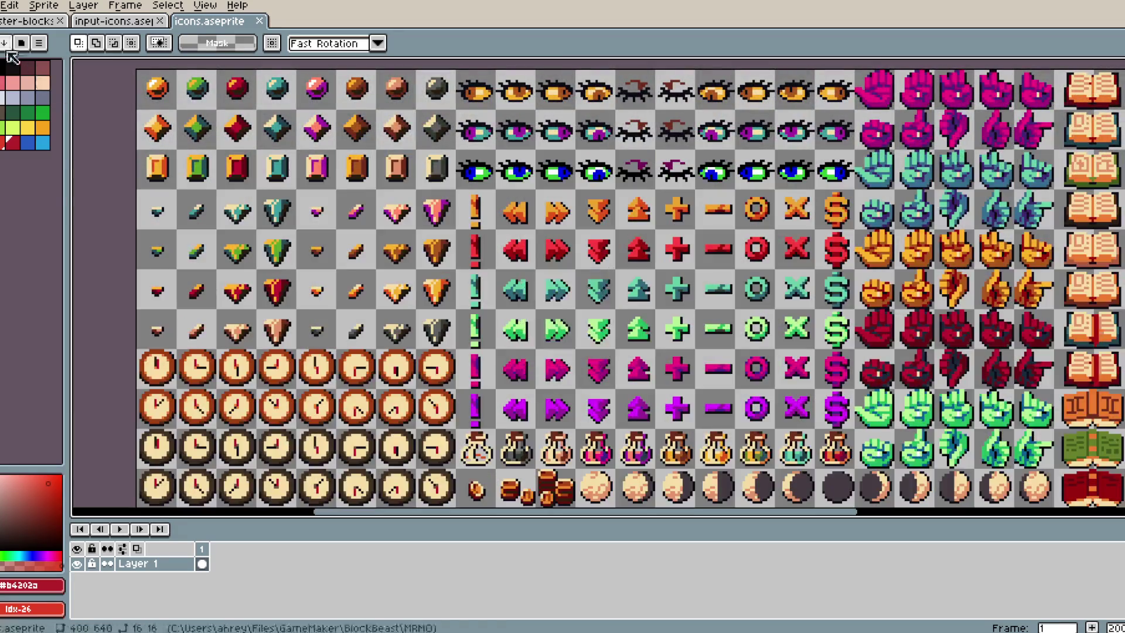
Step: Check File > Open Recent, then open File Explorer at Quick access with Win+E
click(83, 5)
click(108, 418)
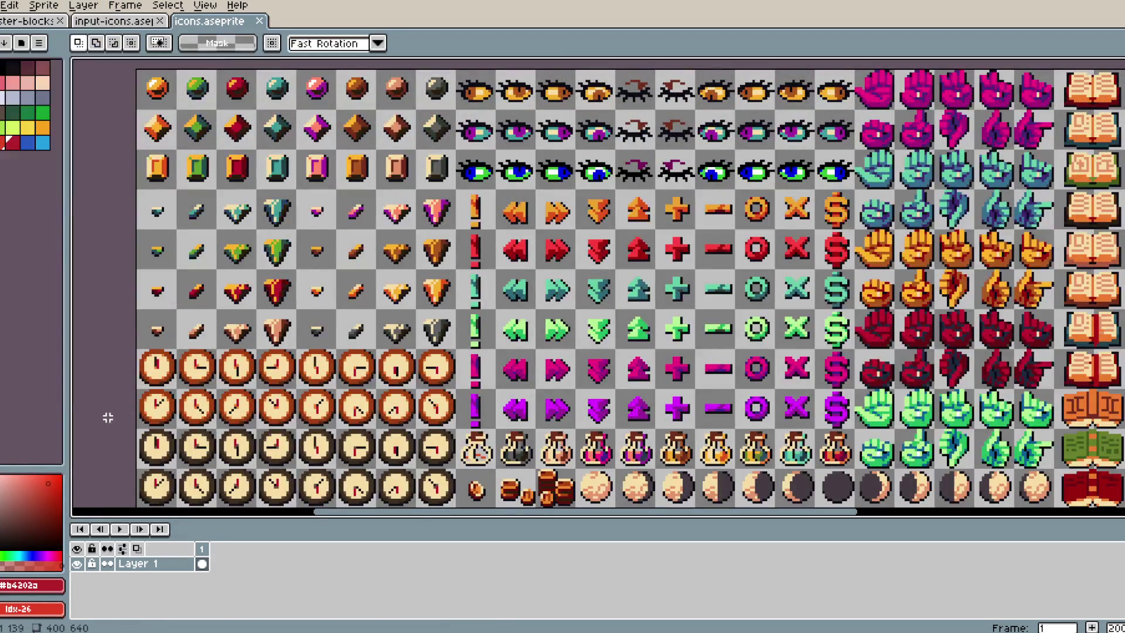
key(super+e)
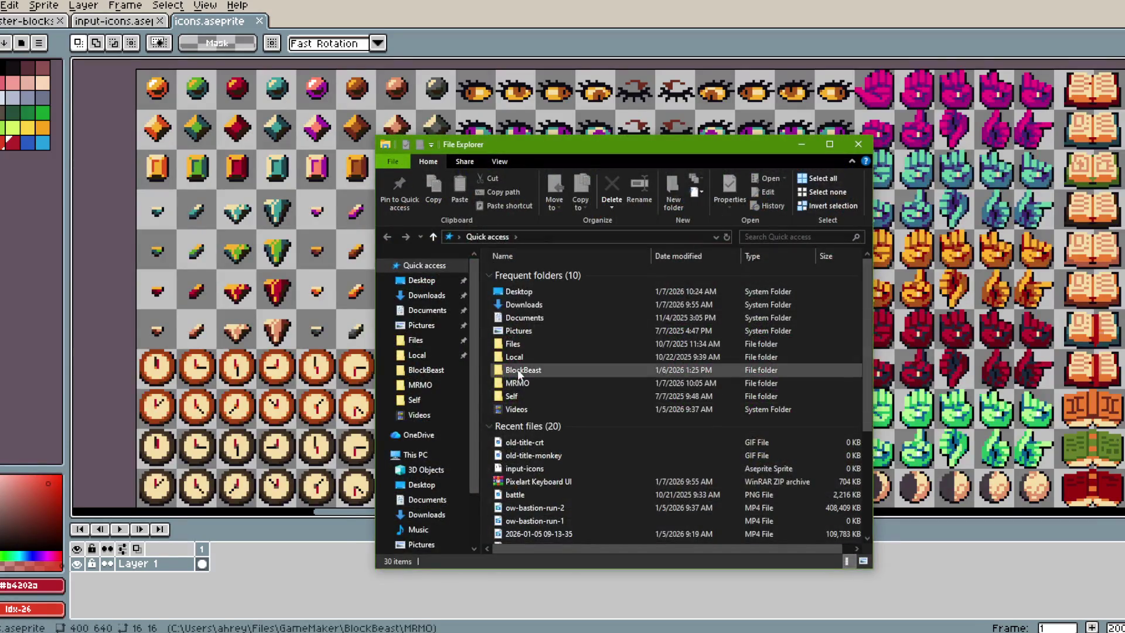
Step: Go to Downloads and open Pixelart Gamepad UI Assets.zip in WinRAR, dismissing the license reminder
click(443, 342)
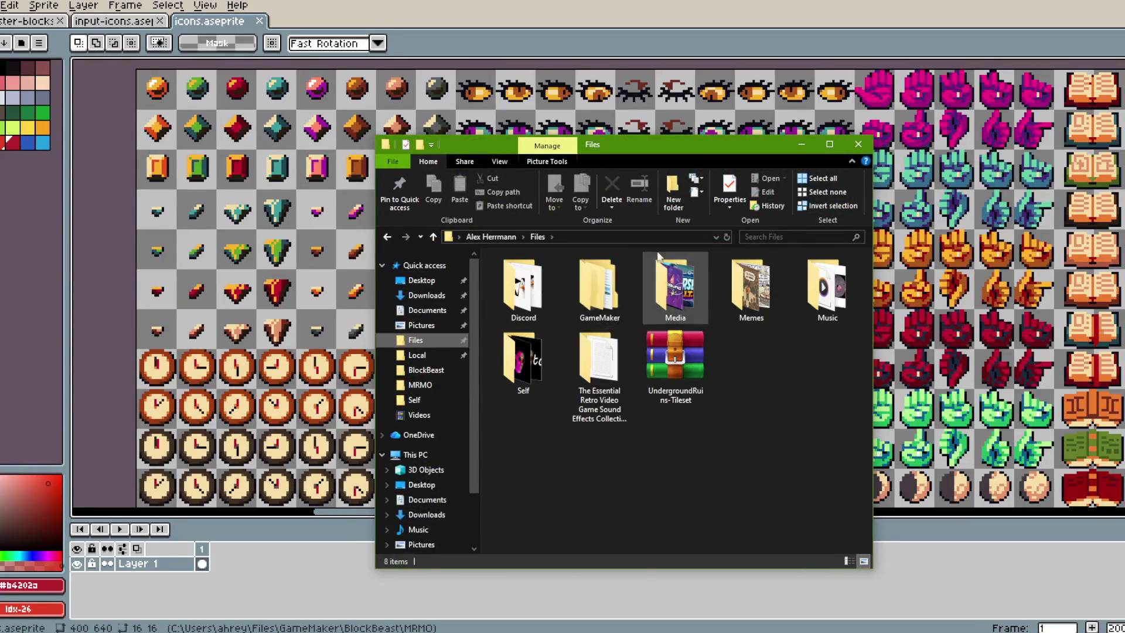
click(427, 356)
click(427, 295)
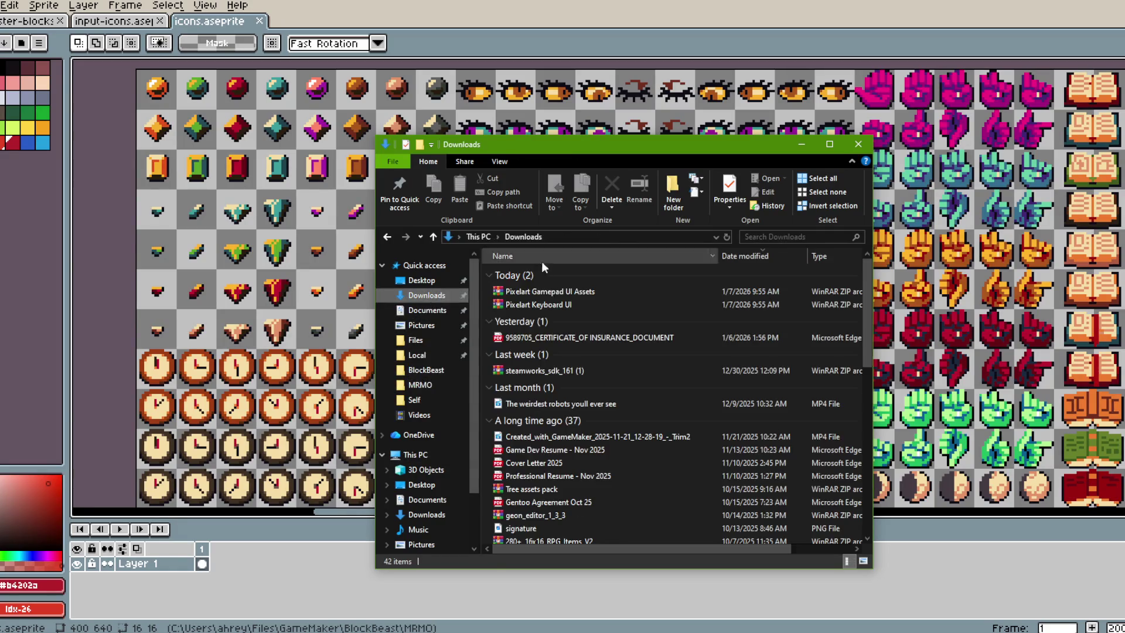
double_click(550, 294)
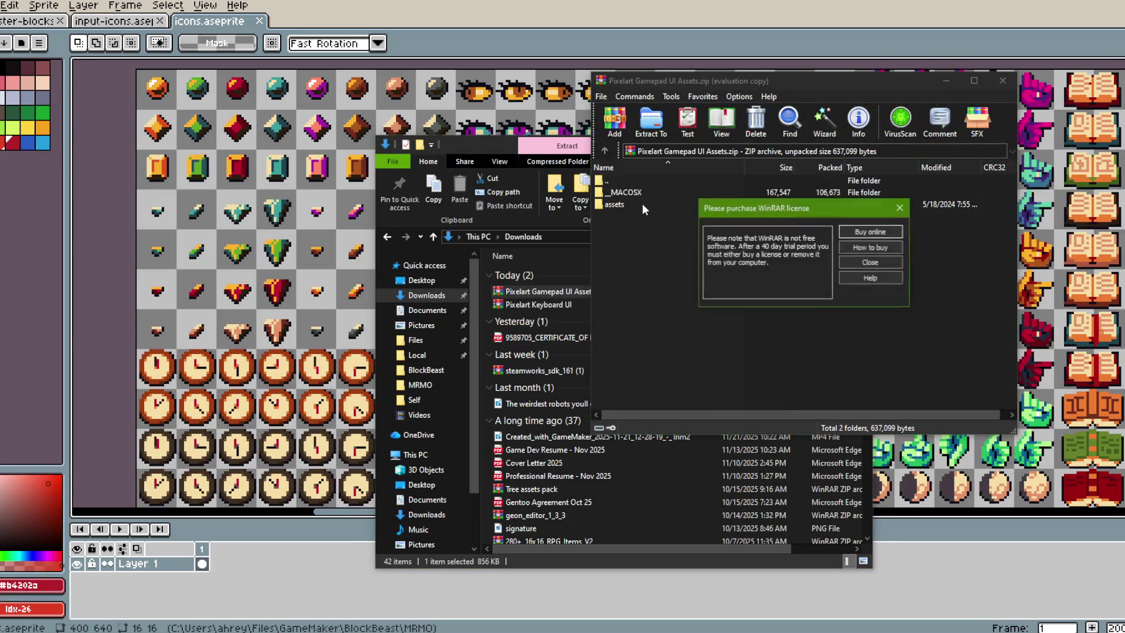
click(899, 208)
Step: Browse to assets > xbox_one in the archive and preview start_press.png
click(617, 205)
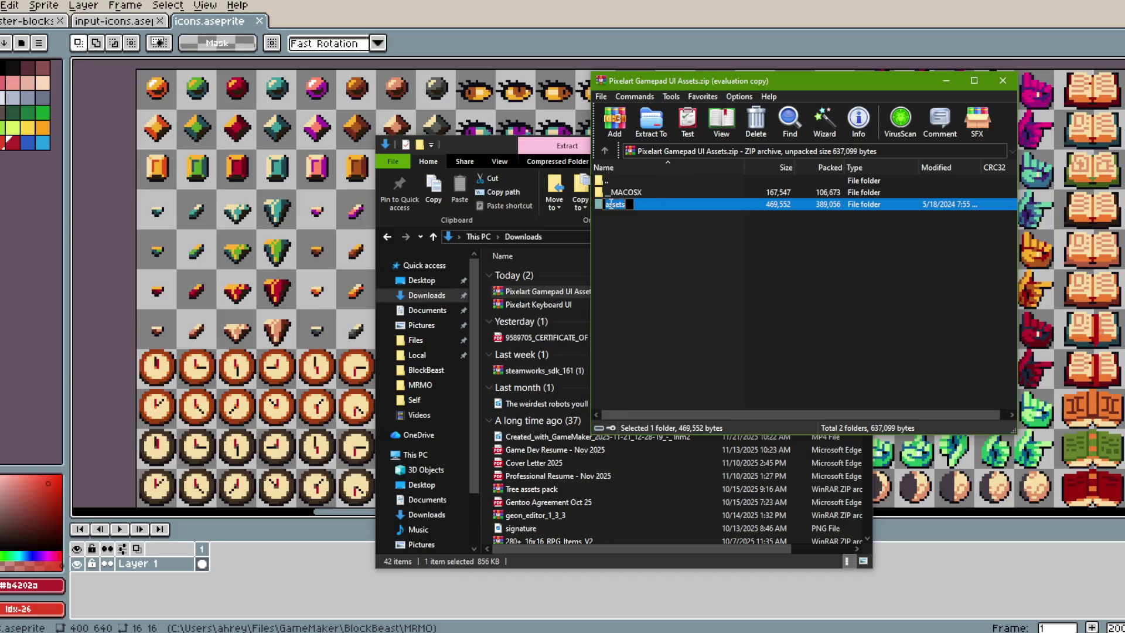
double_click(618, 204)
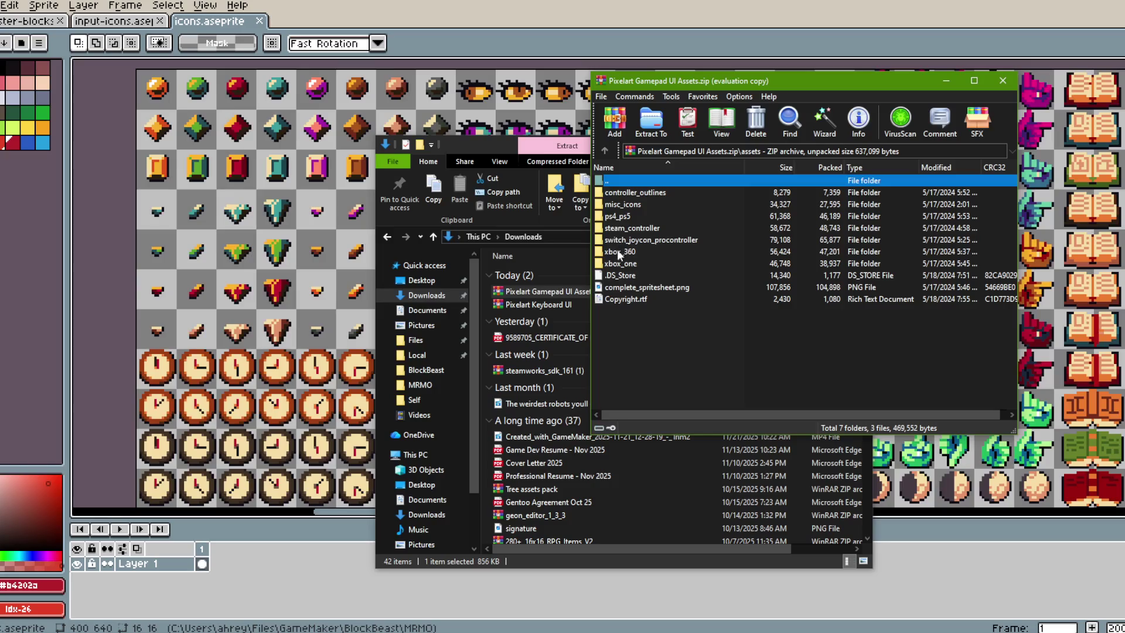
double_click(621, 263)
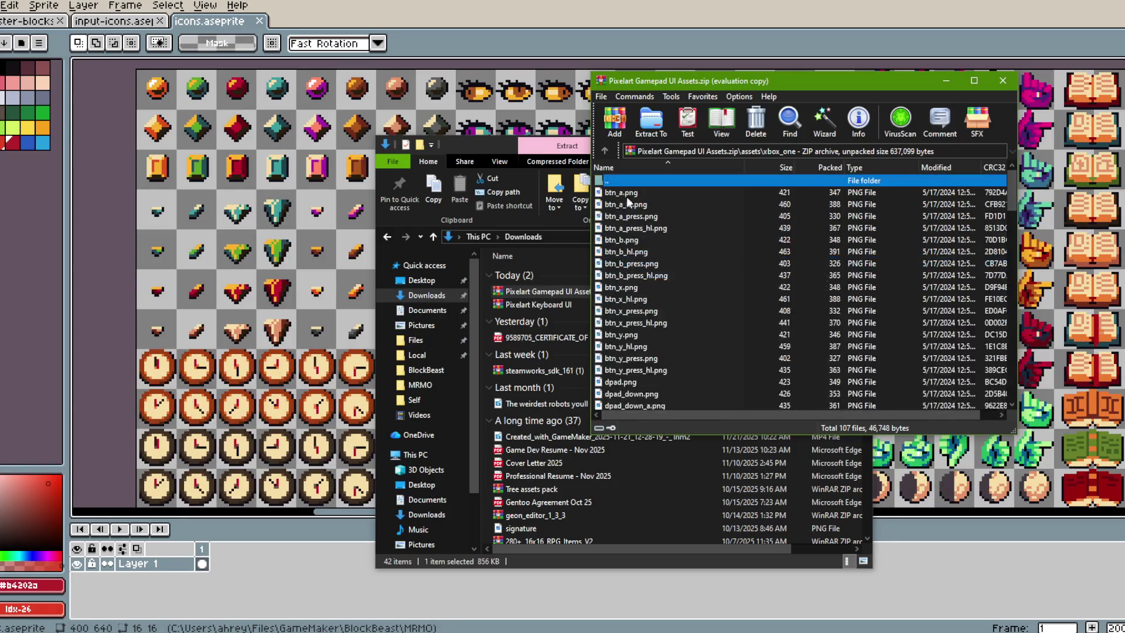
scroll(657, 384, down, 12)
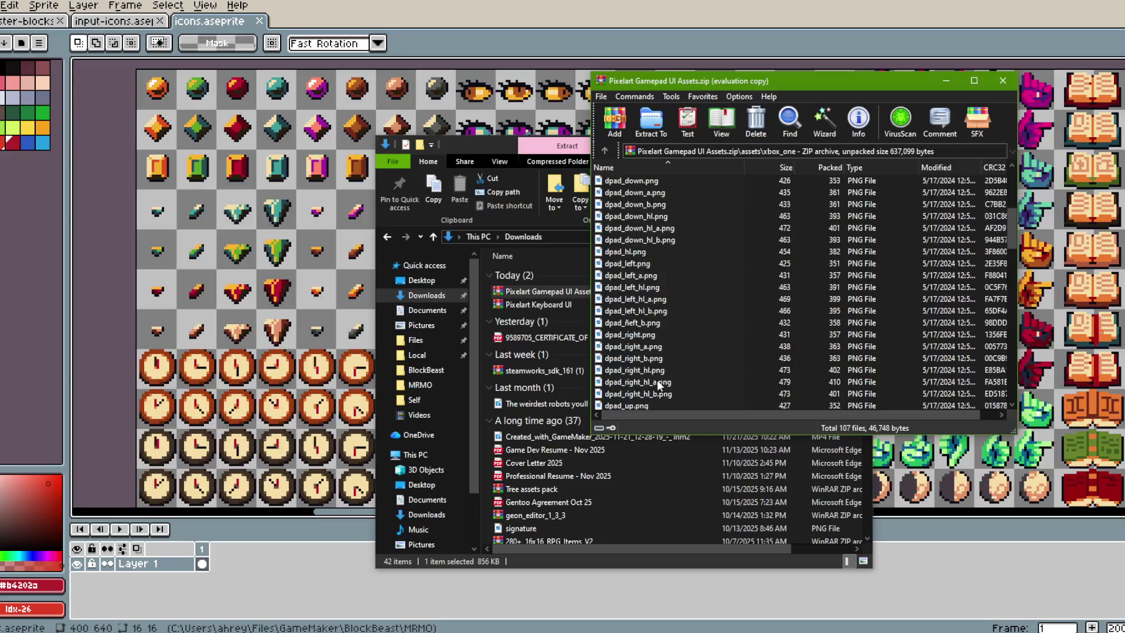
scroll(657, 384, down, 12)
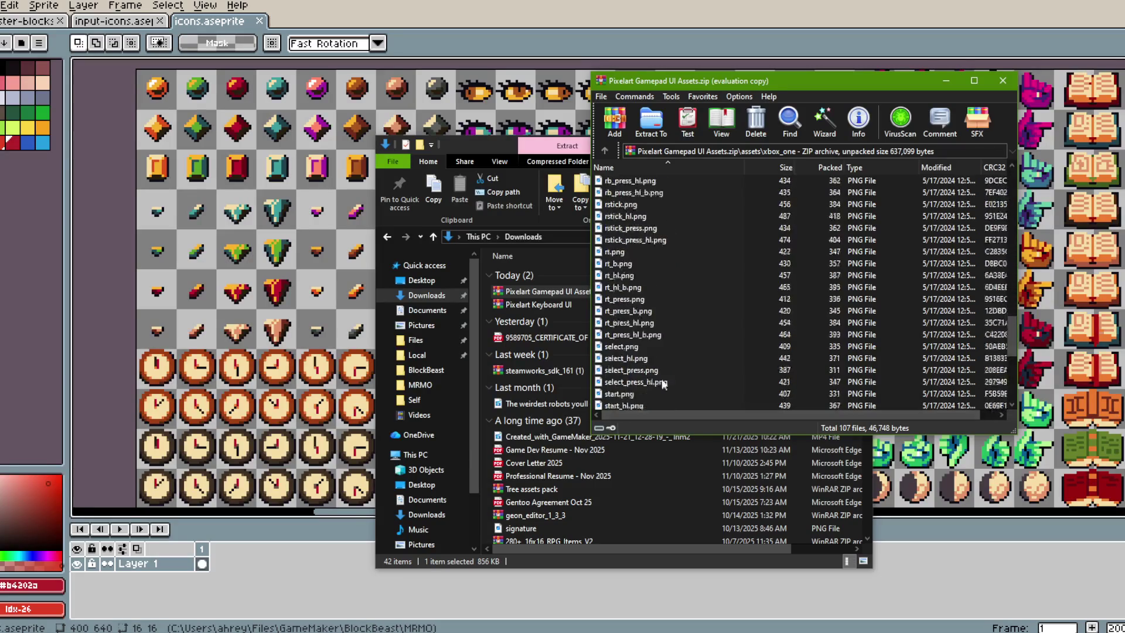
scroll(659, 345, up, 2)
double_click(639, 275)
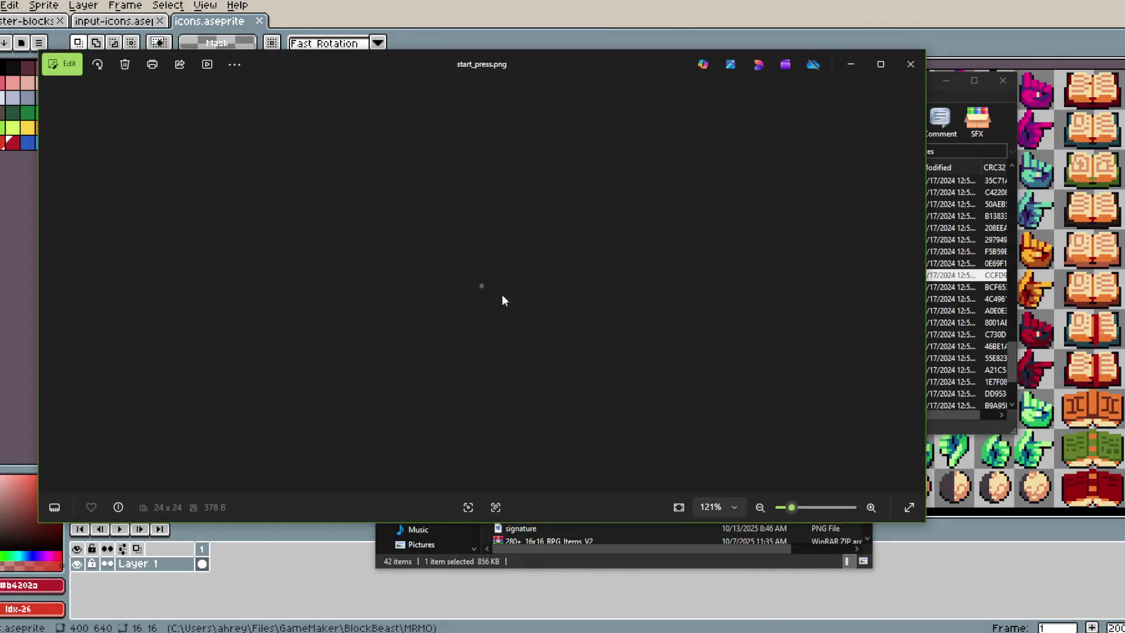
scroll(482, 307, up, 2)
scroll(482, 307, up, 3)
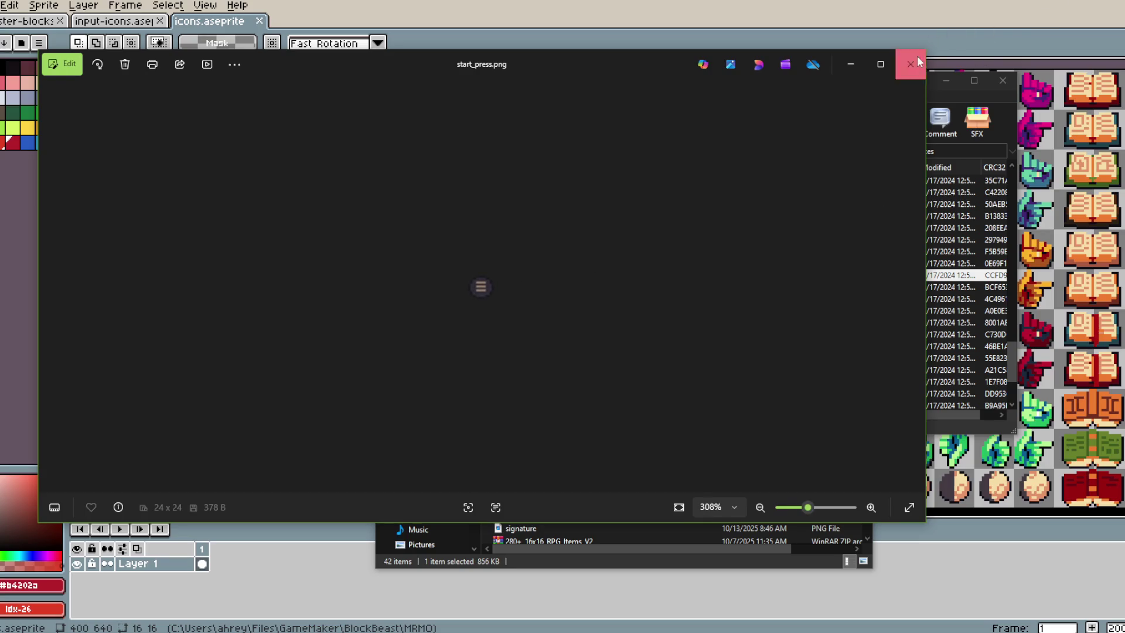
Step: Close the image preview, move the archive window aside, and return to GameMaker
click(918, 62)
drag(814, 78, 768, 93)
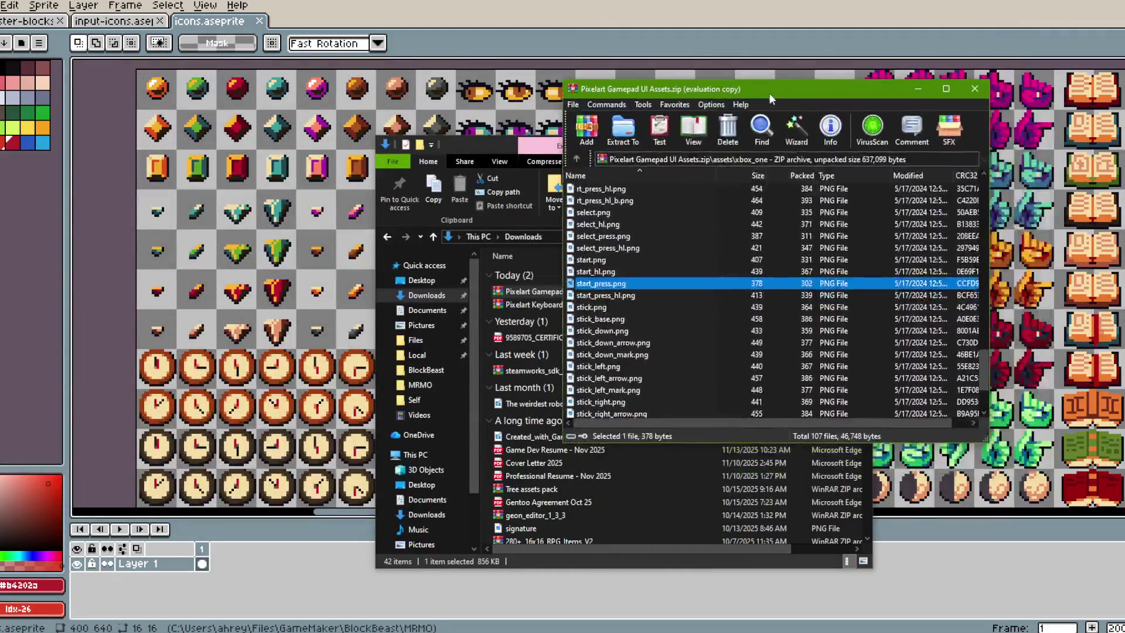
key(alt+Tab)
click(907, 270)
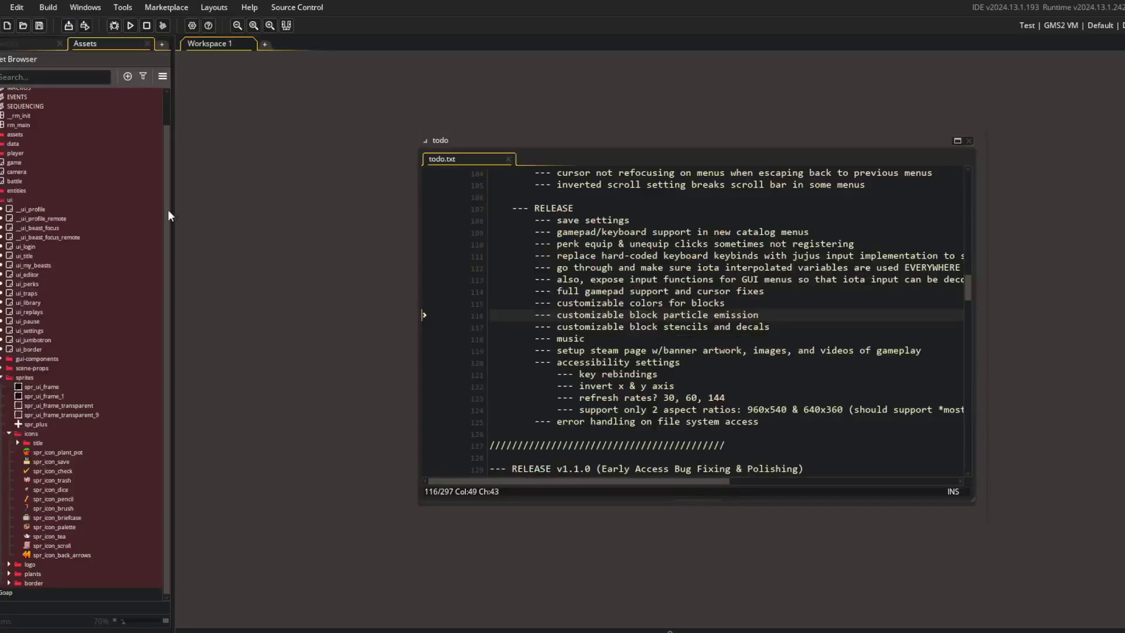
Step: Find the game object via Ctrl+T search and open its Create event in its own tab
key(ctrl+t)
text(game)
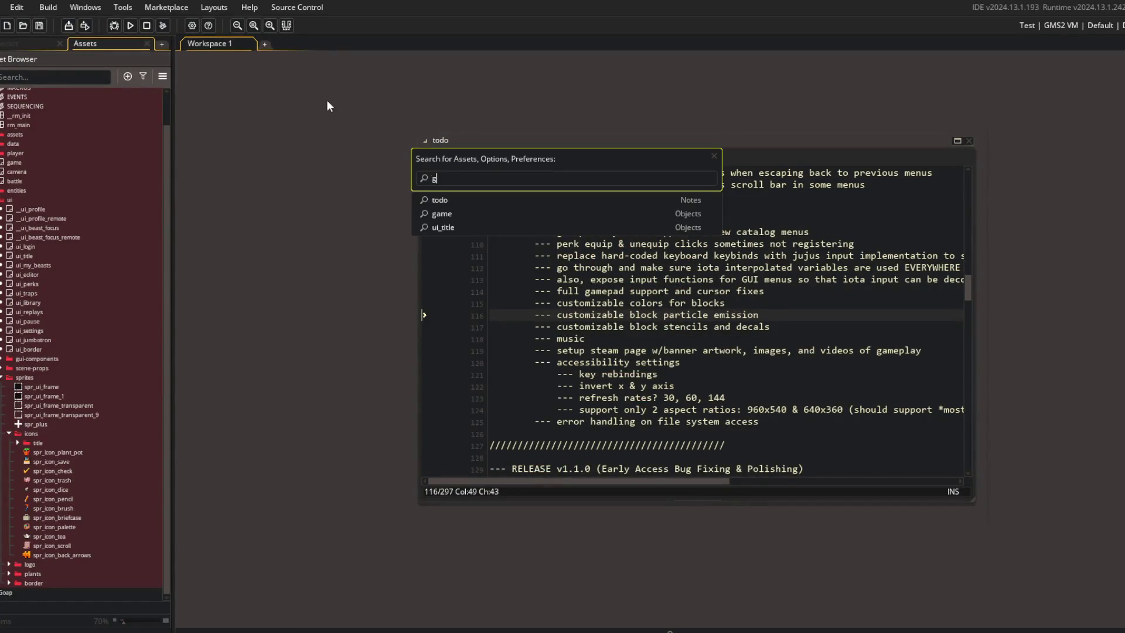
key(Return)
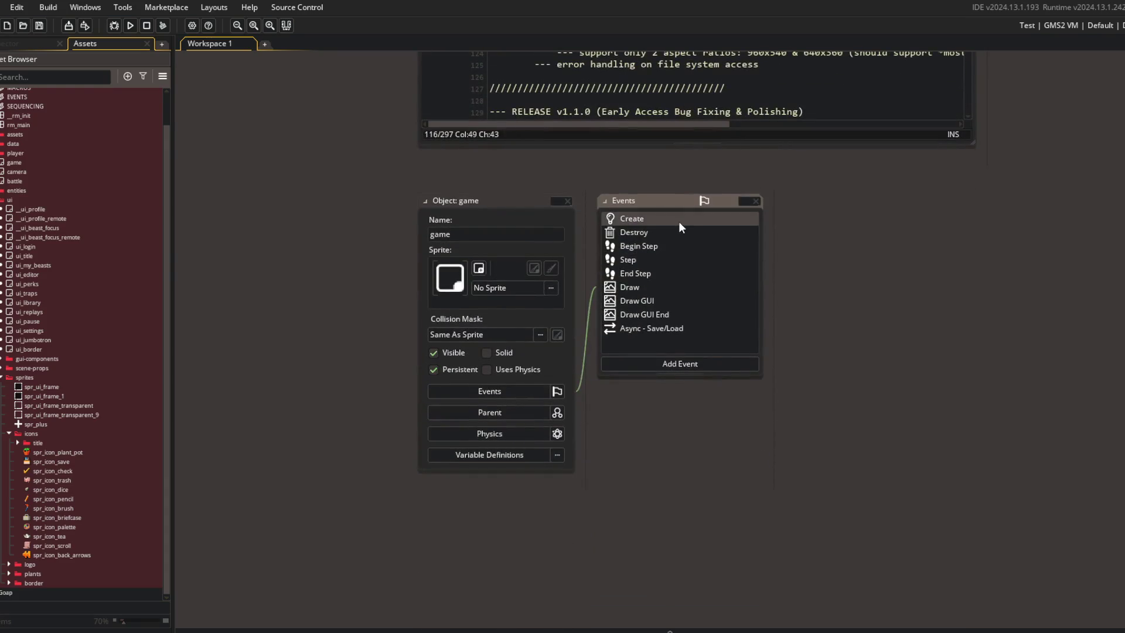
click(679, 220)
double_click(916, 212)
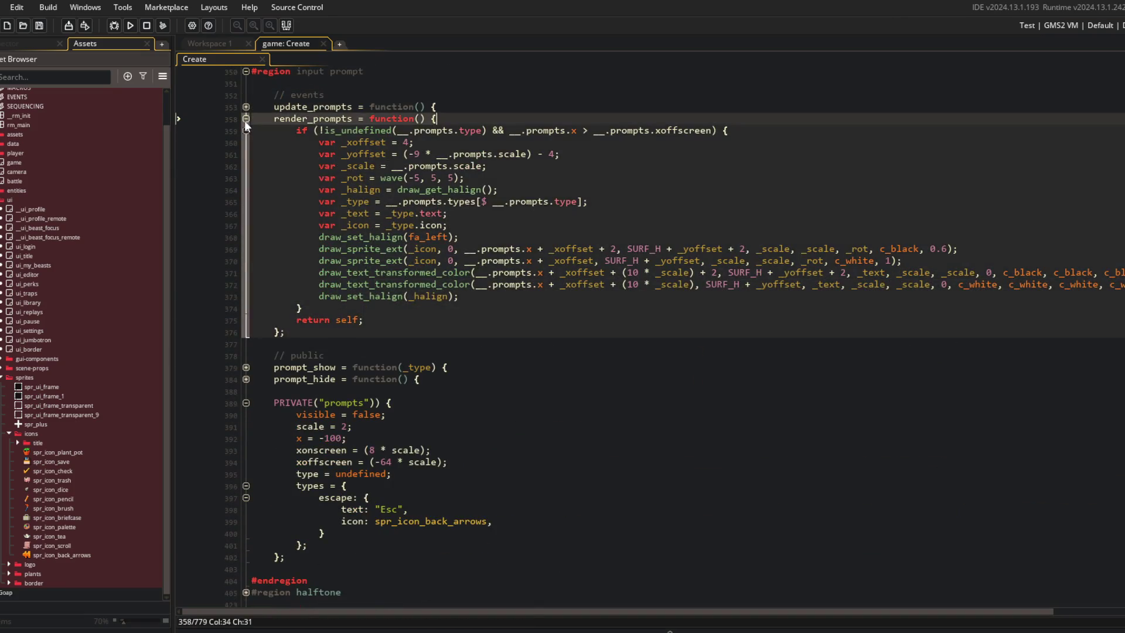
click(246, 118)
Step: Rename the escape prompt's icon to icon_pc and add icon_xbox, icon_ps and icon_switch entries
click(394, 293)
drag(356, 310, 358, 296)
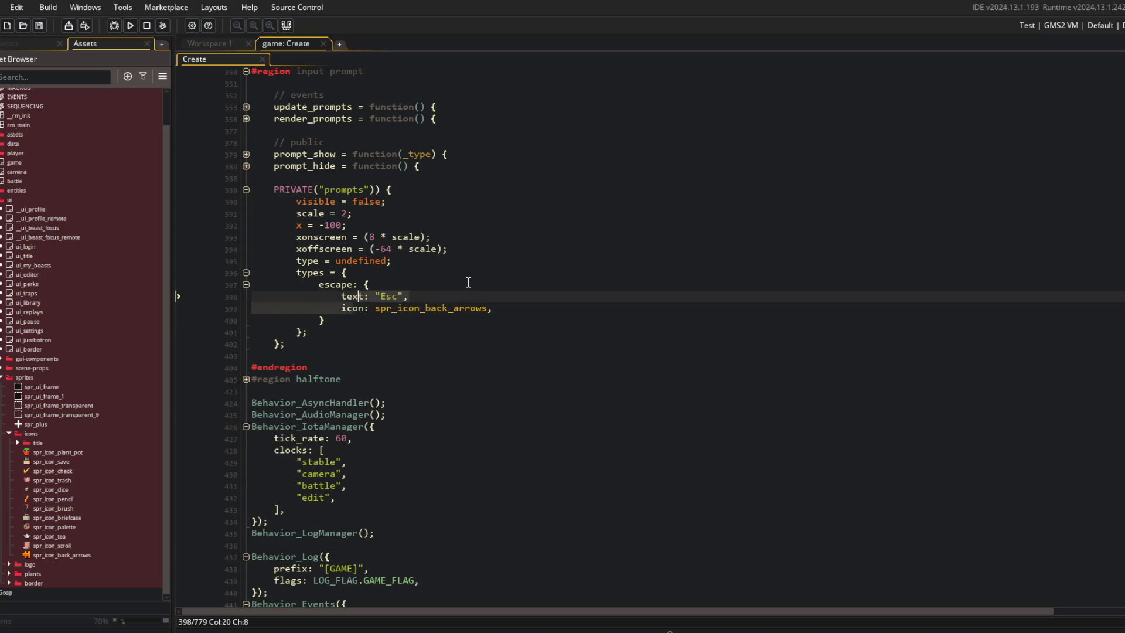
key(Down)
text(_)
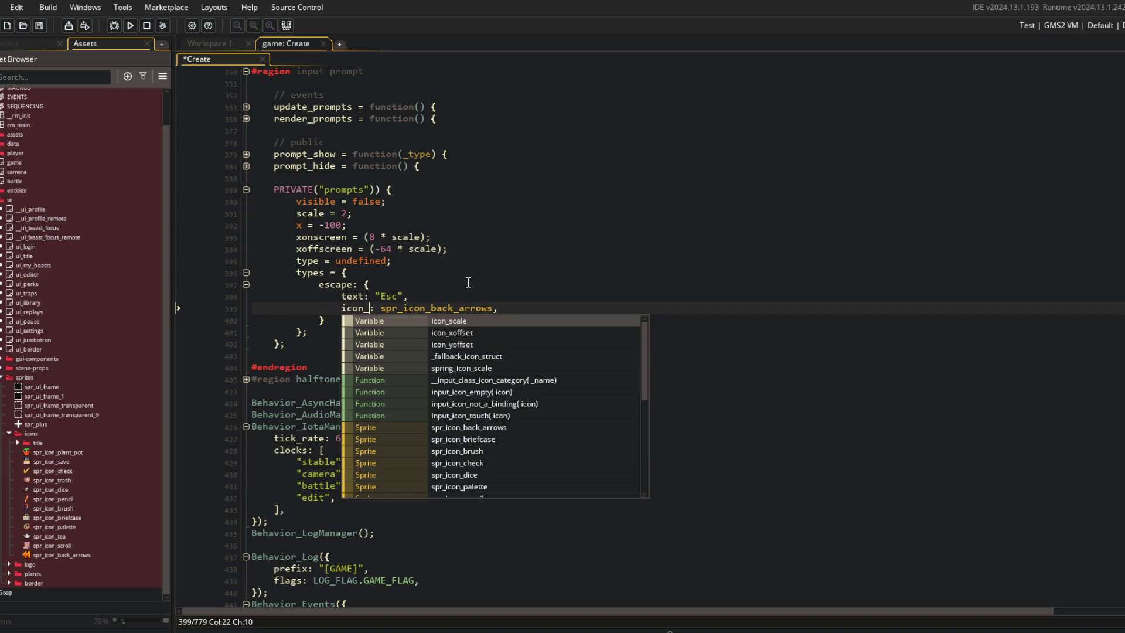
text(pc)
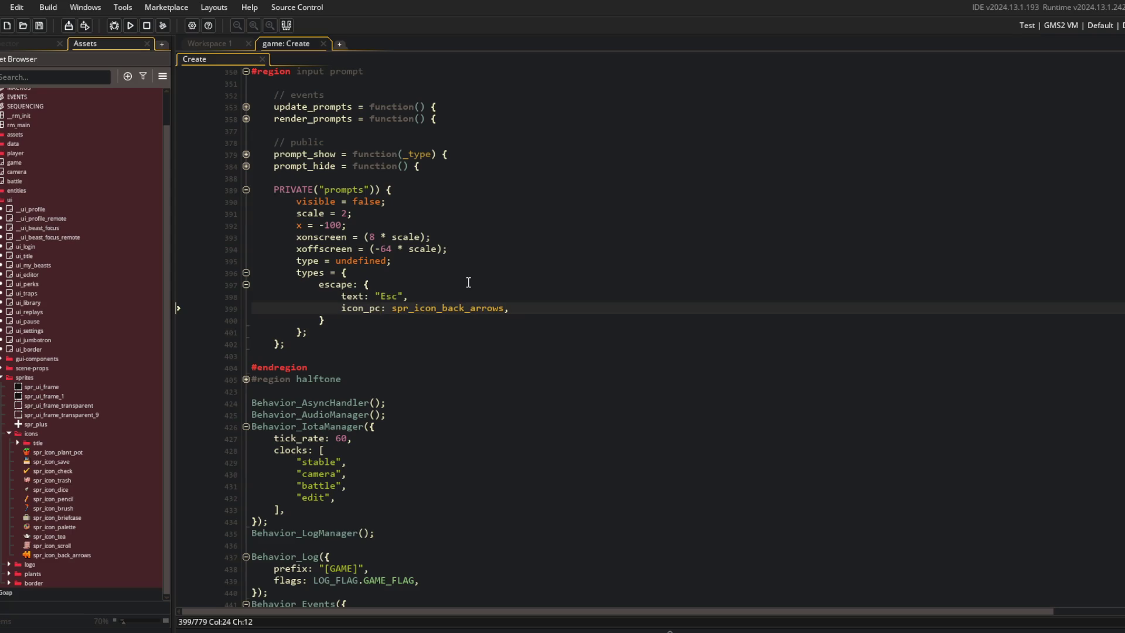
key(Return)
text(_xbox: undefine)
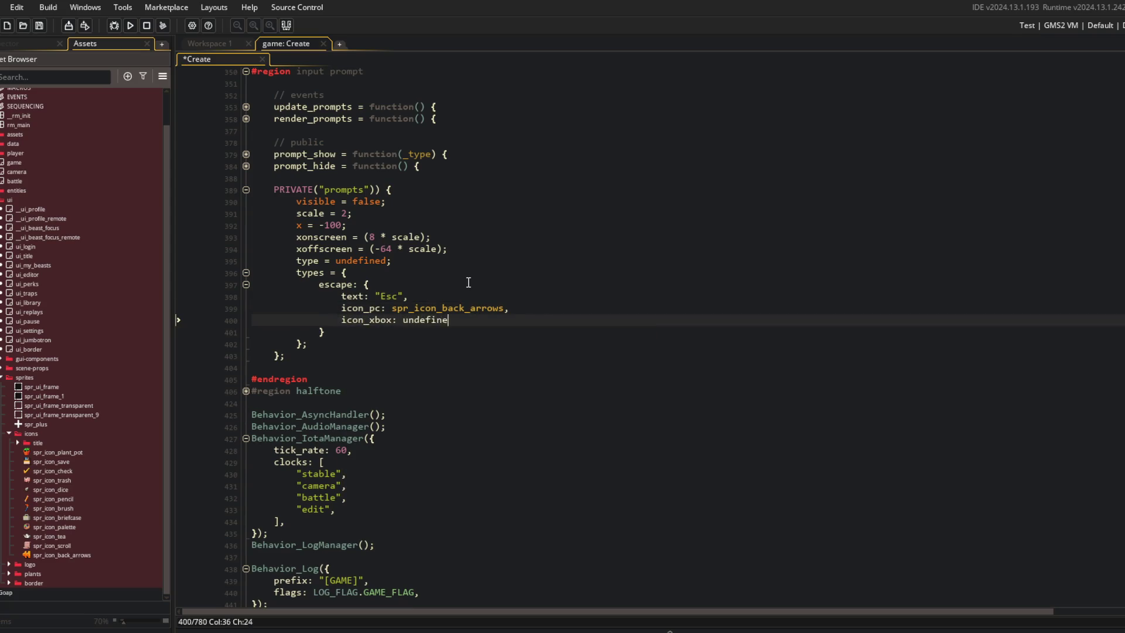
text(d,)
key(Return)
text(_ps)
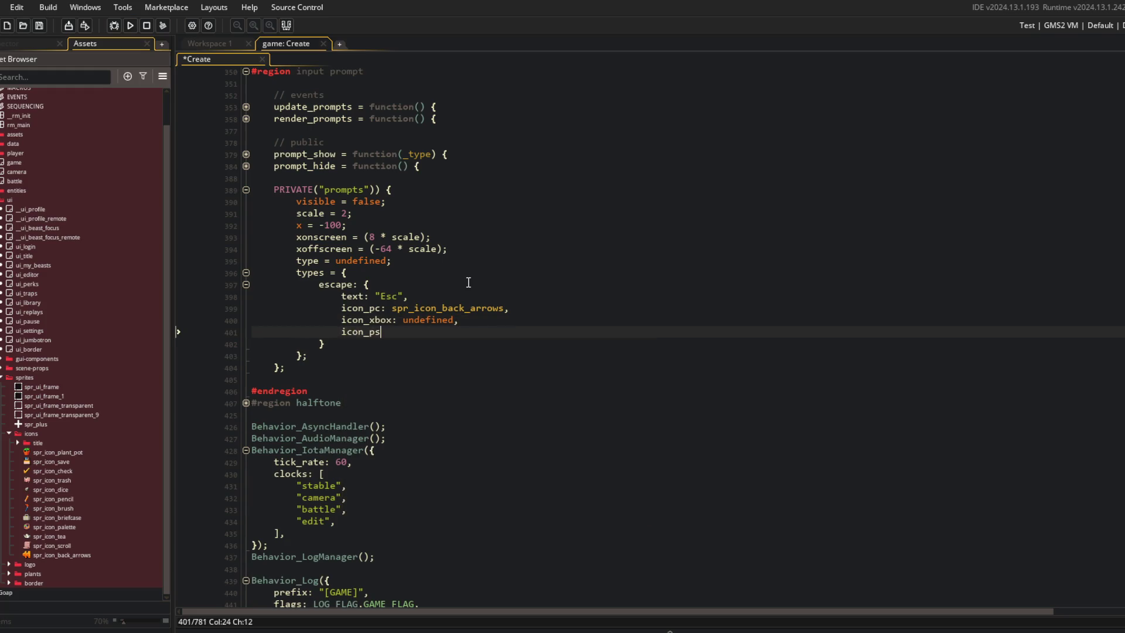
key(Return)
text(ic)
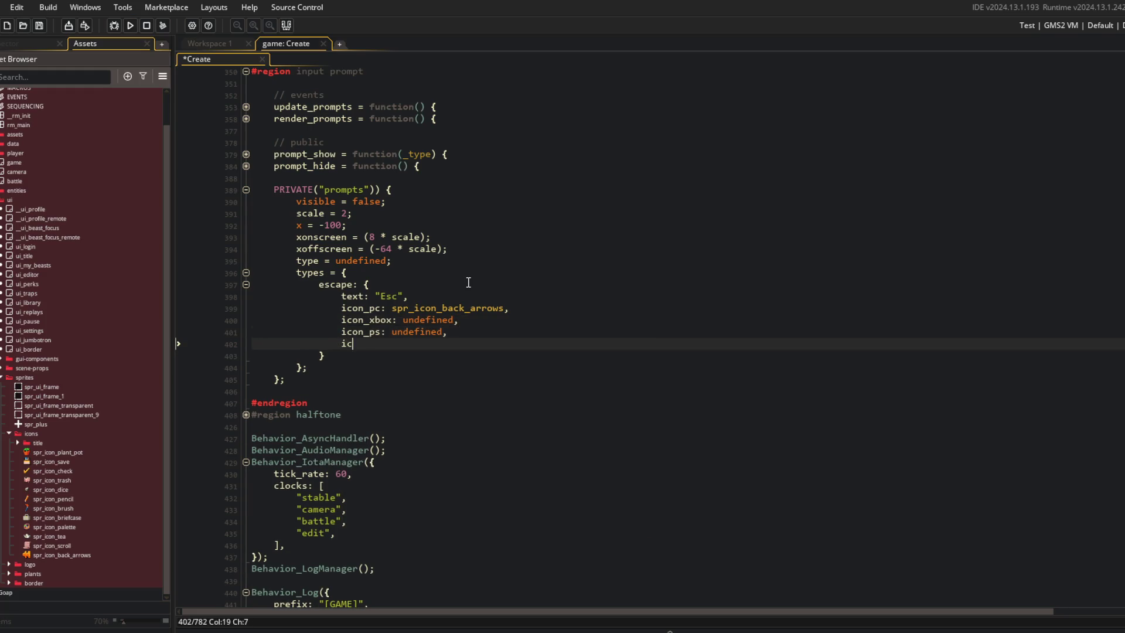
text(on_switch: undefined,)
Step: Review the types definition and icon_xbox entry, then switch back to the gamepad assets archive
scroll(468, 283, down, 1)
scroll(498, 322, up, 3)
click(539, 348)
scroll(545, 373, up, 3)
scroll(411, 410, down, 1)
click(400, 444)
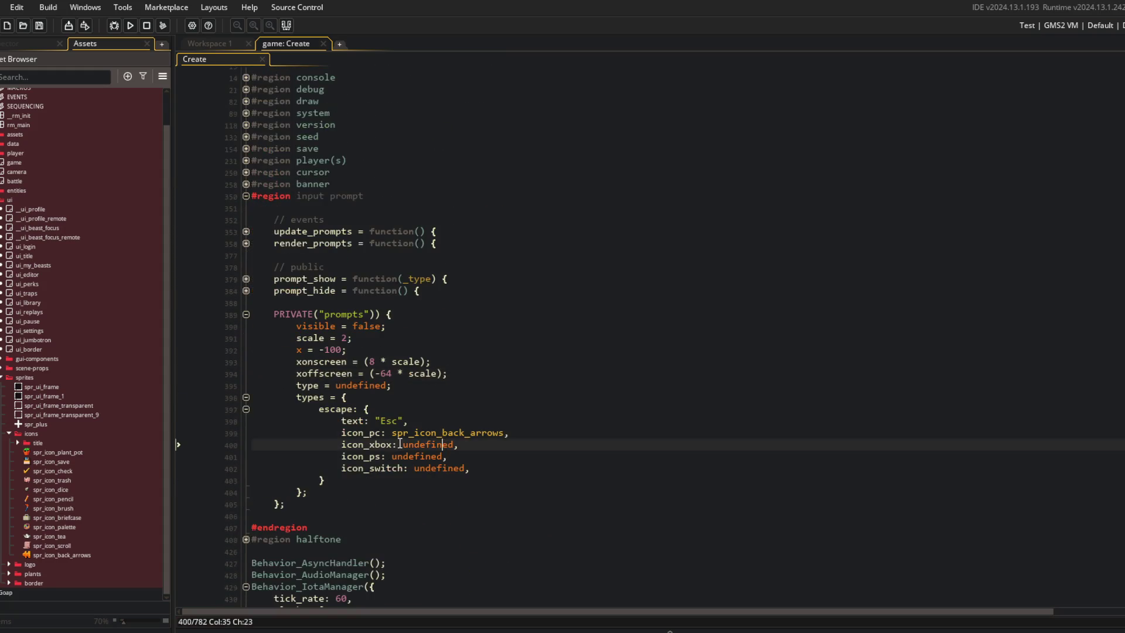
key(alt+Tab)
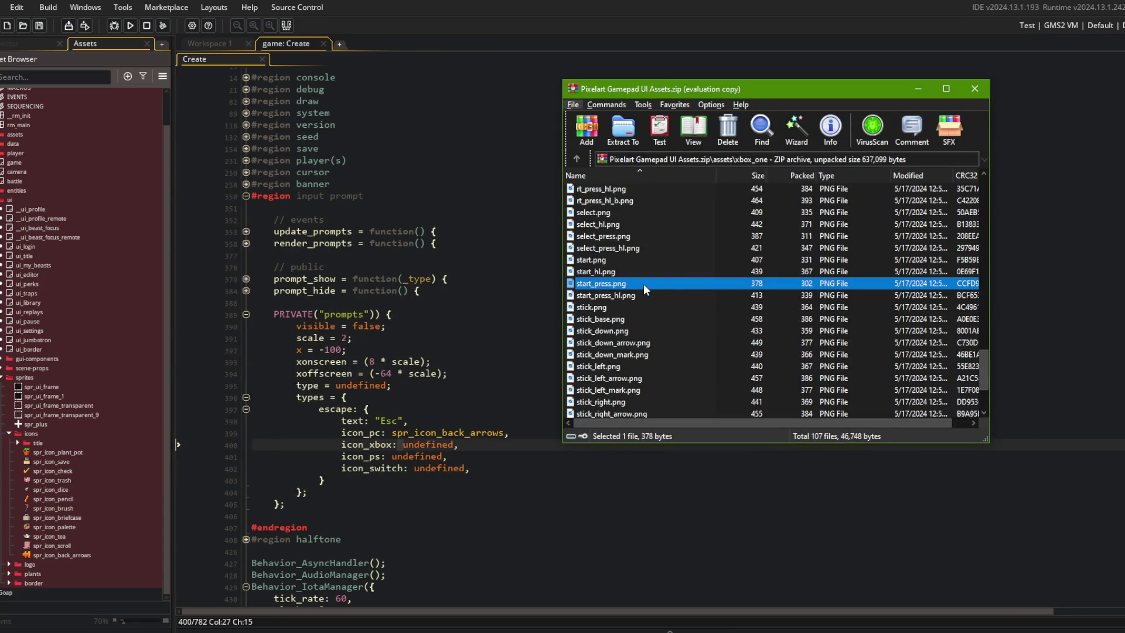
Step: Preview start_press_hl.png and start_press.png, then copy the start-button press image
double_click(629, 295)
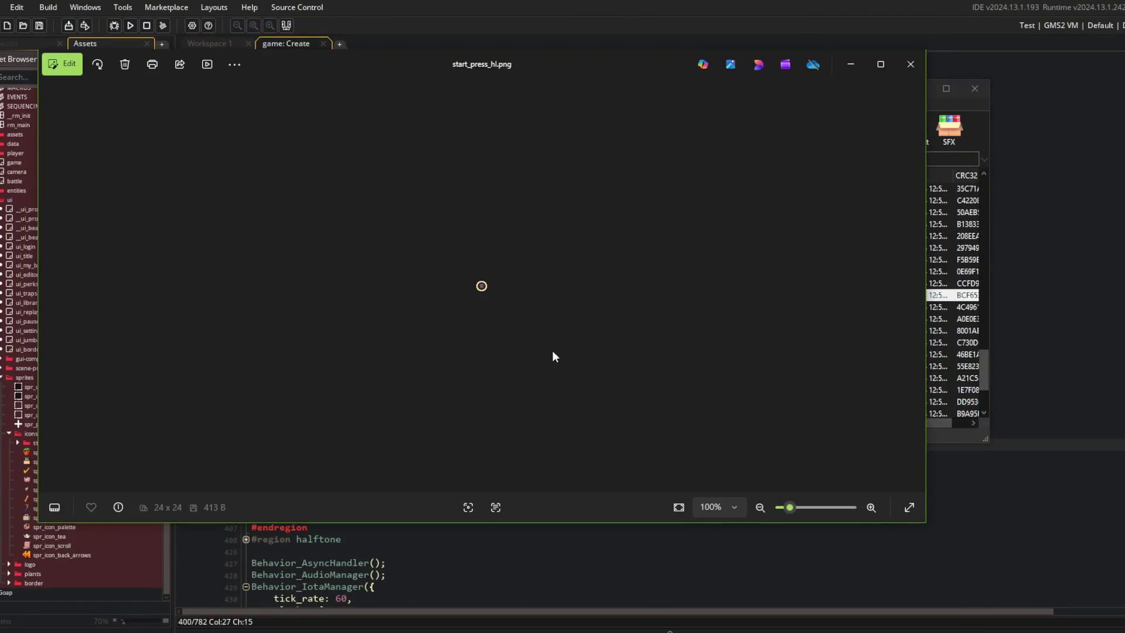
click(911, 64)
double_click(613, 284)
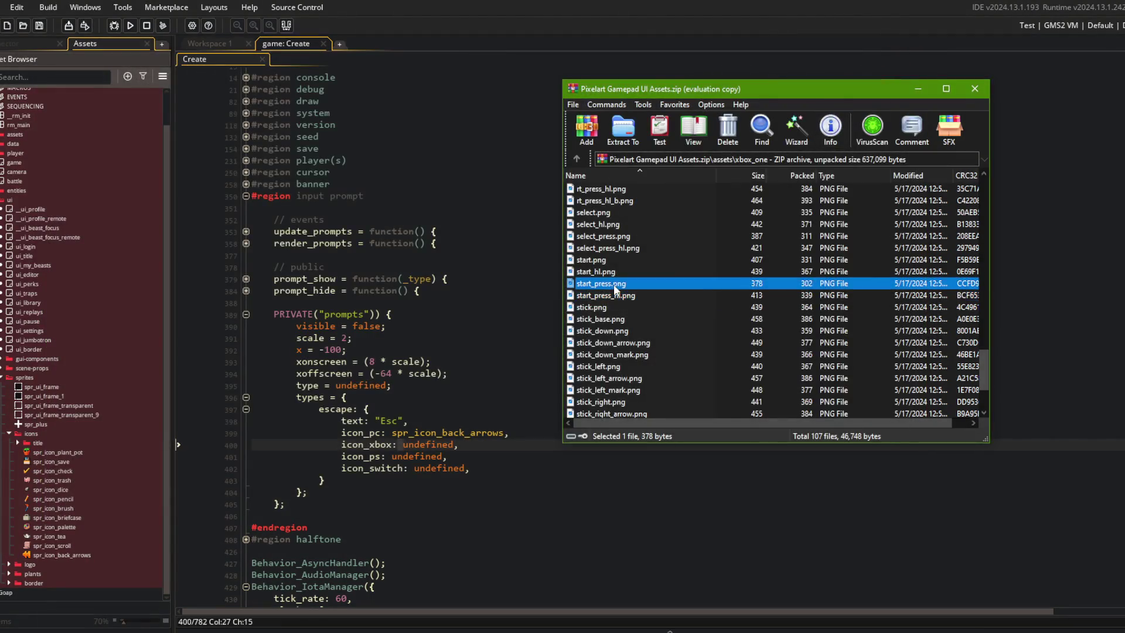
key(ctrl+c)
key(alt+Tab)
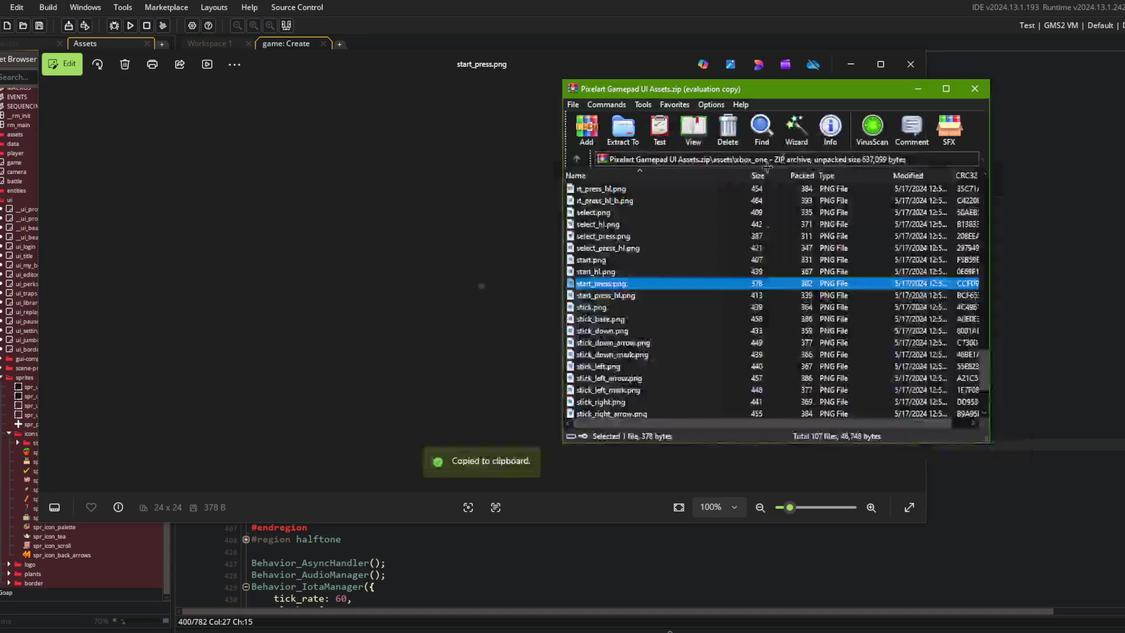
Step: Paste the start-button icon into input-icons.aseprite below the ESC keys
key(alt+Tab)
key(alt+Tab)
key(alt+Tab)
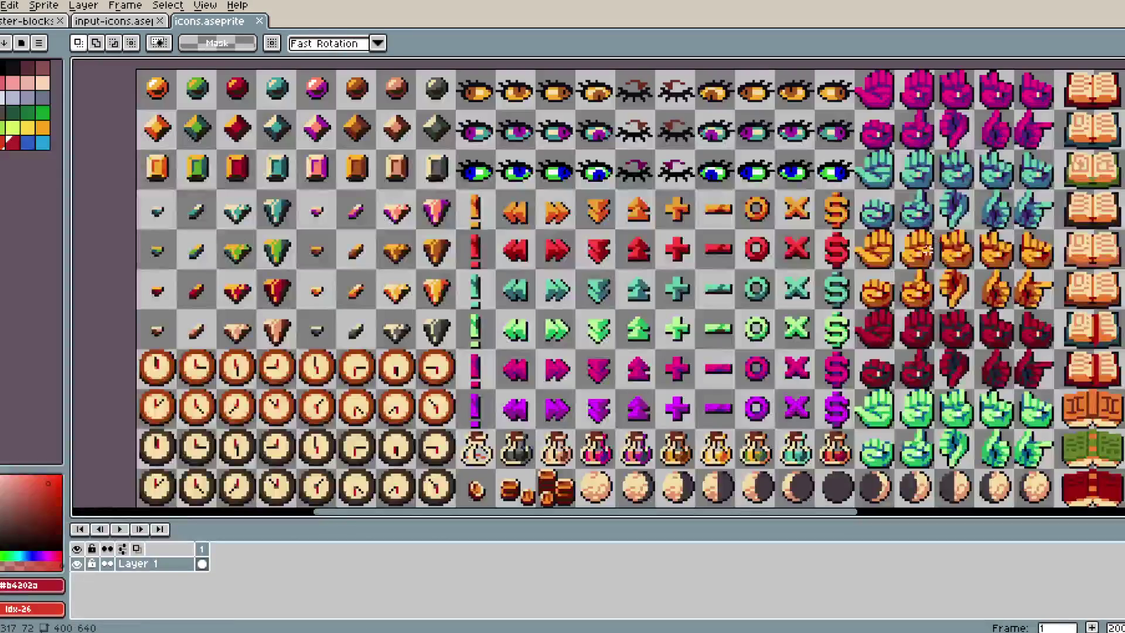
click(111, 21)
scroll(539, 206, down, 2)
key(ctrl+v)
mouse_move(539, 206)
mouse_down()
mouse_move(402, 384)
mouse_move(439, 383)
mouse_up()
key(Return)
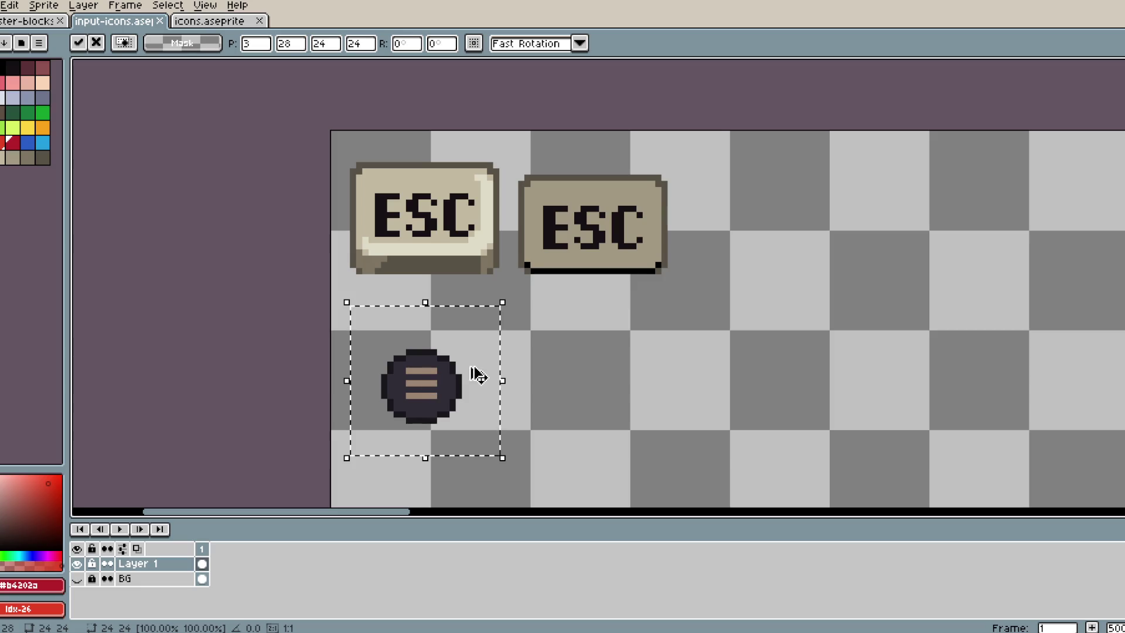
scroll(477, 373, up, 1)
key(ctrl+d)
Step: Select the round icon and replace its dark outline colour with a palette colour
drag(290, 259, 478, 413)
scroll(472, 411, up, 3)
key(i)
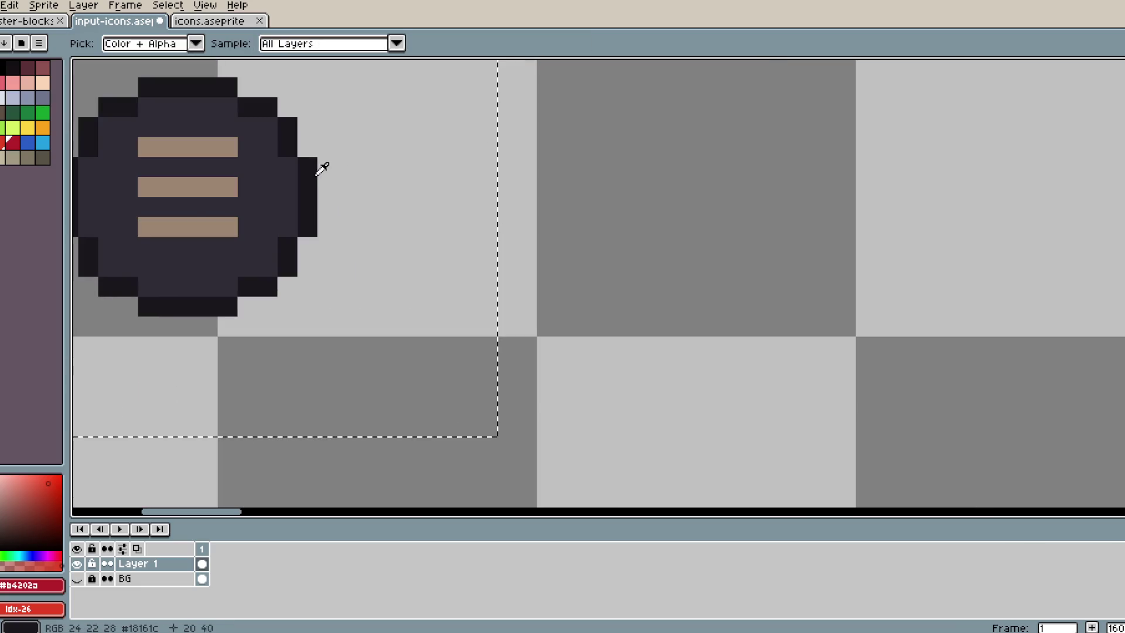
click(315, 167)
click(17, 71)
right_click(17, 72)
key(shift+r)
click(351, 225)
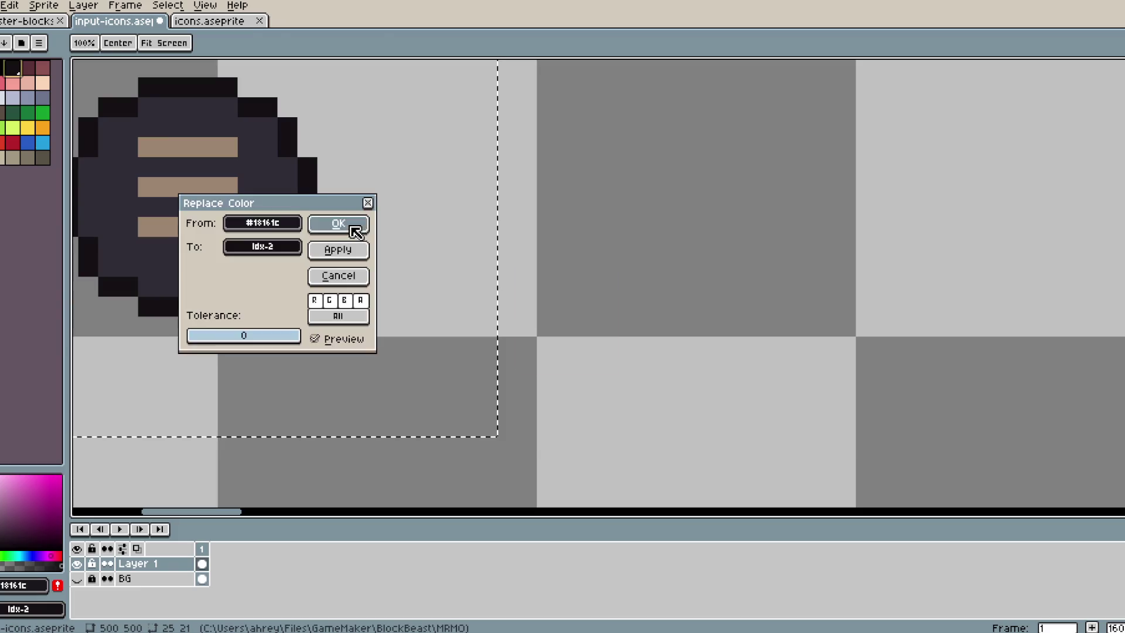
key(shift+r)
click(339, 223)
Step: Recolour the remaining dark outline shade to black with Replace Color
key(i)
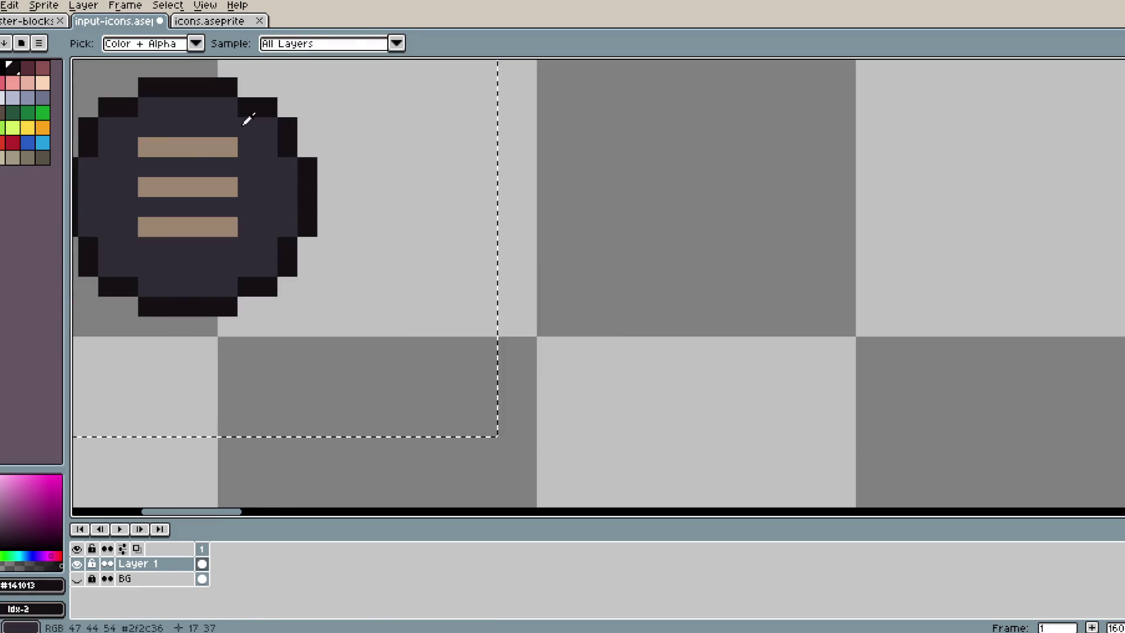
key(m)
key(i)
right_click(312, 190)
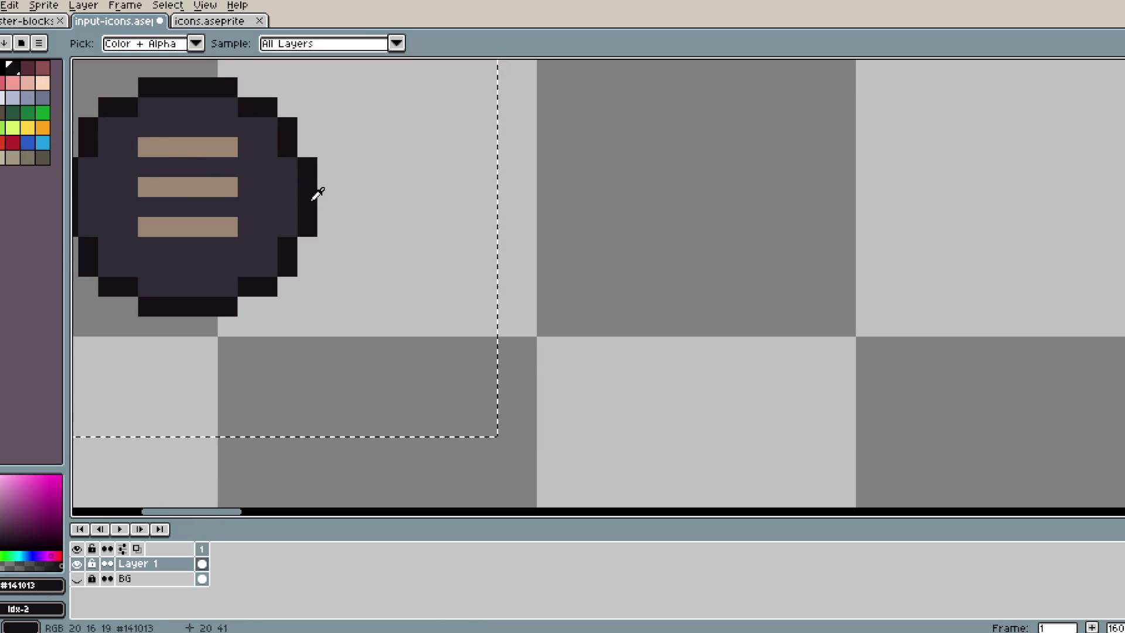
key(shift+r)
click(338, 223)
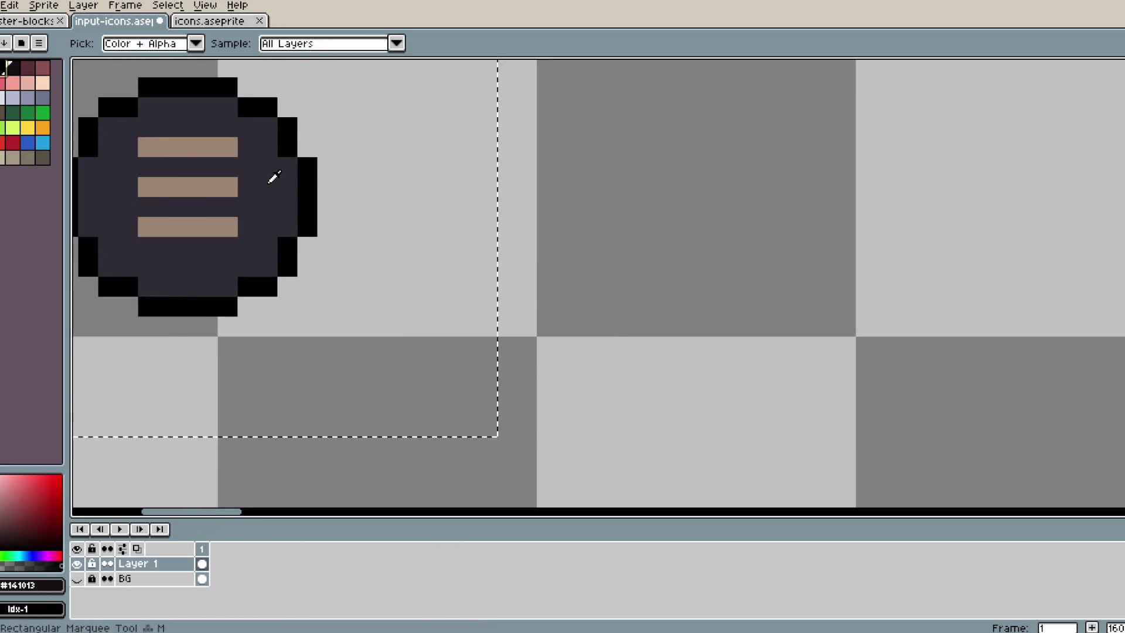
Step: Recolour the dark purple body to brown and the stripes to a lighter tan
click(274, 177)
key(shift+r)
click(339, 224)
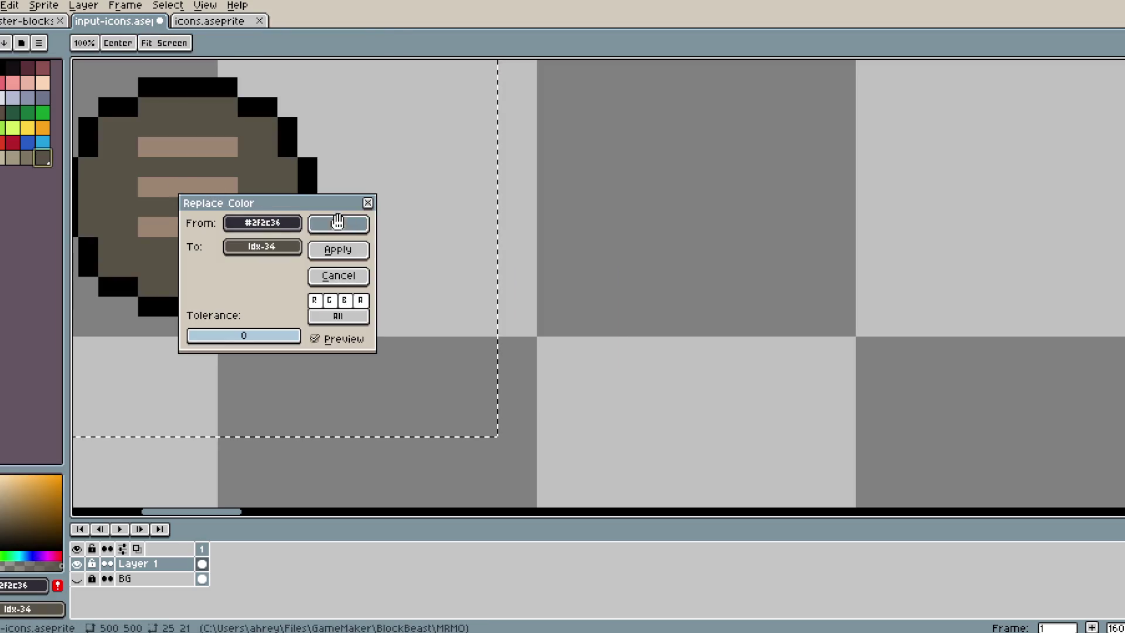
click(233, 186)
right_click(13, 158)
key(shift+r)
click(323, 225)
Step: Marquee-select and copy the finished round icon, then close the start_press.png viewer
scroll(327, 231, down, 3)
key(ctrl+d)
key(u)
scroll(276, 182, up, 1)
mouse_move(240, 134)
mouse_down()
mouse_move(413, 299)
mouse_move(373, 262)
mouse_up()
key(alt+Tab)
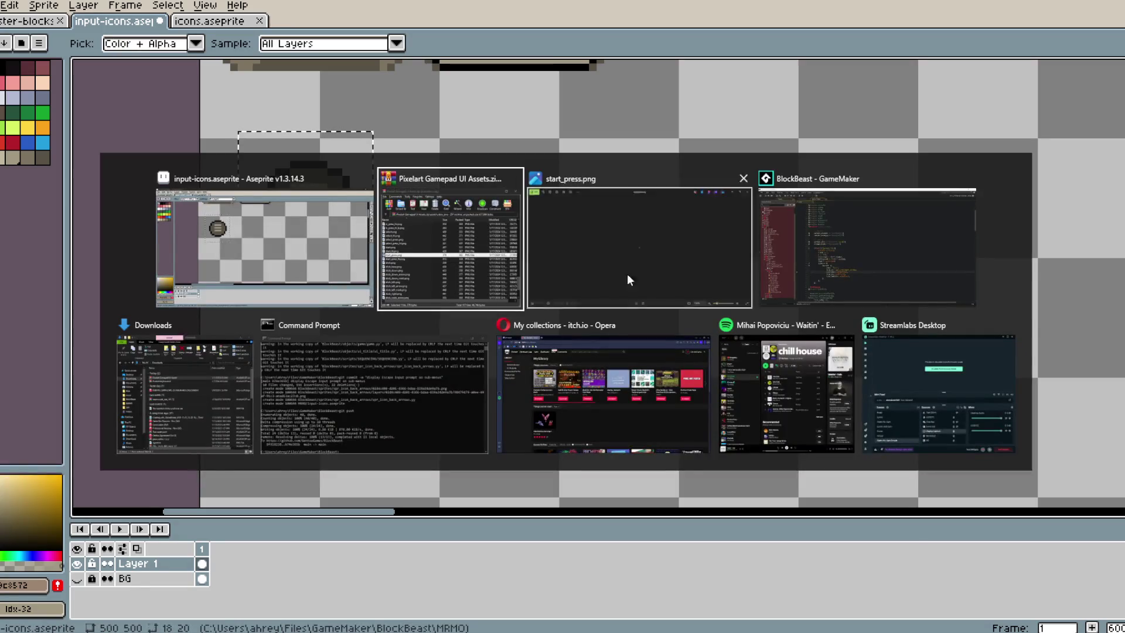
click(741, 178)
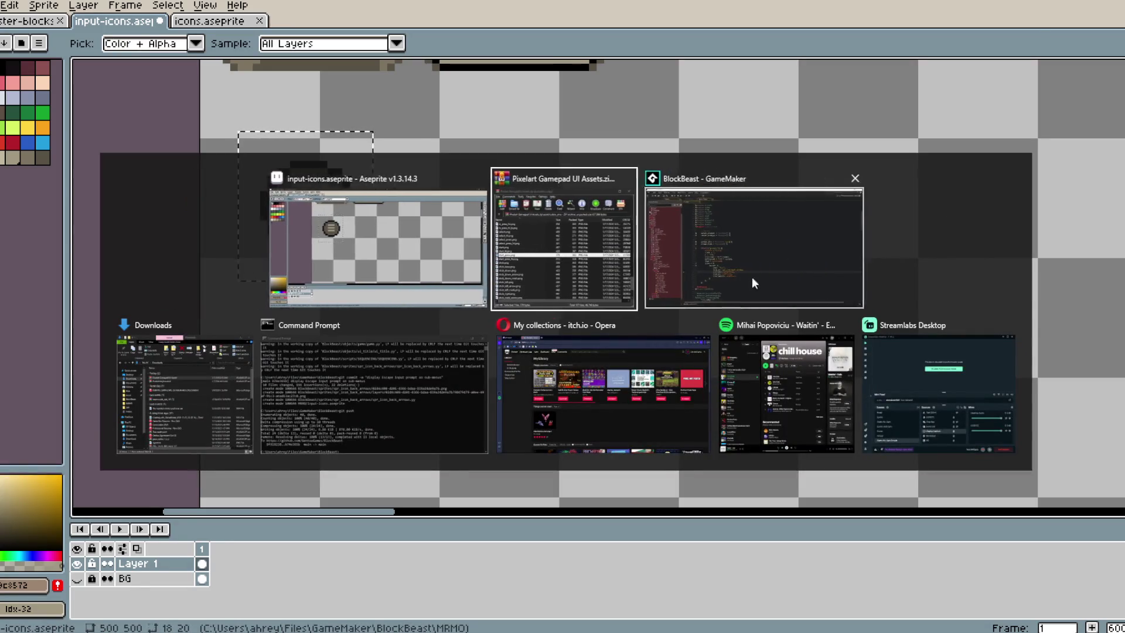
Step: Create a 'gamepad' group under icons with an 'xbox' subgroup inside it
click(751, 277)
click(84, 379)
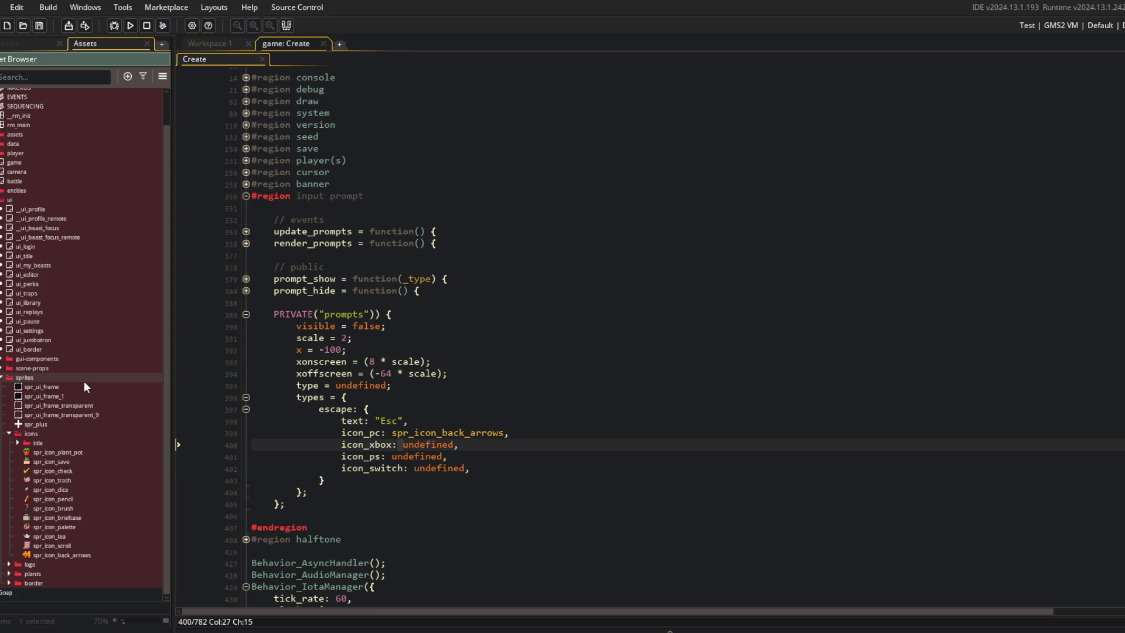
right_click(34, 434)
click(75, 546)
text(gamepad)
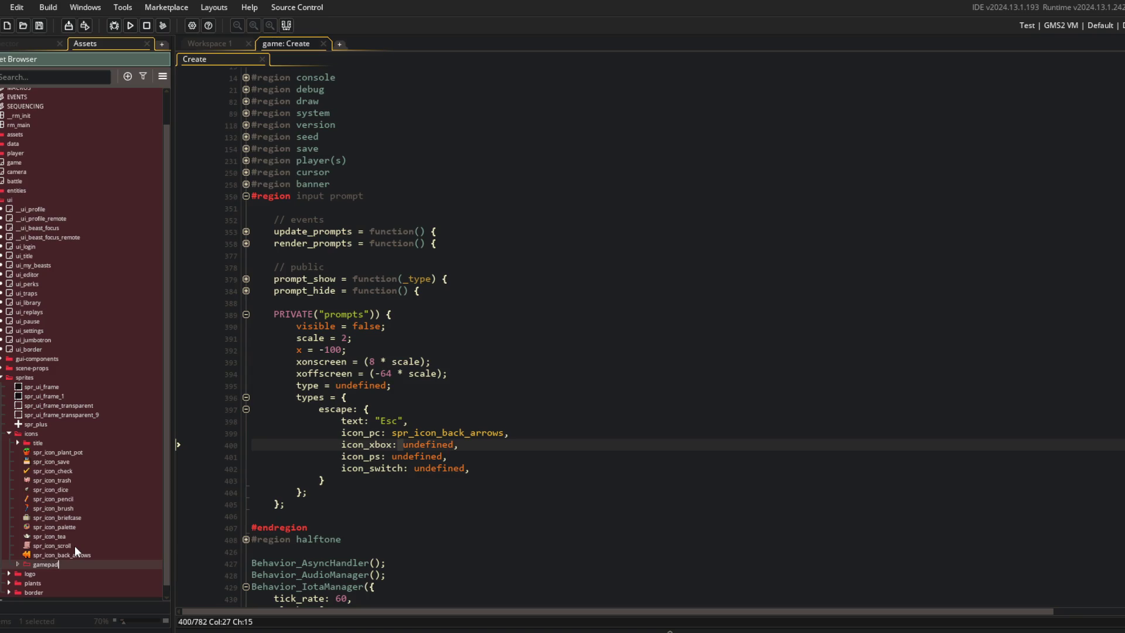
key(Return)
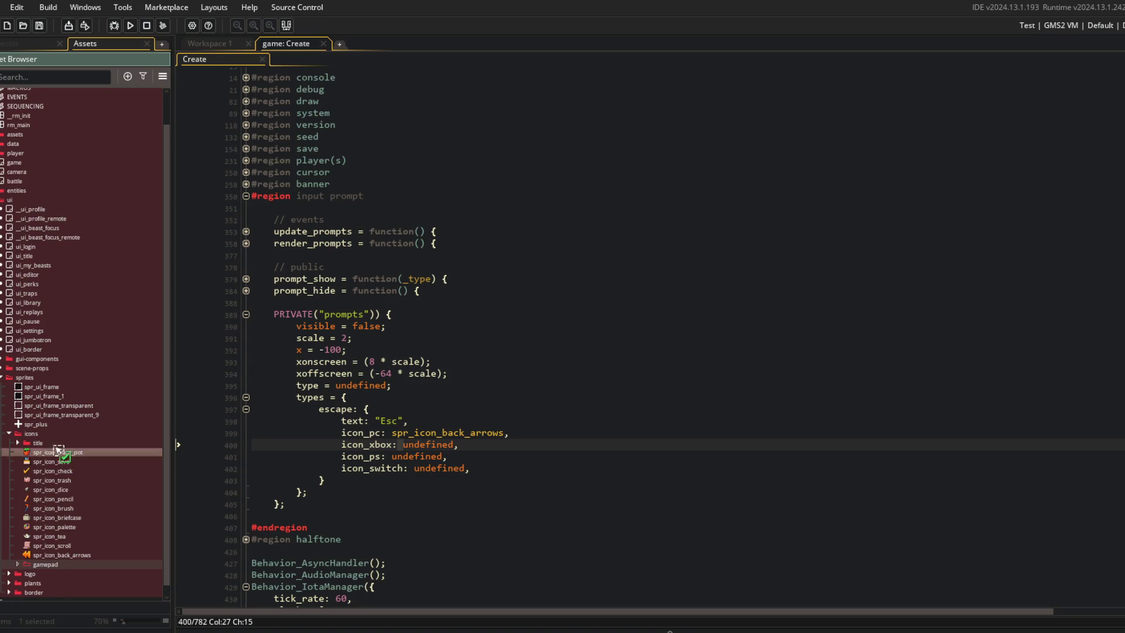
right_click(42, 445)
click(87, 351)
text(xbox)
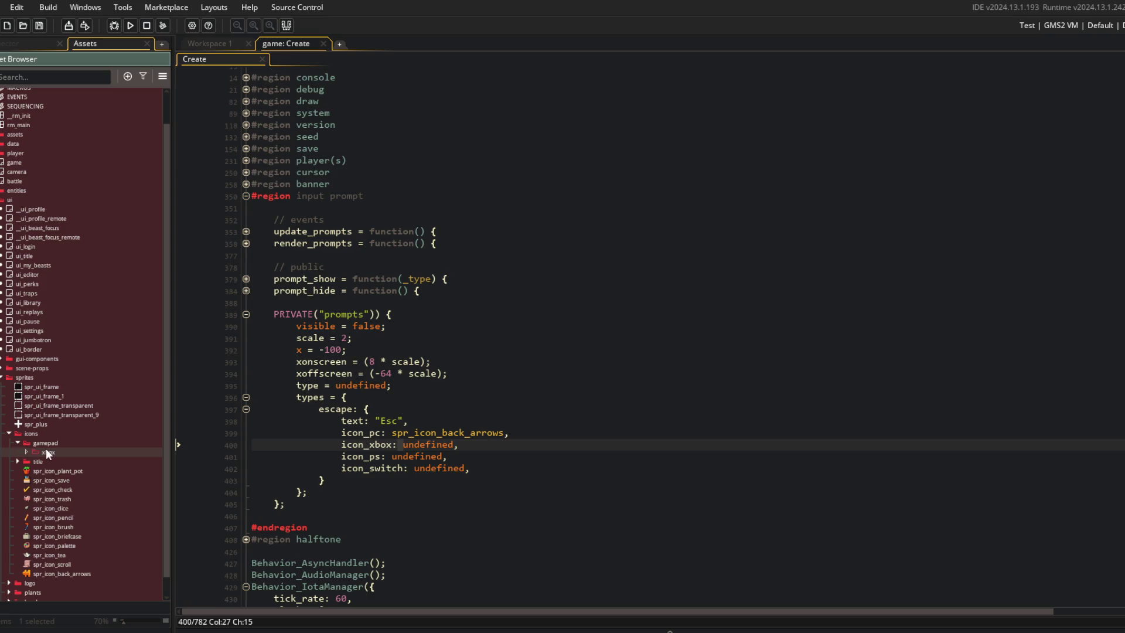
Step: Create sprite spr_icon_xbox_start in the xbox group and paste the recoloured start icon into its image
right_click(46, 450)
mouse_move(90, 251)
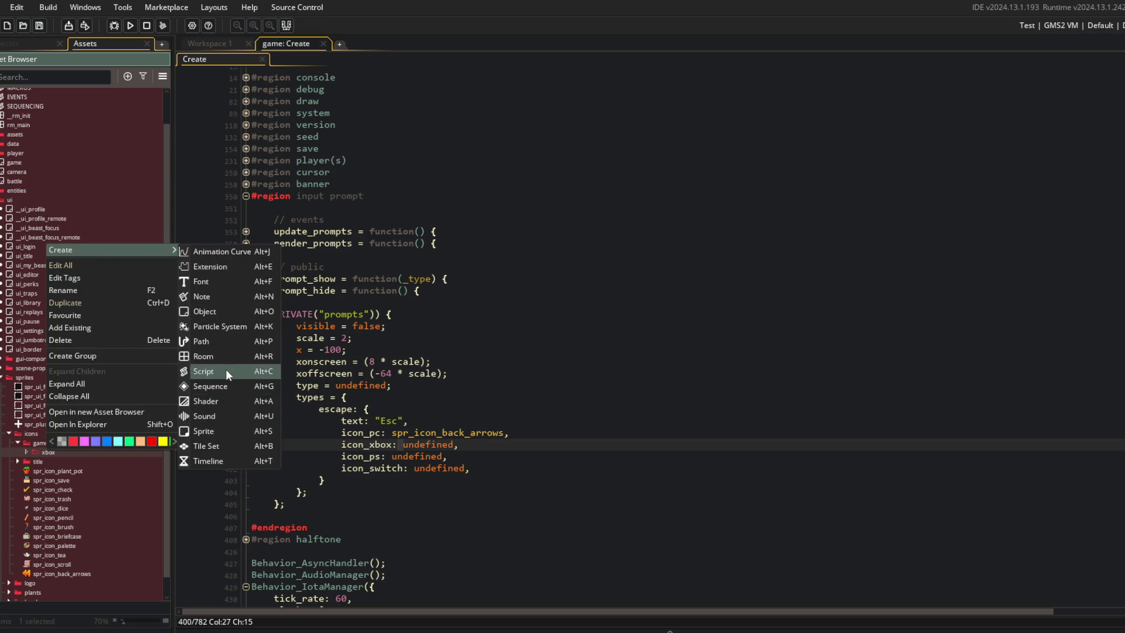
click(212, 431)
text(spr_icon_xbox_start)
key(Return)
click(307, 220)
key(ctrl+v)
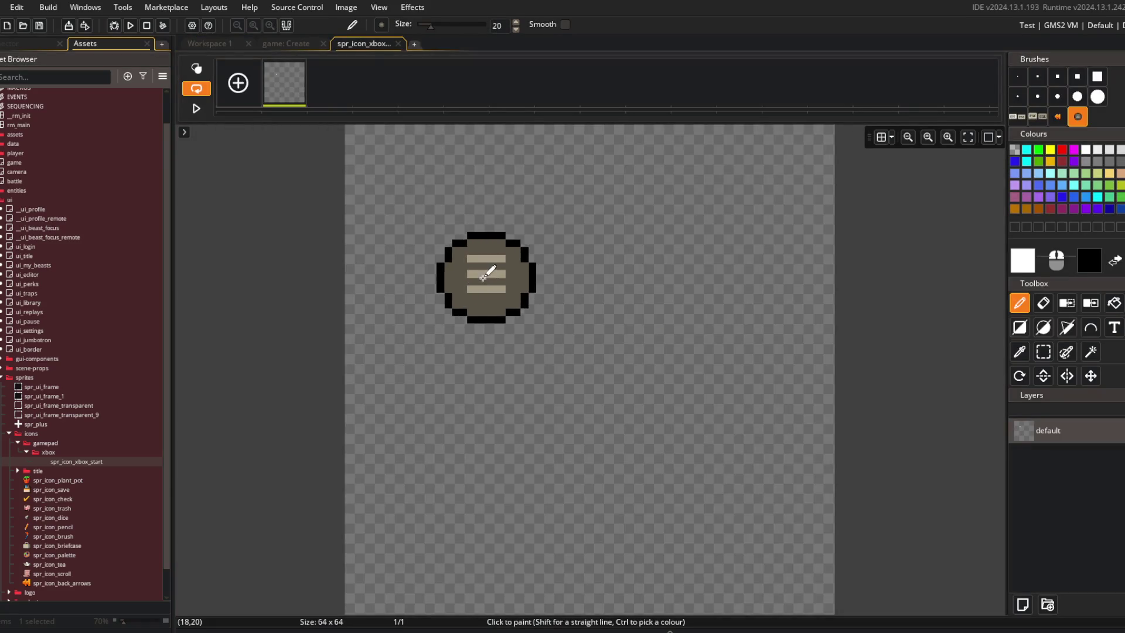
Step: Auto-trim spr_icon_xbox_start to 14x12 and set its origin to Middle Centre (7, 6)
click(346, 7)
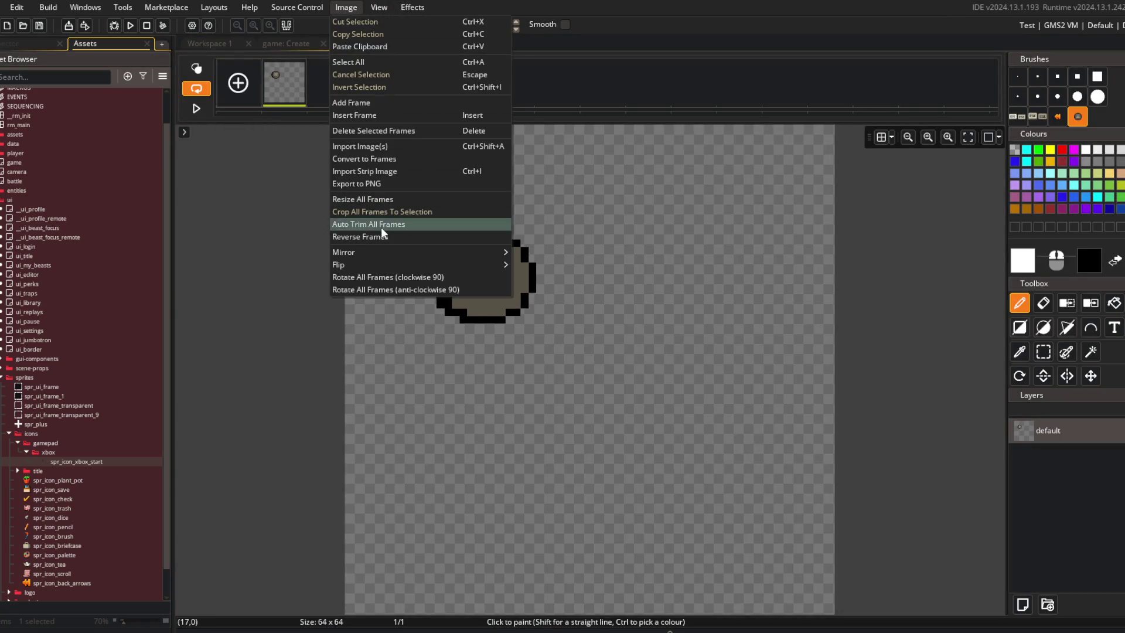
click(382, 227)
click(399, 43)
click(786, 176)
click(773, 259)
click(773, 176)
click(780, 241)
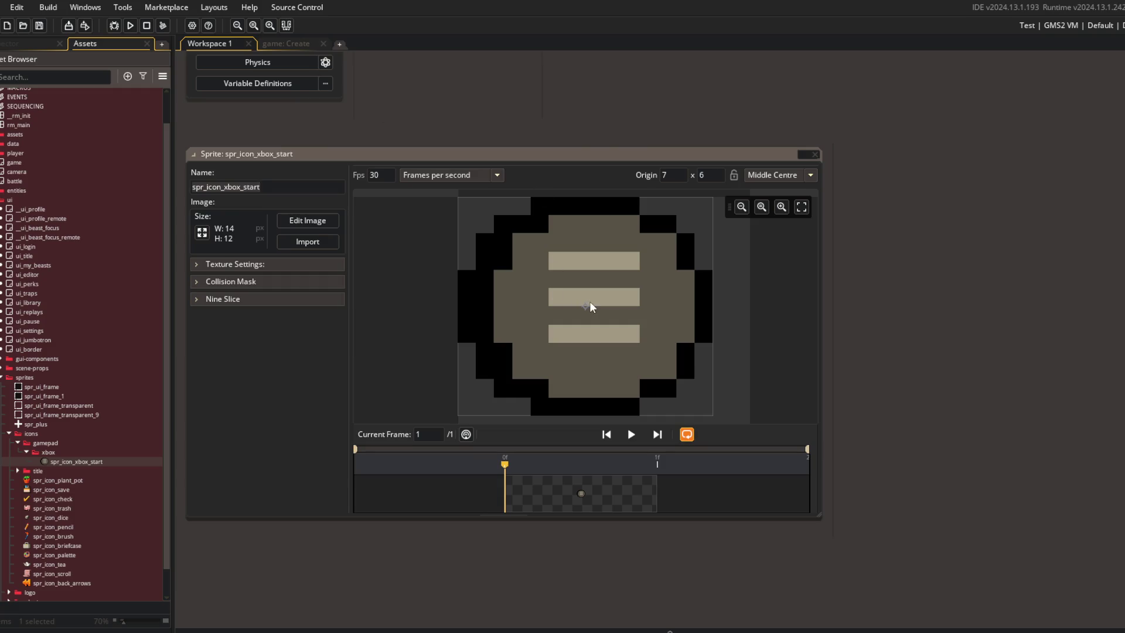
click(305, 227)
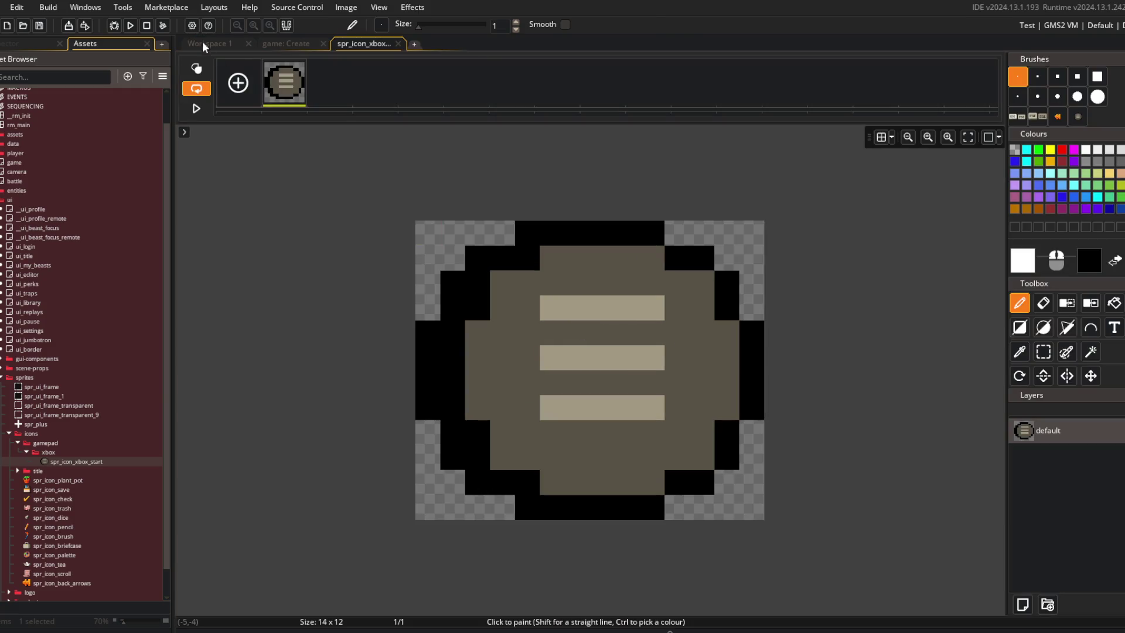
click(202, 43)
click(592, 309)
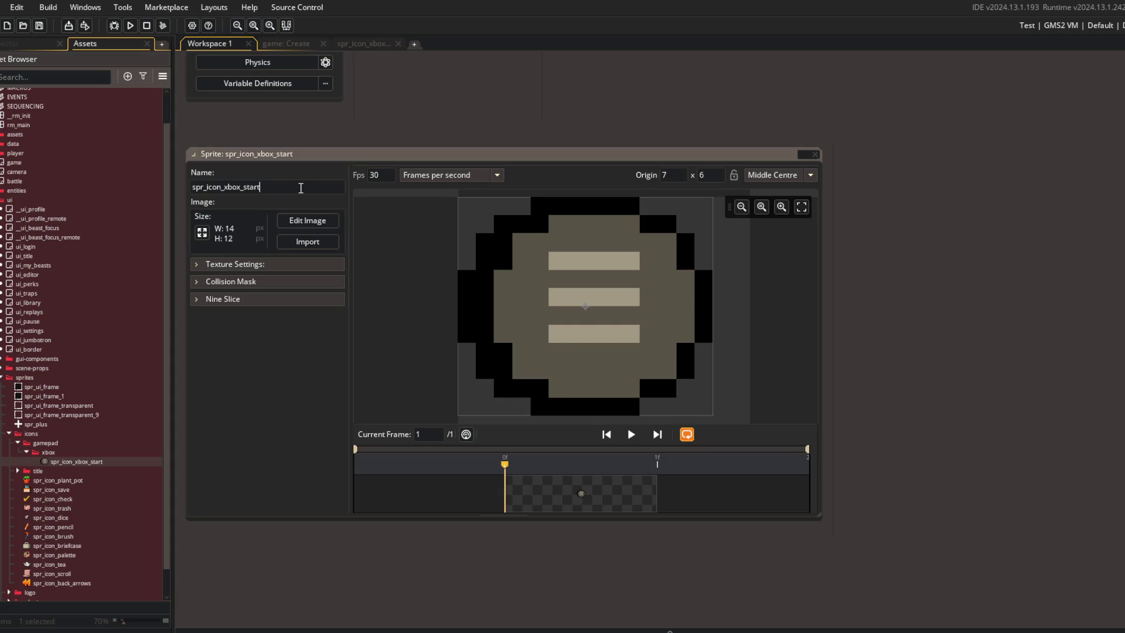
Step: In the game Create code, replace icon_xbox's undefined value with spr_icon_xbox_start
click(302, 46)
double_click(428, 444)
text(spr_icon_xbox_start)
scroll(543, 434, down, 2)
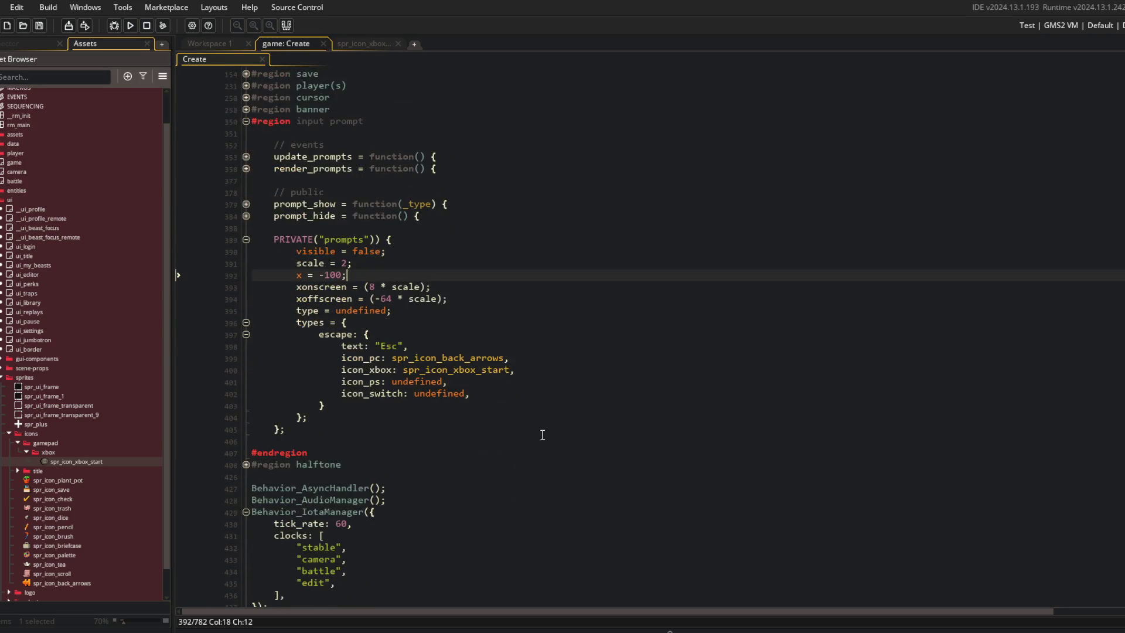
Step: Change render_prompts line 367 so _icon uses _type.icon_xbox
scroll(615, 350, up, 6)
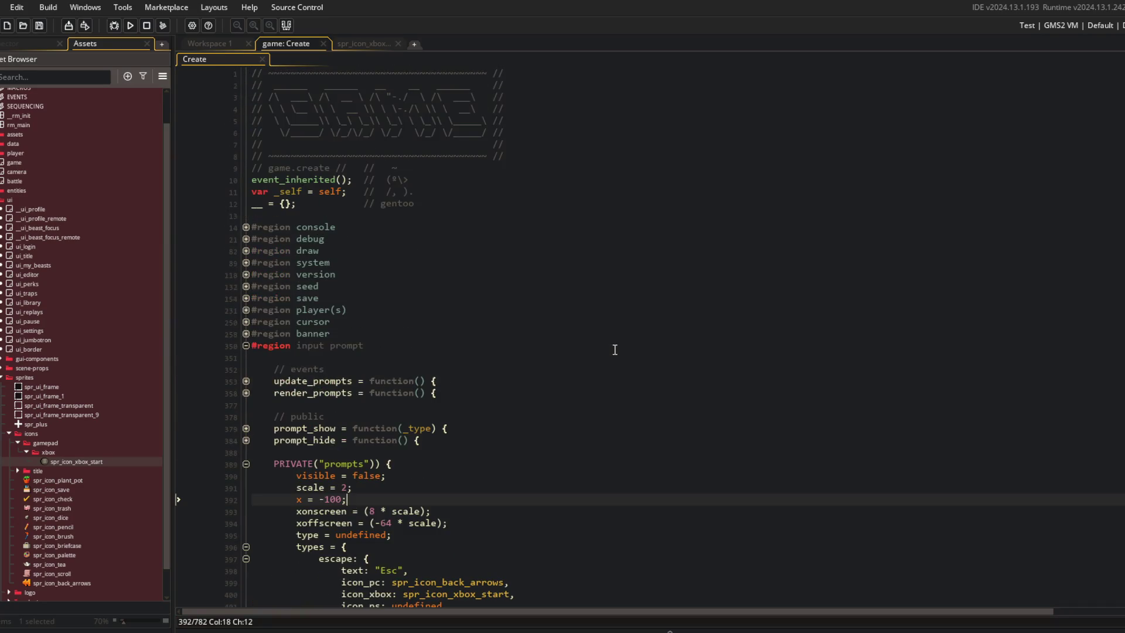
click(246, 393)
scroll(246, 393, down, 5)
click(447, 311)
scroll(448, 234, down, 4)
click(446, 176)
text(xbox;)
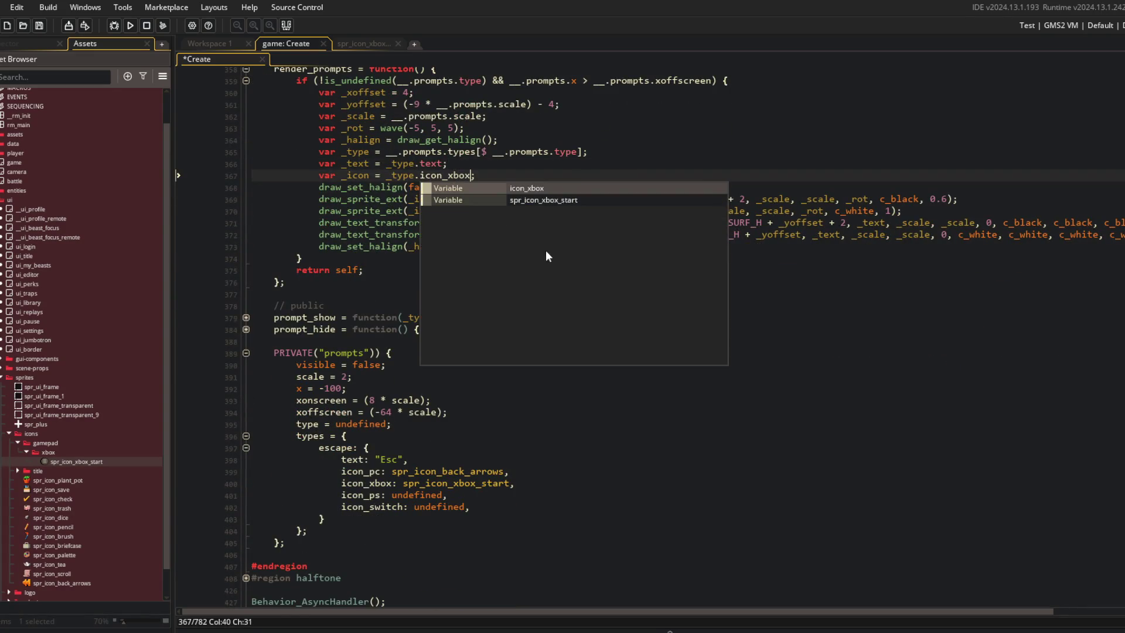
Step: Build and run the game with F5 to test the Xbox prompt
key(F5)
scroll(625, 129, down, 2)
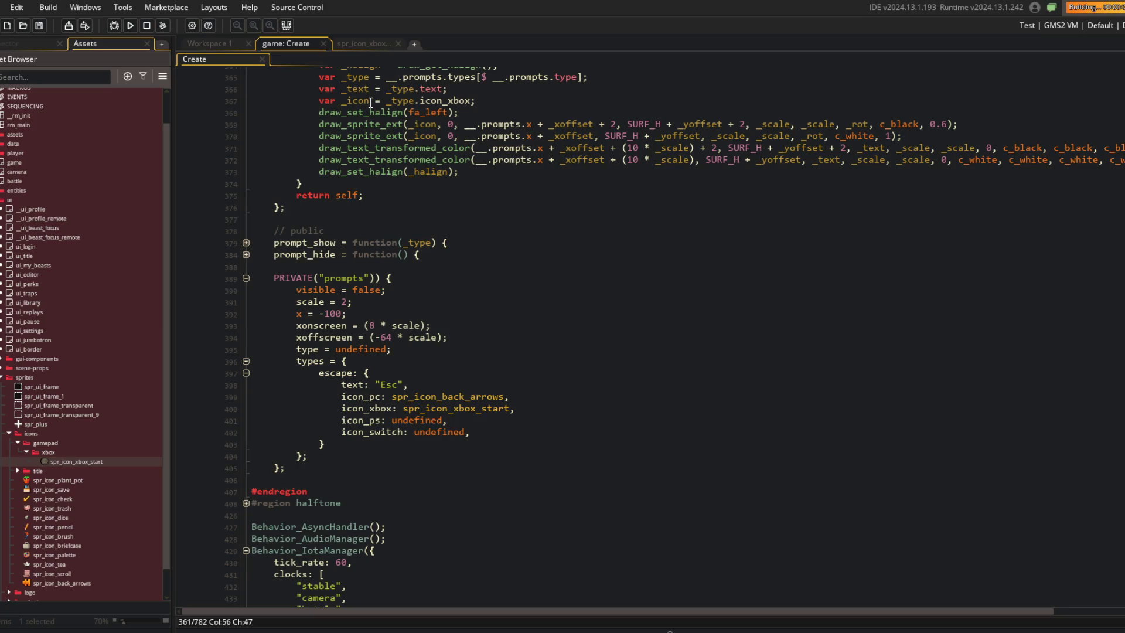
click(410, 444)
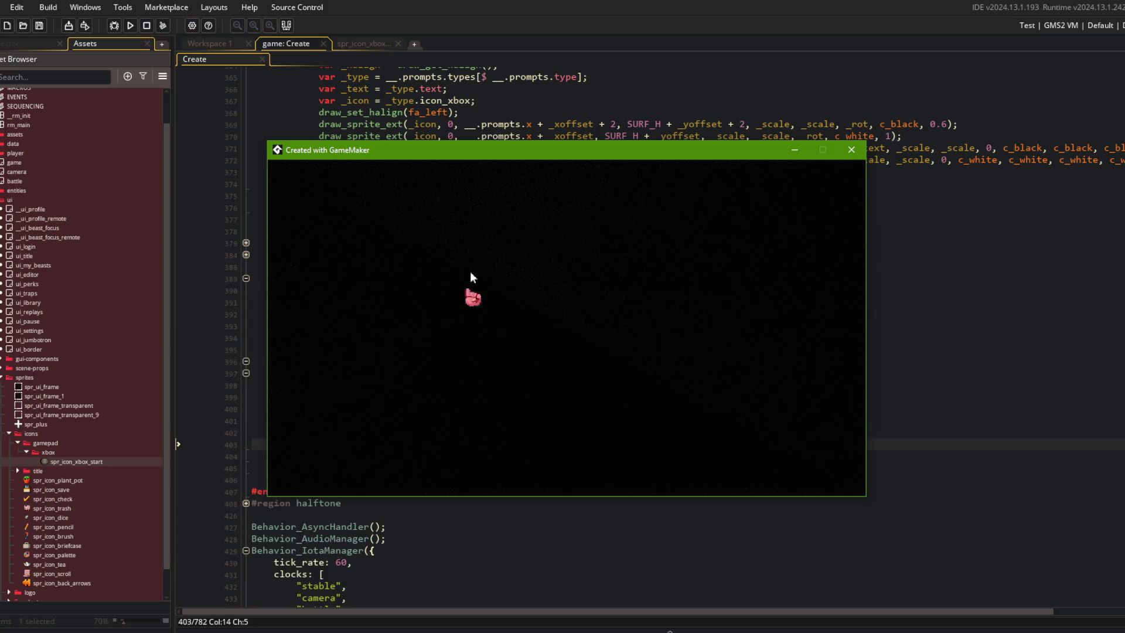
click(546, 361)
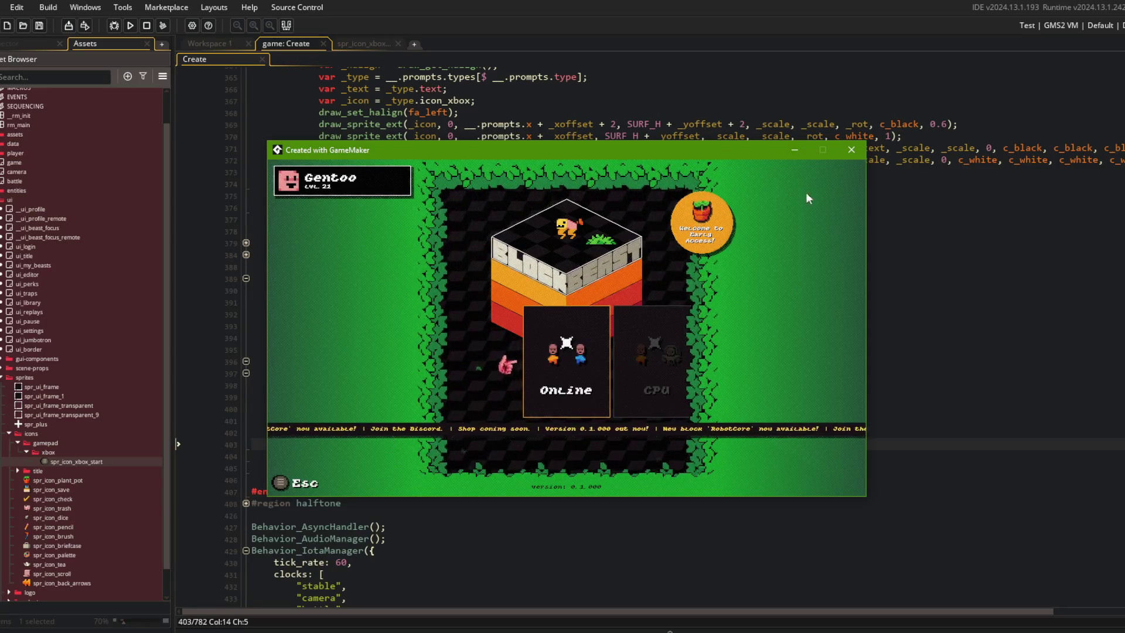
click(852, 149)
click(570, 386)
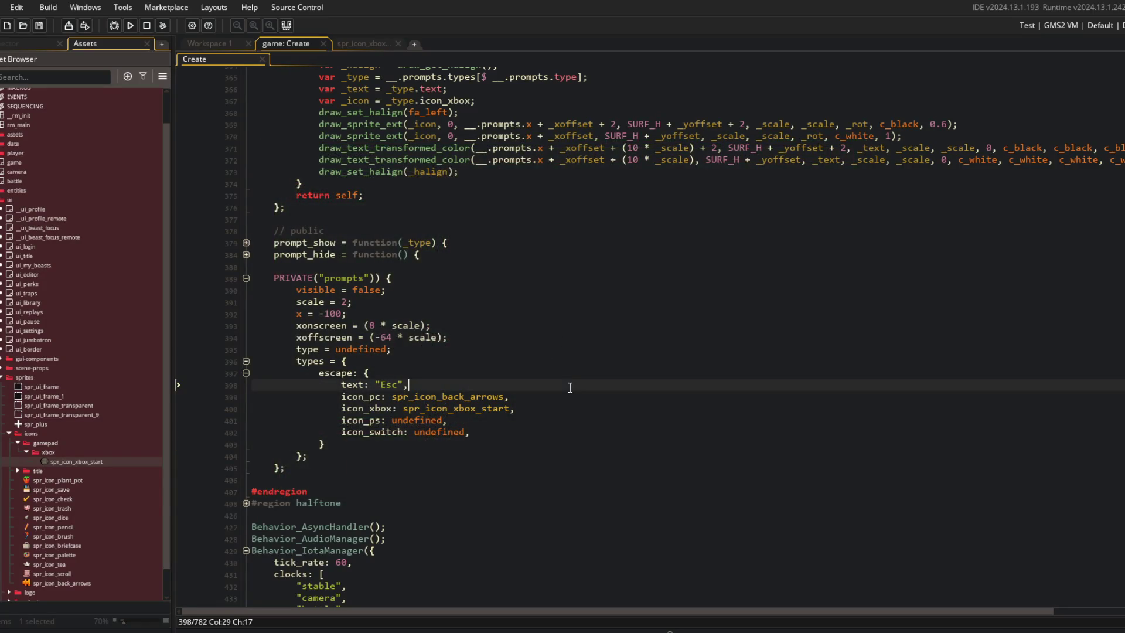
Step: Shorten icon_pc to icon, move that line above the text line, and save
key(Down)
key(Left)
key(Left)
key(Left)
key(BackSpace)
key(BackSpace)
key(ctrl+x)
key(Up)
key(ctrl+v)
key(ctrl+s)
Step: Rename the text field to prompt and the icon_* fields to prompt_xbox, prompt_ps, prompt_switch
click(489, 208)
click(442, 100)
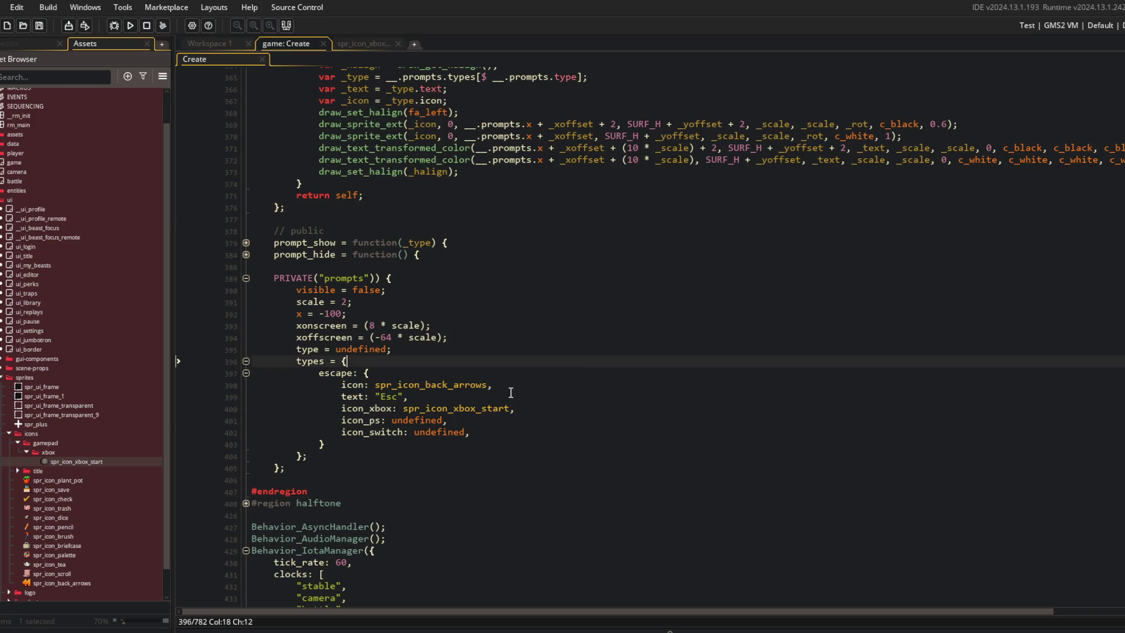
double_click(349, 398)
text(prompt)
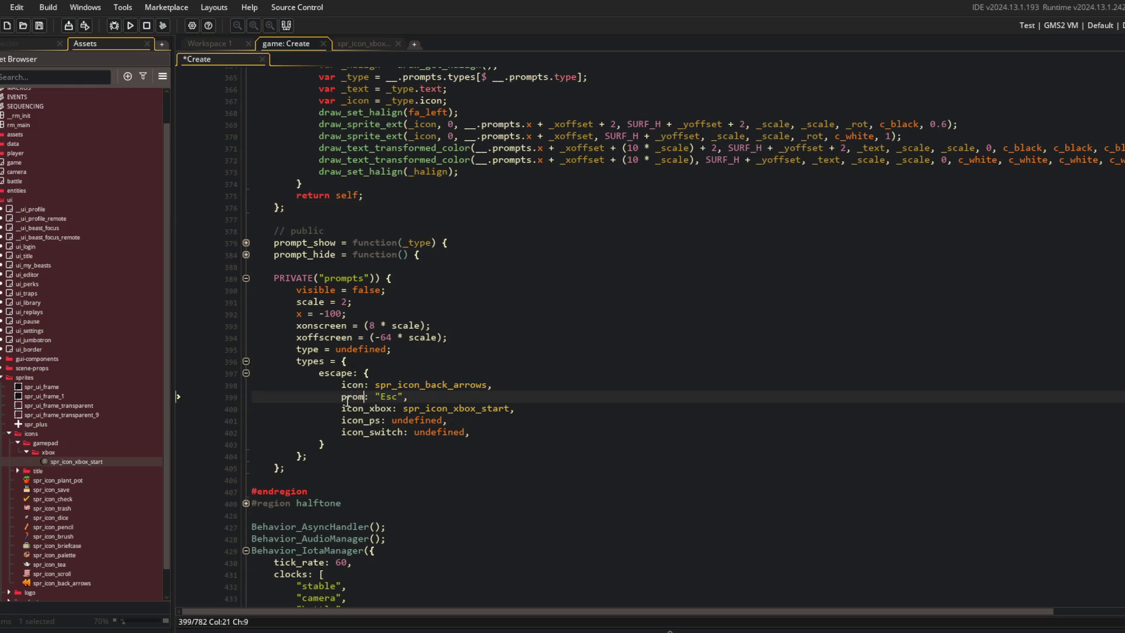
key(Escape)
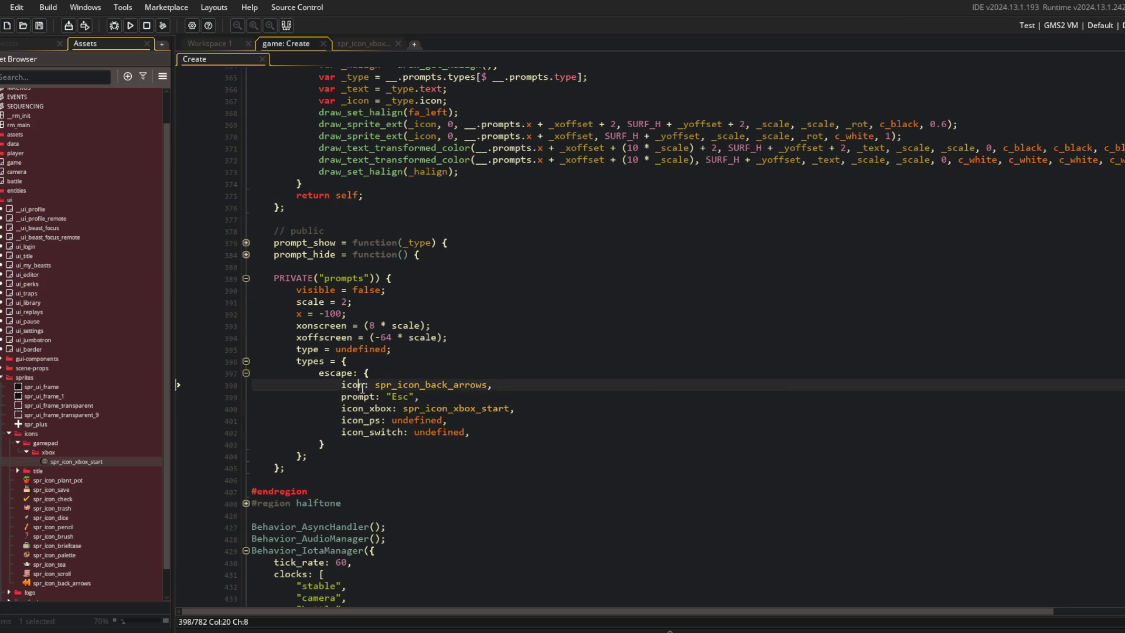
key(Down)
key(Down)
key(Down)
key(BackSpace)
key(BackSpace)
key(BackSpace)
text(prompt)
click(542, 268)
Step: Change the render_prompts declaration var _text = _type.text to var _prompt = _type.prompt
scroll(554, 242, up, 2)
click(360, 152)
click(347, 163)
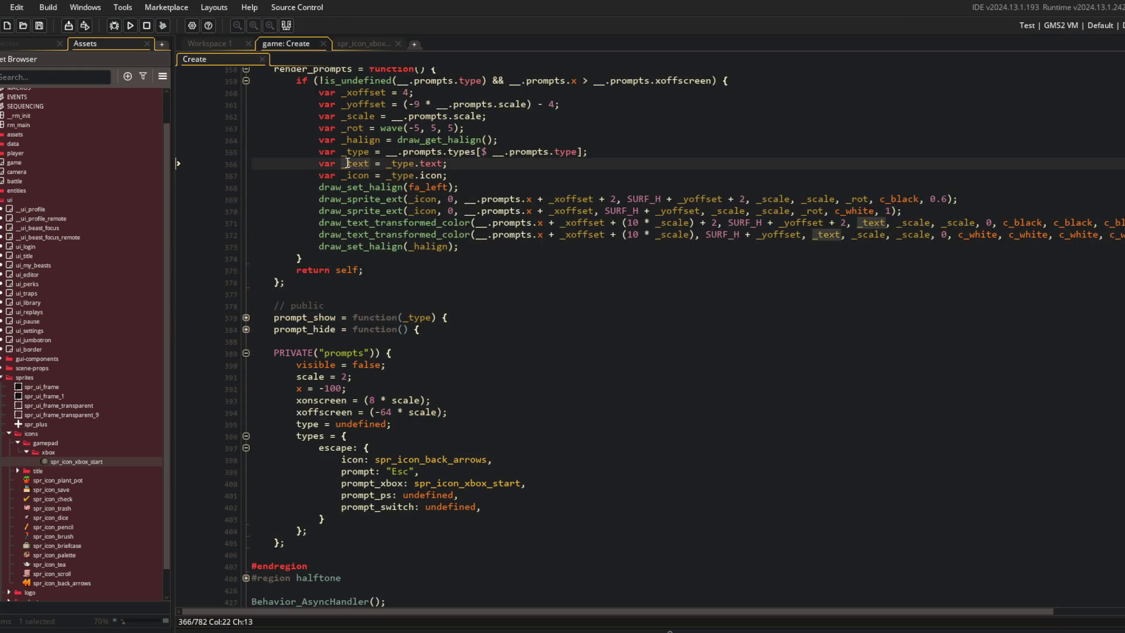
key(ctrl+Delete)
text(prom)
key(Escape)
double_click(444, 164)
text(prompt)
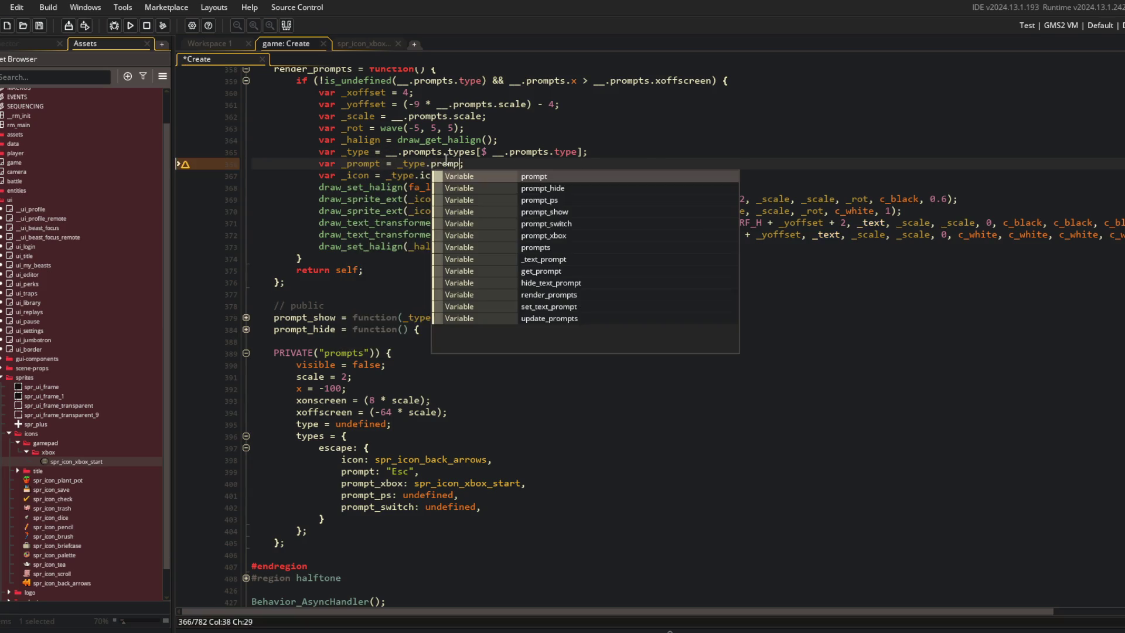
Step: Move the _prompt declaration one line lower, leaving a new blank line above it
key(shift+Home)
key(BackSpace)
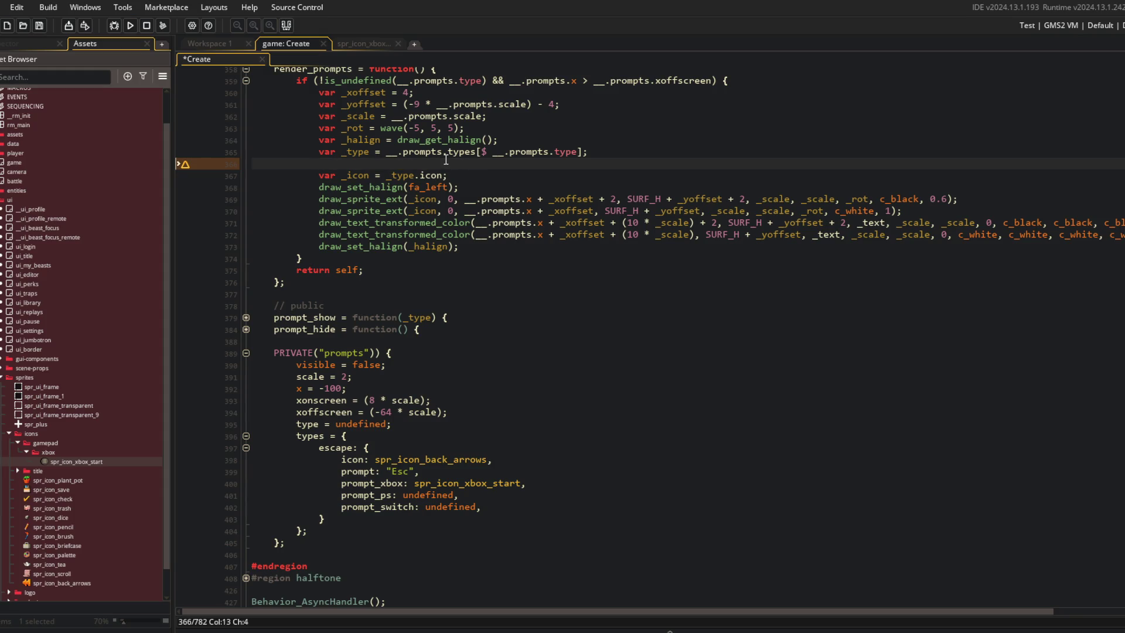
key(ctrl+z)
key(ctrl+z)
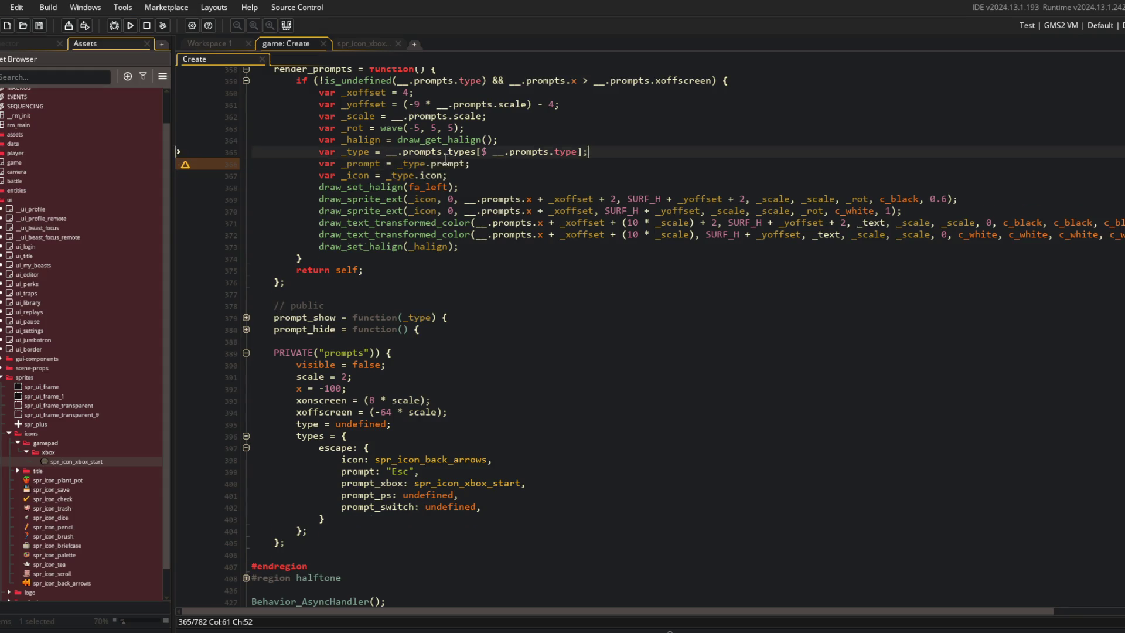
key(Down)
key(Down)
key(Return)
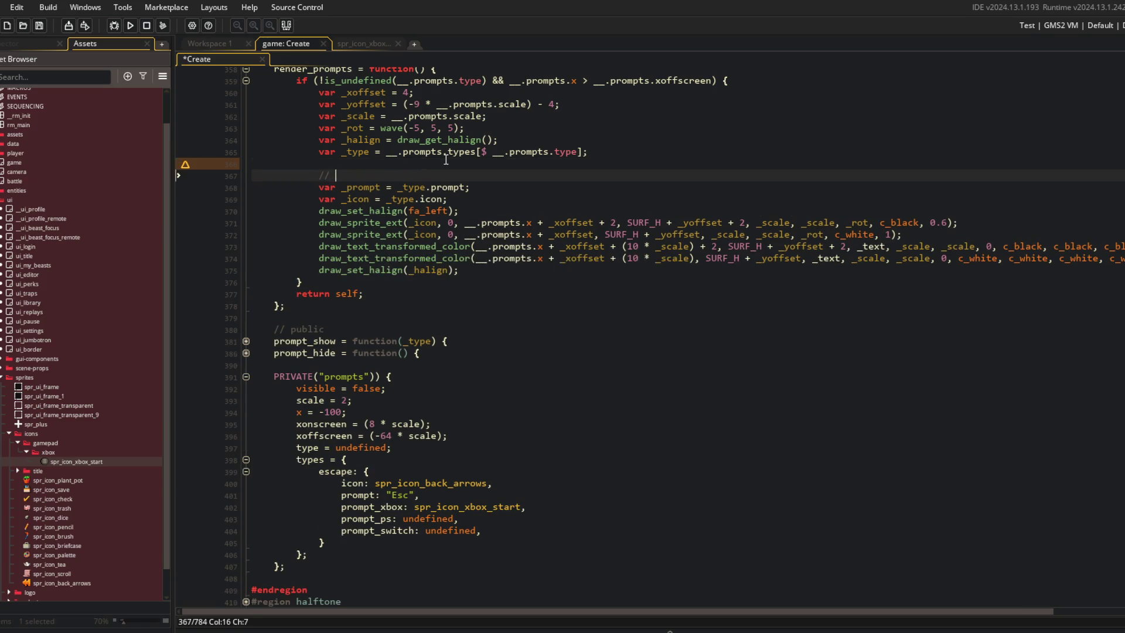
Step: Move the _icon declaration above the _prompt declaration and save
key(ctrl+s)
key(Down)
key(End)
key(shift+Down)
key(shift+End)
key(ctrl+x)
key(Return)
key(BackSpace)
key(Up)
key(Return)
key(ctrl+v)
key(ctrl+s)
Step: Place the two icon-drawing lines under _icon and add a '// icon' comment
key(Down)
key(Down)
key(Down)
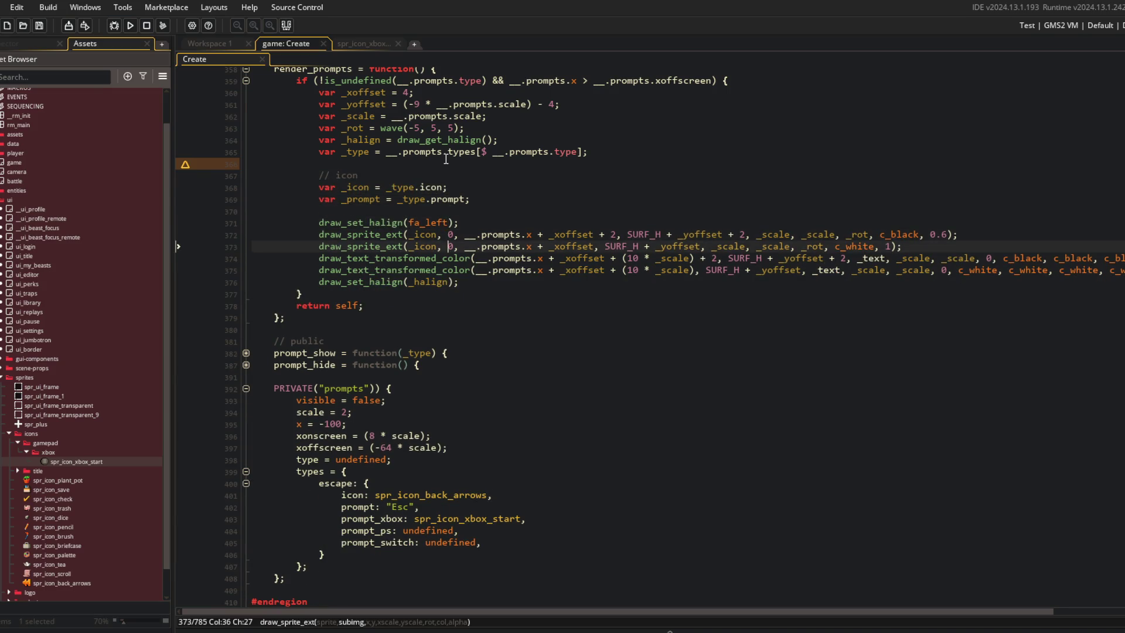
key(shift+Up)
key(shift+Home)
key(ctrl+x)
key(Up)
key(Up)
key(Up)
key(End)
key(Return)
key(ctrl+v)
key(Return)
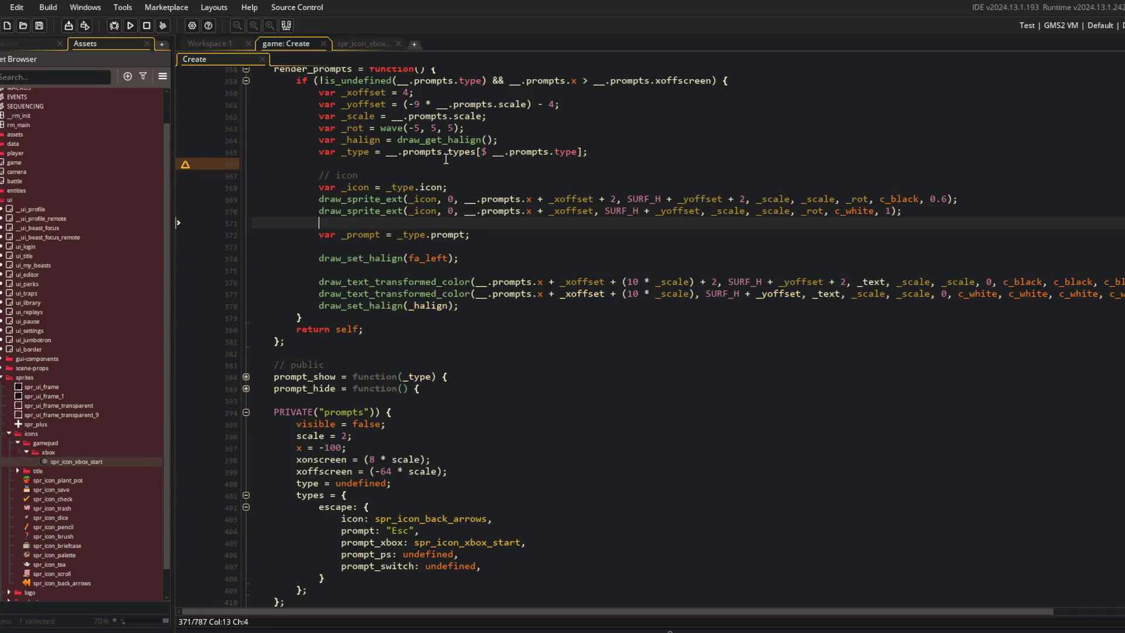
key(Return)
text(// ic)
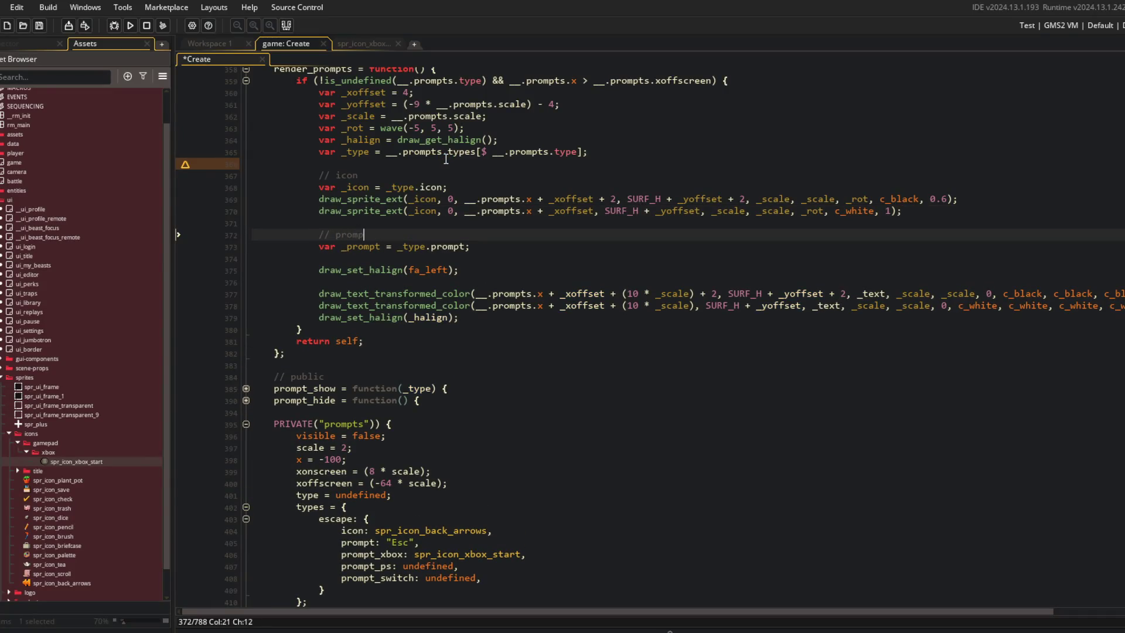
text(on)
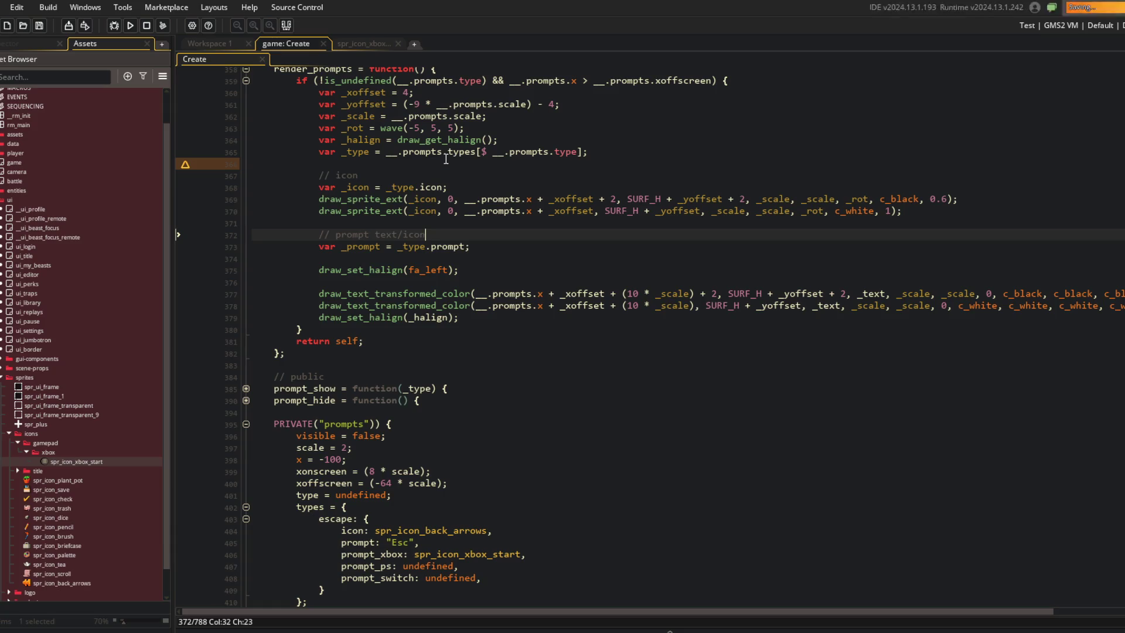
Step: Remove the surrounding blank lines and start an if (is_string(_prompt)) { block
key(Down)
key(Down)
key(Delete)
key(Down)
key(Delete)
key(Up)
key(Up)
key(End)
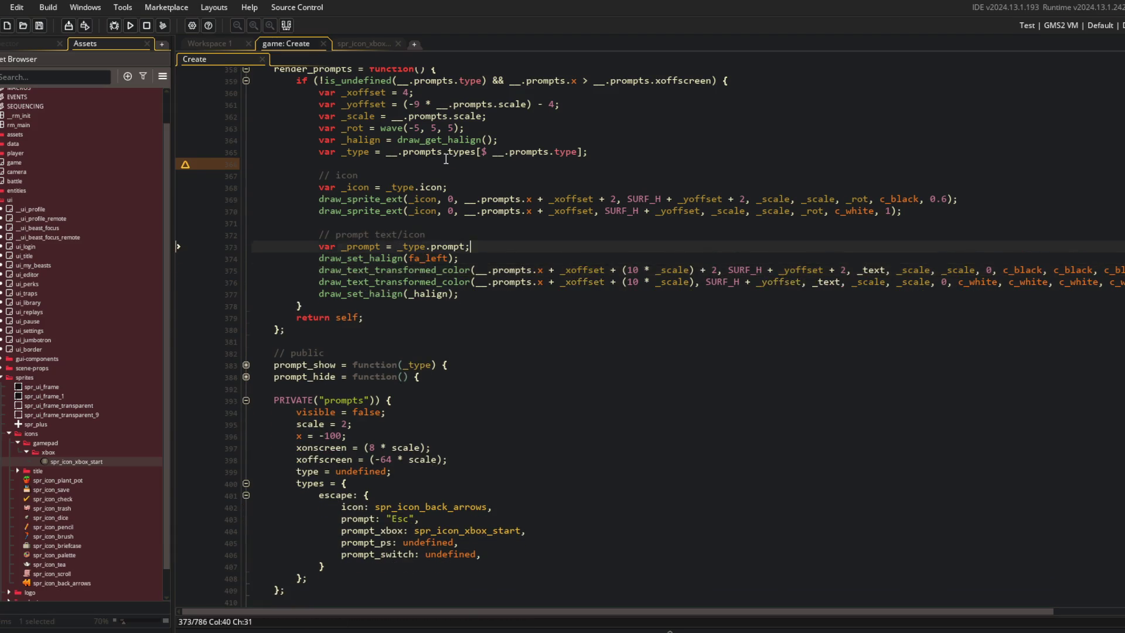
key(Return)
text(if)
key(BackSpace)
key(BackSpace)
key(BackSpace)
text((i)
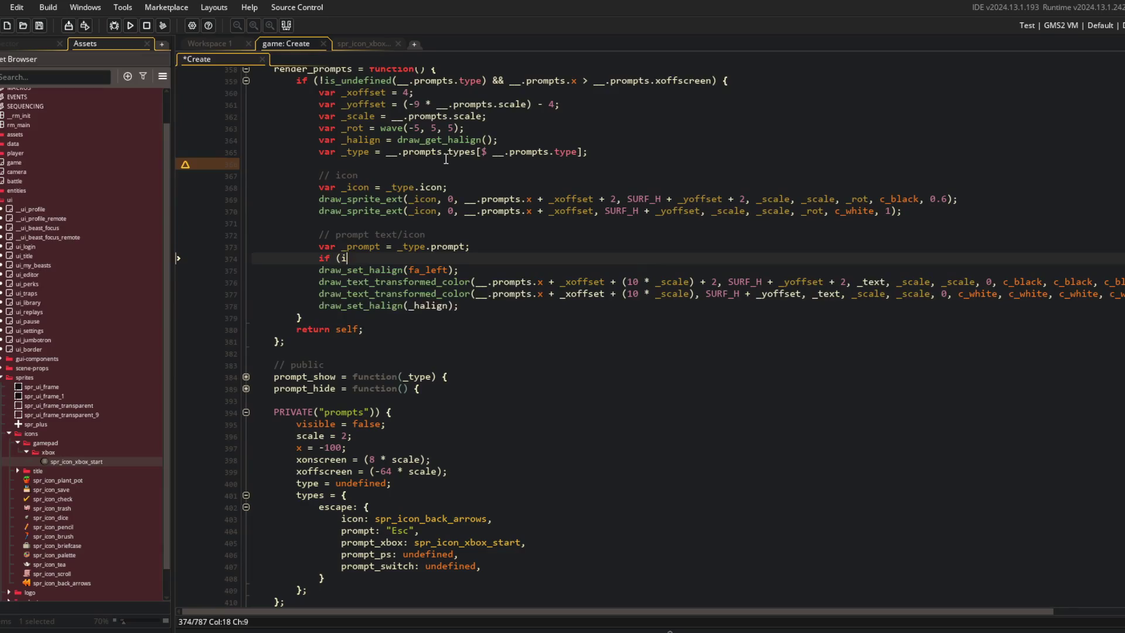
text(s_string(_prompt)) {)
Step: Indent the text-drawing lines into the if block, add an empty else { } branch, and save
key(Down)
key(Down)
key(Down)
key(shift+Down)
key(Tab)
key(End)
key(Return)
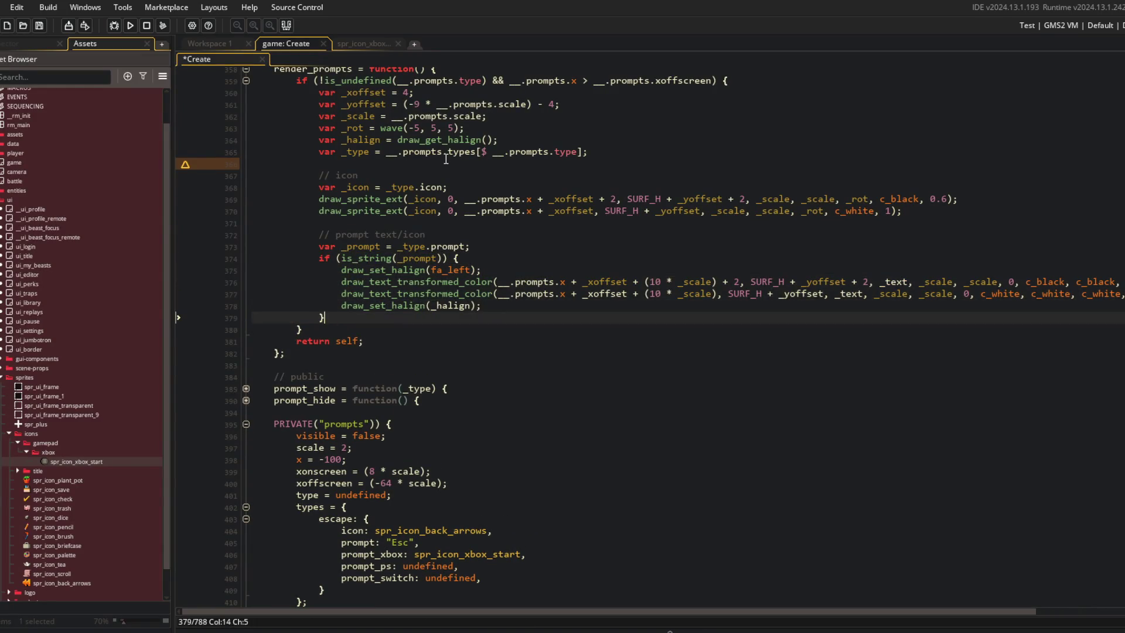
key(Return)
text(else {)
key(Return)
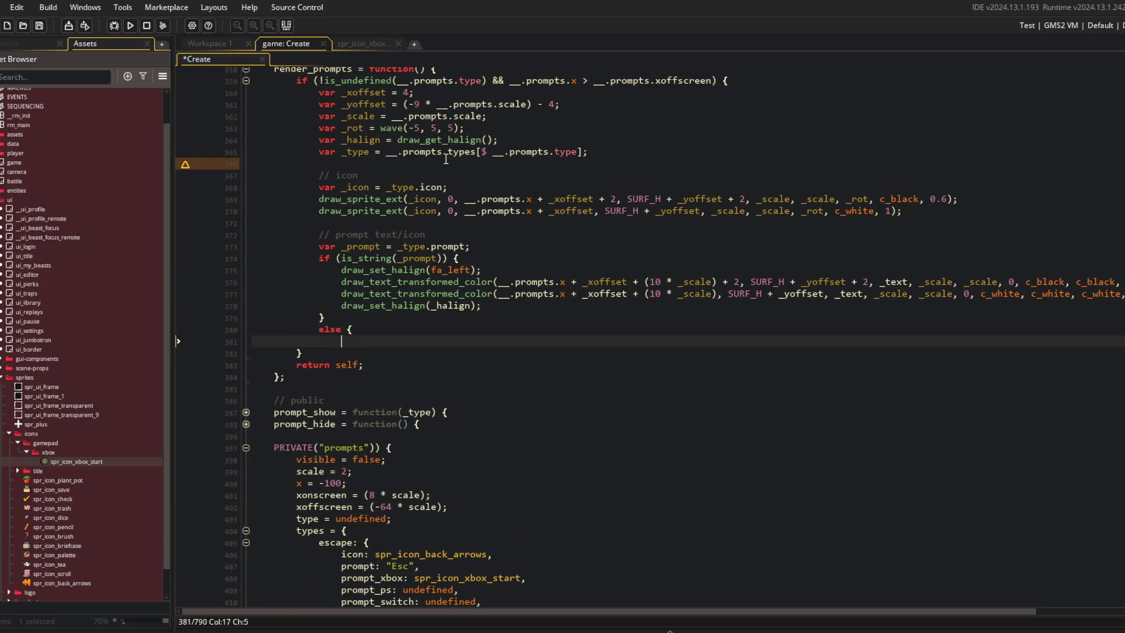
key(Return)
text(})
key(ctrl+s)
Step: Paste the sprite-drawing lines into the else block, drawing _prompt instead of _icon
key(Up)
key(Up)
key(Up)
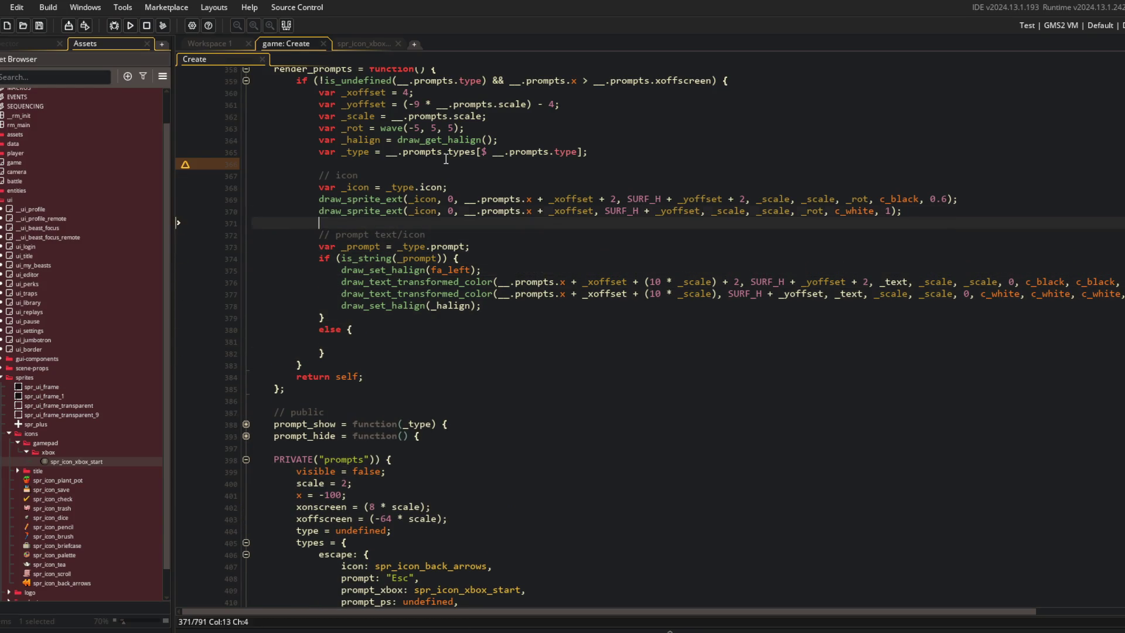
key(Up)
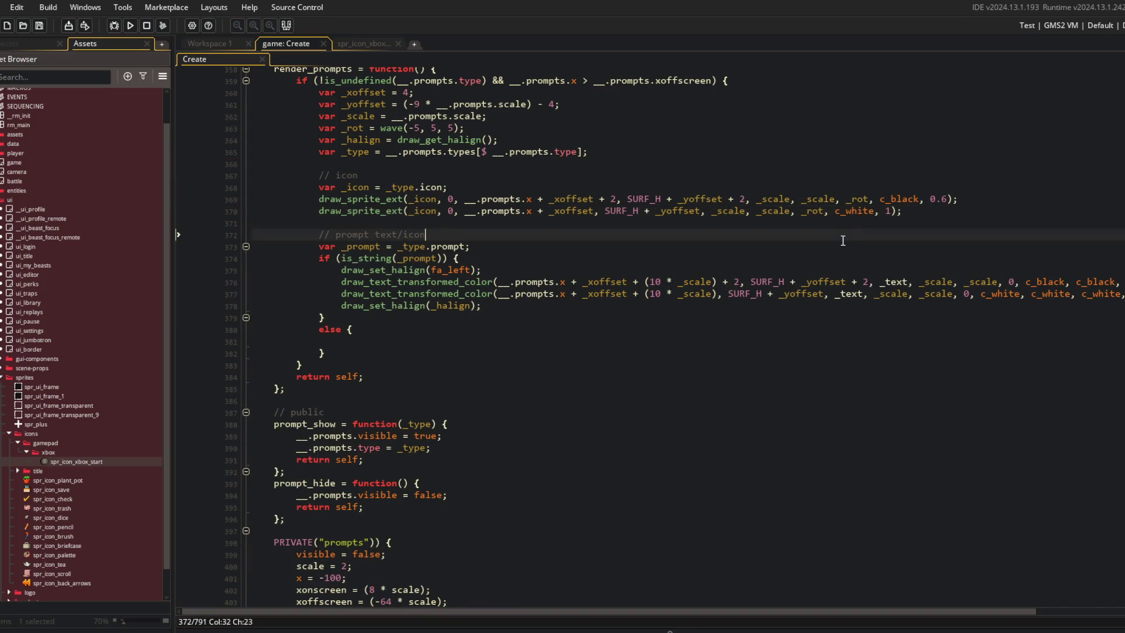
click(399, 340)
key(ctrl+v)
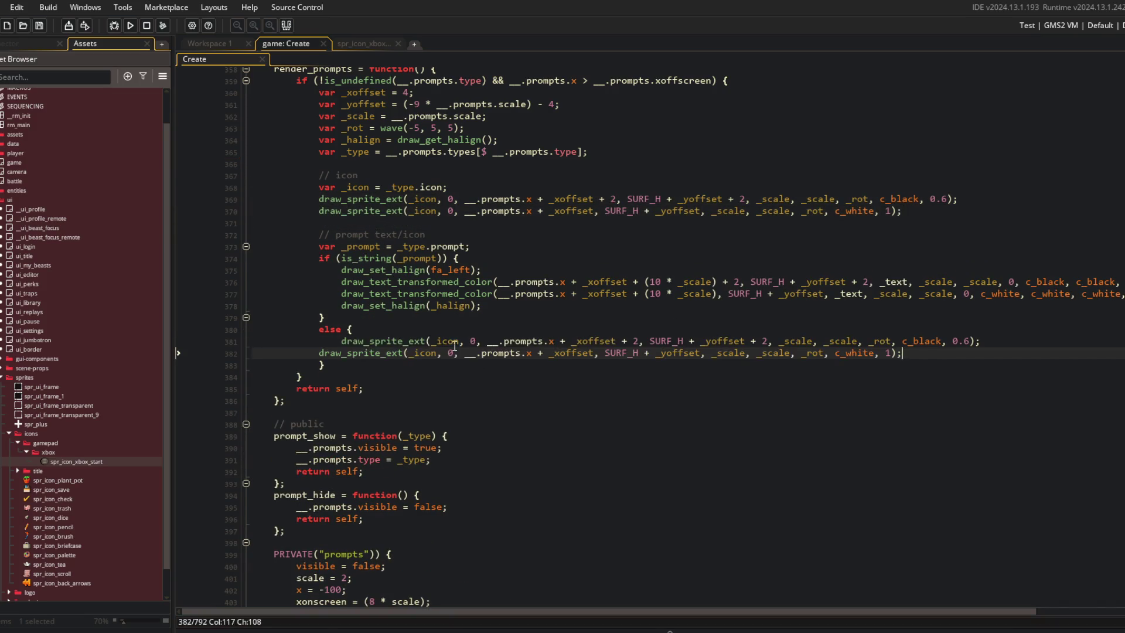
click(364, 246)
double_click(364, 246)
key(ctrl+c)
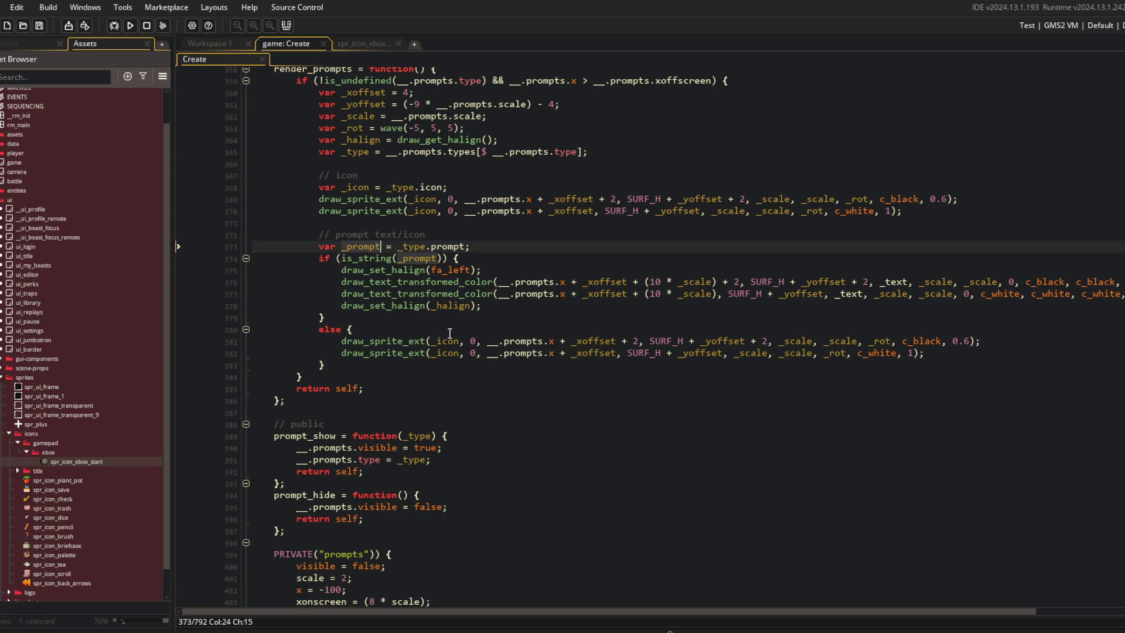
double_click(445, 340)
key(ctrl+v)
double_click(445, 353)
key(ctrl+v)
Step: Give both else-branch sprites the 10 * _scale x offset and _yoffset, drop the extra + 2, and save
click(475, 328)
click(667, 282)
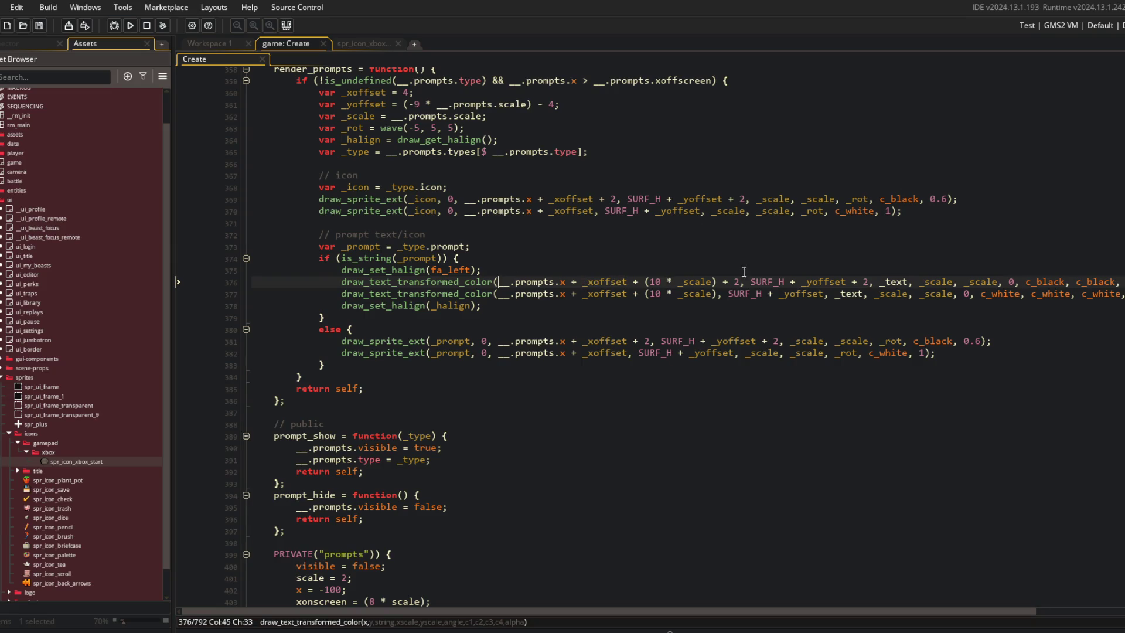
click(780, 340)
shift+click(499, 341)
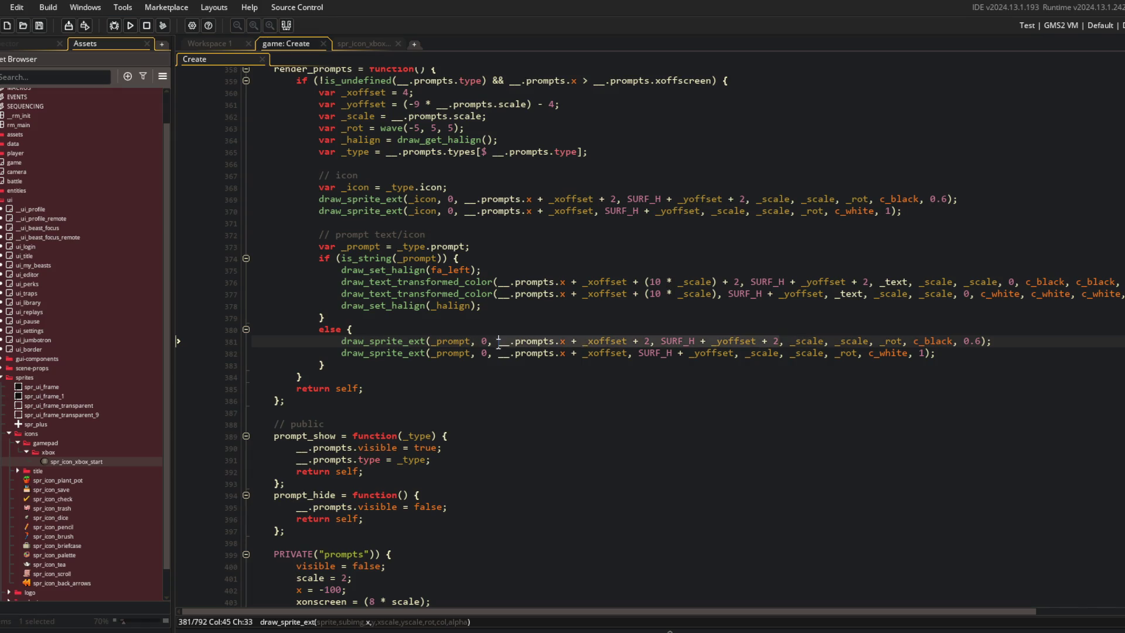
key(ctrl+v)
click(499, 353)
shift+click(735, 353)
key(ctrl+v)
text(_yoffset)
click(740, 353)
key(BackSpace)
key(BackSpace)
key(BackSpace)
key(ctrl+s)
Step: Run the game with F5 to test the prompt rendering
click(731, 314)
scroll(731, 313, down, 4)
key(Left)
key(F5)
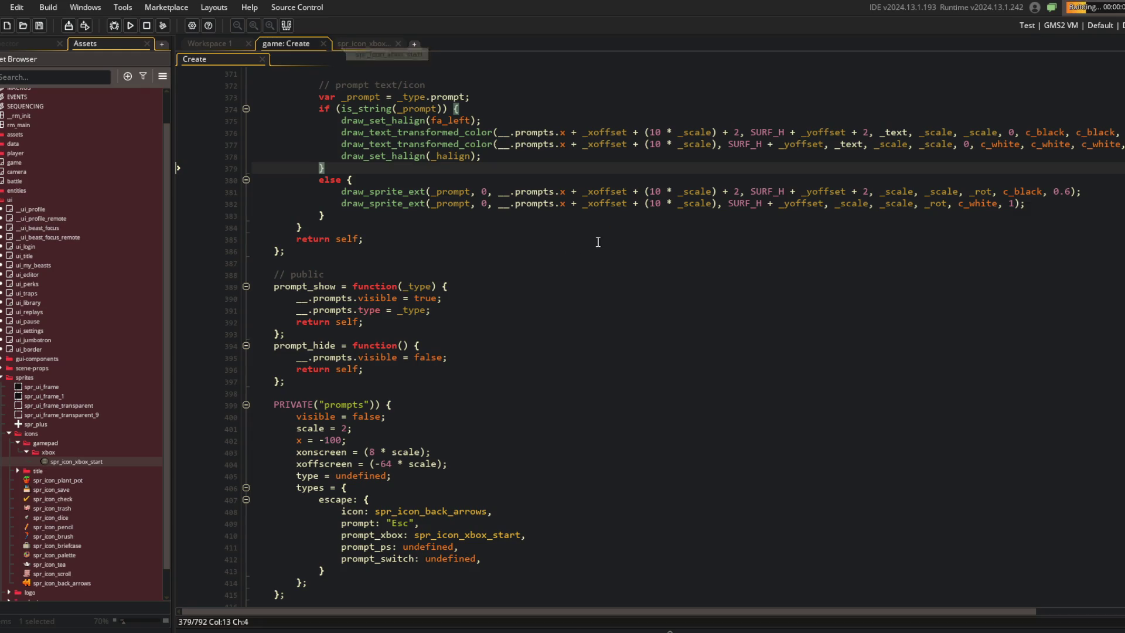
scroll(603, 307, up, 7)
click(508, 212)
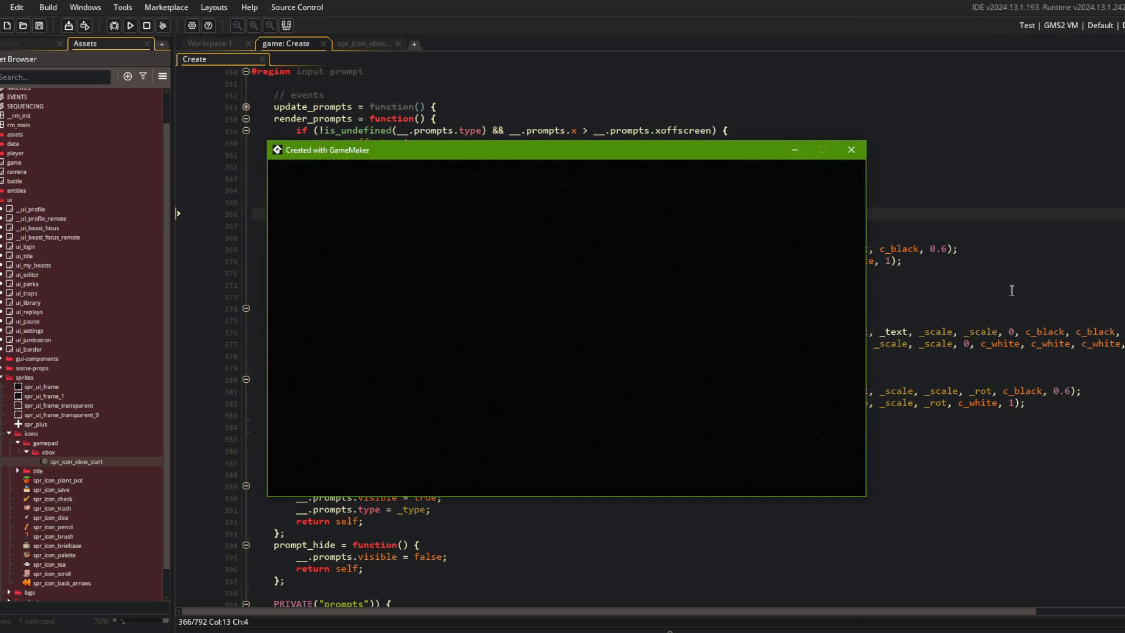
click(1076, 301)
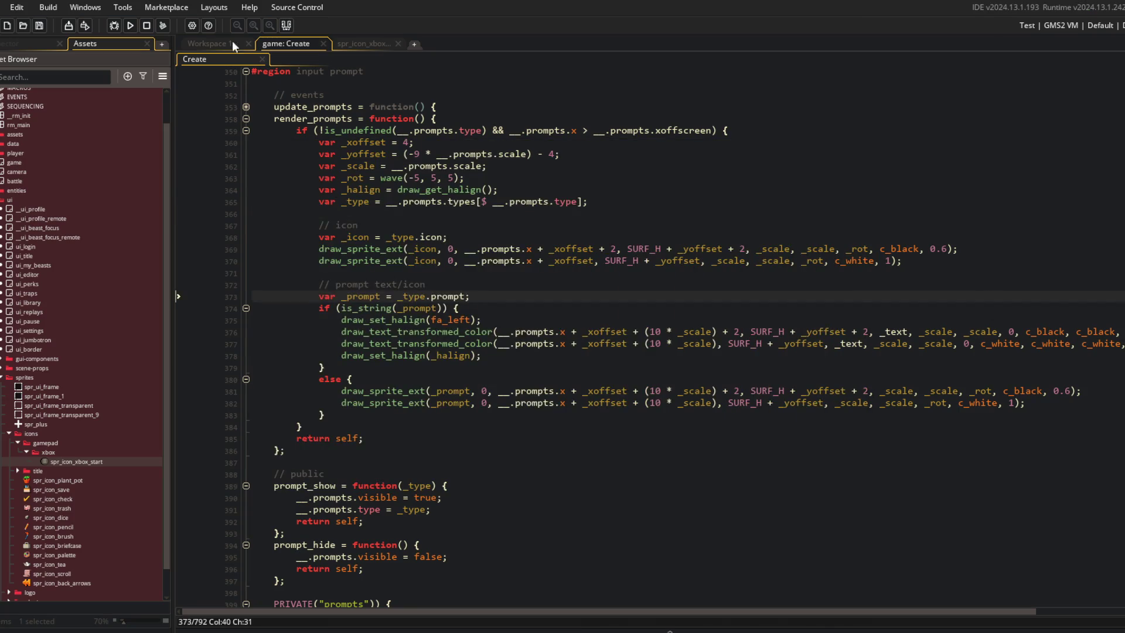
Step: Replace _text with _prompt in the shadow and main text calls, save, and rerun the game
double_click(893, 332)
double_click(346, 296)
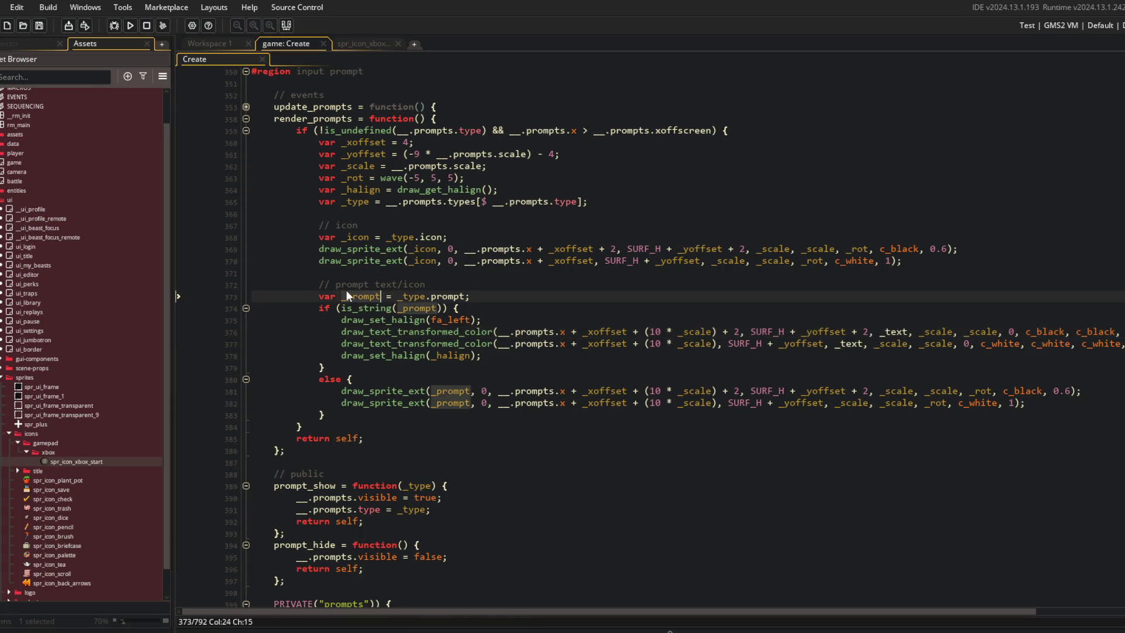
key(ctrl+c)
double_click(894, 332)
key(ctrl+v)
double_click(864, 343)
key(ctrl+v)
key(ctrl+s)
click(706, 248)
click(133, 27)
click(549, 295)
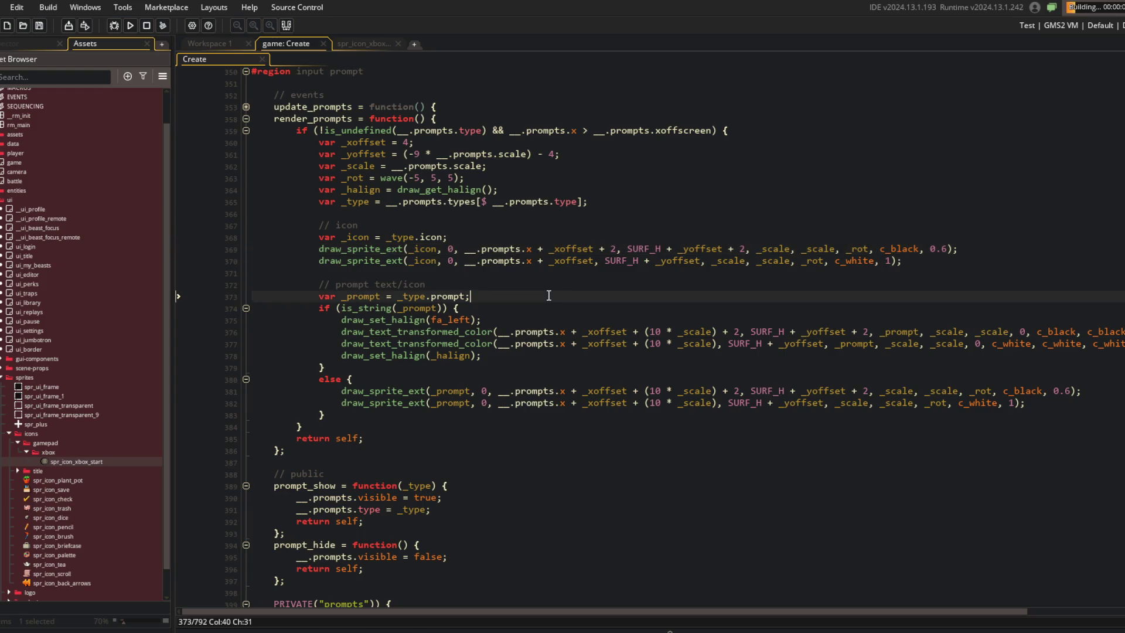
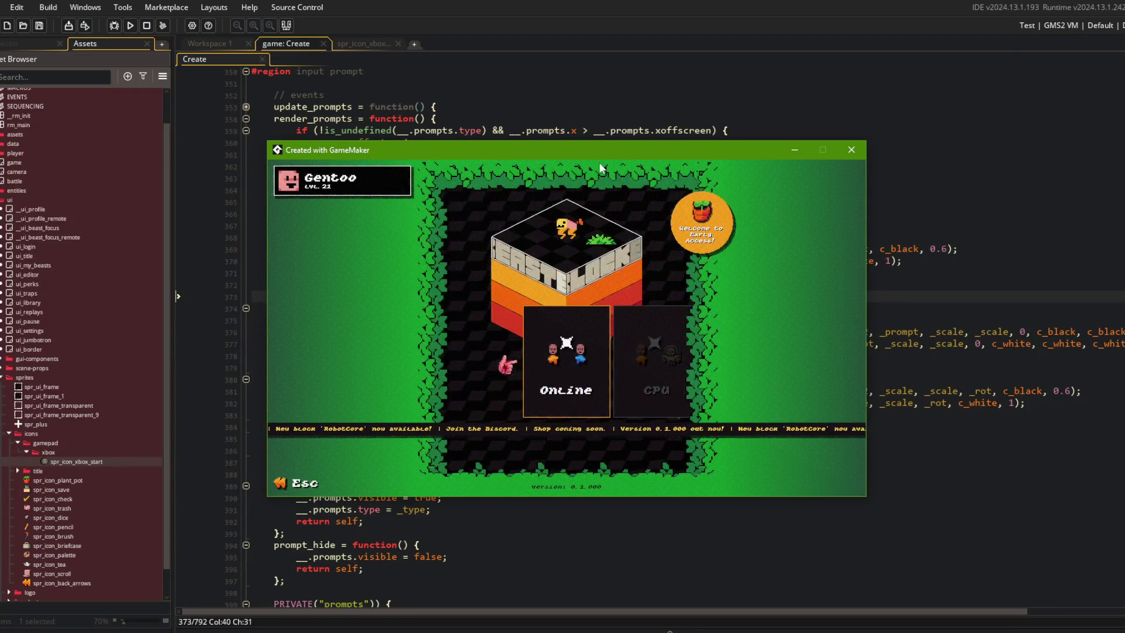
Step: Change the prompt lookup on line 373 to _type.prompt_xbox and relaunch the game with F5
click(581, 107)
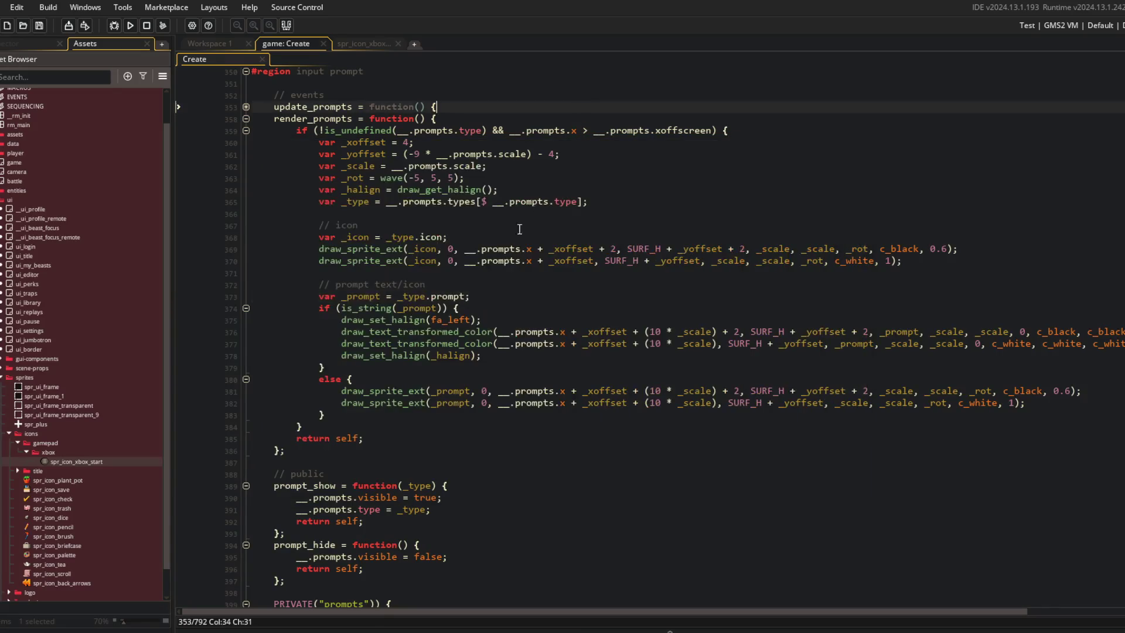
scroll(467, 249, up, 2)
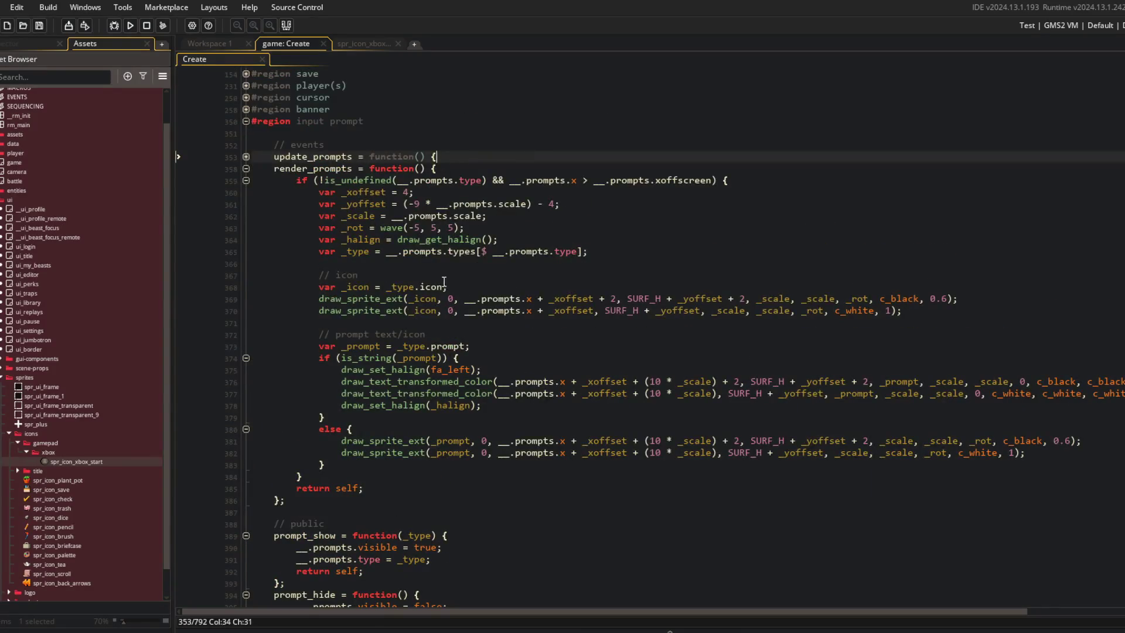
click(442, 287)
click(469, 347)
scroll(469, 354, down, 5)
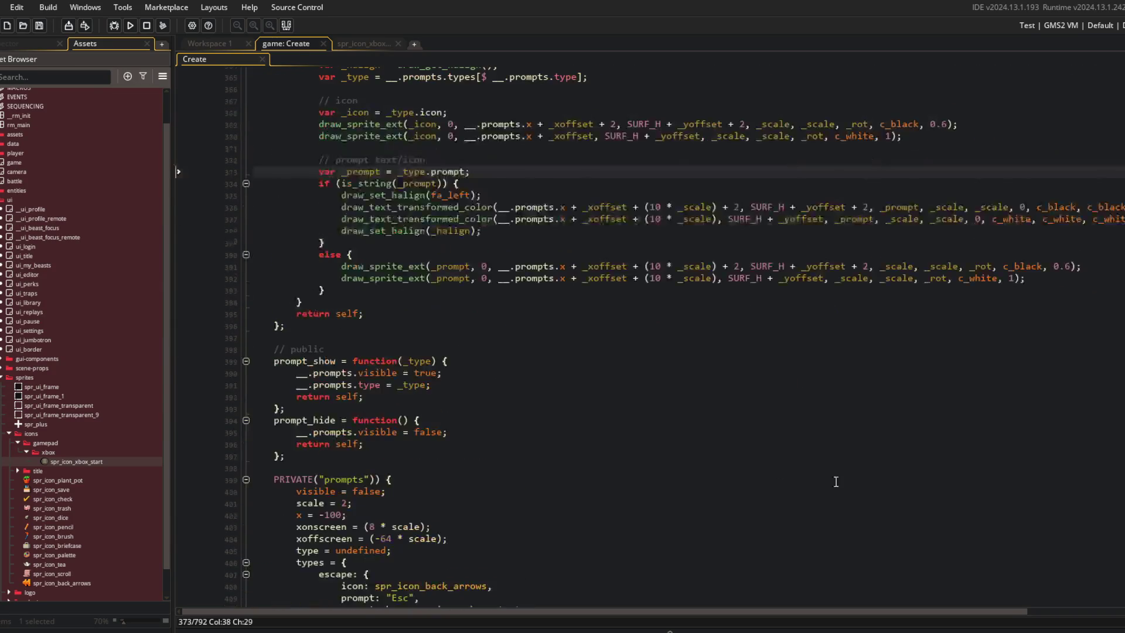
text(_xbox)
key(F5)
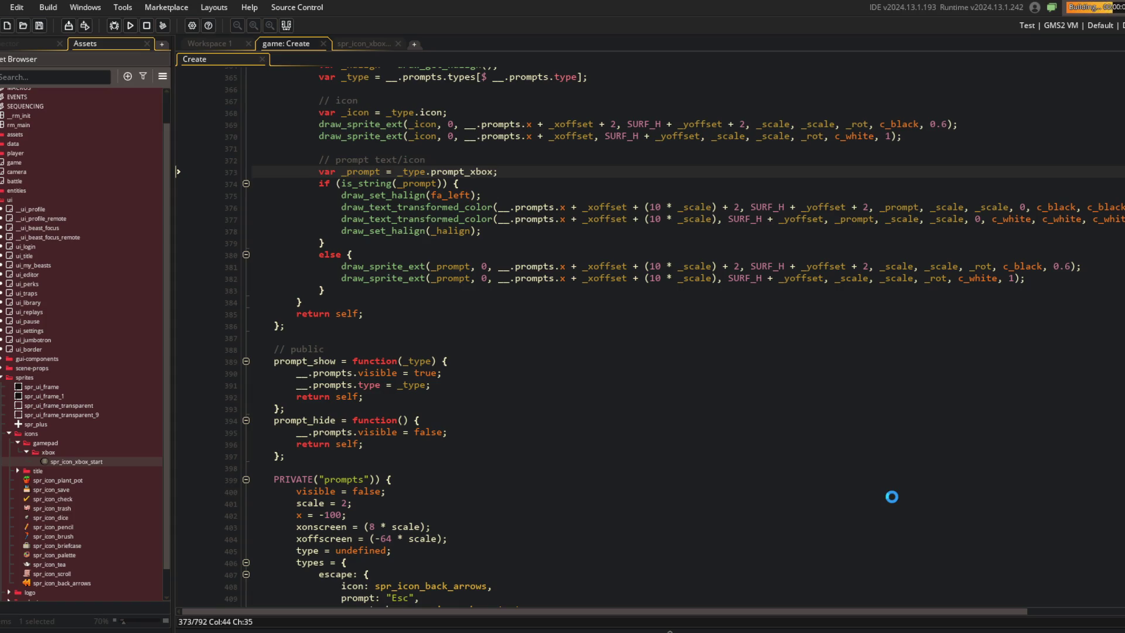
scroll(733, 343, down, 2)
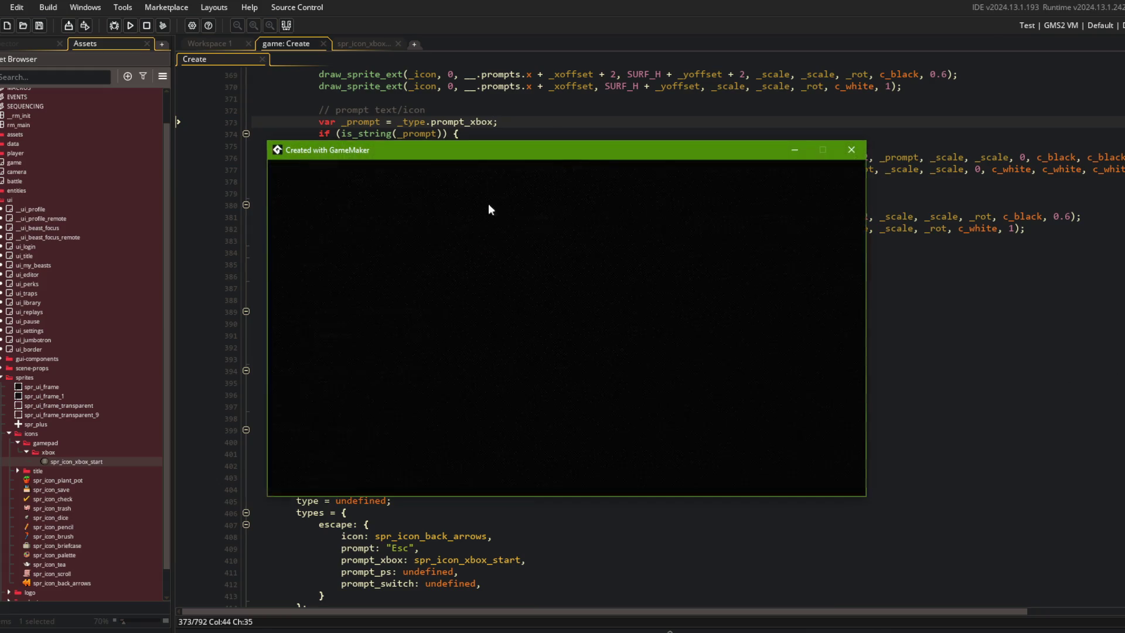
Step: Change both sprite-prompt offsets from 10 * _scale to 12 * _scale and rerun the game
click(603, 364)
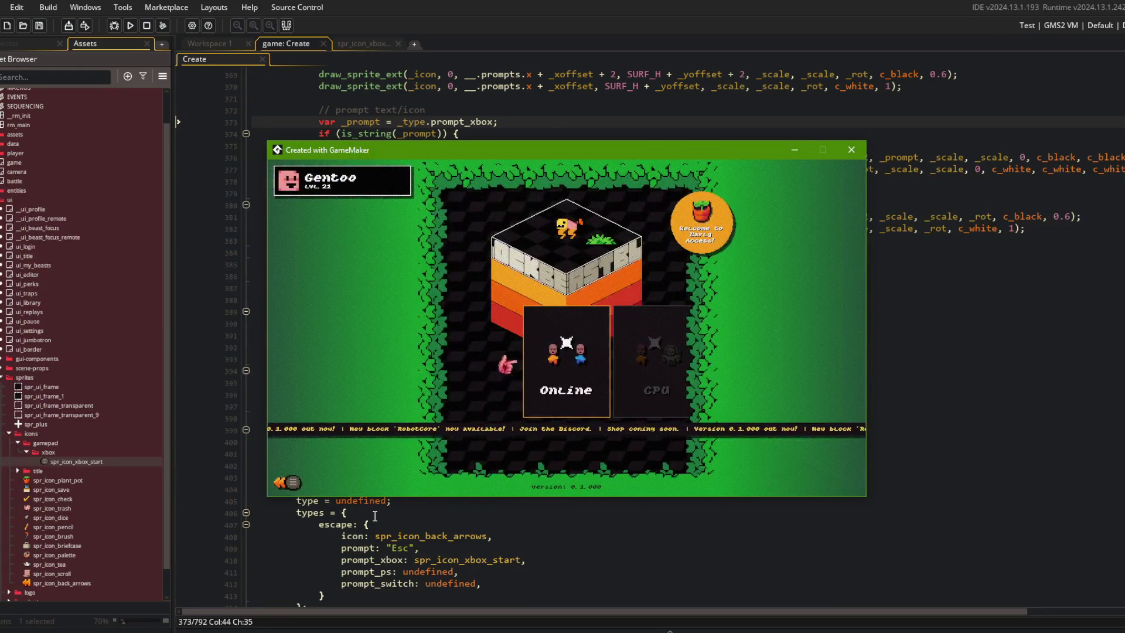
mouse_move(513, 152)
mouse_down()
mouse_move(511, 301)
mouse_move(570, 254)
mouse_move(527, 267)
mouse_up()
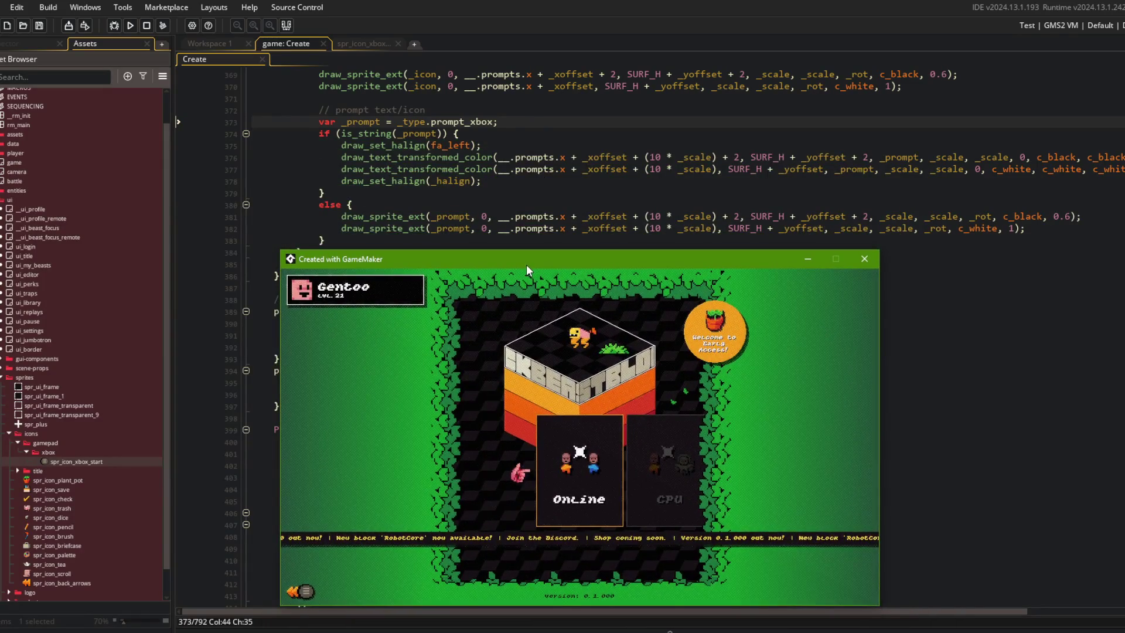
click(560, 216)
key(alt+shift+Down)
key(BackSpace)
text(2)
key(F5)
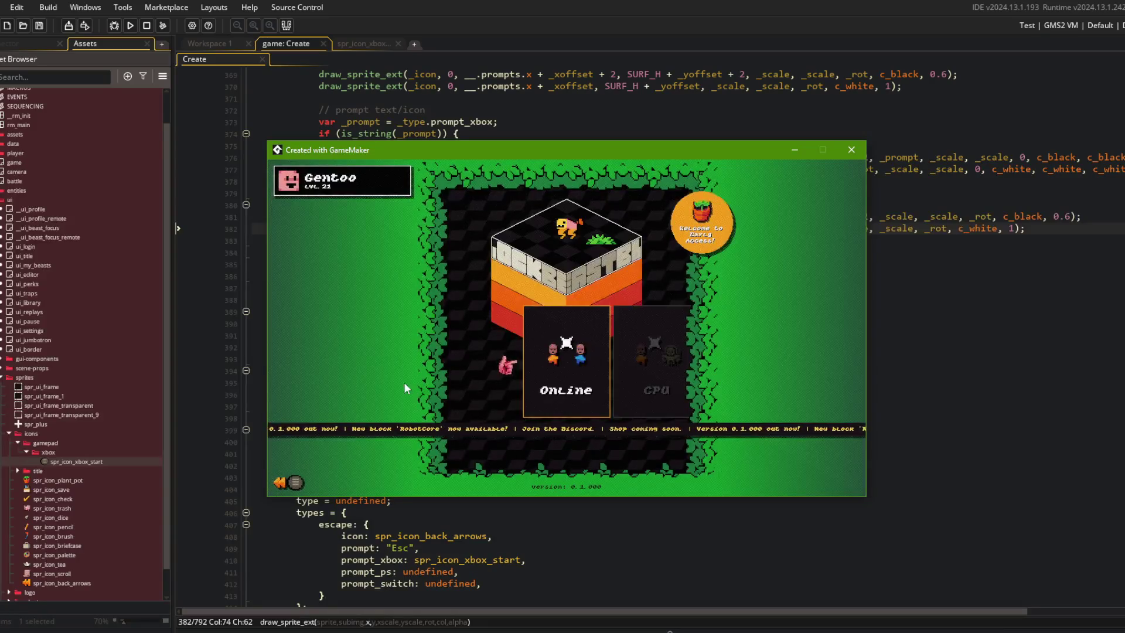
click(938, 323)
Step: Rerun with offset 14 and check the prompts in the Battle and beast selection menus
click(662, 229)
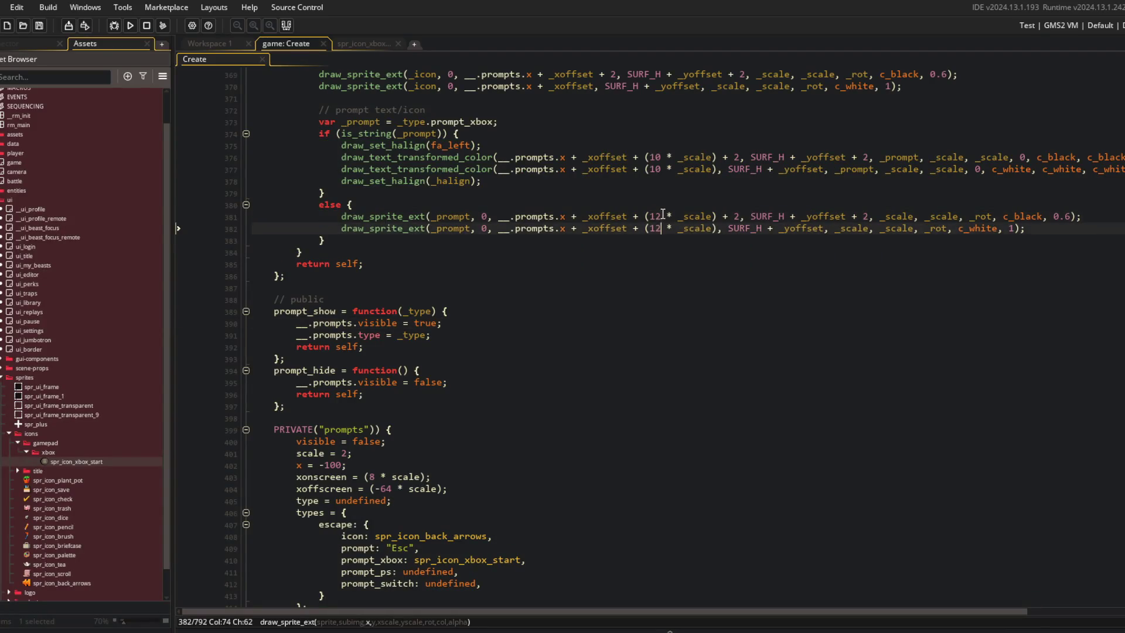
text(4)
key(F5)
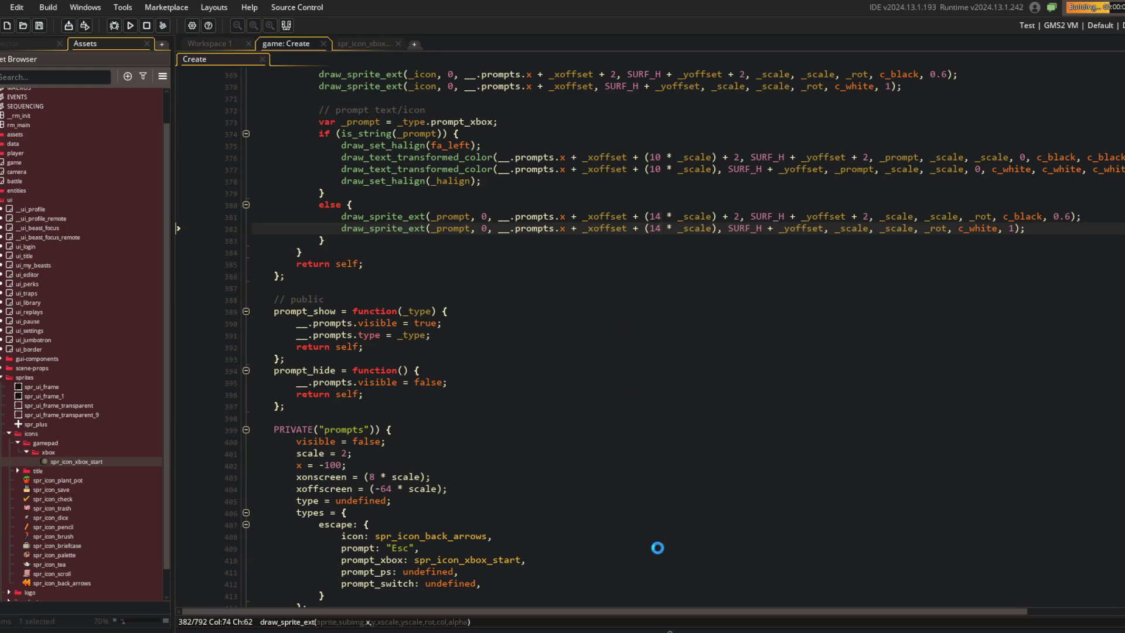
scroll(904, 340, up, 2)
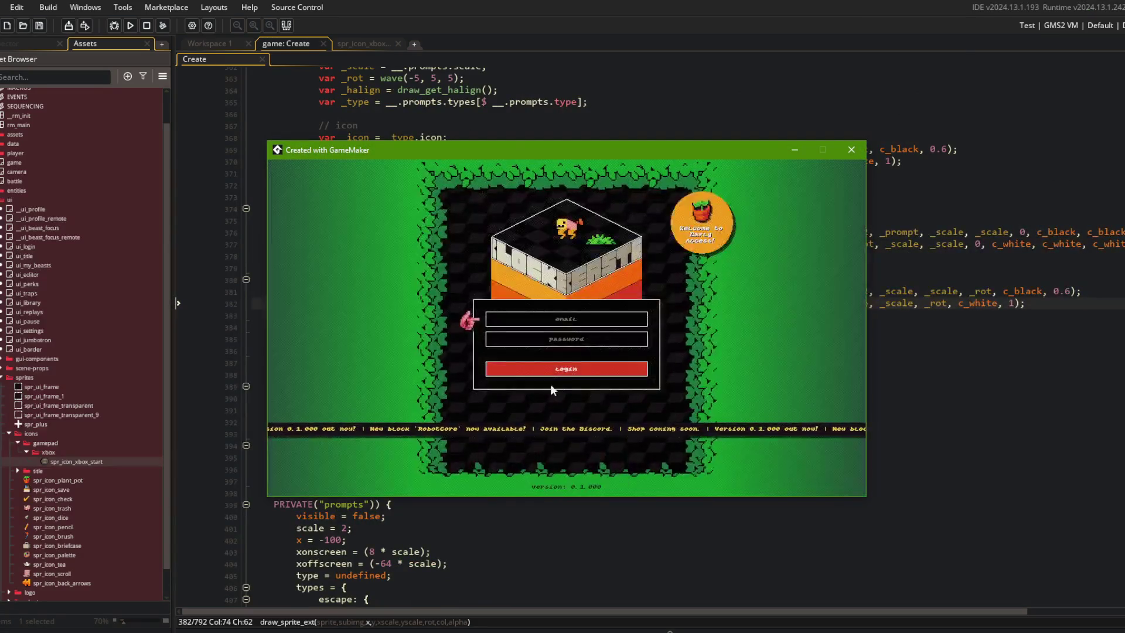
click(546, 371)
click(538, 342)
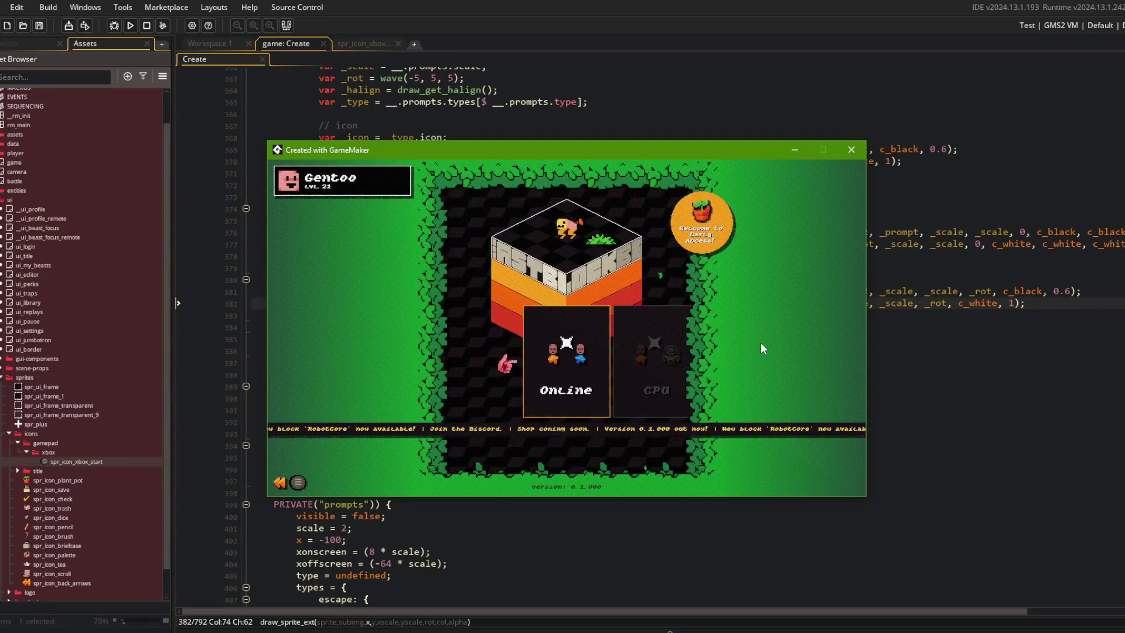
click(938, 361)
mouse_move(884, 613)
mouse_down()
mouse_move(1060, 619)
mouse_move(886, 628)
mouse_up()
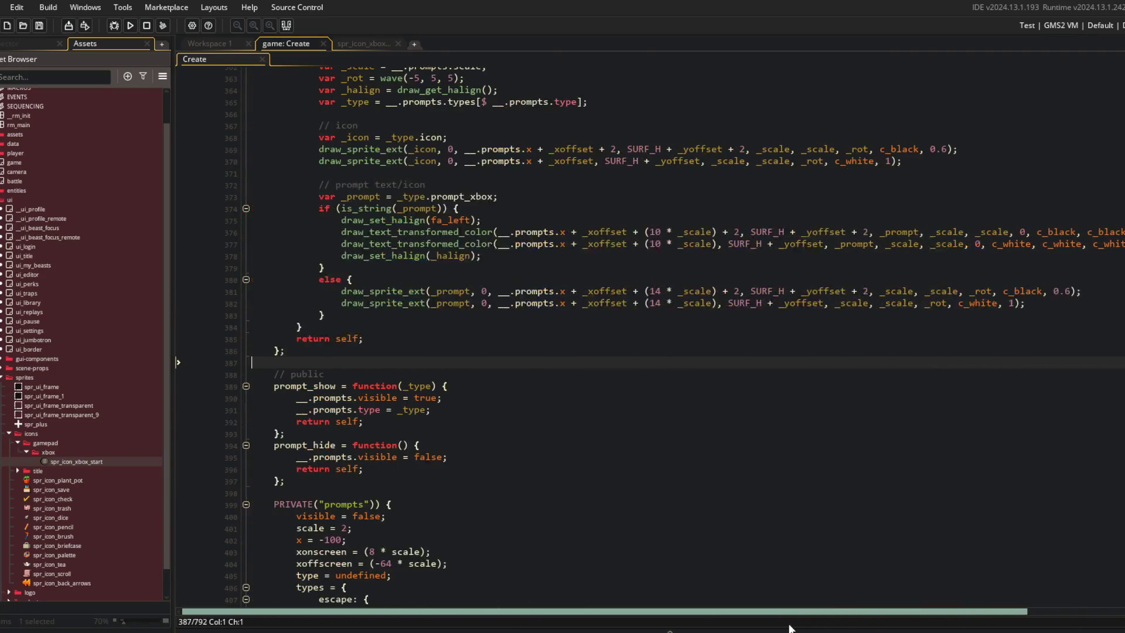
key(alt+Tab)
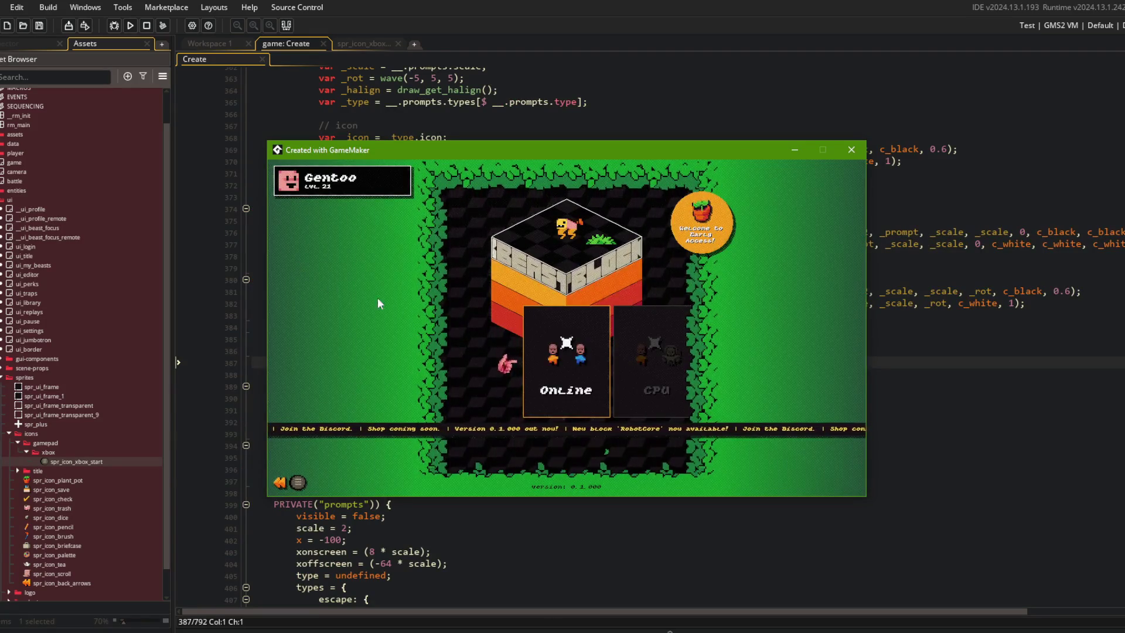
click(329, 331)
click(543, 361)
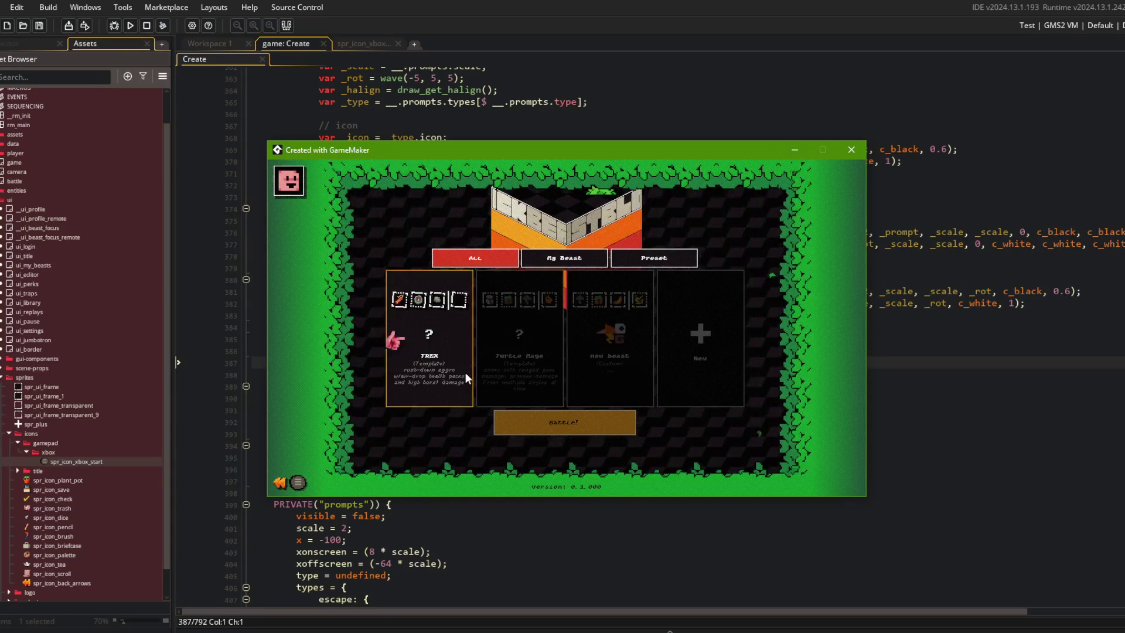
key(Escape)
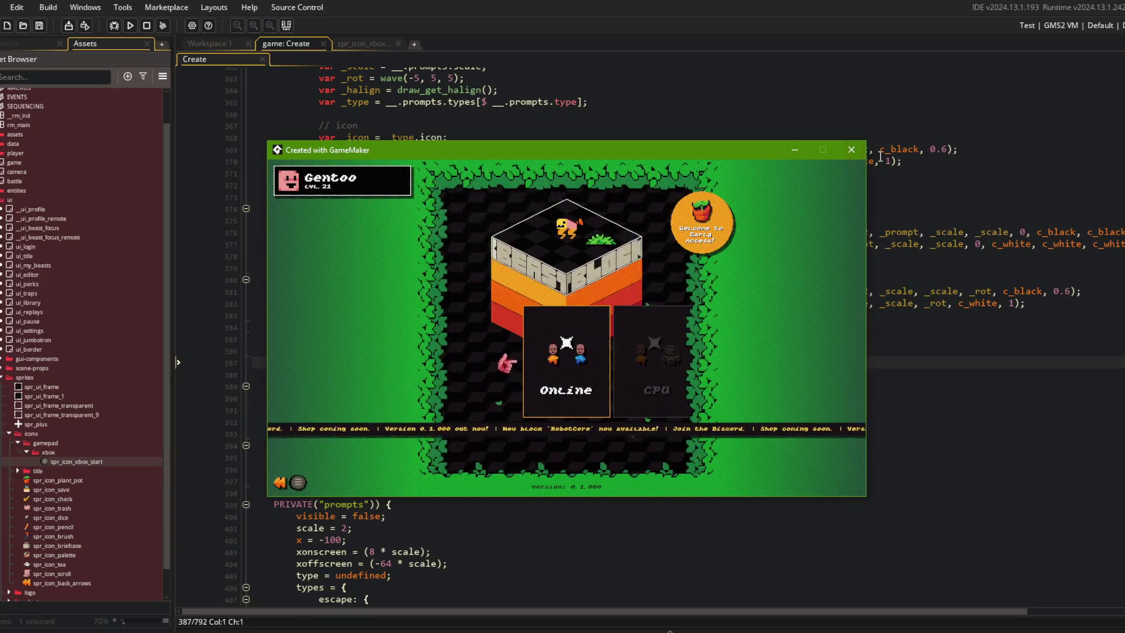
Step: Revert line 373 from _type.prompt_xbox back to _type.prompt
click(852, 150)
click(637, 174)
click(603, 193)
key(Left)
key(BackSpace)
key(BackSpace)
key(BackSpace)
key(Escape)
click(614, 168)
scroll(446, 252, up, 2)
scroll(278, 339, down, 2)
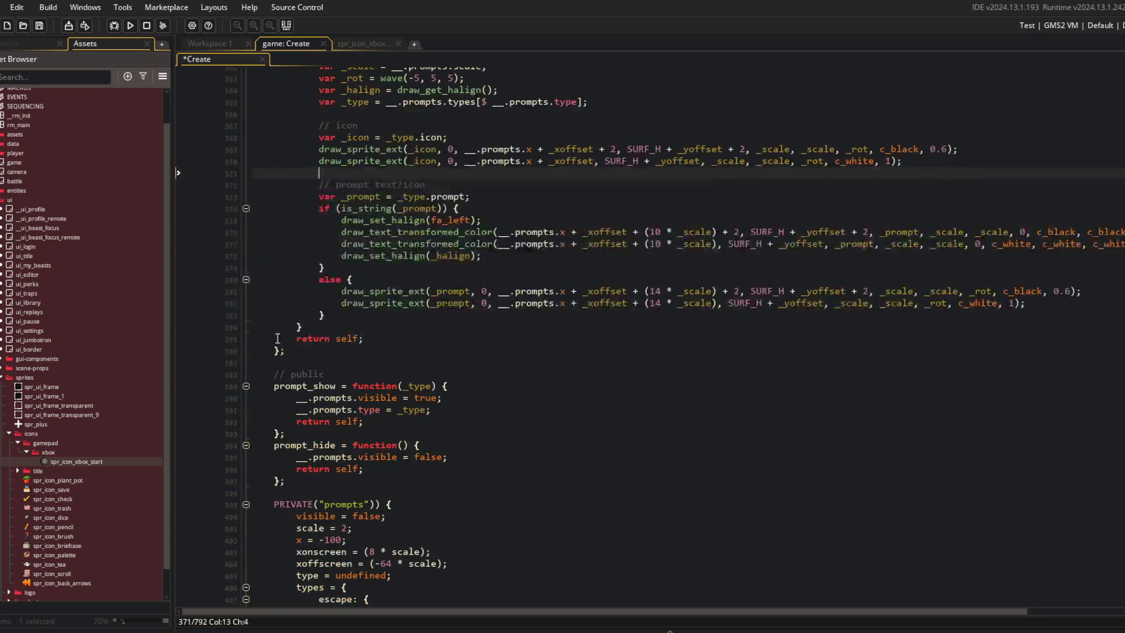
Step: Fold the prompt_show and prompt_hide functions in the Create event
click(247, 387)
click(246, 398)
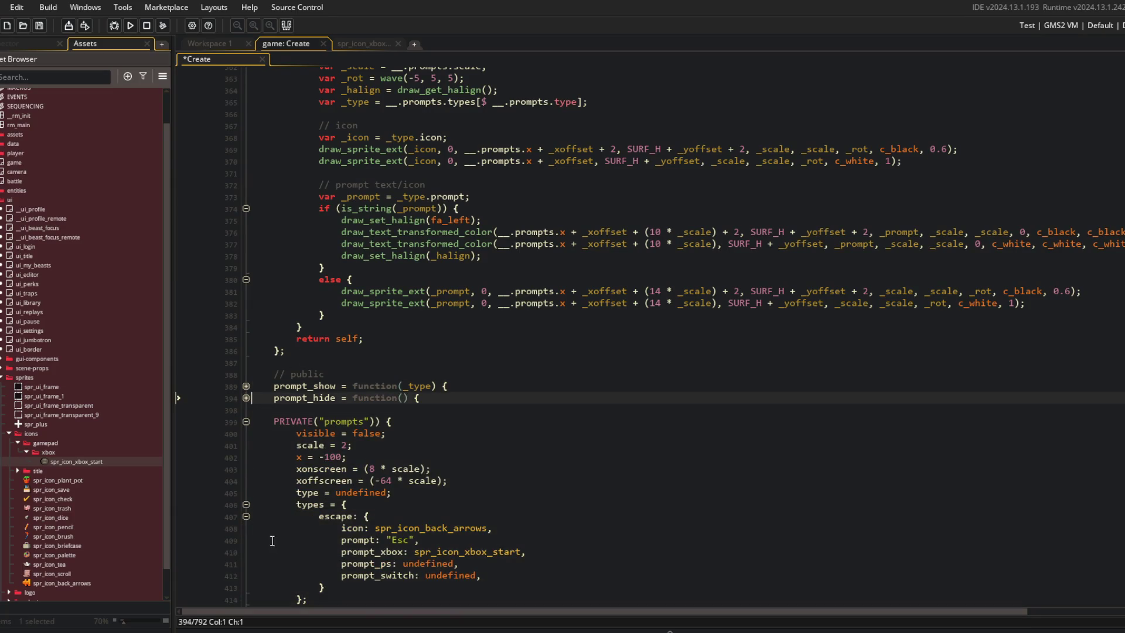
scroll(696, 573, down, 3)
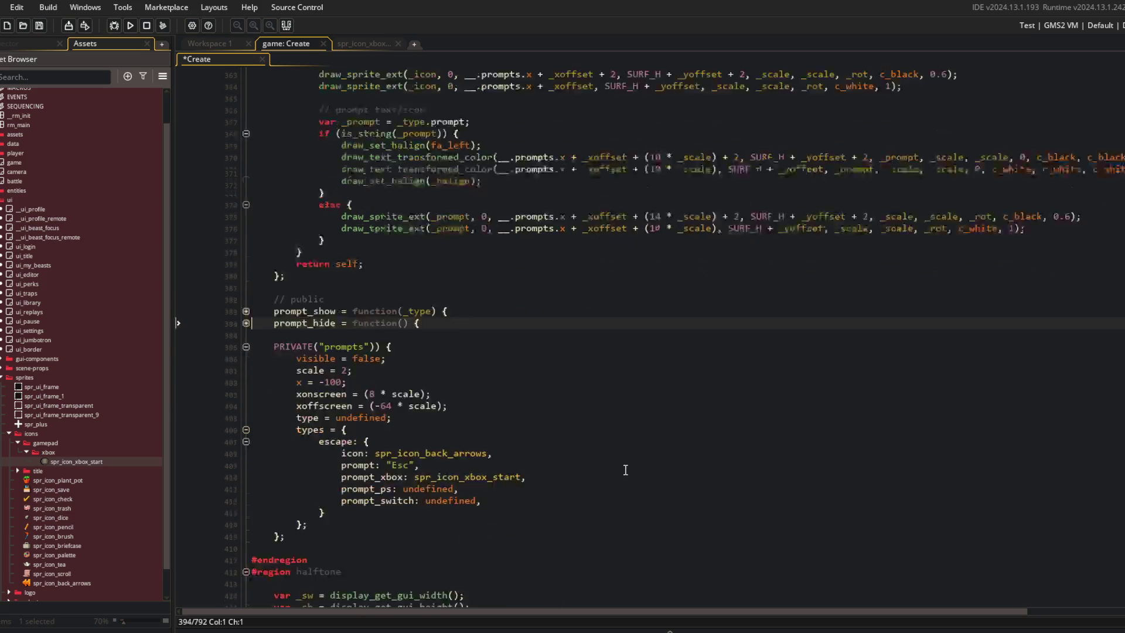
click(586, 440)
click(580, 404)
Step: Collapse all assets, then open Input > 25 Gamepads (Direct) > input_gamepad_is_any_connected
right_click(36, 228)
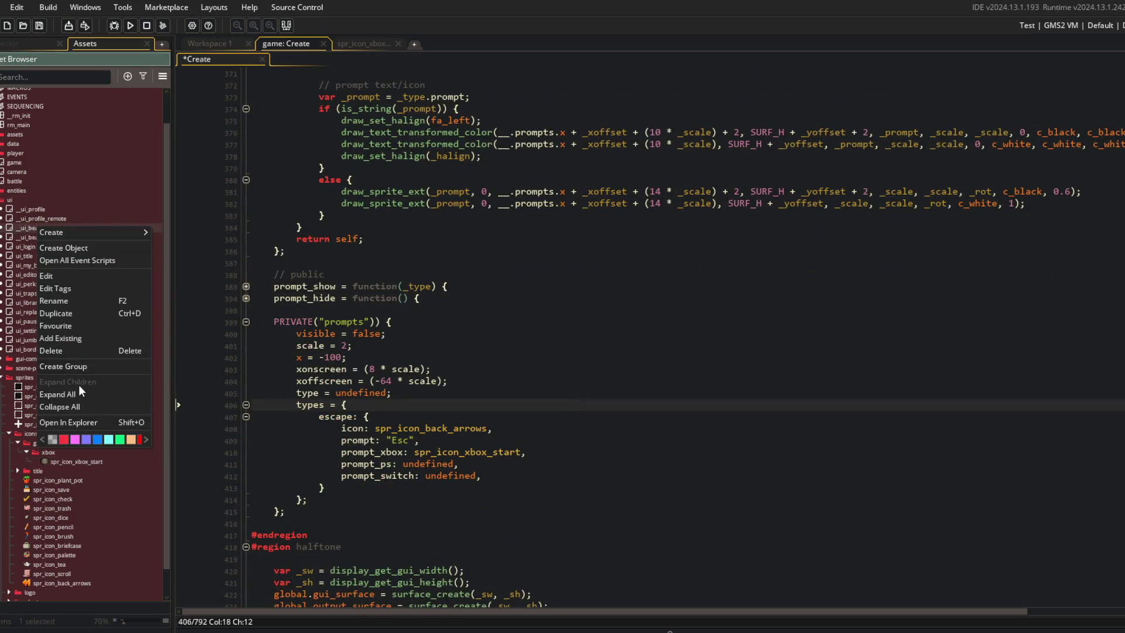
click(71, 405)
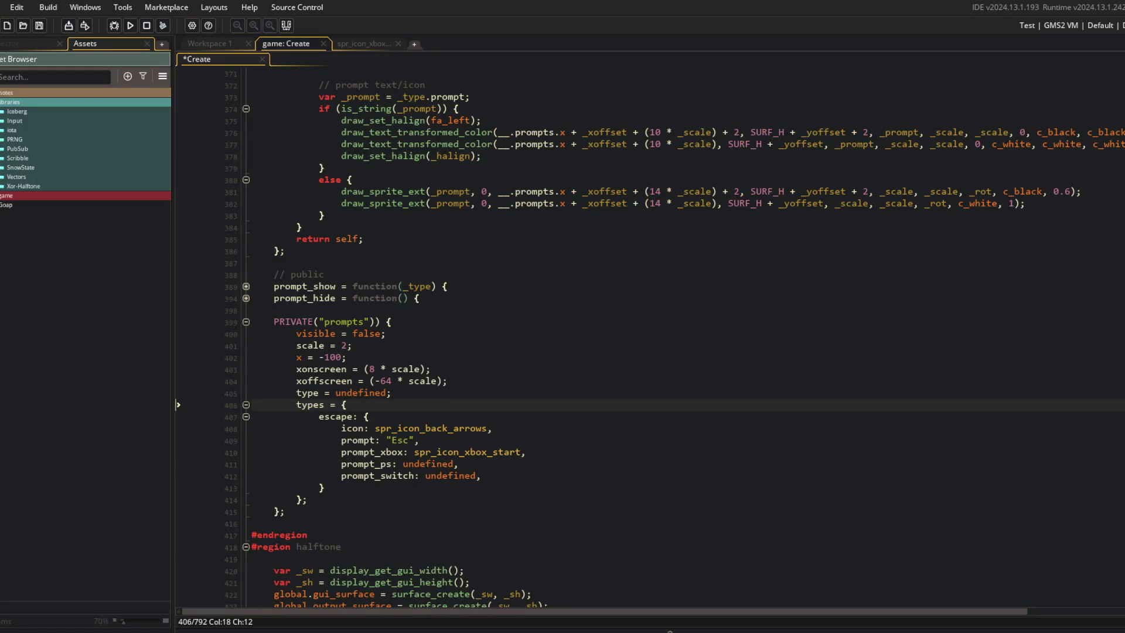
double_click(12, 121)
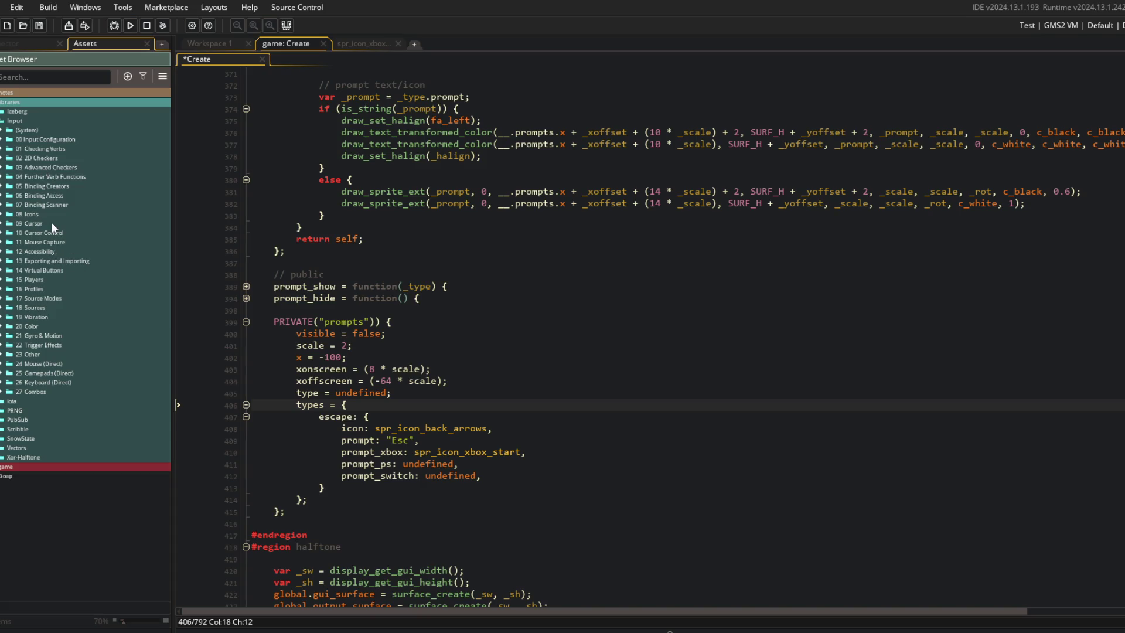
double_click(47, 374)
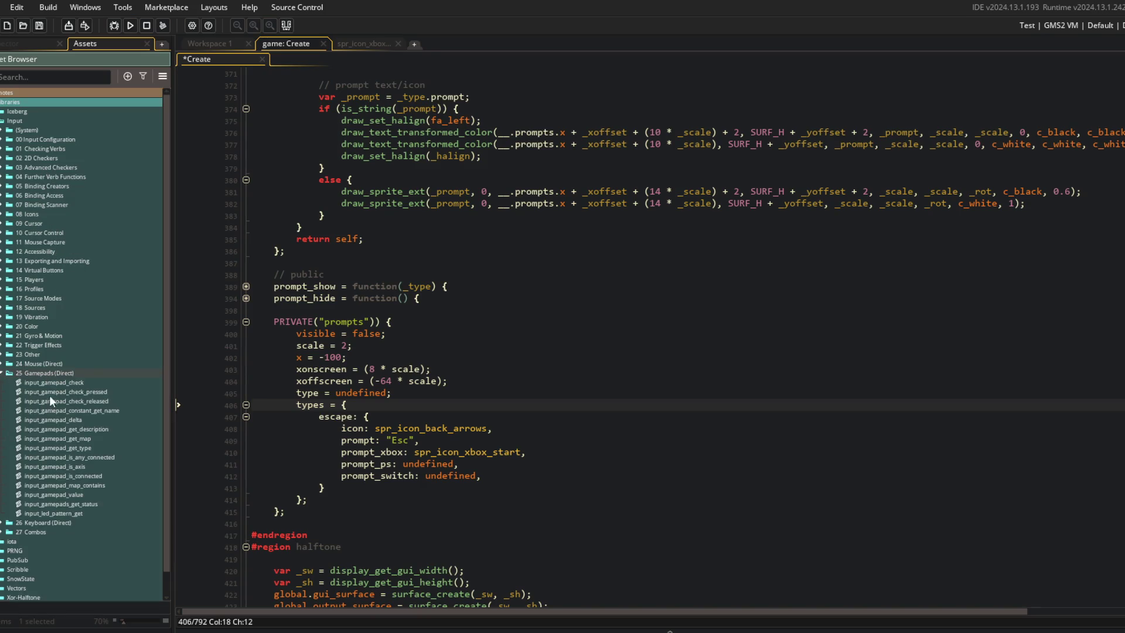
double_click(88, 457)
click(488, 193)
double_click(359, 109)
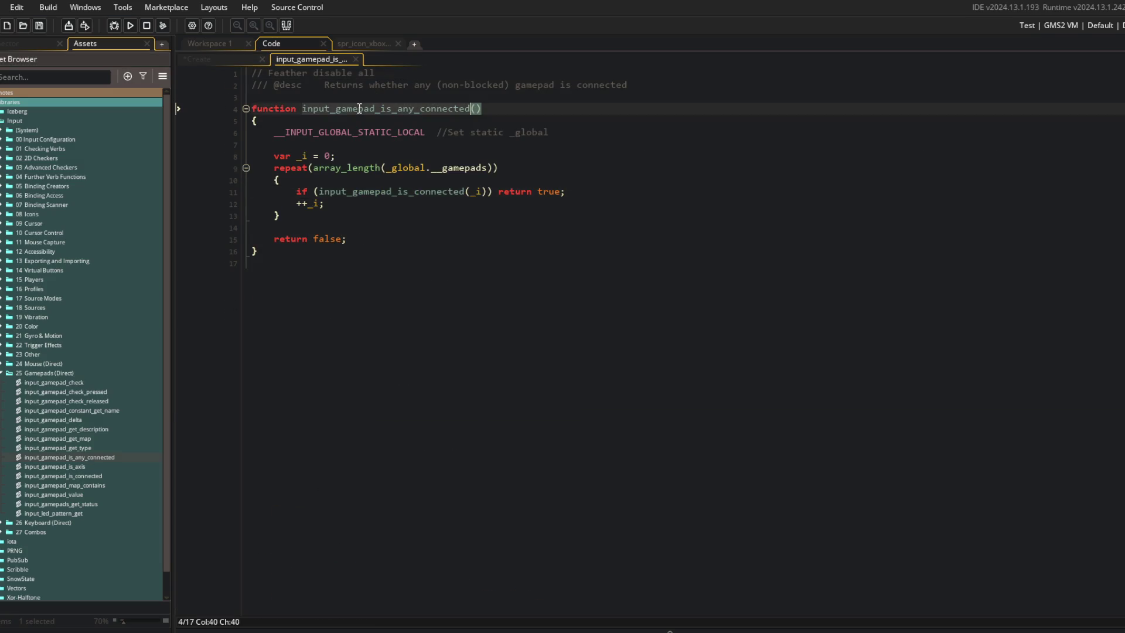
Step: Add `get_input_prompt = method(_self, function() { });` under PRIVATE("prompts") and save
click(223, 59)
scroll(499, 350, up, 5)
scroll(499, 350, down, 4)
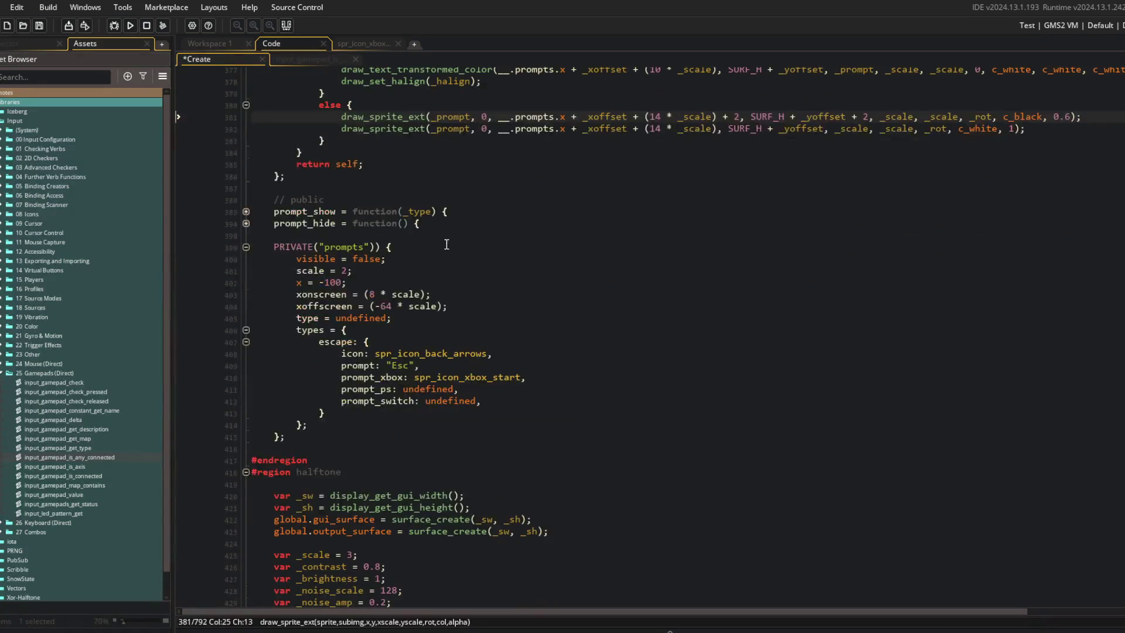
click(425, 351)
key(Return)
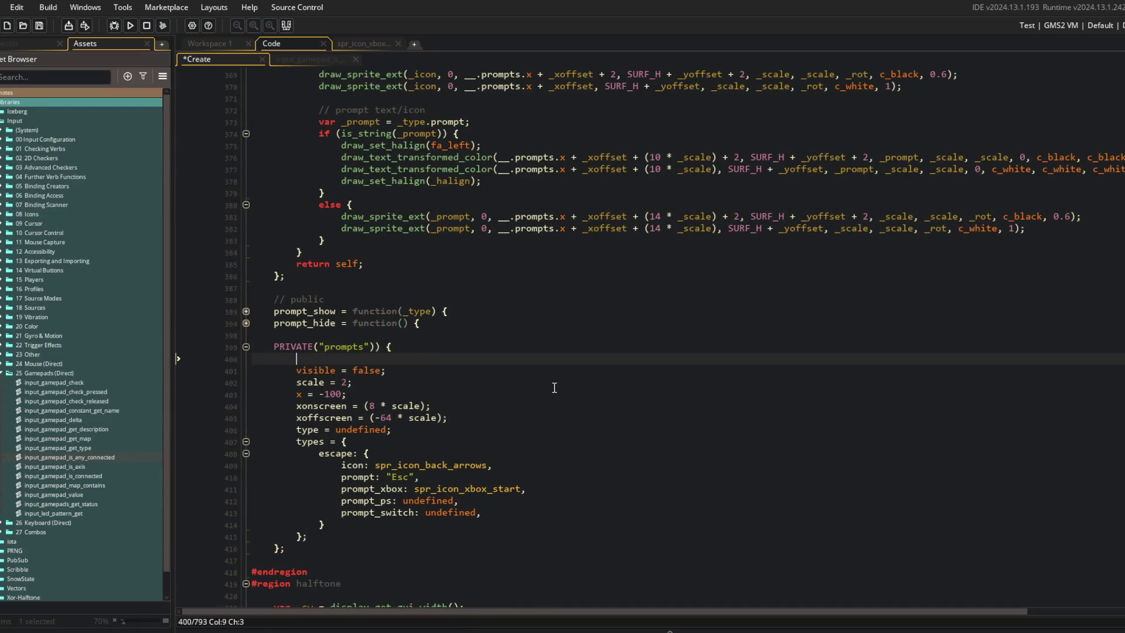
text(get_)
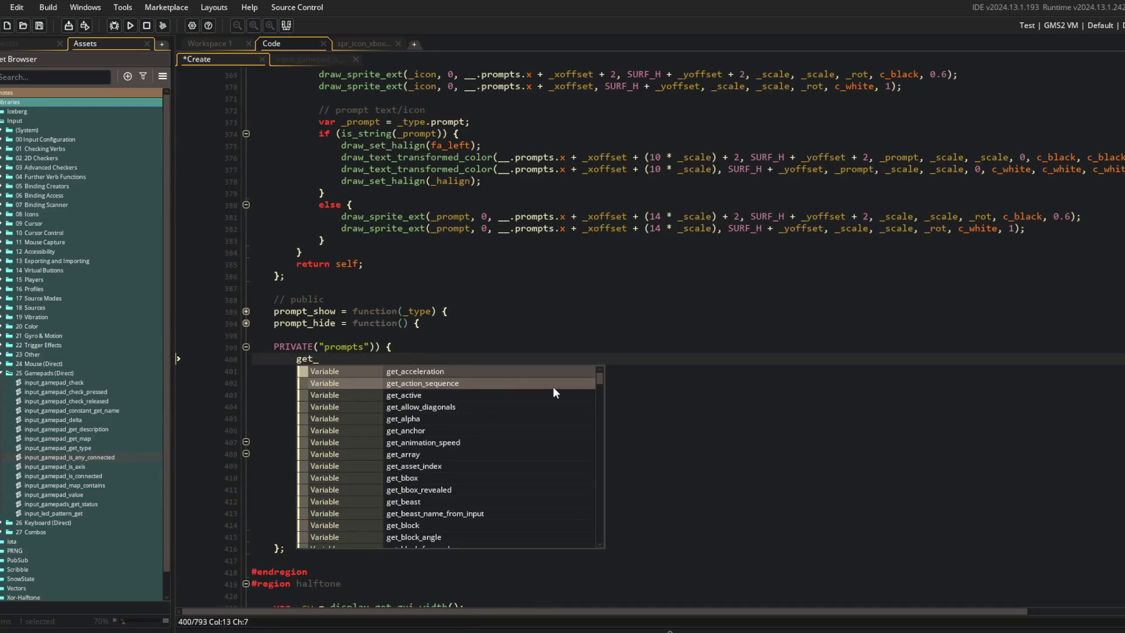
text(input_prompt)
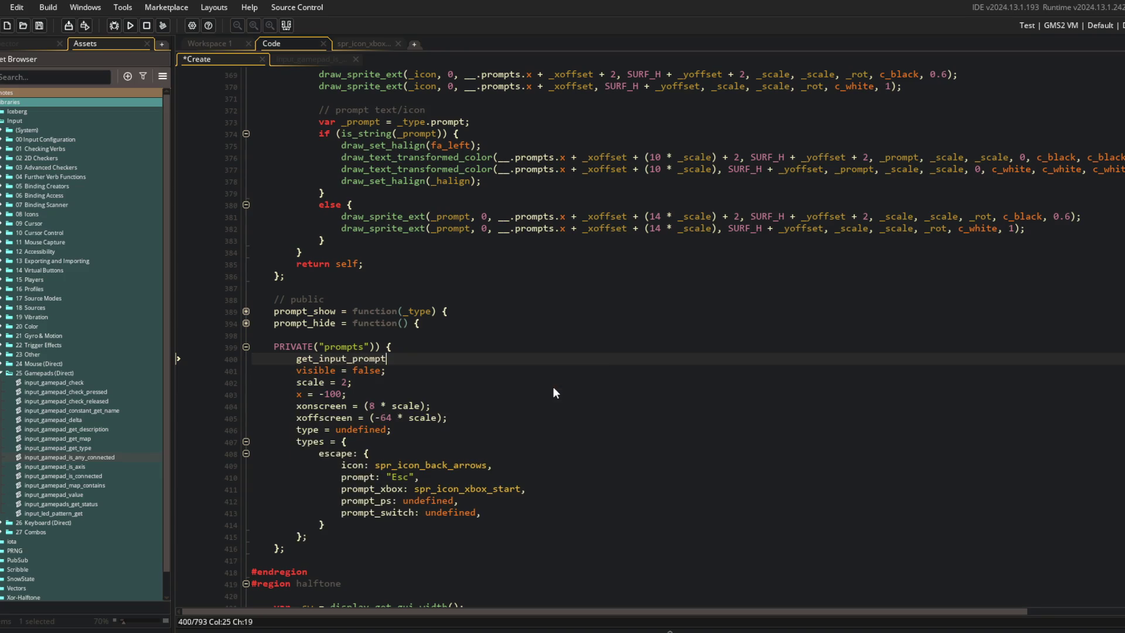
text( = func)
key(BackSpace)
key(BackSpace)
key(BackSpace)
text(method(_sel)
text(f, function() {)
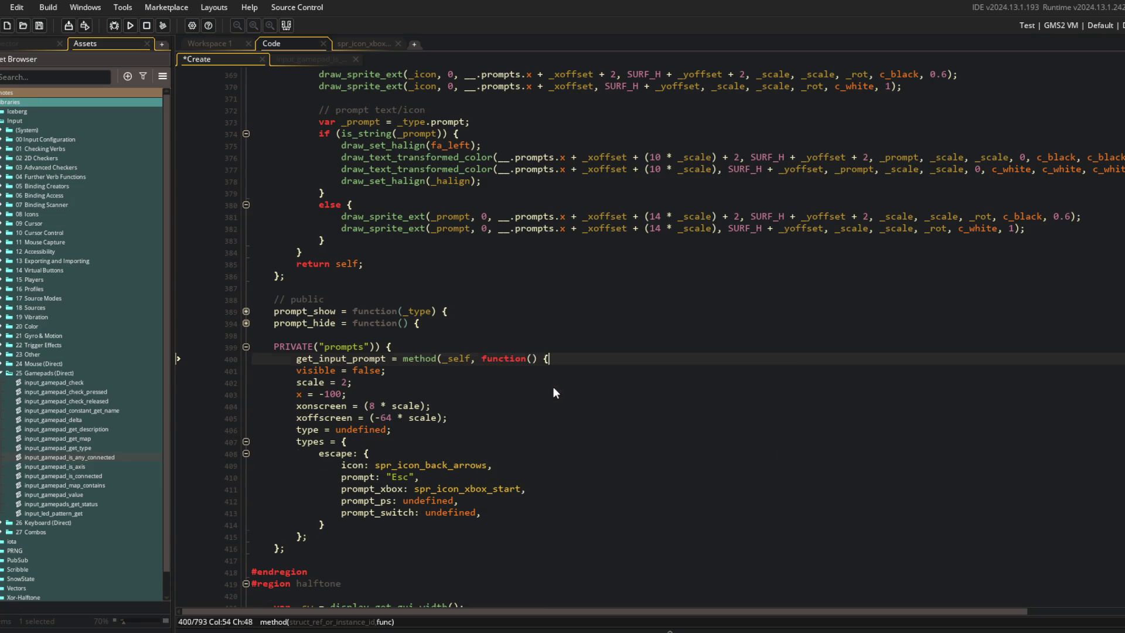
key(Return)
key(Return)
text(});)
key(Return)
key(ctrl+s)
scroll(545, 240, up, 2)
click(545, 241)
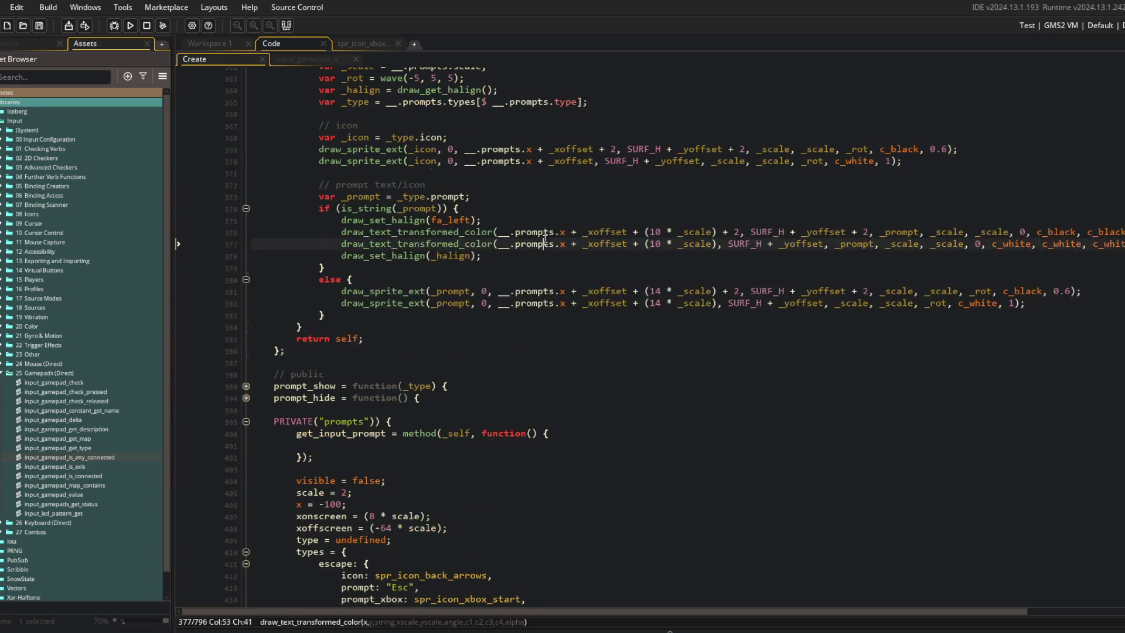
Step: Give the get_input_prompt method a _type parameter
scroll(545, 240, up, 3)
click(369, 227)
scroll(797, 361, down, 8)
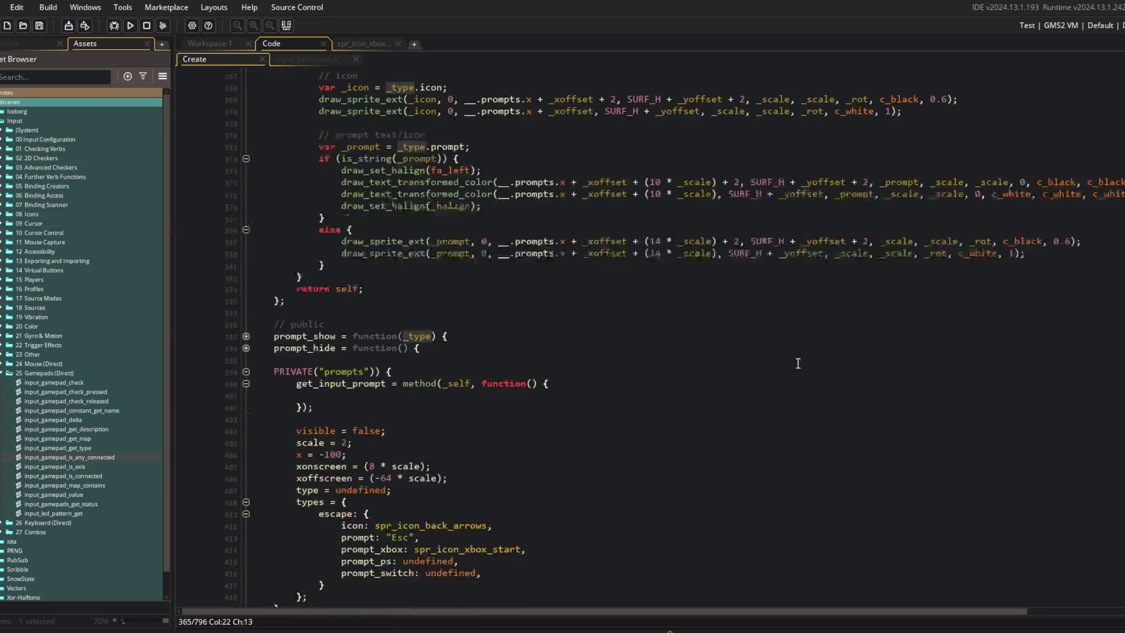
scroll(718, 368, up, 6)
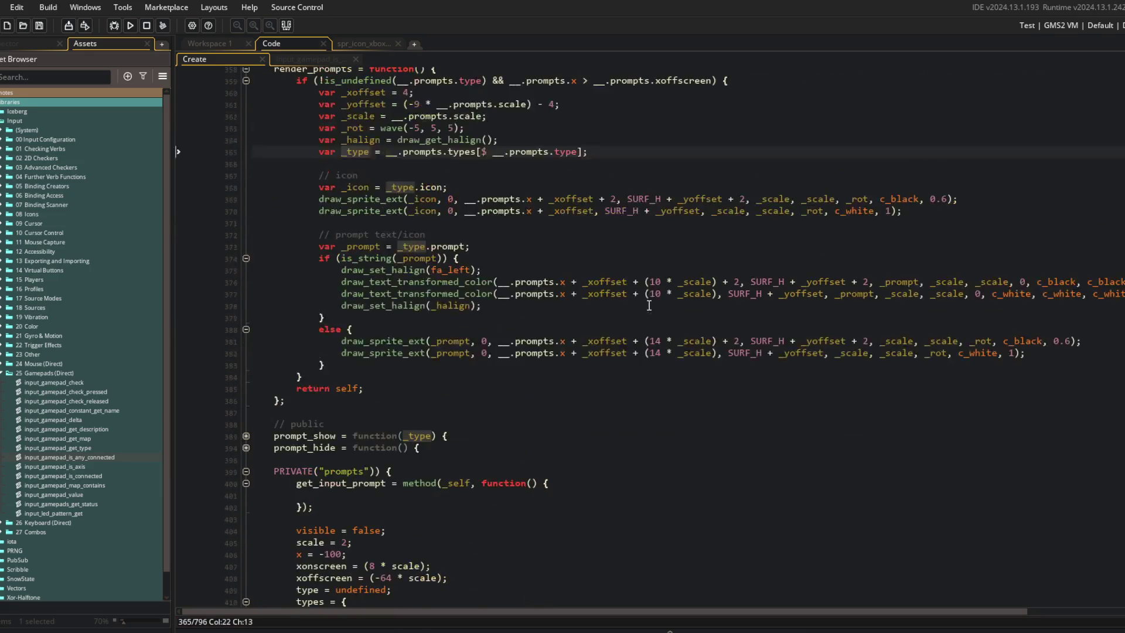
click(424, 246)
click(532, 483)
text(_type)
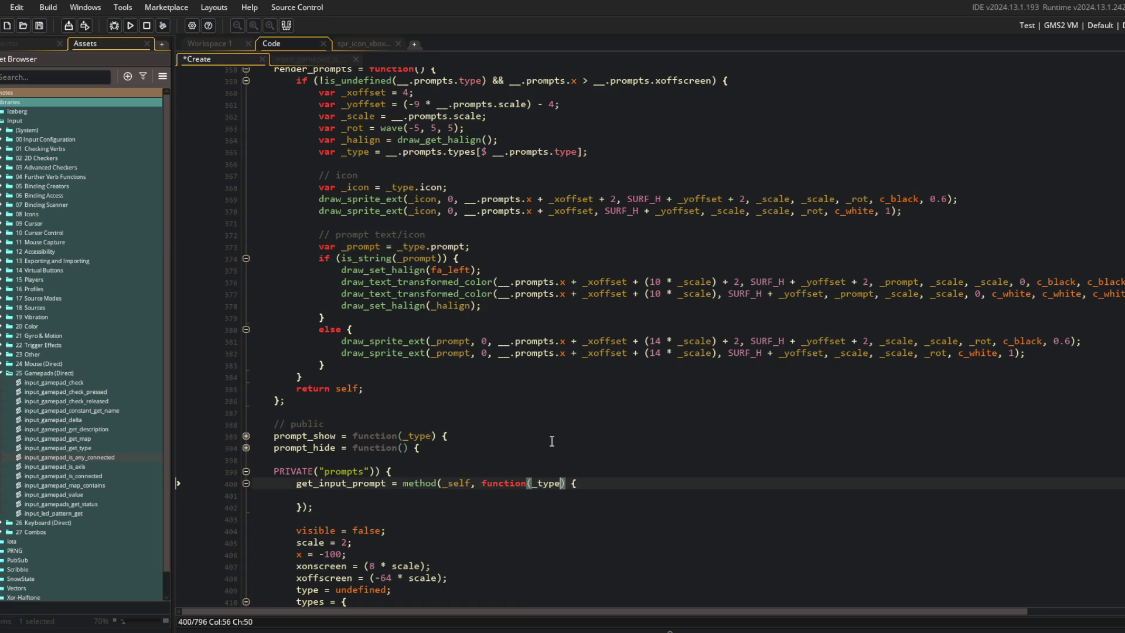
Step: Replace _type.prompt on line 373 with __.prompts.get_input_prompt(_type) and save
scroll(628, 421, down, 3)
click(482, 148)
key(Left)
key(ctrl+shift+Left)
key(ctrl+shift+Left)
key(ctrl+shift+Left)
text(__.prompts.get_inpu)
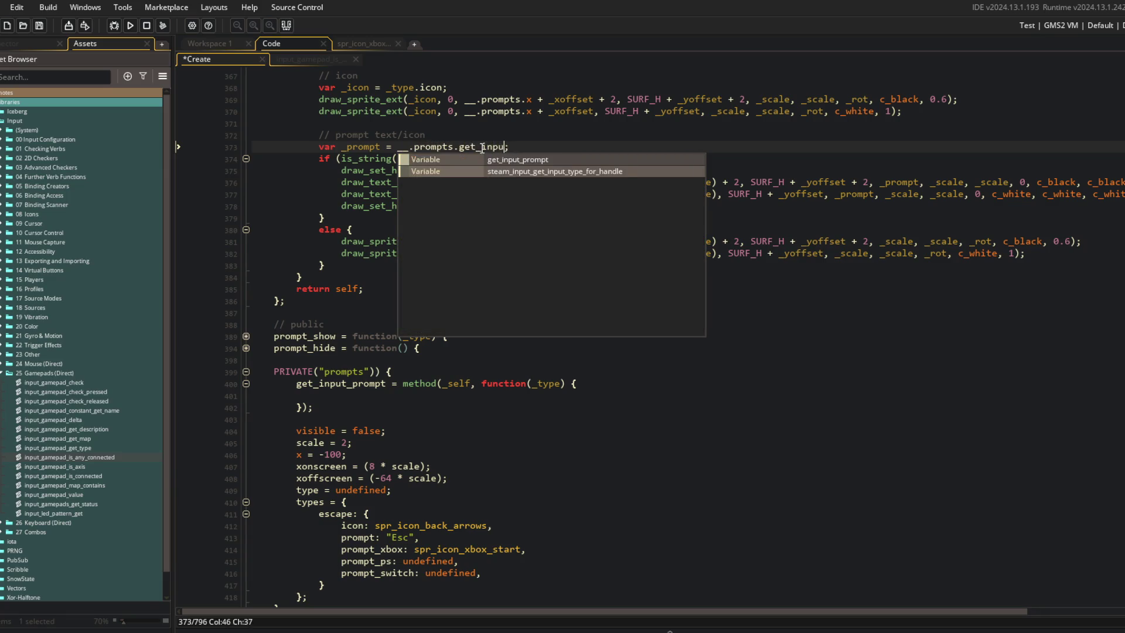
text(t_prompt(_type))
key(ctrl+s)
Step: Rename the method call on line 373 from get_input_prompt to get_input_icon
click(512, 302)
scroll(512, 302, up, 3)
click(522, 247)
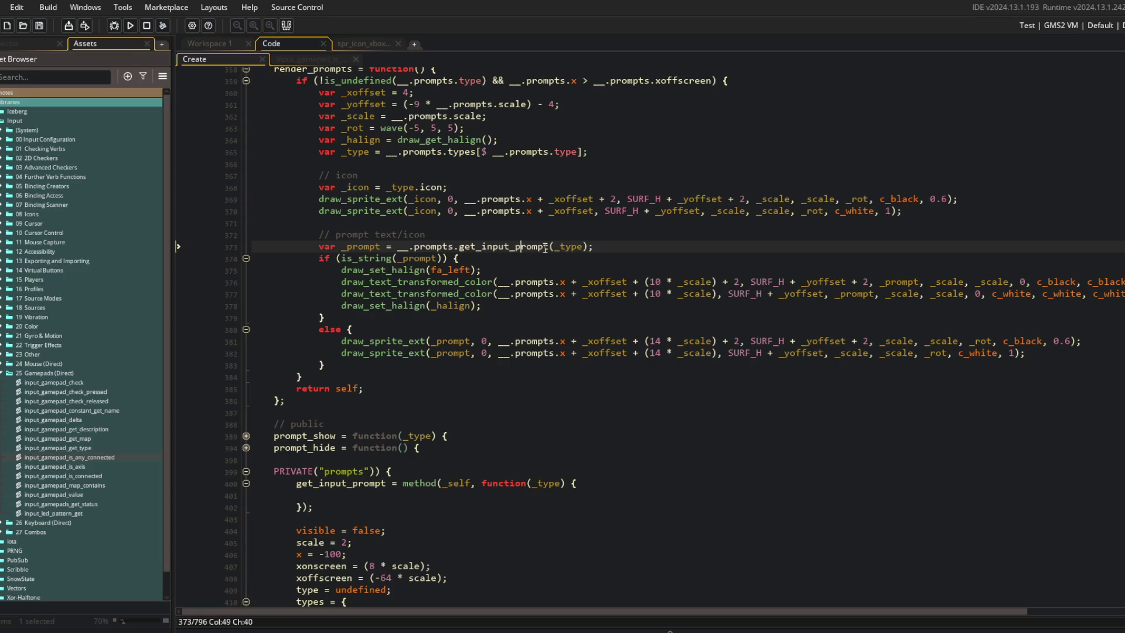
click(600, 199)
click(515, 247)
key(ctrl+Delete)
text(display)
click(498, 240)
key(Down)
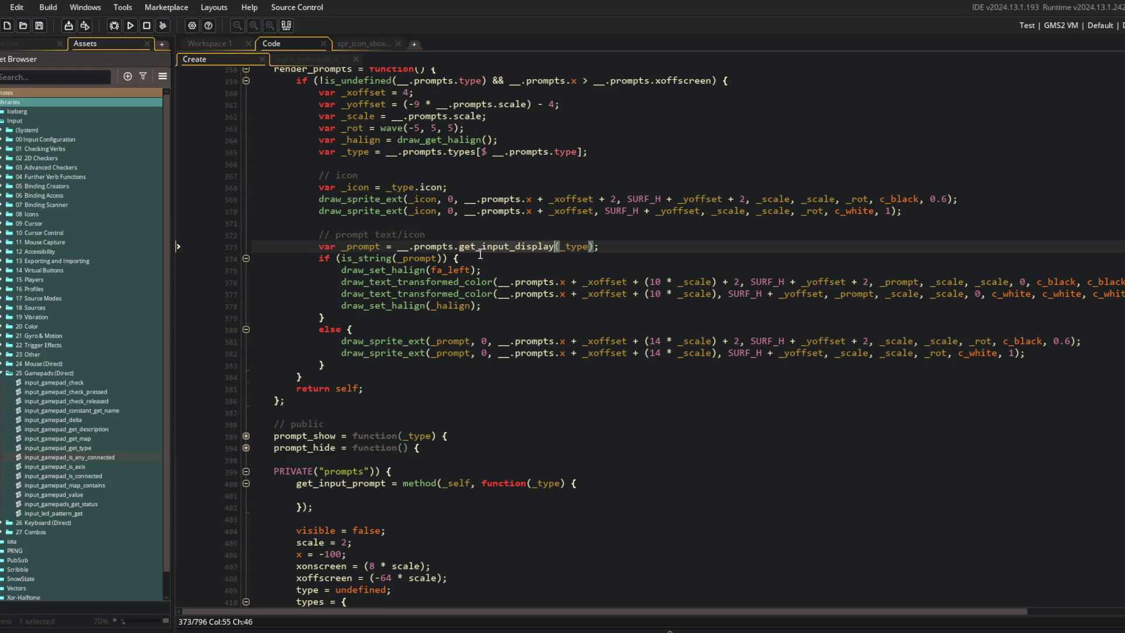
click(515, 246)
key(ctrl+Delete)
text(icon)
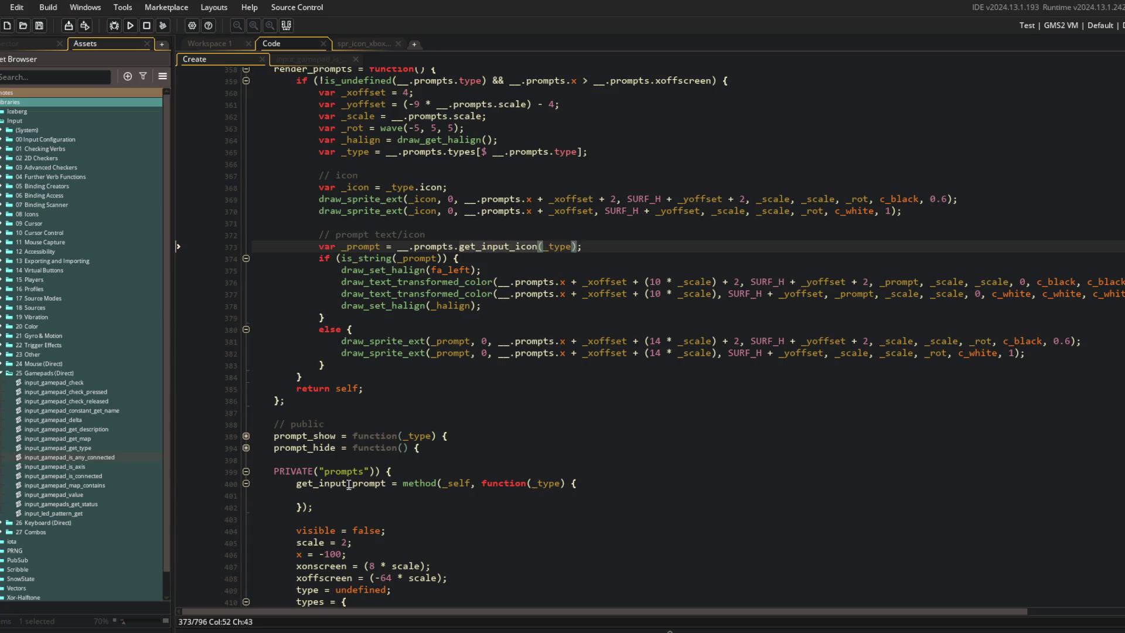
Step: Rename both the method definition and its call to get_input_type_icon
double_click(379, 484)
text(icon)
click(462, 436)
scroll(462, 422, down, 3)
scroll(411, 445, up, 2)
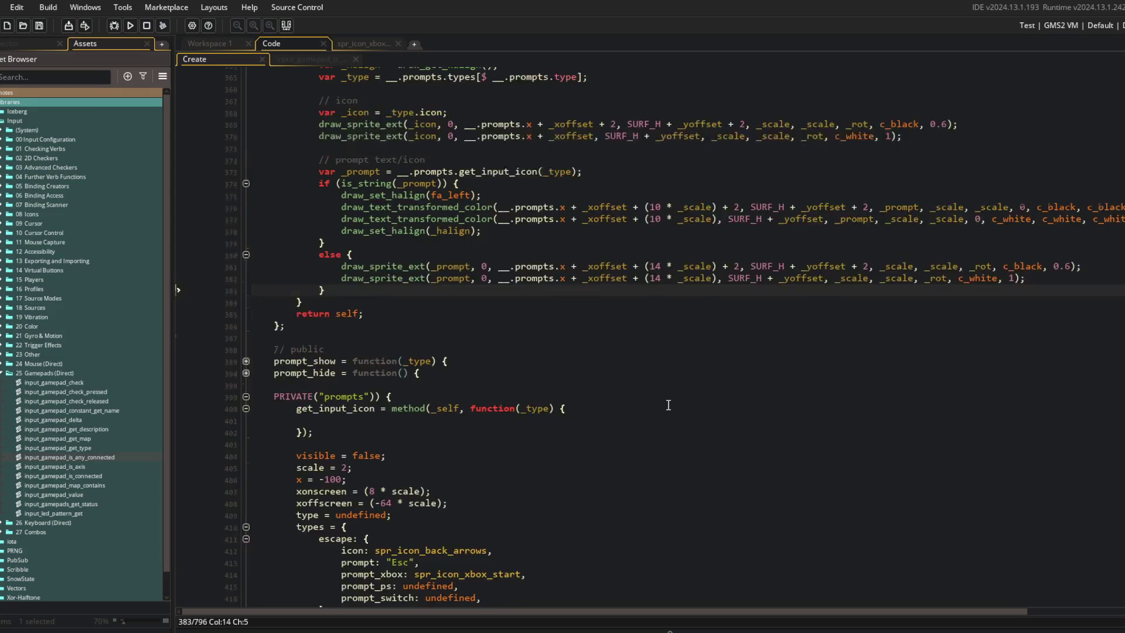
click(357, 459)
text(type_)
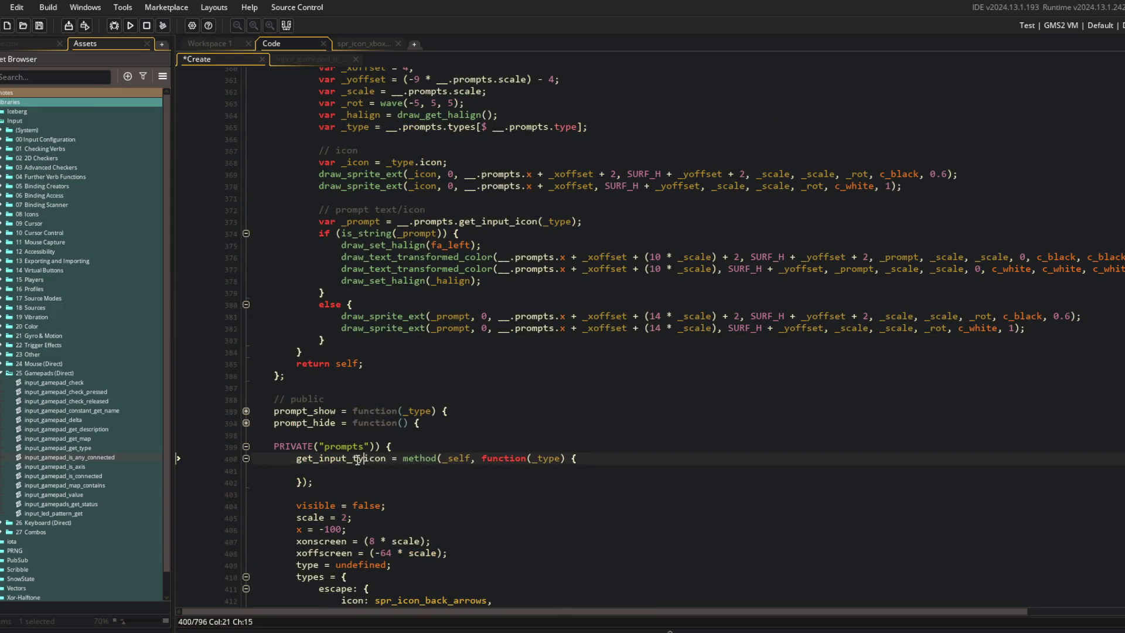
key(ctrl+Right)
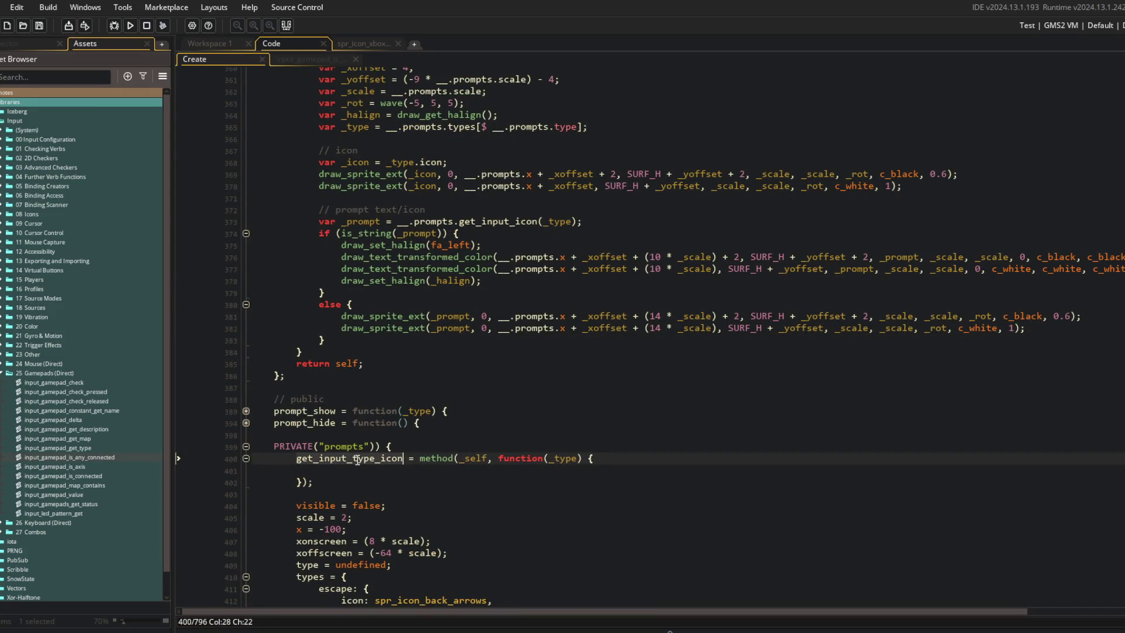
click(515, 222)
text(type_)
key(Up)
Step: Add an input_gamepad_is_any_connected() if block whose else branch returns _type.prompt, and save
scroll(375, 385, down, 3)
click(376, 369)
text(if ()
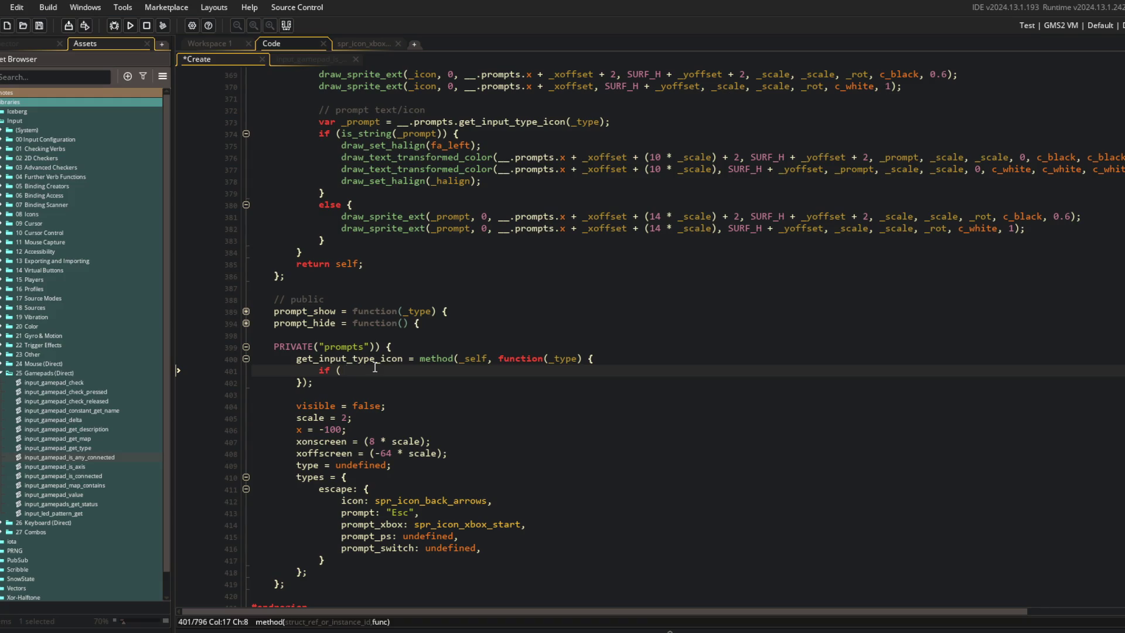
text(input_gamepad_is_an)
key(Return)
text() {)
key(Return)
key(Down)
key(End)
key(Return)
text(e)
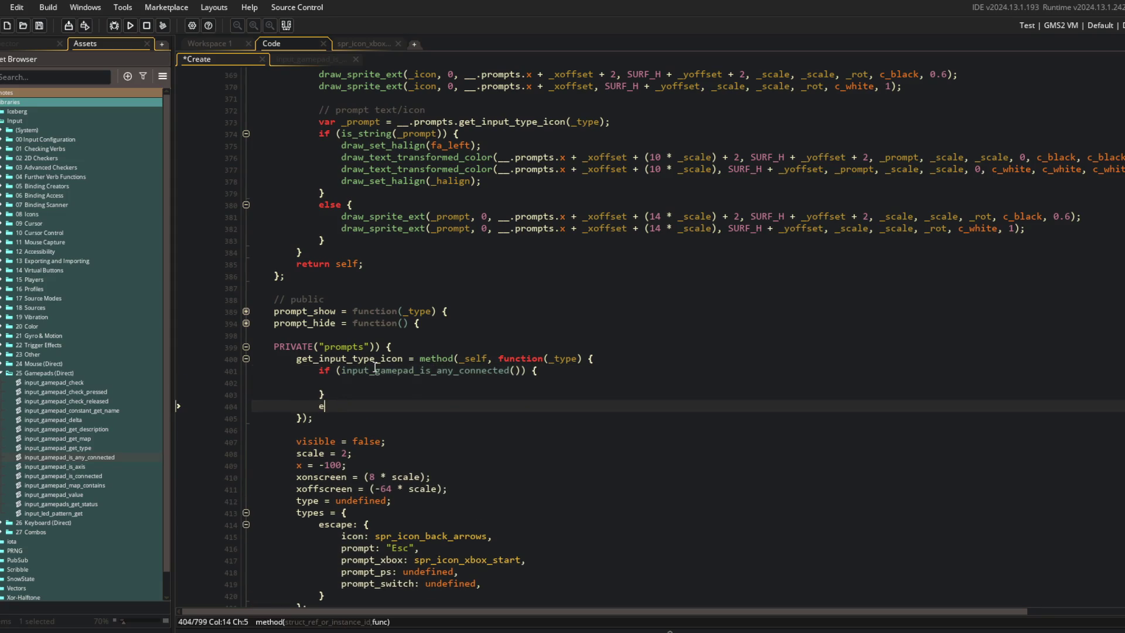
text(lse {)
key(Return)
text(return _ty)
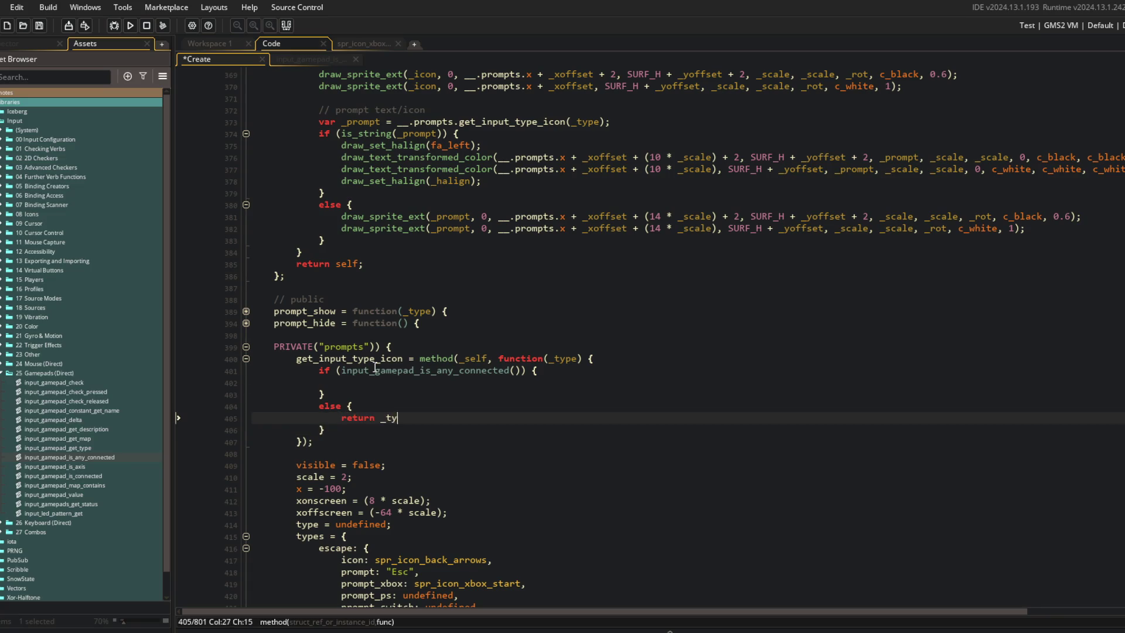
text(pe.prompt;)
key(ctrl+s)
Step: Check the escape entry's prompt field, then return to the empty gamepad-connected branch
click(615, 358)
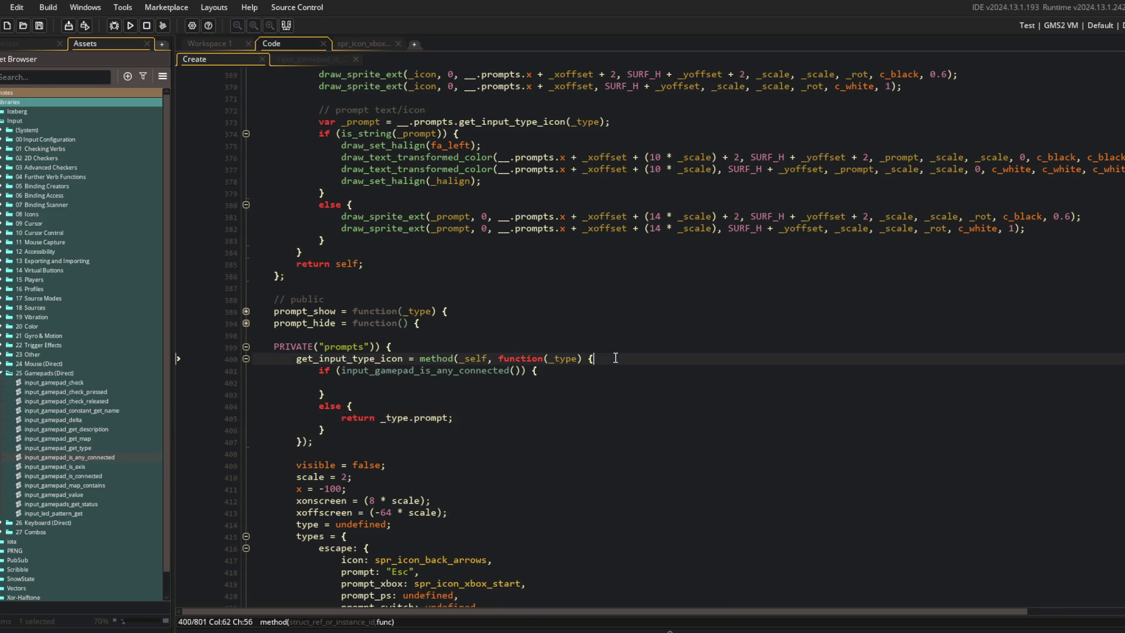
scroll(615, 358, down, 4)
click(375, 422)
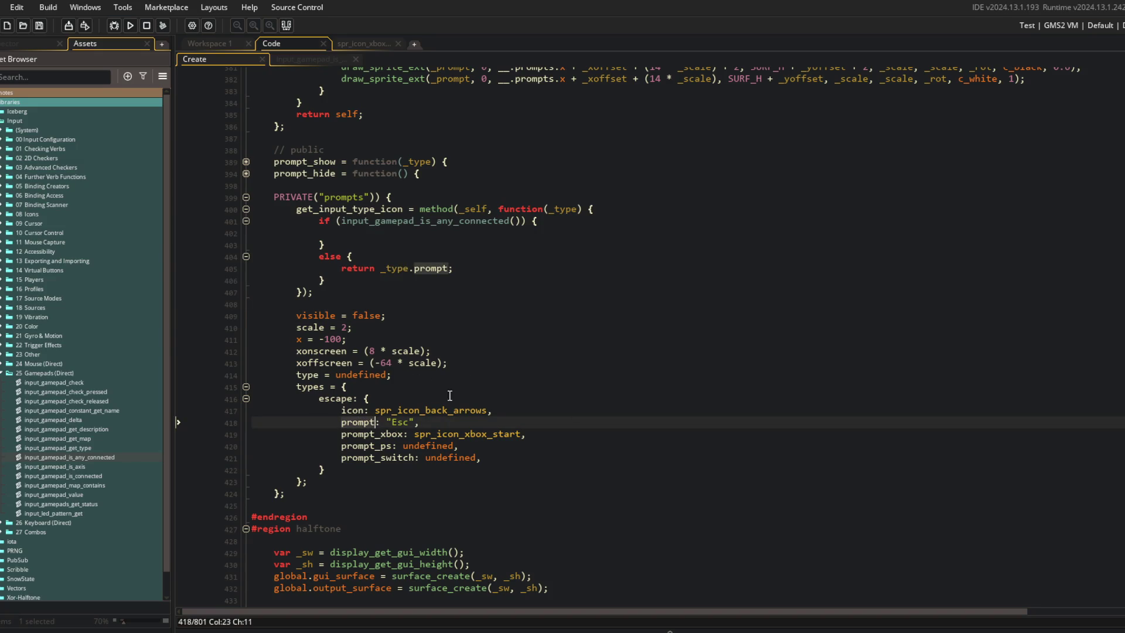
click(716, 276)
scroll(506, 423, up, 3)
scroll(506, 423, down, 1)
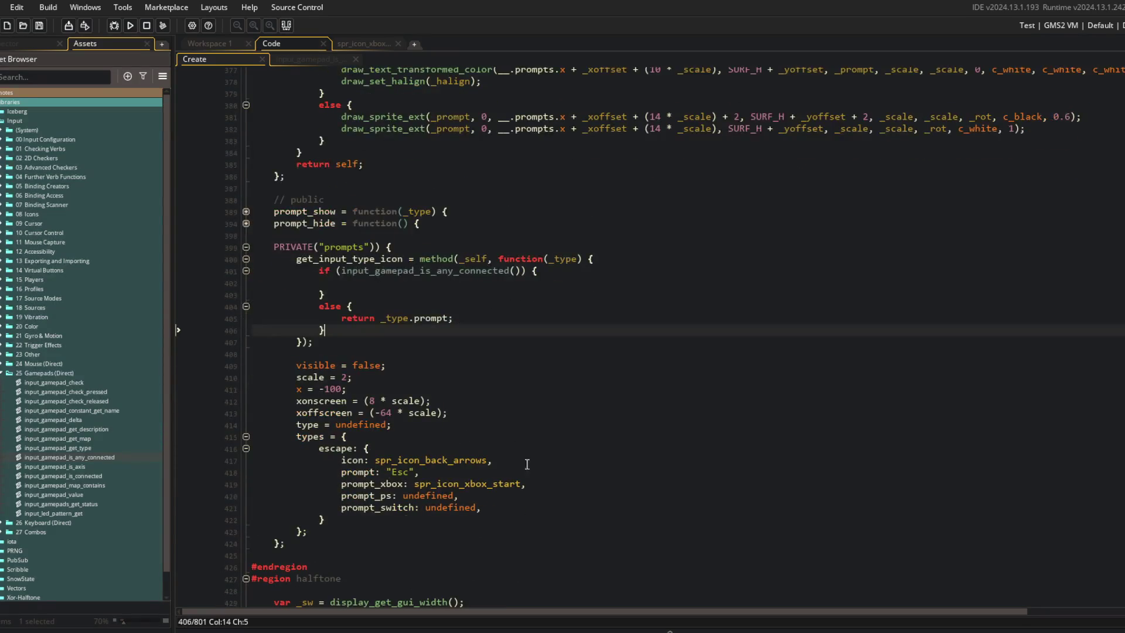
click(433, 296)
click(382, 273)
click(379, 281)
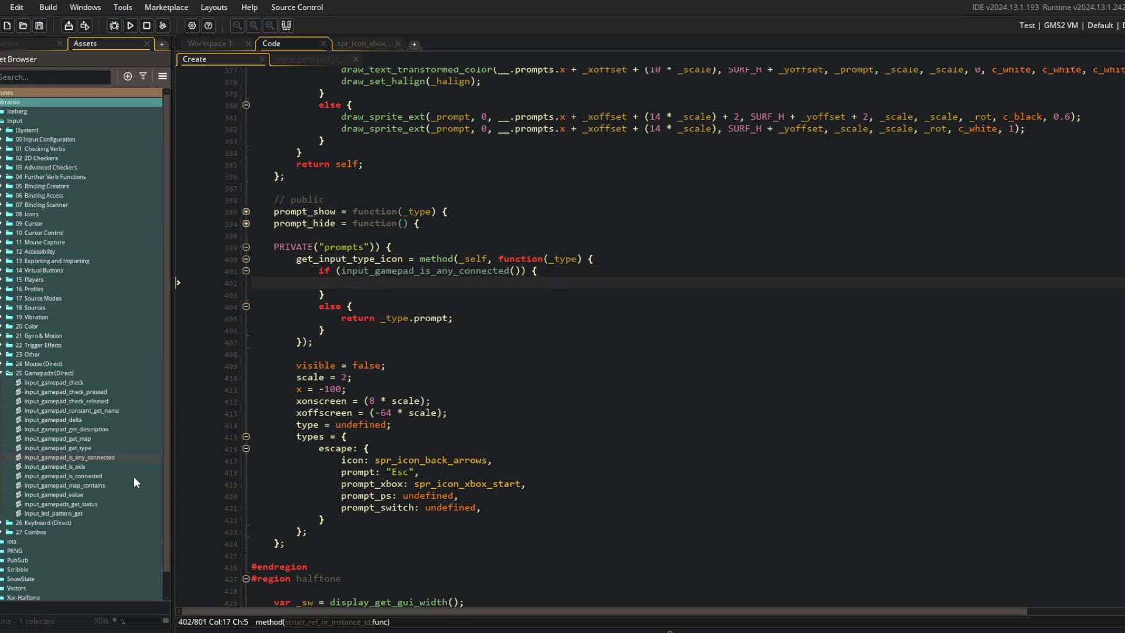
Step: Open and close input_gamepad_value, then open the input_gamepad_get_description script
double_click(71, 495)
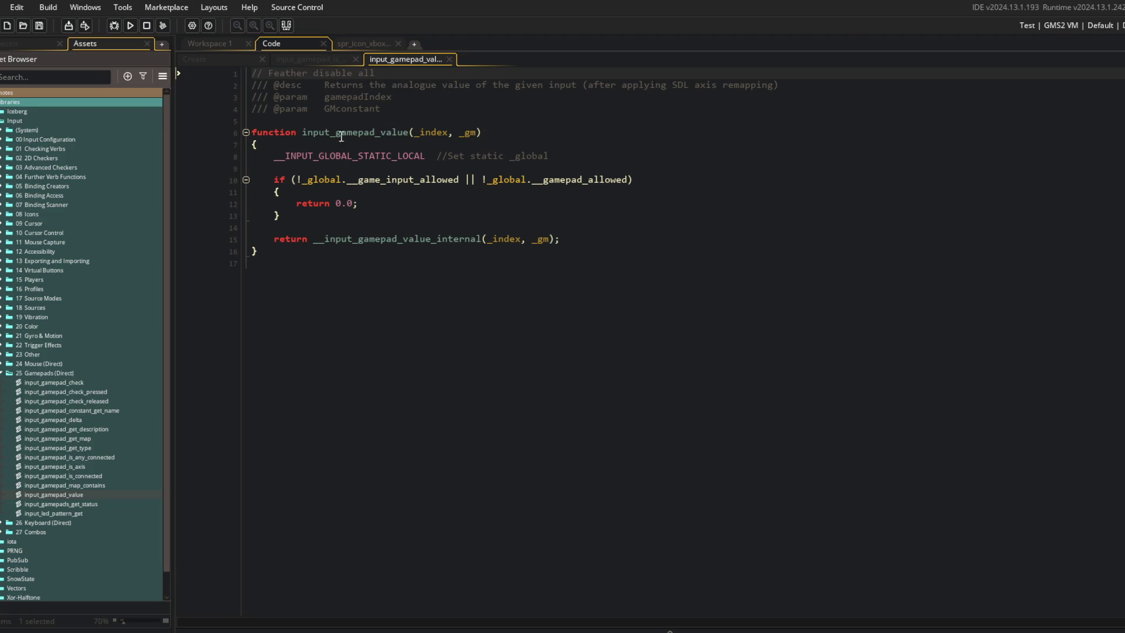
middle_click(402, 57)
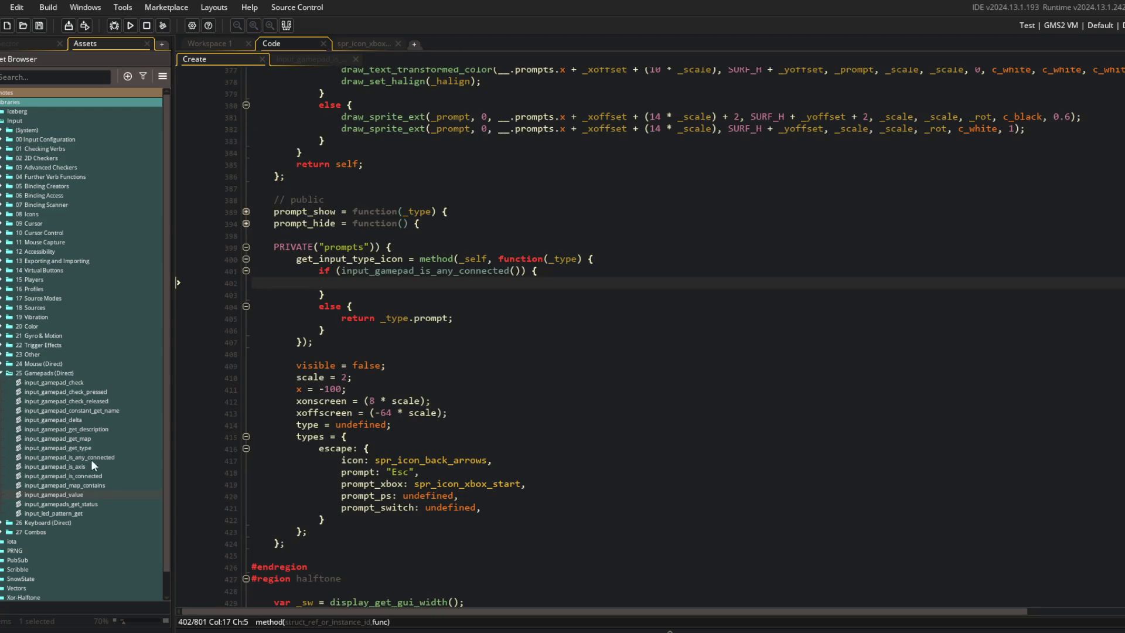
double_click(90, 429)
click(703, 188)
Step: Read the script's index checks and parameter comment, then switch to a new browser tab
click(782, 173)
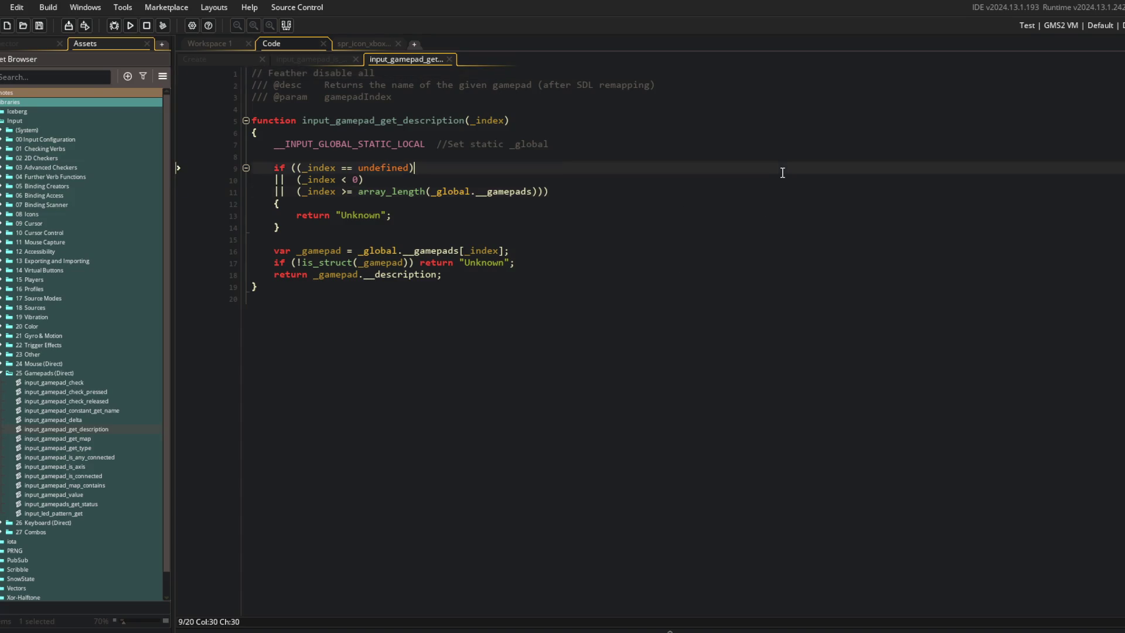
click(507, 156)
click(629, 191)
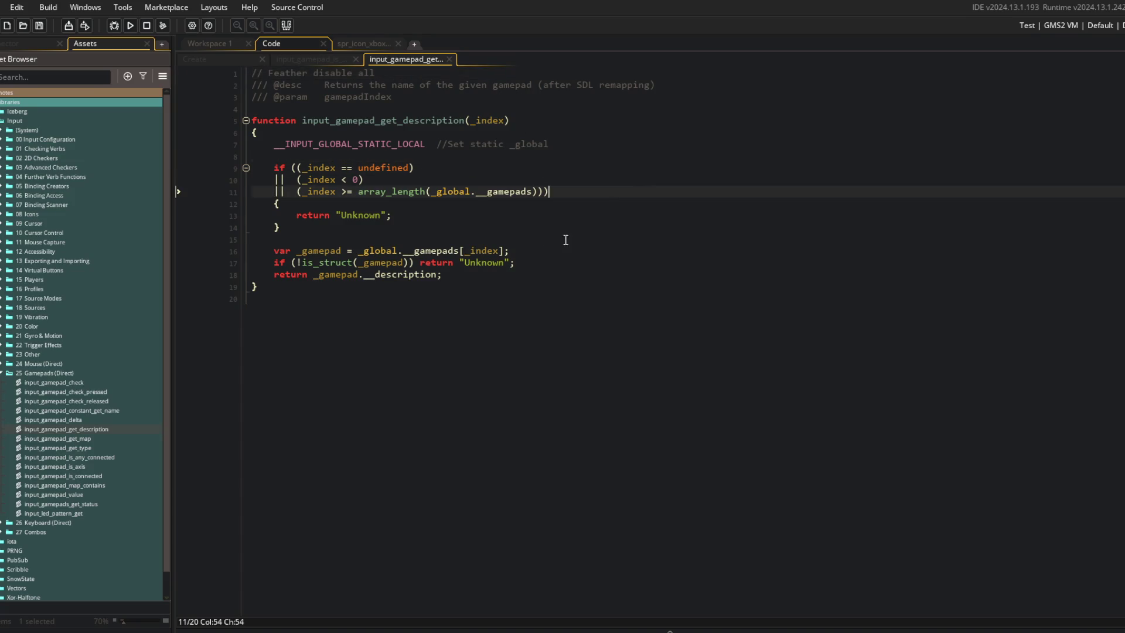
click(359, 145)
click(605, 99)
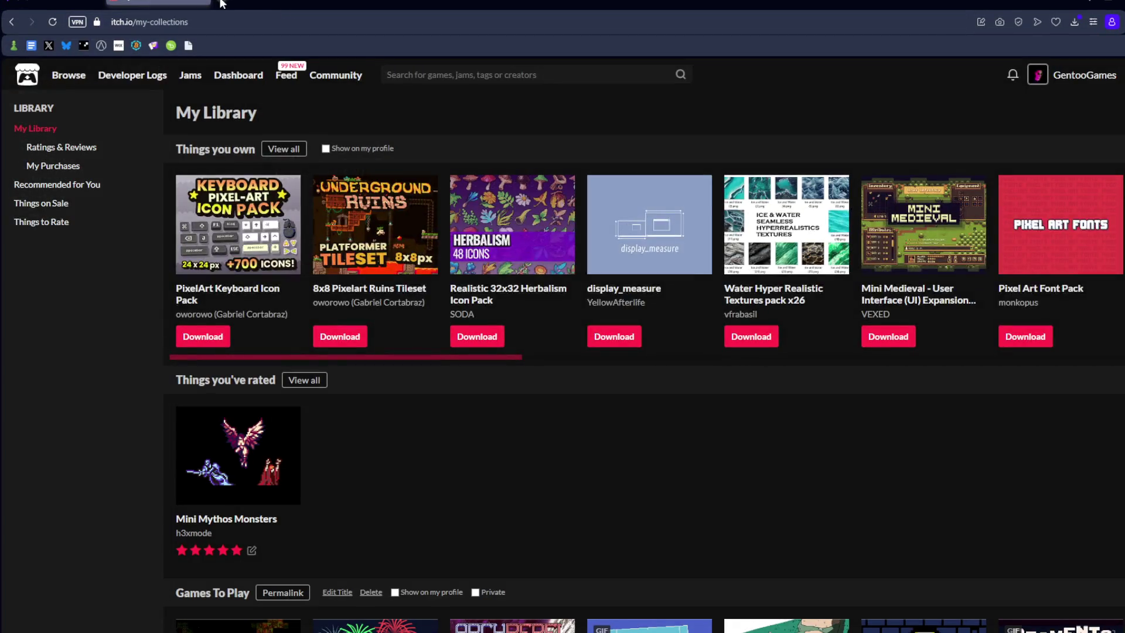
click(223, 3)
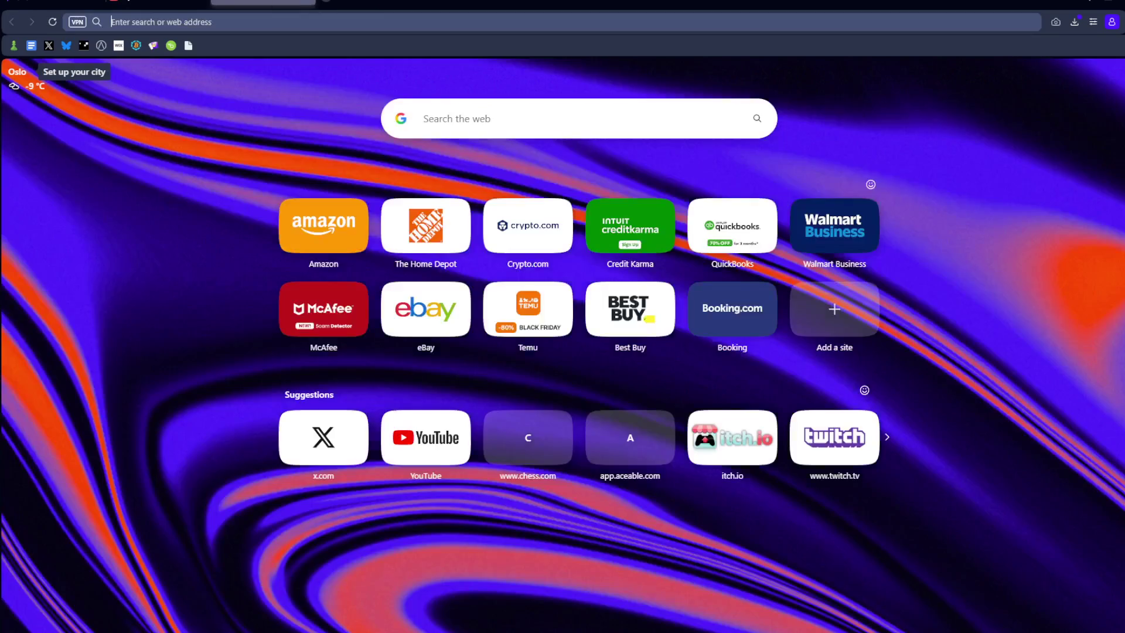
Step: Search 'gamemaker input' and open the Input Documentation site, scrolling through its home page
text(gamemaker input)
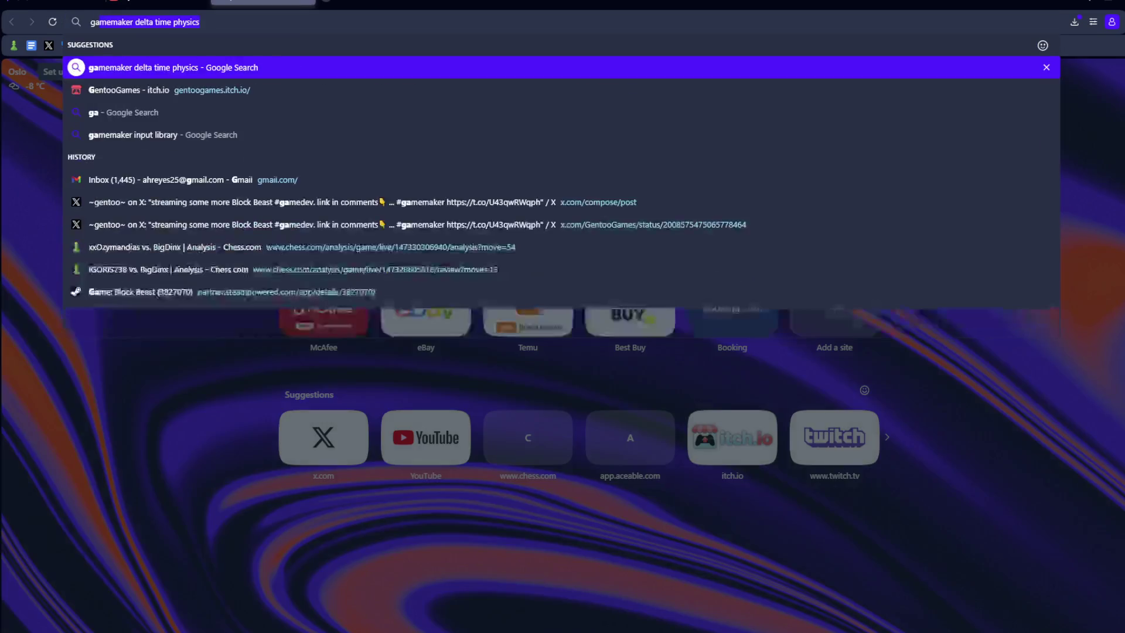
key(Return)
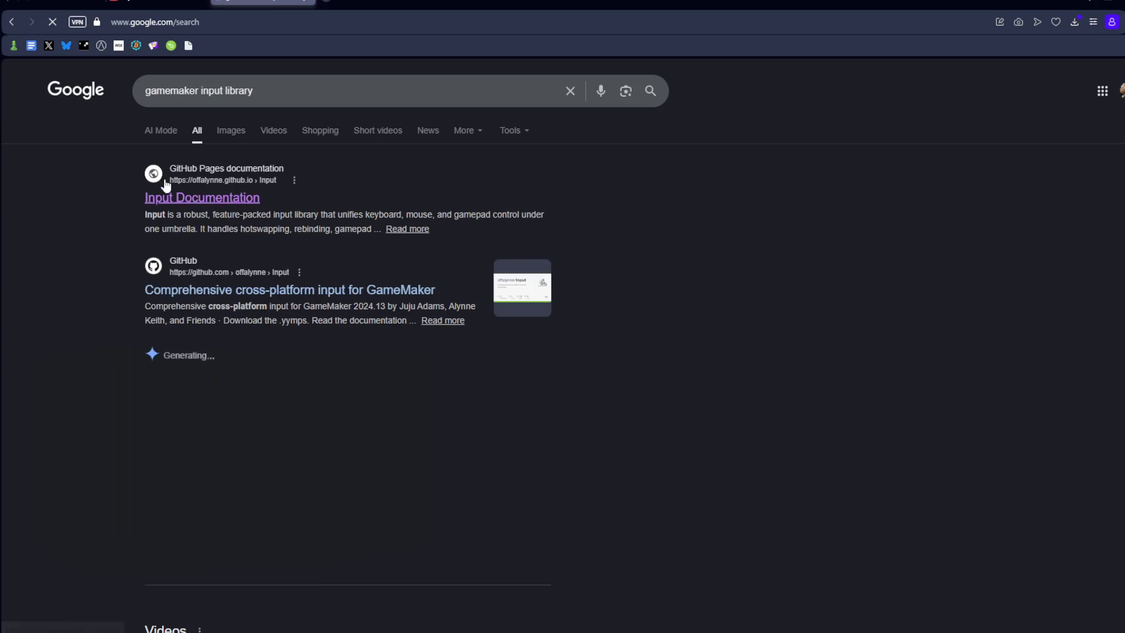
click(194, 197)
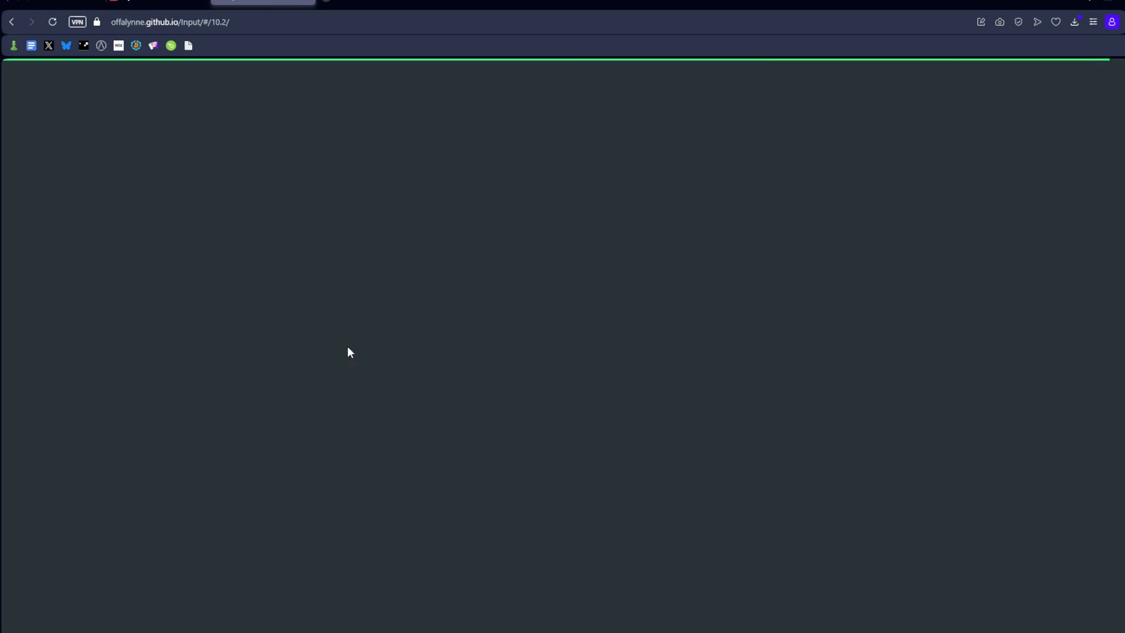
scroll(813, 262, down, 5)
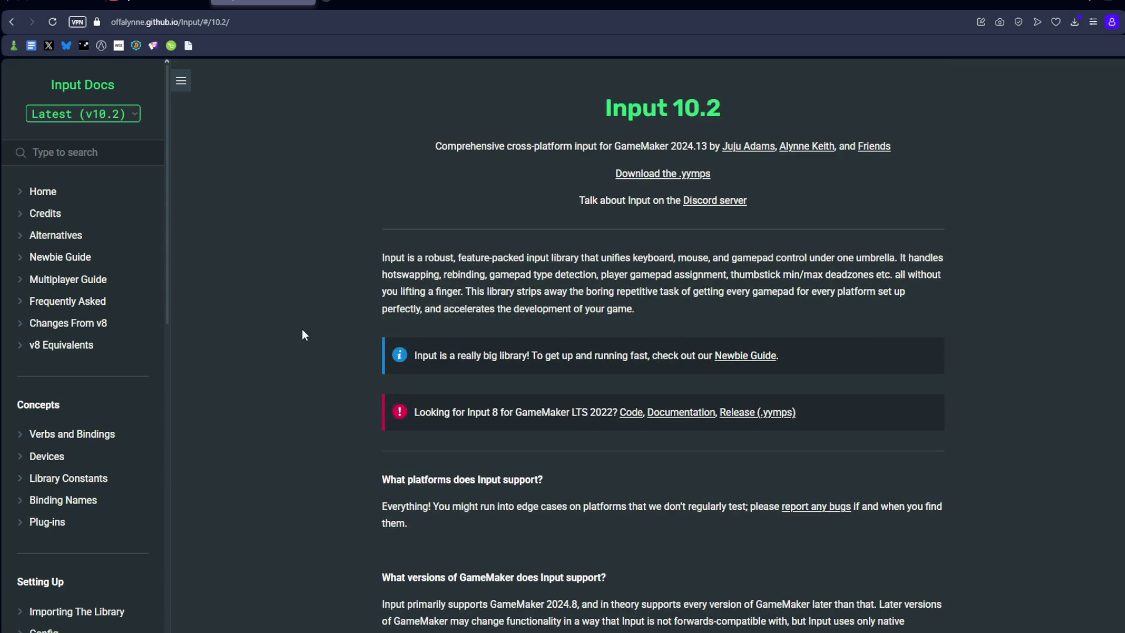
scroll(282, 205, down, 4)
scroll(276, 297, down, 5)
scroll(276, 298, up, 5)
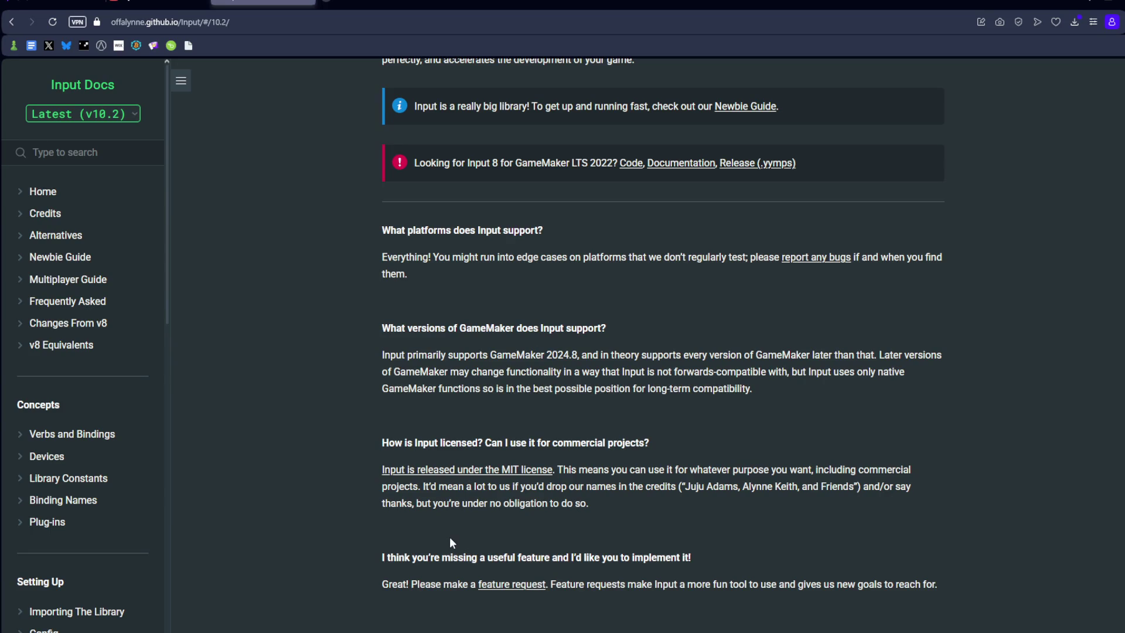
scroll(265, 458, down, 7)
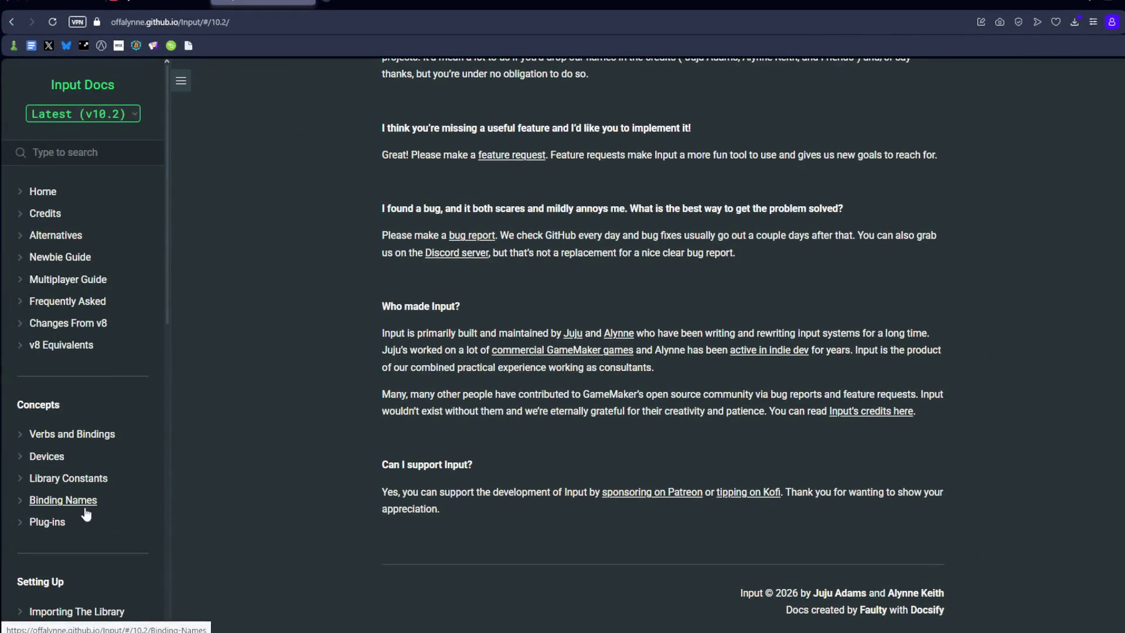
scroll(93, 504, down, 2)
scroll(97, 514, up, 1)
Step: Go to the Devices page's Device Types section and read the INPUT_KBM entry
click(47, 394)
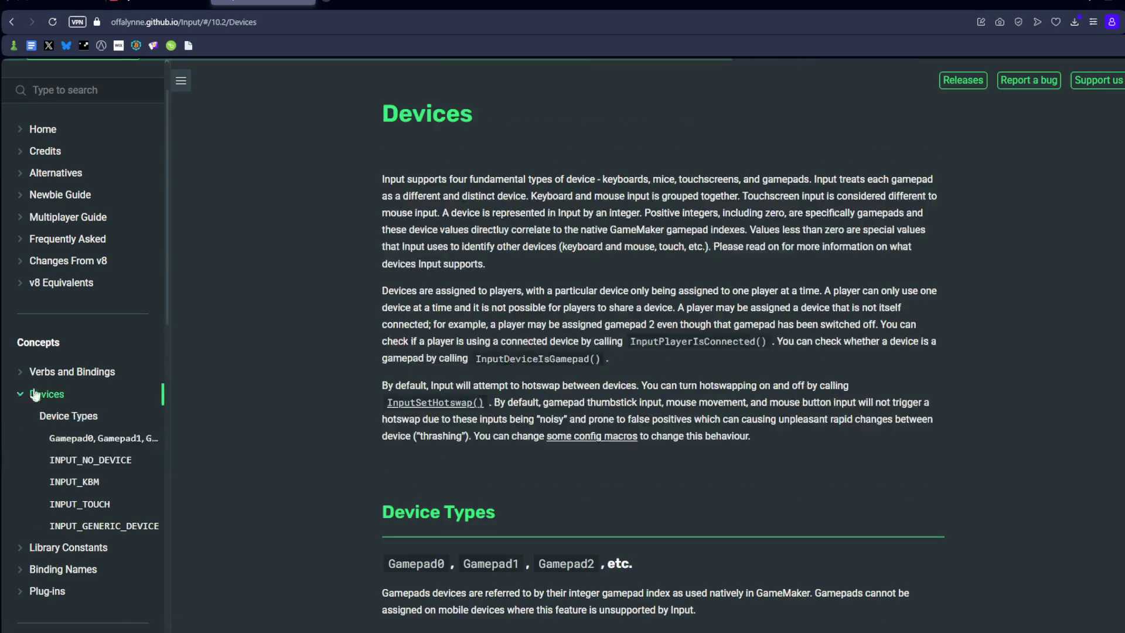
click(82, 417)
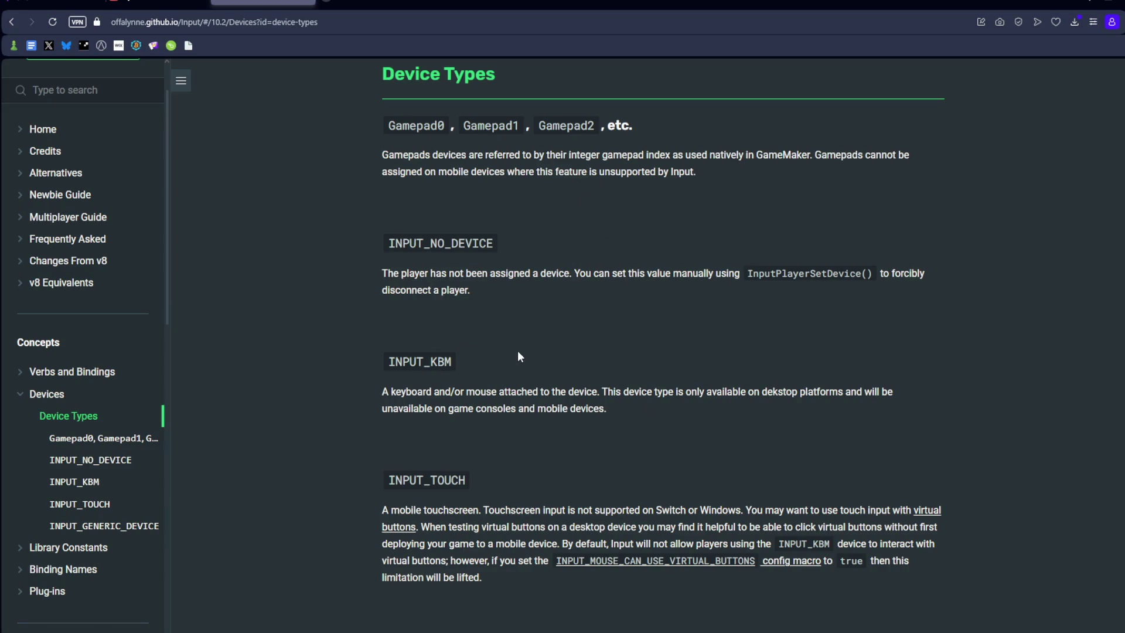
scroll(519, 352, down, 2)
click(423, 238)
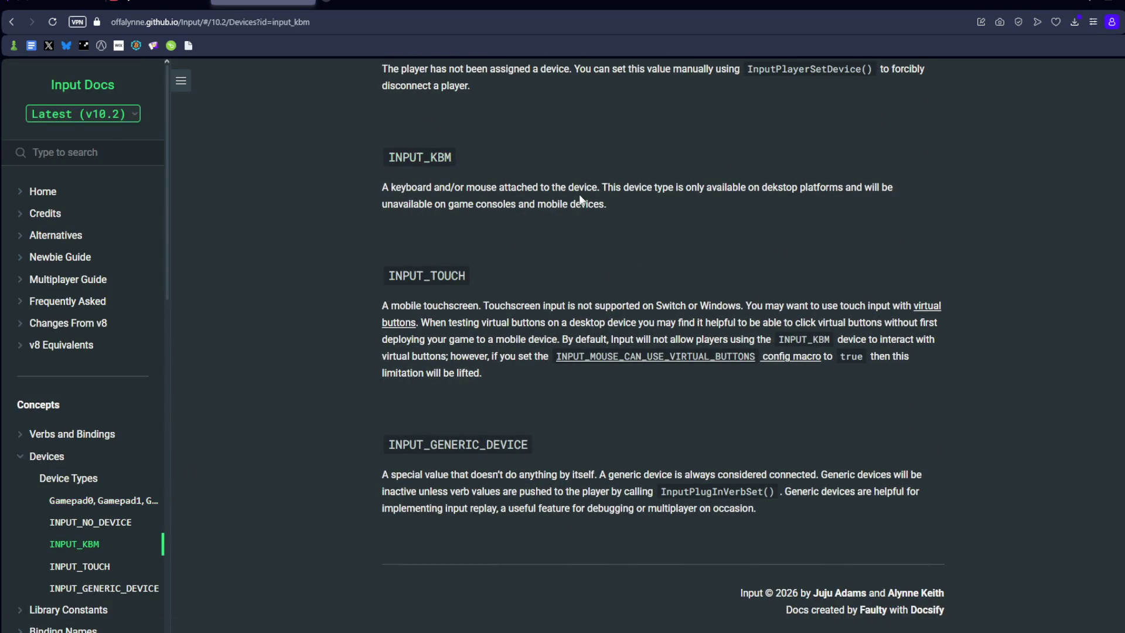
scroll(721, 411, up, 4)
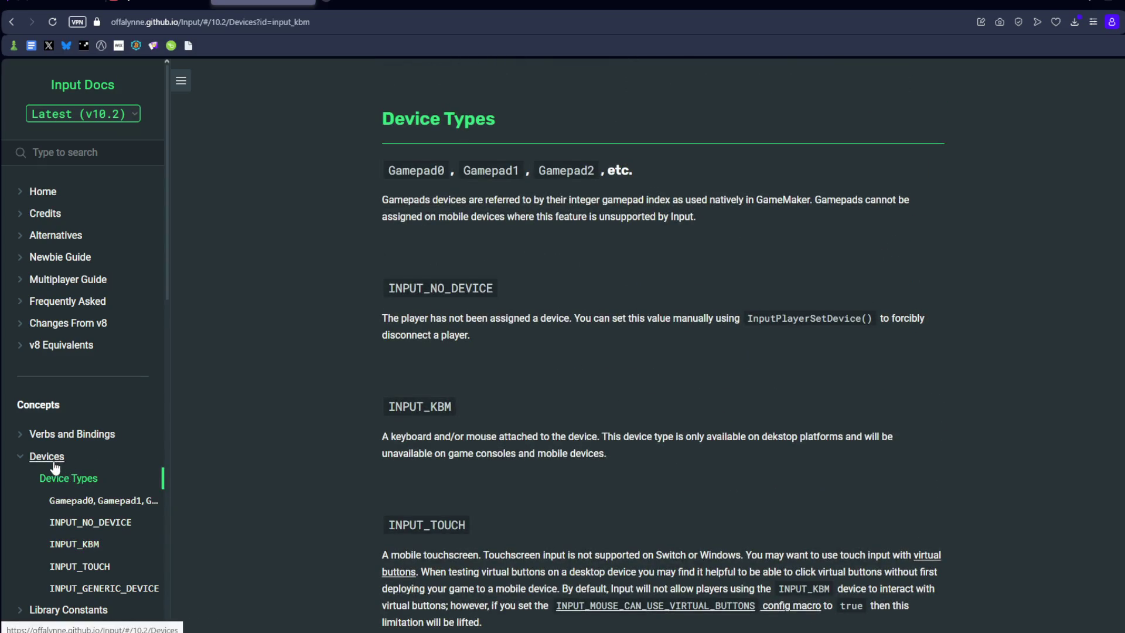
scroll(352, 314, down, 2)
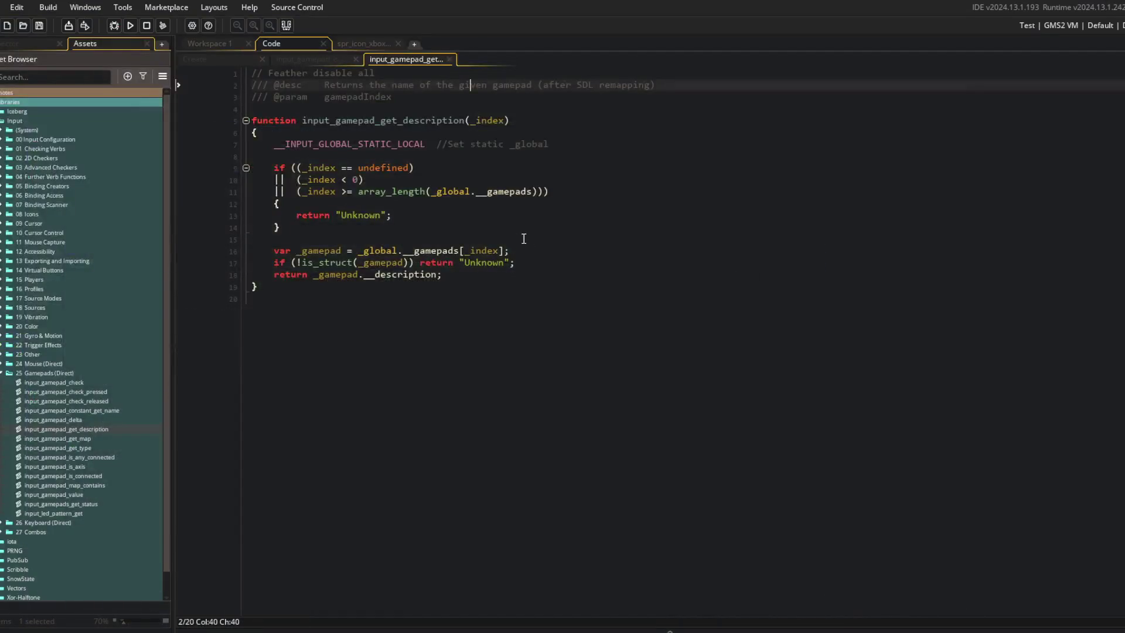
click(524, 239)
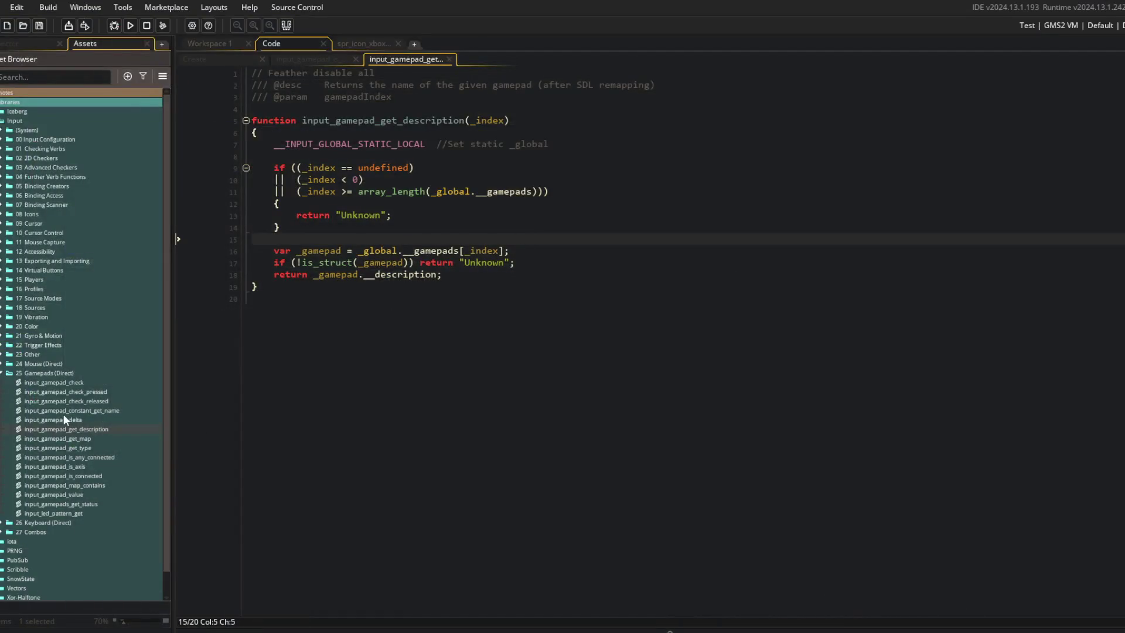
Step: Peek into the 24 Mouse, 03 Advanced Checkers, 04 Further Verb Functions, 02 2D Checkers and 00 Input Configuration folders
click(2, 365)
click(3, 365)
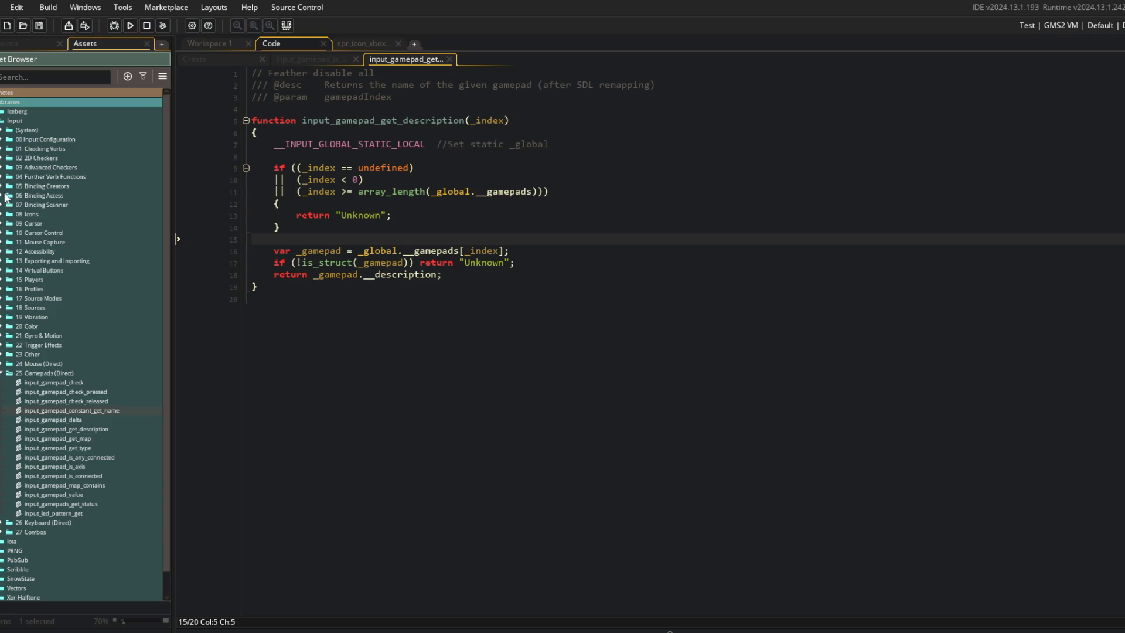
click(3, 169)
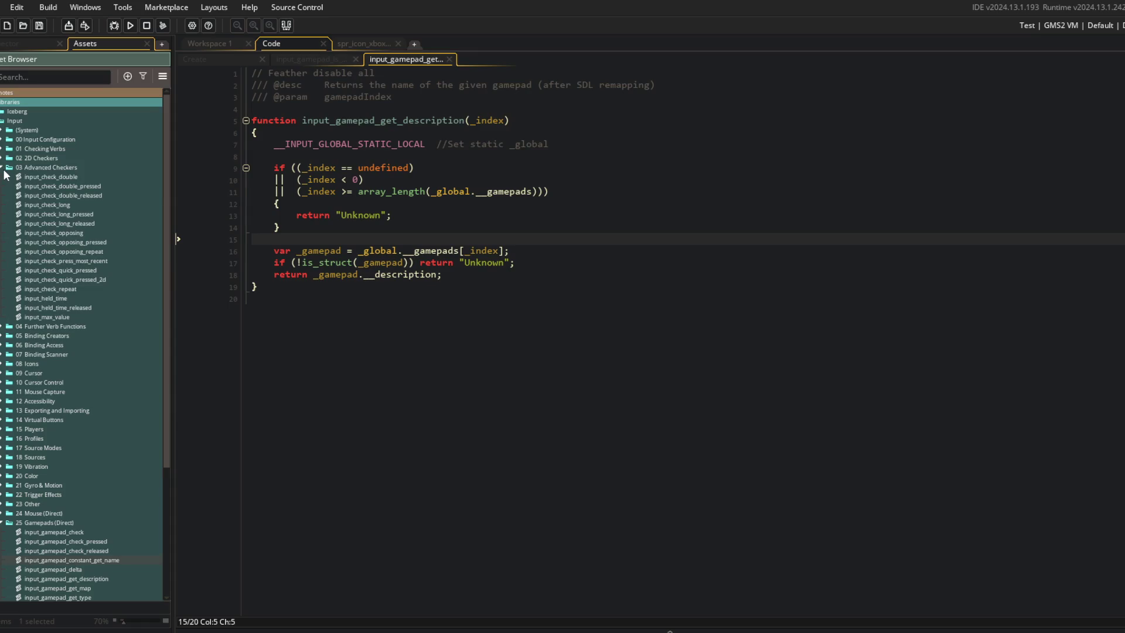
click(3, 169)
click(2, 176)
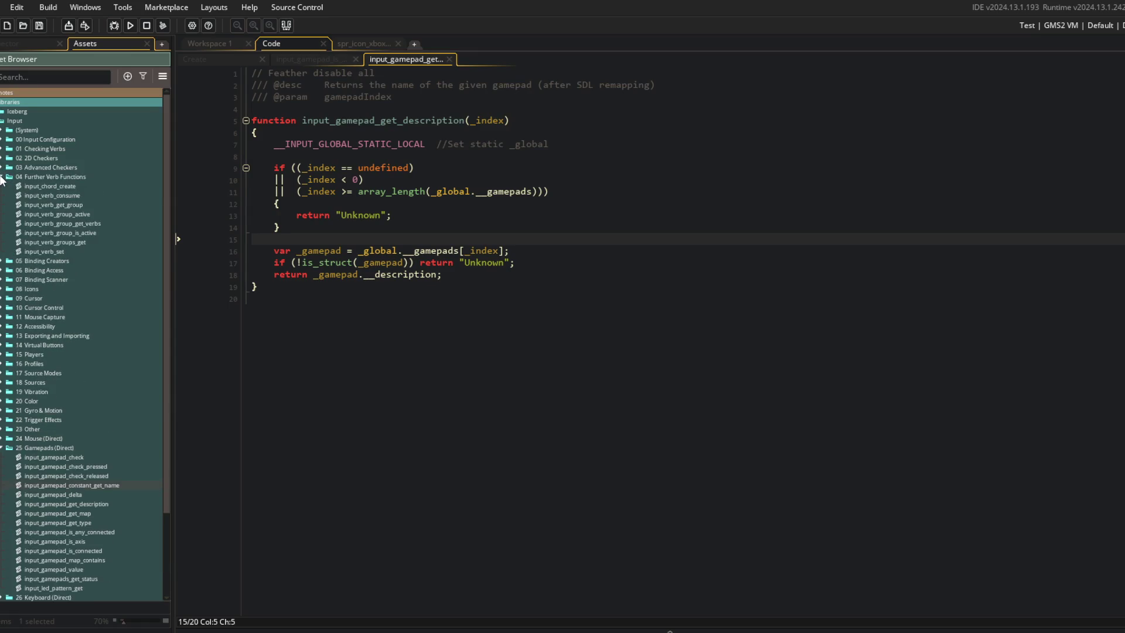
click(2, 177)
click(1, 159)
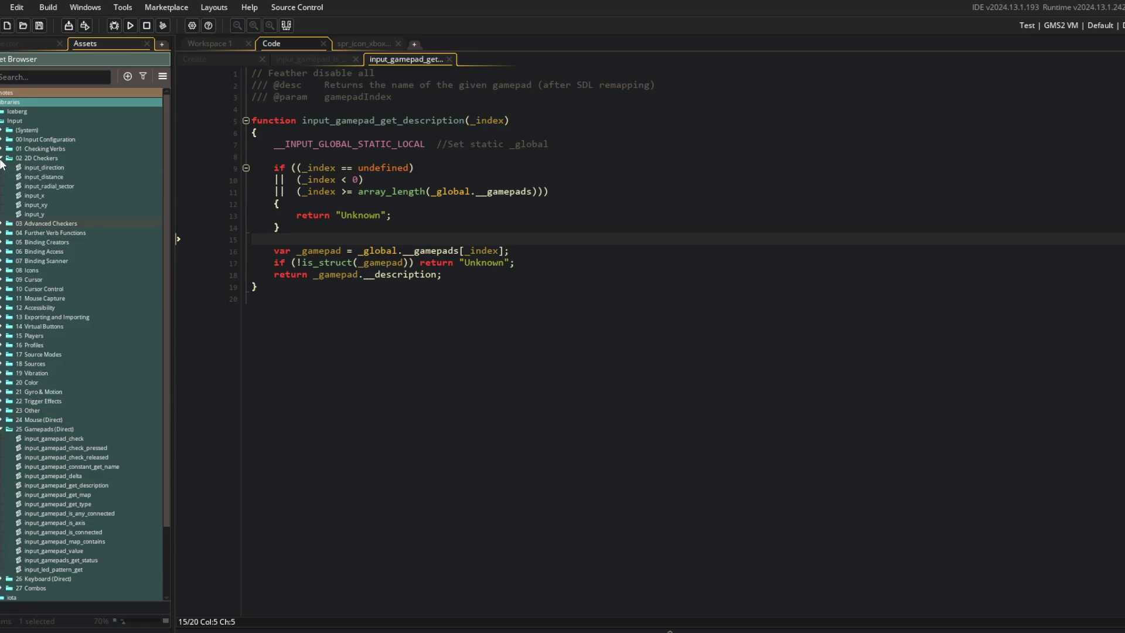
click(2, 159)
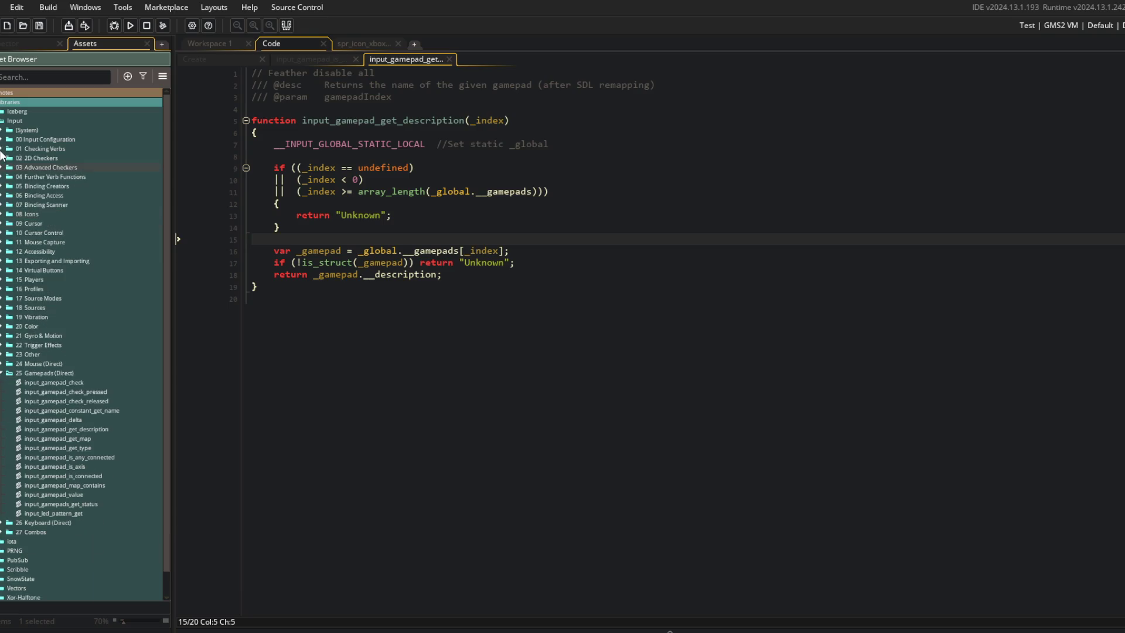
click(1, 140)
click(1, 141)
Step: Browse the (System) folder's Gamepad Tester, Gamepads and Steam, and Classes subfolders, then collapse it
click(2, 130)
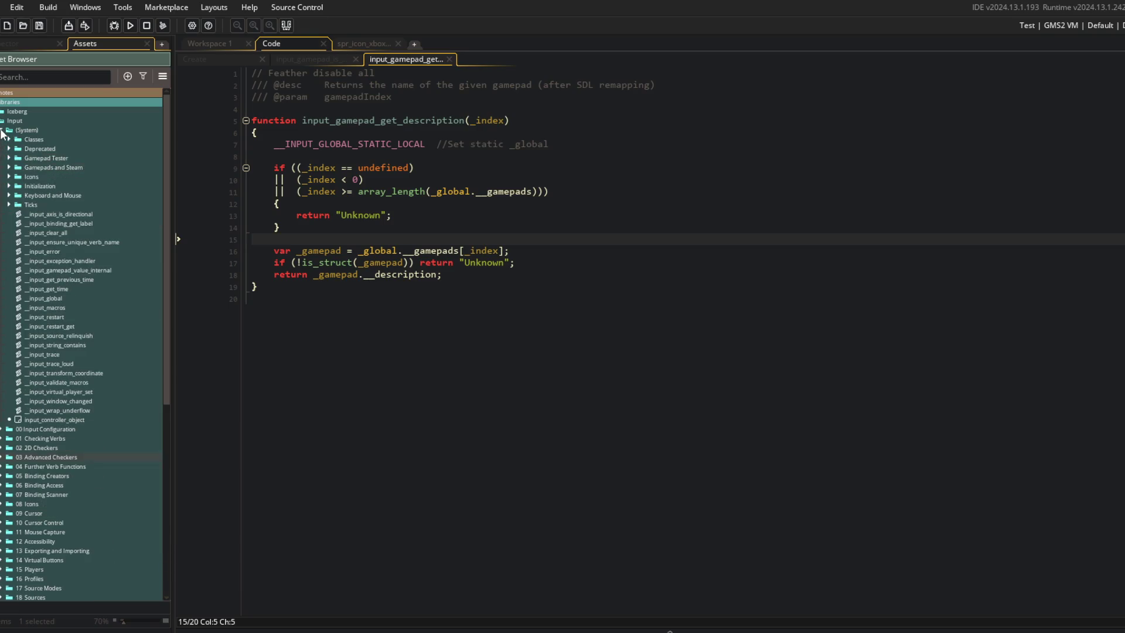
click(10, 159)
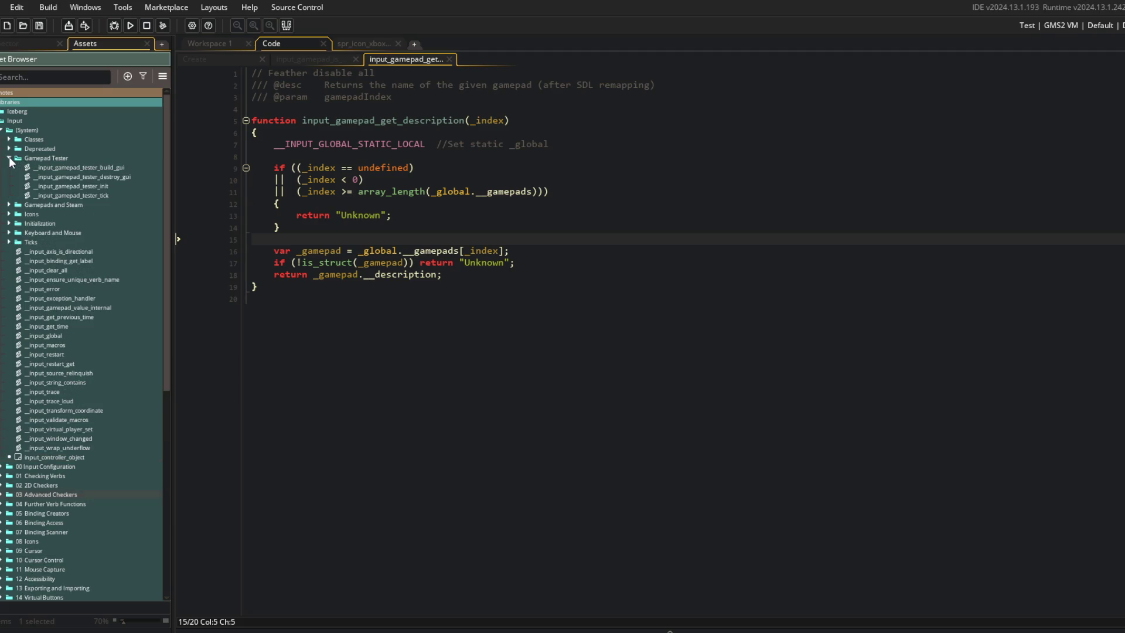
click(10, 158)
click(9, 167)
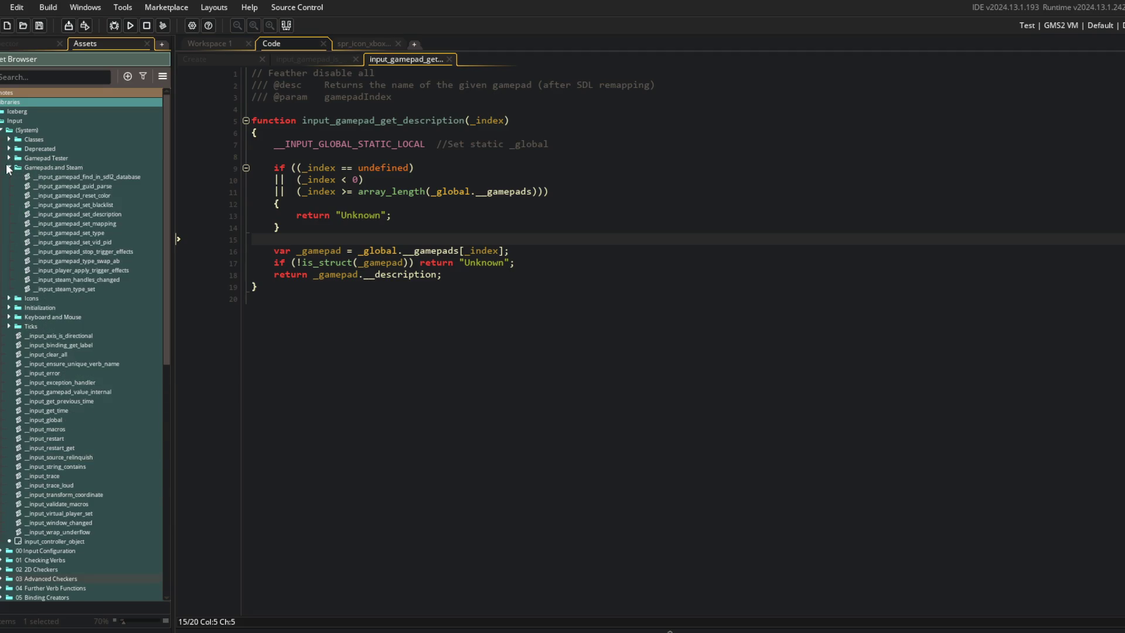
click(9, 168)
click(9, 139)
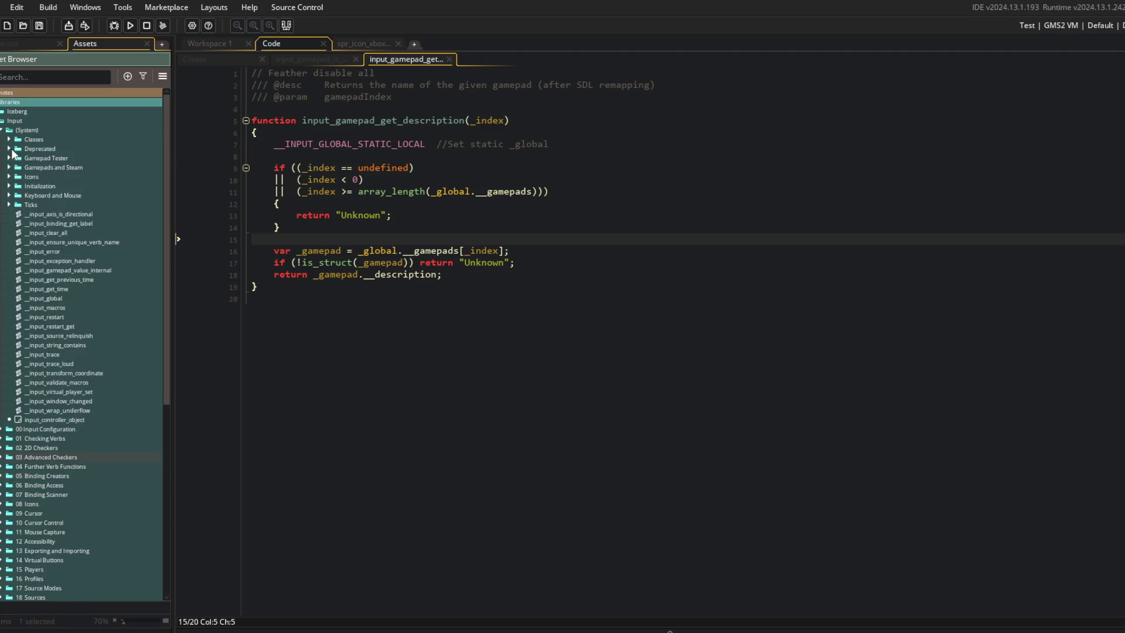
click(9, 139)
click(12, 130)
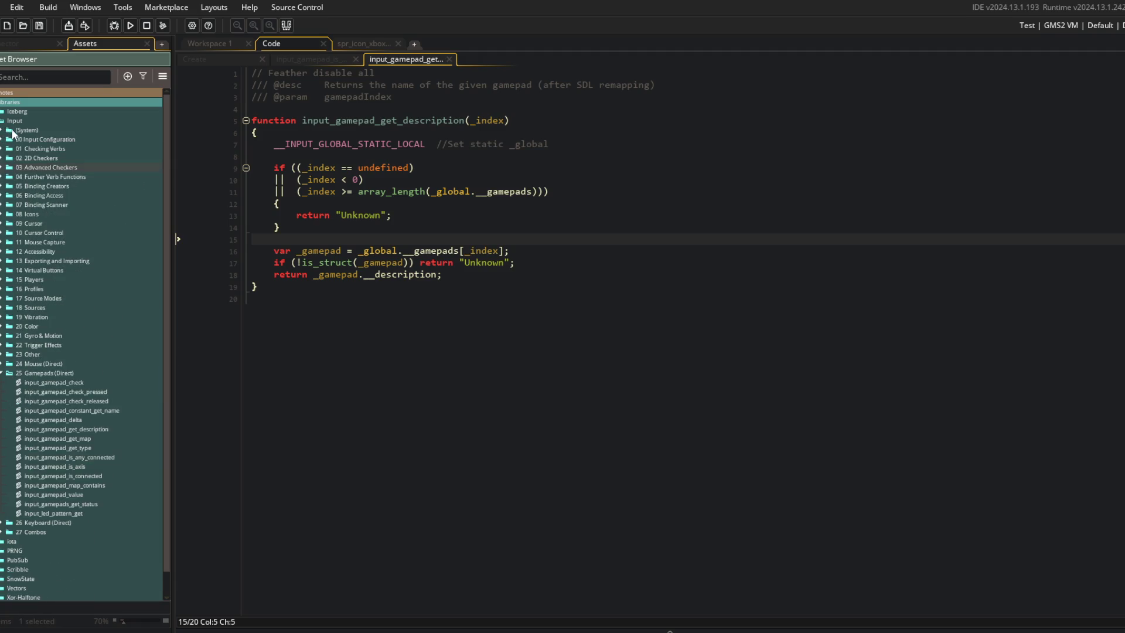
Step: Open the input_gamepad_get_type script and place the caret on empty line 4
click(2, 523)
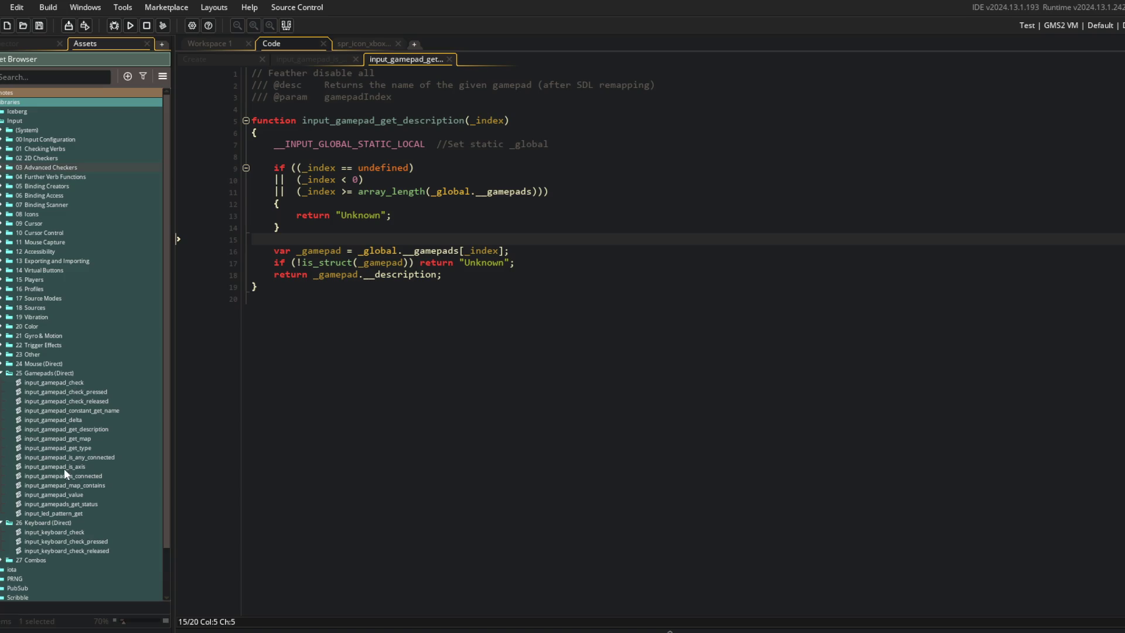
double_click(61, 449)
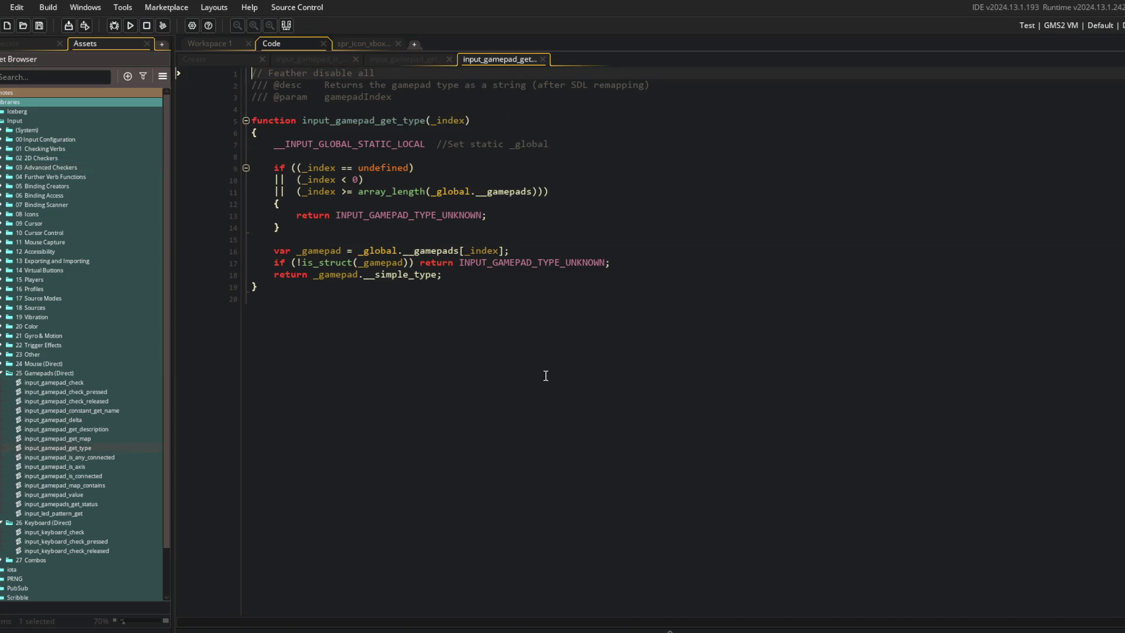
click(542, 374)
click(664, 99)
key(Down)
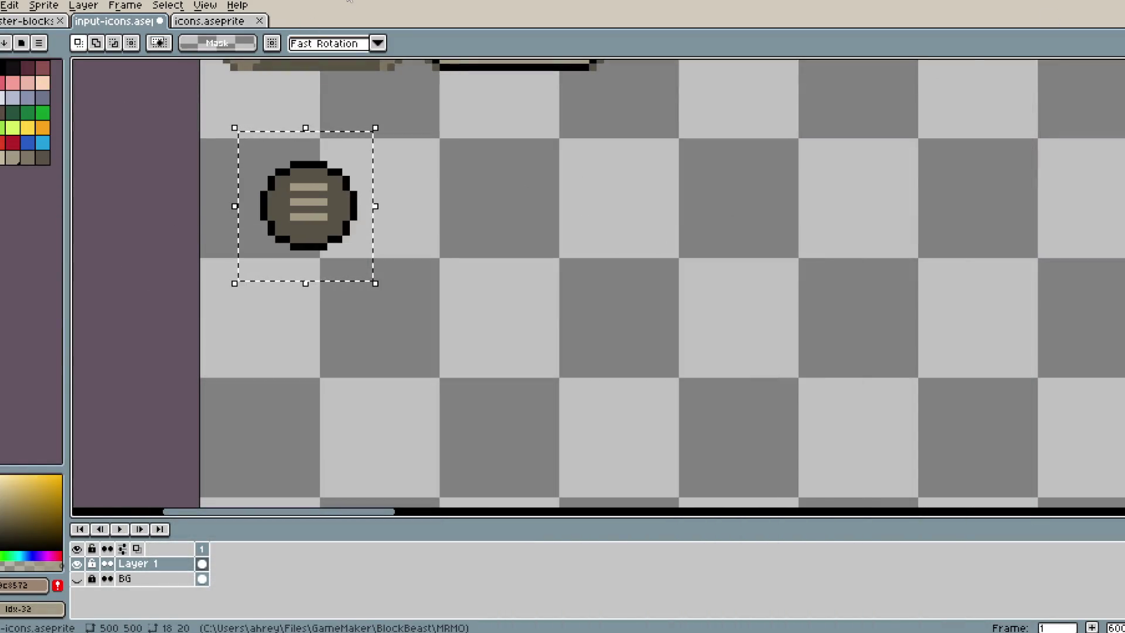
Step: Save the input-icons sprite with Ctrl+S and go back to the input_gamepad_get_type script in GameMaker
key(ctrl+s)
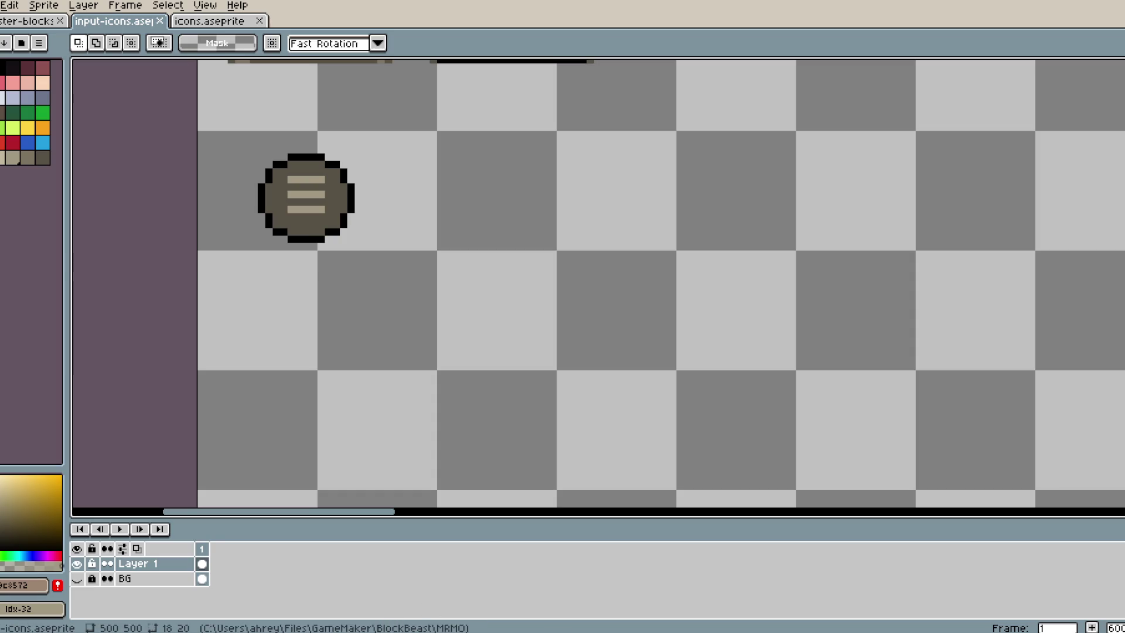
key(alt+Tab)
click(415, 295)
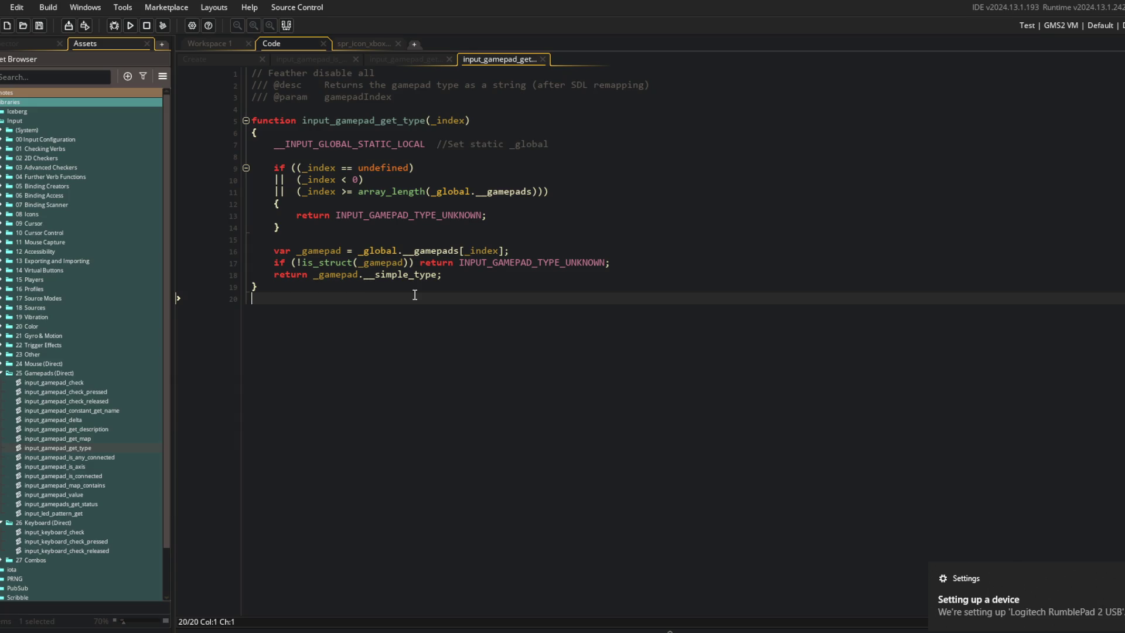
click(130, 26)
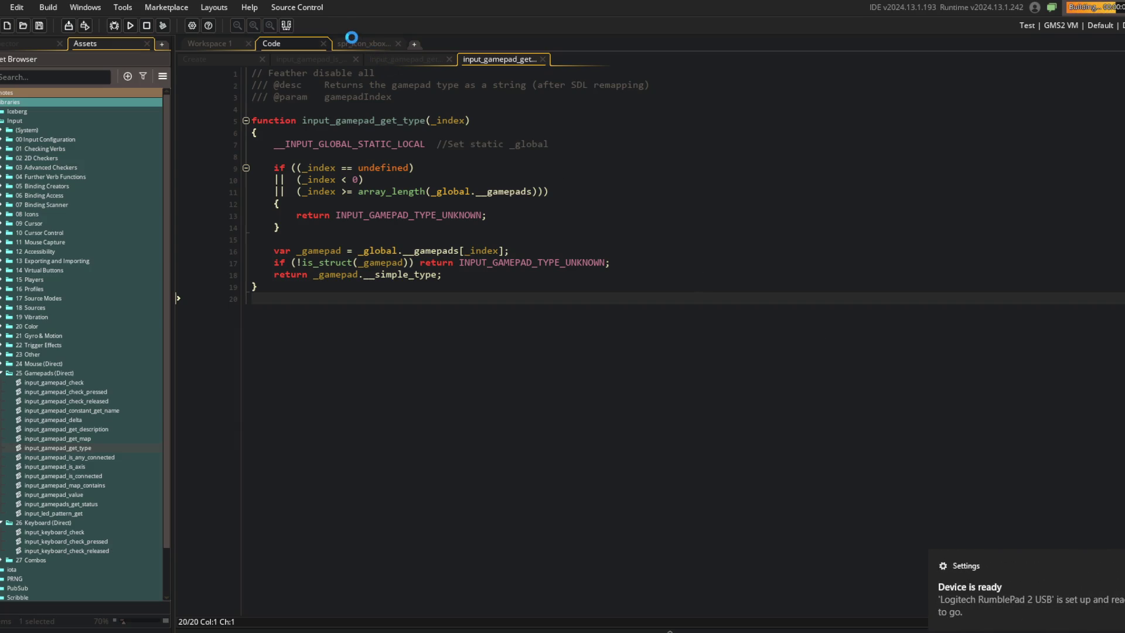
click(222, 43)
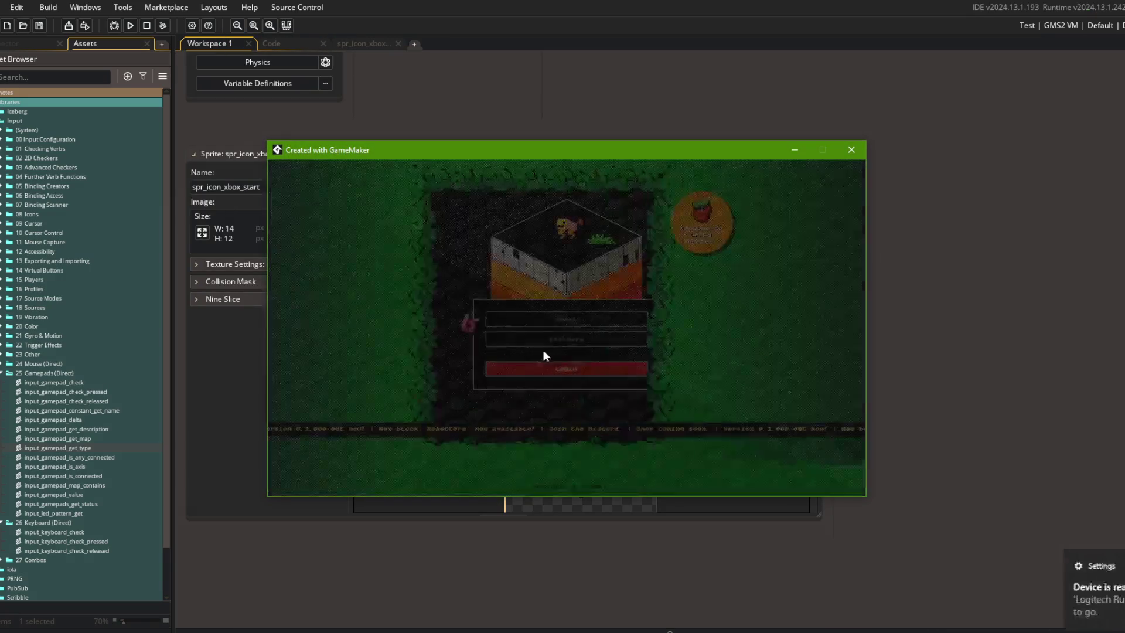
key(Up)
key(Down)
key(Down)
key(Return)
key(Right)
key(Right)
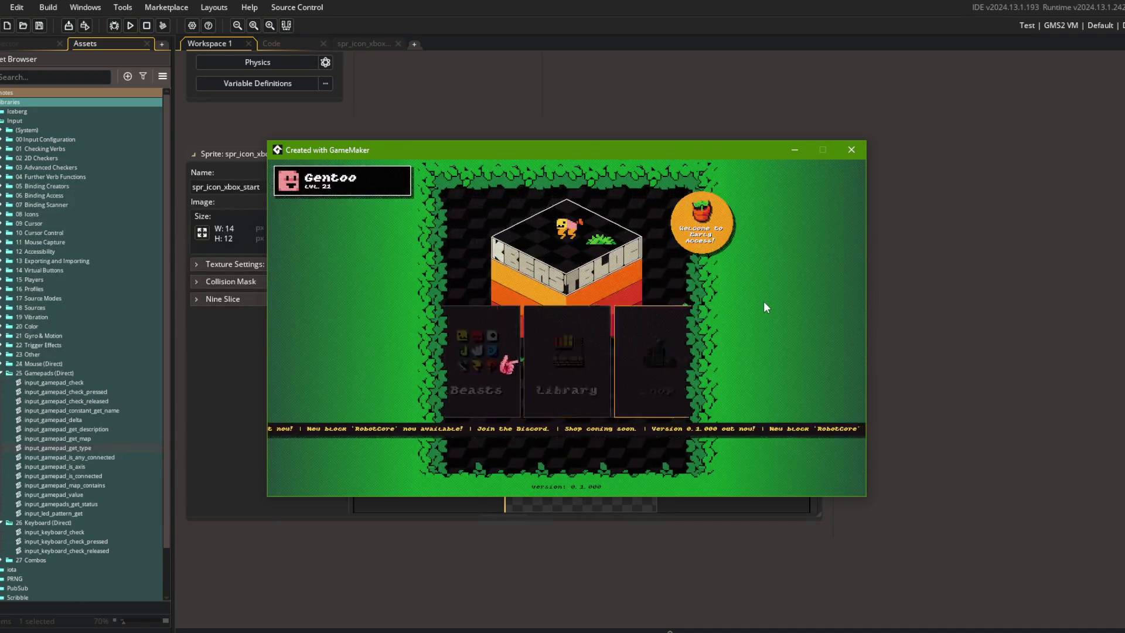
key(Right)
key(Right)
key(Right)
key(Left)
key(Left)
key(Left)
key(Left)
key(Left)
key(Return)
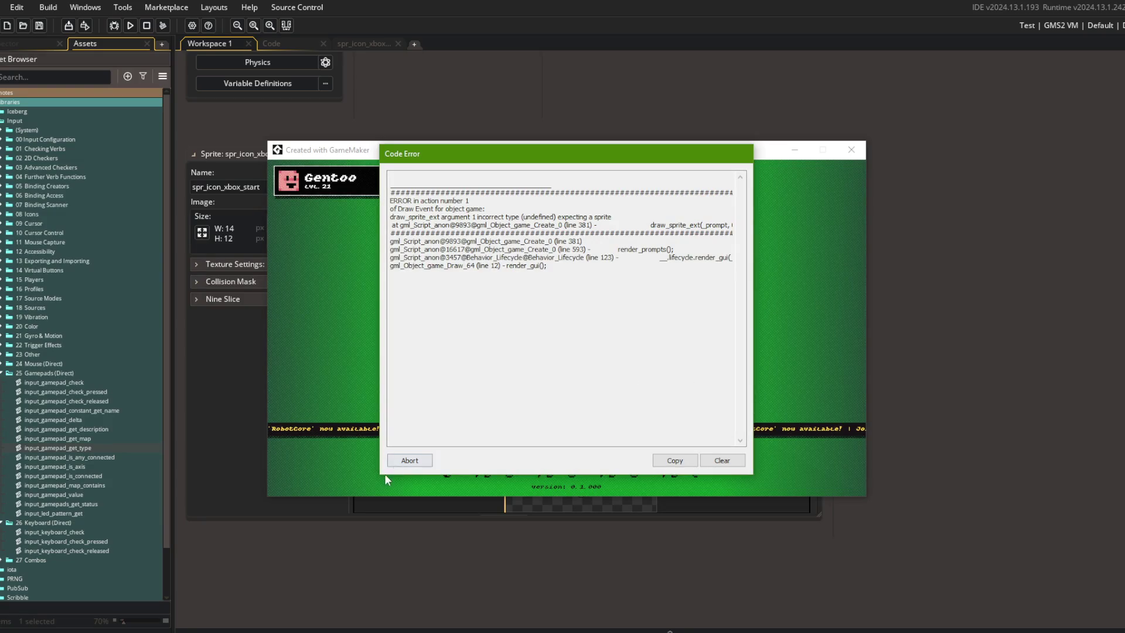
click(404, 460)
click(293, 46)
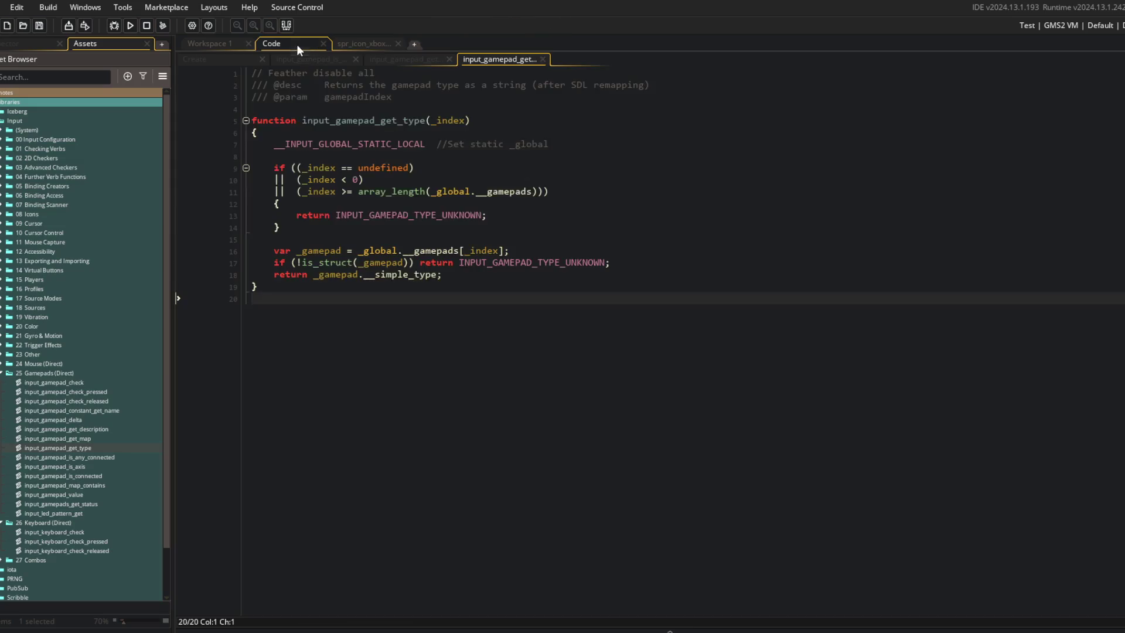
Step: Comment out the gamepad-connected check at lines 401–406 in the Create code and rerun with F5
key(ctrl+Tab)
click(344, 343)
click(291, 270)
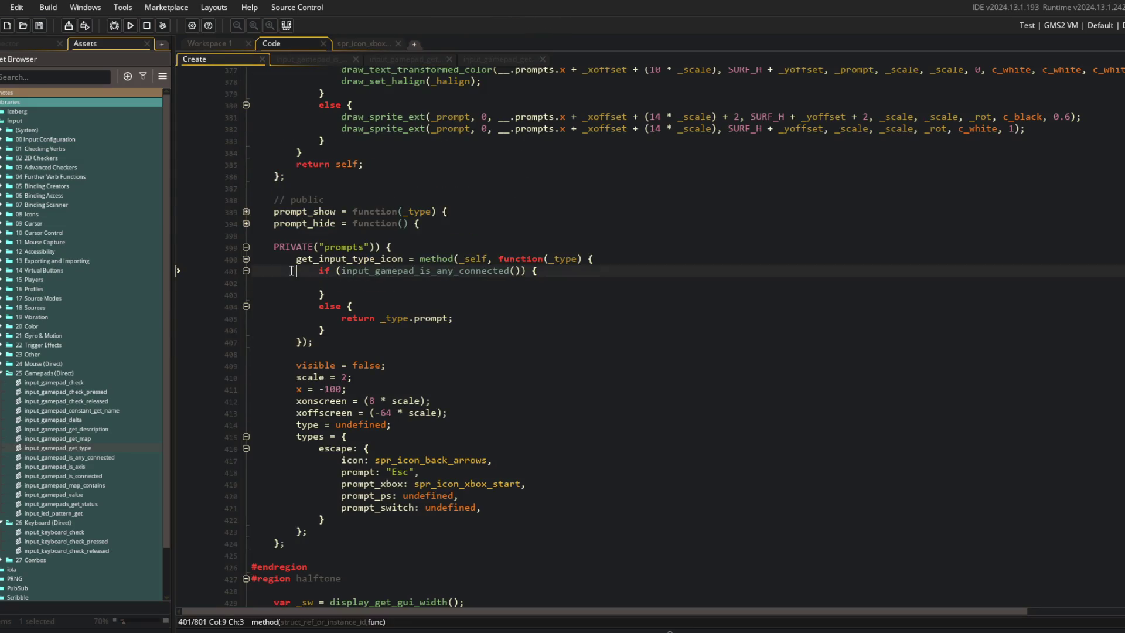
key(shift+Down)
key(shift+Down)
key(shift+Down)
key(ctrl+k)
key(Down)
key(Down)
key(ctrl+k)
key(F5)
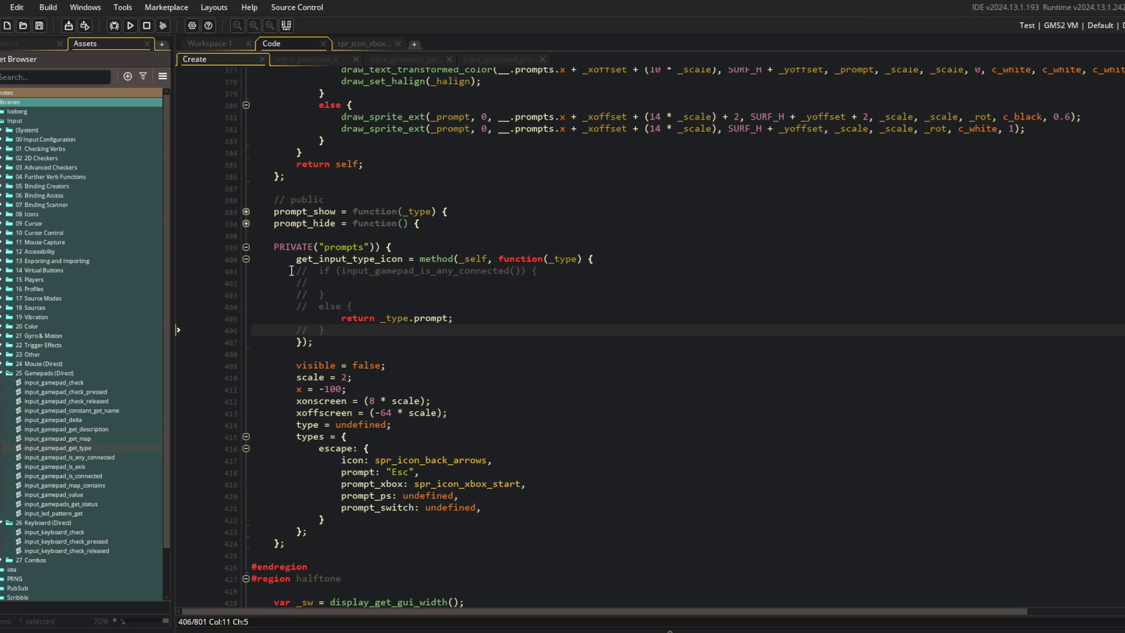
Step: Log in and browse the beast-selection filter tabs and cards, then back out to the main menu
key(Return)
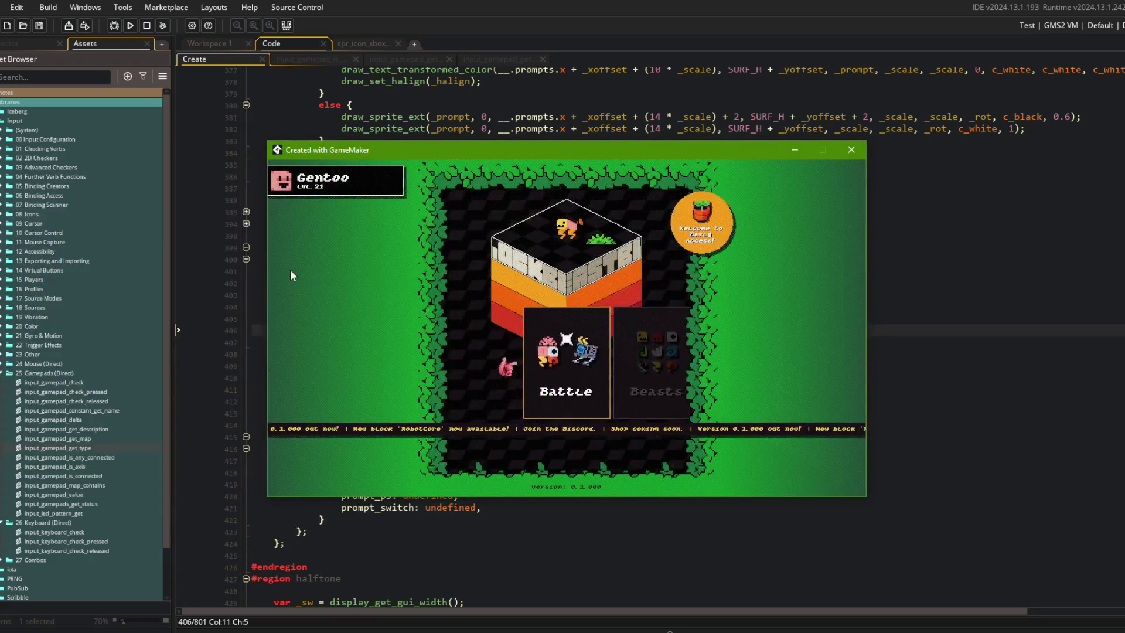
key(Return)
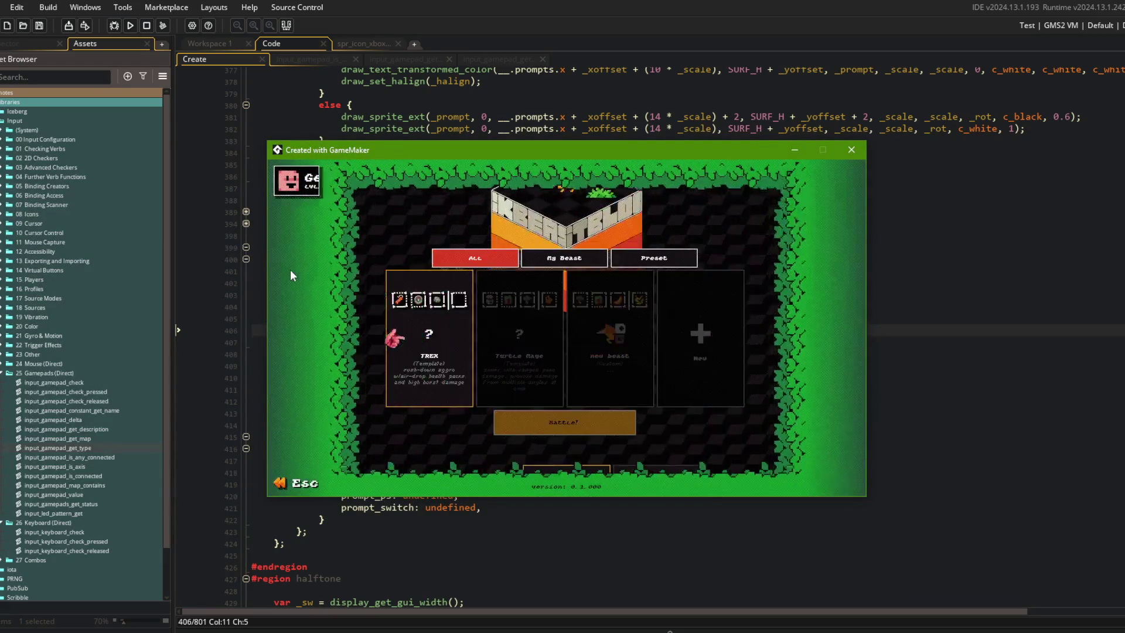
key(Left)
key(Left)
key(Left)
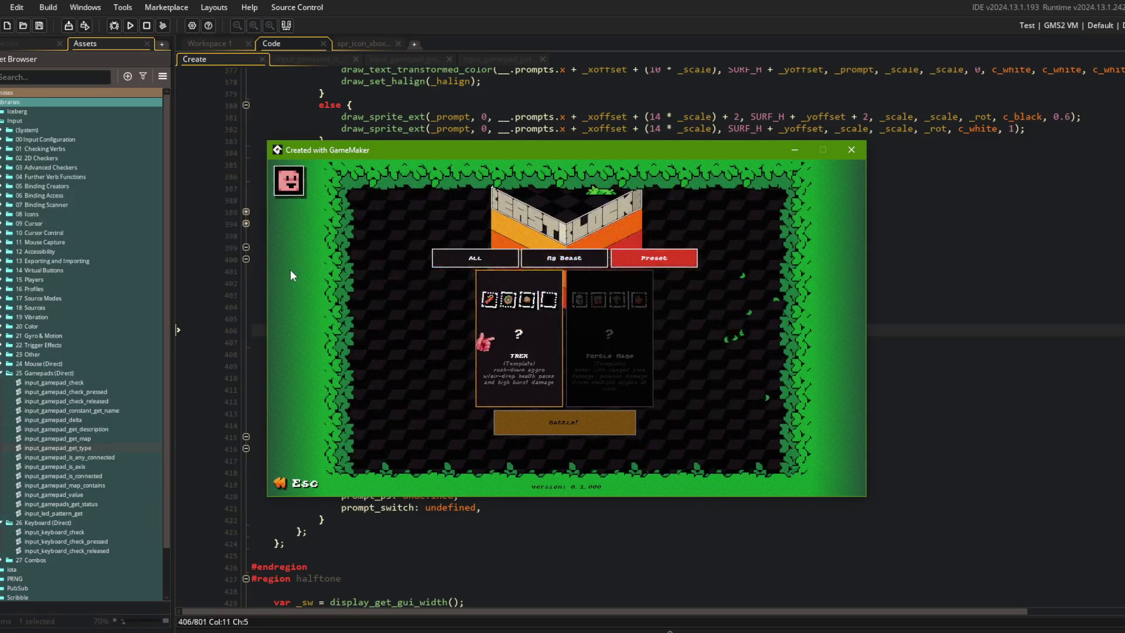
key(Right)
key(Left)
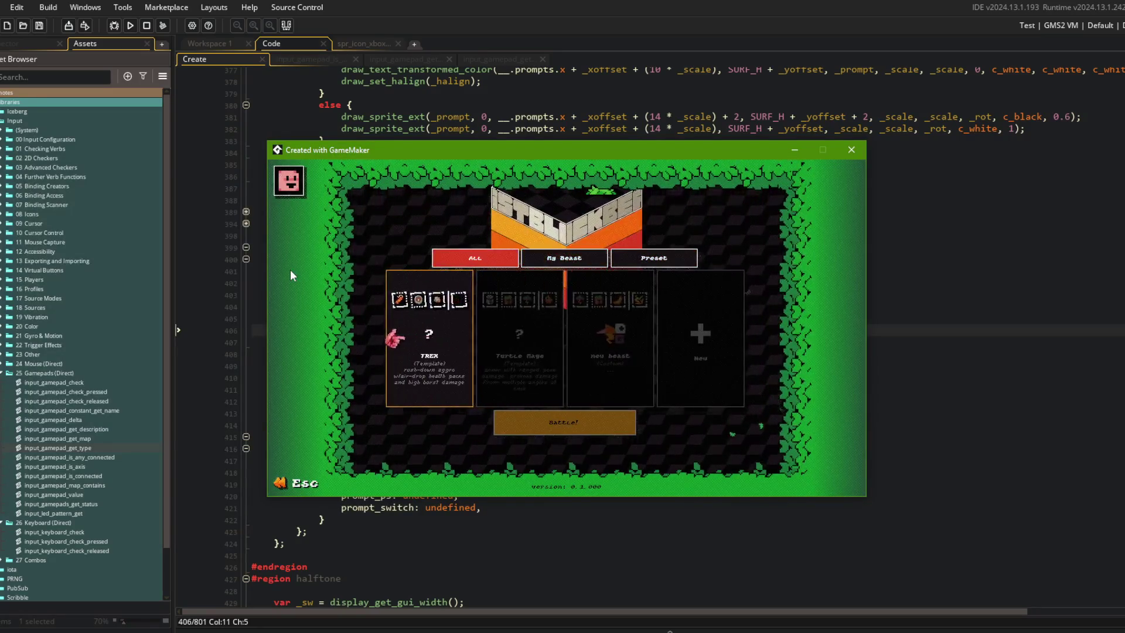
key(Right)
key(Left)
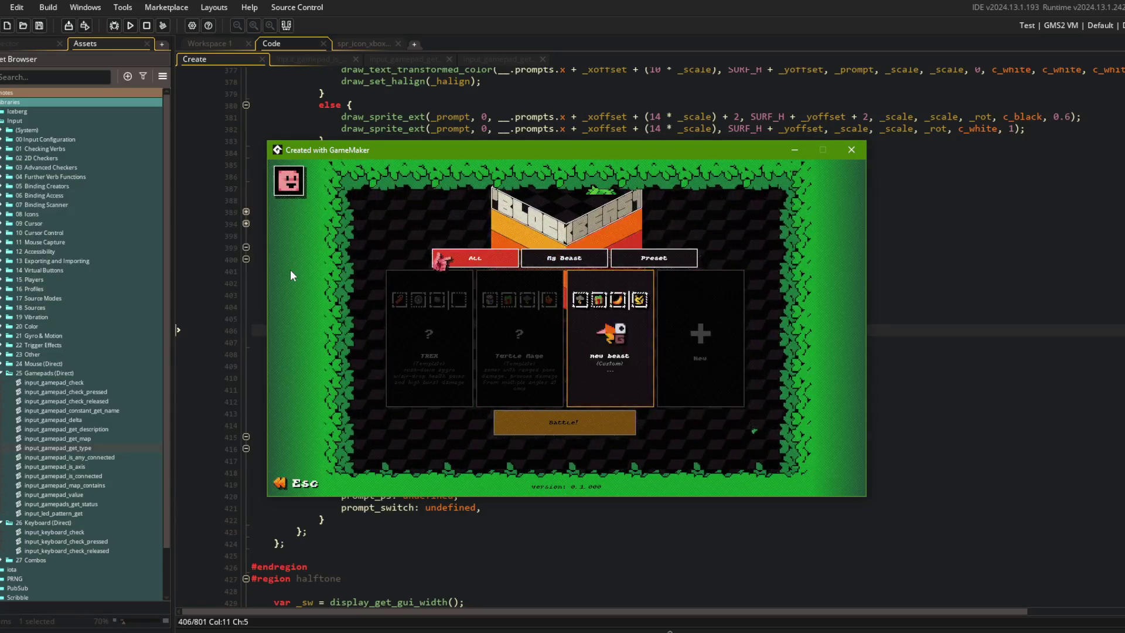
key(Escape)
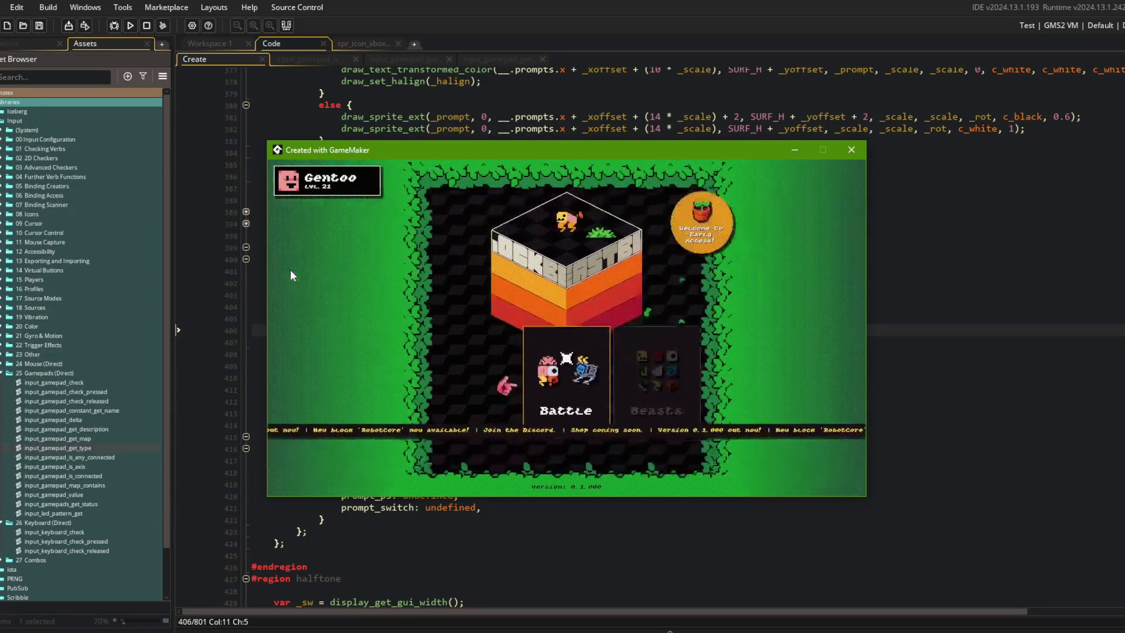
Step: Re-enter beast selection, move to the All tab and Turtle Mage, then exit the menu
key(Return)
key(Return)
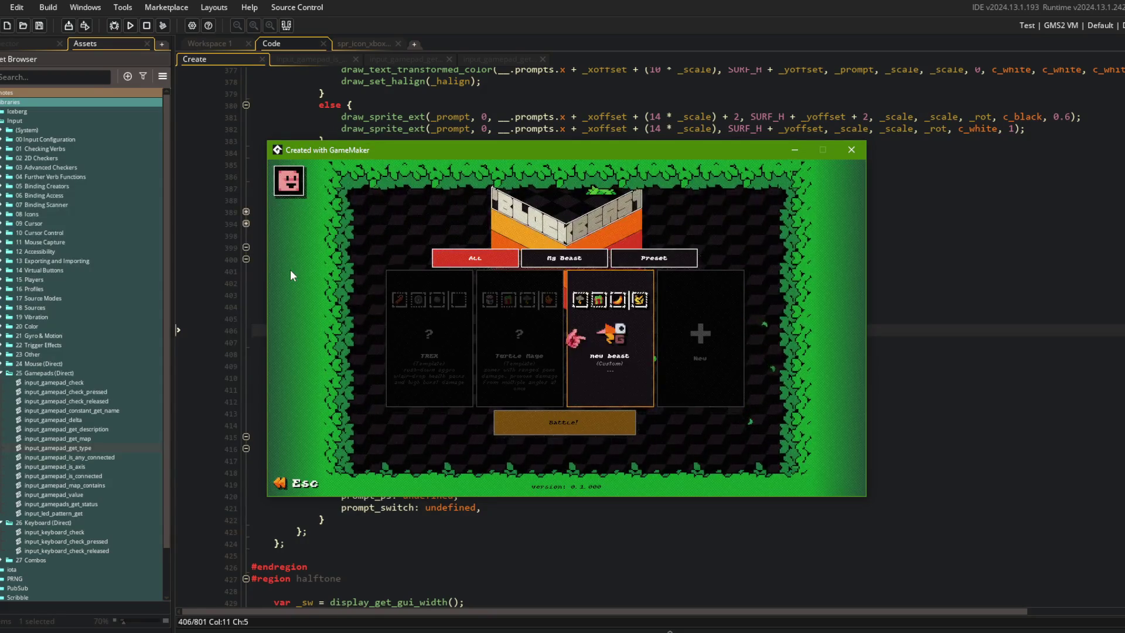
key(Up)
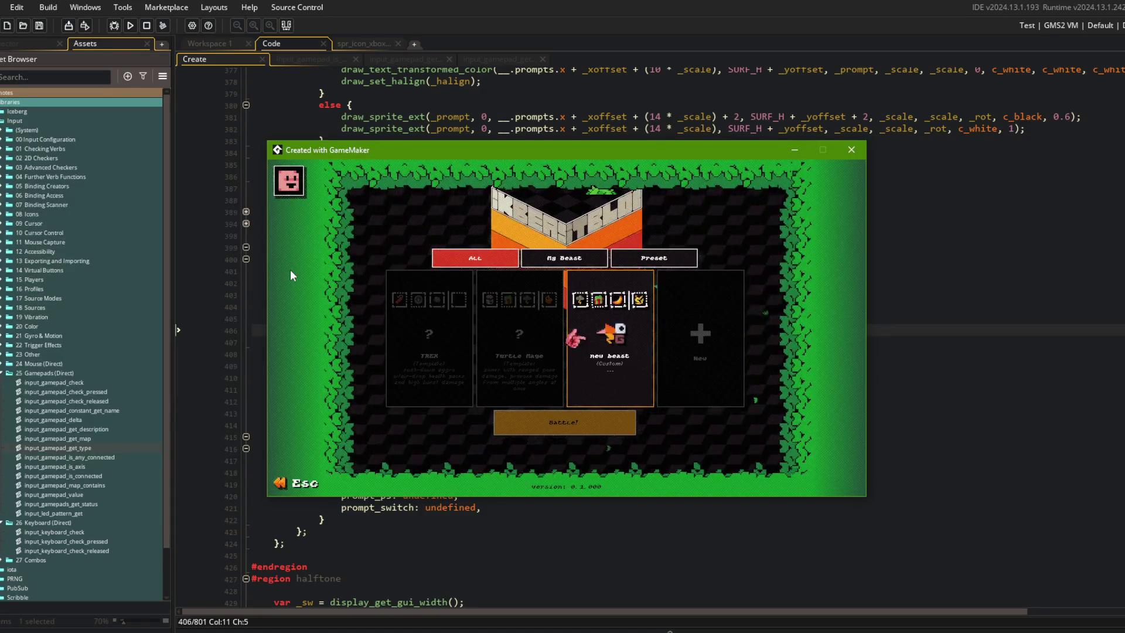
key(Left)
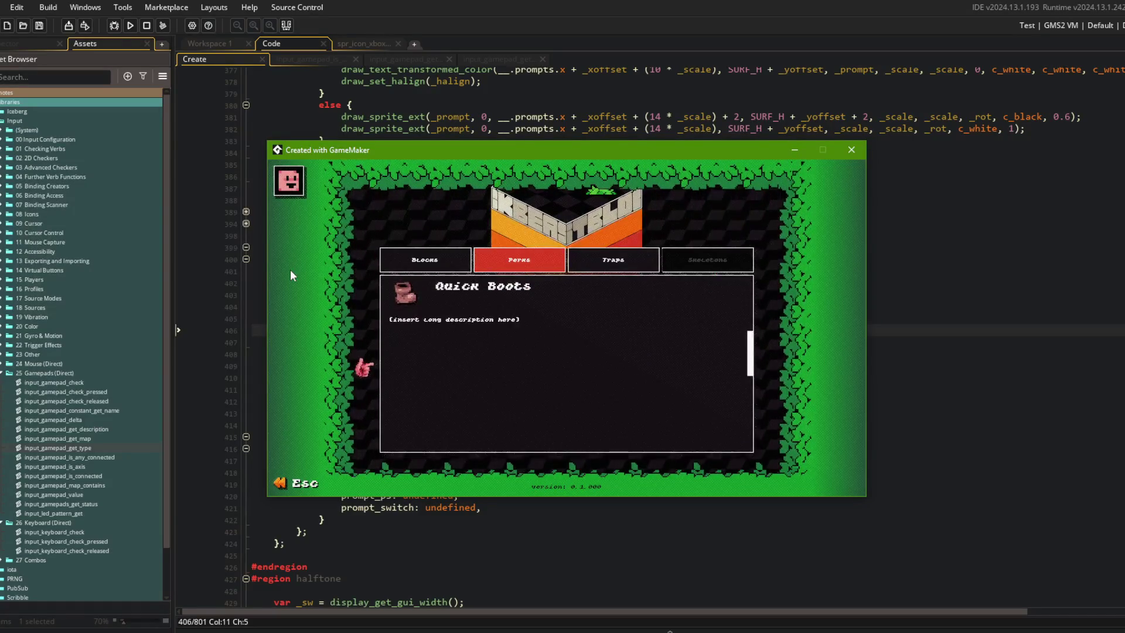
key(Left)
key(Left)
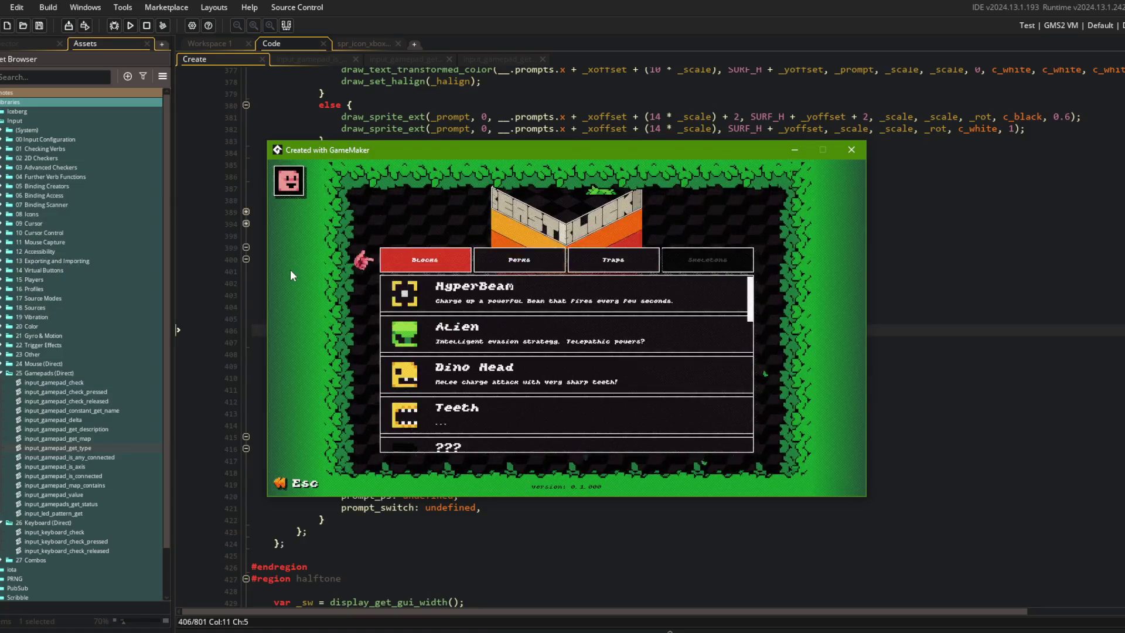
key(Escape)
Step: Browse the settings list, cycle the main menu options, and close the game window
key(Right)
key(Return)
key(Down)
key(Down)
key(Down)
key(Up)
key(Up)
key(Escape)
key(Right)
key(Right)
key(Right)
key(Right)
key(Right)
key(Right)
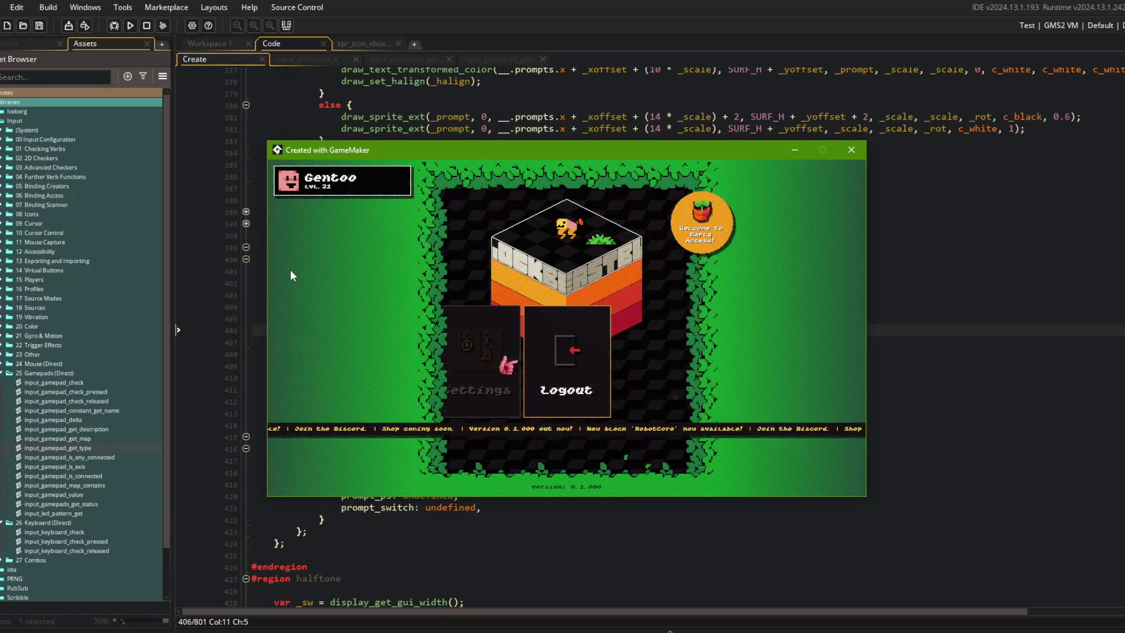
key(Right)
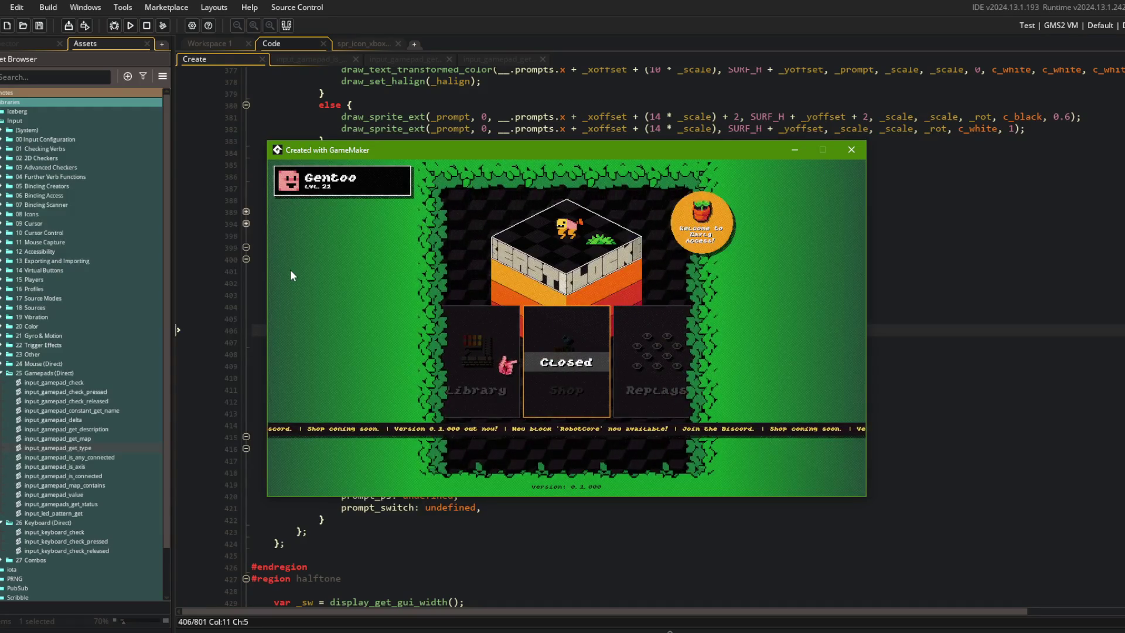
click(851, 149)
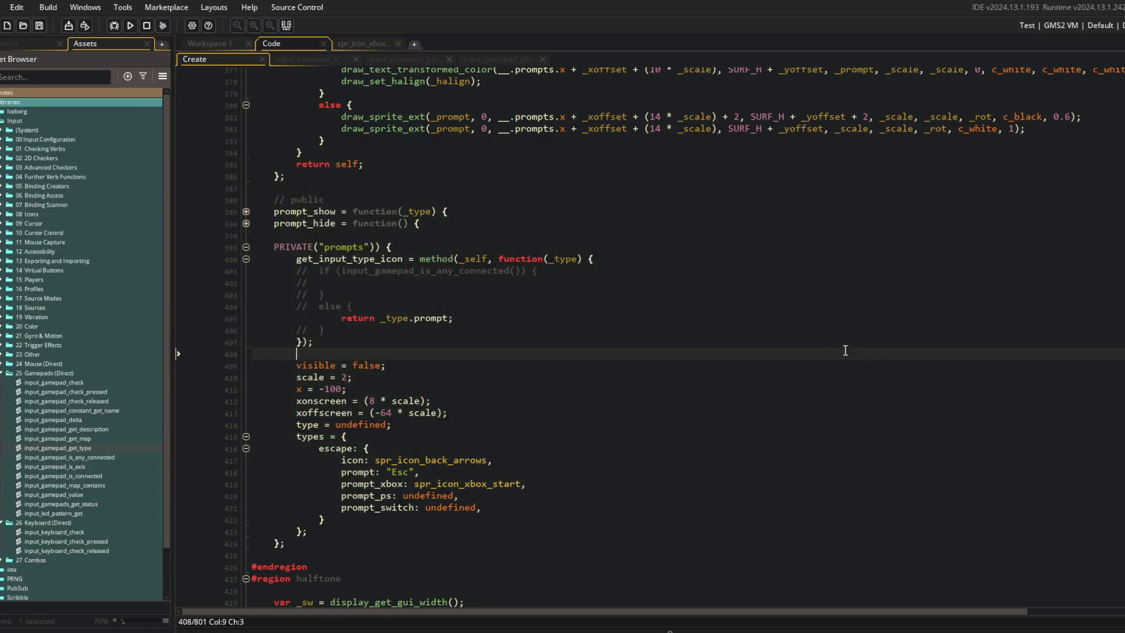
Step: Move to Workspace 1 and use asset search for 'obj' to reach the todo.txt note
click(545, 176)
click(410, 365)
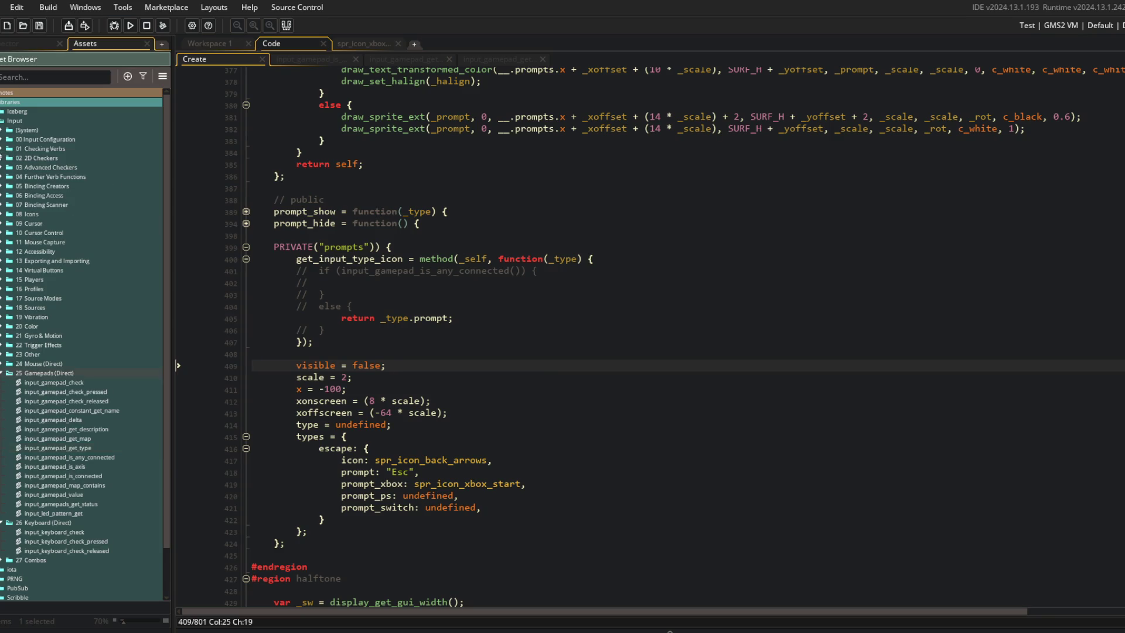
click(2, 149)
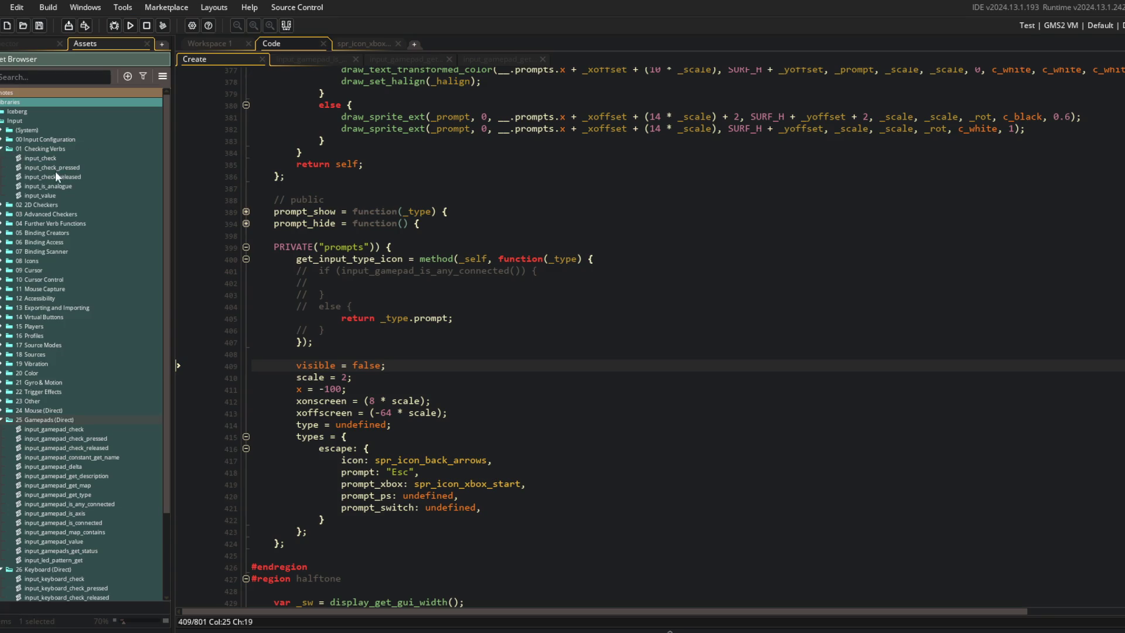
click(236, 45)
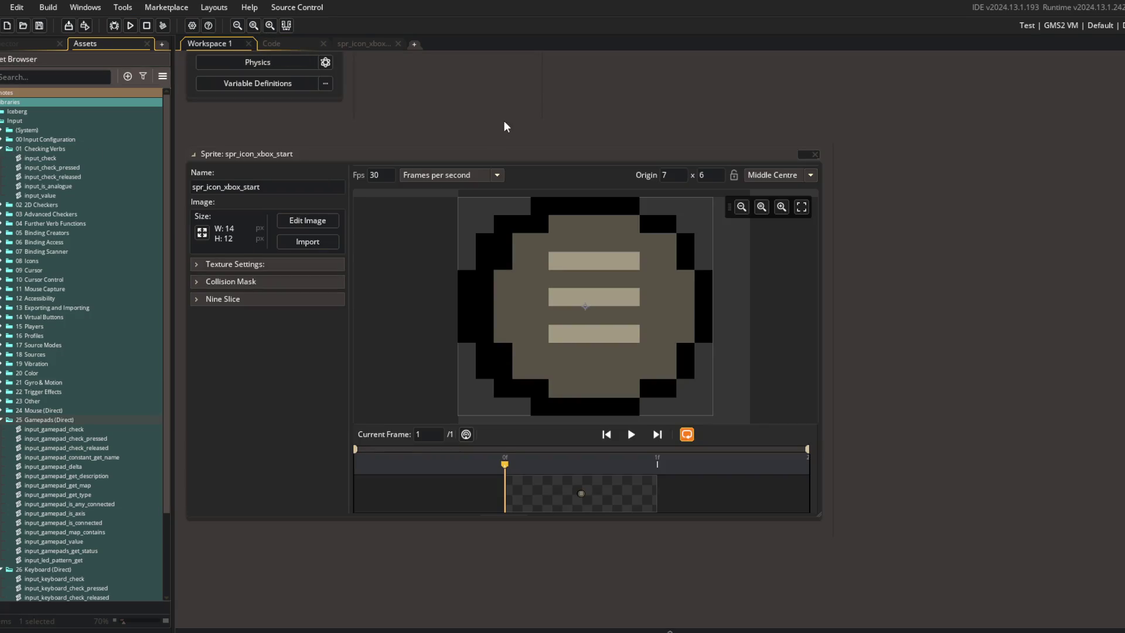
key(ctrl+t)
text(obj)
key(Return)
scroll(504, 127, up, 15)
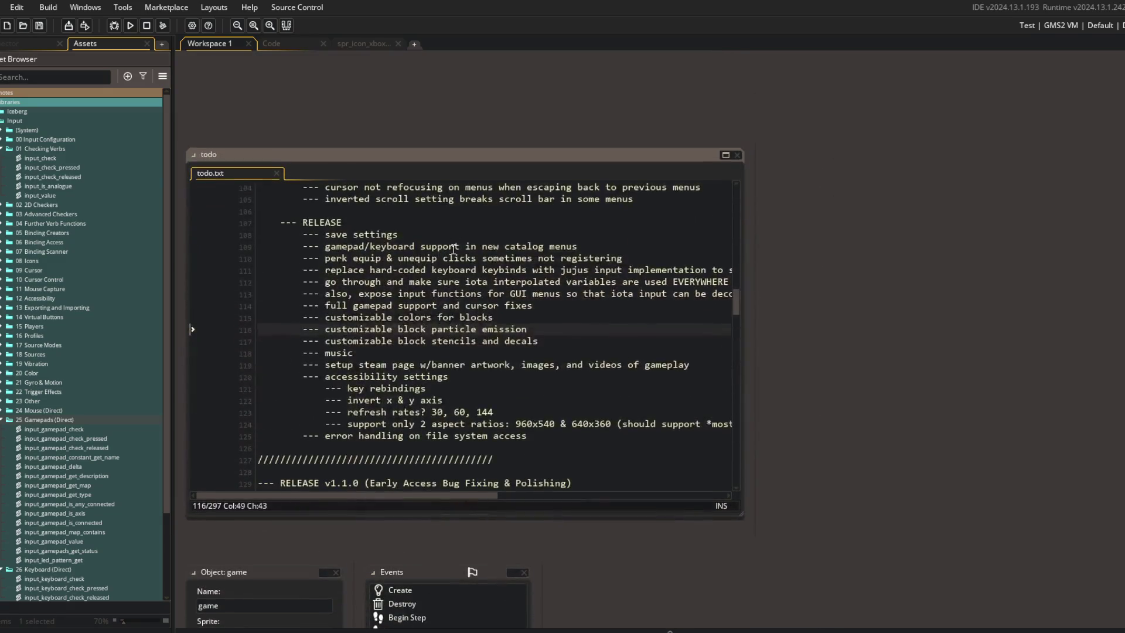
Step: Add todo line 10: back button SHOULD exit menus, tab keybind toggling, bind to controller X/Y buttons; save
click(474, 204)
key(ctrl+Home)
click(487, 281)
key(Return)
key(Tab)
text(- back button shou)
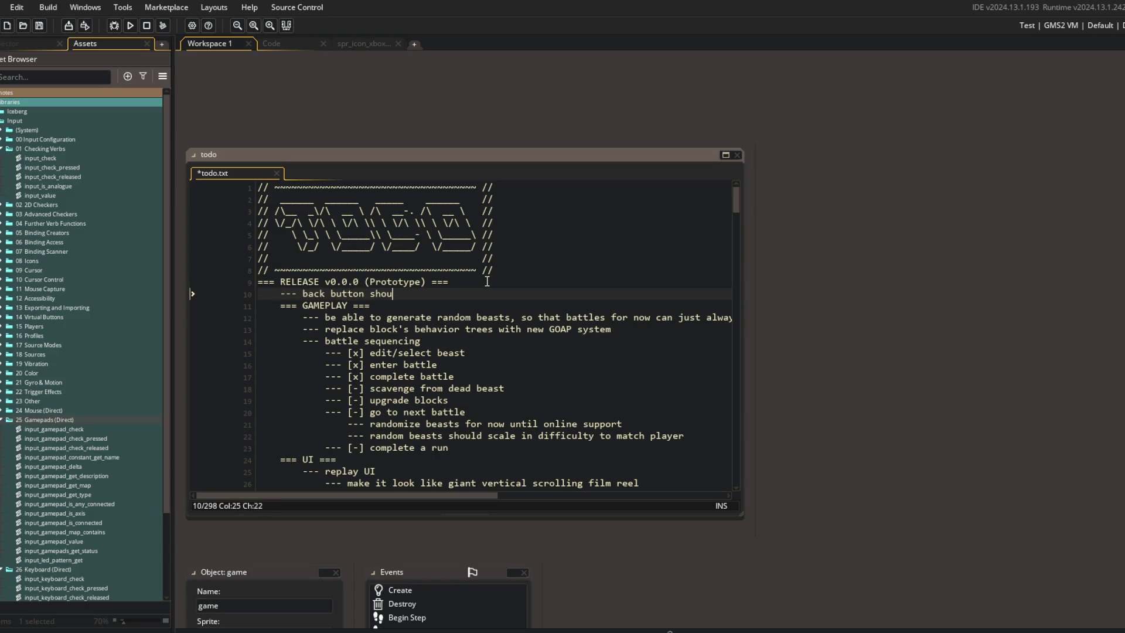
key(ctrl+BackSpace)
text(SHOULD exit m)
text(enus. setup)
text(tab keybind f)
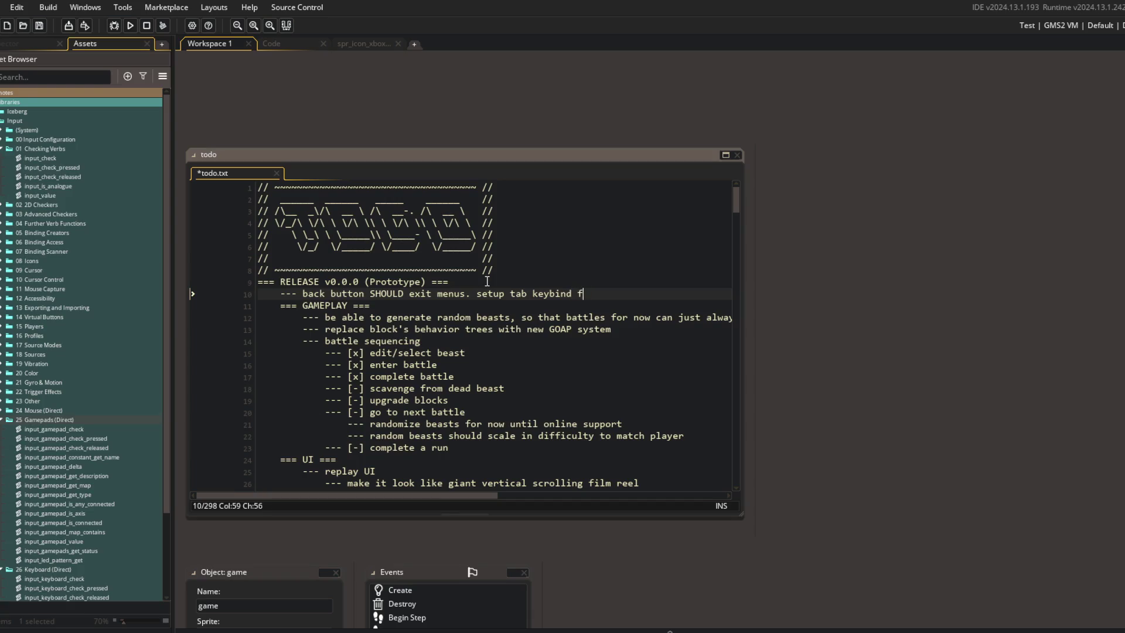
text(or toggling, and bing )
text(to controller)
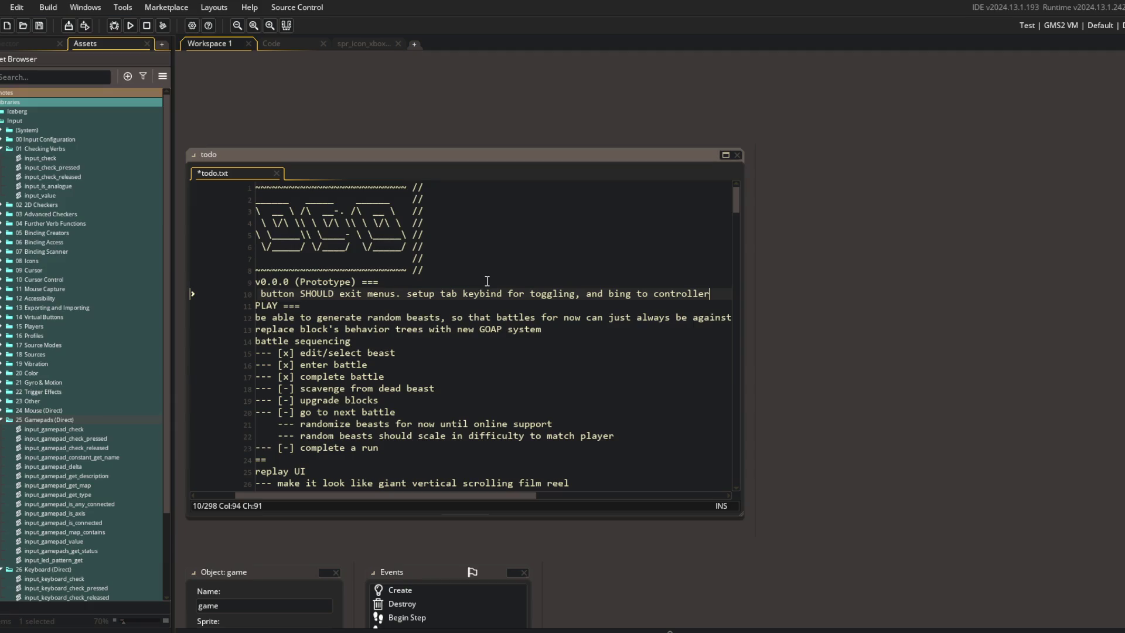
text(X/Ybuttons)
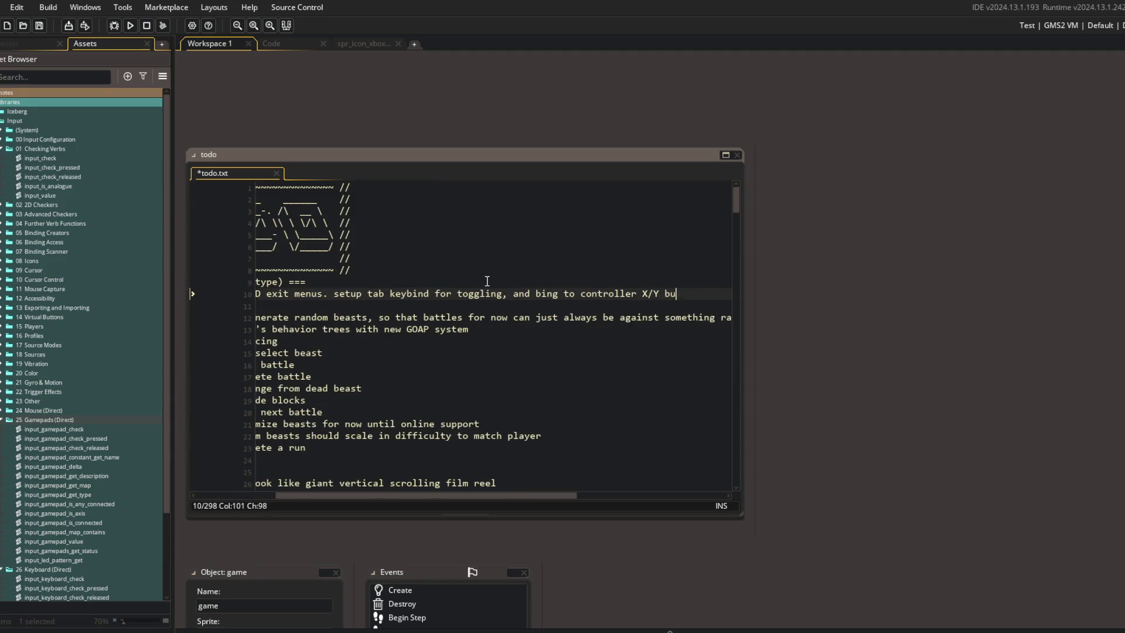
key(ctrl+s)
middle_click(373, 47)
click(511, 273)
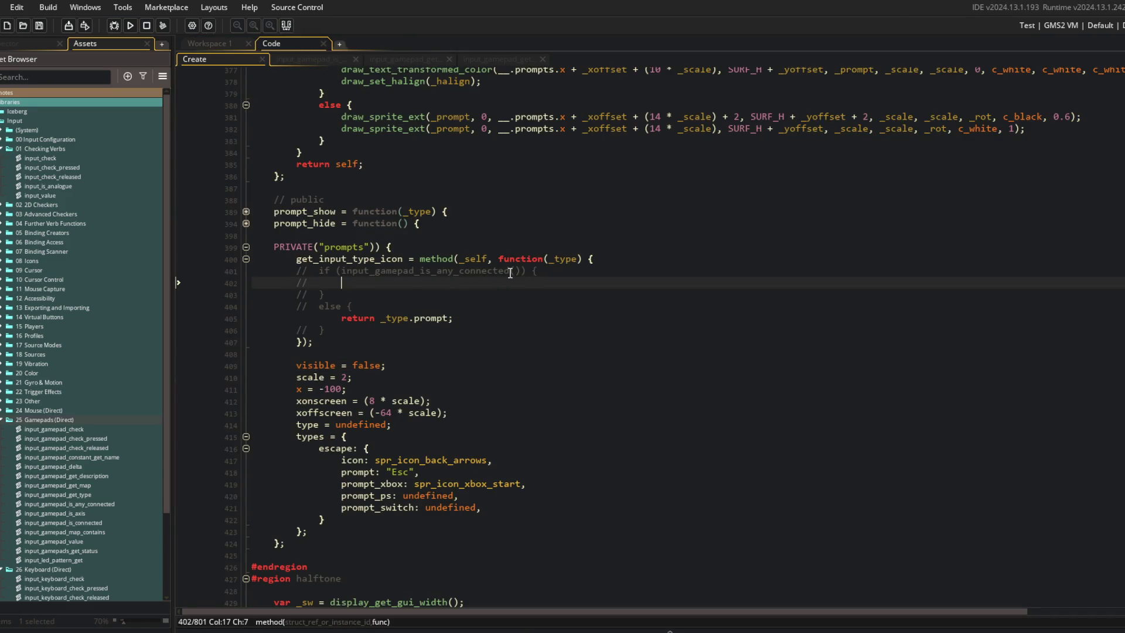
Step: Uncomment the gamepad check lines 401–406 in get_input_type_icon and save
key(Home)
key(alt+shift+Down)
key(alt+shift+Down)
key(alt+shift+Down)
key(Delete)
key(Delete)
key(Down)
key(Down)
key(Delete)
key(Delete)
key(Delete)
key(ctrl+s)
Step: Add show_message(input_gamepad_get_type()); inside the connected-gamepad branch and save
click(460, 277)
key(Down)
text(show)
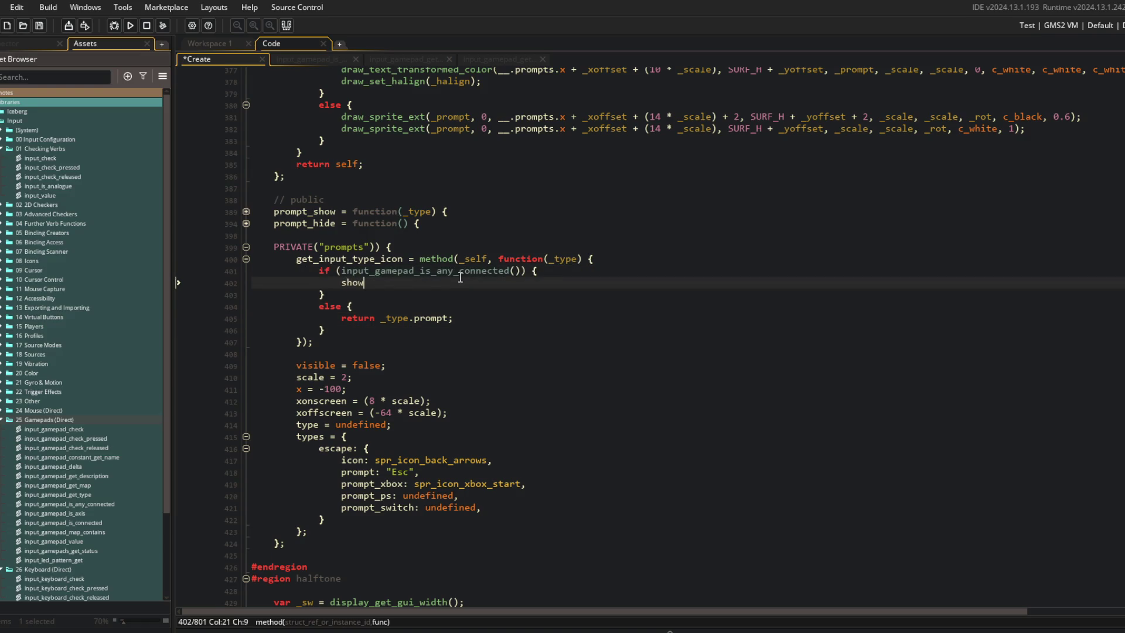
text(_message(input_ga)
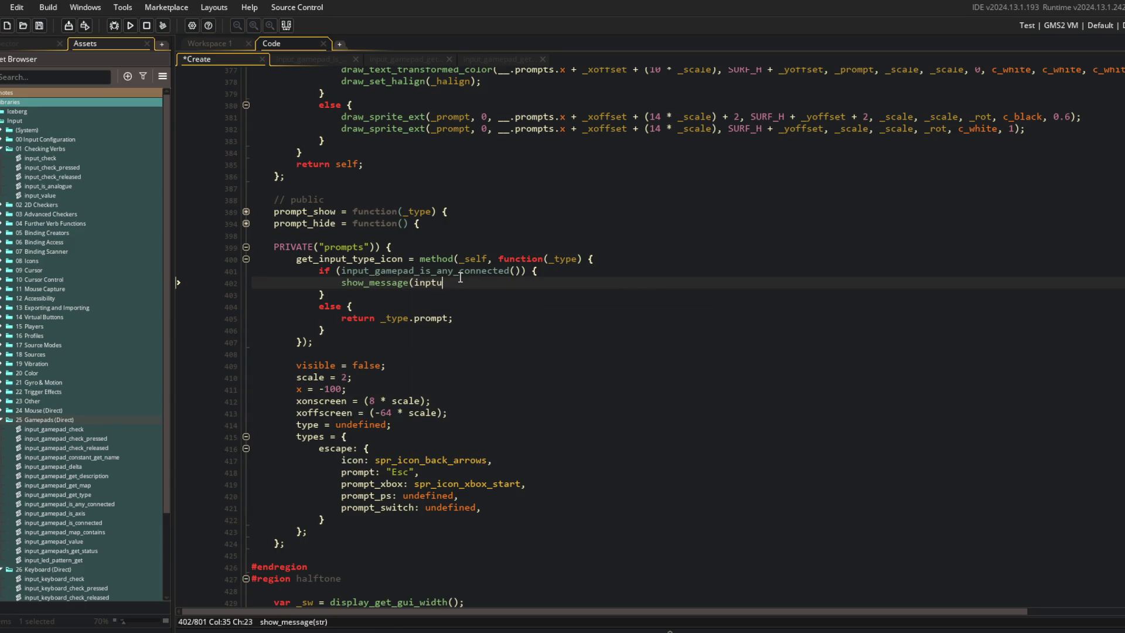
text(me)
text(p)
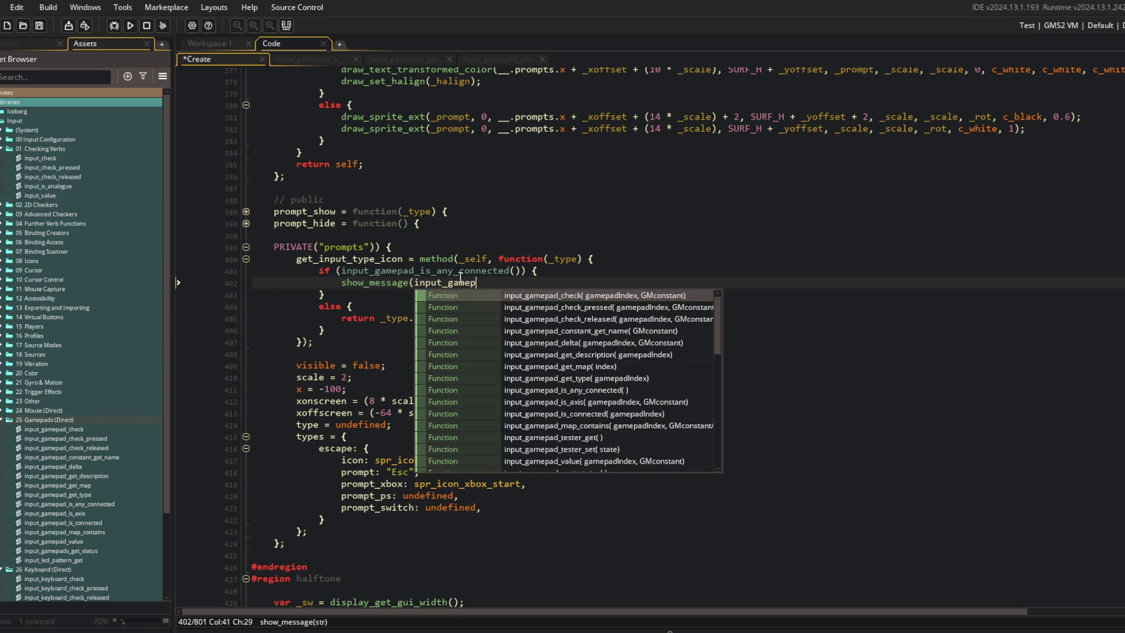
text(ad_get_t)
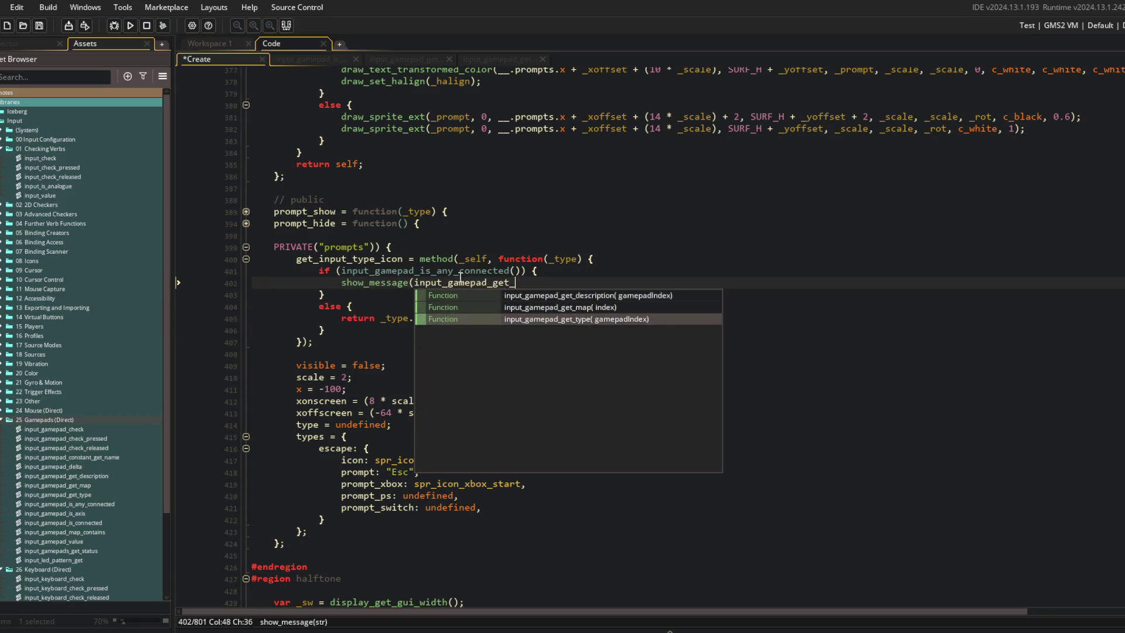
key(Return)
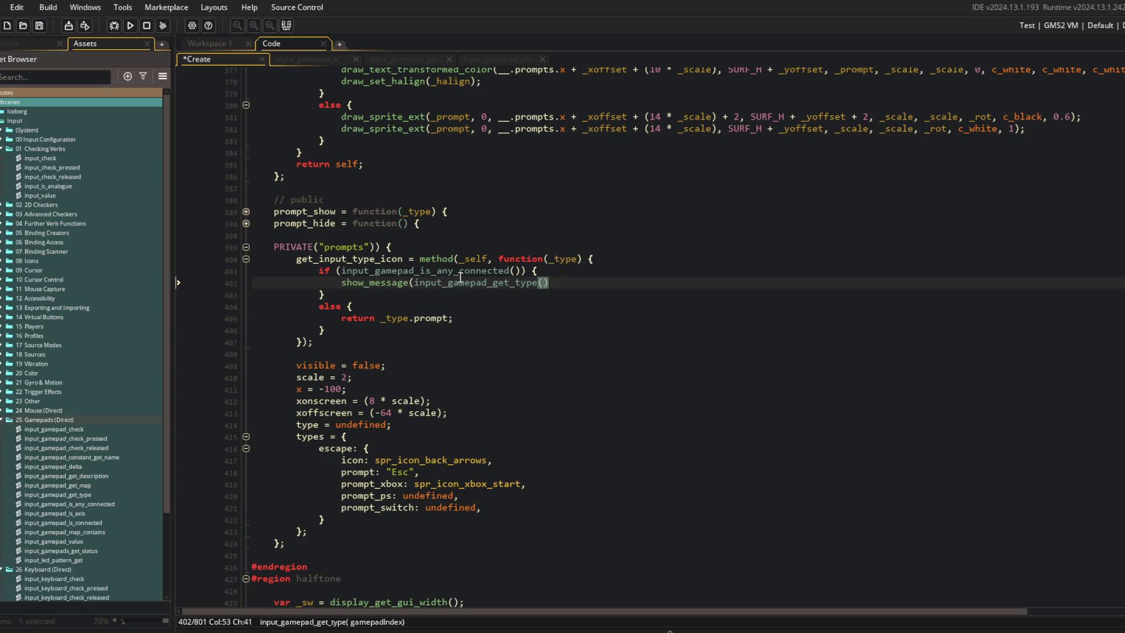
key(Up)
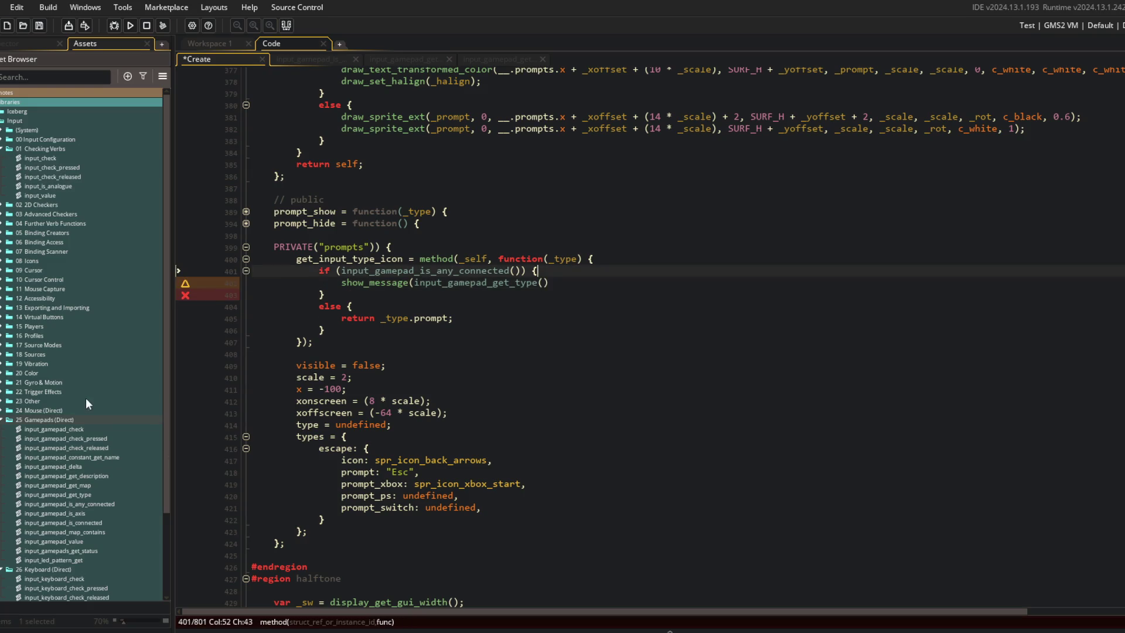
key(Down)
key(End)
text();)
key(ctrl+s)
key(Left)
key(Left)
key(Up)
scroll(139, 447, down, 3)
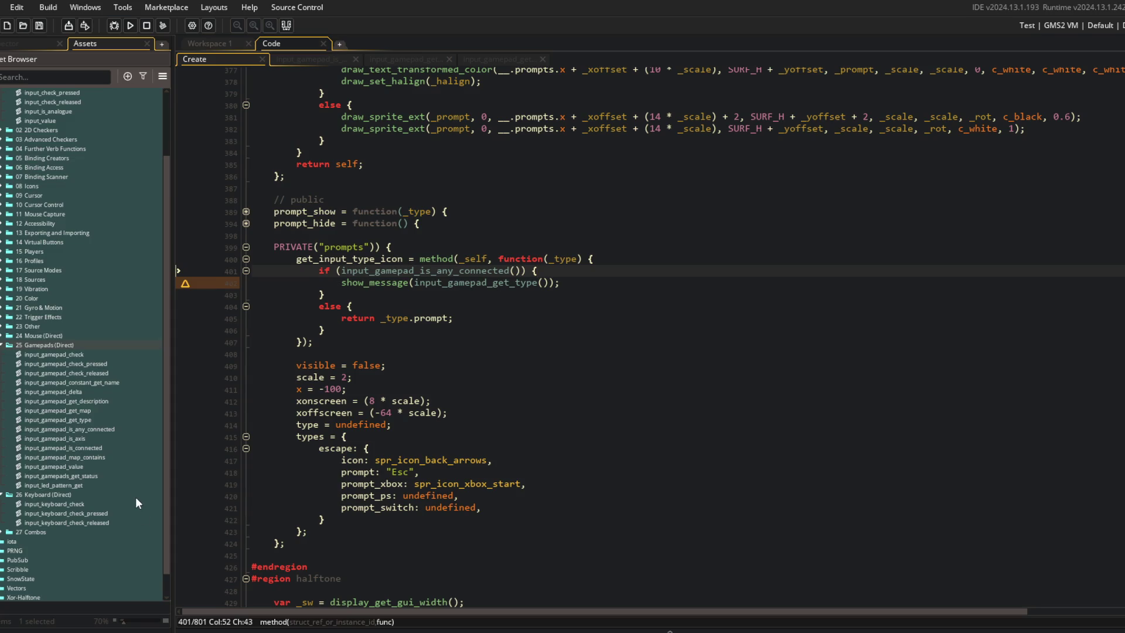
double_click(97, 447)
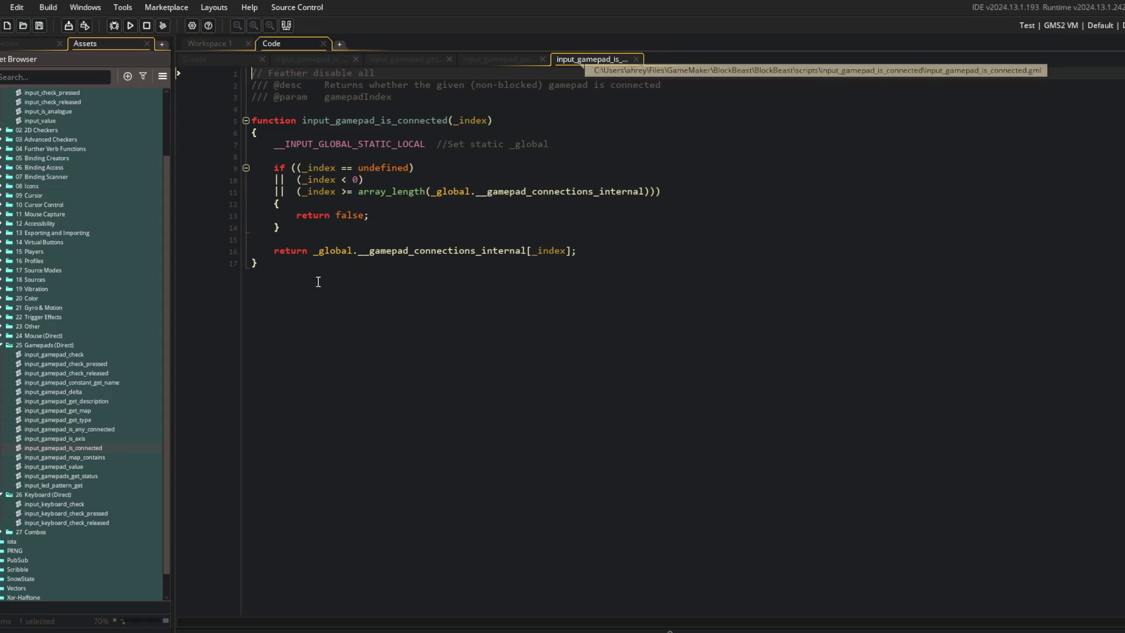
Step: Study input_gamepad_is_any_connected, including its input_gamepad_is_connected call and array_length line
double_click(111, 428)
click(771, 227)
click(443, 220)
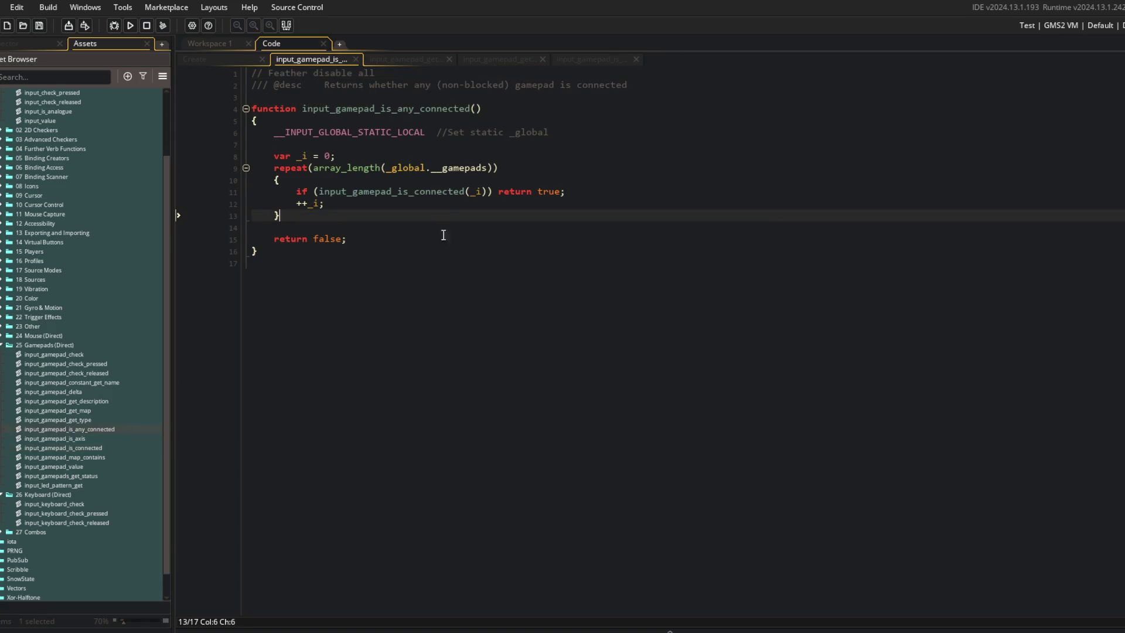
click(414, 222)
double_click(413, 196)
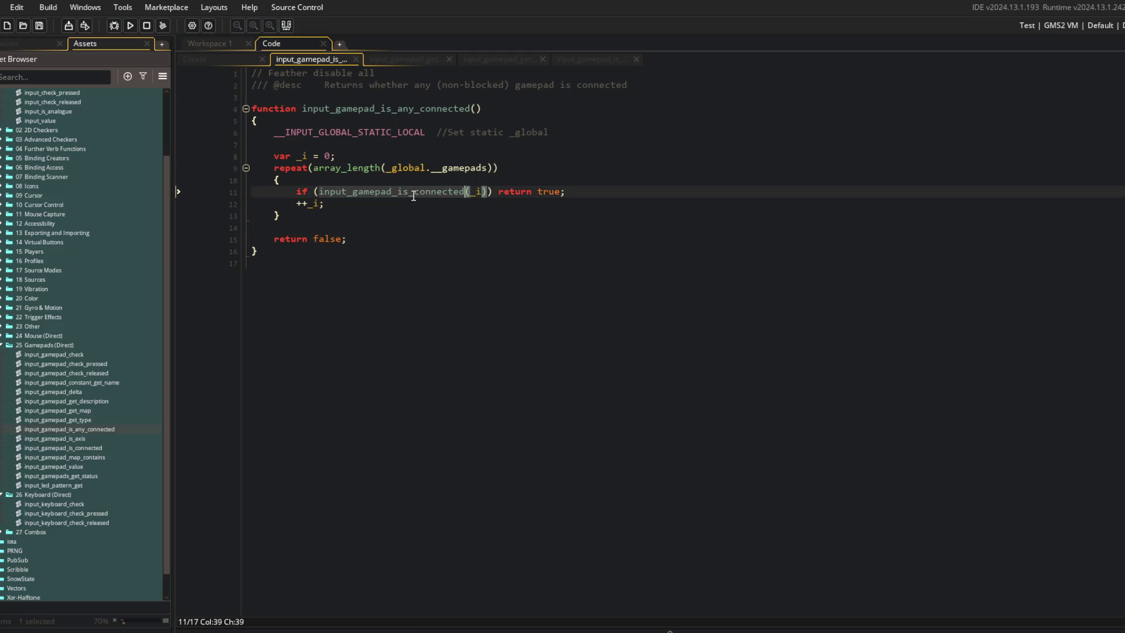
click(507, 226)
click(443, 155)
click(393, 168)
click(464, 169)
click(469, 156)
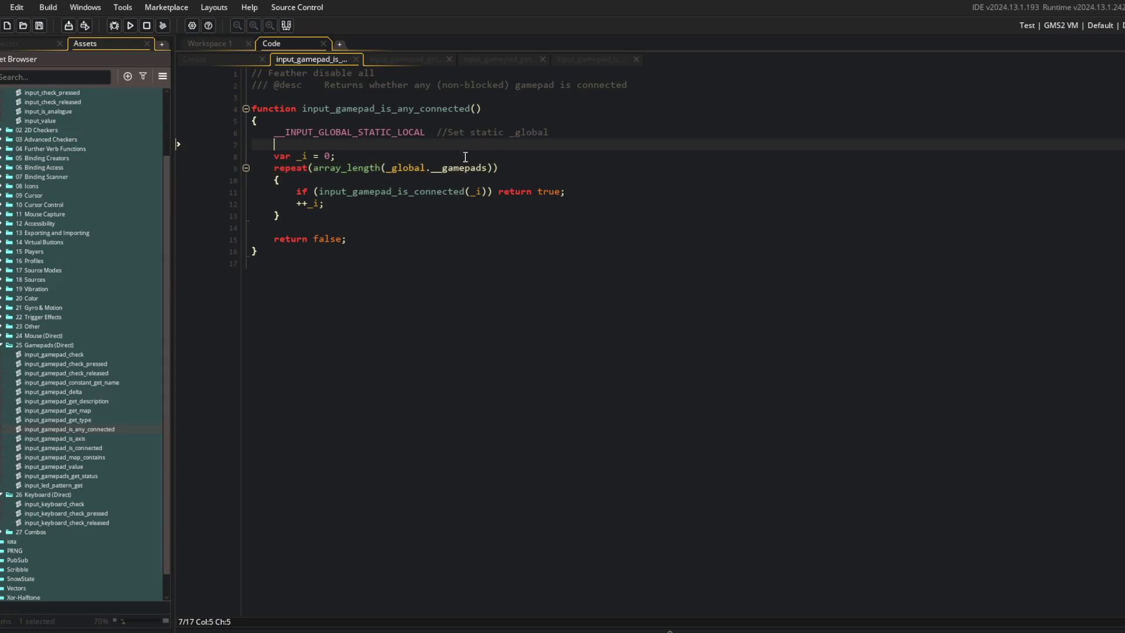
key(Down)
key(End)
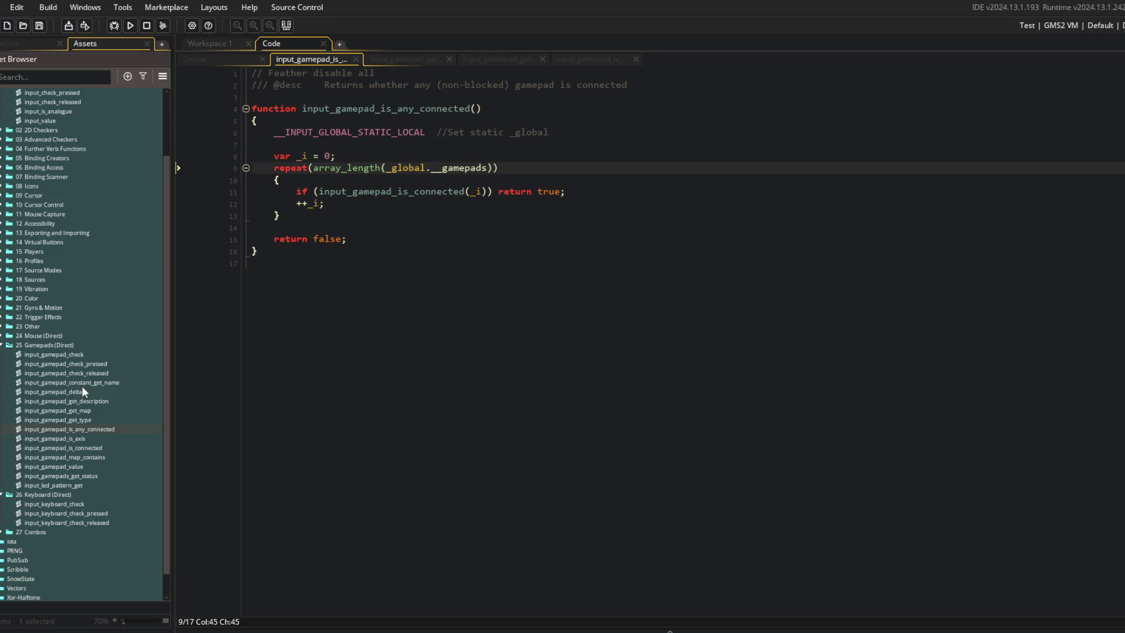
Step: Check input_gamepad_get_description, then close the three script tabs and return to the Create code
double_click(87, 402)
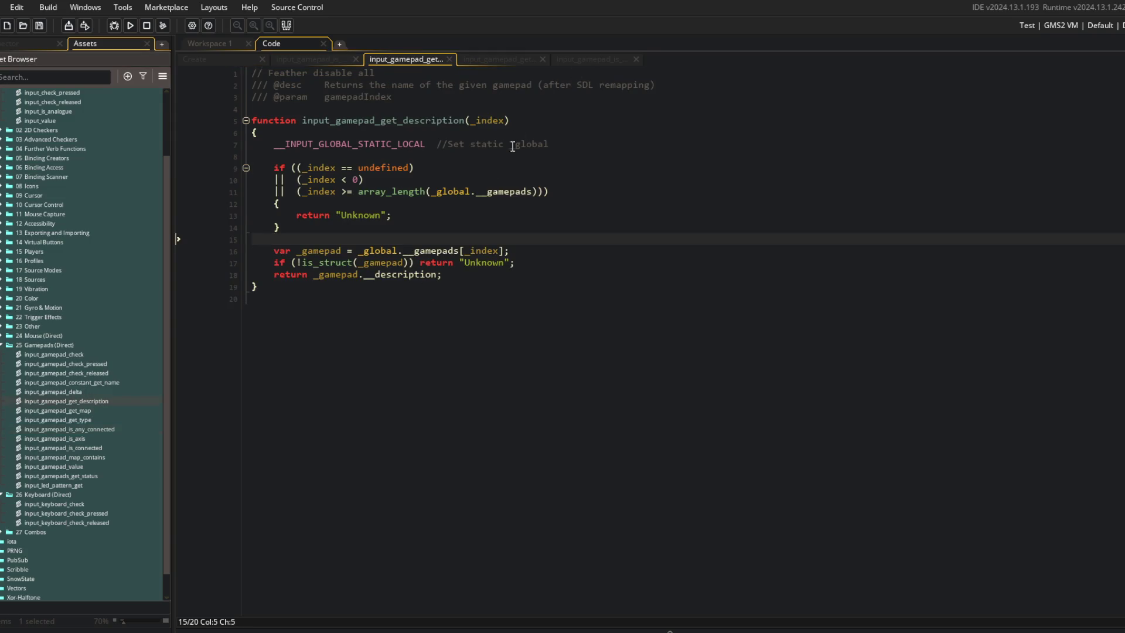
middle_click(407, 56)
middle_click(406, 56)
middle_click(407, 57)
click(245, 58)
Step: Pass gamepad index 0 into input_gamepad_get_type() in the show_message call
click(525, 295)
click(540, 286)
key(Right)
text(0)
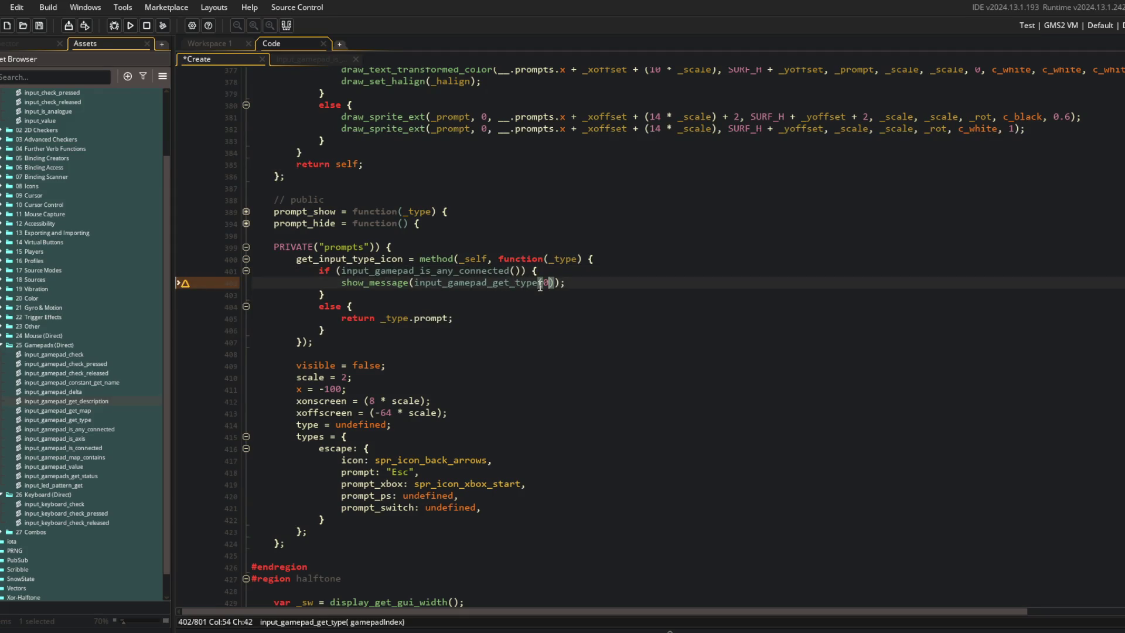
Step: Run the game to test it and join the else onto the closing-brace line
click(622, 296)
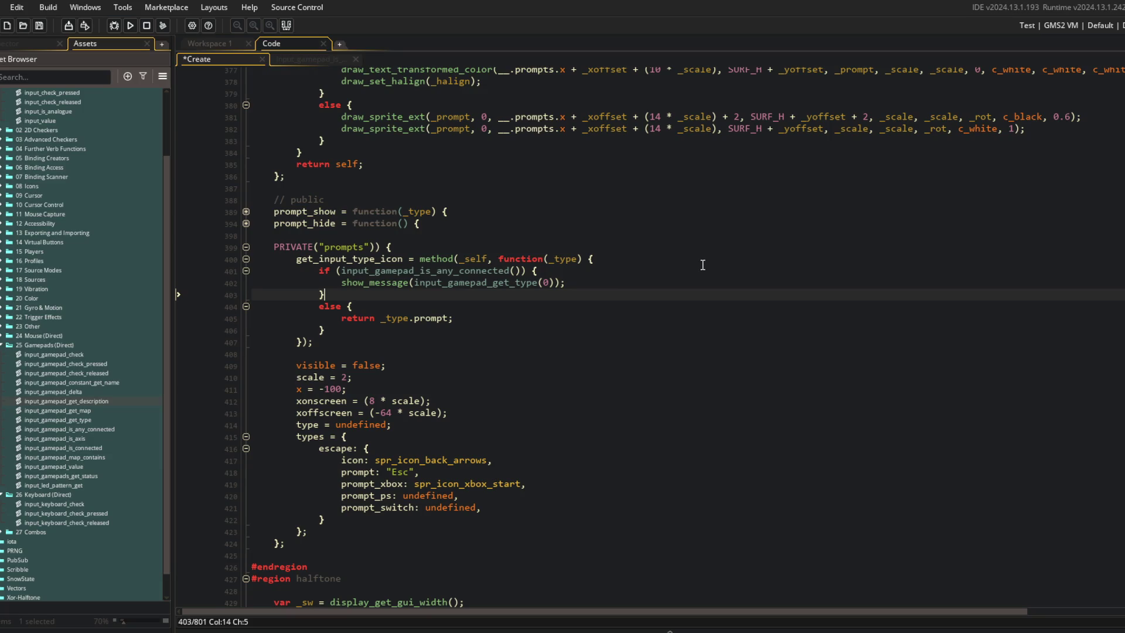
click(415, 154)
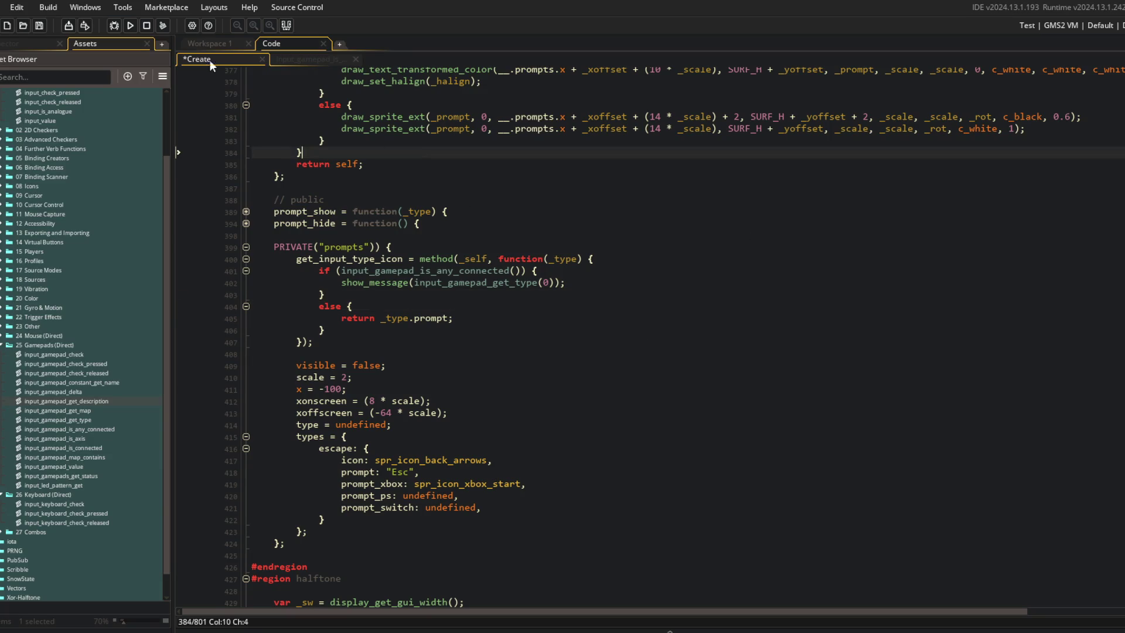
click(130, 26)
click(438, 317)
click(420, 312)
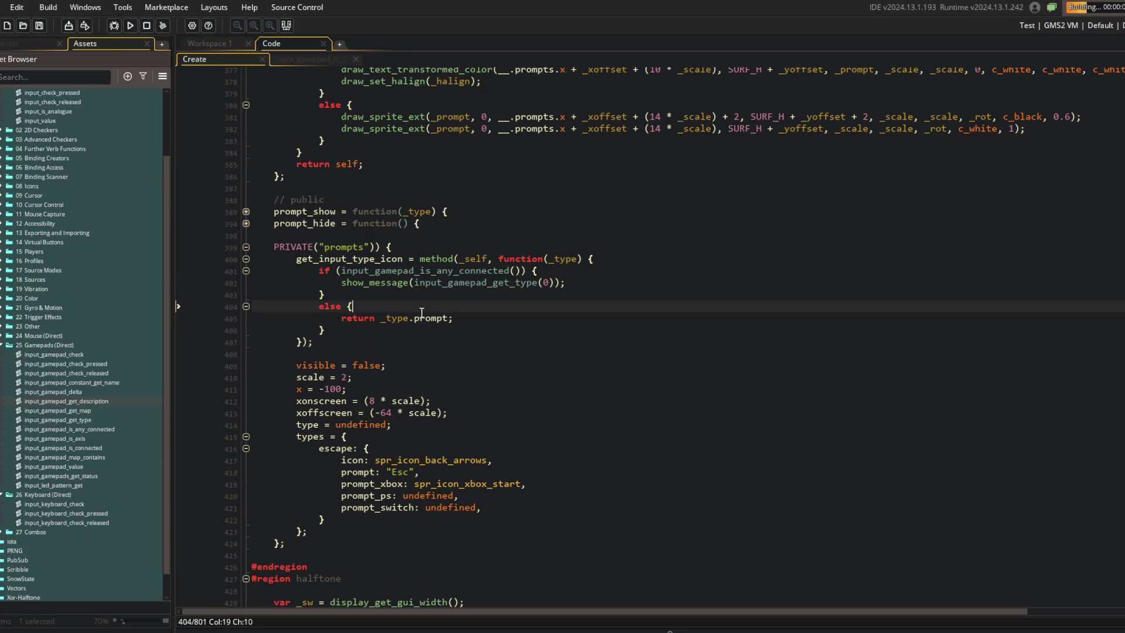
key(BackSpace)
key(BackSpace)
Step: Join the else onto line 402's closing brace and test-run the game, which reports gamepad type 'unknown' then a draw_sprite_ext error
click(587, 277)
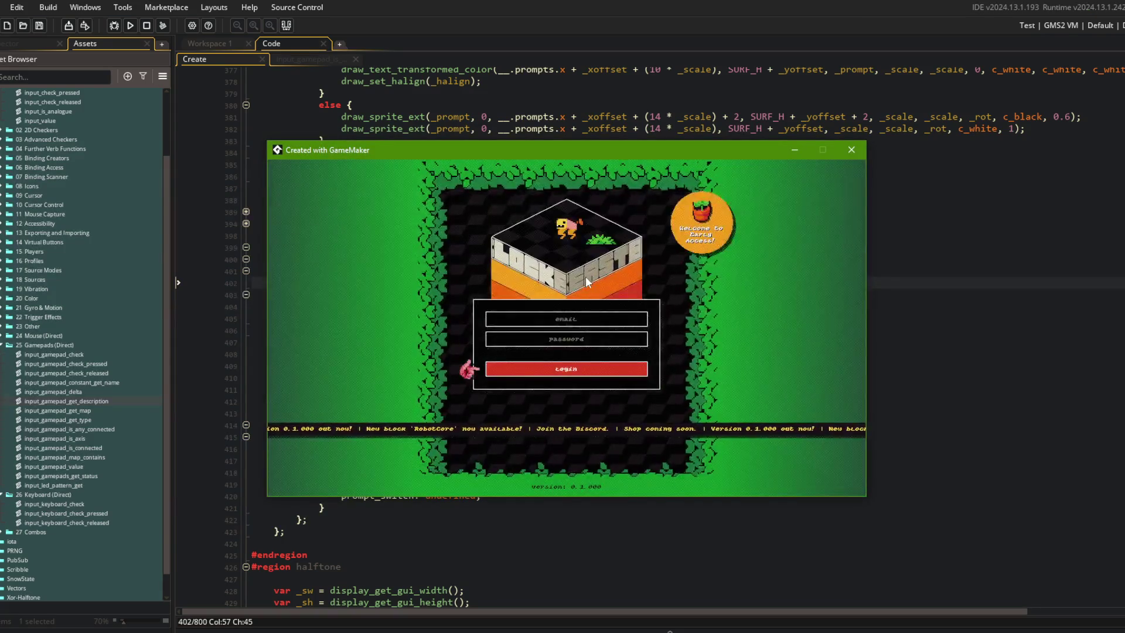
key(Return)
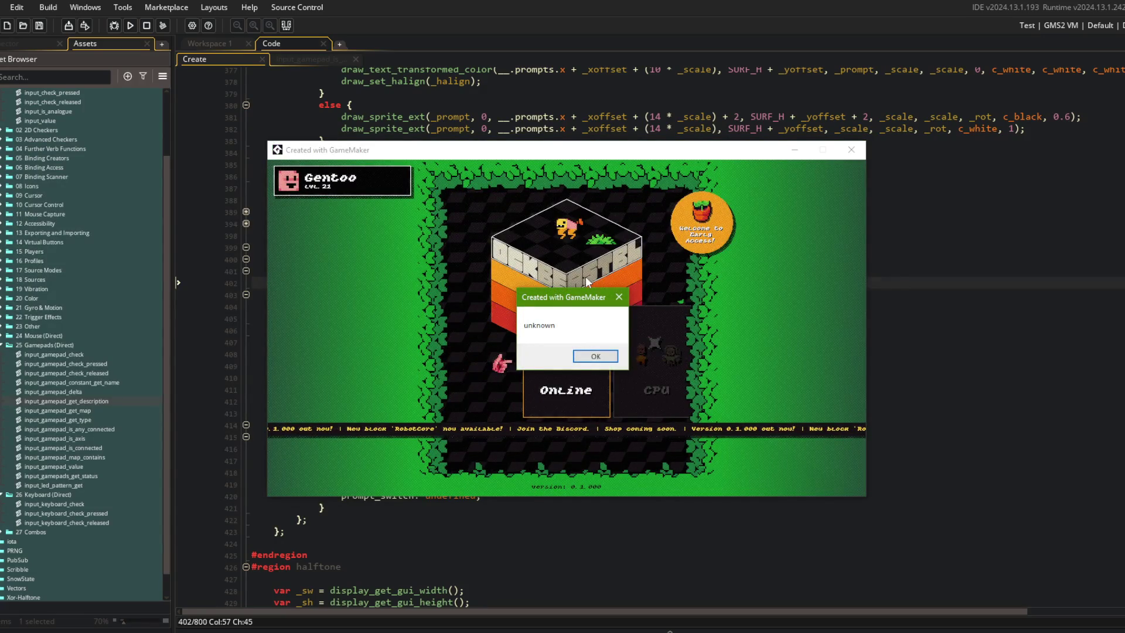
click(593, 356)
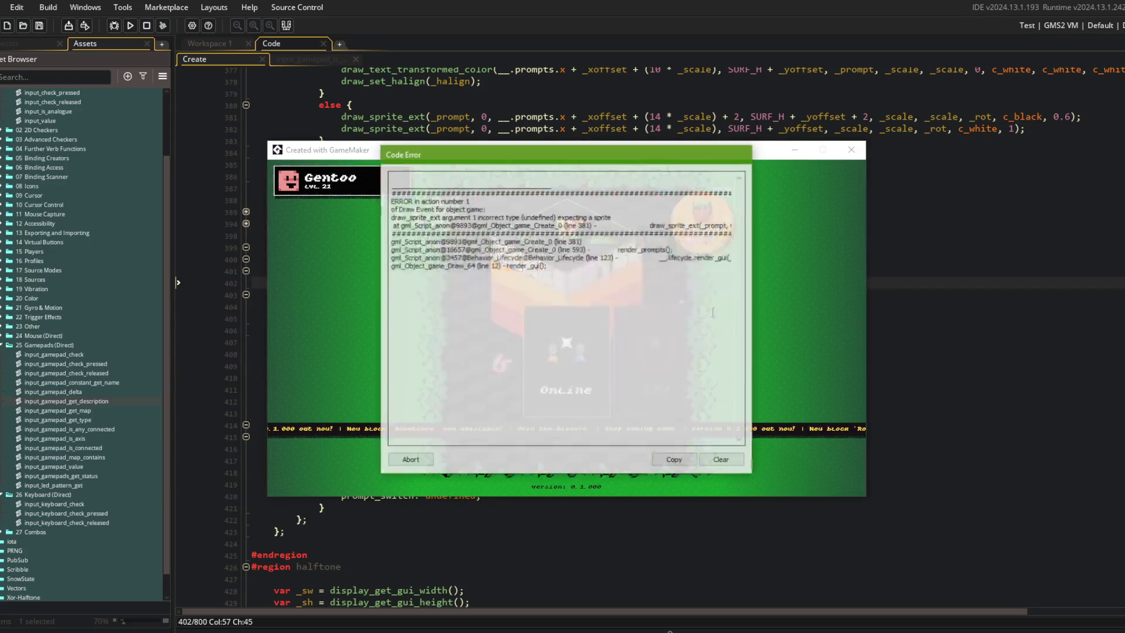
click(409, 460)
click(423, 283)
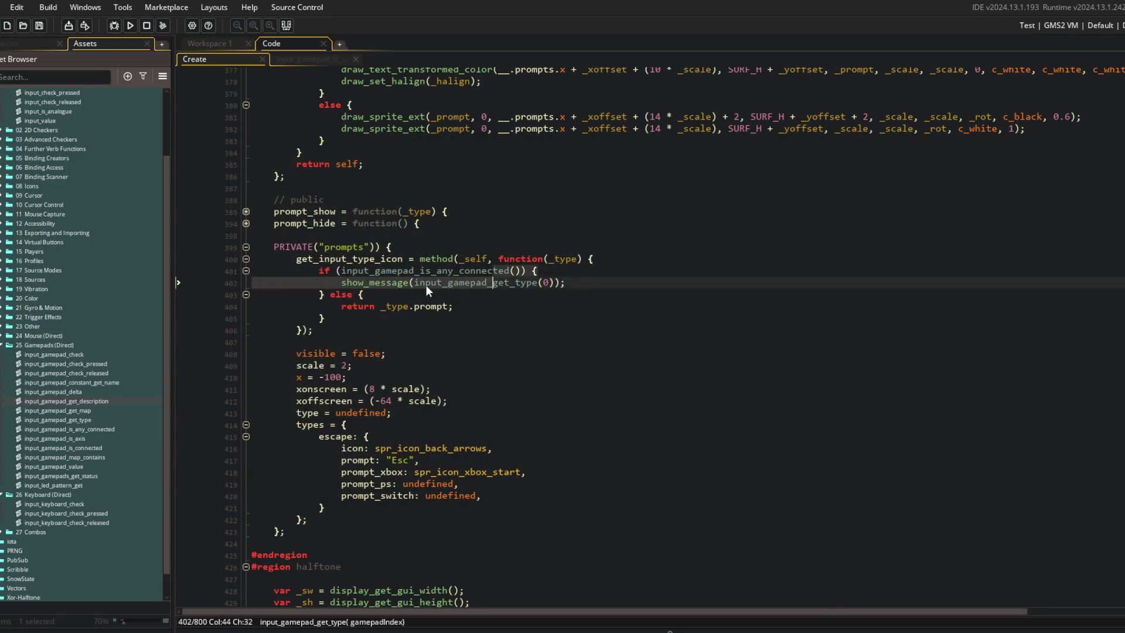
Step: Add a breakpoint on the show_message line 402 and run the game in debug mode with F6
click(219, 282)
key(F6)
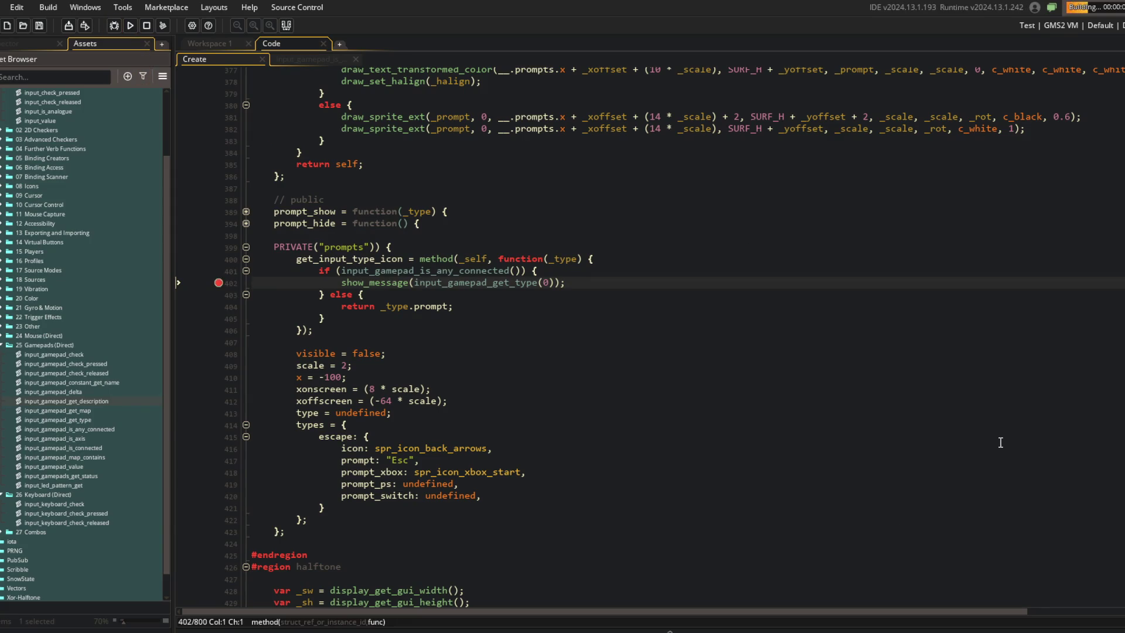
scroll(100, 159, up, 3)
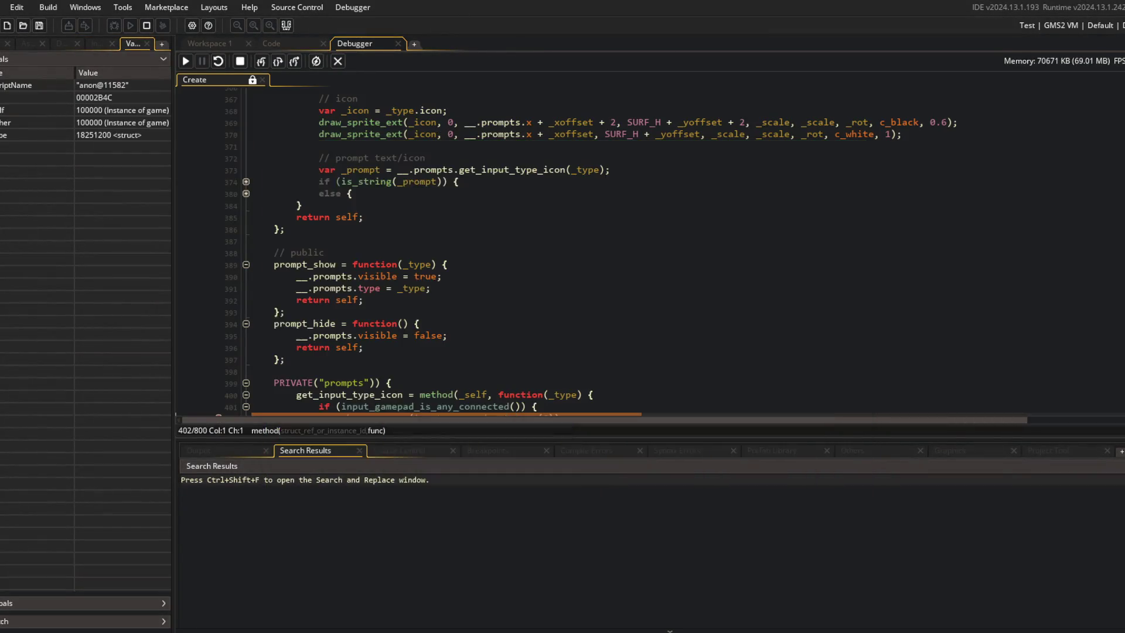
Step: Step into input_gamepad_get_type through __input_global and __input_initialize until the _index check on line 9
click(264, 59)
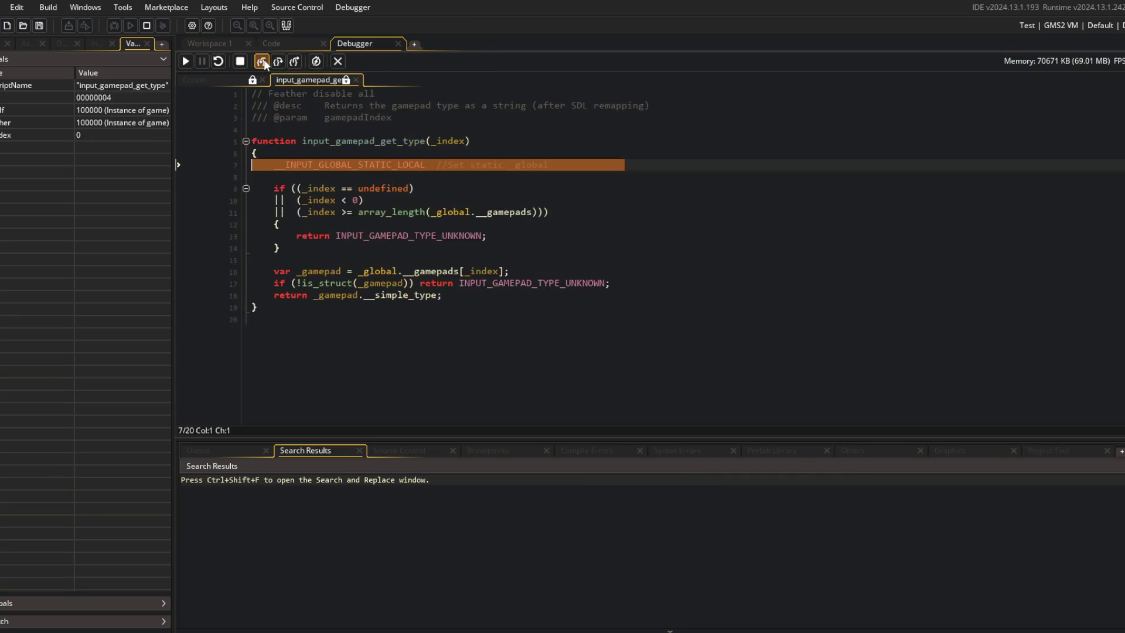
click(264, 61)
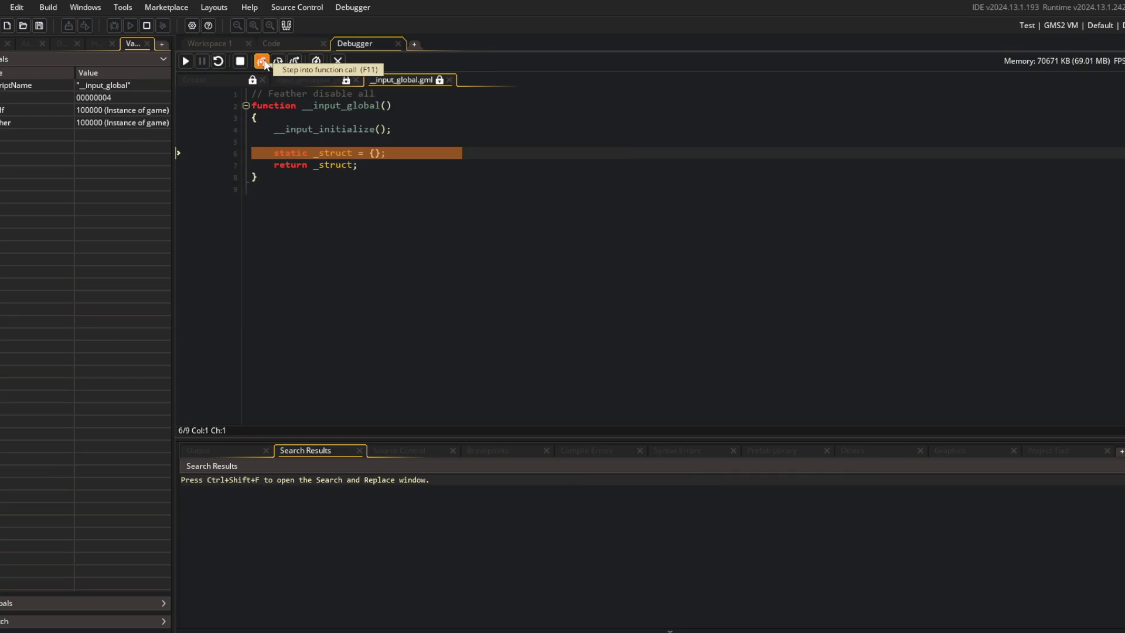
click(264, 62)
click(264, 61)
click(264, 62)
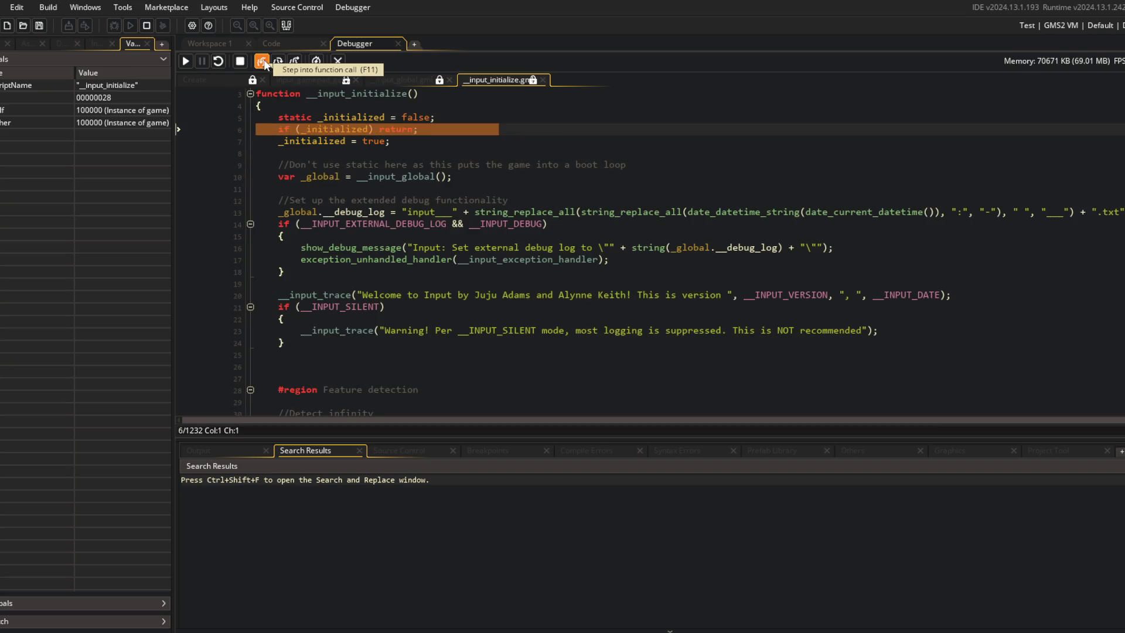
click(264, 62)
click(264, 61)
click(263, 62)
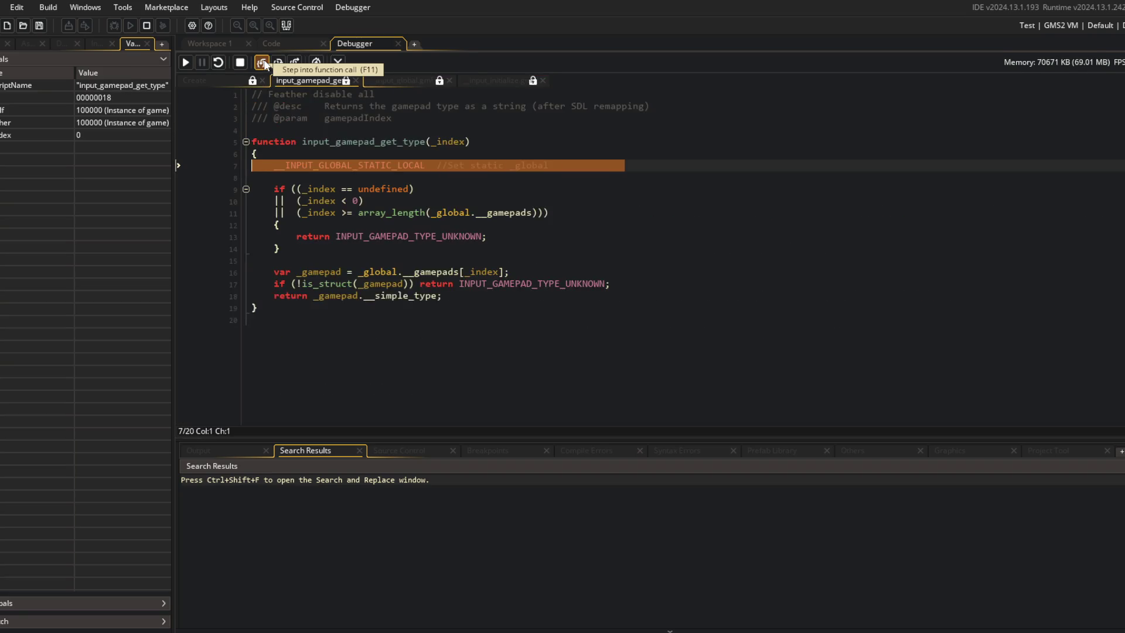
click(263, 64)
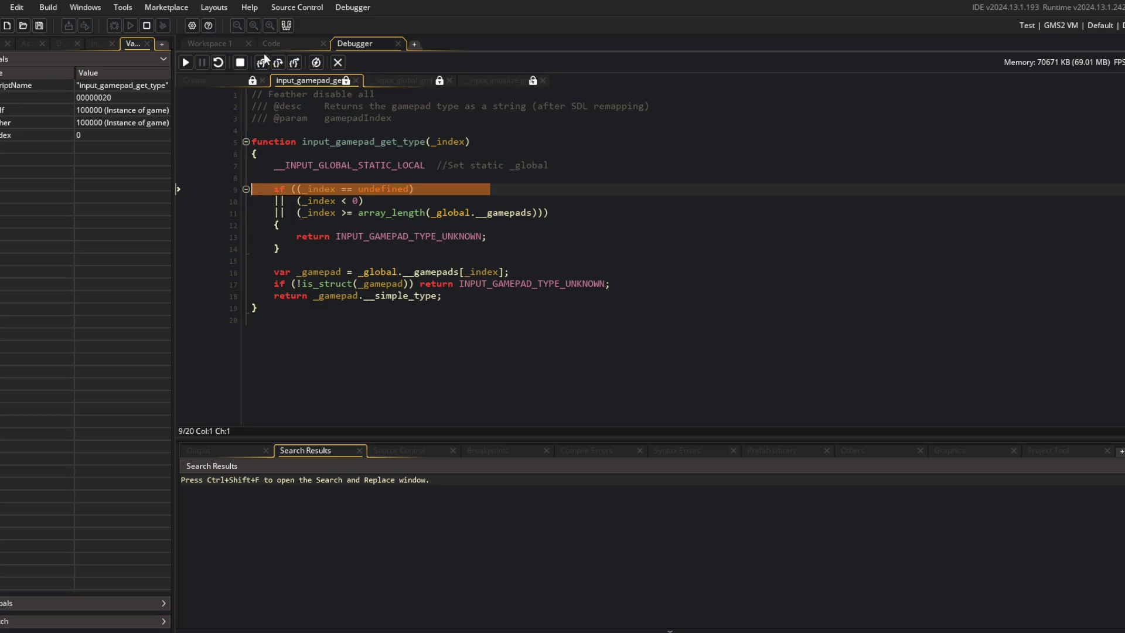
Step: Show the global variables in a widened variables sidebar, sorted by name
mouse_move(312, 186)
click(154, 601)
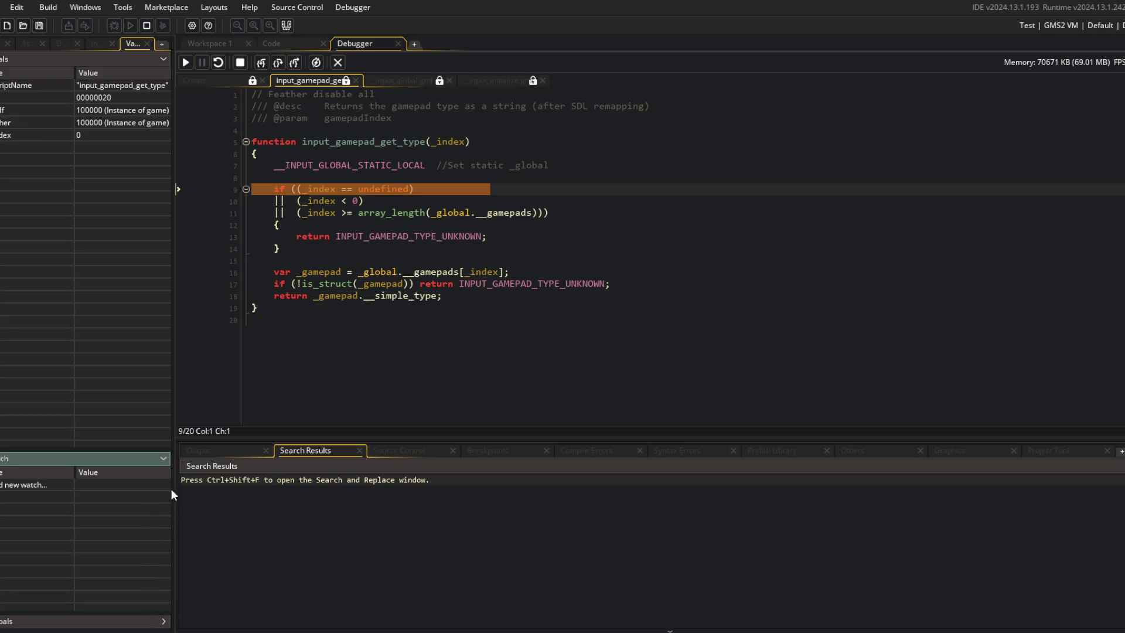
click(154, 621)
mouse_move(153, 463)
mouse_down()
mouse_move(139, 452)
mouse_move(117, 135)
mouse_move(285, 126)
mouse_up()
click(38, 189)
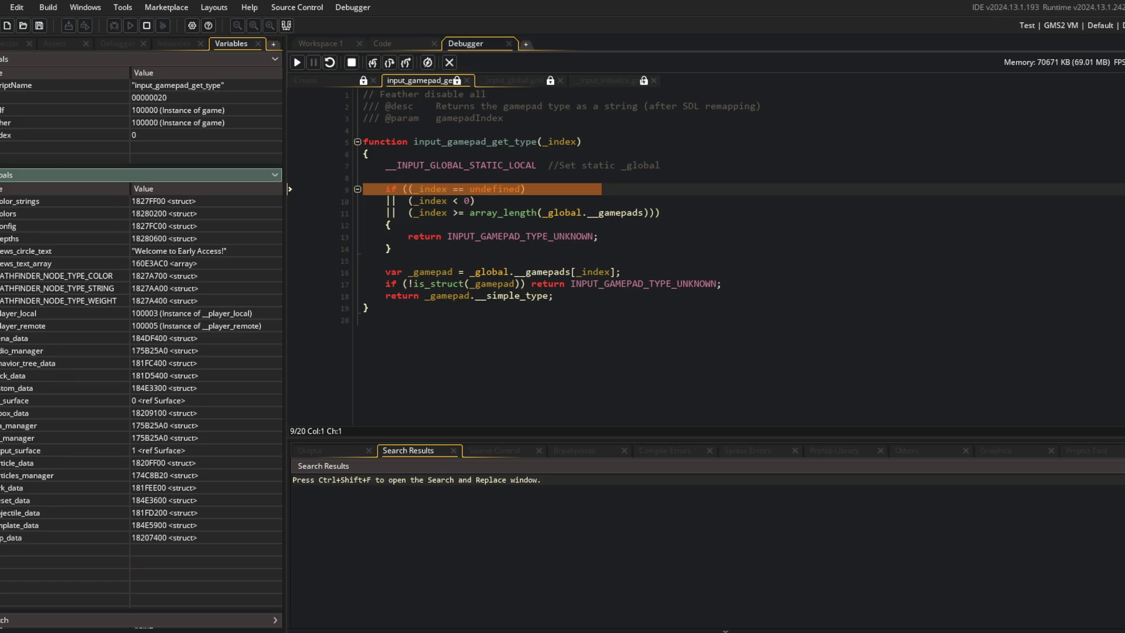
Step: Step to the array length check on line 11, expand self among the locals and sort locals by name
mouse_move(563, 212)
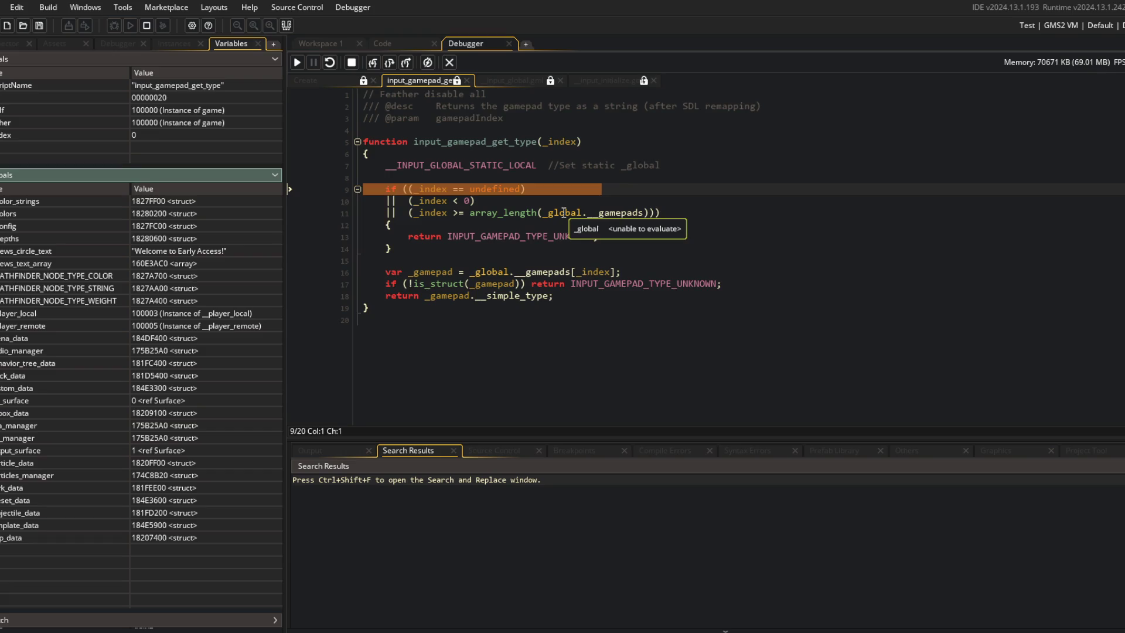
click(553, 213)
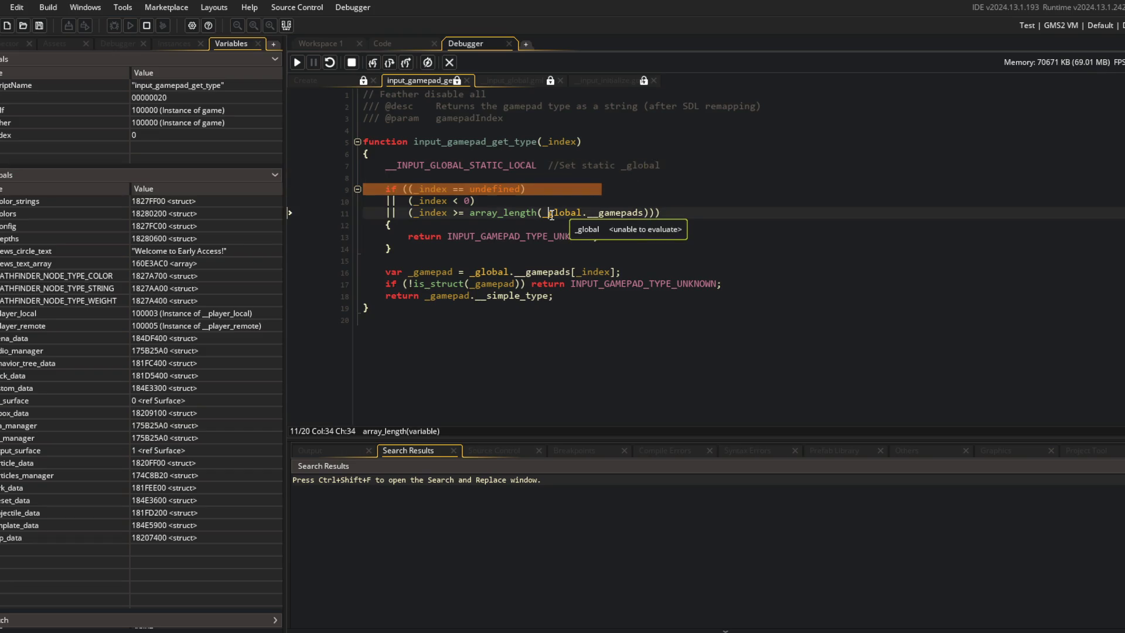
click(371, 61)
click(372, 61)
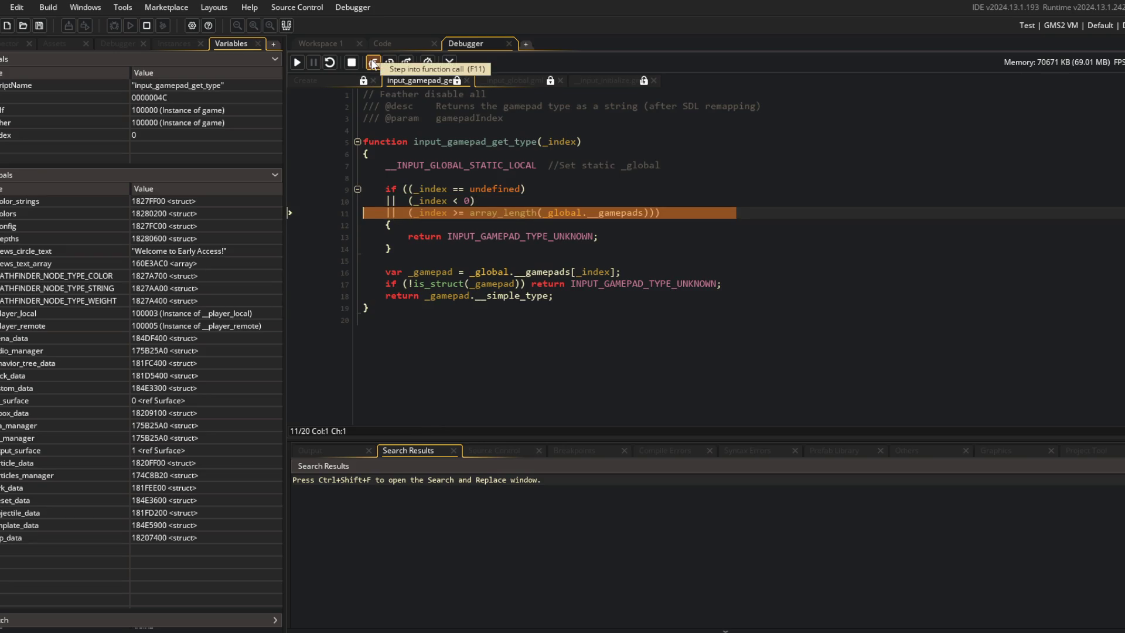
double_click(23, 110)
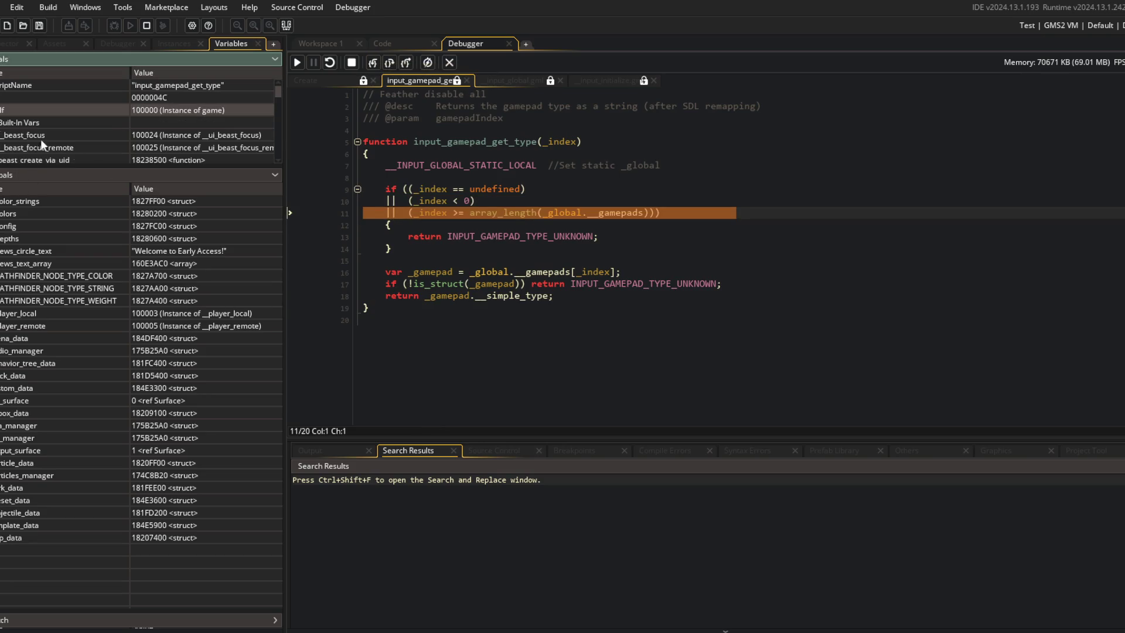
click(273, 174)
click(71, 74)
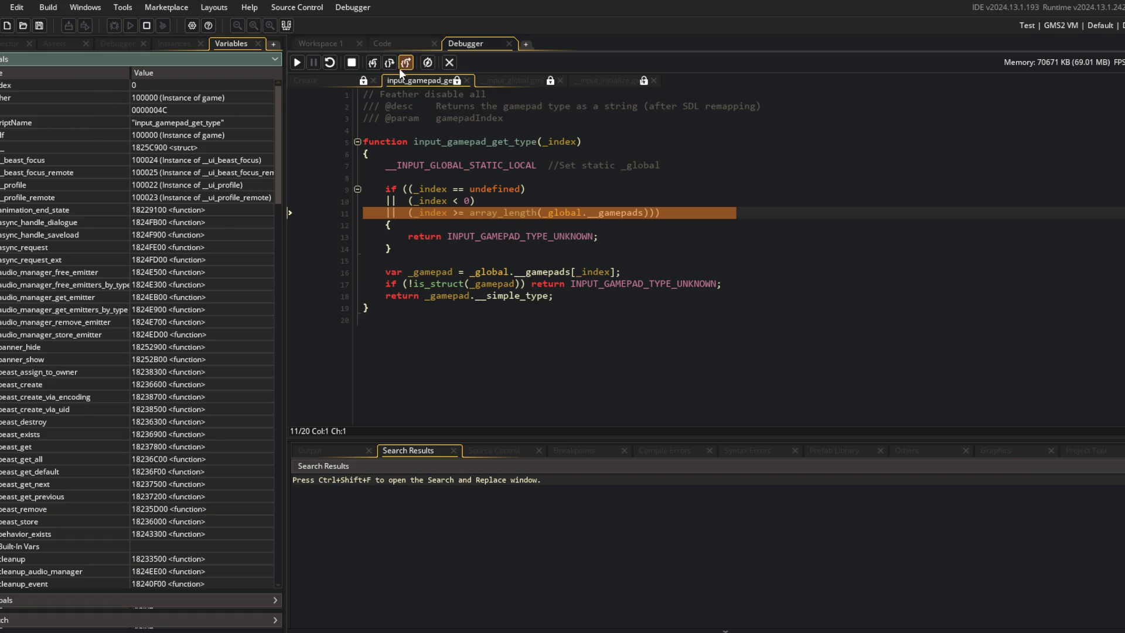
Step: Step on to the is_struct check on line 17, where _gamepad reads undefined although _index is 0
click(373, 62)
mouse_move(434, 210)
mouse_move(495, 218)
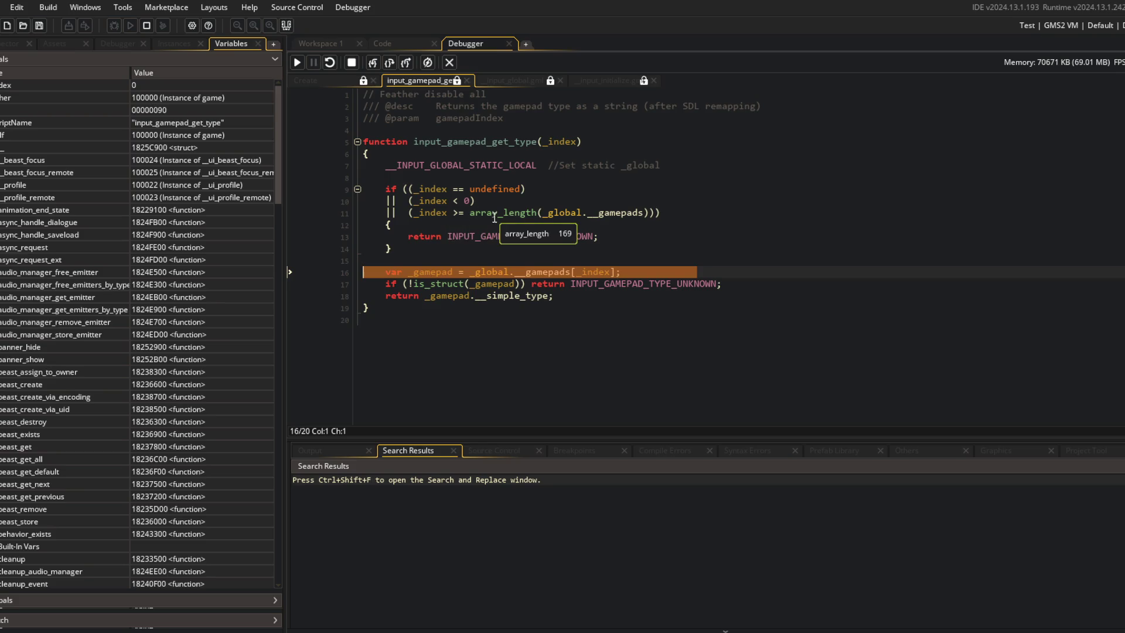
mouse_move(532, 273)
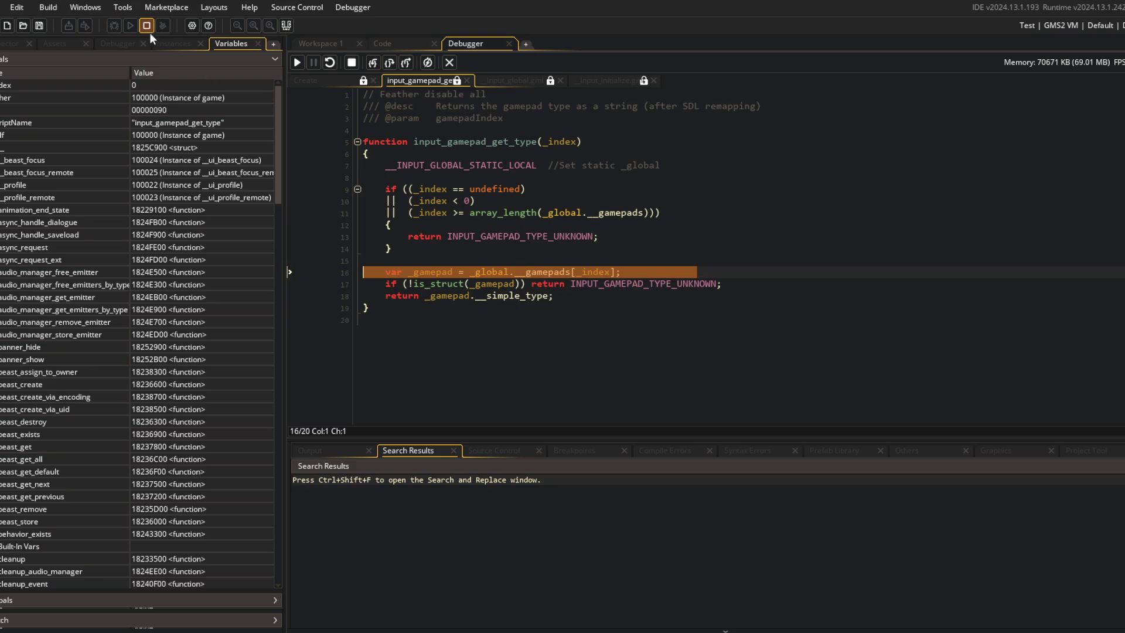
click(373, 64)
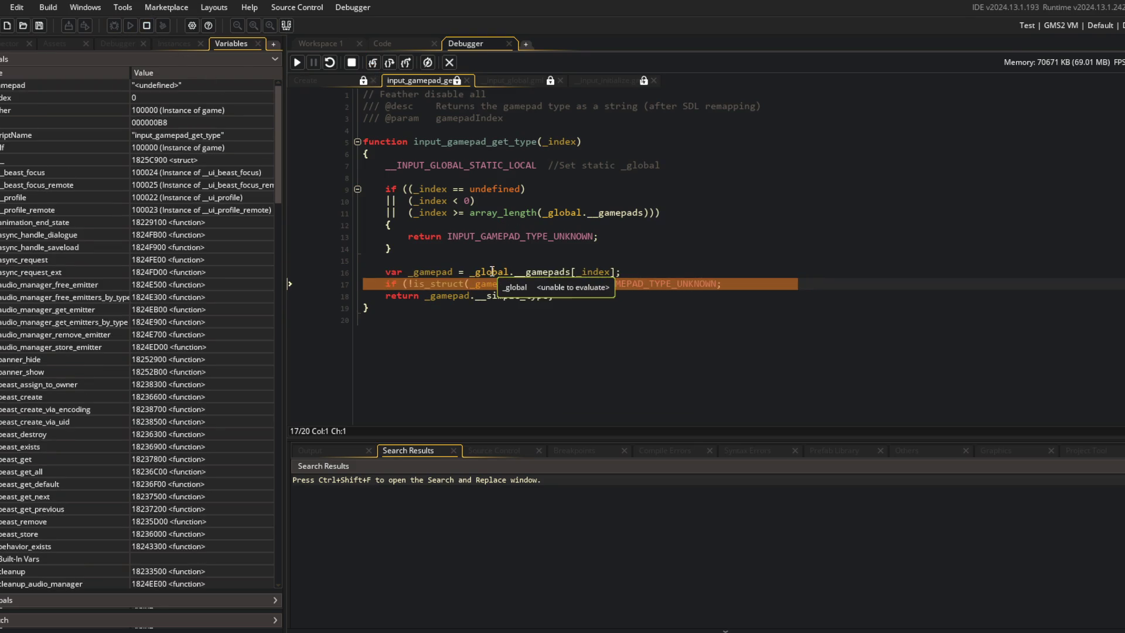
mouse_move(422, 274)
mouse_move(539, 273)
click(65, 147)
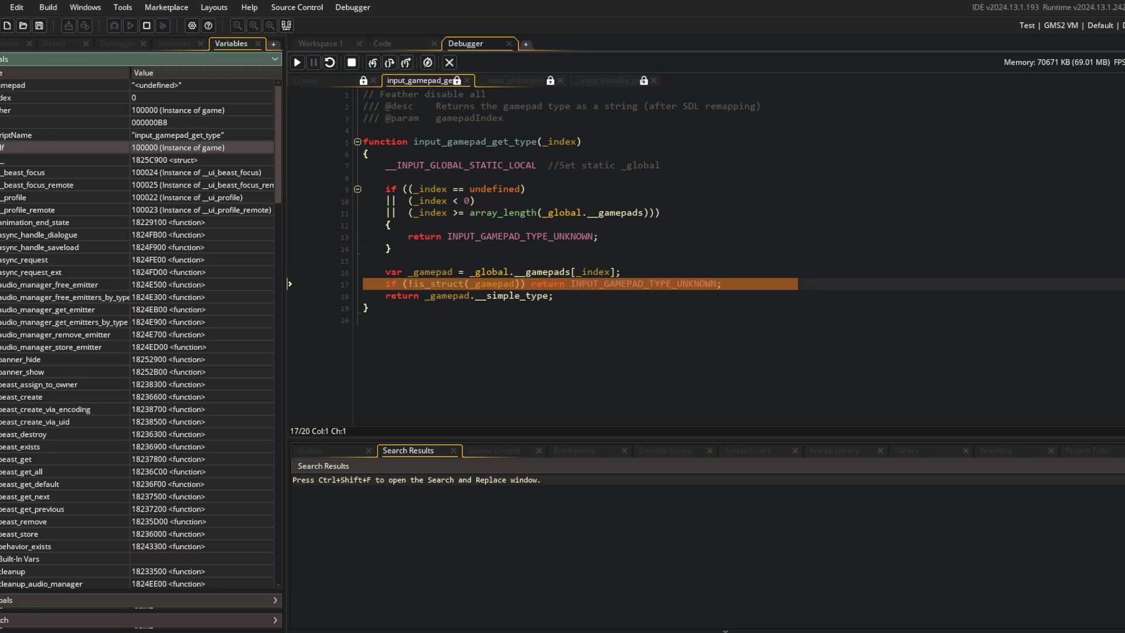
scroll(67, 240, down, 15)
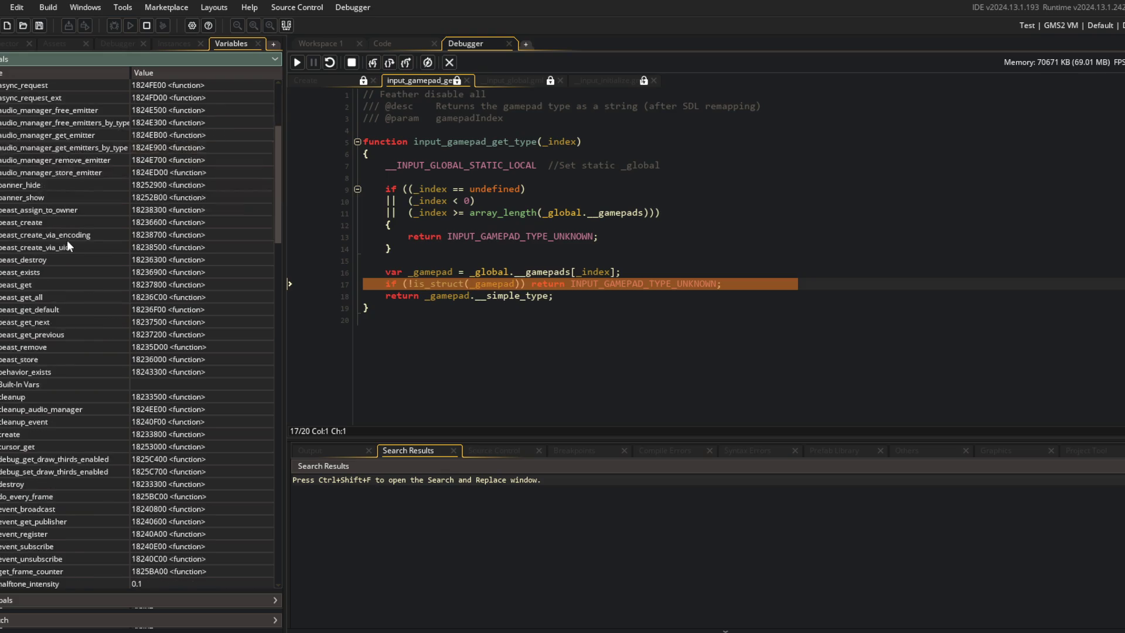
scroll(67, 240, down, 15)
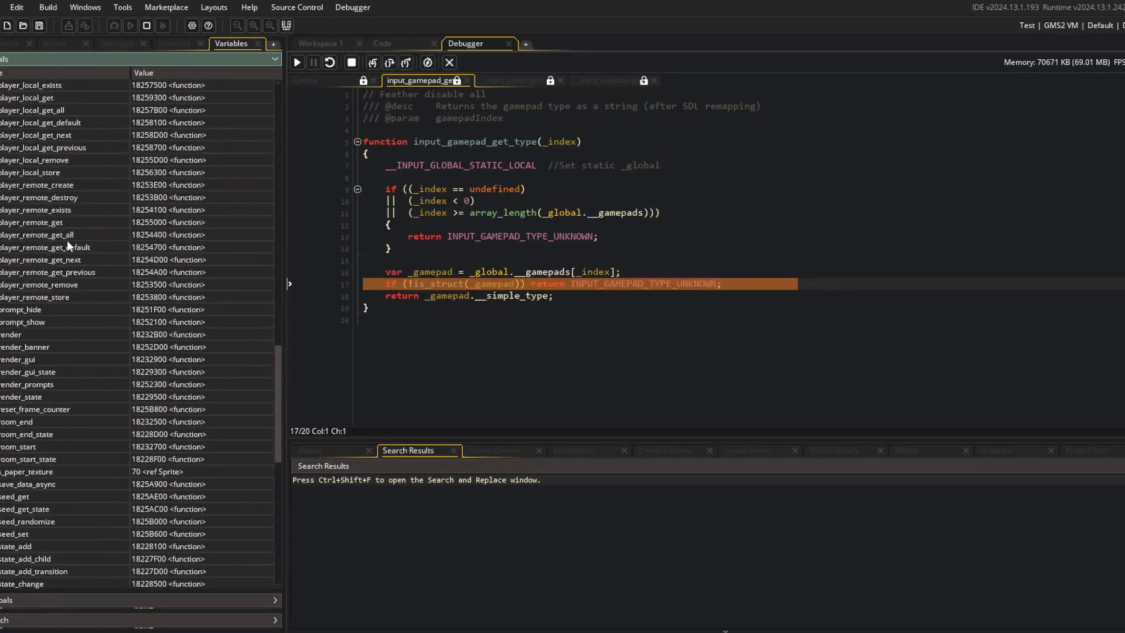
key(F10)
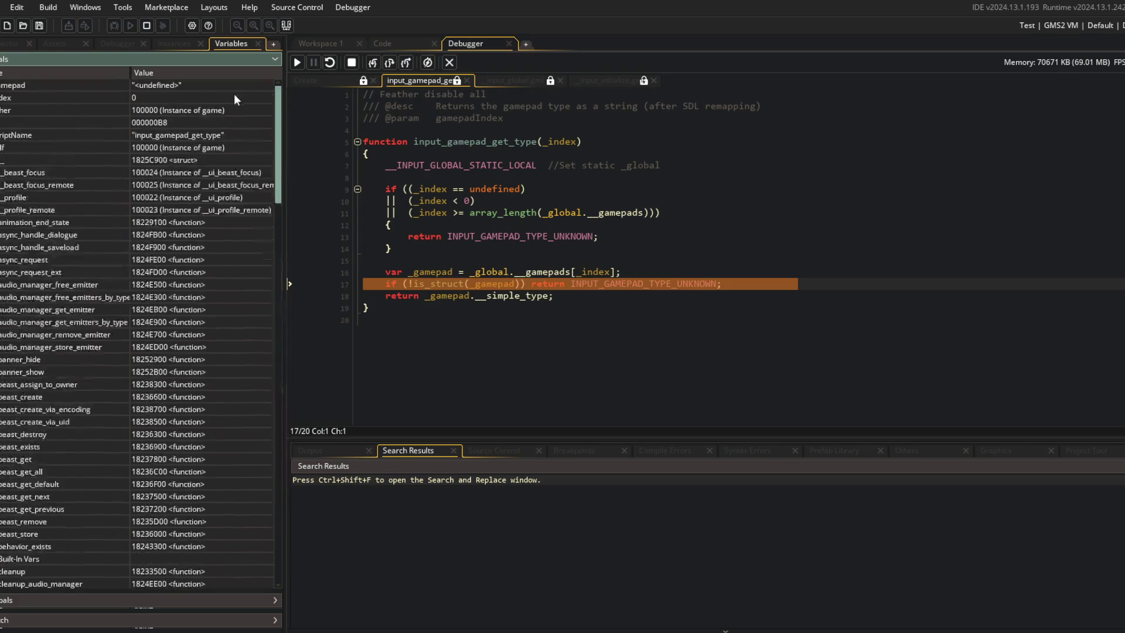
click(612, 295)
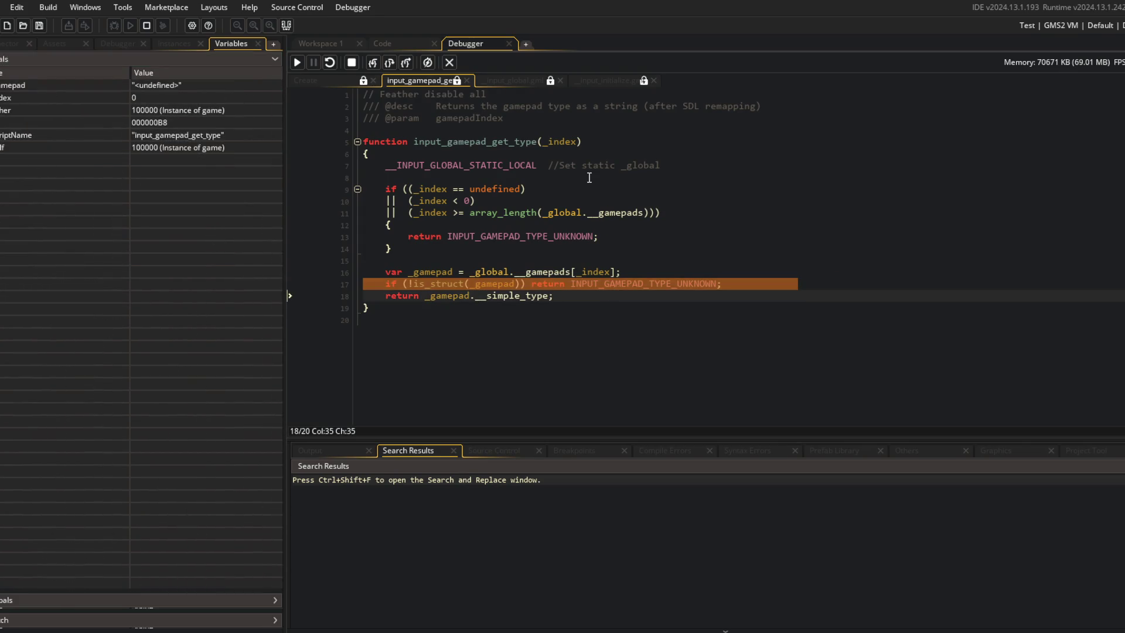
Step: Search the whole project for _global, case-sensitive, whole word only, ignoring comments
key(ctrl+shift+f)
text(_global)
key(Return)
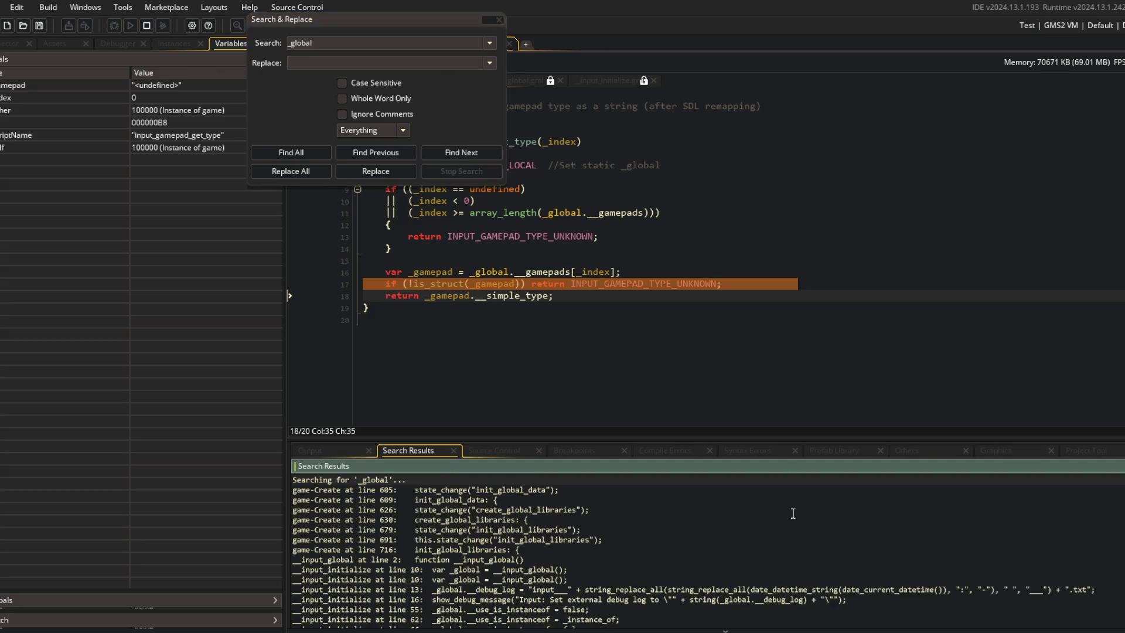
click(368, 91)
click(342, 115)
click(311, 154)
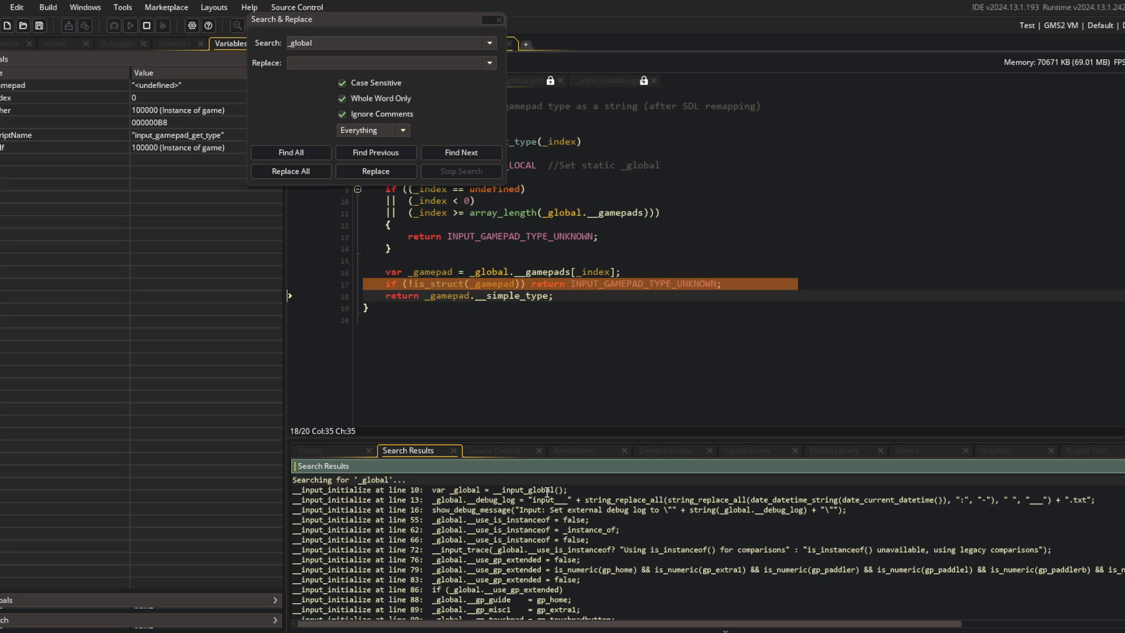
drag(375, 19, 954, 141)
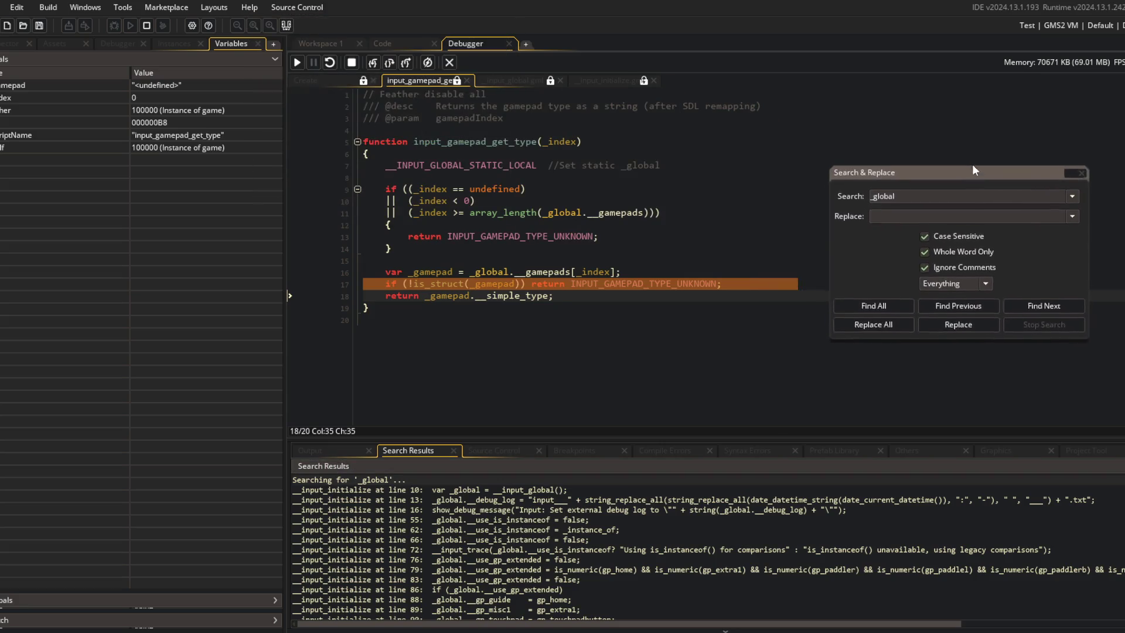
Step: Browse the _global matches, including __input_initialize and the __input_global definition, then return to input_gamepad_get_type
double_click(507, 489)
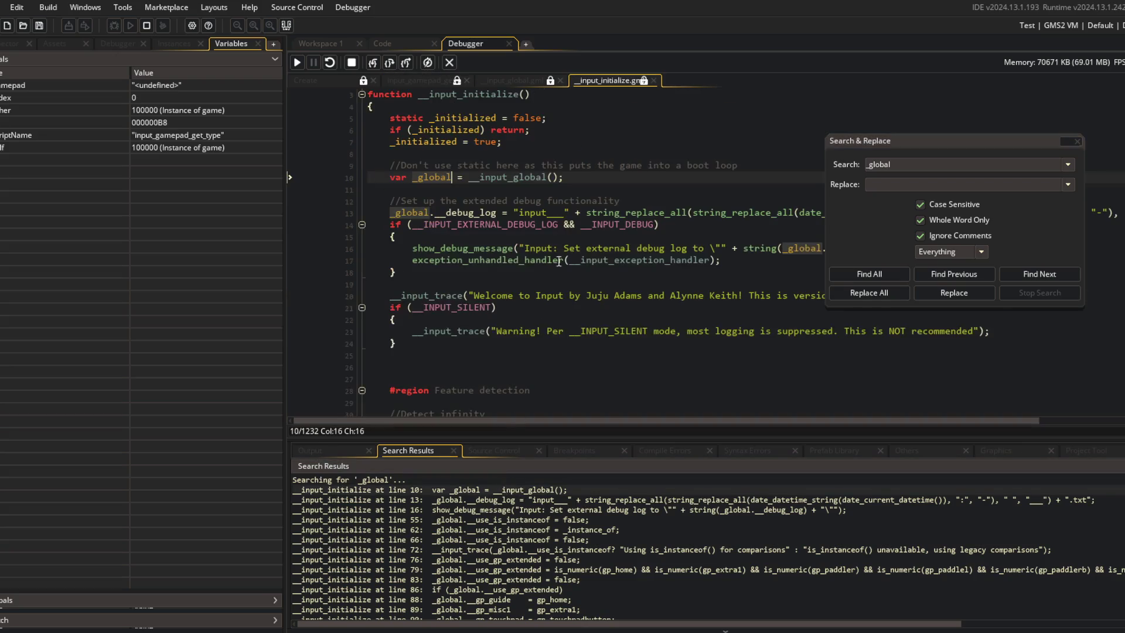
scroll(566, 234, down, 2)
middle_click(511, 125)
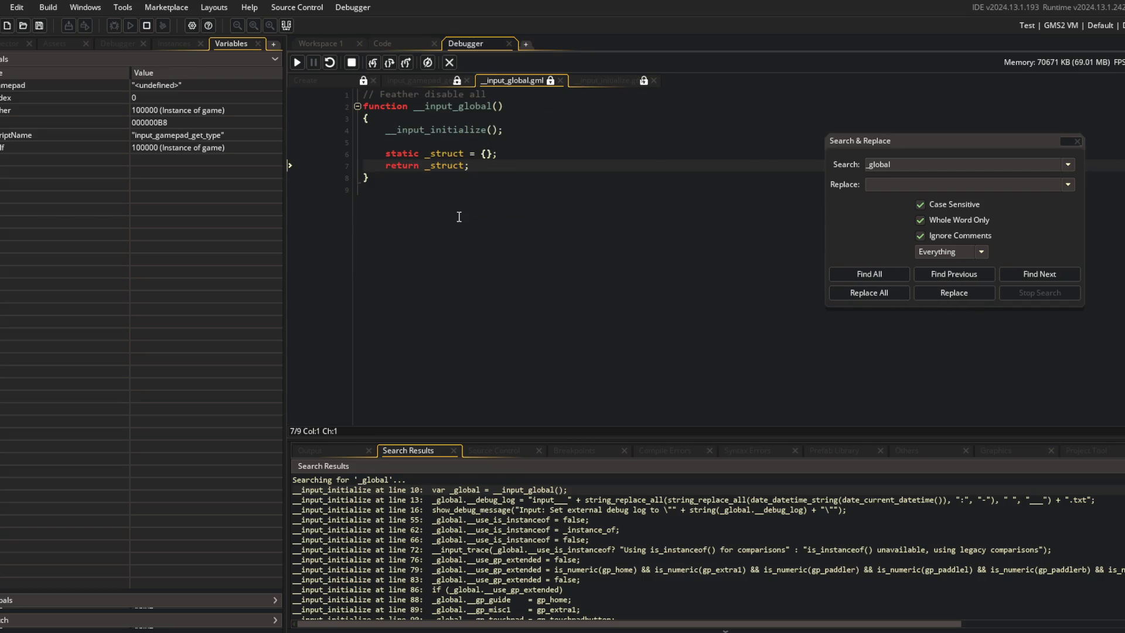
middle_click(514, 85)
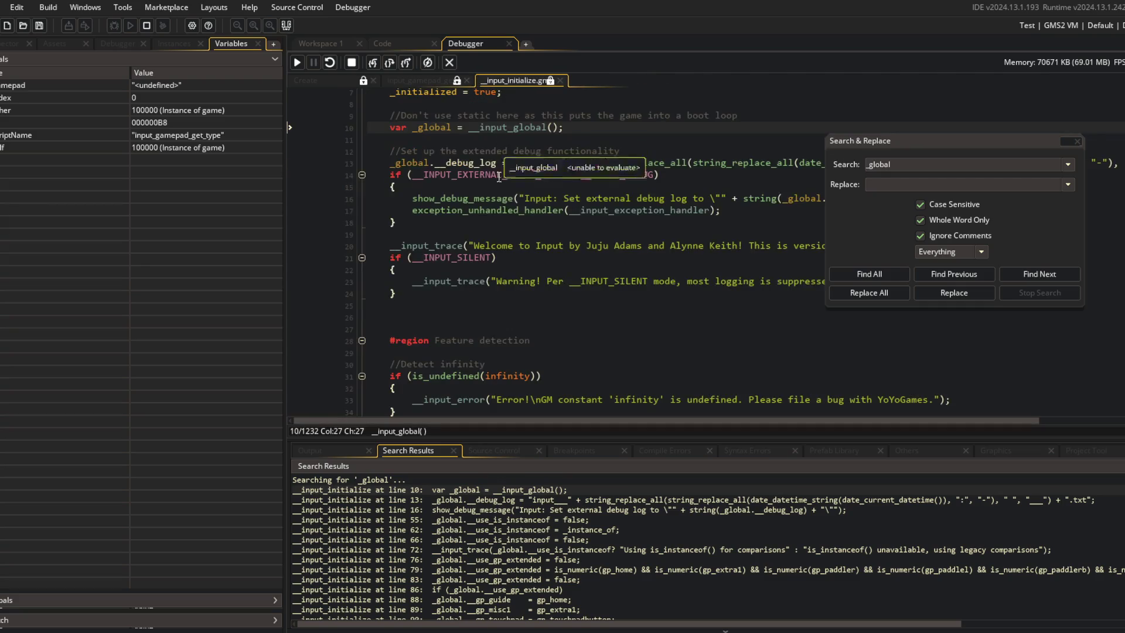
scroll(466, 591, down, 20)
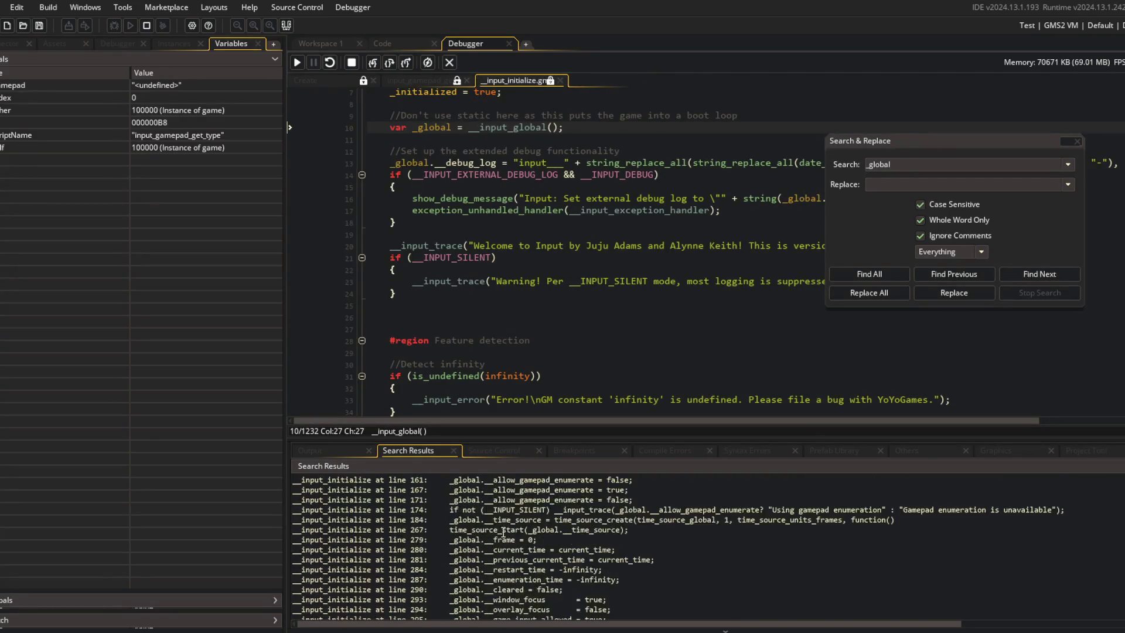
scroll(503, 532, down, 20)
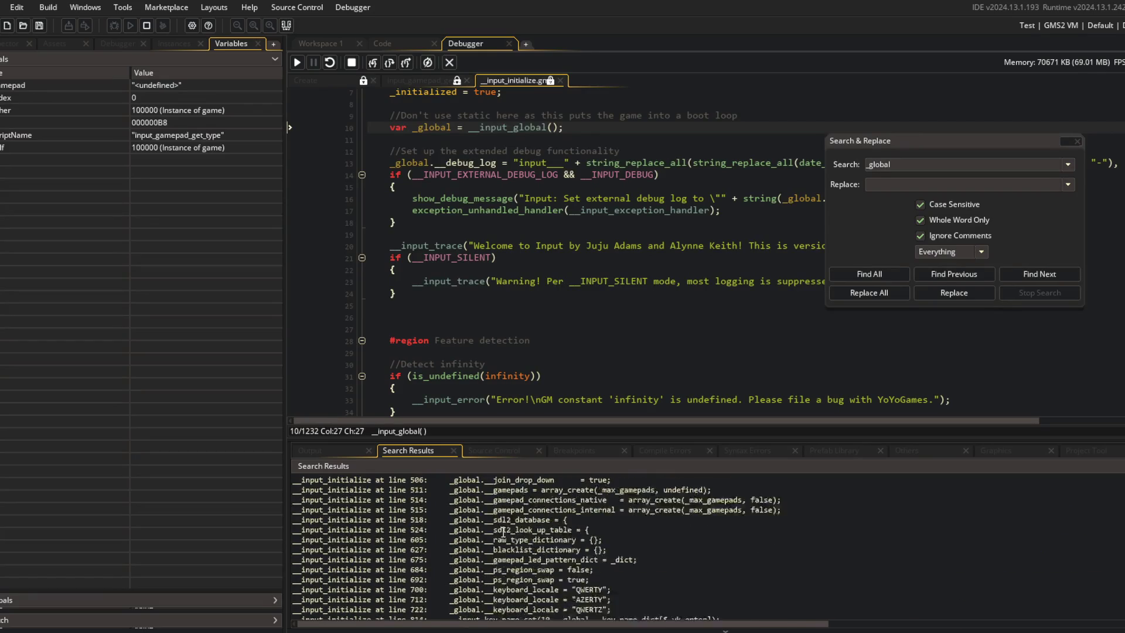
scroll(504, 533, down, 5)
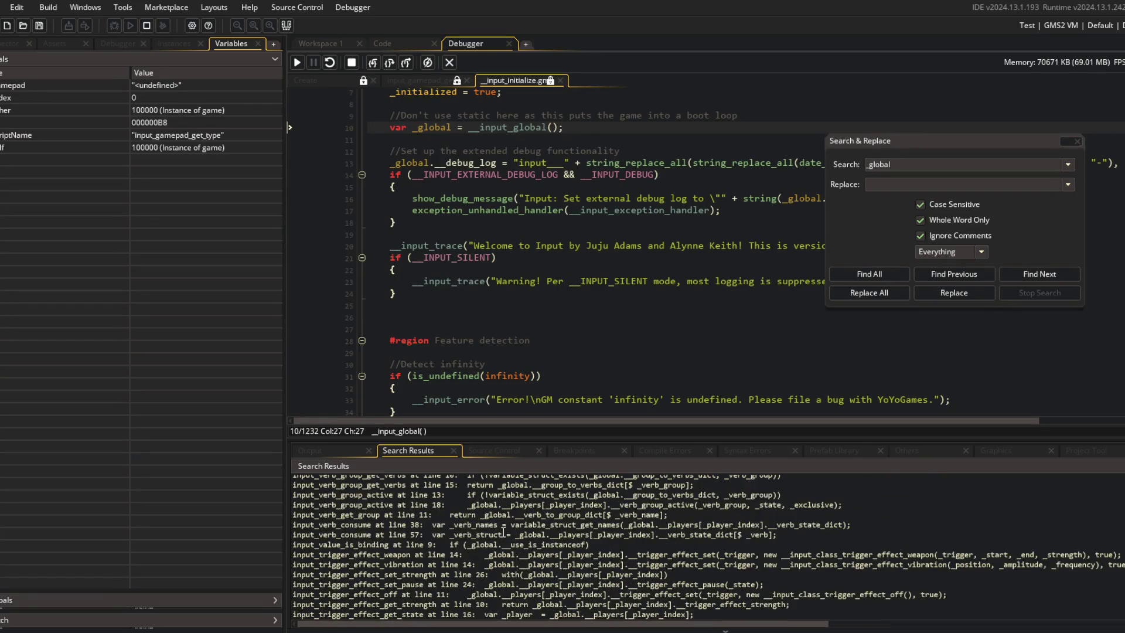
scroll(463, 264, down, 3)
click(421, 79)
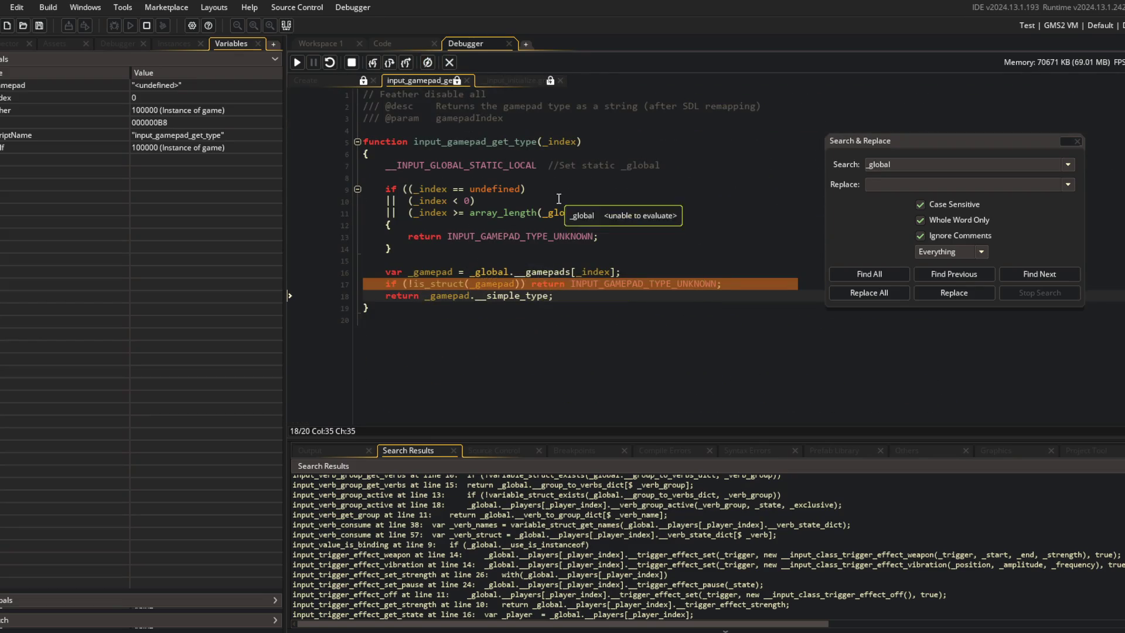
click(486, 167)
middle_click(487, 169)
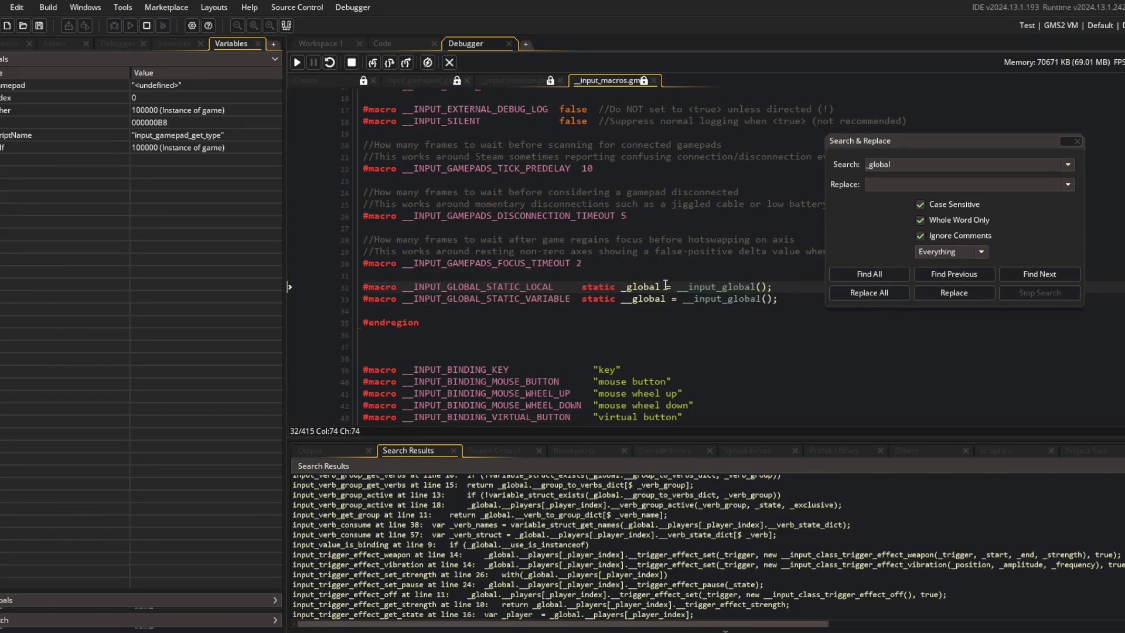
click(498, 287)
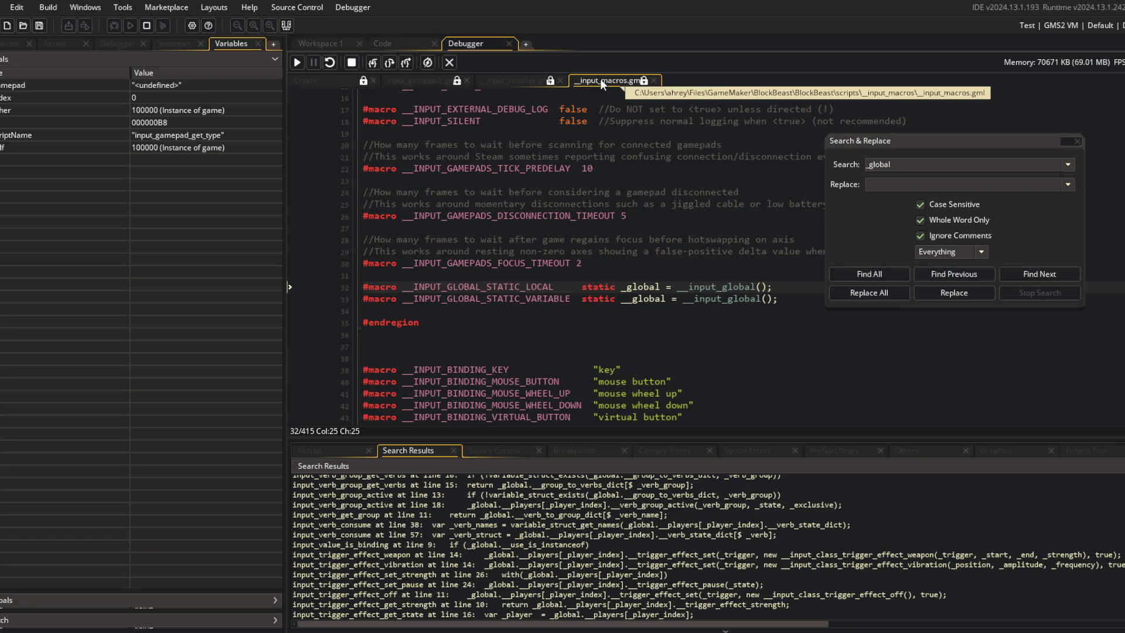
middle_click(600, 78)
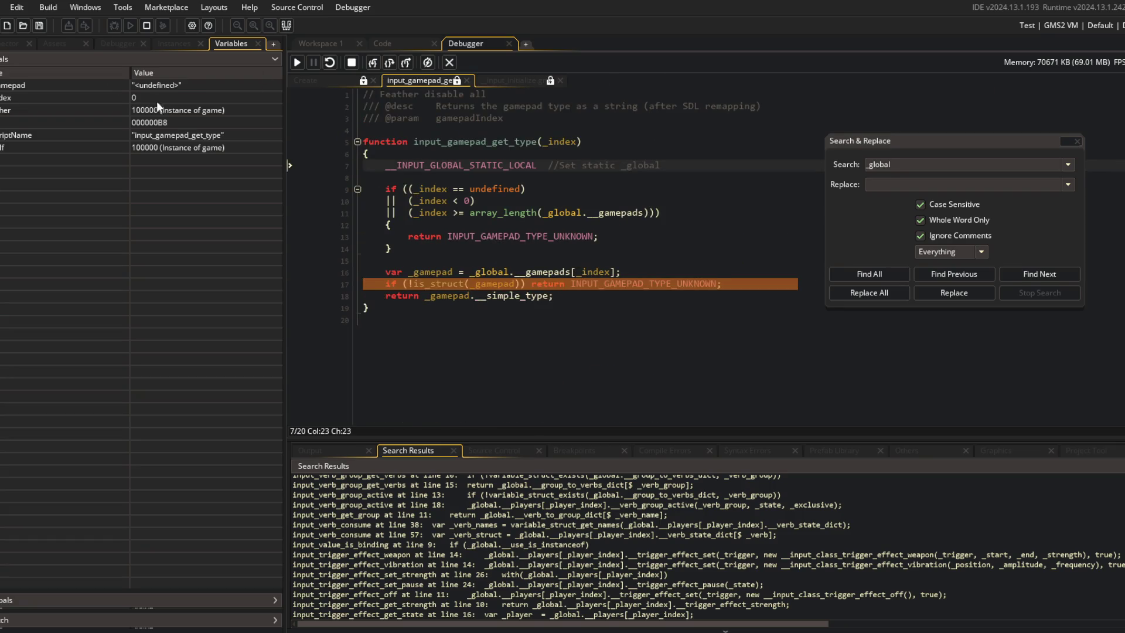
Step: Expand the other instance's member variables in the Variables panel, scroll through them, and collapse Globals
click(200, 599)
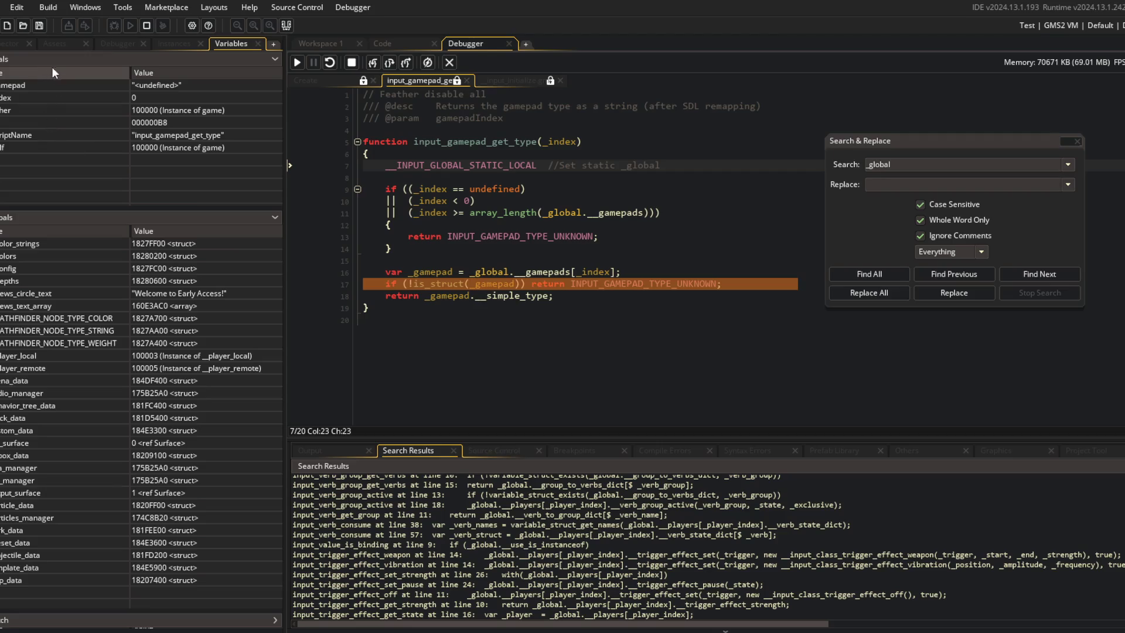
double_click(59, 109)
scroll(58, 127, down, 10)
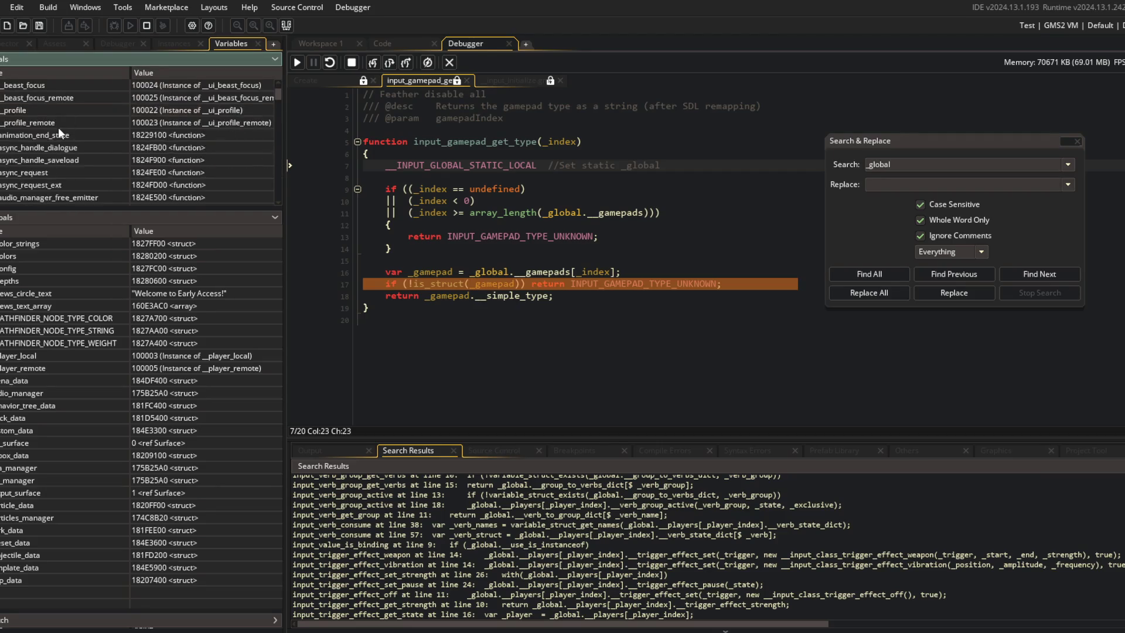
scroll(58, 127, down, 15)
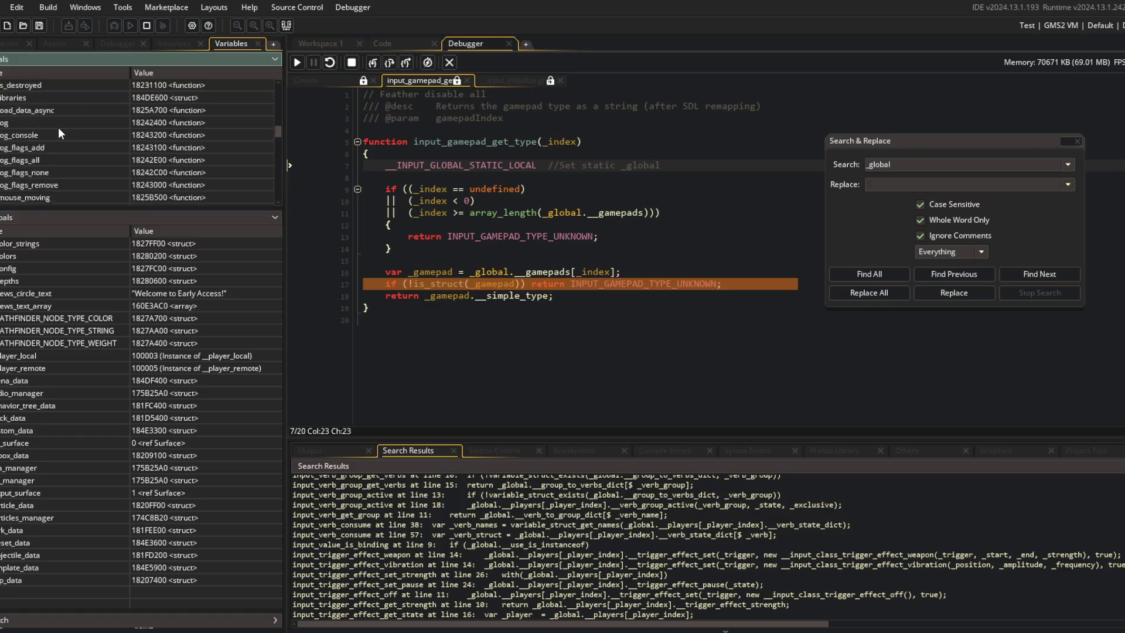
scroll(58, 127, down, 10)
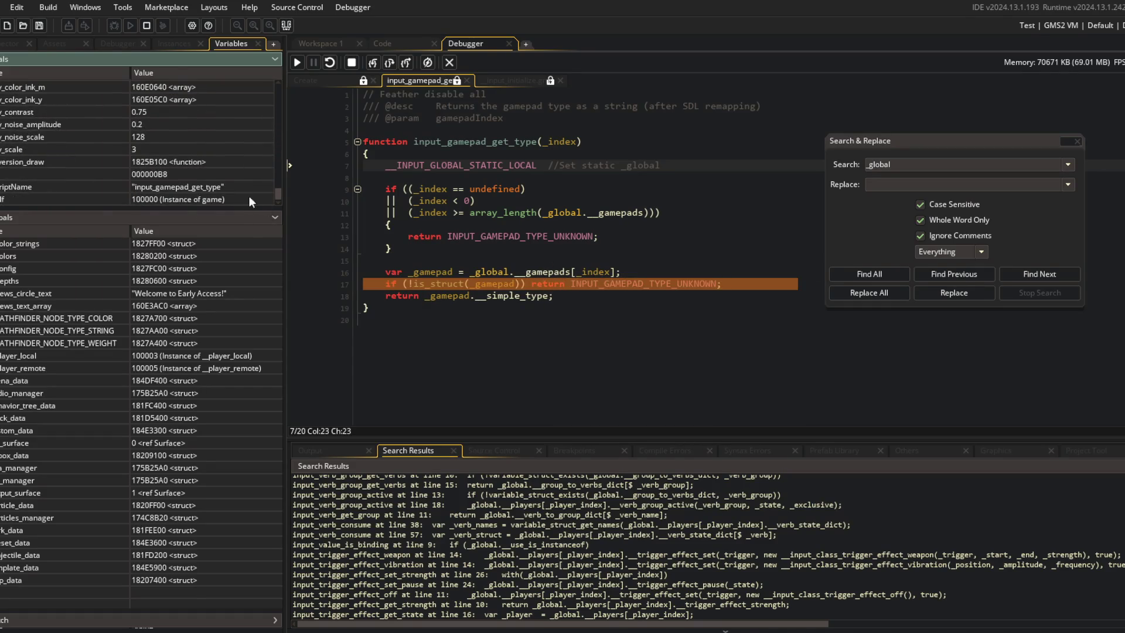
scroll(27, 185, down, 4)
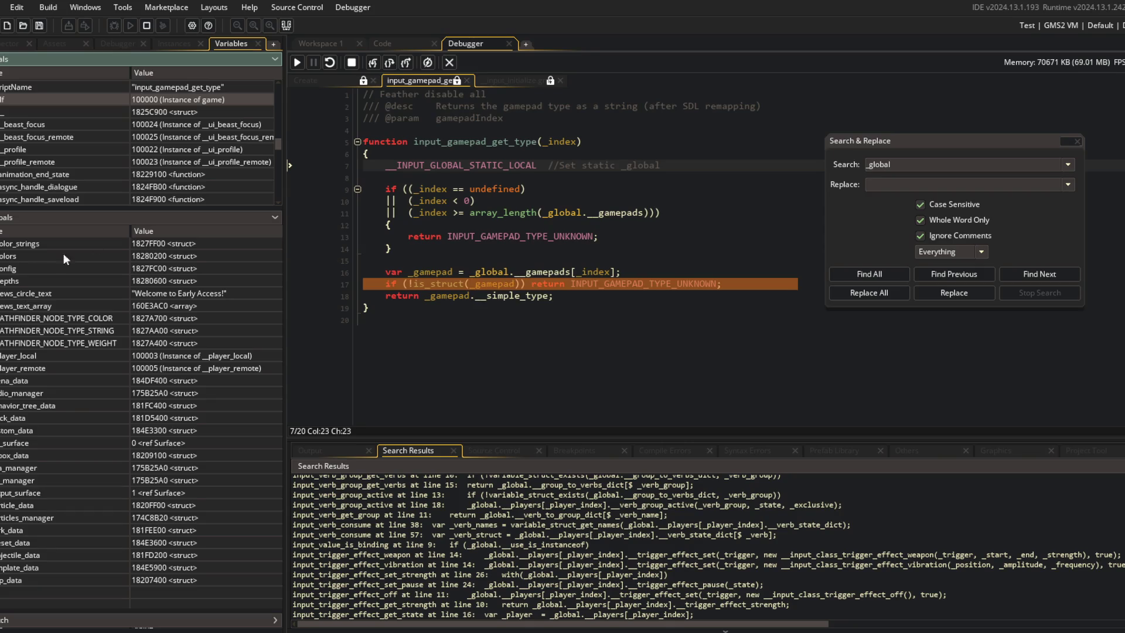
click(275, 218)
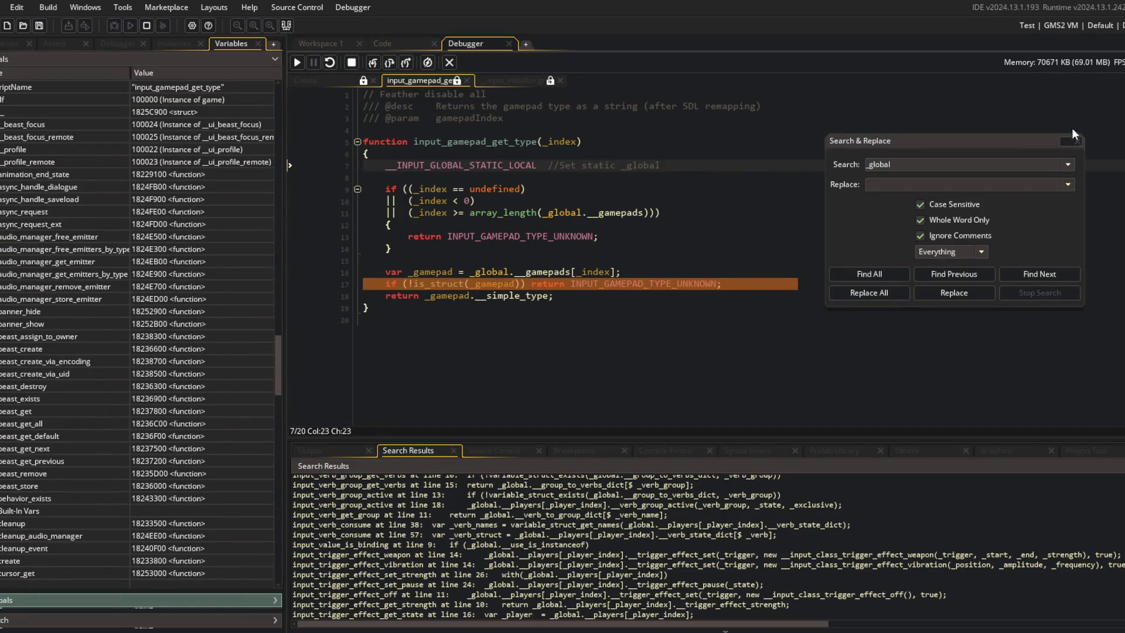
Step: Read the variable values on lines 13–18 of input_gamepad_get_type, including _index on line 16
mouse_move(604, 285)
mouse_move(442, 273)
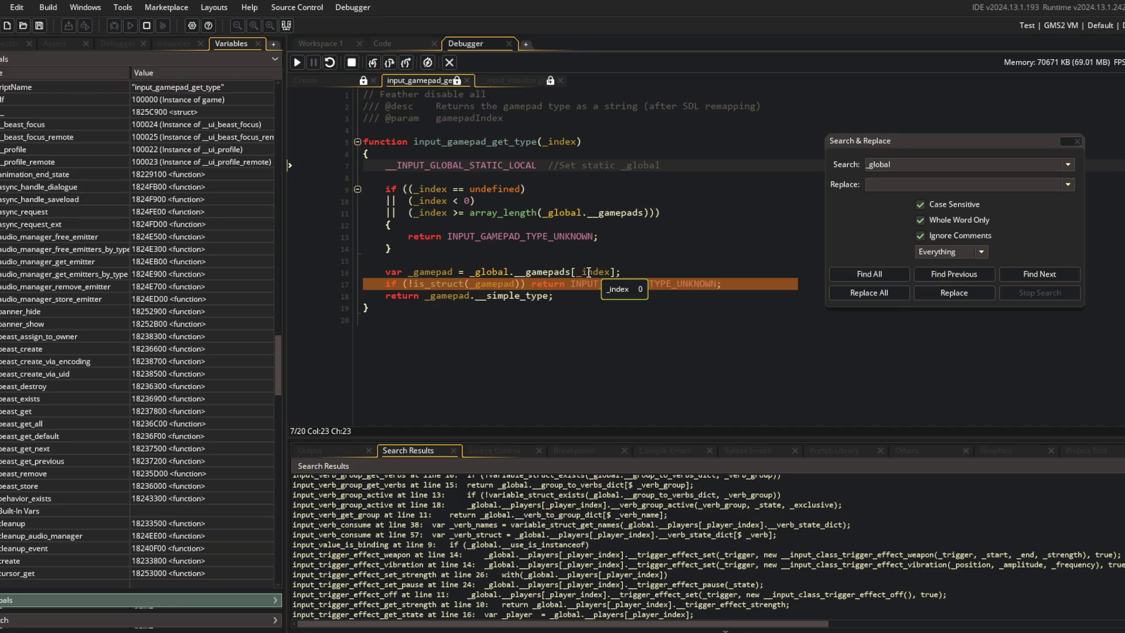
mouse_move(488, 271)
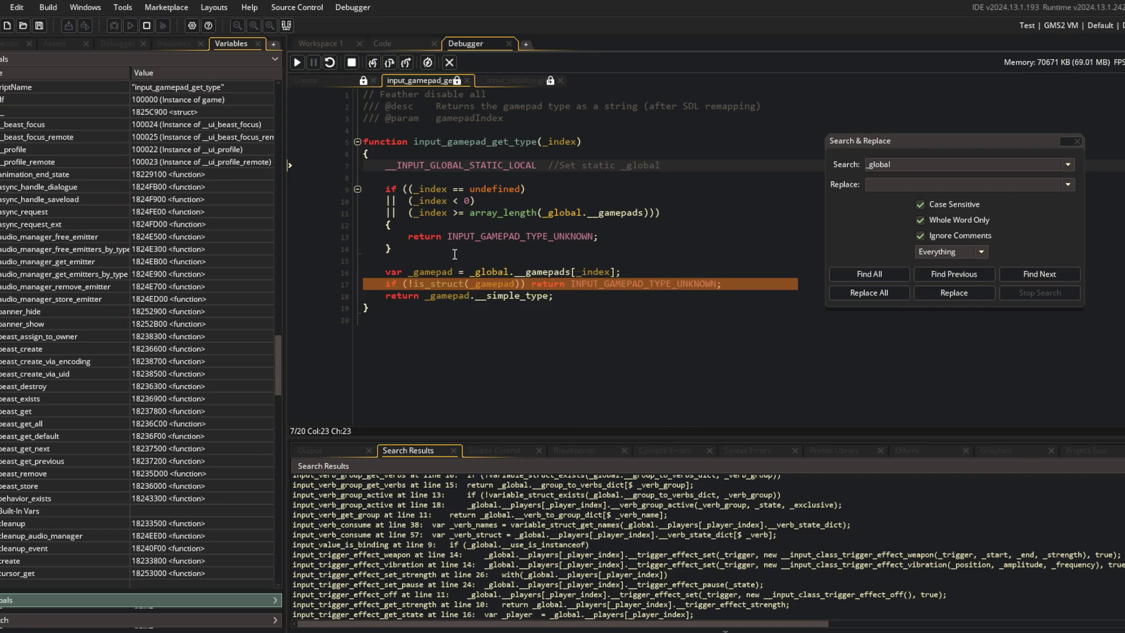
click(599, 236)
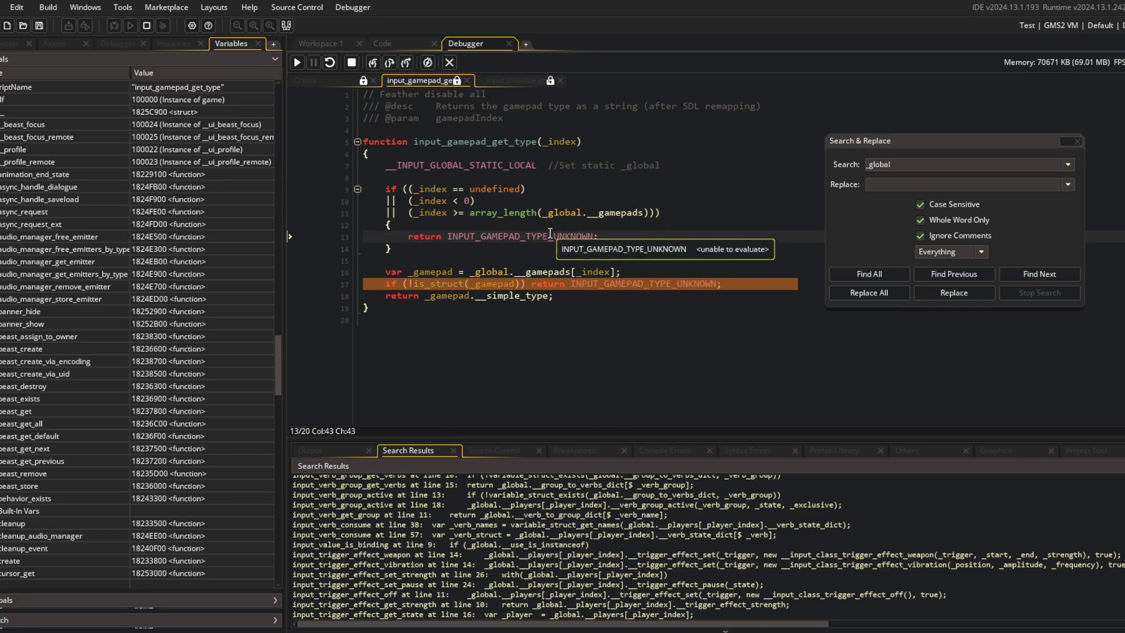
click(650, 260)
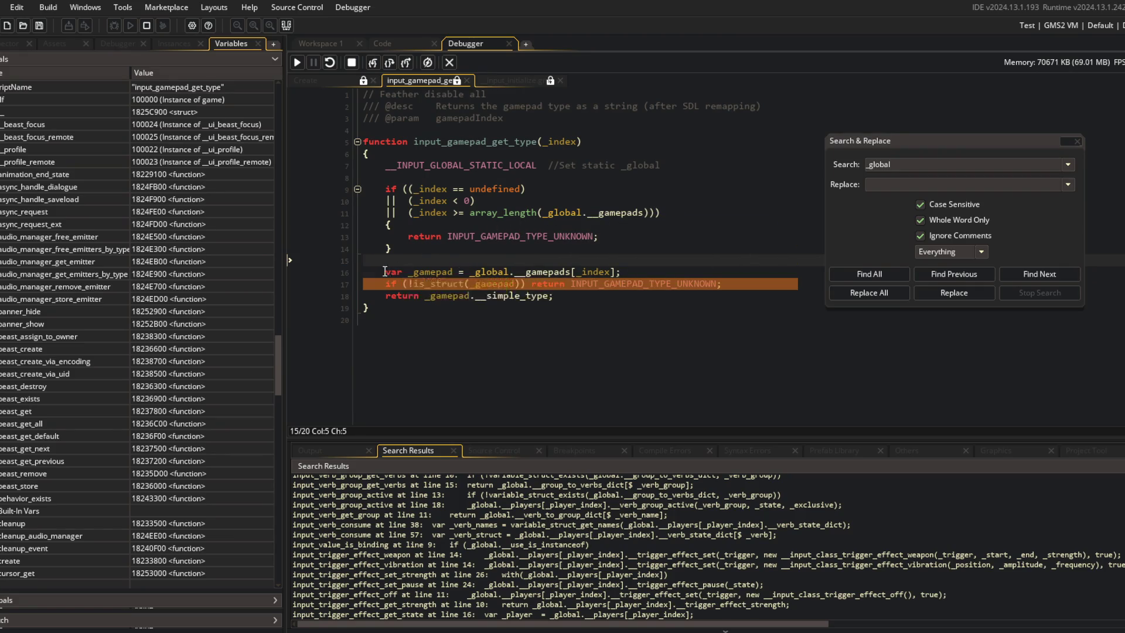
click(465, 270)
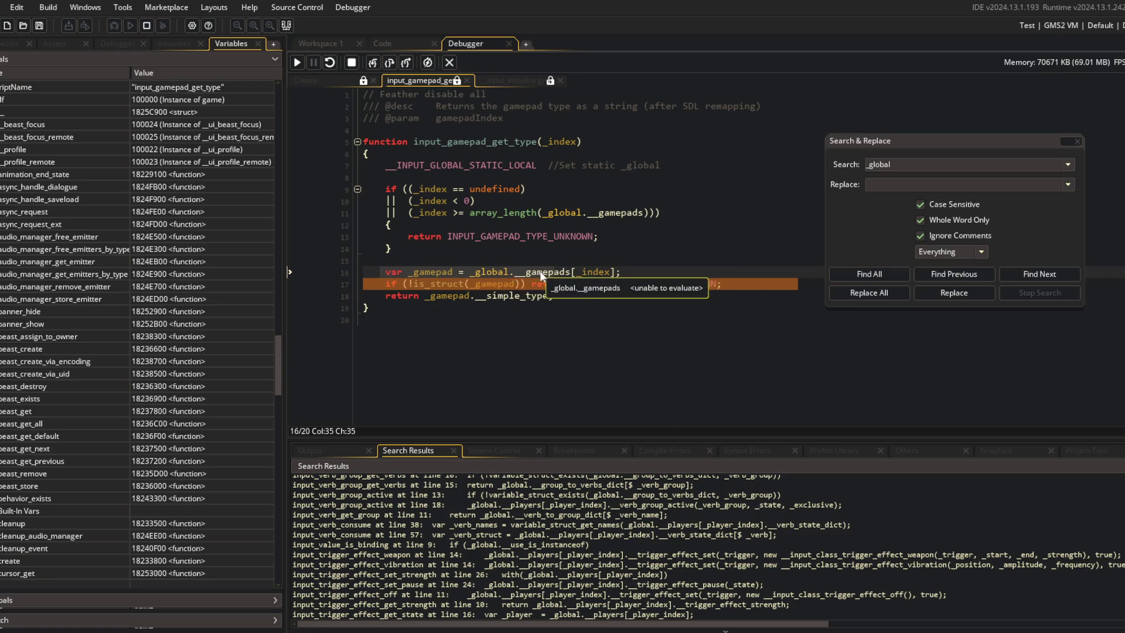
click(586, 272)
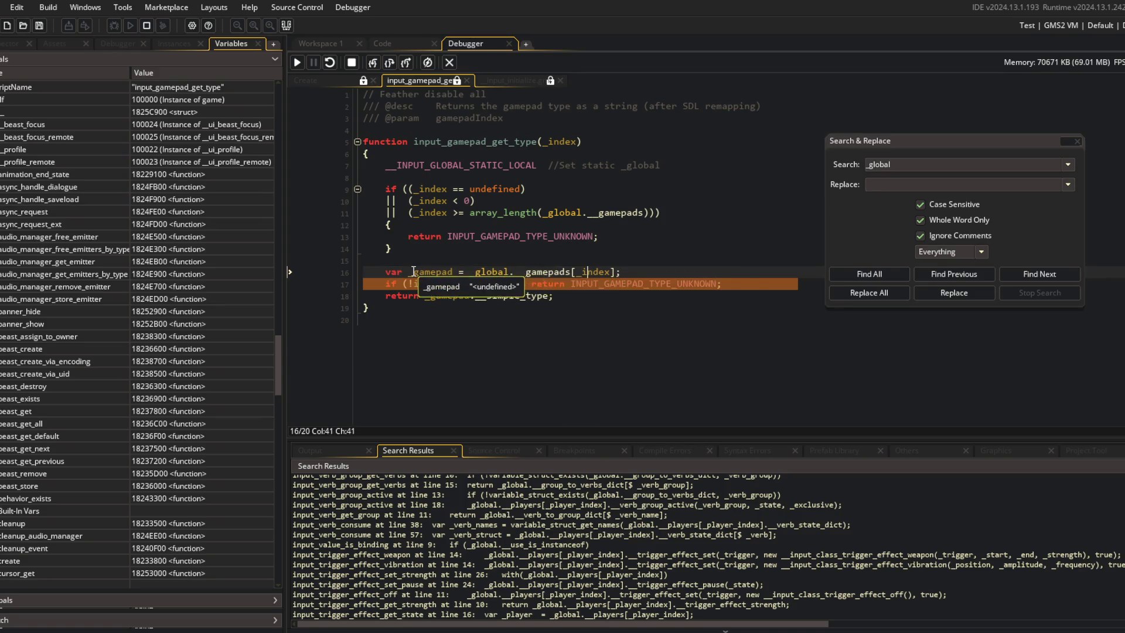
mouse_move(596, 273)
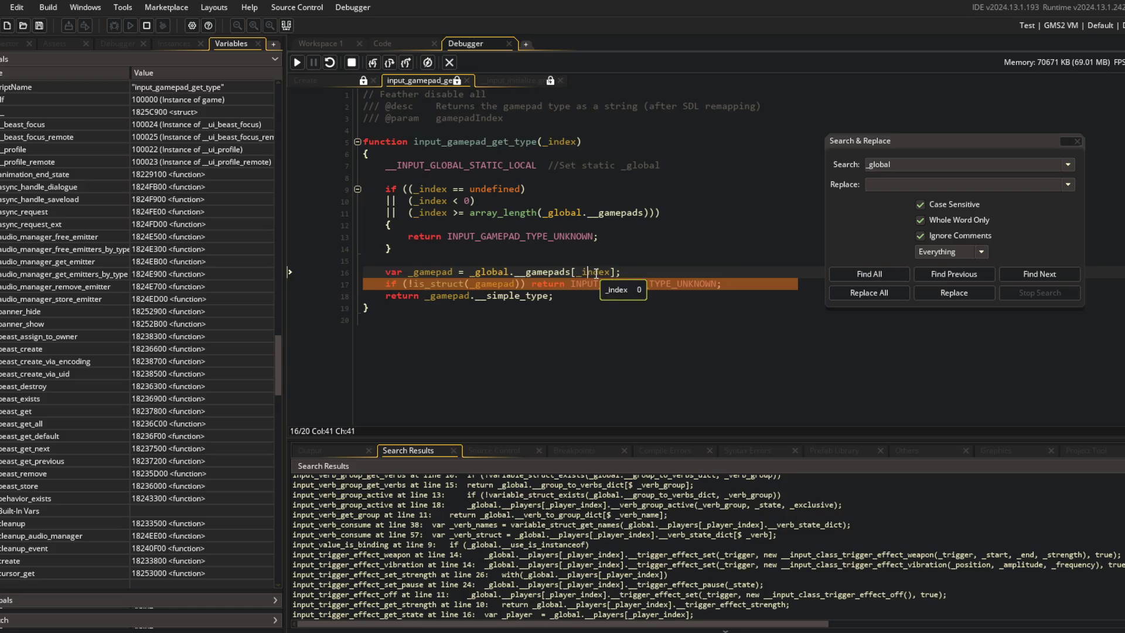
mouse_move(498, 285)
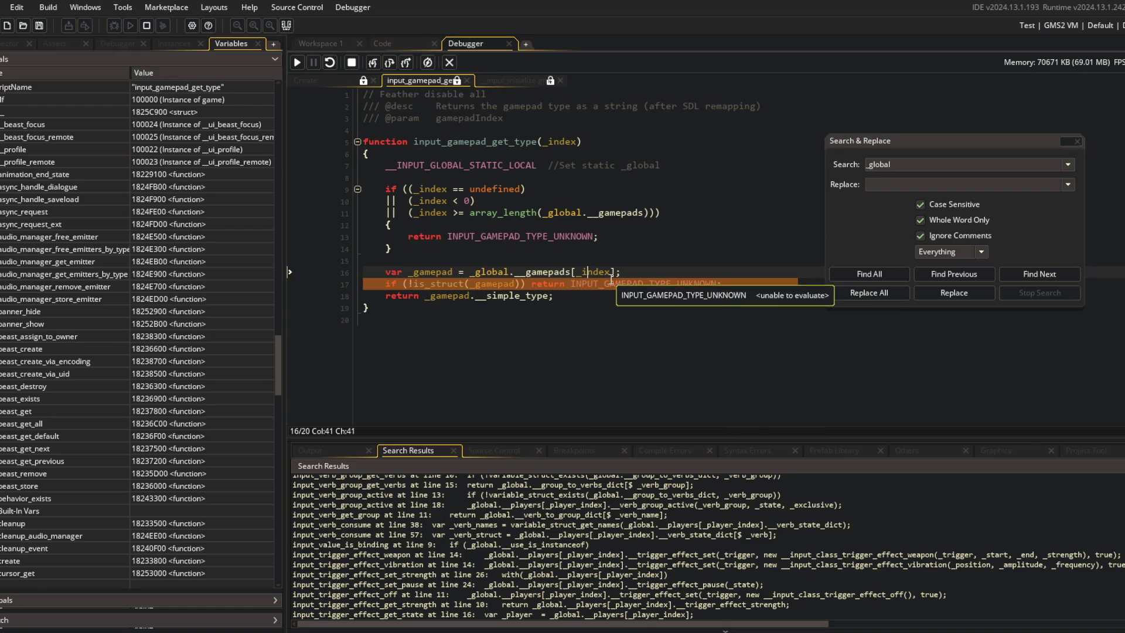
mouse_move(462, 293)
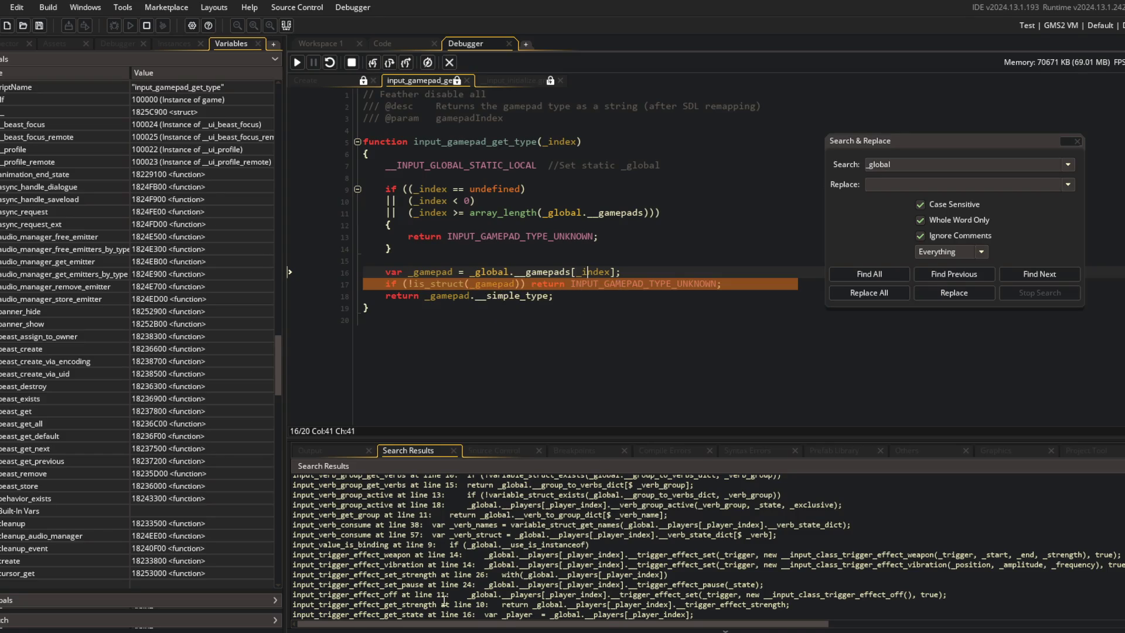
key(alt+Tab)
Step: Jump to the Device Types section of the v10.2 Devices page and read its list
scroll(546, 281, up, 6)
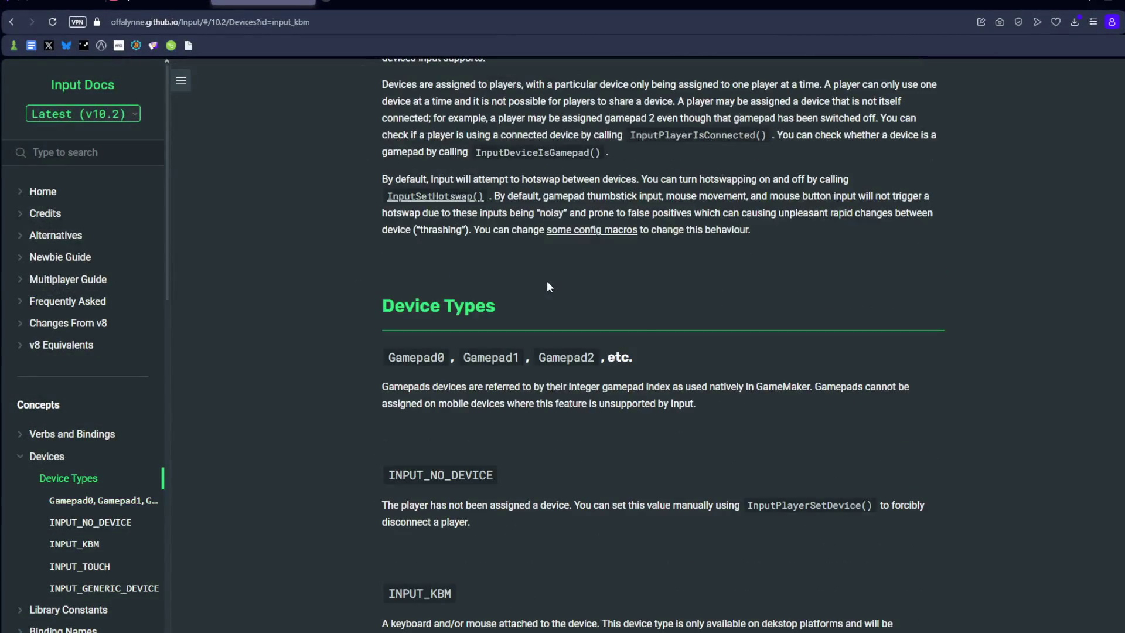
scroll(631, 321, up, 3)
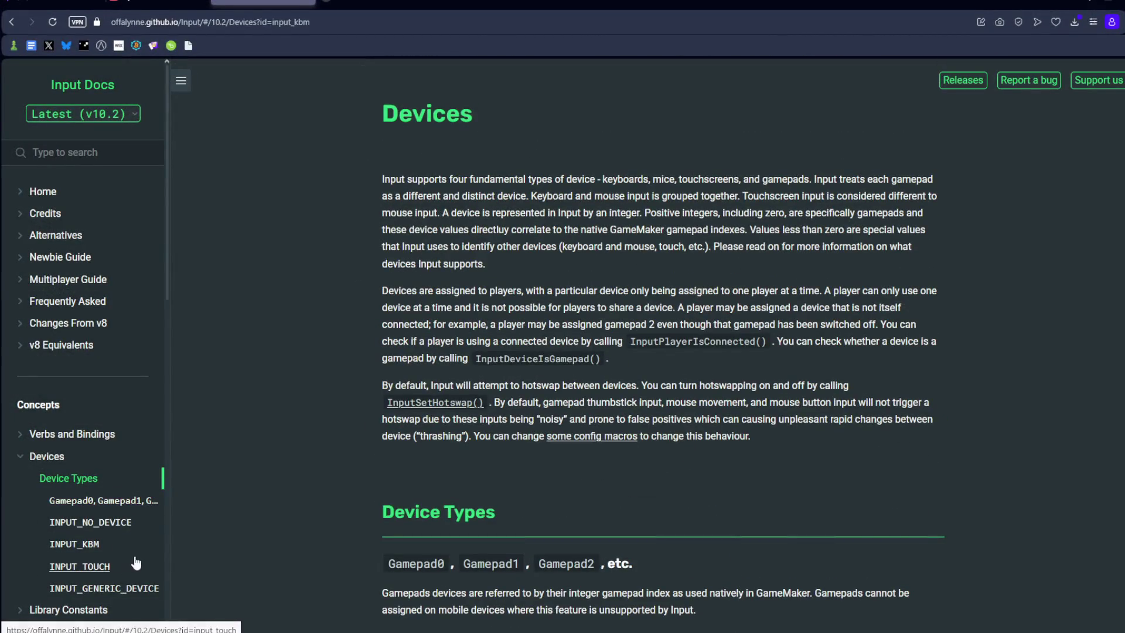
scroll(105, 366, down, 4)
click(82, 230)
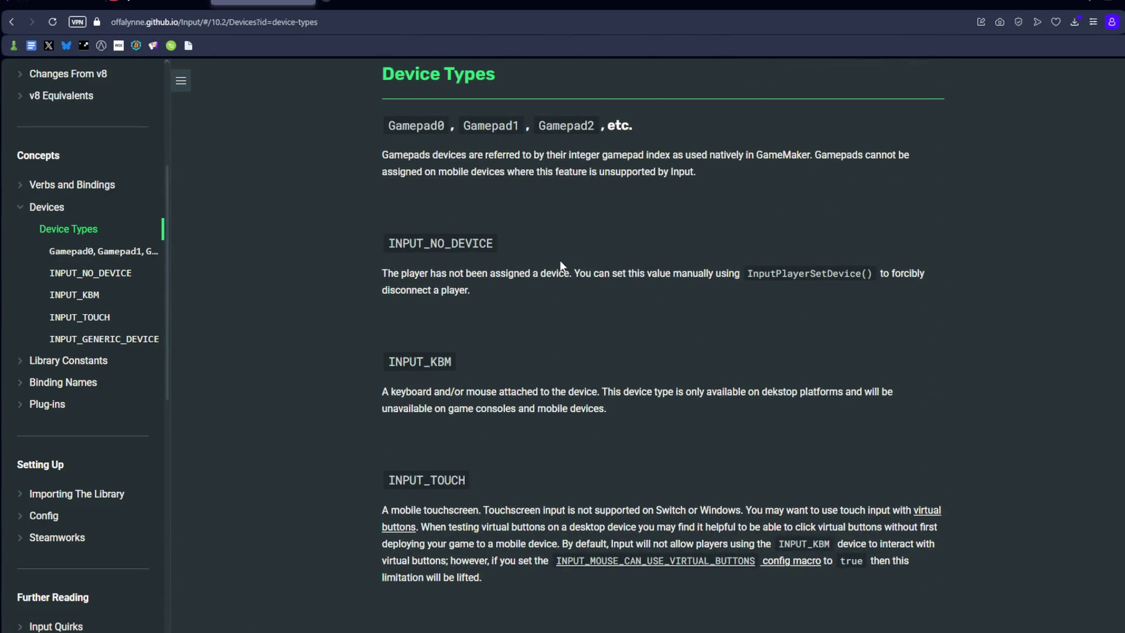
scroll(675, 335, down, 4)
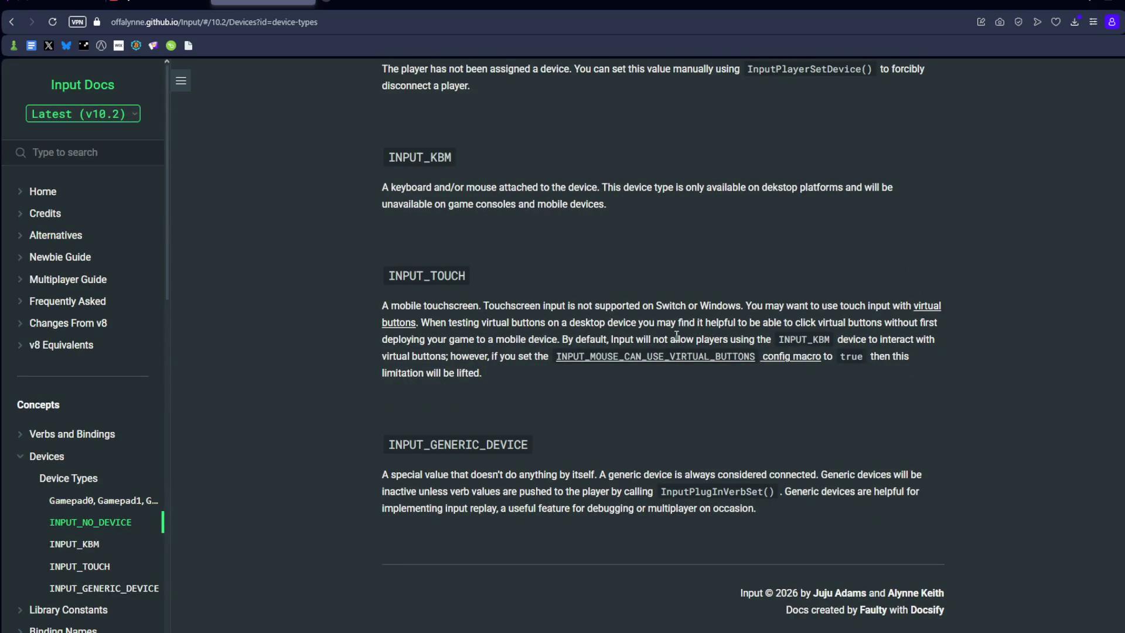
scroll(573, 450, up, 2)
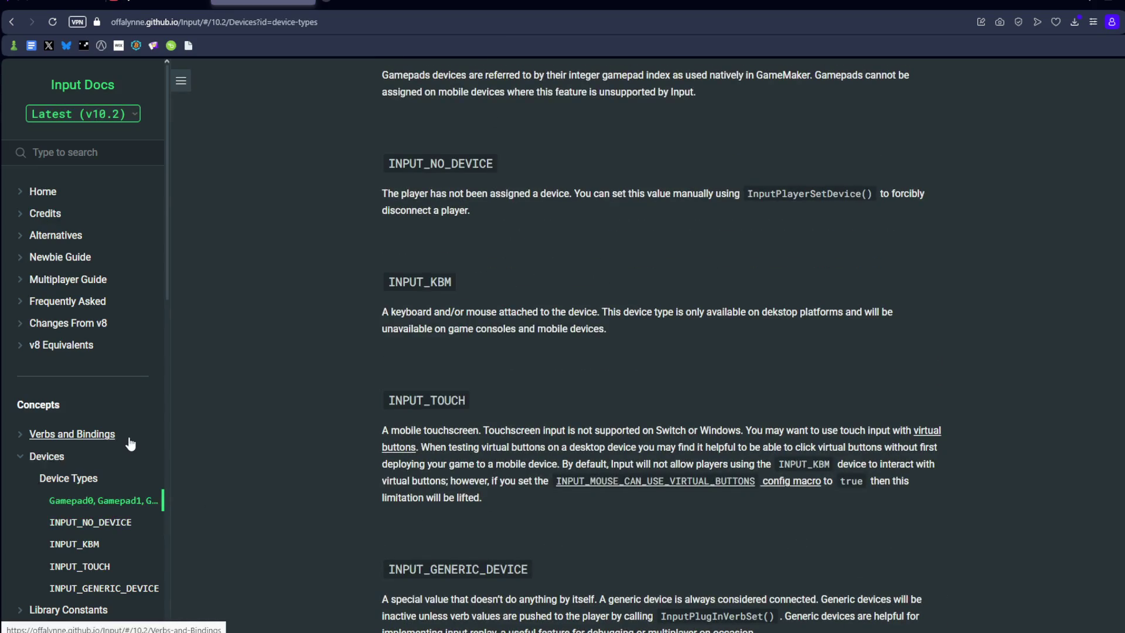
scroll(126, 441, down, 5)
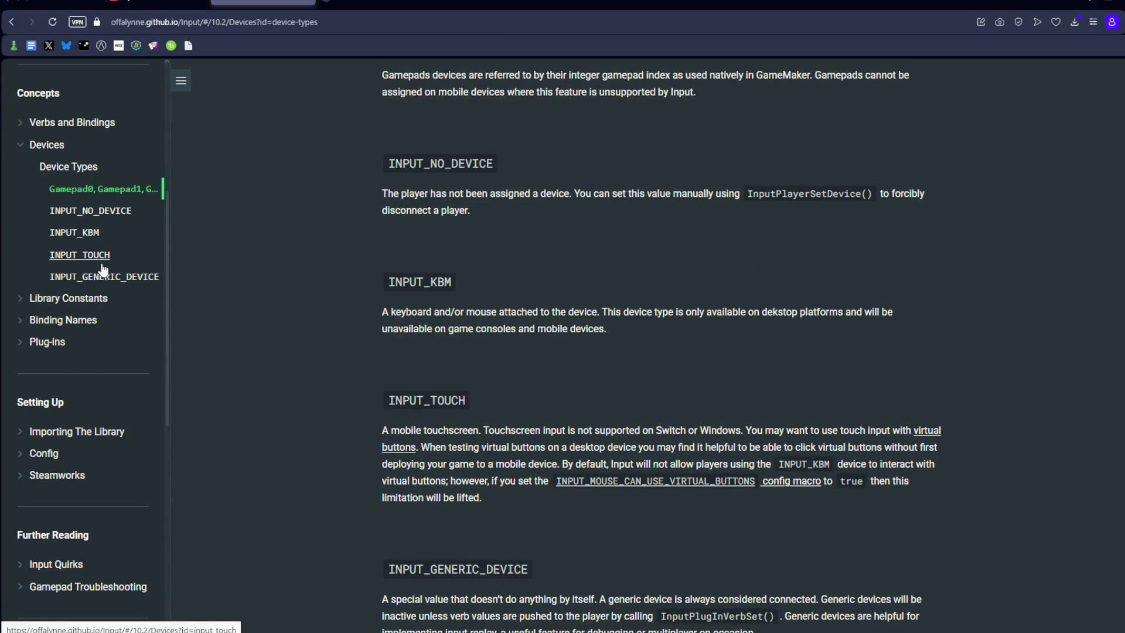
Step: Return to the top of the Devices page, read through it, and keep the docs on v10.2
click(17, 145)
scroll(43, 289, down, 4)
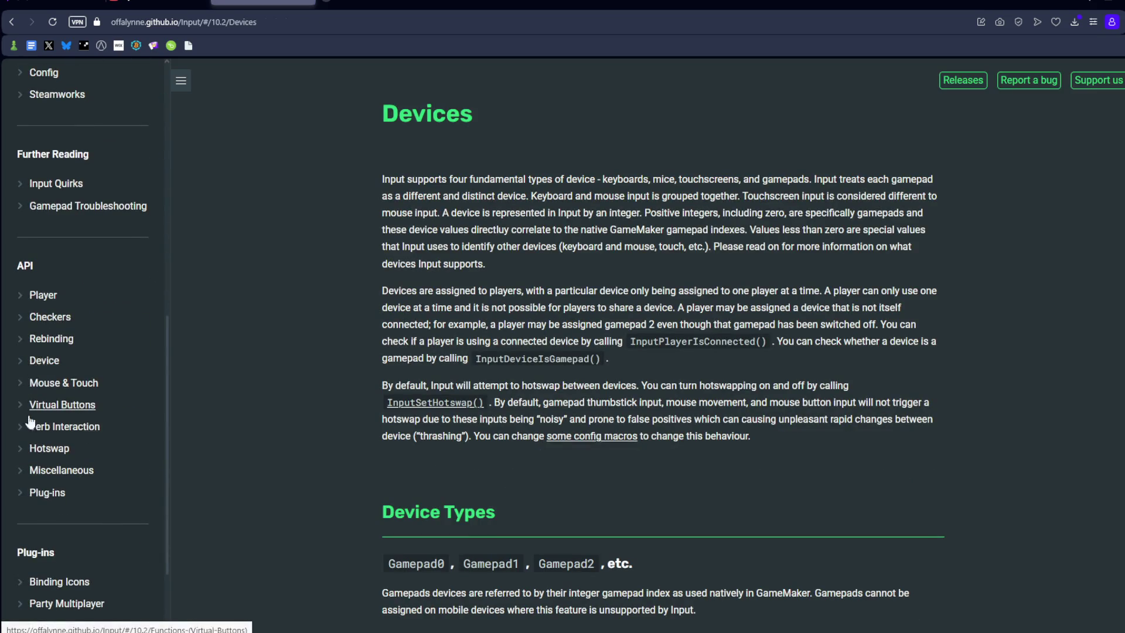
scroll(35, 351, down, 4)
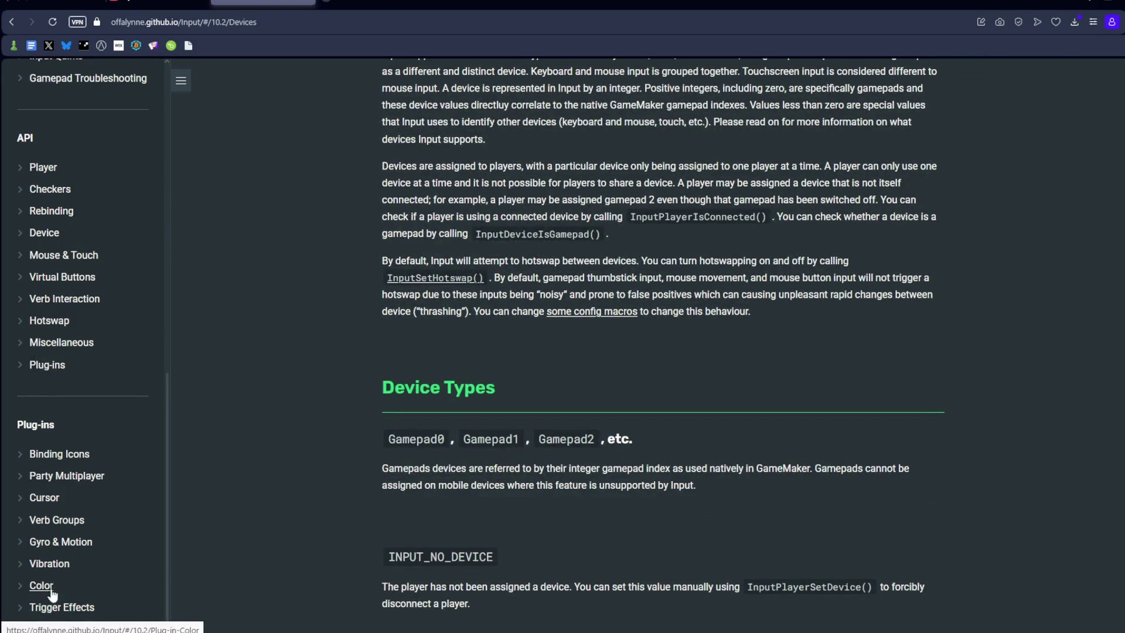
scroll(51, 389, up, 10)
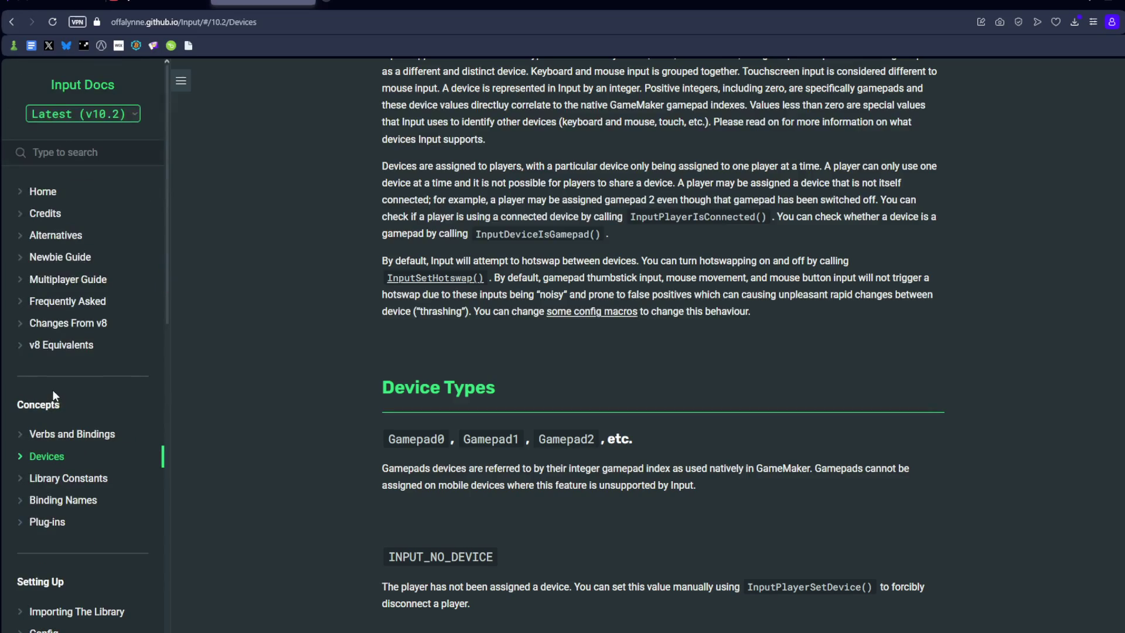
click(83, 115)
click(83, 115)
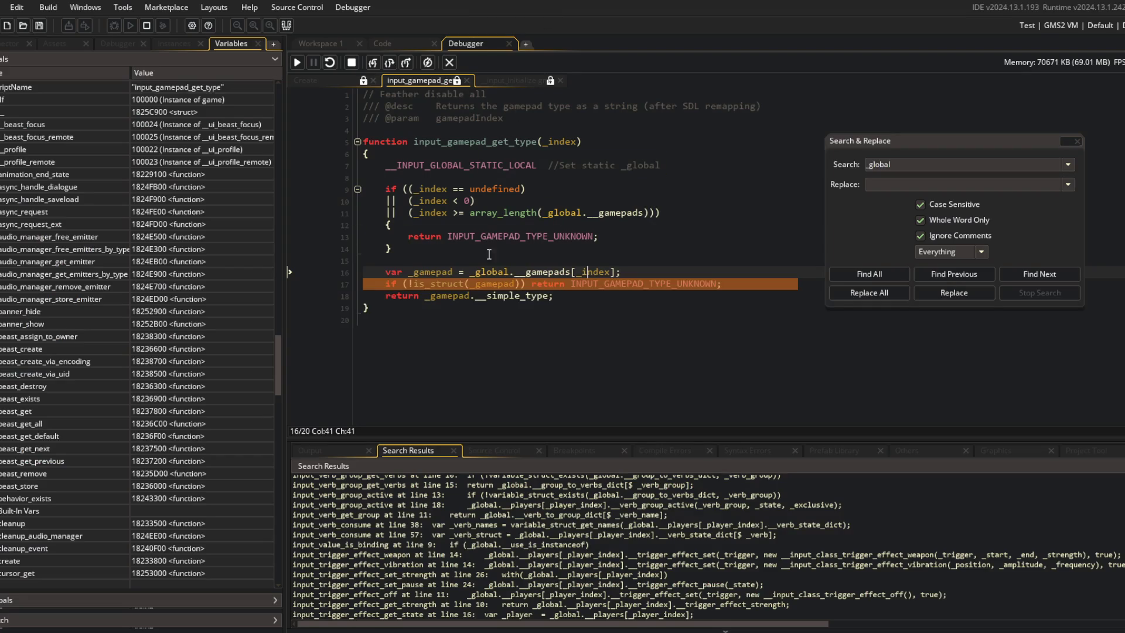
Step: Look up __INPUT_GLOBAL_STATIC_LOCAL, step into input_define_gamepad_types, then stop the debugging session
middle_click(510, 166)
scroll(510, 144, down, 2)
scroll(511, 145, up, 5)
key(ctrl+Tab)
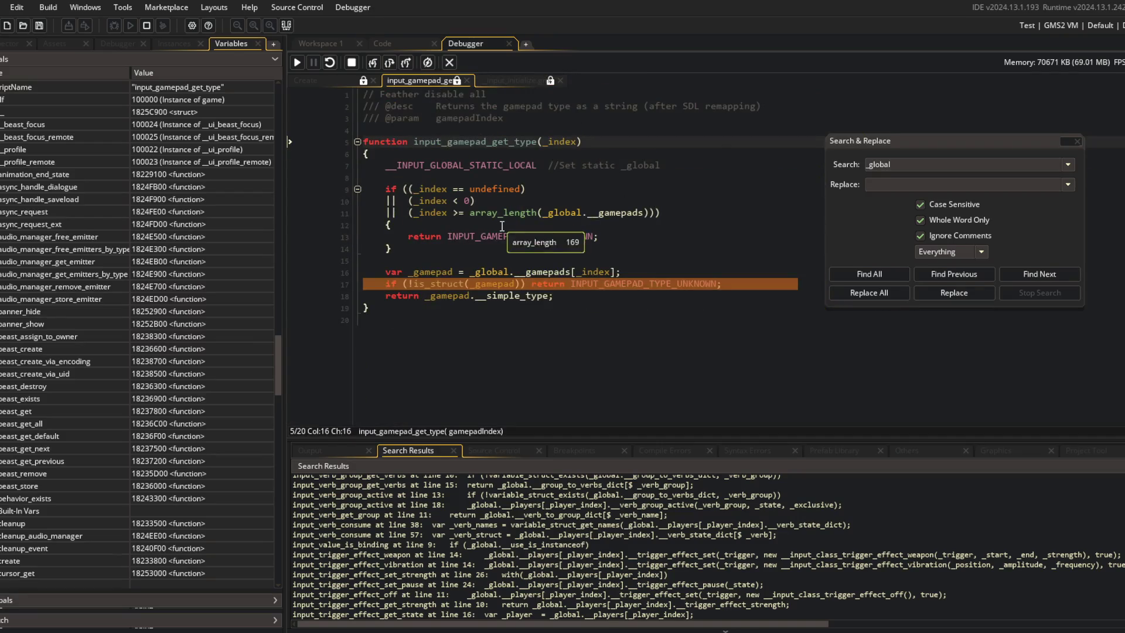
key(F11)
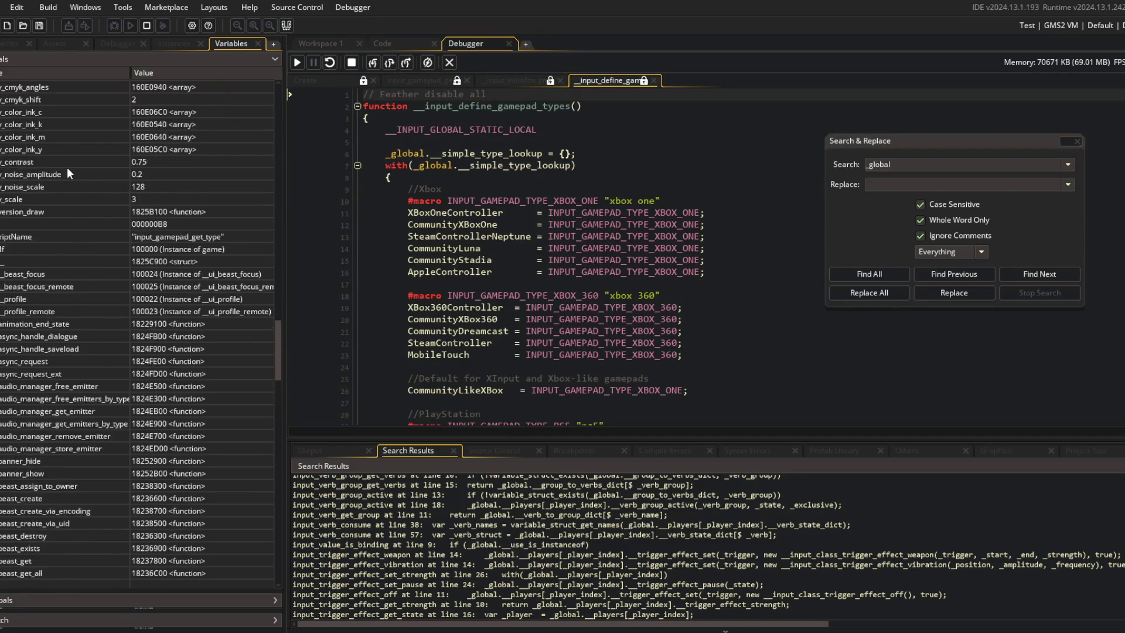
click(174, 45)
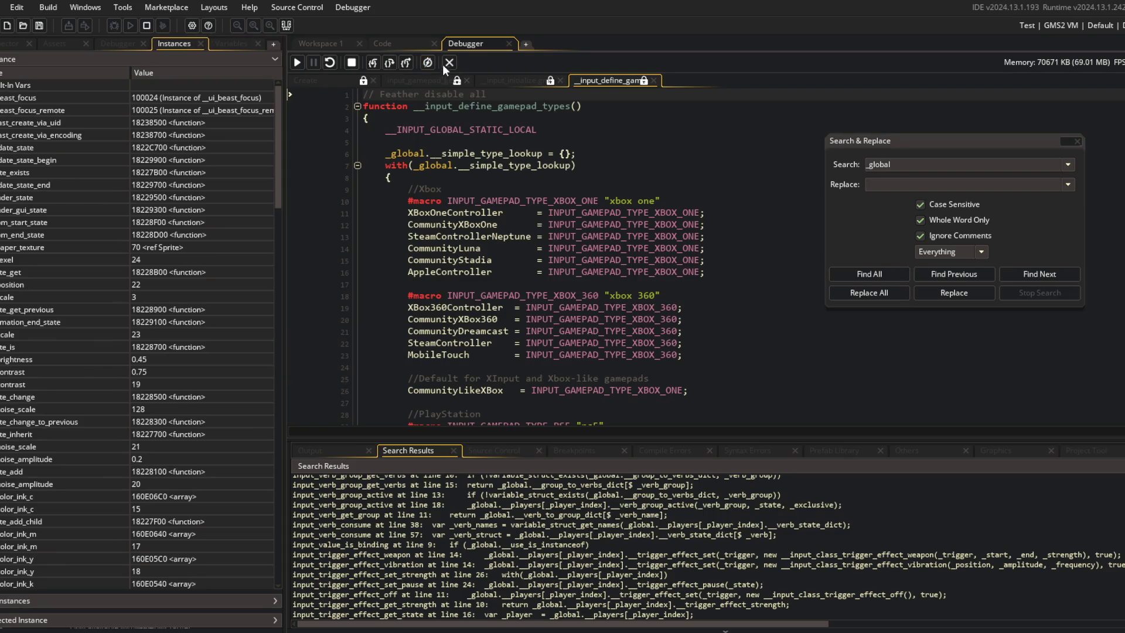
click(441, 65)
Step: Open __input_initialize from the Input folders and follow __INPUT_VERSION to __input_macros, showing 6.3.0 Beta
double_click(24, 129)
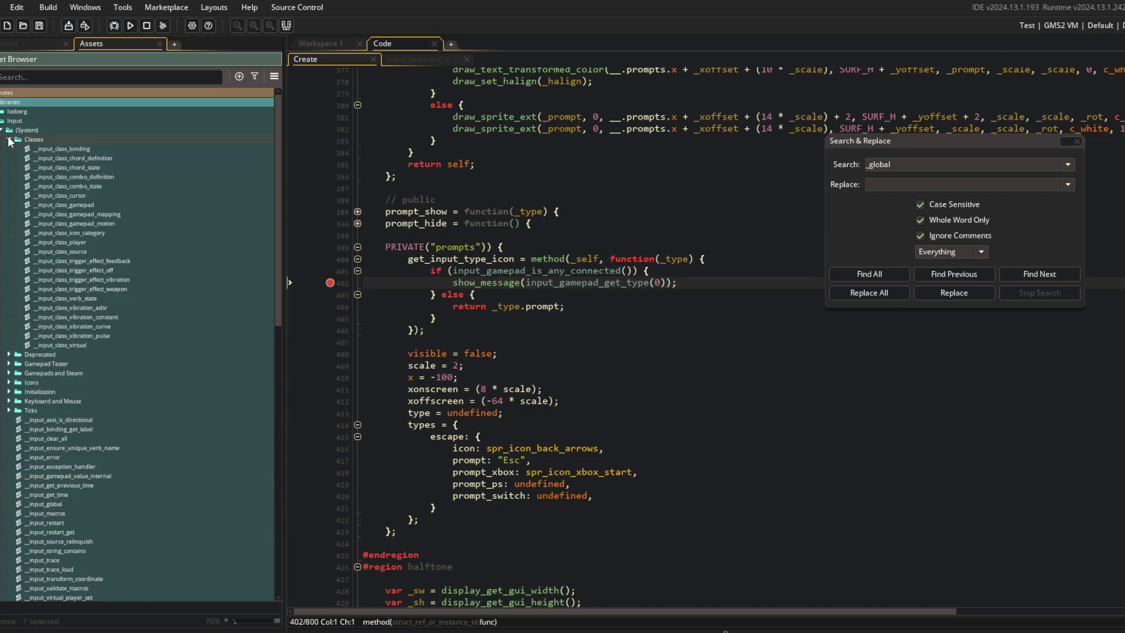
click(3, 130)
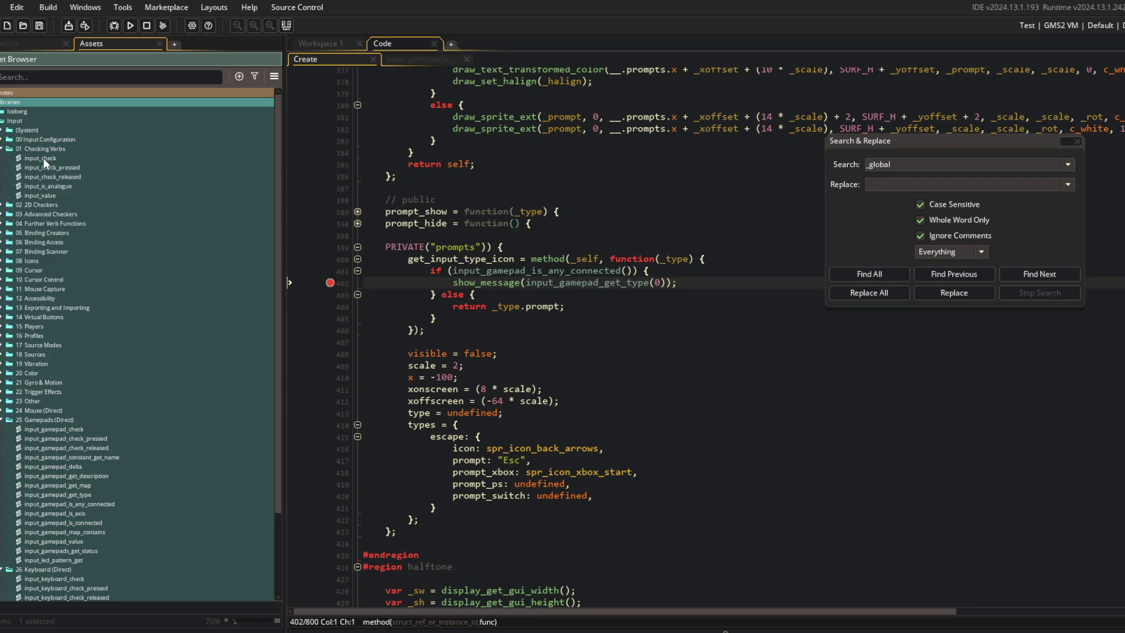
click(3, 140)
click(3, 130)
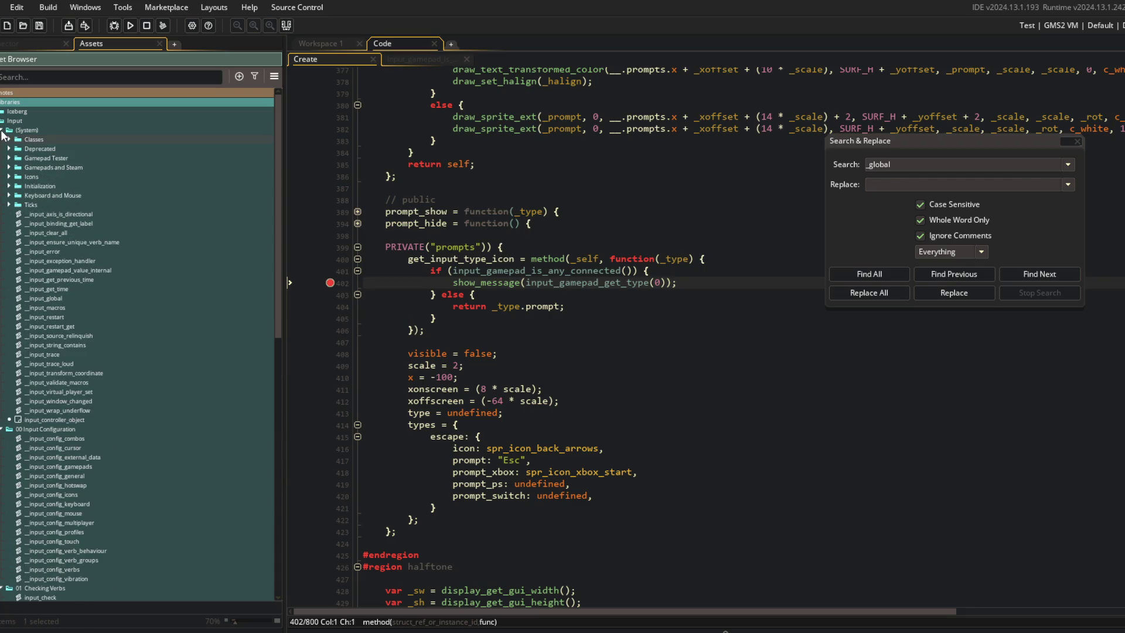
click(10, 187)
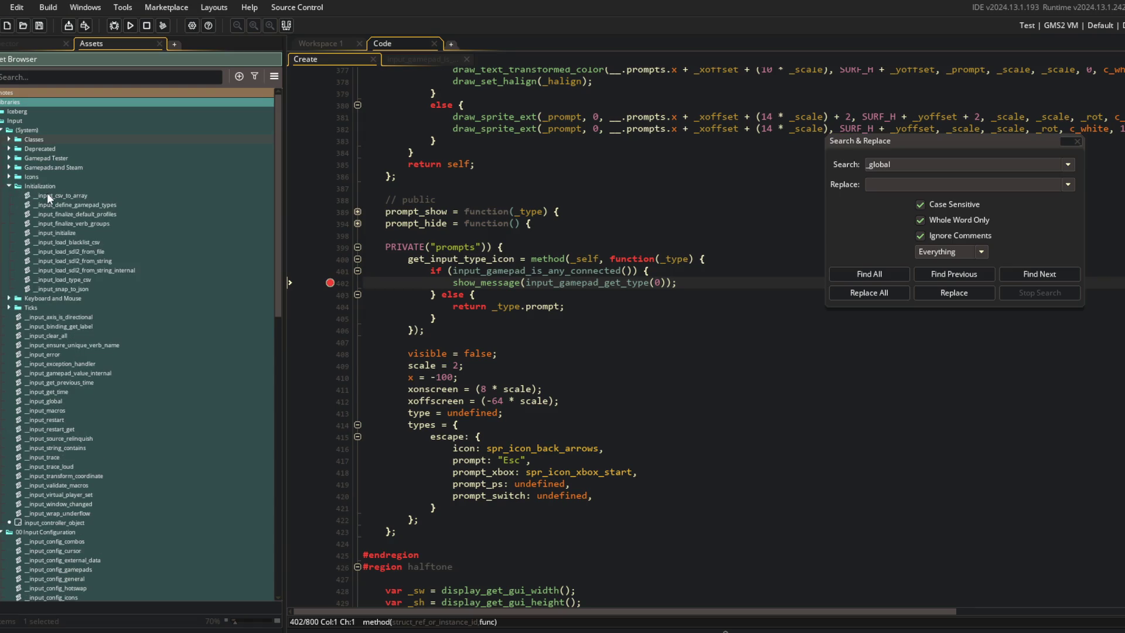
double_click(54, 232)
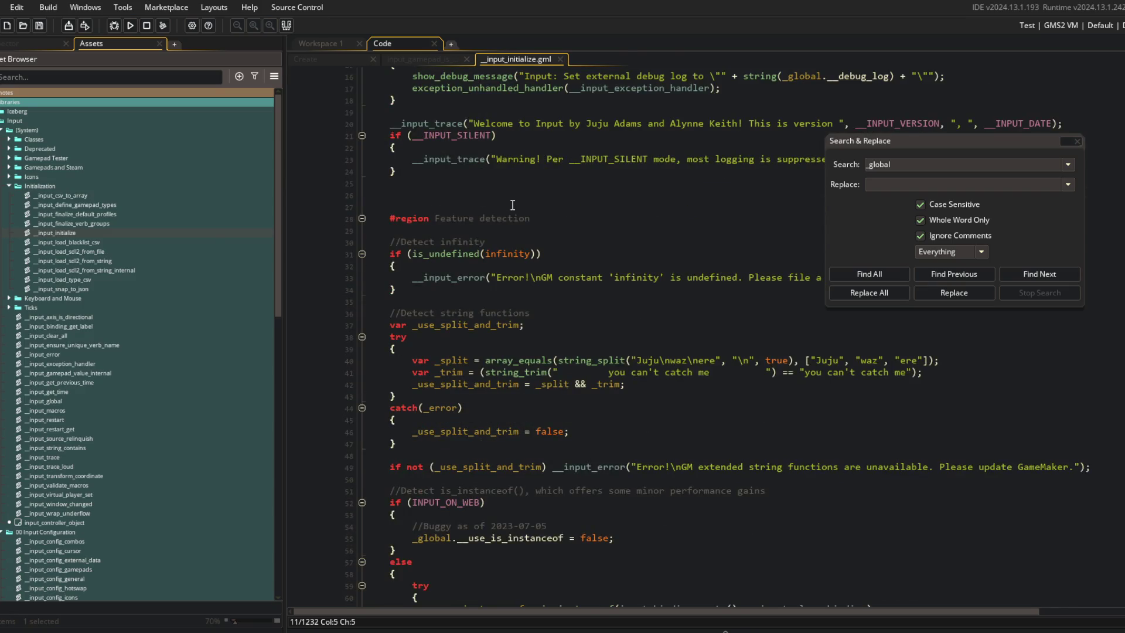
scroll(512, 205, down, 1)
middle_click(897, 107)
click(520, 108)
click(499, 96)
click(534, 97)
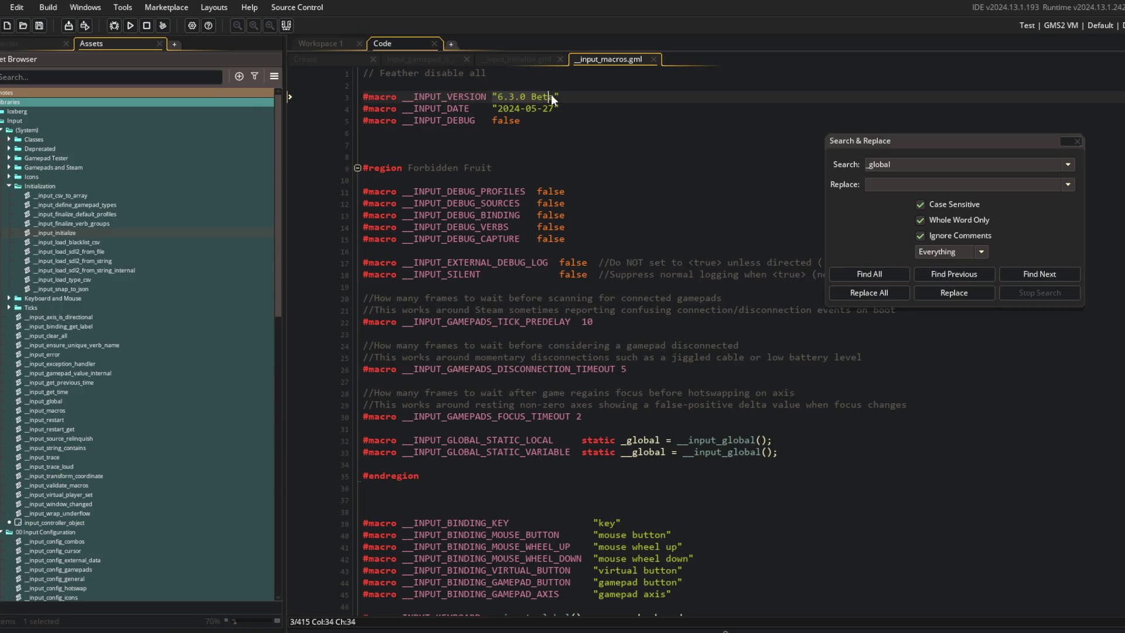
click(563, 167)
Step: View the Devices docs for v6.3 (404 not found) and v10.1, then return to Latest v10.2
click(240, 630)
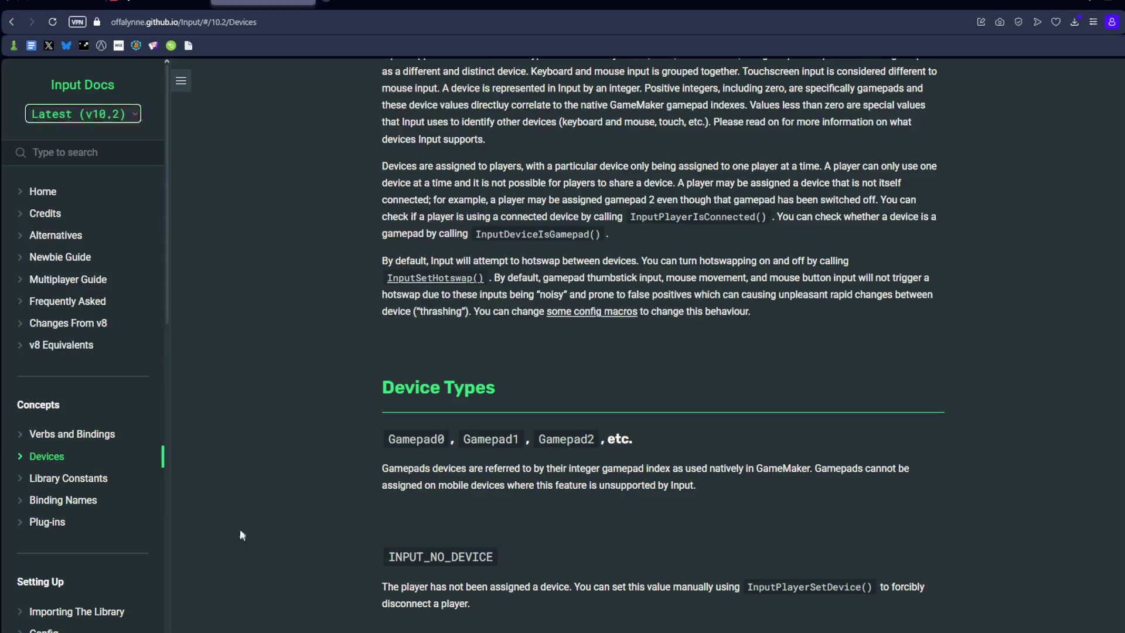
click(85, 117)
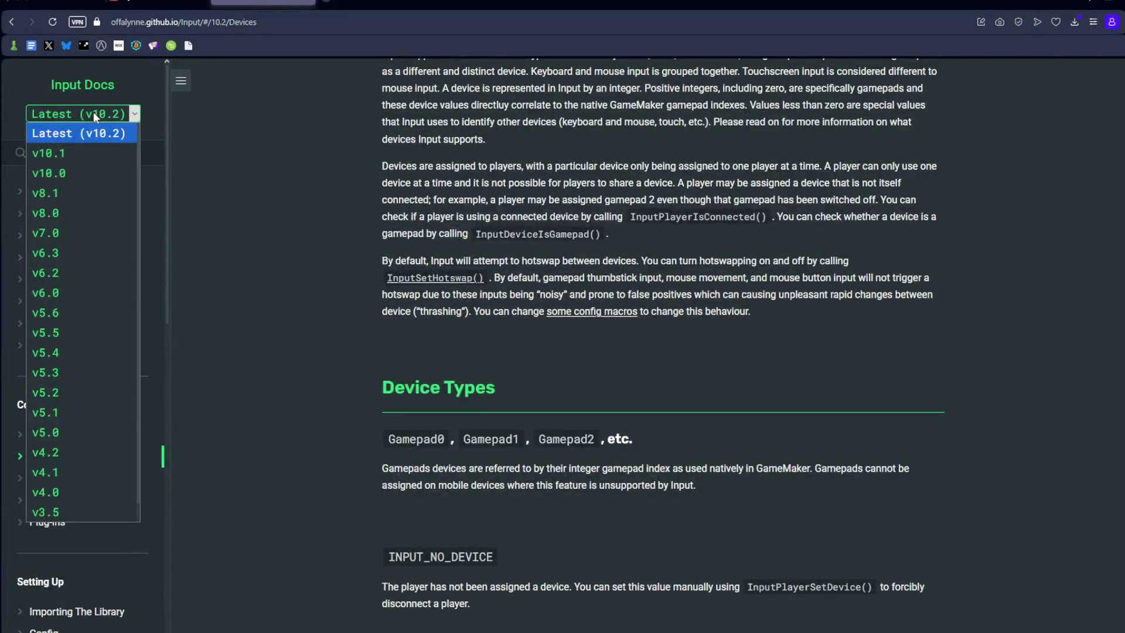
click(60, 251)
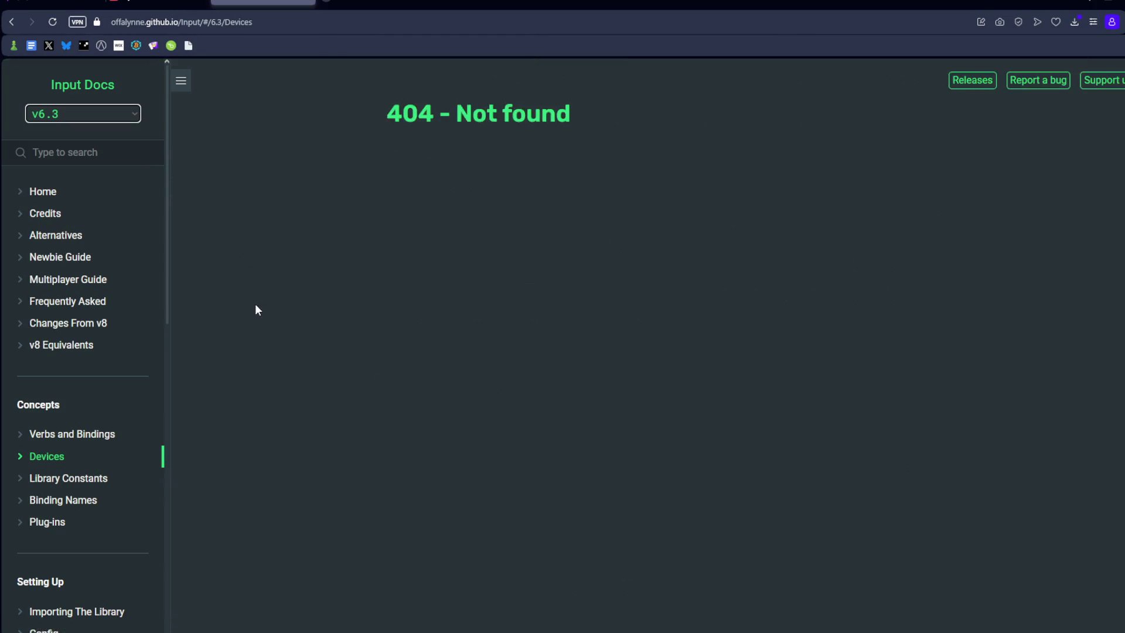
click(109, 117)
click(80, 155)
click(92, 112)
click(79, 134)
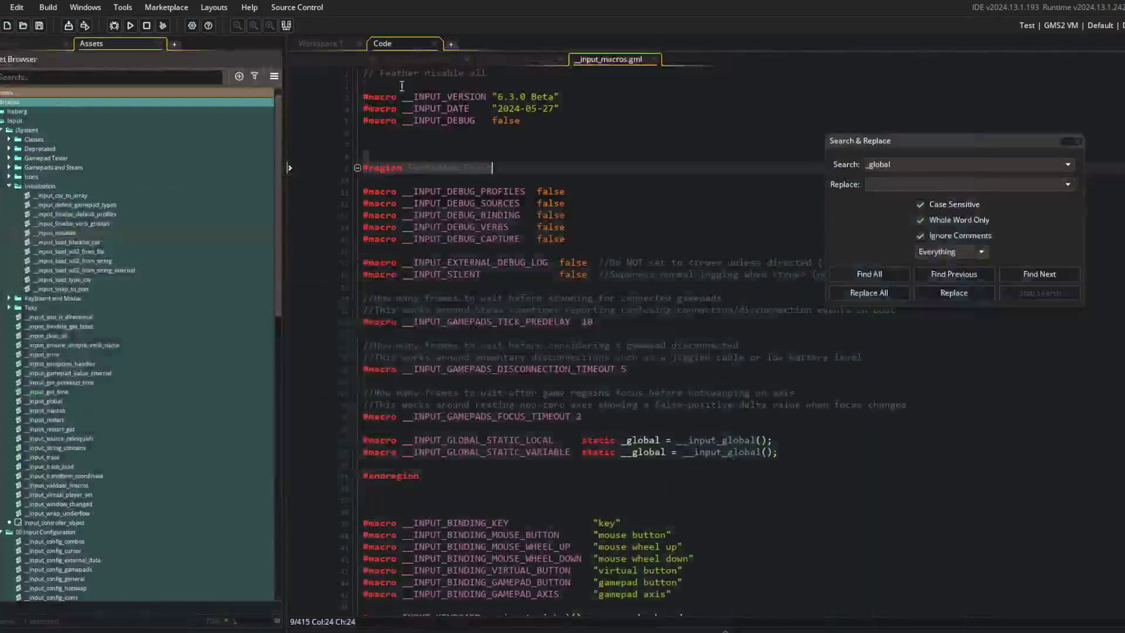
Step: Collapse the asset tree, open __input_config_verbs from Input > 00 Input Configuration, and close Search & Replace
click(321, 42)
click(386, 44)
right_click(100, 183)
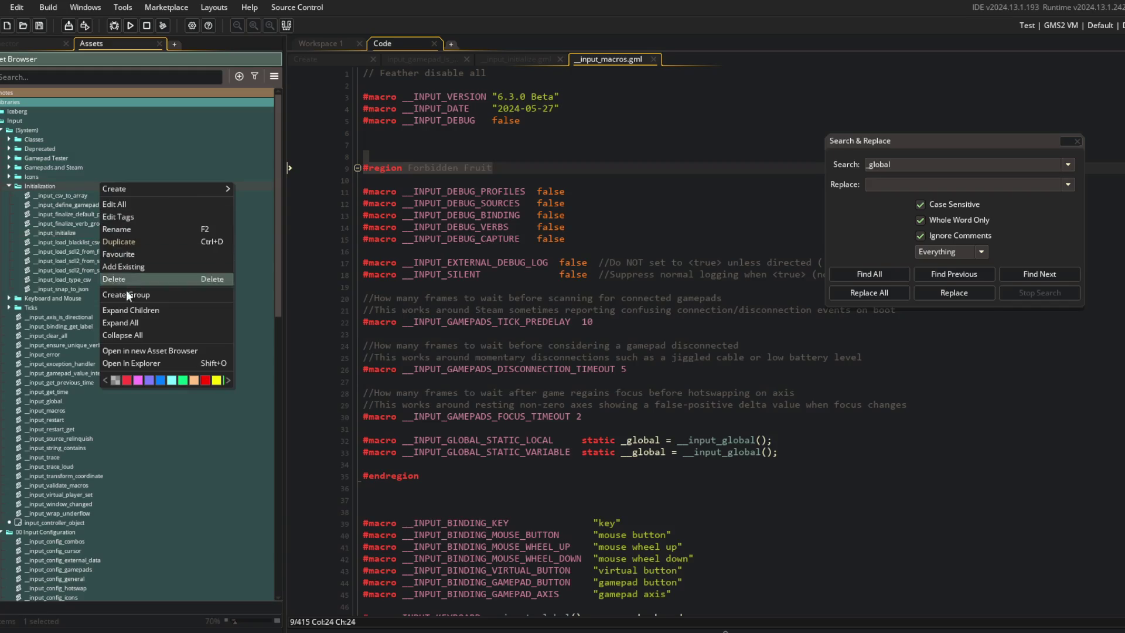
click(126, 339)
click(436, 144)
click(2, 101)
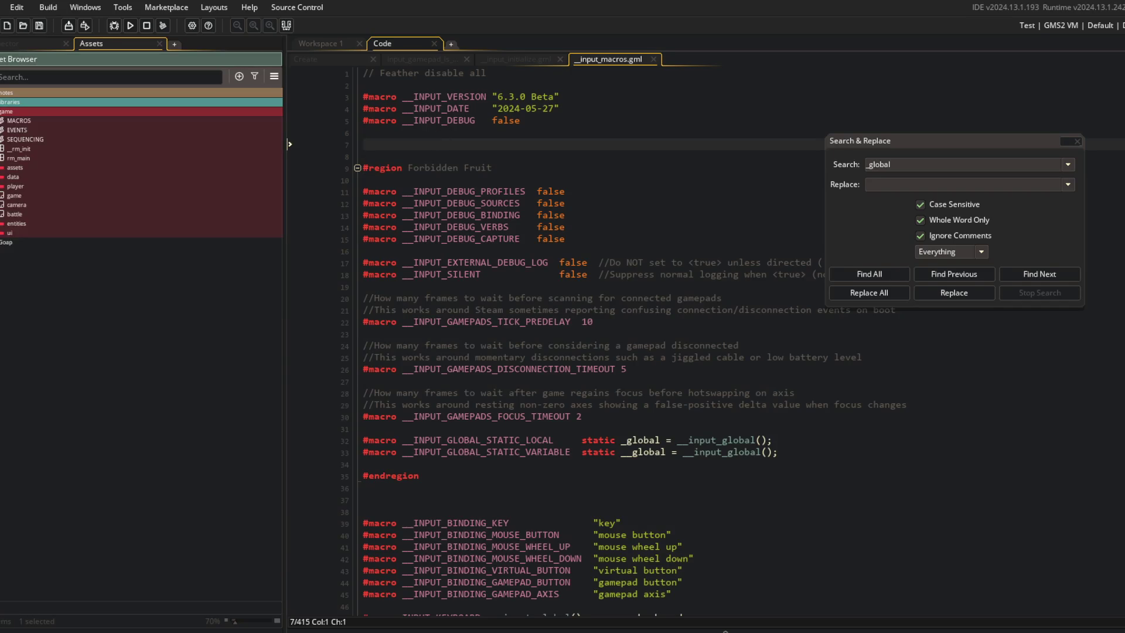
click(2, 195)
click(2, 121)
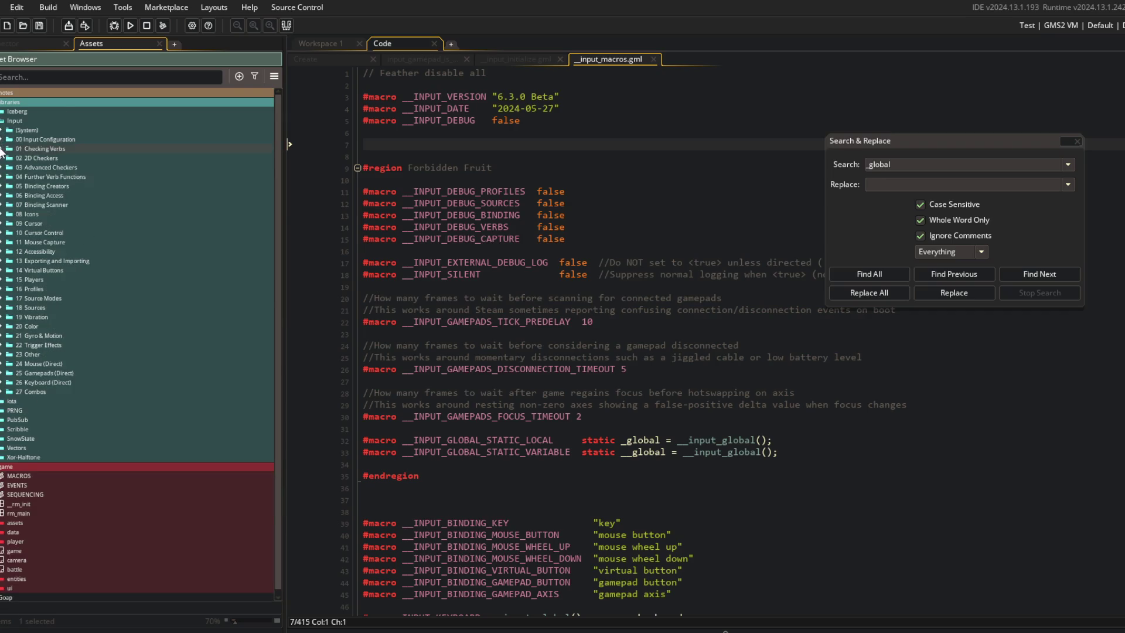
click(2, 149)
click(2, 139)
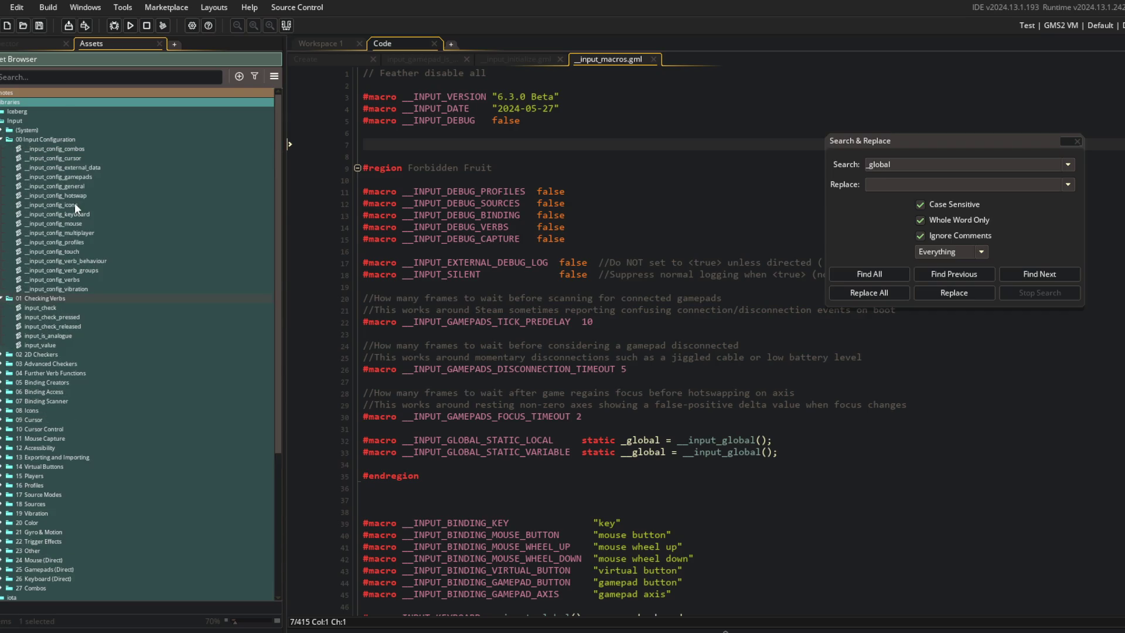
double_click(71, 278)
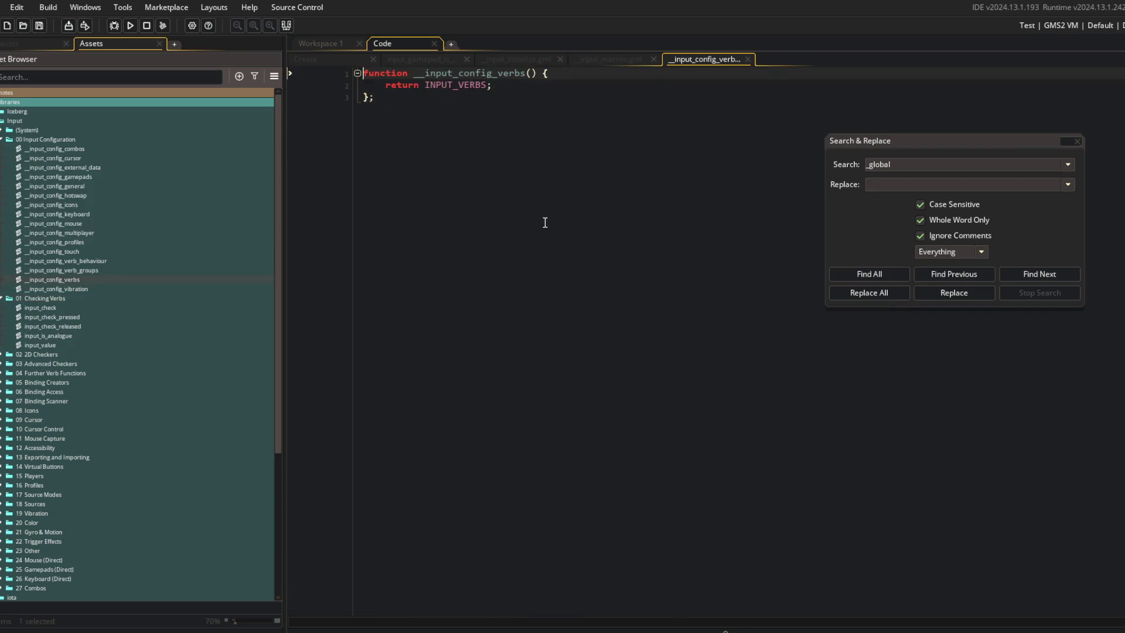
click(1078, 141)
Step: Capture a Snipping Tool snip of the __input_config_verbs code
click(476, 625)
click(855, 155)
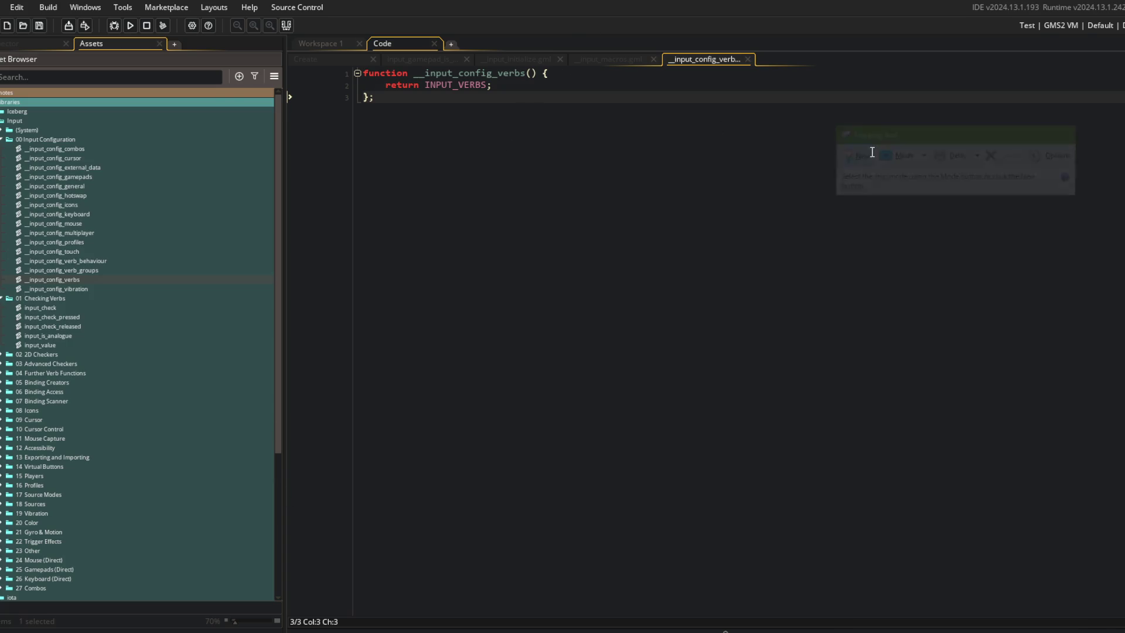
drag(314, 16, 754, 169)
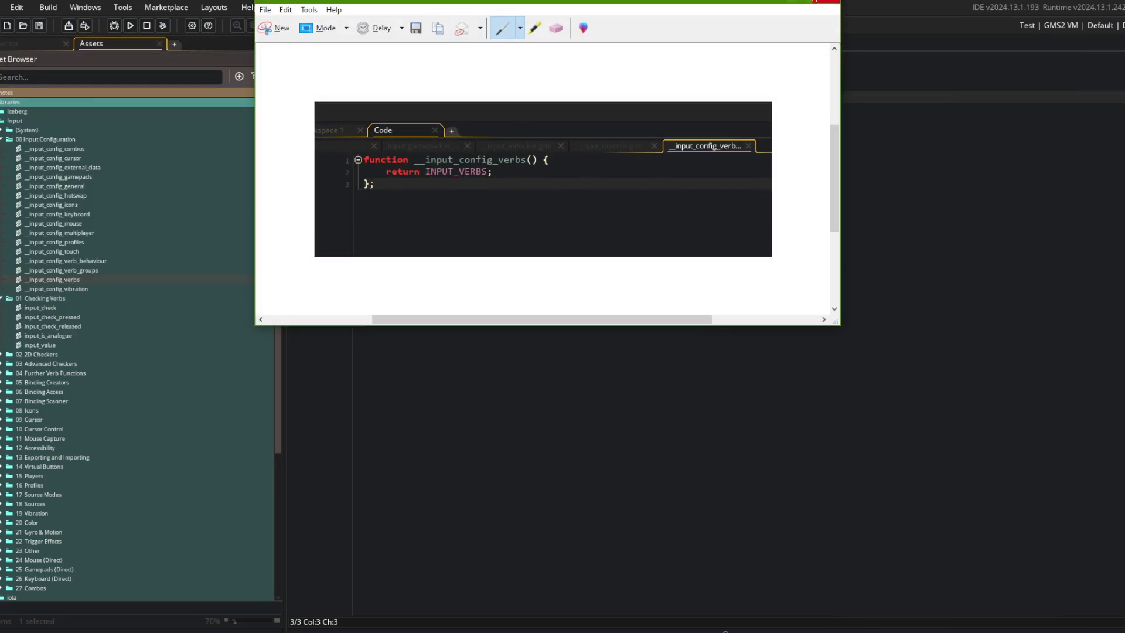
click(769, 1)
Step: Start deleting the Input library but cancel, and bring the Command Prompt forward
double_click(12, 120)
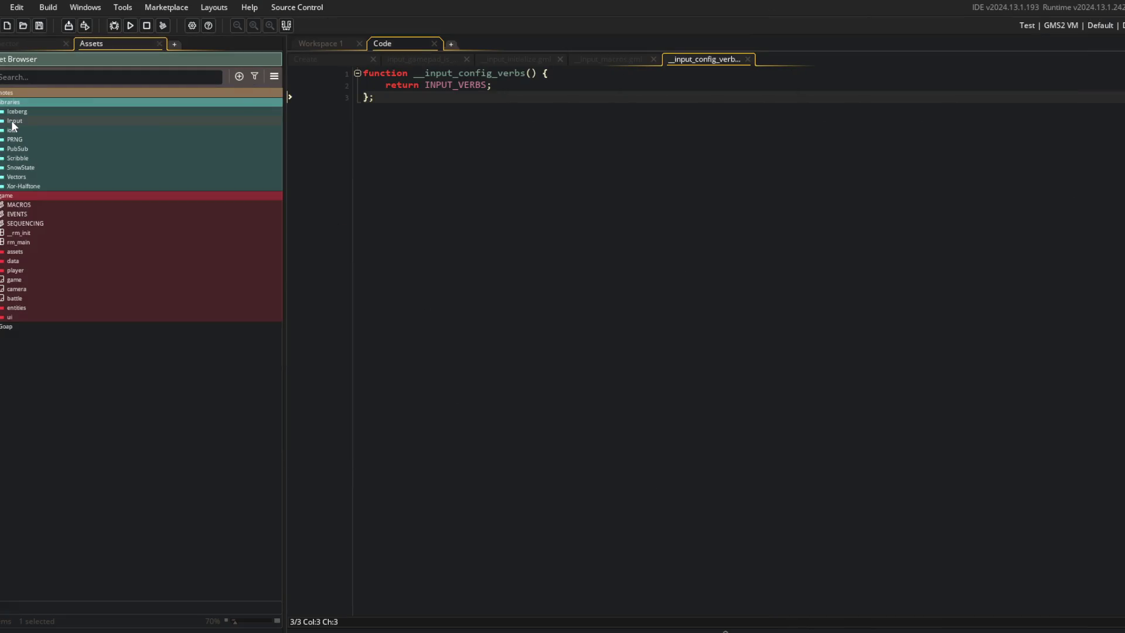
right_click(12, 121)
click(86, 217)
click(653, 341)
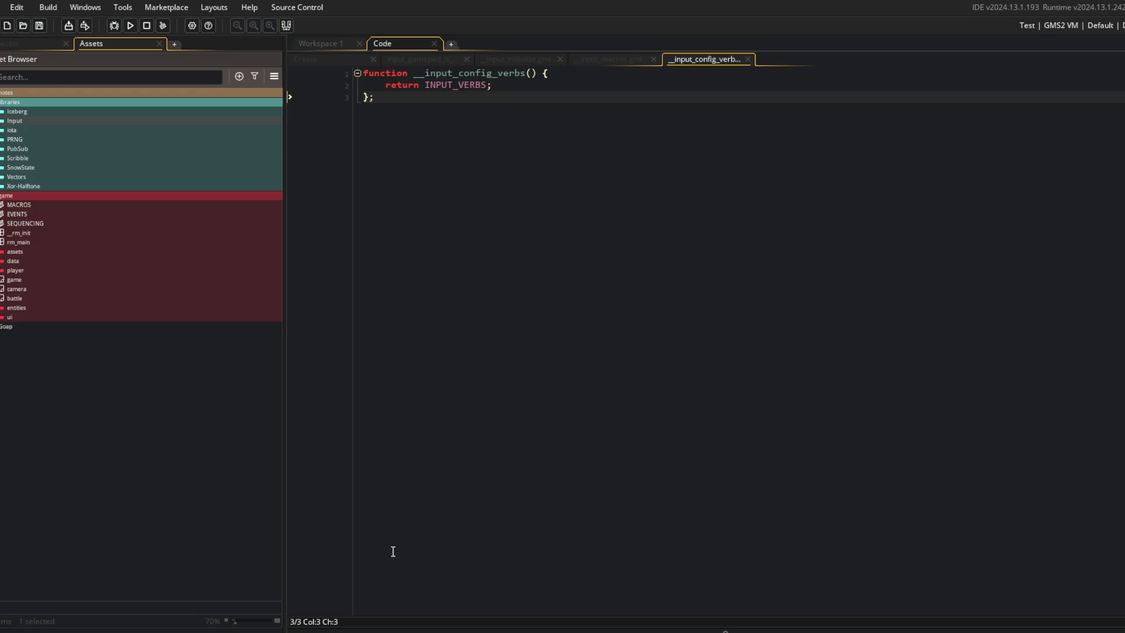
key(alt+Tab)
click(525, 391)
Step: Stage all changes, commit them as "setting up icon support for gamepads", and push to GitHub
text(git add .)
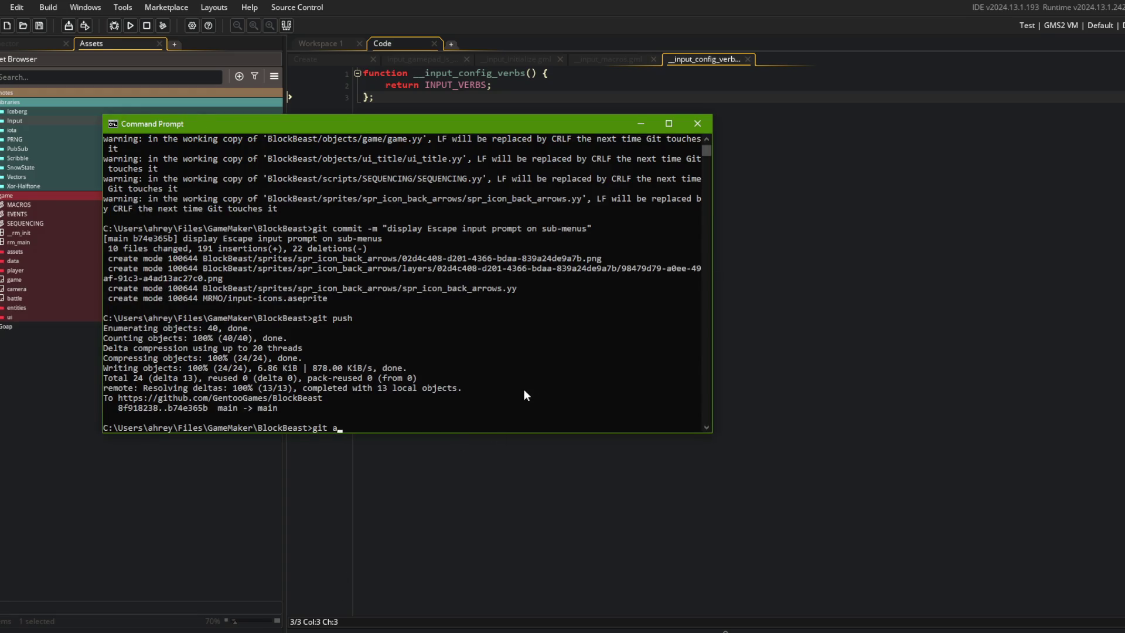
key(Return)
text(git commit -m "setting up icon so)
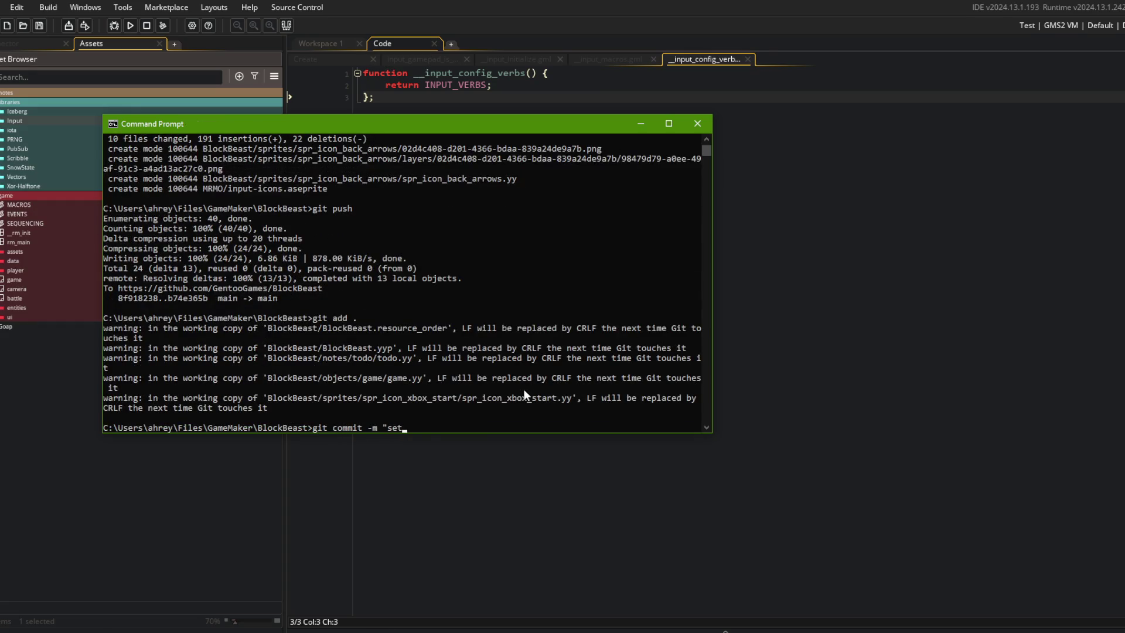
text(upport for gamepads)
text(")
key(Return)
text(git push)
key(Return)
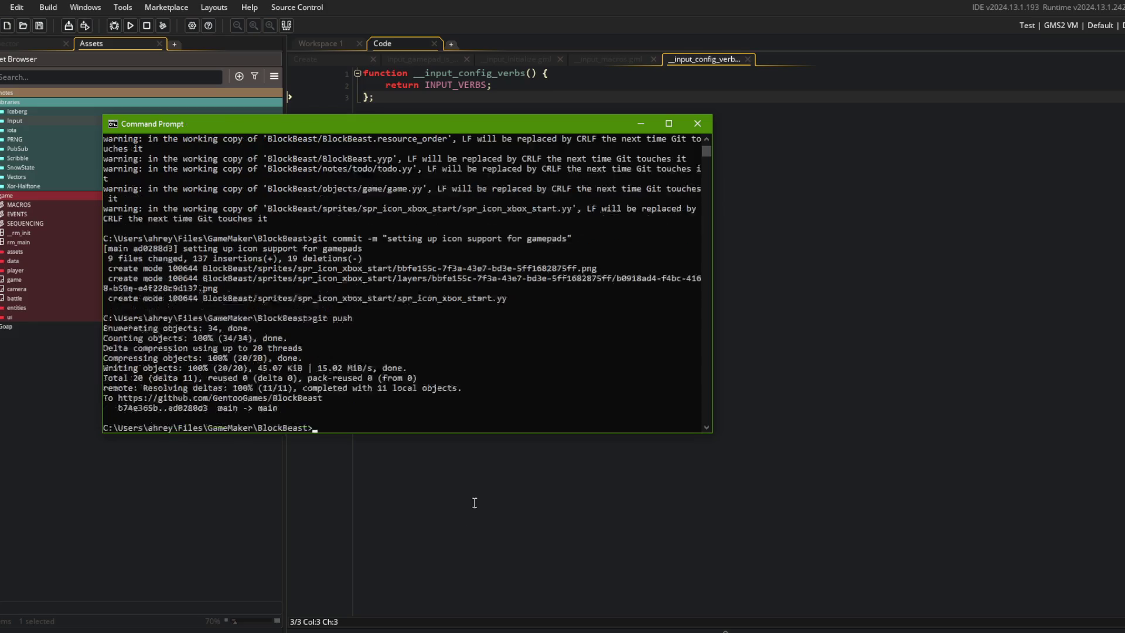
Step: Delete the Input library and its 382 assets from the GameMaker Asset Browser
click(498, 516)
right_click(14, 121)
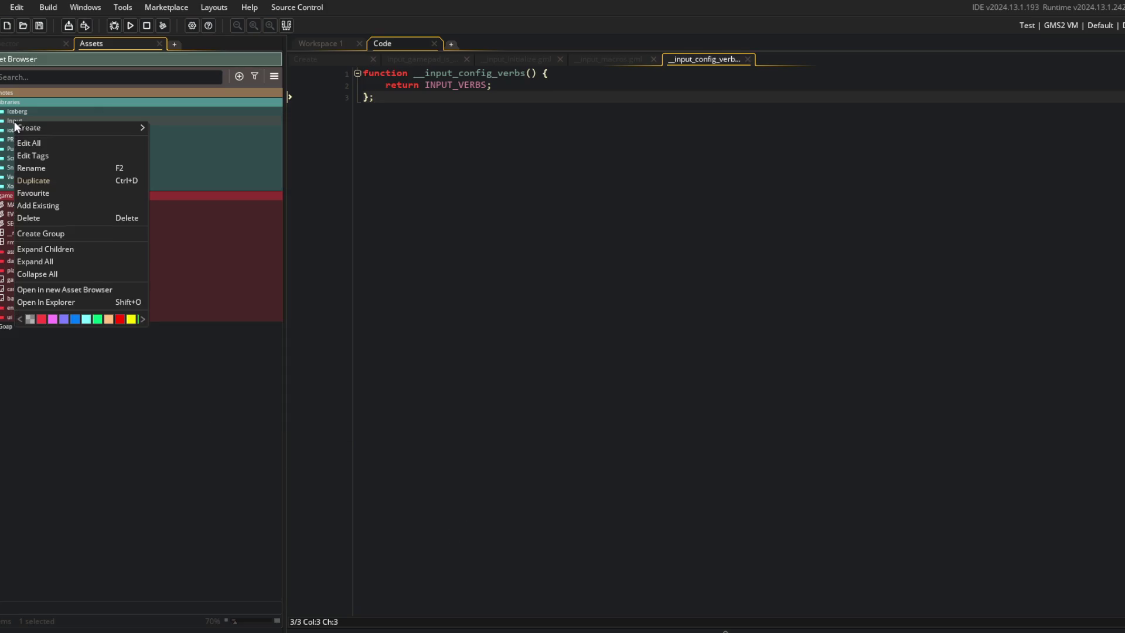
click(122, 73)
right_click(19, 120)
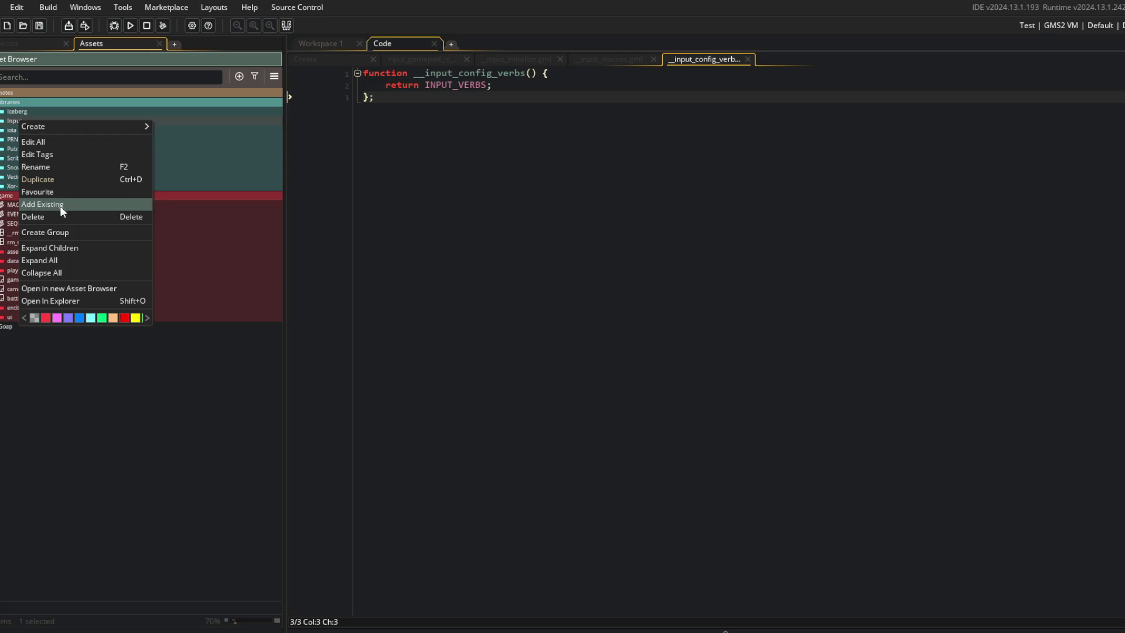
click(61, 205)
click(610, 342)
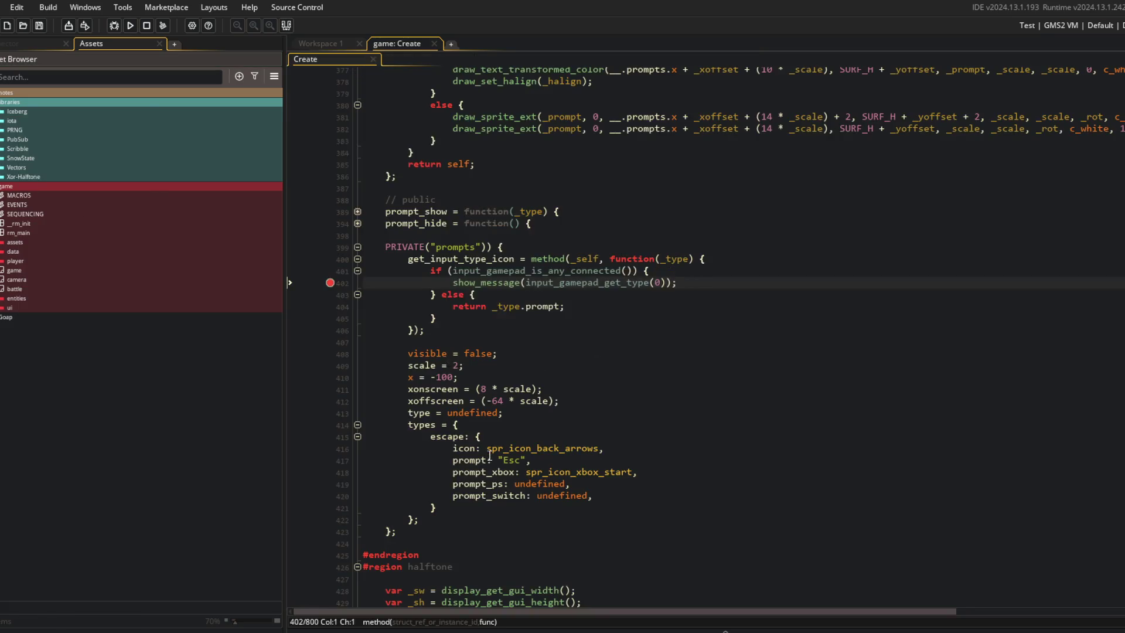
key(alt+Tab)
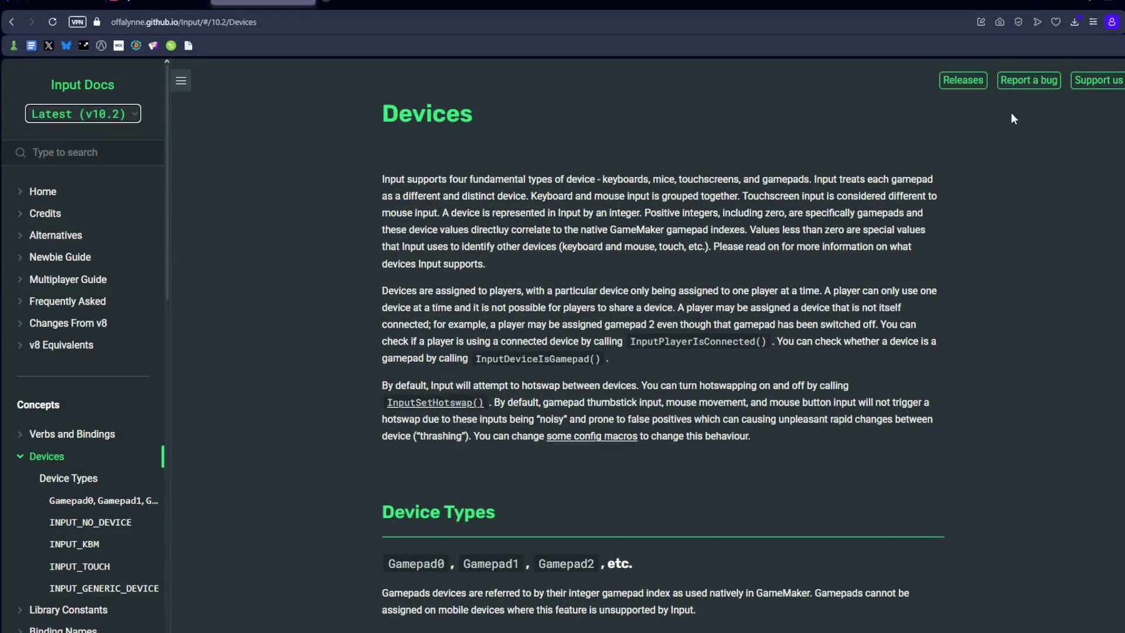
Step: Download the input_10_2_2.yymps package from the latest 10.2.2 release of Input
click(963, 80)
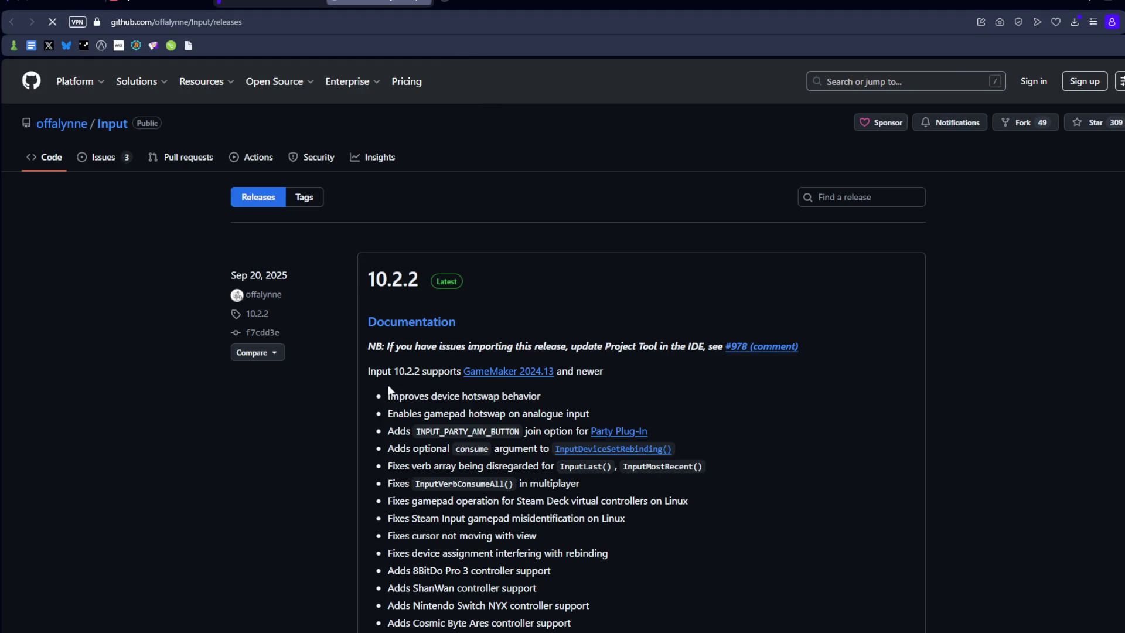
scroll(346, 335, down, 5)
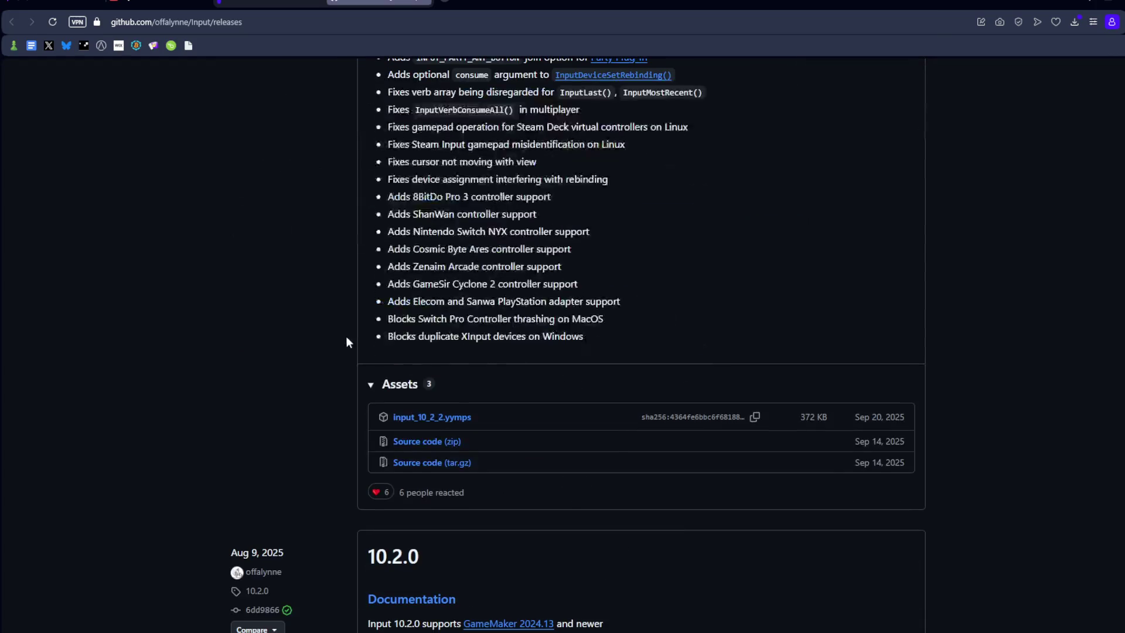
click(449, 420)
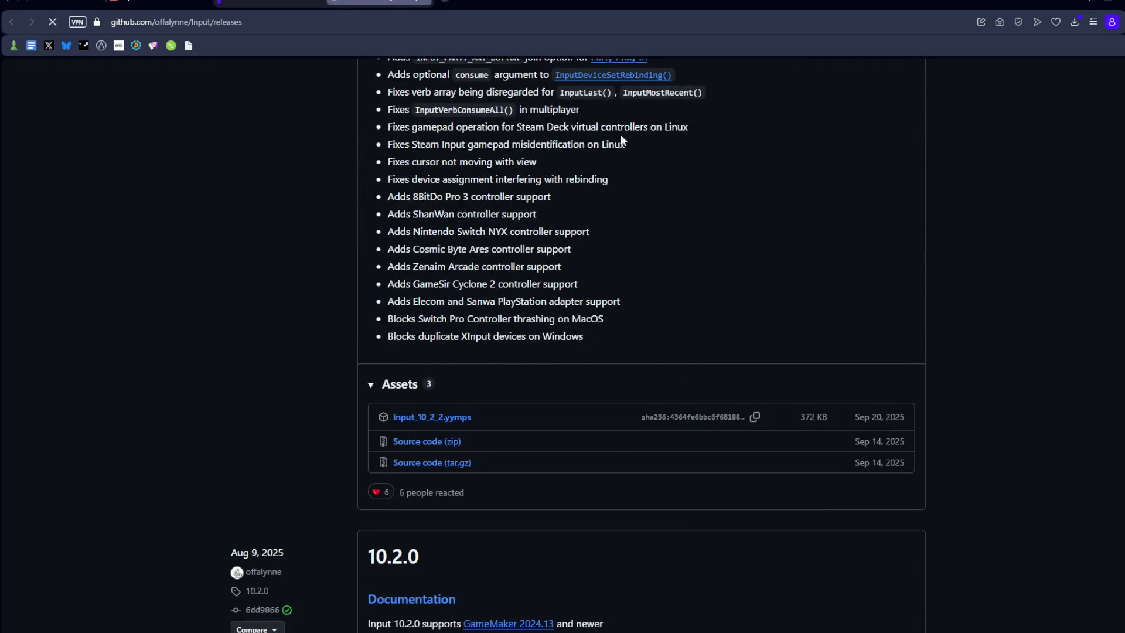
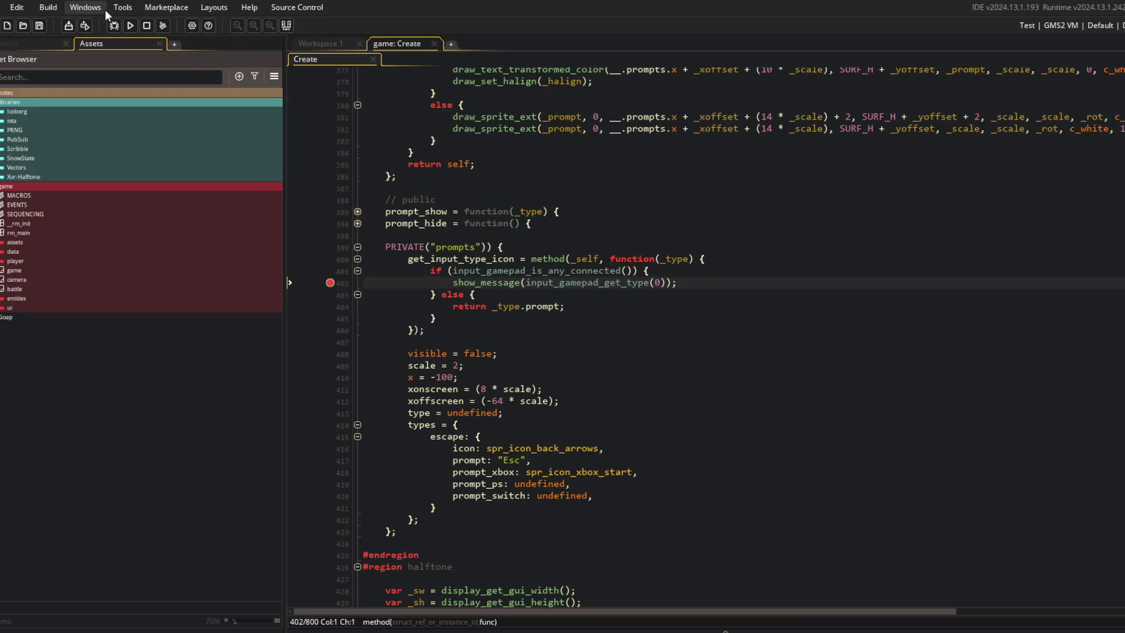
Step: Open the input_10_2_2.yymps local package from the Downloads folder for import
click(123, 7)
click(141, 83)
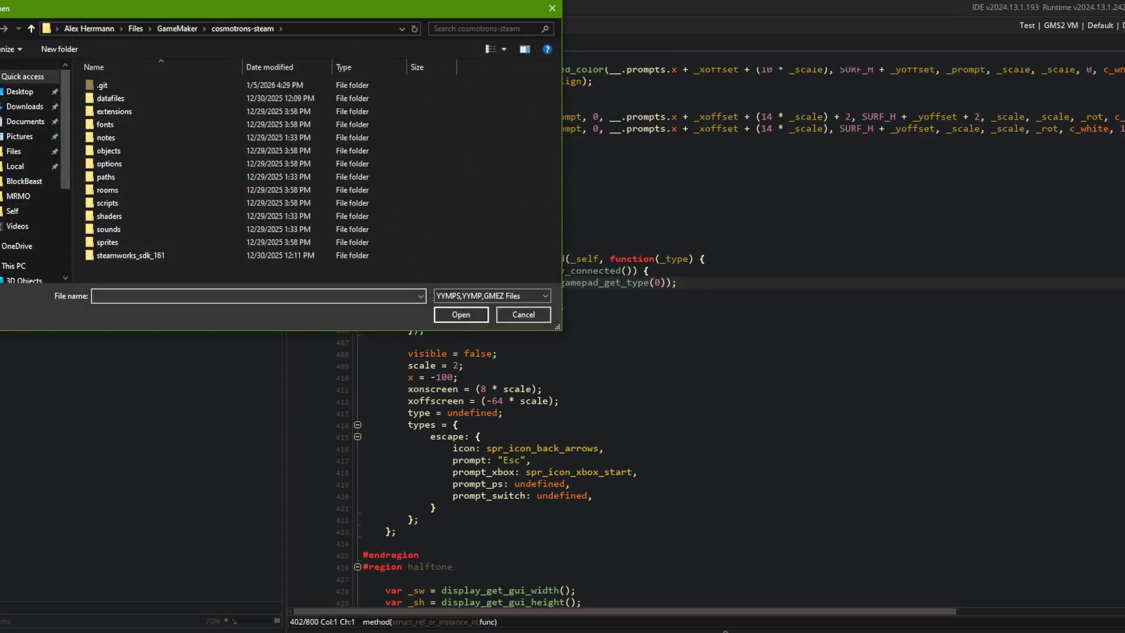
click(25, 106)
click(129, 103)
click(457, 315)
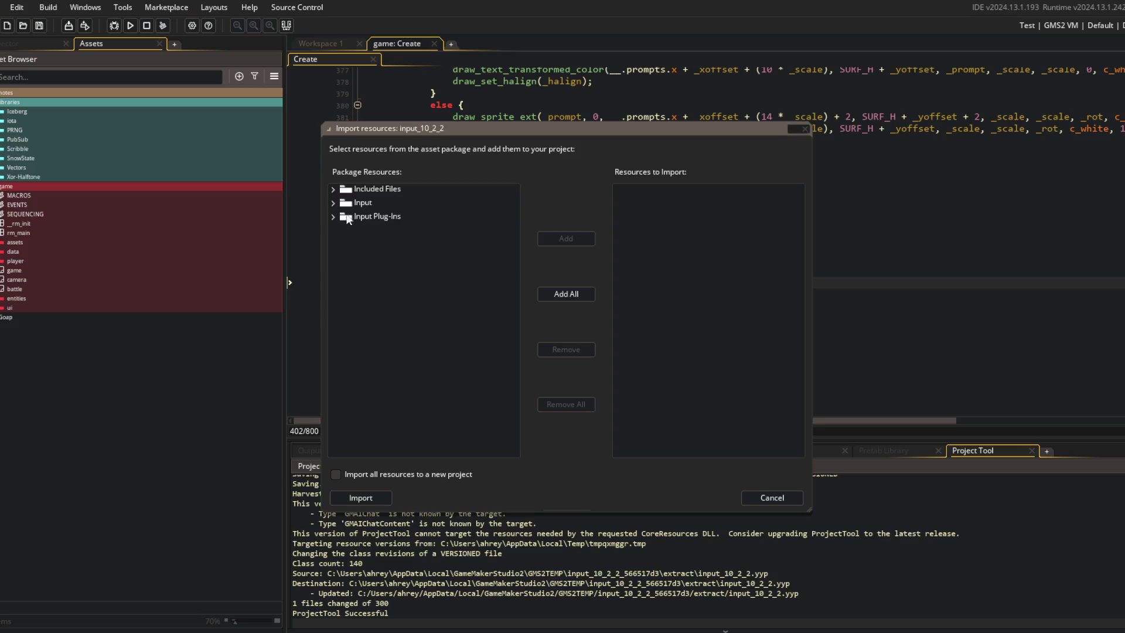
Step: Add all package resources and import them, replacing the conflicting license file
click(361, 191)
click(333, 188)
click(333, 231)
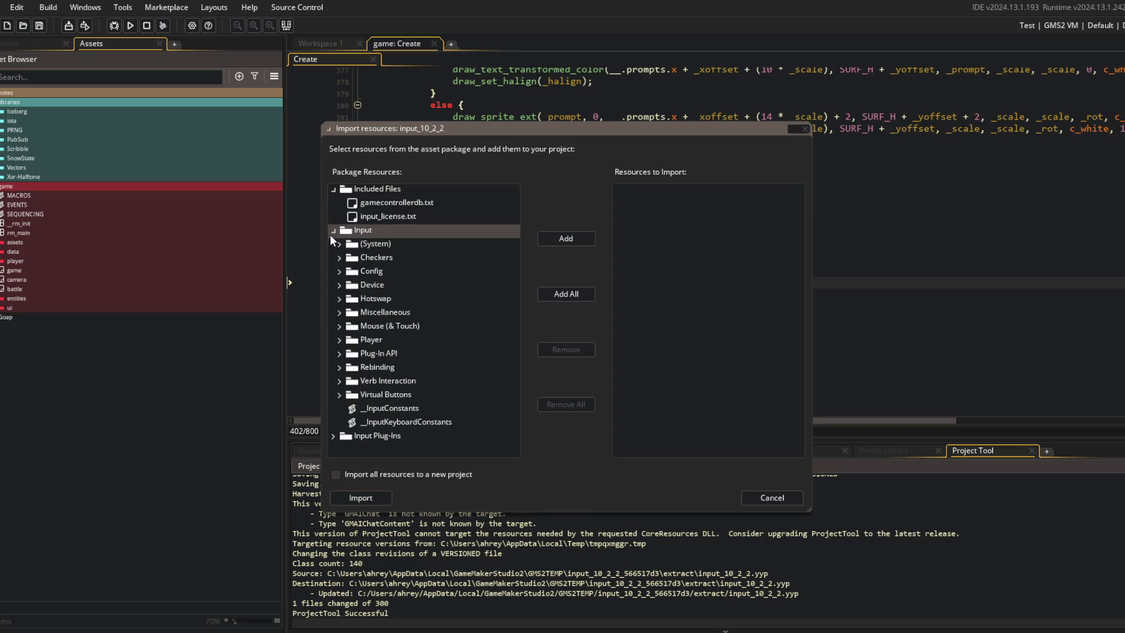
click(333, 230)
click(334, 244)
click(334, 244)
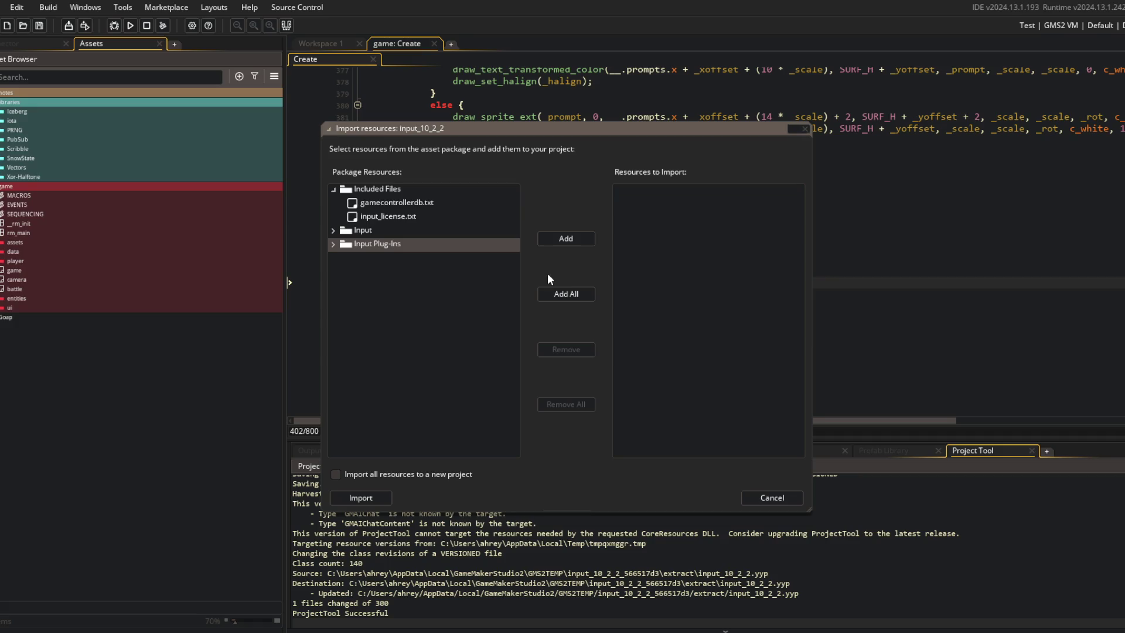
click(557, 295)
click(378, 499)
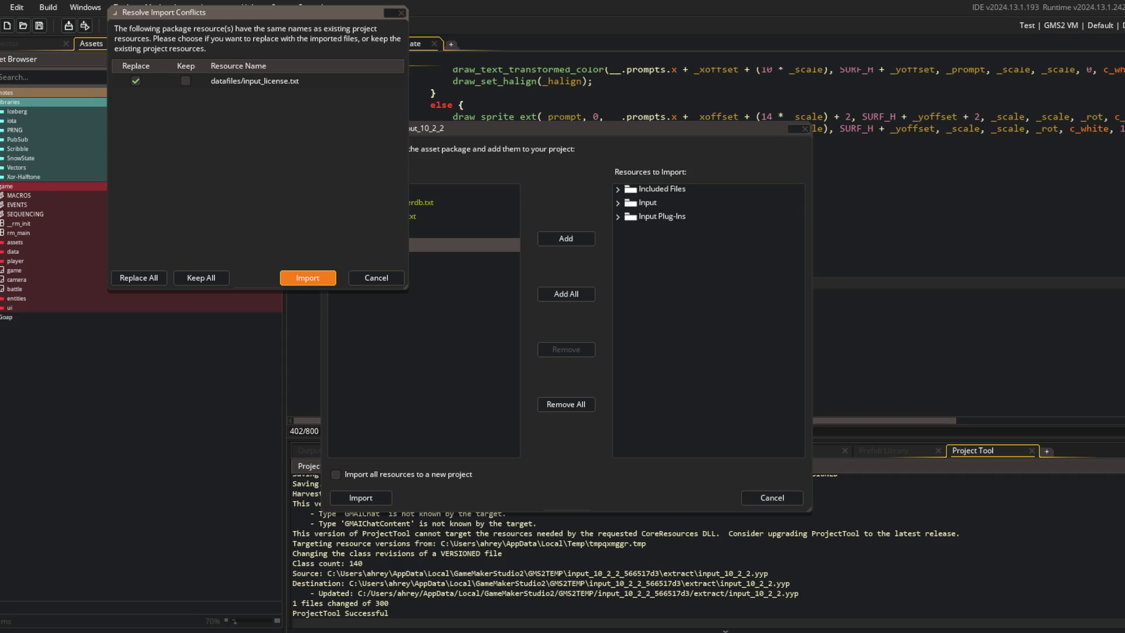
key(Return)
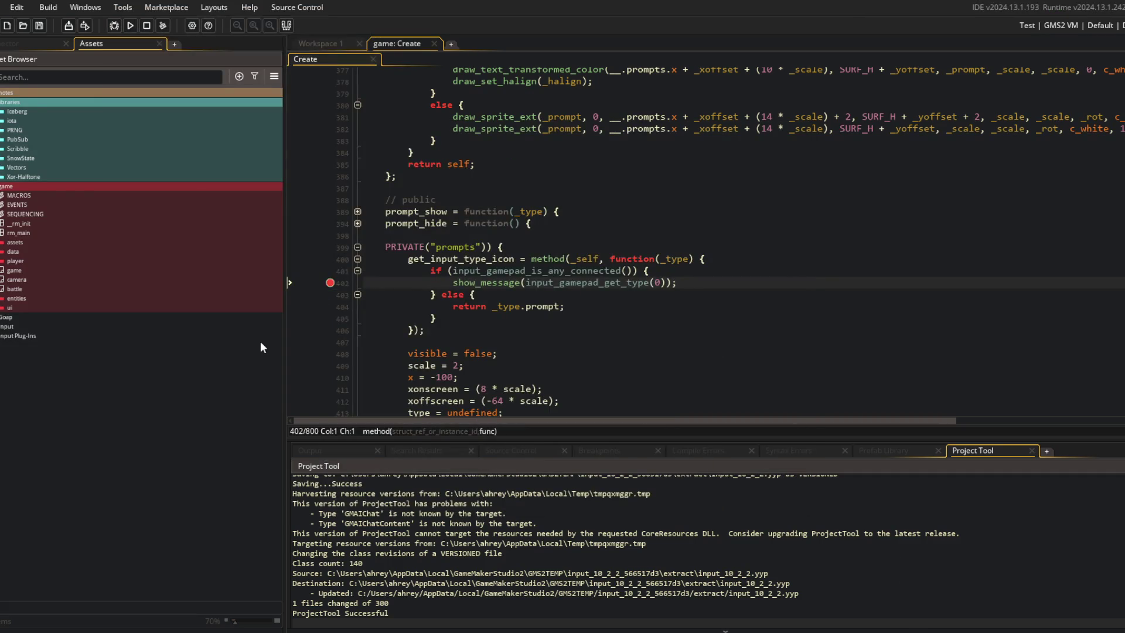
Step: Rename the Input Plug-Ins folder to Plug-Ins and nest it inside the Input folder
double_click(10, 326)
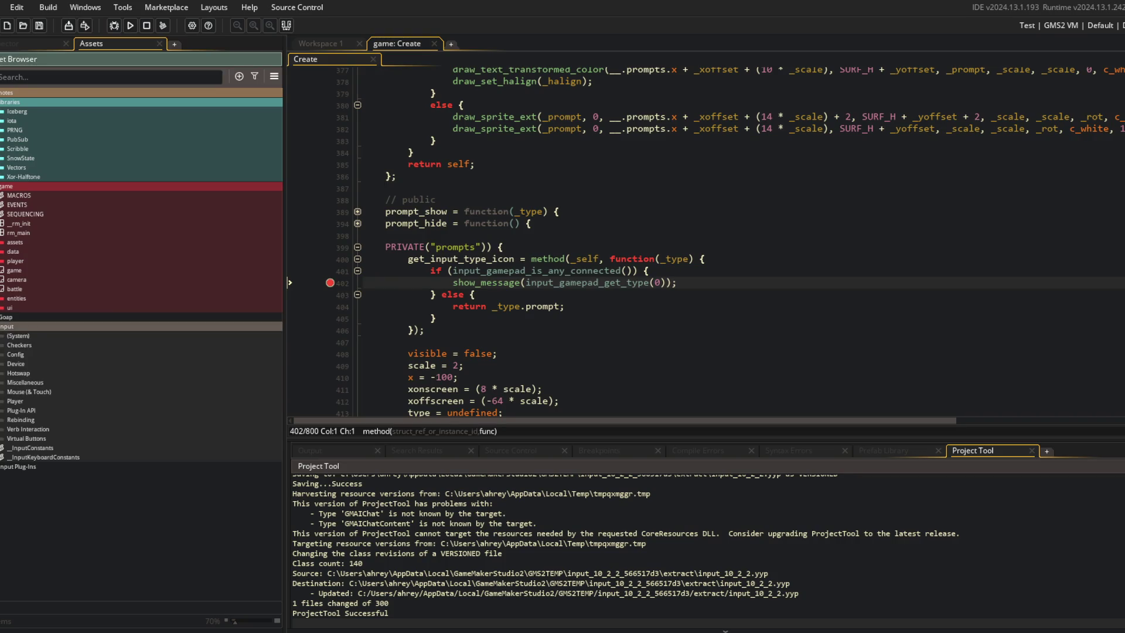
click(1, 468)
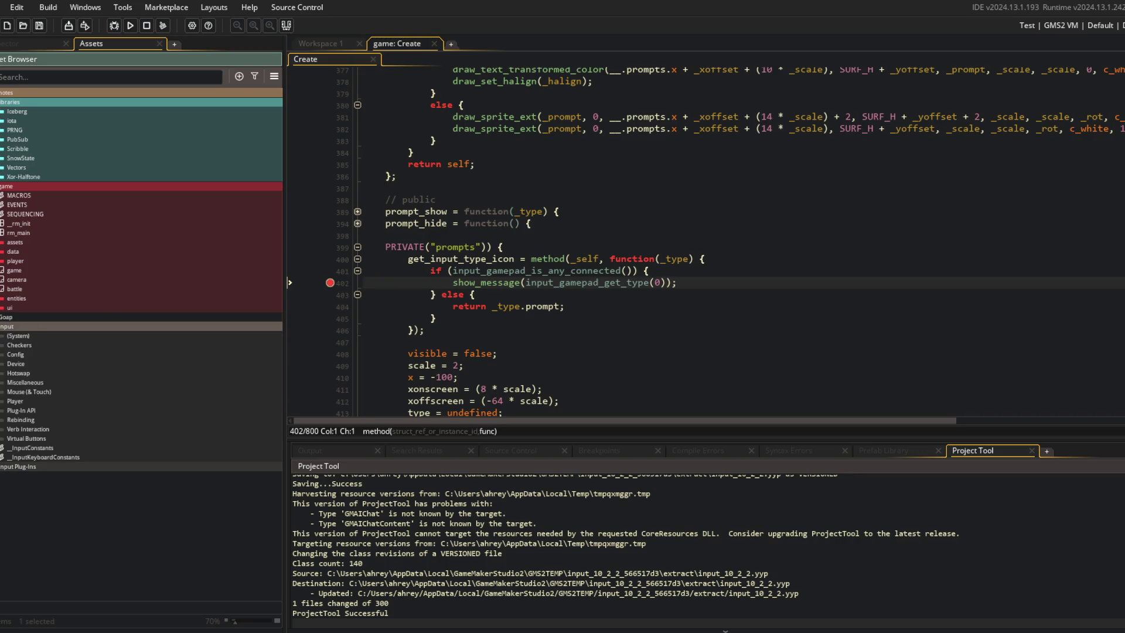
double_click(7, 468)
click(8, 468)
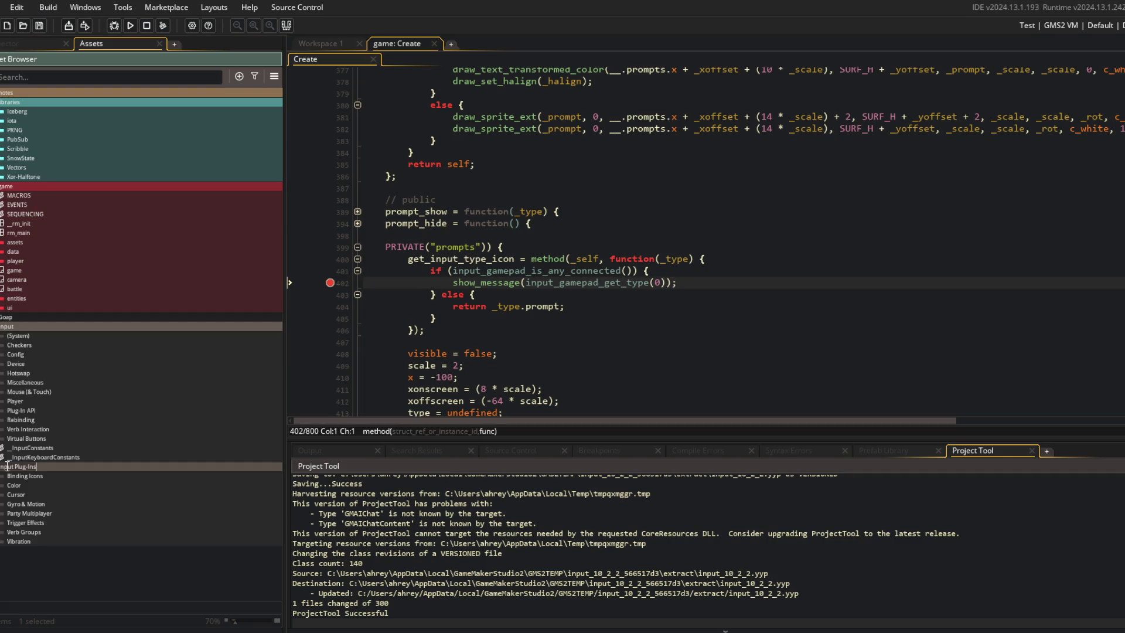
key(BackSpace)
key(BackSpace)
key(BackSpace)
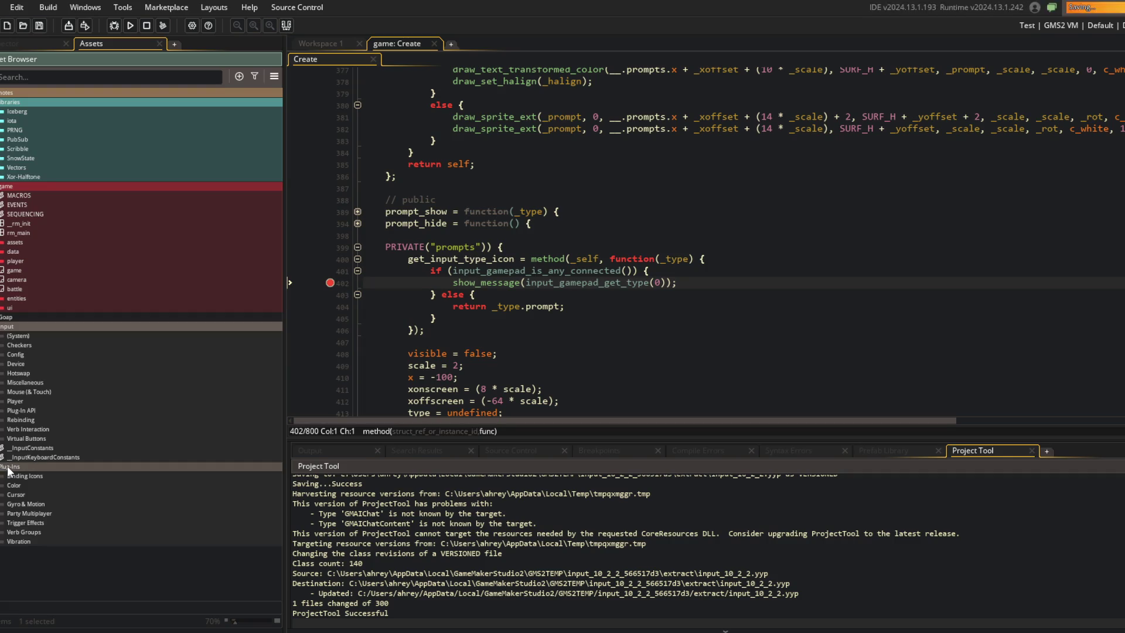
mouse_move(8, 473)
mouse_down()
mouse_move(35, 450)
mouse_move(38, 416)
mouse_up()
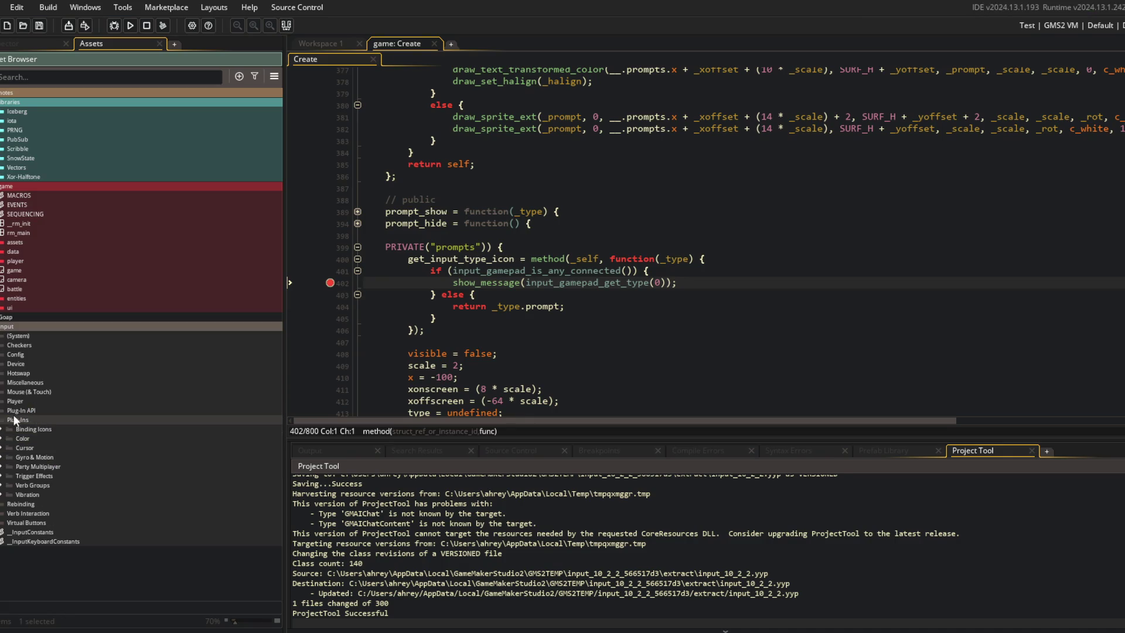
click(1, 420)
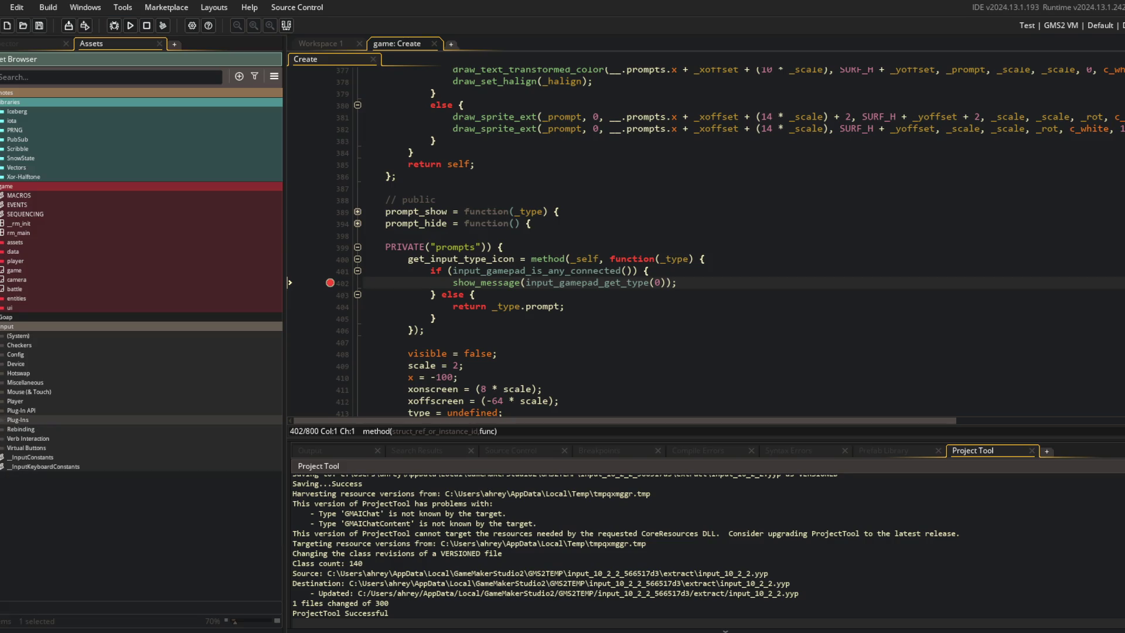
click(1, 327)
Step: Move Input into the libraries group and open Input > Config > __InputConfigVerbs
drag(6, 327, 21, 123)
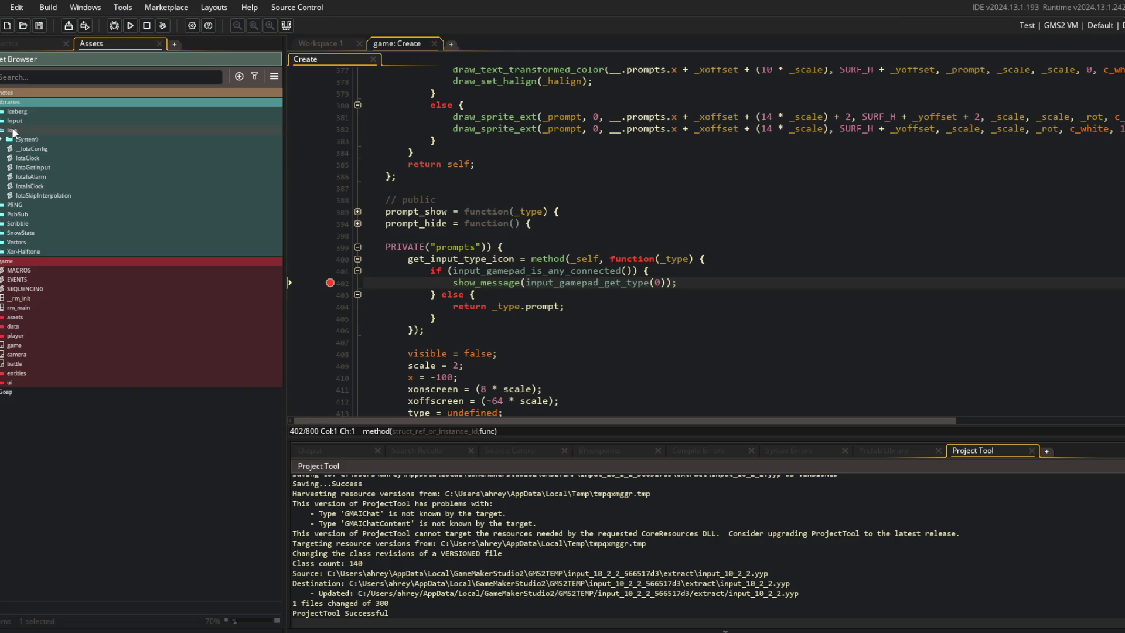
click(1, 131)
click(1, 120)
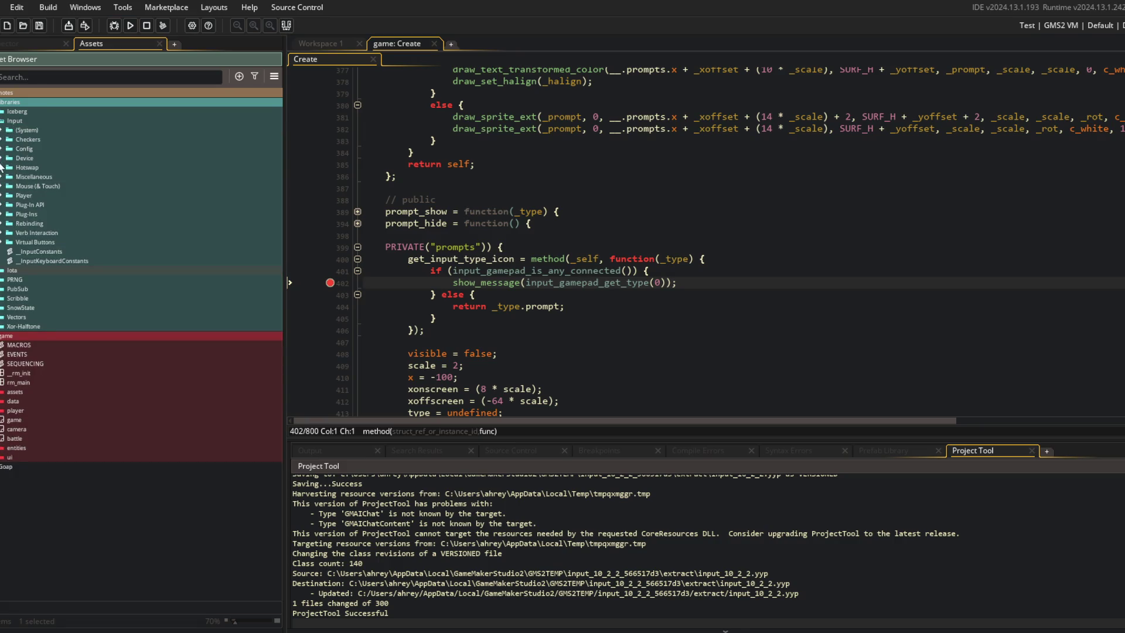
click(2, 149)
double_click(47, 168)
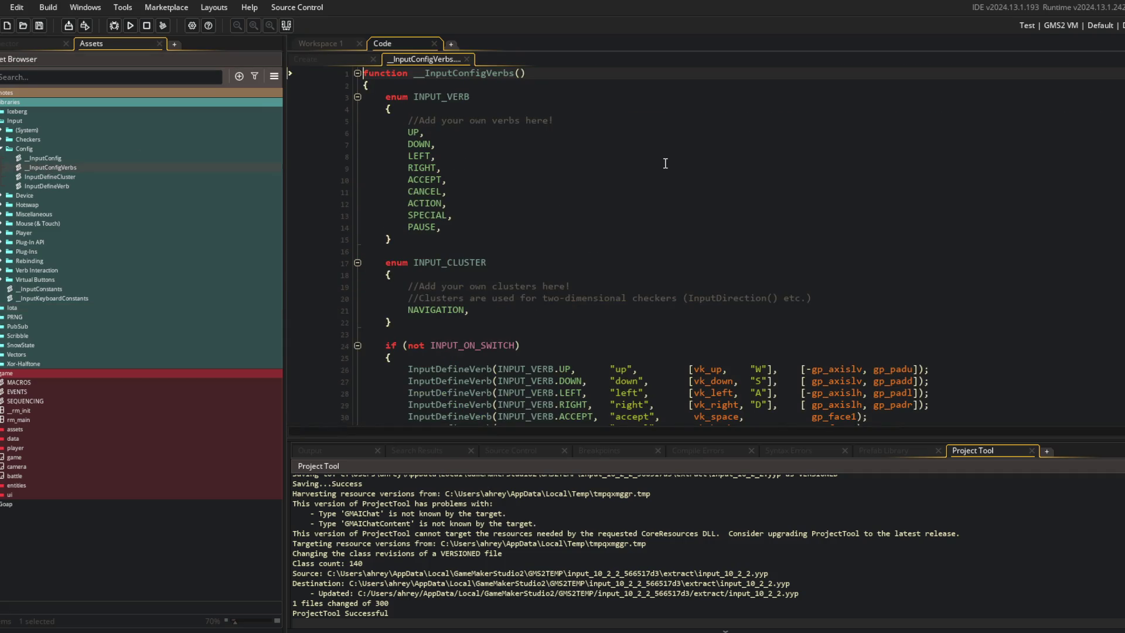
Step: Review the cluster enum and the SPECIAL and PAUSE verb lines in __InputConfigVerbs
scroll(666, 163, down, 4)
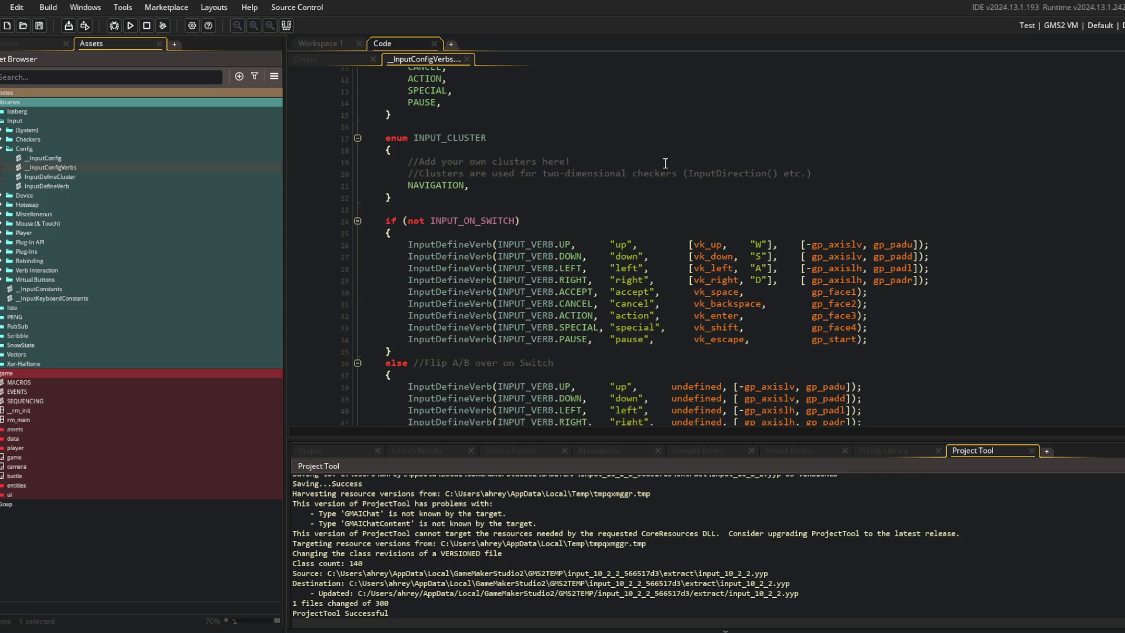
click(715, 183)
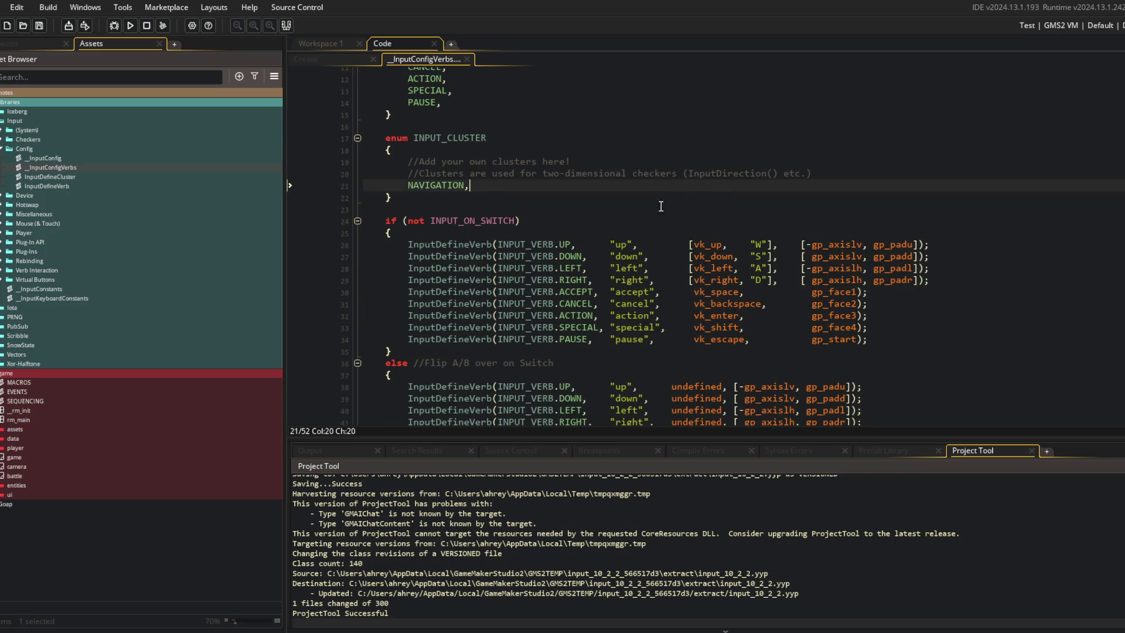
scroll(664, 202, down, 3)
click(466, 220)
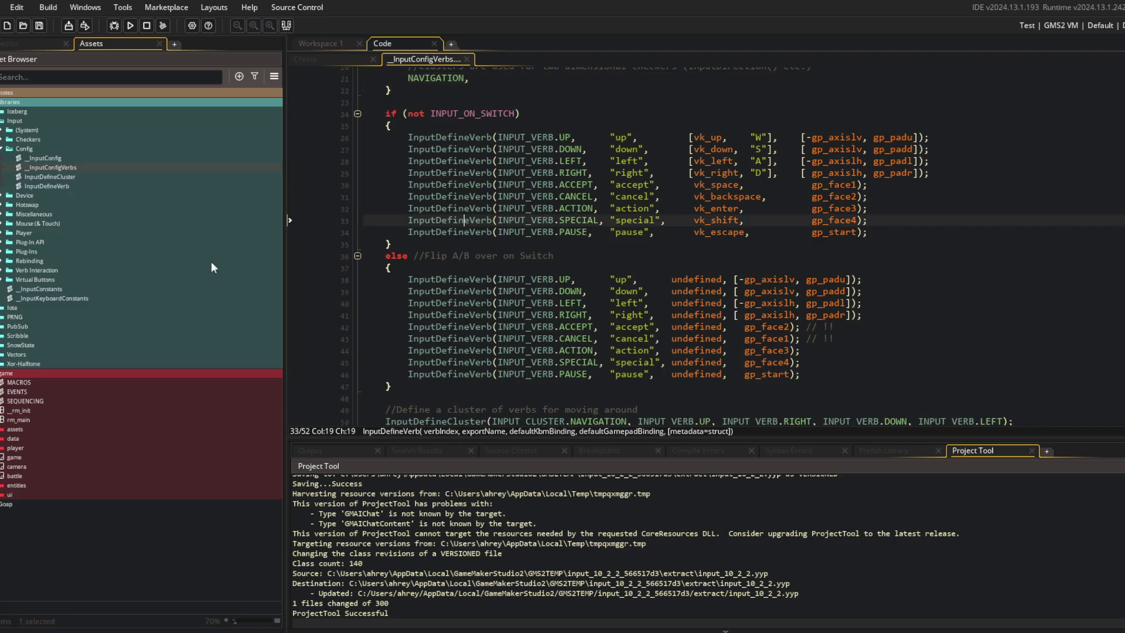
click(610, 234)
scroll(612, 236, up, 1)
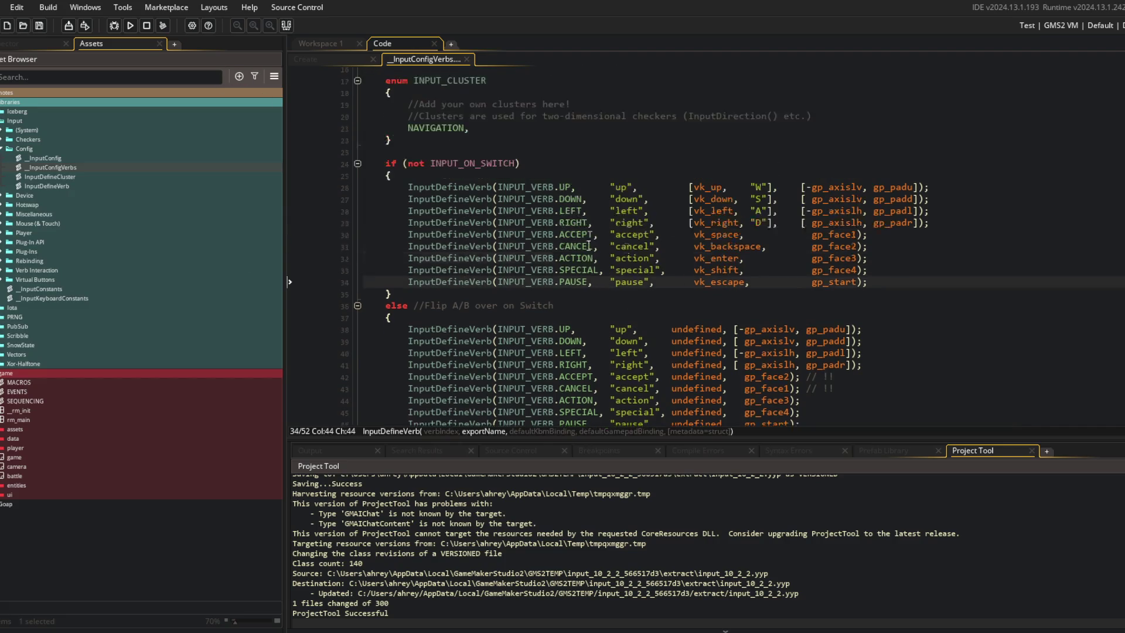
Step: Run the game, abort on the input_check_pressed error, and open Checkers > Basics > InputCheck
click(132, 25)
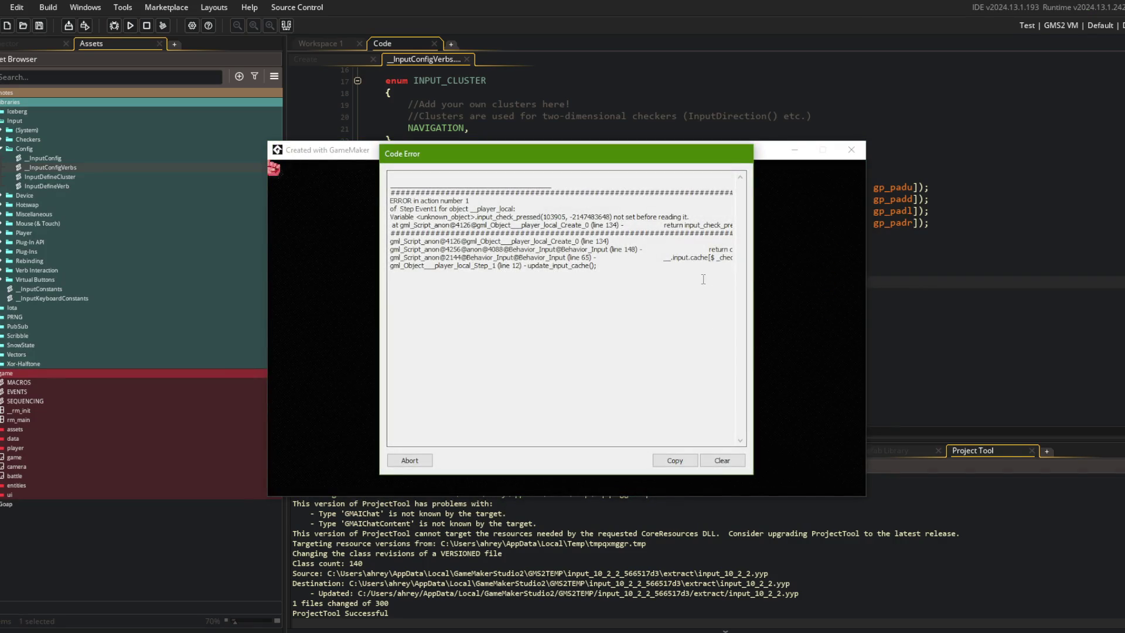
drag(694, 223, 737, 221)
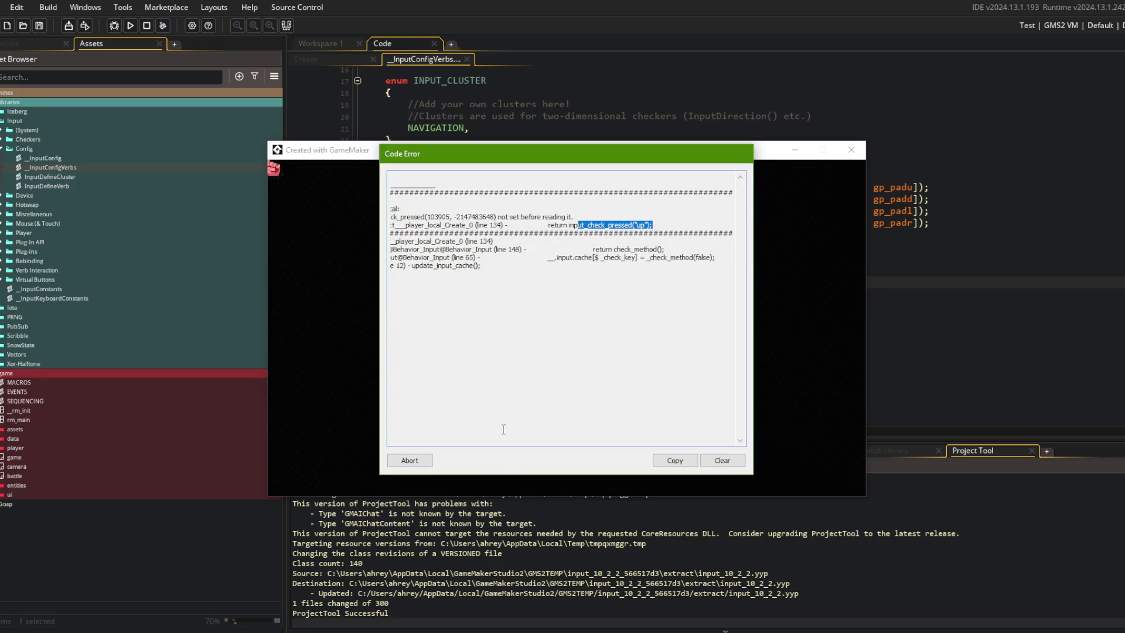
click(418, 460)
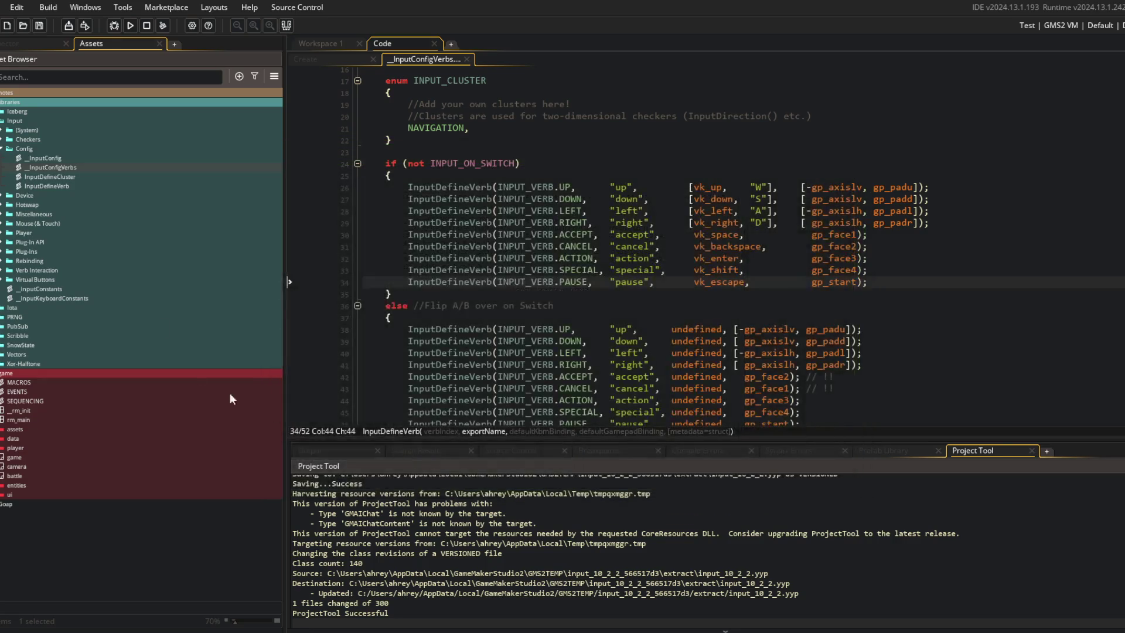
click(2, 141)
click(8, 157)
double_click(37, 167)
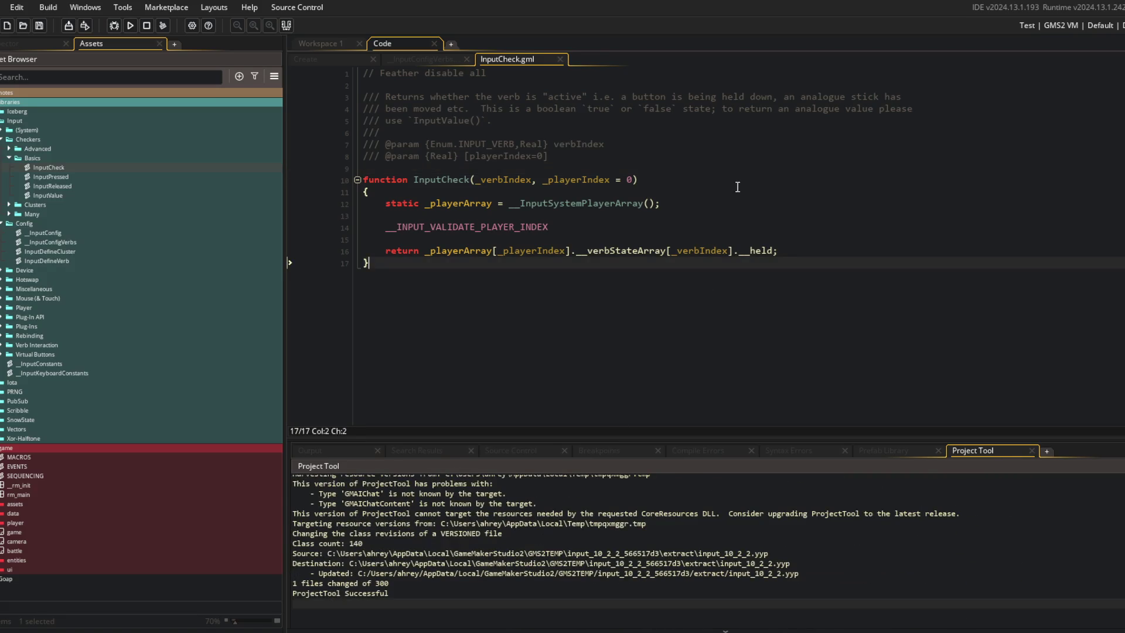
Step: Replace every input_check_pressed call project-wide with InputPressed, ignoring comments
click(426, 183)
click(640, 172)
key(ctrl+shift+f)
text(input_check_pressed)
key(Return)
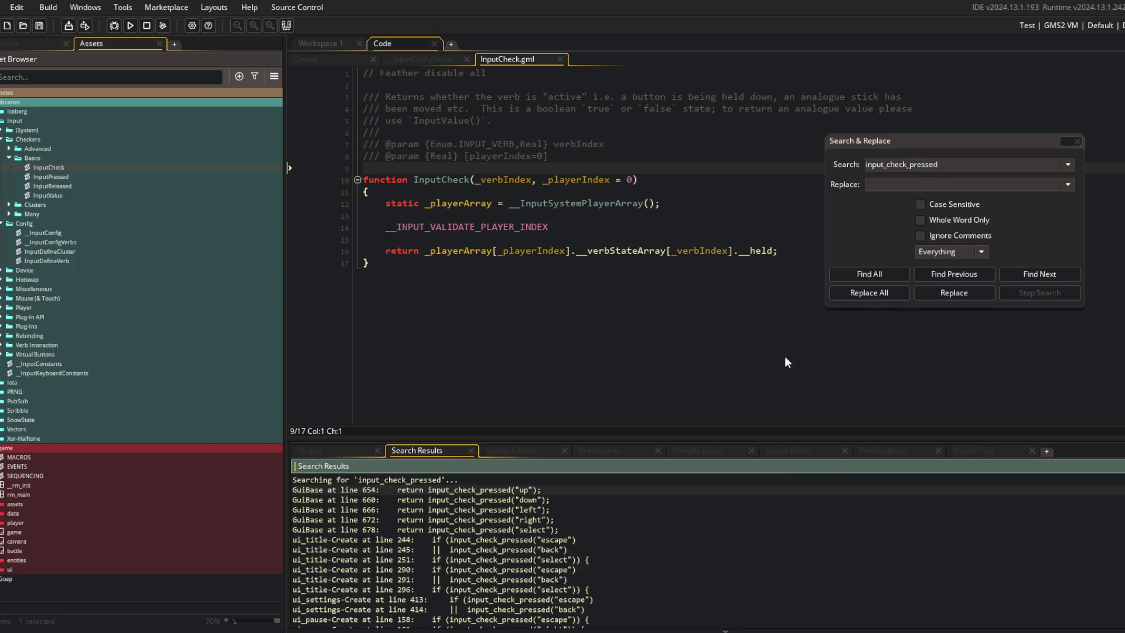
click(889, 185)
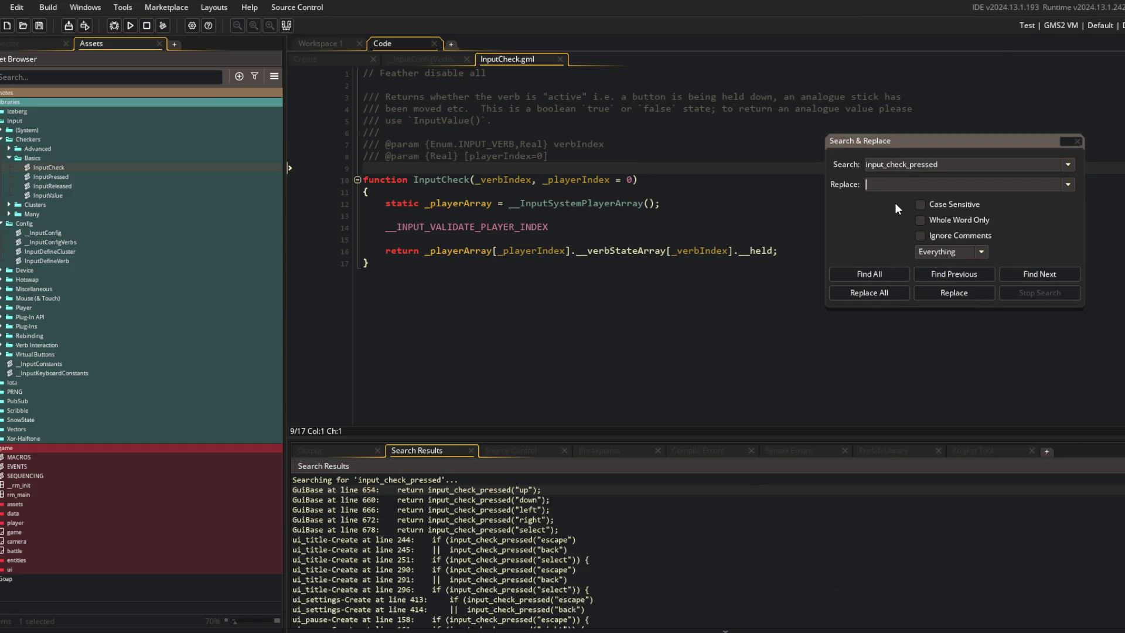
text(InputPressed)
click(921, 235)
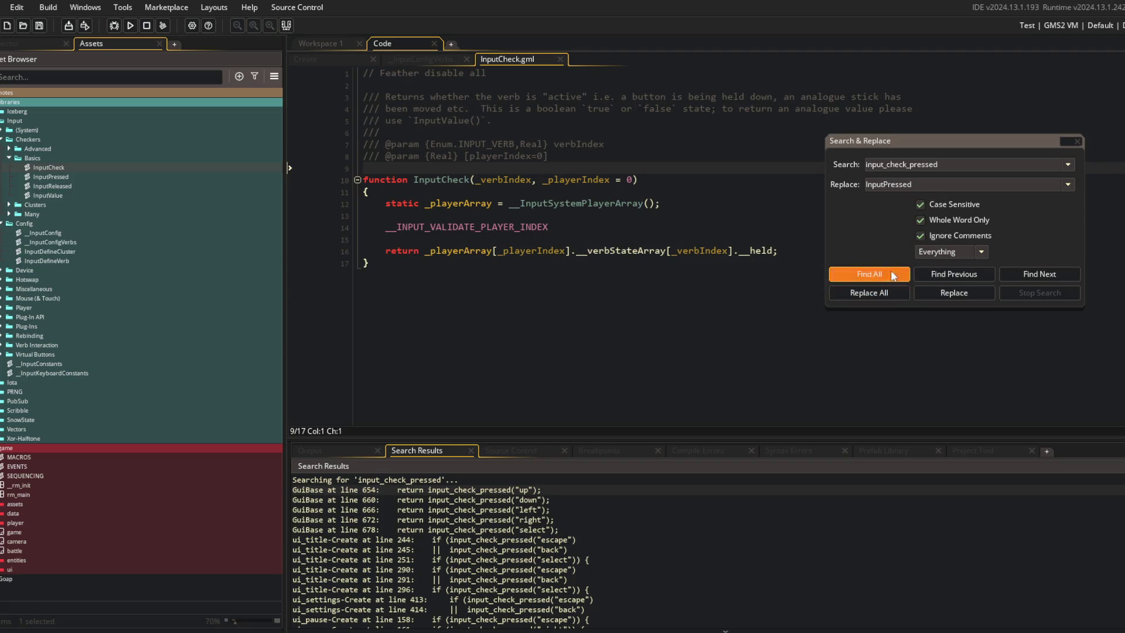
click(883, 294)
click(609, 357)
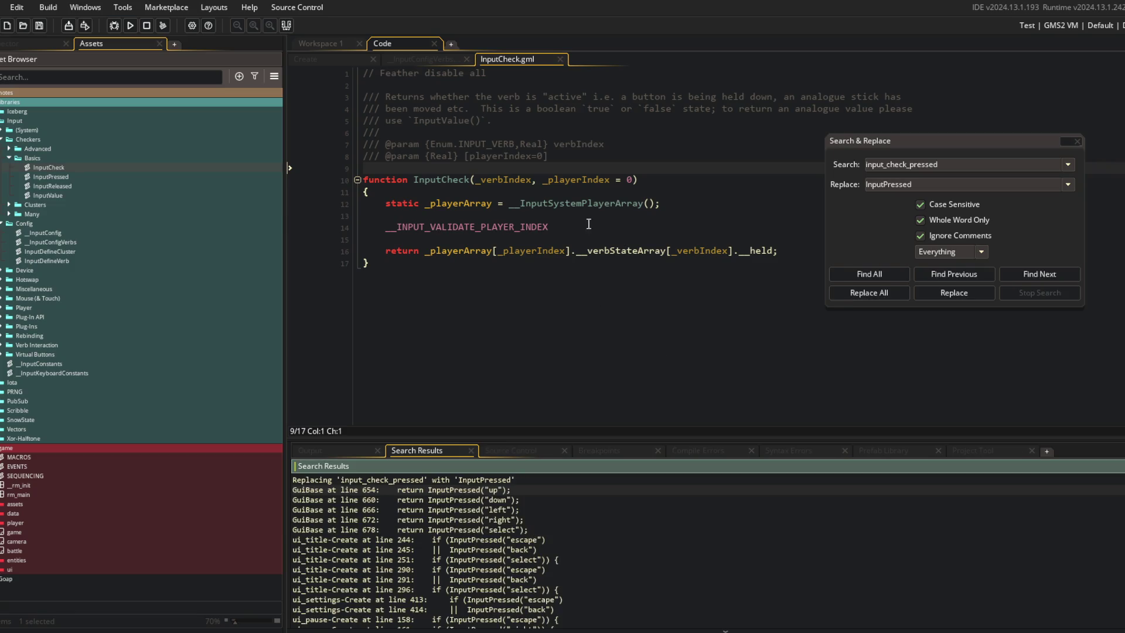
Step: Replace all remaining input_check calls with InputCheck across the project
click(951, 158)
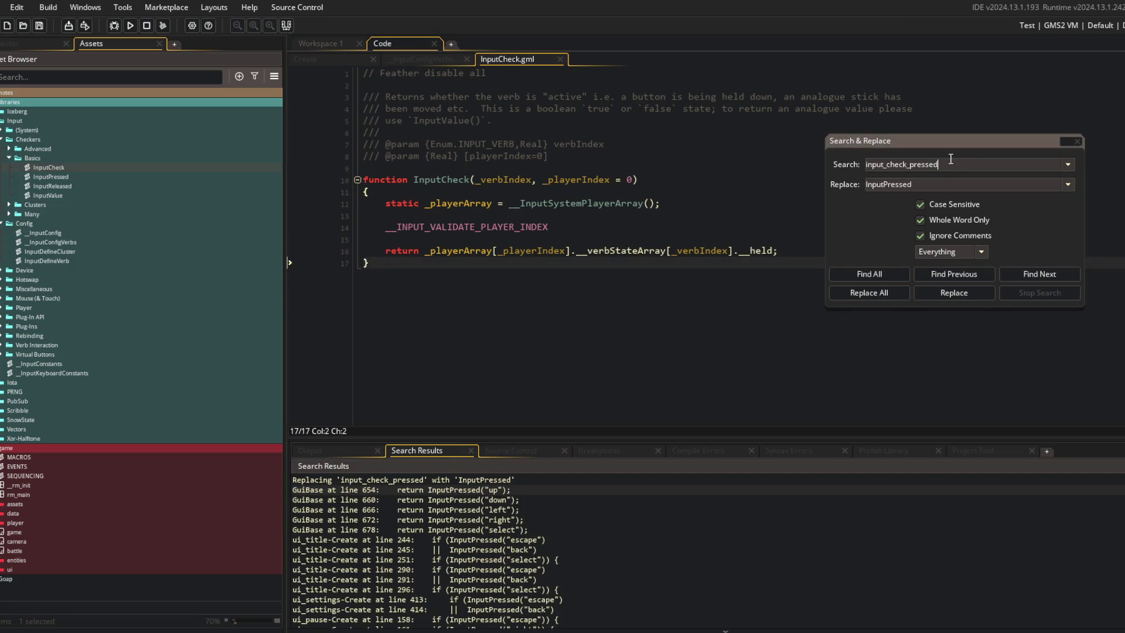
key(Return)
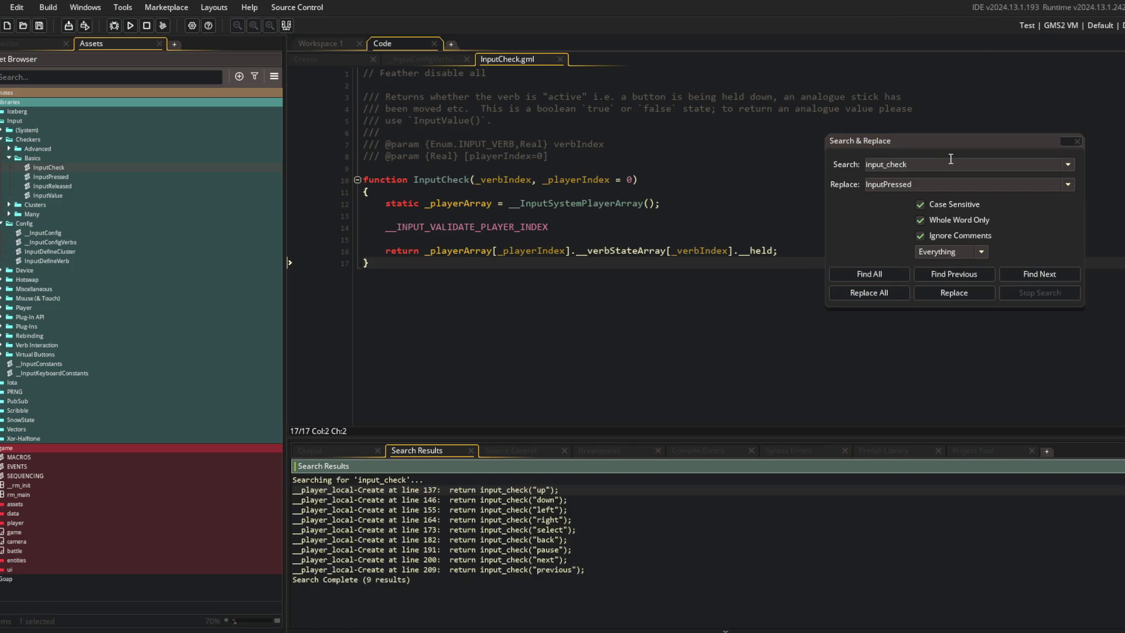
click(924, 189)
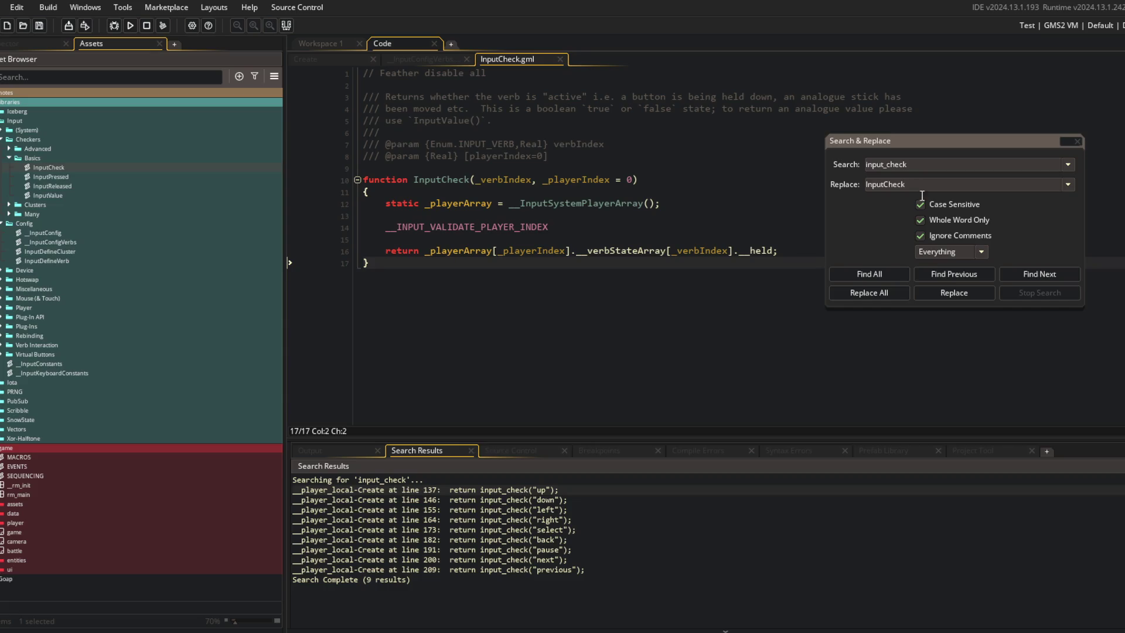
click(862, 293)
click(617, 352)
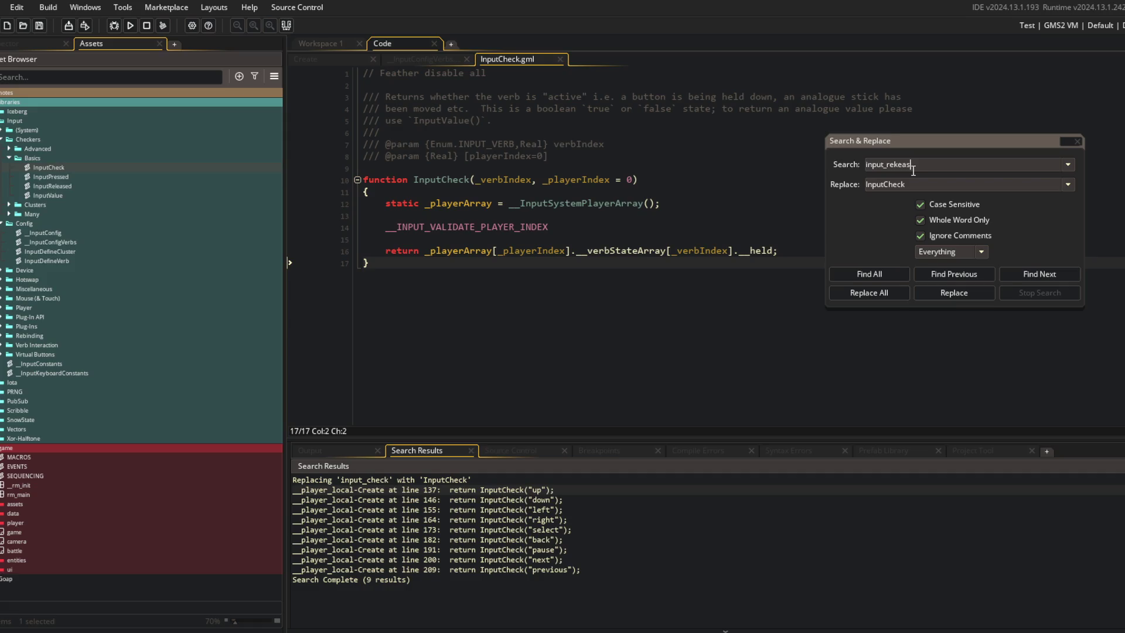
Step: Search for input_released, find 0 results, rerun the game, and close Search & Replace
click(867, 274)
click(130, 26)
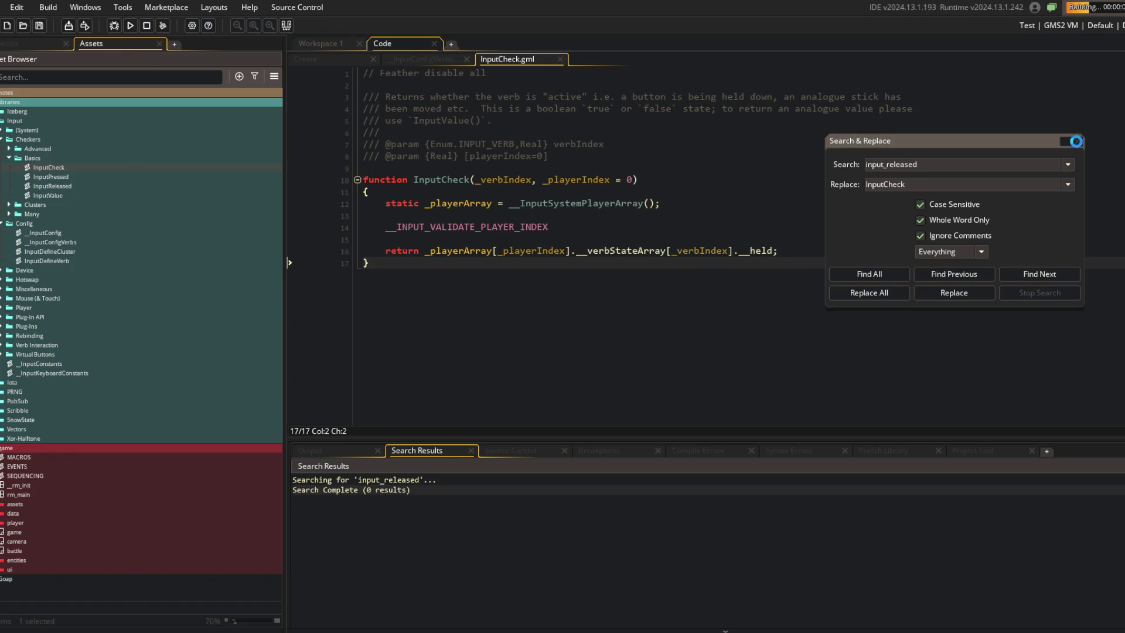
click(1071, 142)
click(559, 194)
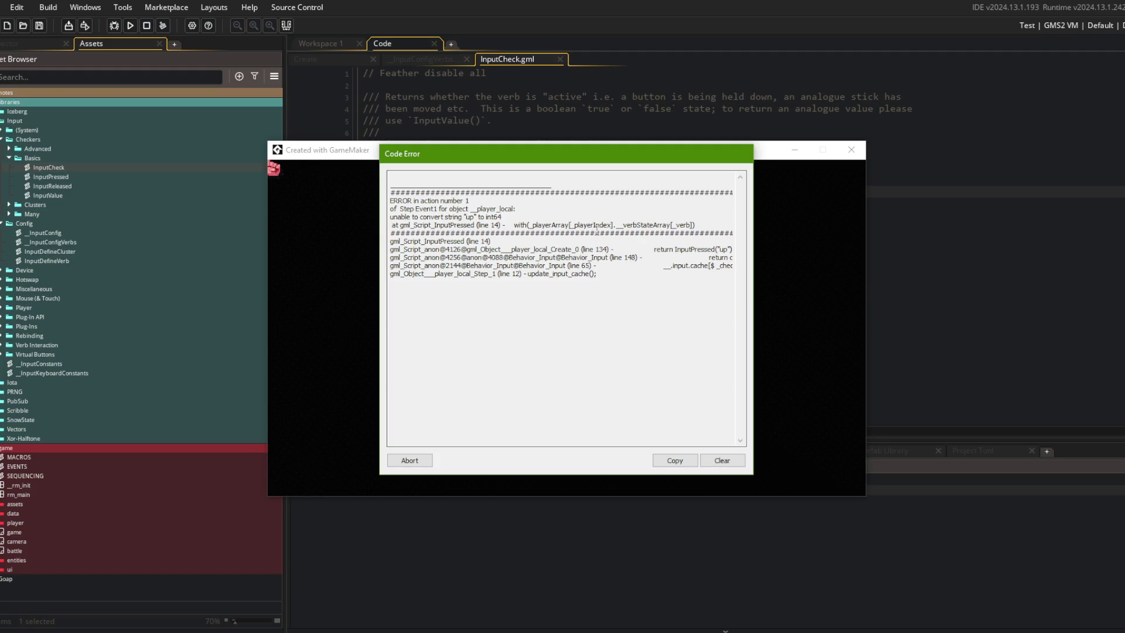
Step: Abort the failed run and review the build output and Switch bindings in __InputConfigVerbs
click(409, 460)
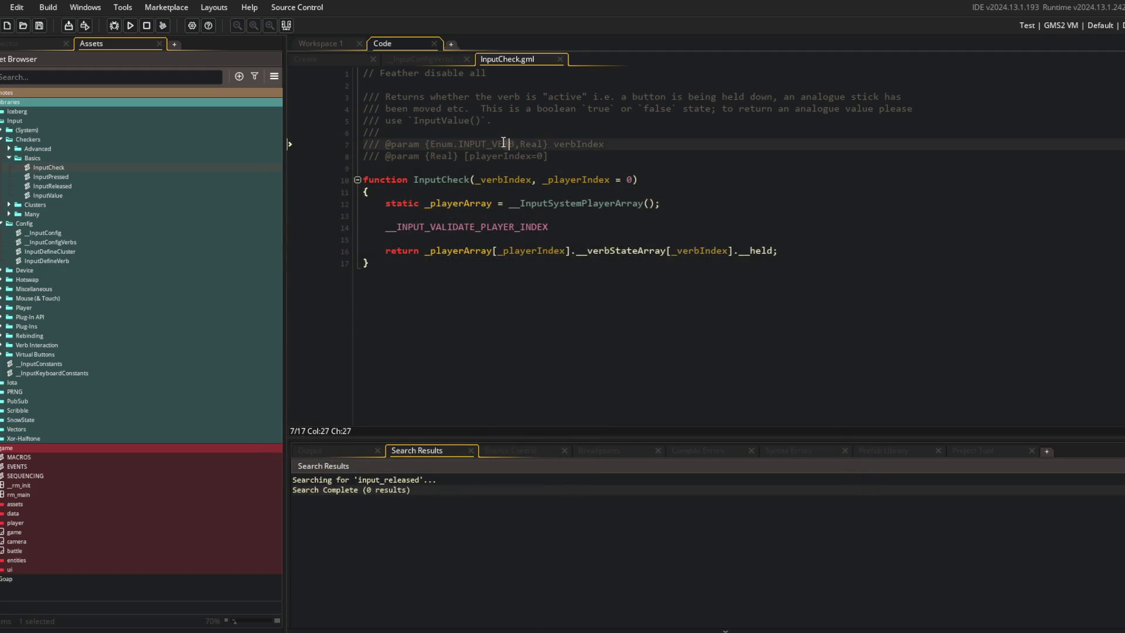
click(441, 59)
click(512, 174)
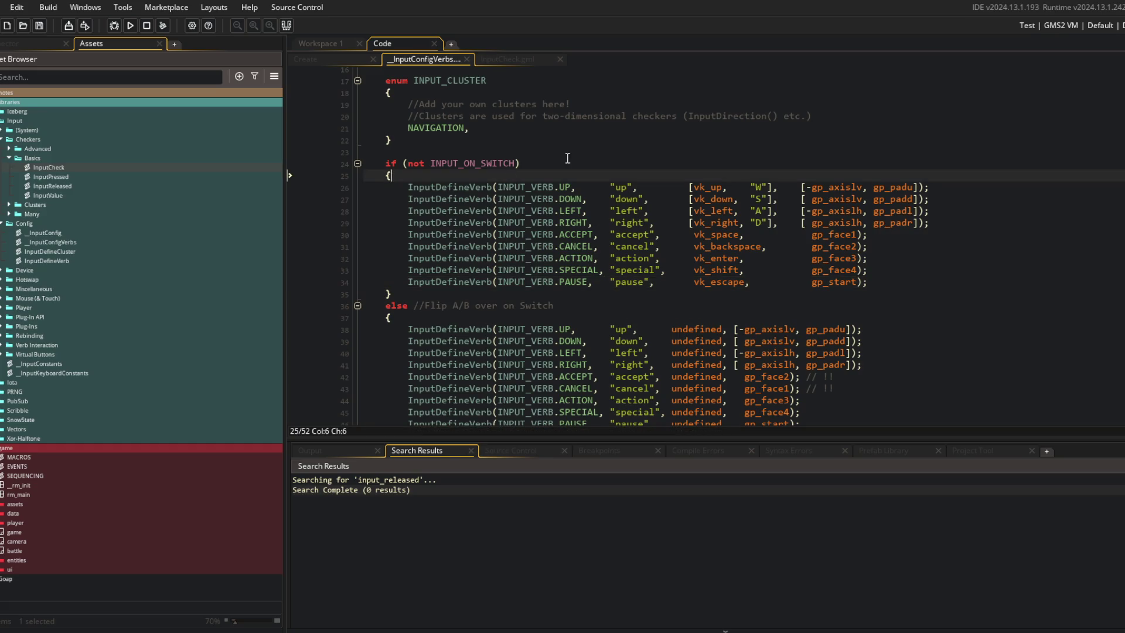
click(359, 450)
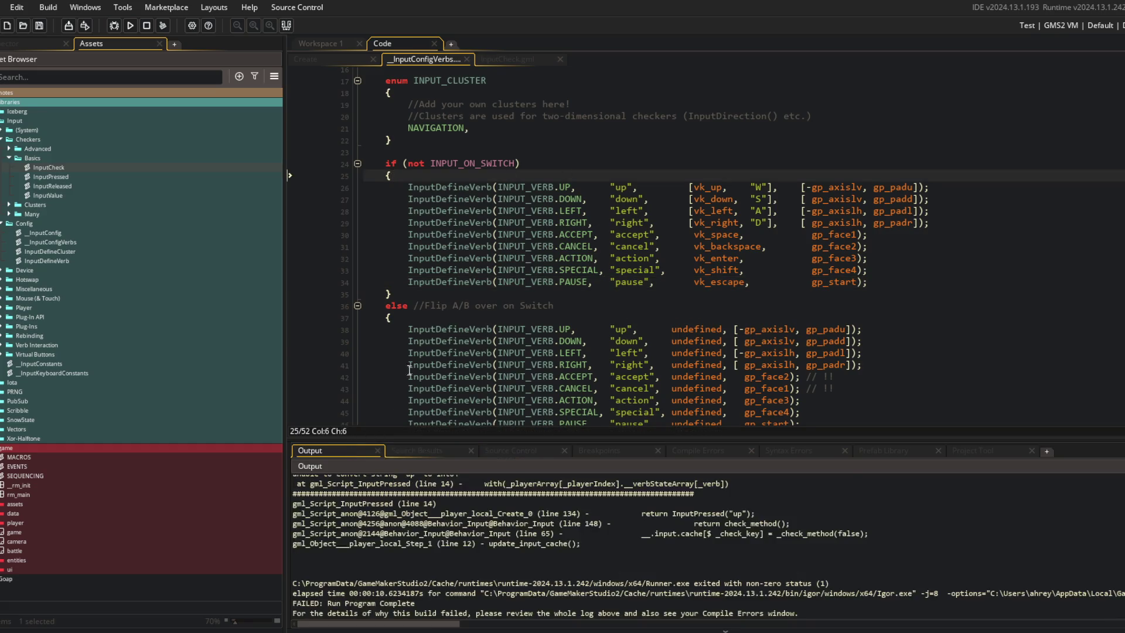
click(453, 341)
scroll(634, 516, up, 3)
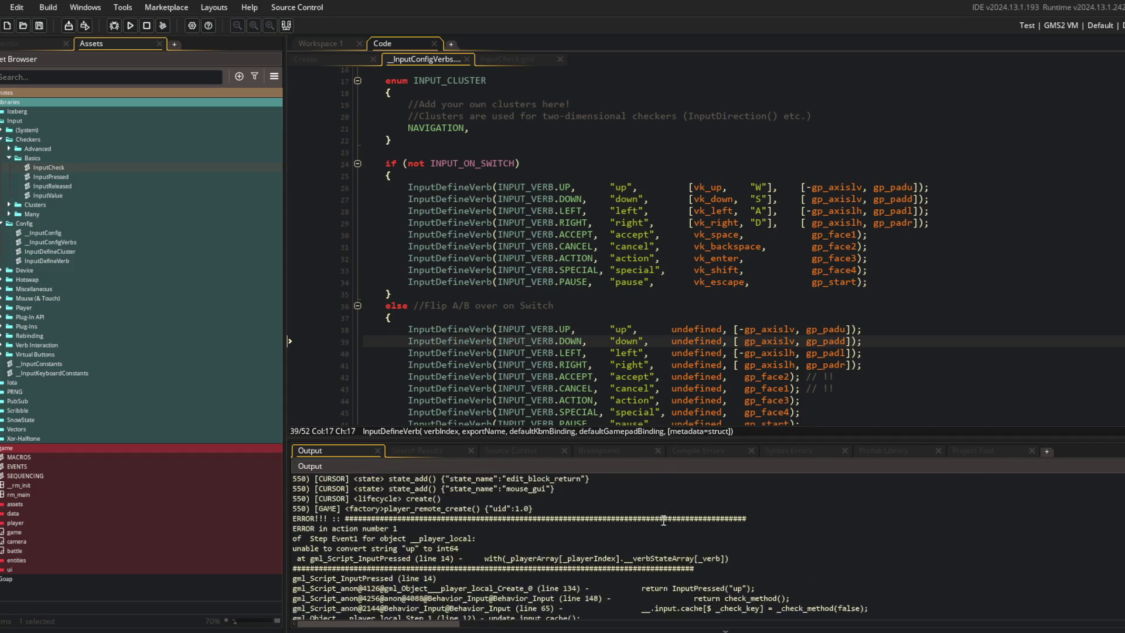
scroll(623, 161, up, 3)
scroll(623, 161, up, 2)
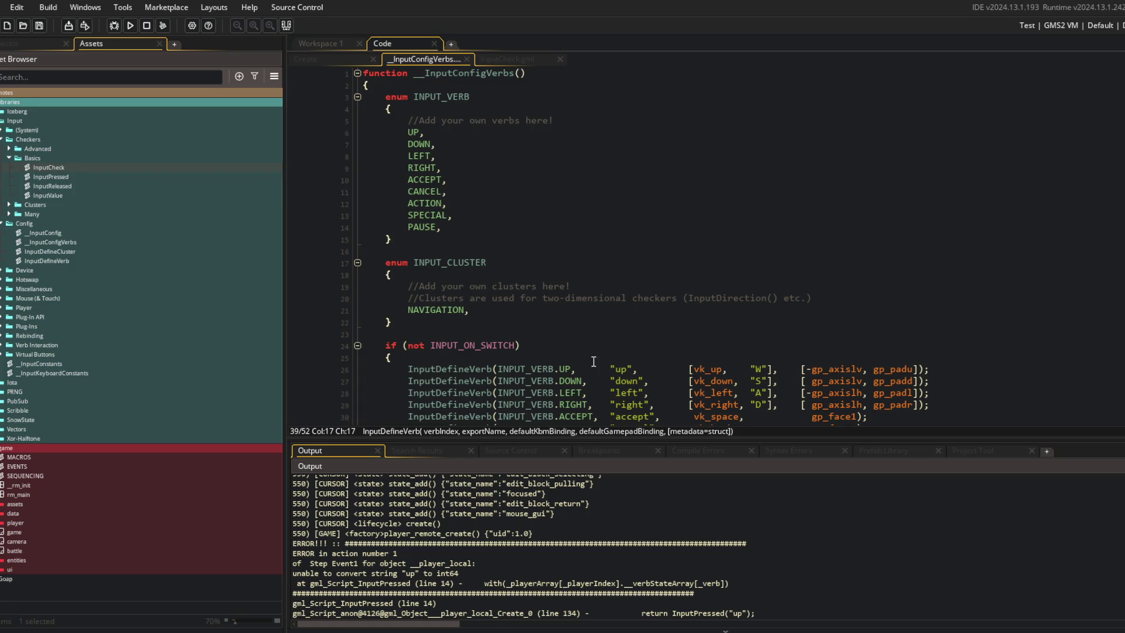
scroll(654, 257, down, 3)
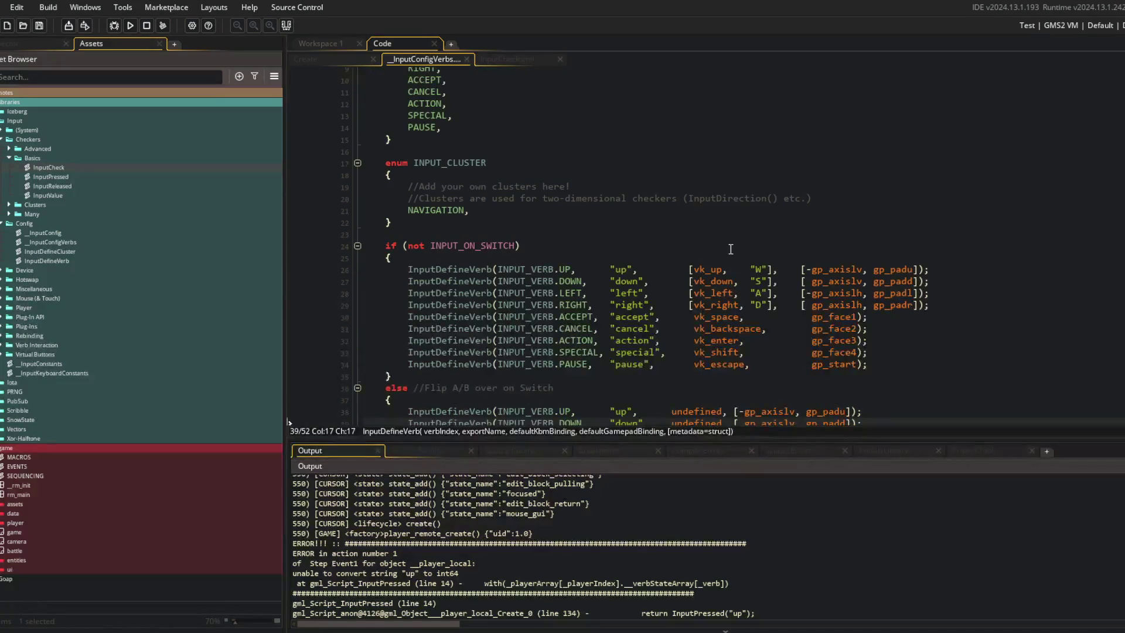
Step: Inspect the INPUT_VERB.UP definition in __InputConfigVerbs
click(534, 269)
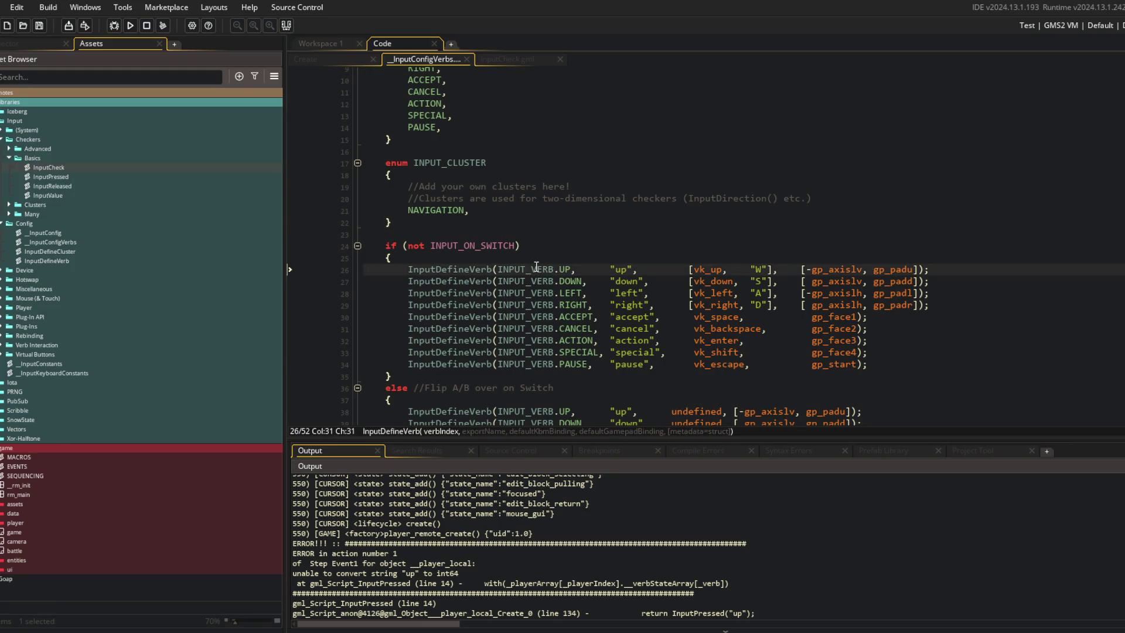
scroll(636, 246, down, 3)
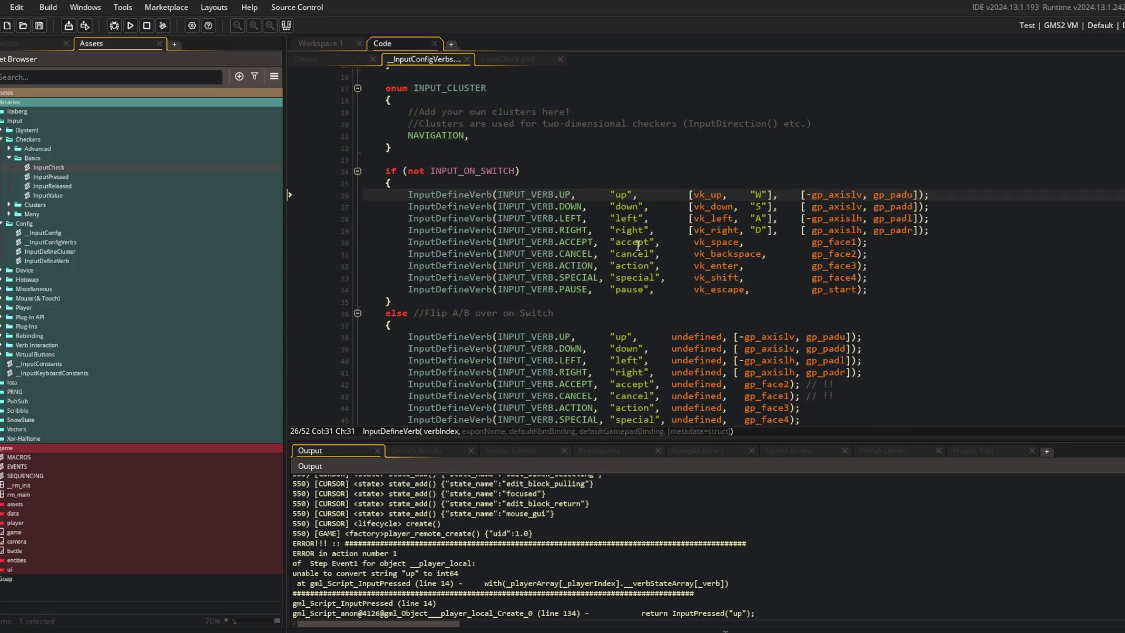
scroll(633, 249, up, 3)
click(555, 319)
click(526, 295)
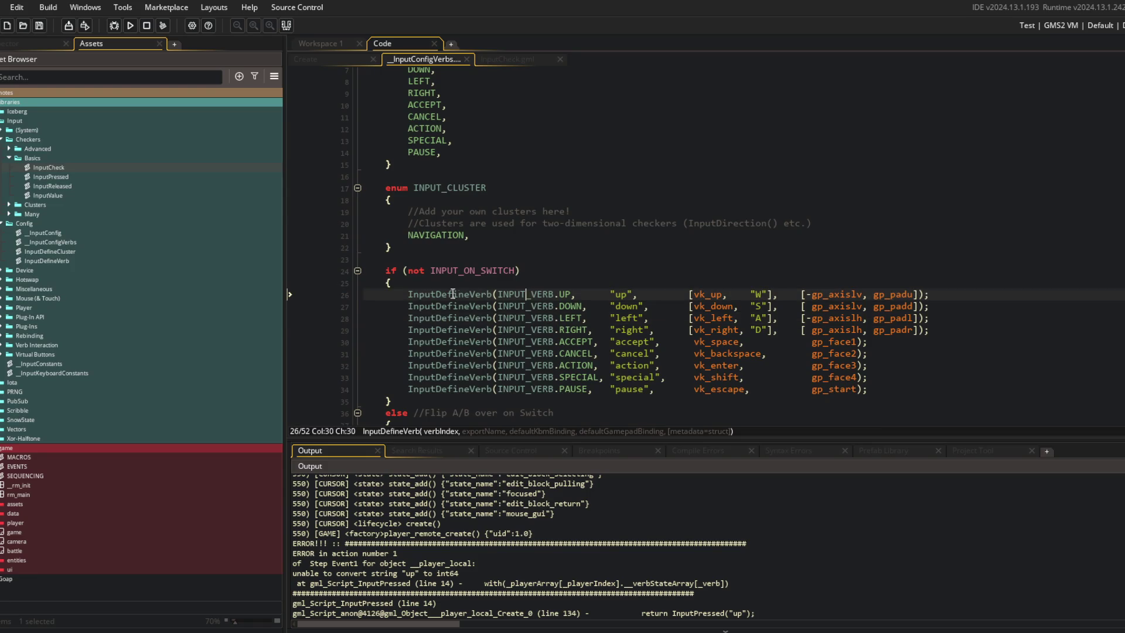
Step: Find all InputCheck uses in the project with Ignore Comments ticked
click(572, 165)
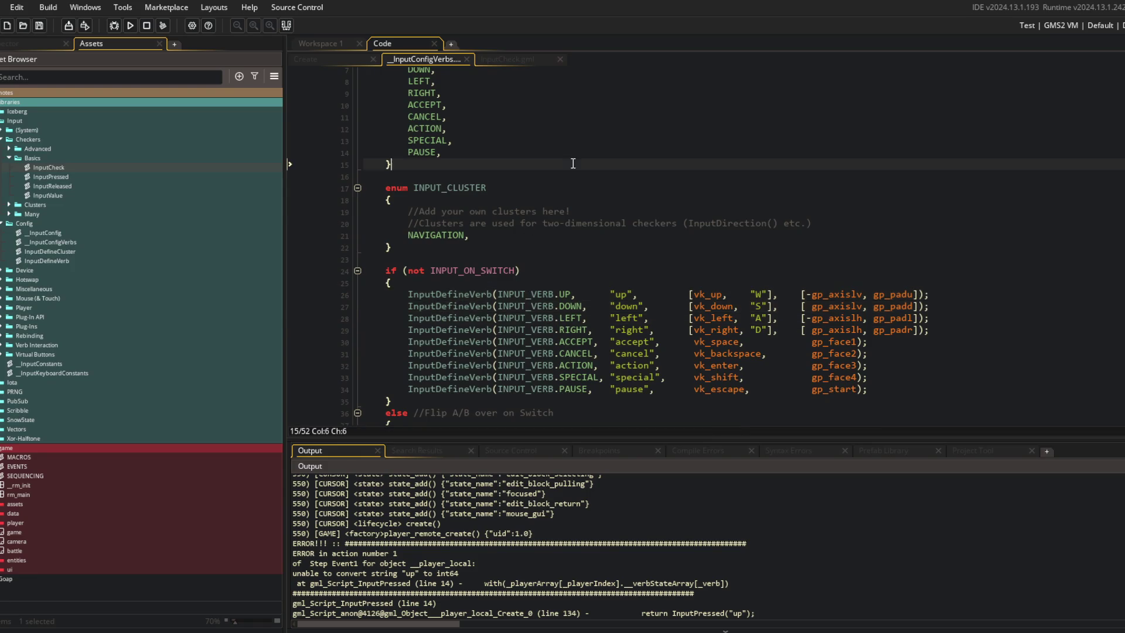
scroll(598, 255, up, 3)
click(598, 254)
key(ctrl+f)
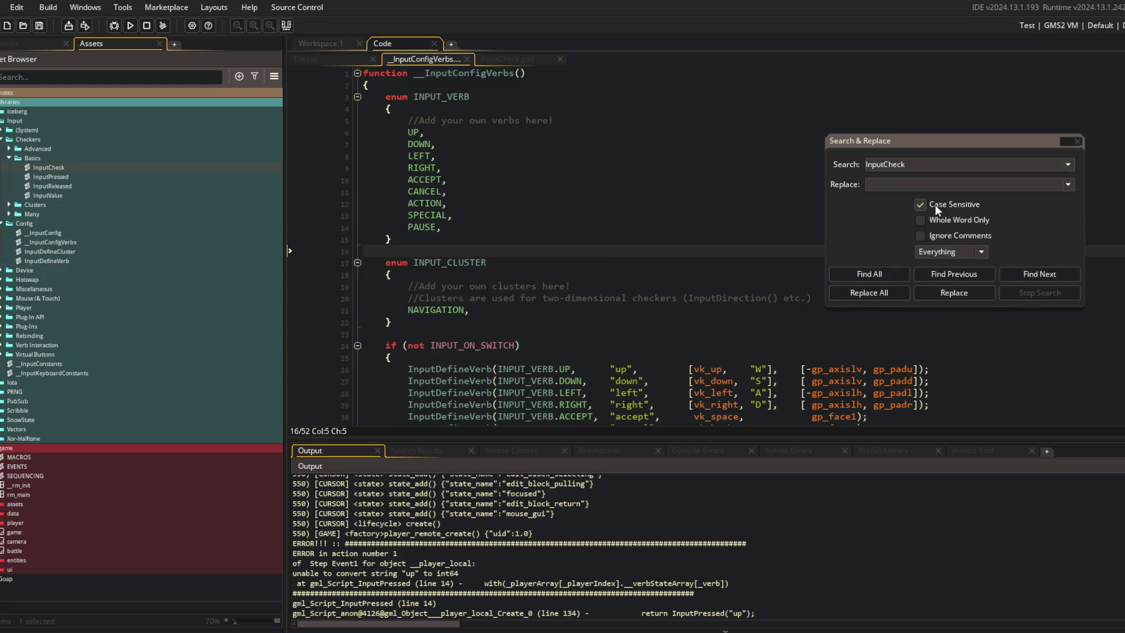
click(920, 236)
click(869, 273)
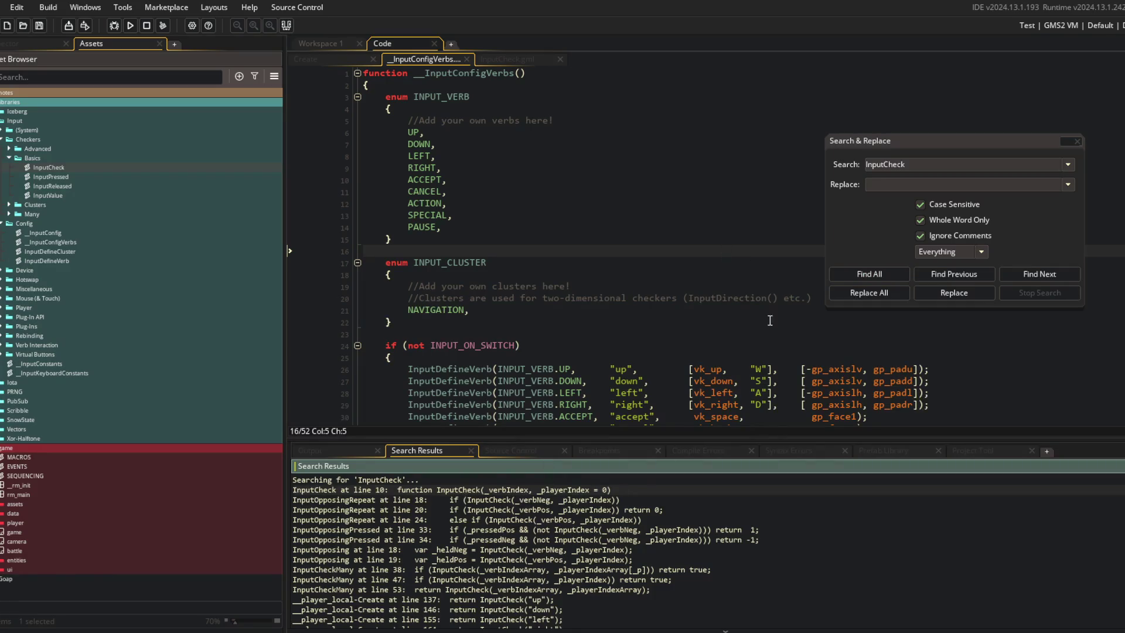
Step: Scroll through the InputCheck search results, then close the Search & Replace window
scroll(462, 518, down, 2)
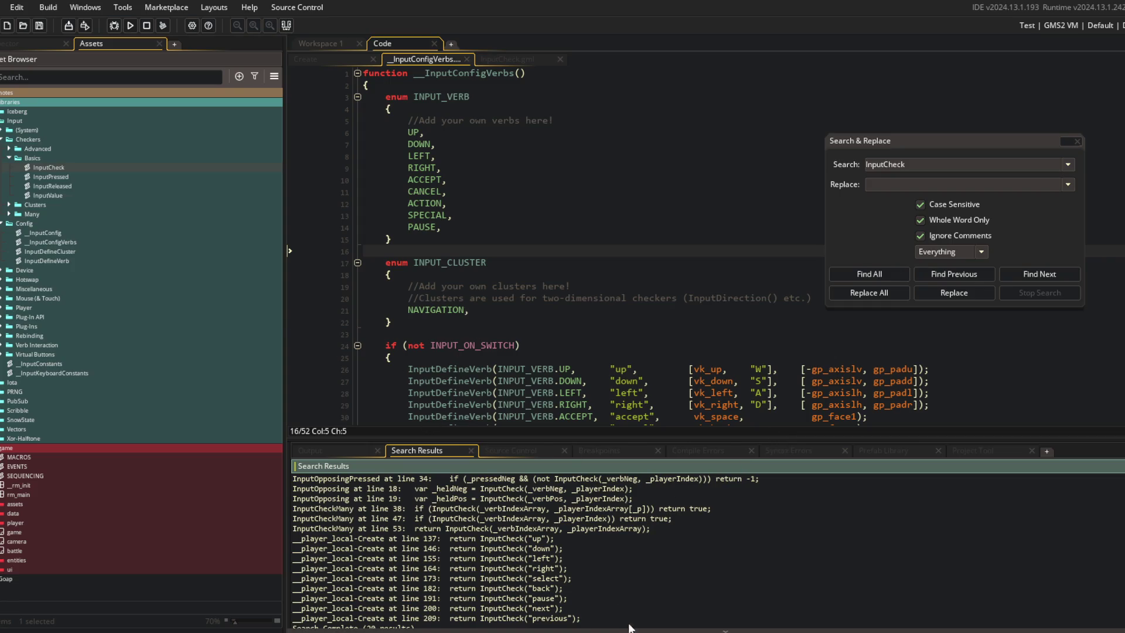
scroll(527, 562, up, 2)
scroll(528, 561, down, 3)
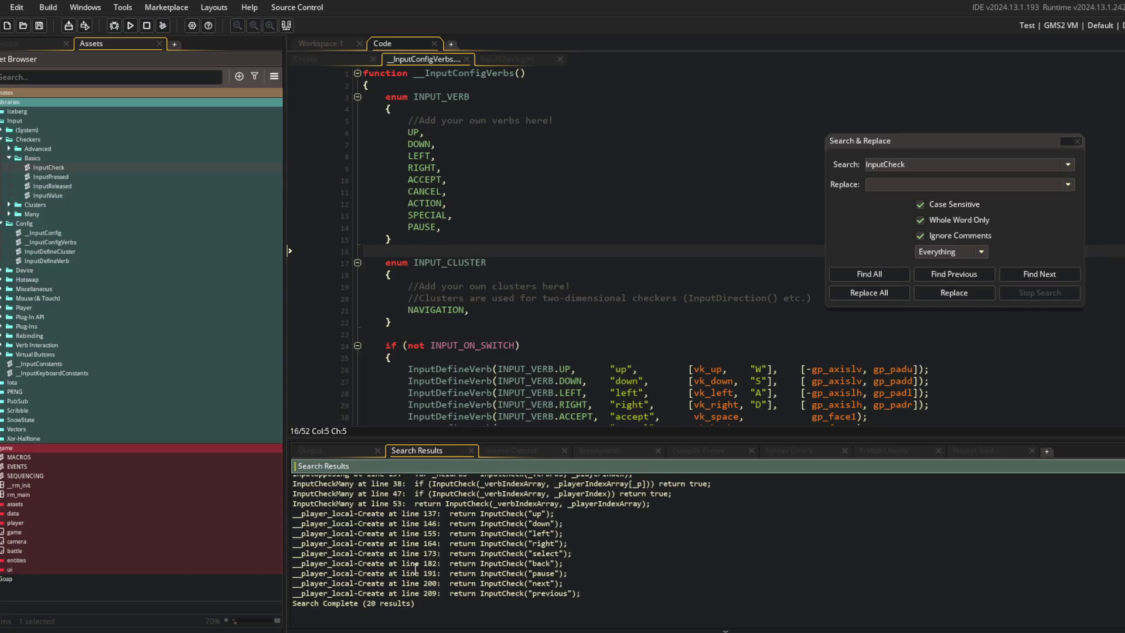
scroll(510, 525, up, 3)
scroll(517, 527, up, 1)
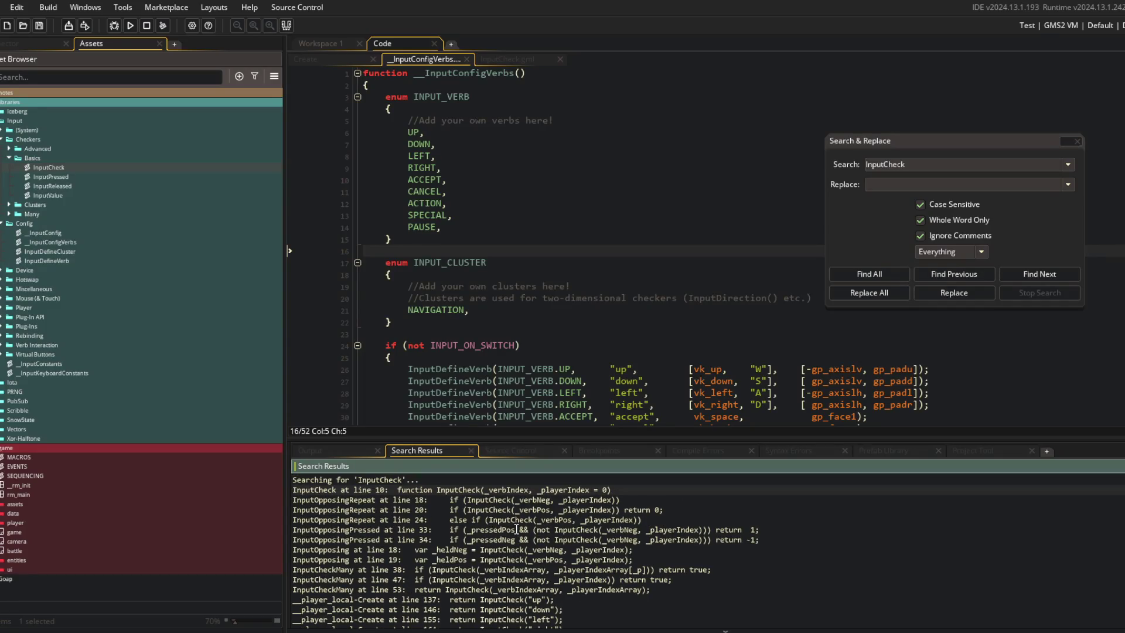
click(516, 215)
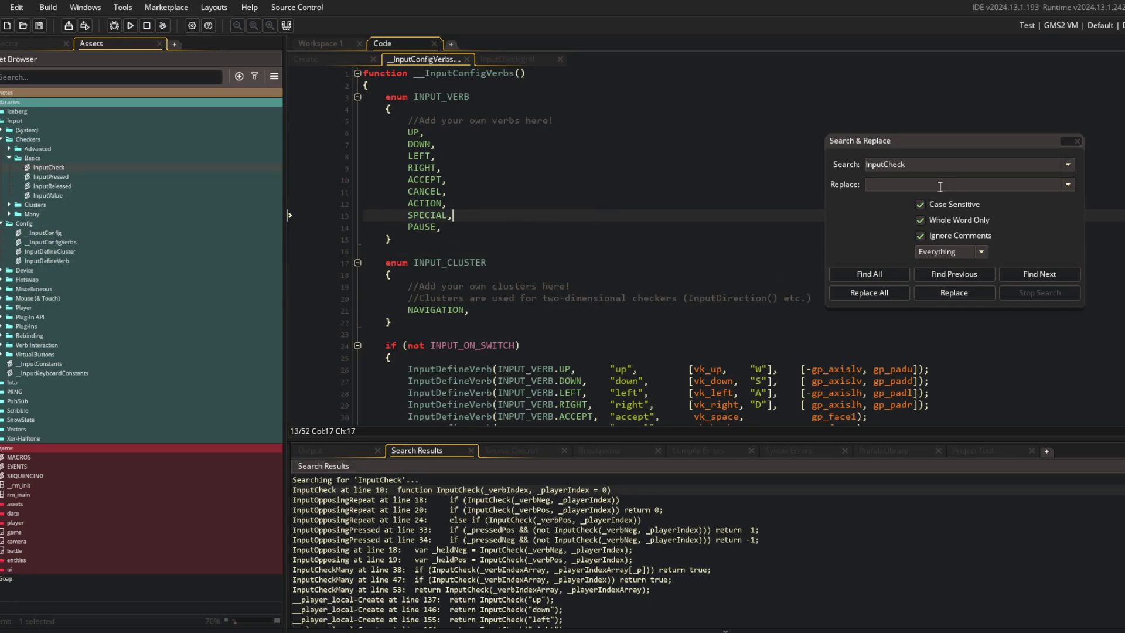
click(1078, 142)
click(536, 120)
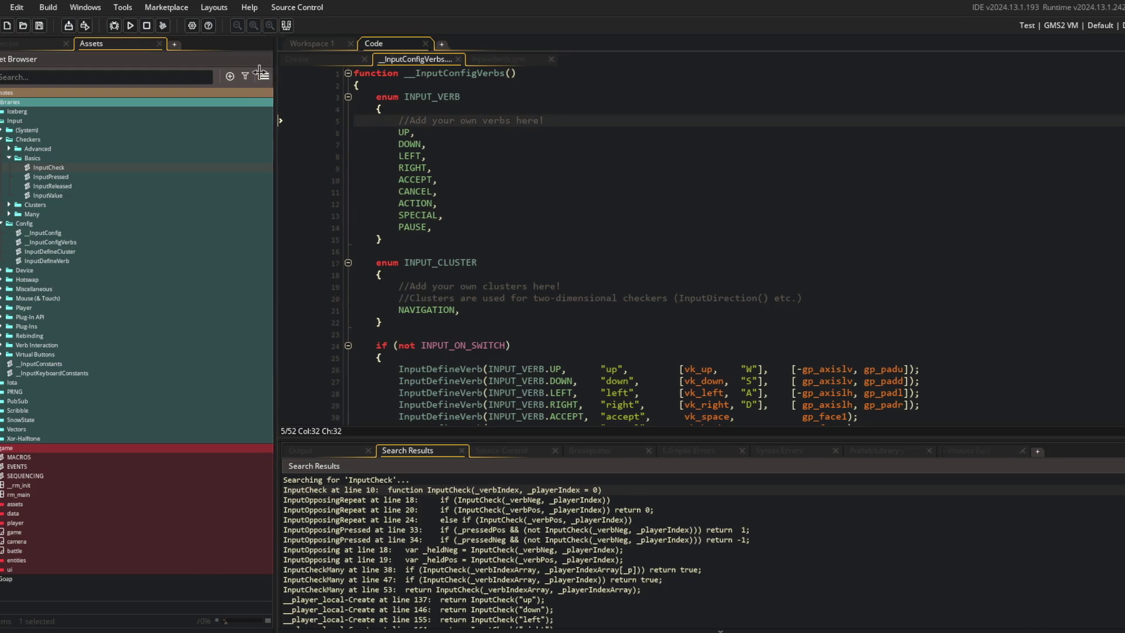
Step: Narrow the Asset Browser, close InputCheck.gml, and open _player_local Create at line 137
drag(285, 80, 170, 80)
click(392, 62)
middle_click(391, 63)
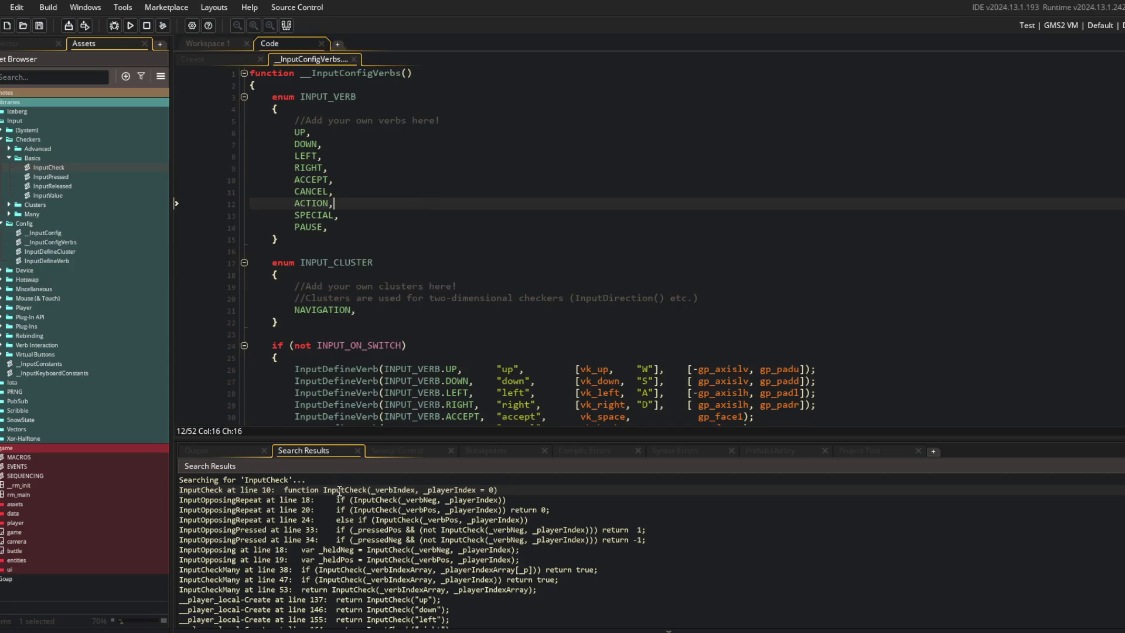
scroll(326, 563, down, 2)
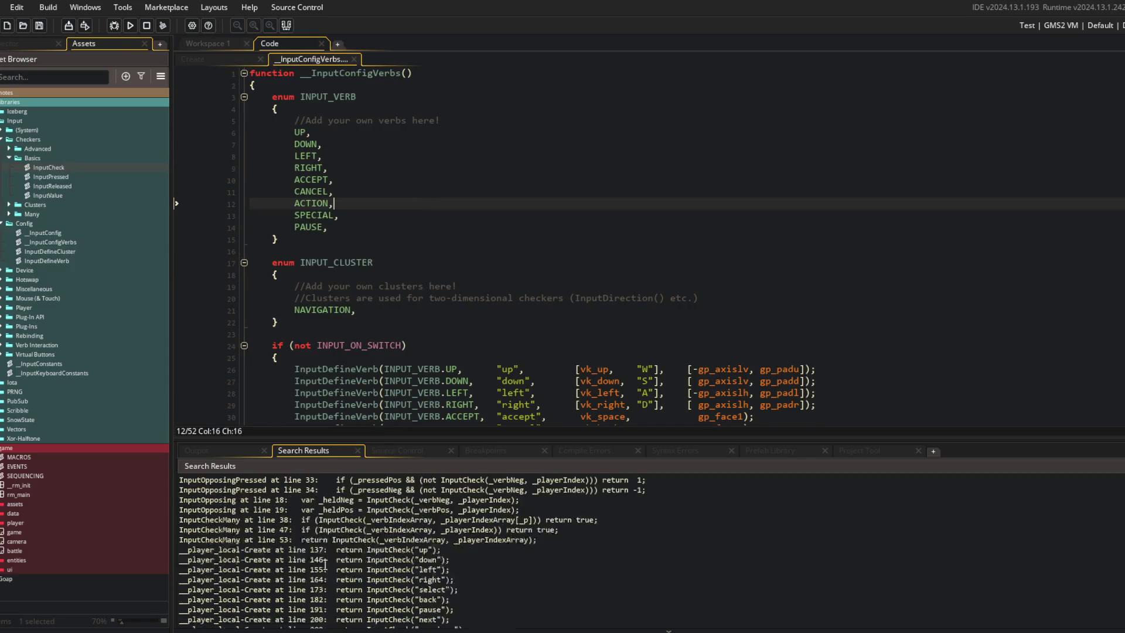
double_click(263, 549)
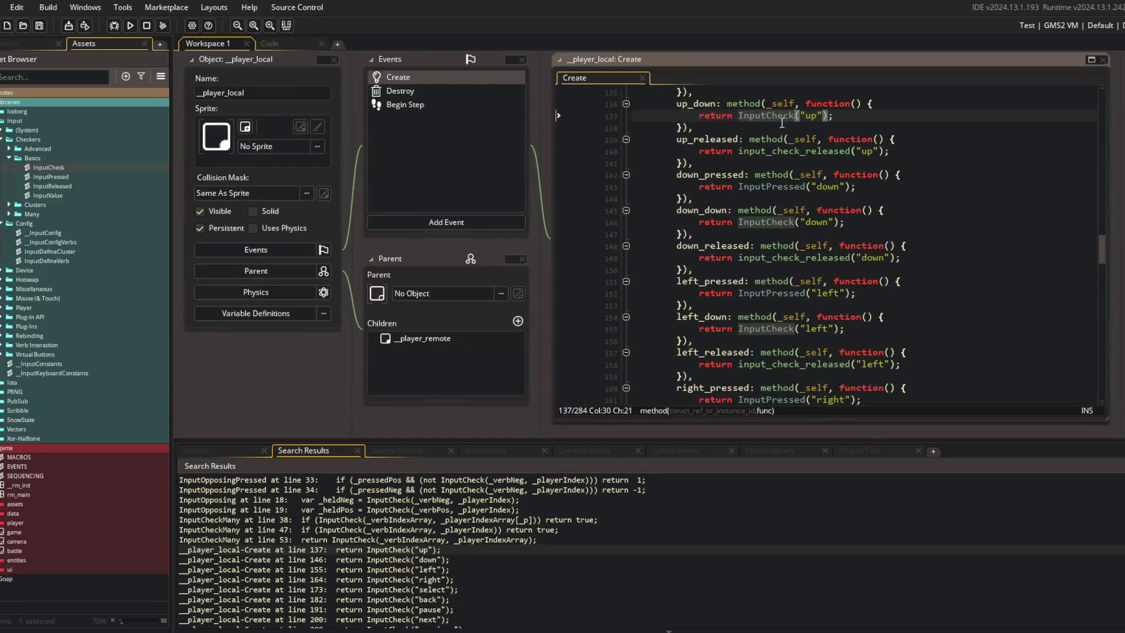
Step: Replace the "up" string with INPUT_VERB.UP on lines 134 and 137
key(Right)
key(Right)
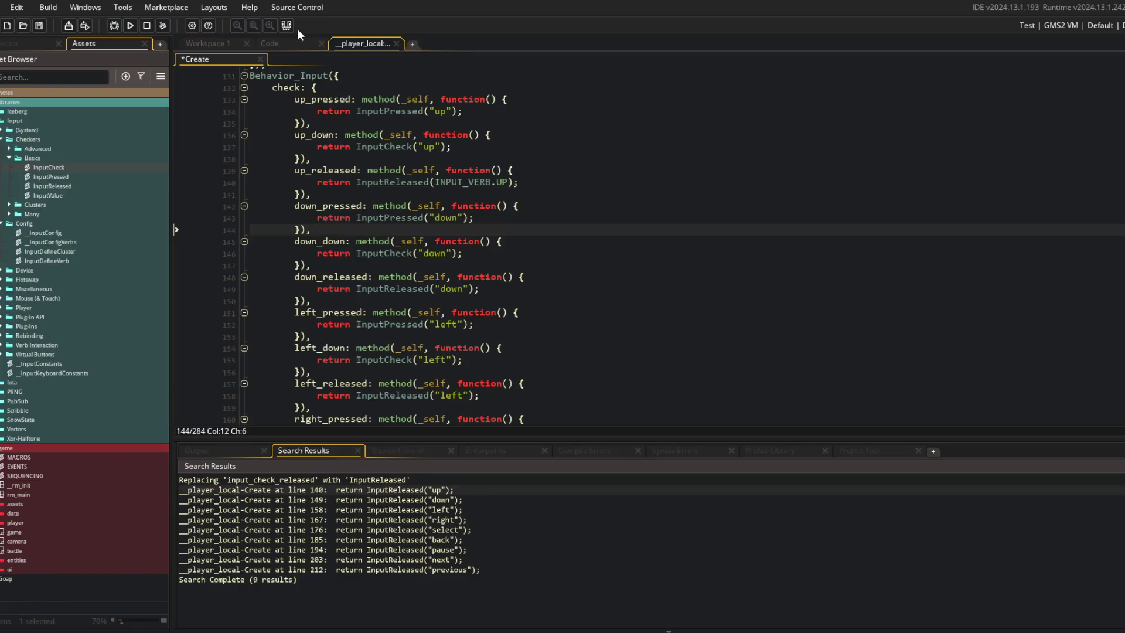
scroll(495, 212, up, 3)
click(447, 211)
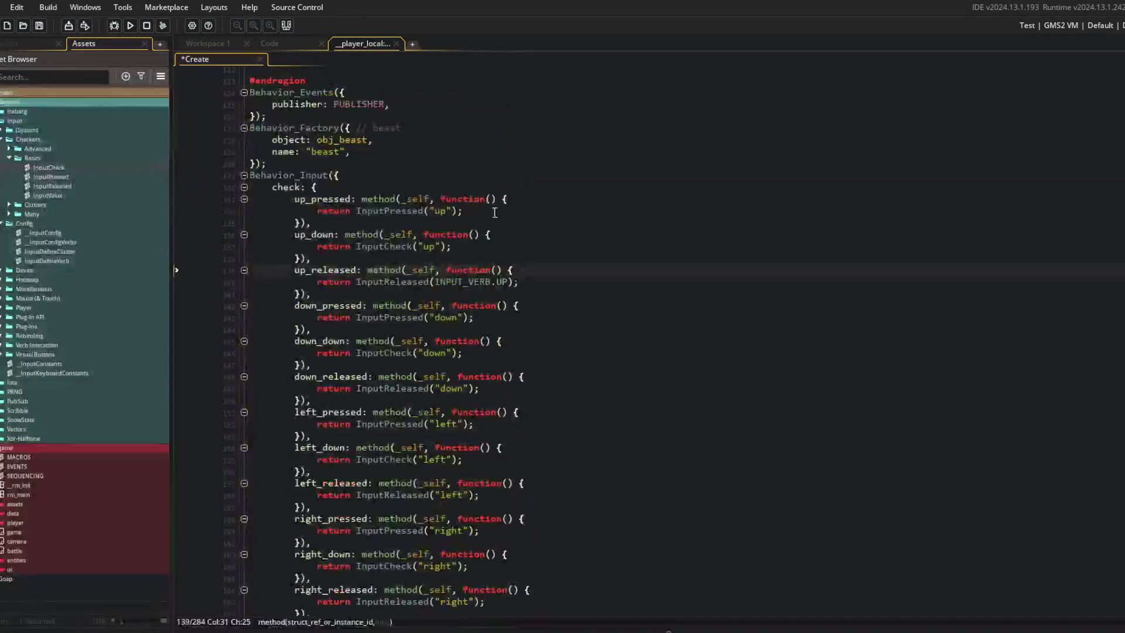
key(BackSpace)
key(BackSpace)
key(BackSpace)
text(INPUT_VERB.)
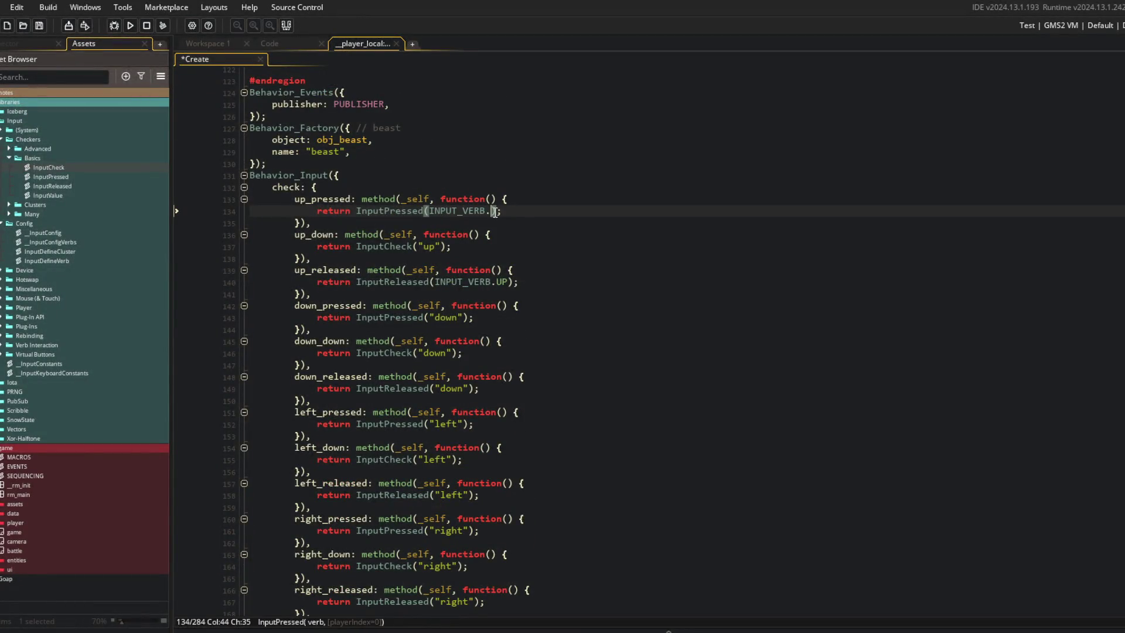
text(UP)
key(Down)
key(Down)
key(Down)
key(Down)
key(Up)
key(Left)
key(Left)
key(BackSpace)
key(BackSpace)
key(BackSpace)
text(INPUT_VERB.)
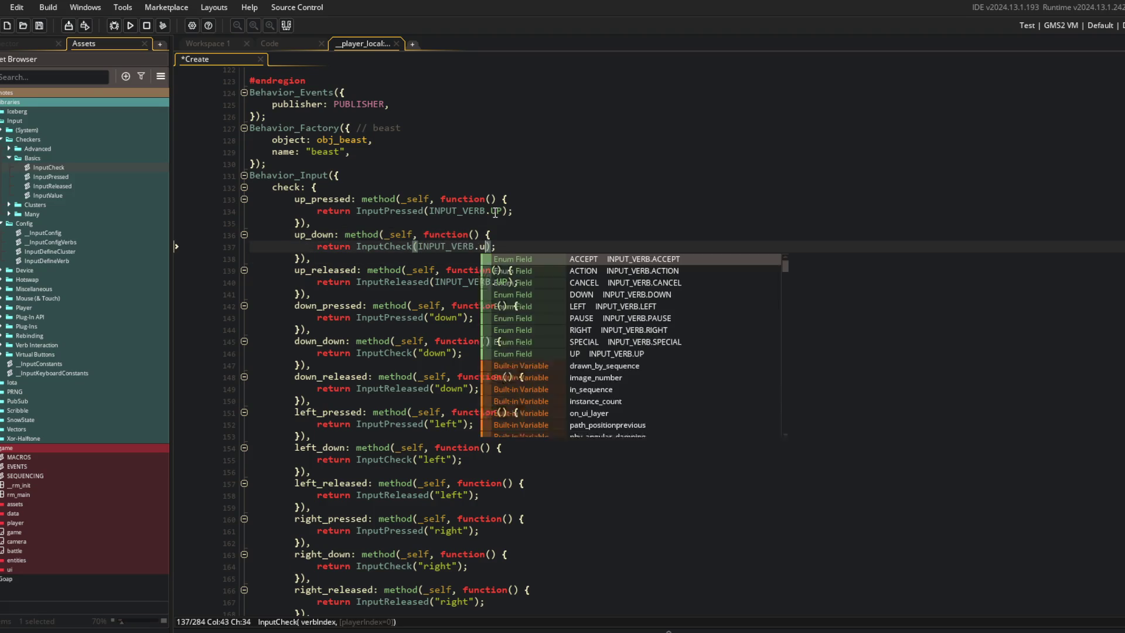
key(Return)
Step: Replace "down" with INPUT_VERB.DOWN on lines 143, 146 and 149
key(Down)
key(Down)
key(Down)
key(Left)
key(BackSpace)
key(BackSpace)
key(BackSpace)
text((INPUT_VERB.DOWN)
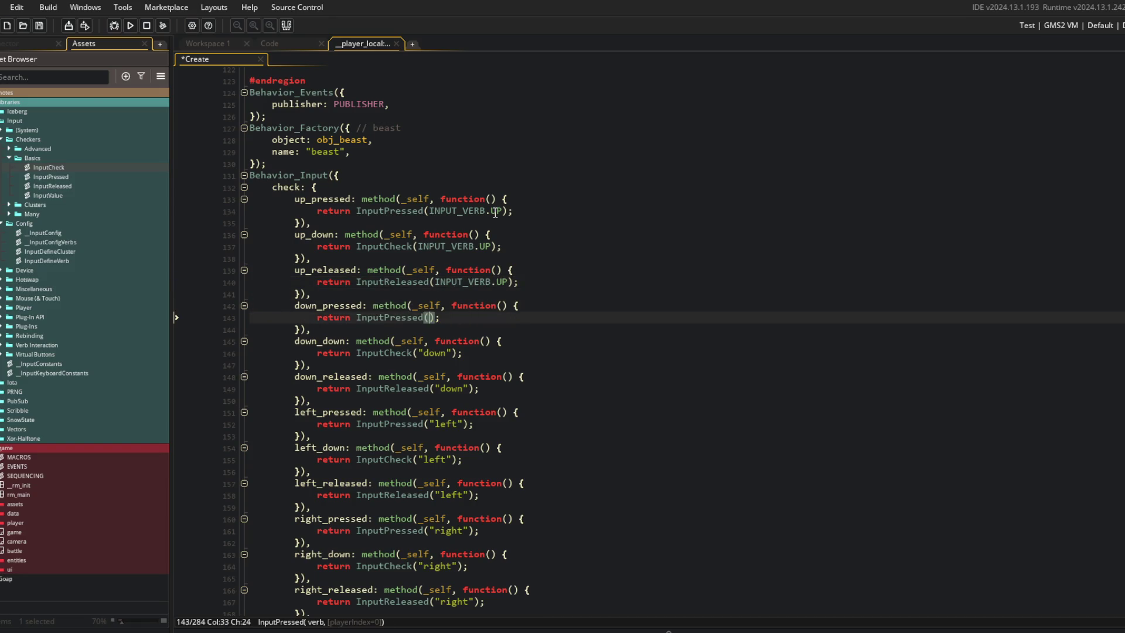
key(Down)
key(Down)
key(Down)
key(End)
key(Left)
key(Left)
key(BackSpace)
key(BackSpace)
key(BackSpace)
text((INPUT_VERB.DOWN)
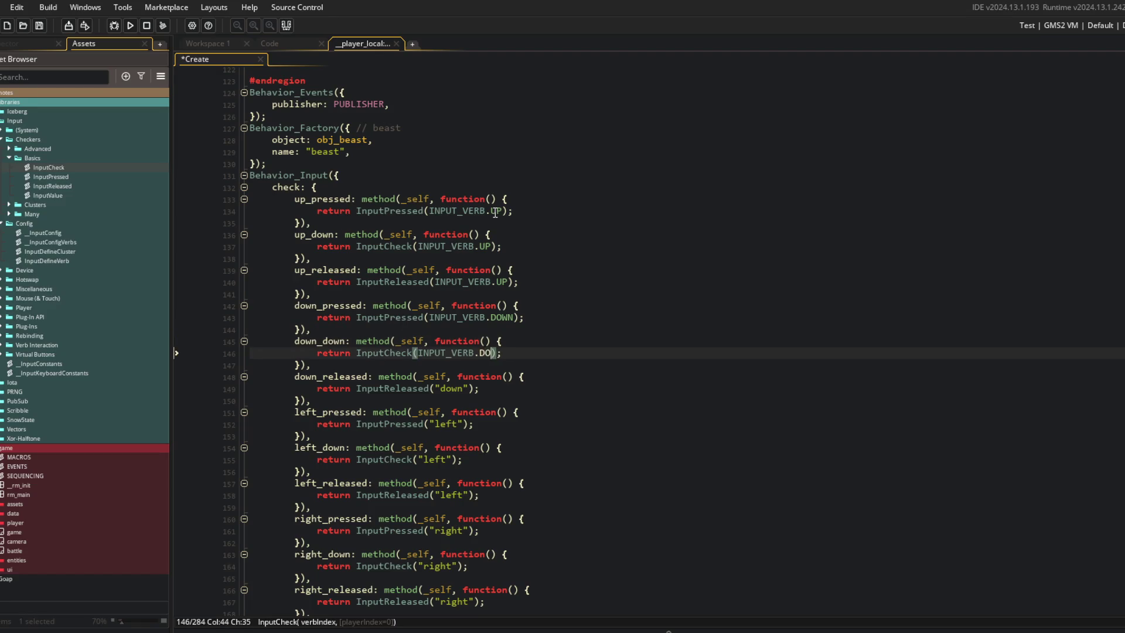
key(Down)
key(Down)
key(Down)
key(Left)
key(Left)
key(Left)
key(Delete)
key(BackSpace)
key(BackSpace)
key(BackSpace)
text((INPUT_VERB.D)
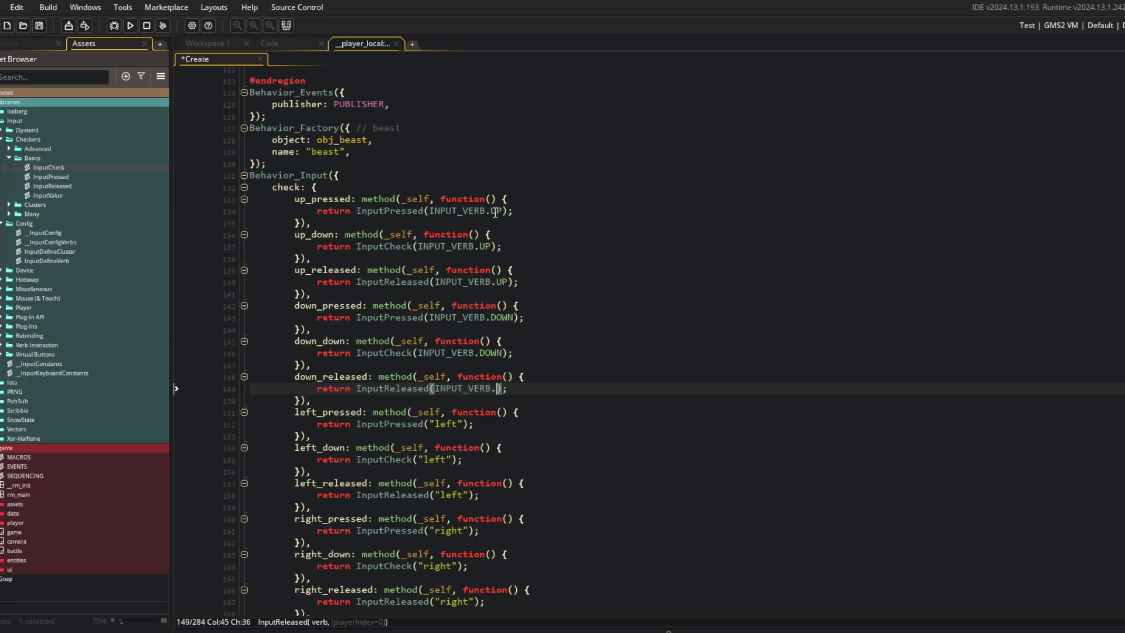
text(OWN)
Step: Replace "left" with INPUT_VERB.LEFT on lines 152 and 155
key(Down)
key(Down)
key(Down)
key(Left)
key(Left)
key(Delete)
key(BackSpace)
key(BackSpace)
key(BackSpace)
text((INPUT_VERB.LEFT)
key(Down)
key(Down)
key(Down)
key(Left)
key(Left)
key(Left)
key(Delete)
key(BackSpace)
key(BackSpace)
key(BackSpace)
text(INPUT_VERB.LEFT)
Step: Switch line 158 to INPUT_VERB.LEFT and clear the "right" string on line 161
click(623, 165)
scroll(557, 264, down, 6)
click(530, 290)
key(Left)
key(Left)
key(BackSpace)
key(BackSpace)
key(BackSpace)
text(INPUT_VERB.LEFT)
key(Down)
key(Down)
key(Down)
key(Left)
key(Left)
key(BackSpace)
key(BackSpace)
key(BackSpace)
Step: Clear the "right" strings on lines 164 and 167, entering INPUT_VERB.RIGHT on line 167
text(INPUT_VERB.LEFT)
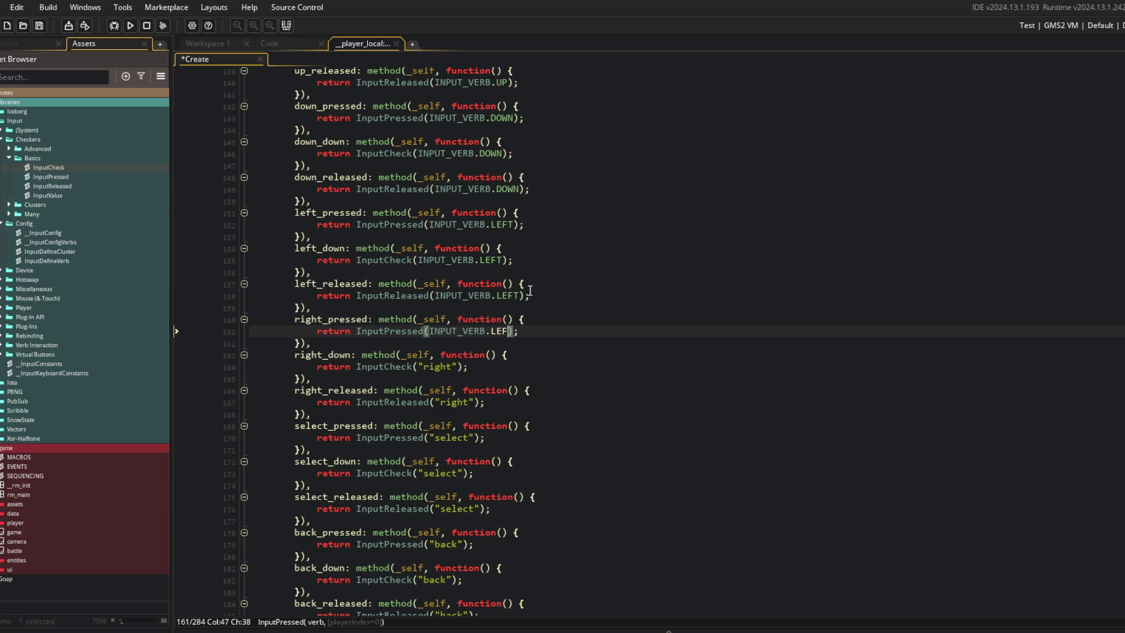
key(Down)
key(Down)
key(Down)
key(Left)
key(Left)
key(BackSpace)
key(BackSpace)
key(BackSpace)
text(INPUT_VERB.LEFT)
key(Down)
key(Down)
key(Down)
key(Left)
key(Left)
key(BackSpace)
key(BackSpace)
key(BackSpace)
text(INPUT_VERB.RIGHT)
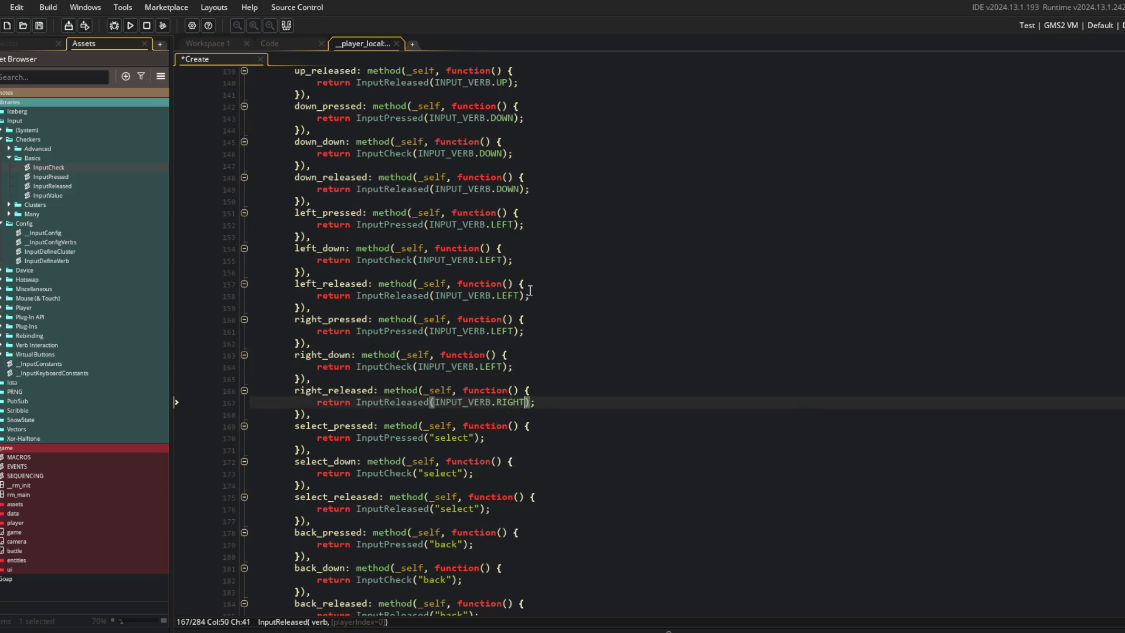
Step: Correct the mistaken LEFT to INPUT_VERB.RIGHT on lines 164 and 161, then save
double_click(492, 368)
key(BackSpace)
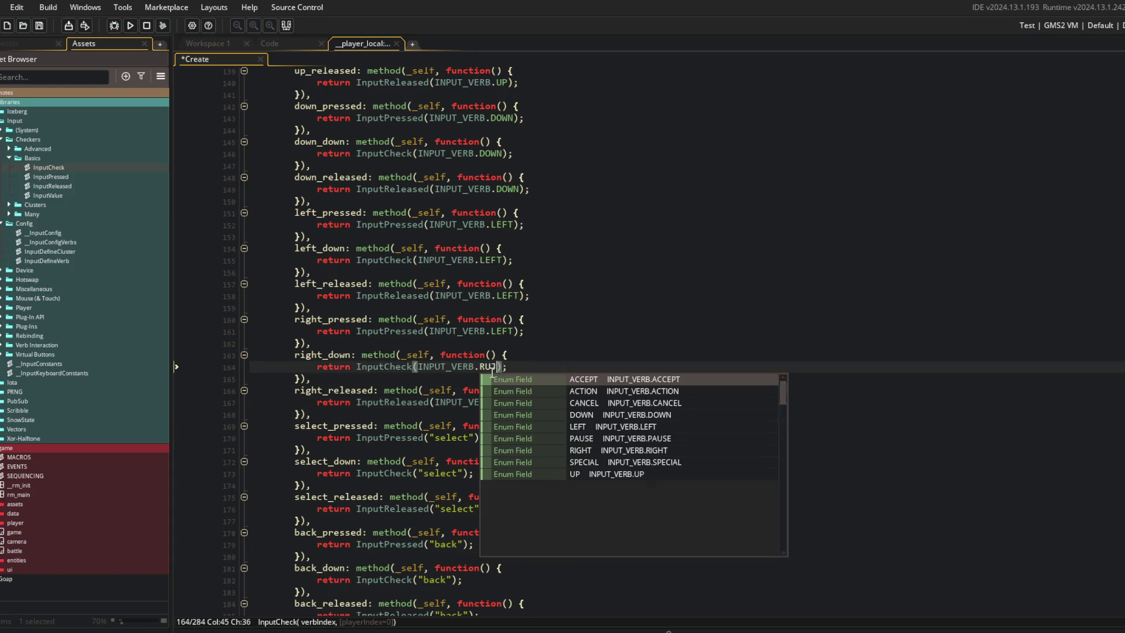
text(R)
key(Return)
key(Up)
key(Up)
key(Up)
key(BackSpace)
key(BackSpace)
key(BackSpace)
text(RI)
key(Return)
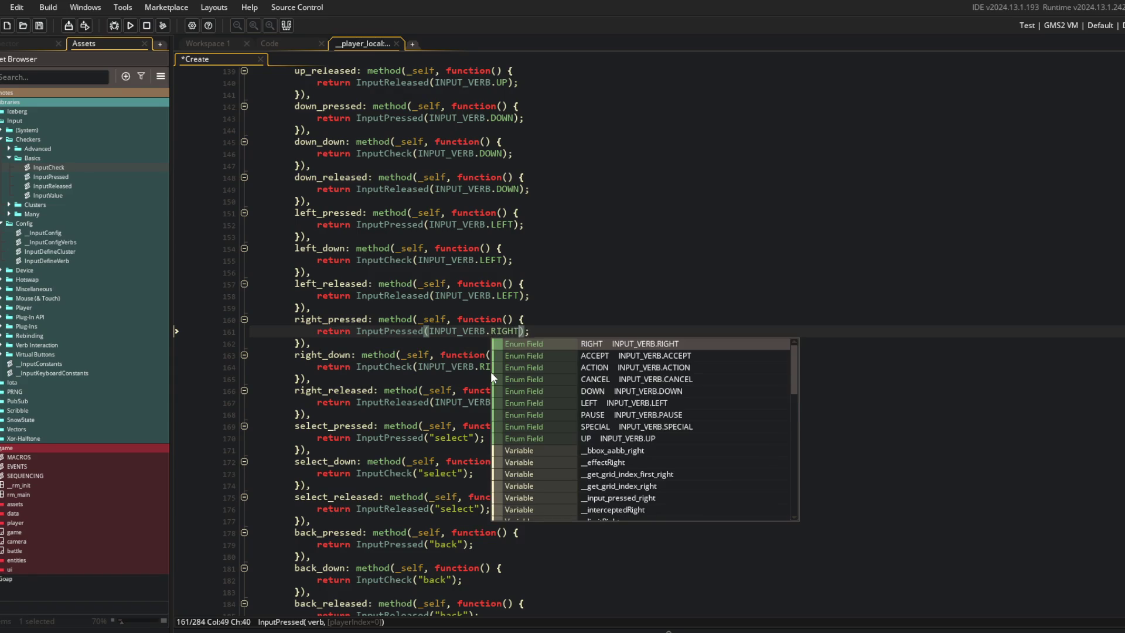
key(ctrl+s)
Step: Replace "select" with the INPUT_VERB.SELECT suggestion on line 170
click(537, 462)
key(Up)
key(Up)
key(Left)
key(Left)
key(BackSpace)
key(BackSpace)
key(BackSpace)
text(INPUT_VERB.)
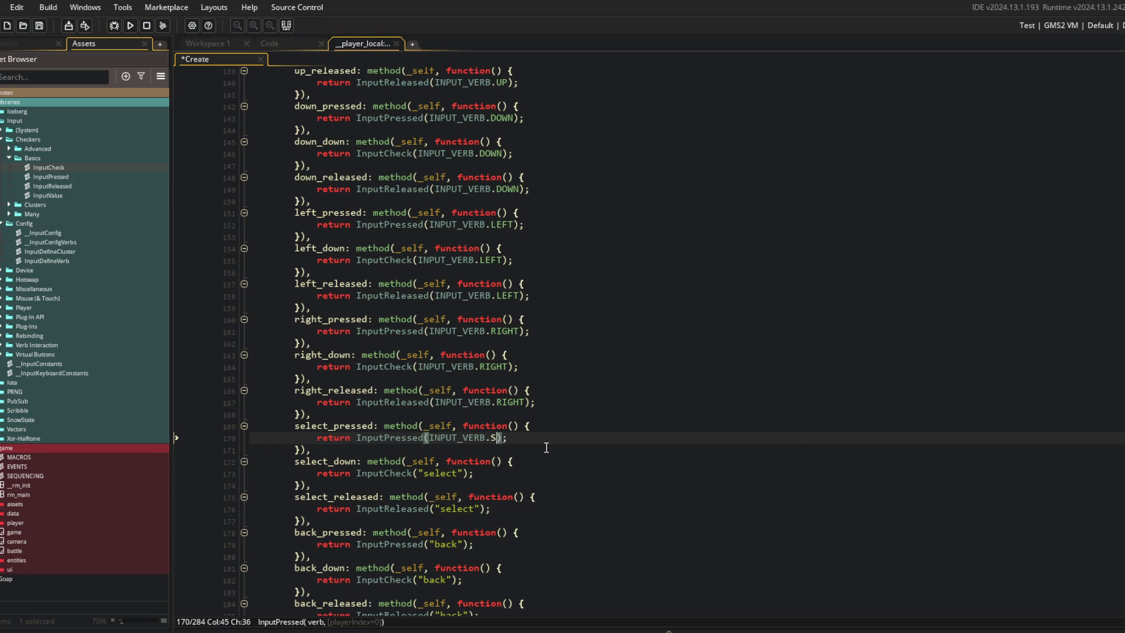
text(SE)
key(Return)
click(547, 451)
Step: Replace "select" with INPUT_VERB.SELECT on lines 173 and 176
key(Down)
key(Down)
key(End)
key(Left)
key(Left)
key(BackSpace)
key(BackSpace)
key(BackSpace)
text(S)
key(BackSpace)
text(INPUT_VERB.SELECT)
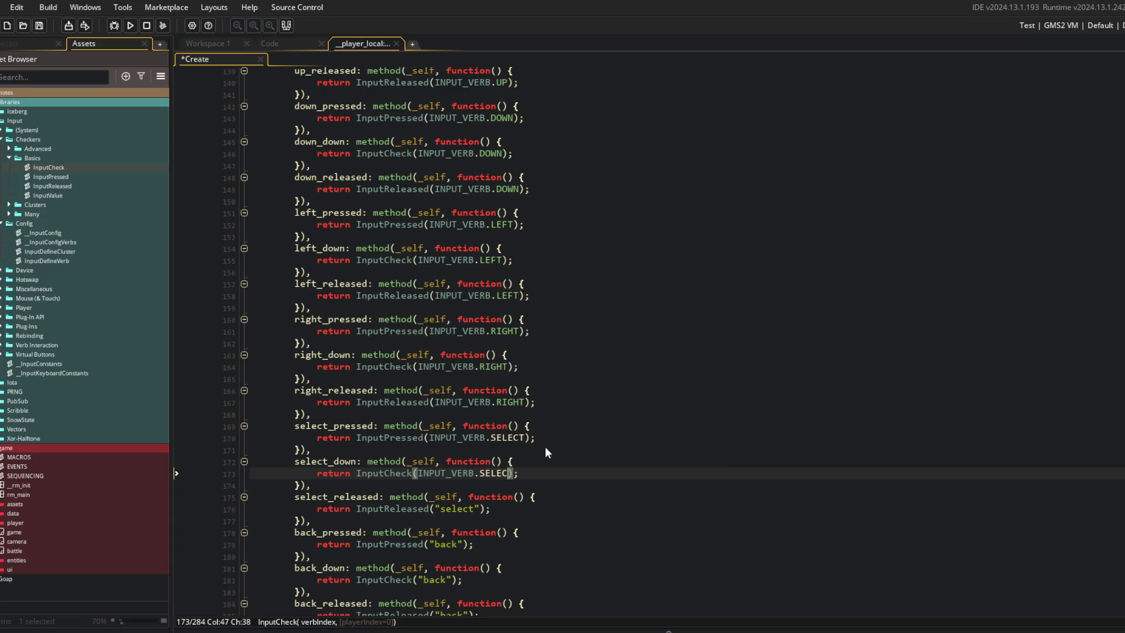
key(Down)
key(Down)
key(Down)
key(End)
key(Left)
key(Left)
key(BackSpace)
key(BackSpace)
key(BackSpace)
text(INPUT_VERB.SELECT)
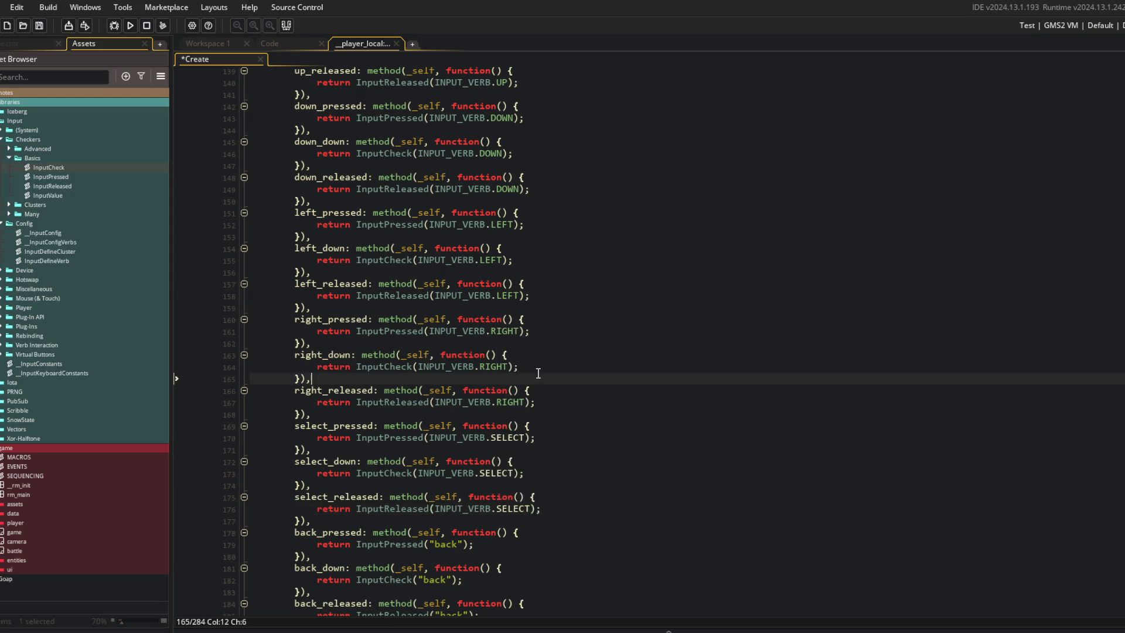
scroll(489, 372, down, 5)
click(489, 372)
Step: Replace the "back" strings on lines 179, 182 and 185 with INPUT_VERB.BACK
key(Left)
key(Left)
key(BackSpace)
key(BackSpace)
key(BackSpace)
text(INPUT_VERB.BACK)
key(Down)
key(Down)
key(Down)
key(End)
key(Left)
key(Left)
key(BackSpace)
key(BackSpace)
key(BackSpace)
text(INPUT_VERB.BACK)
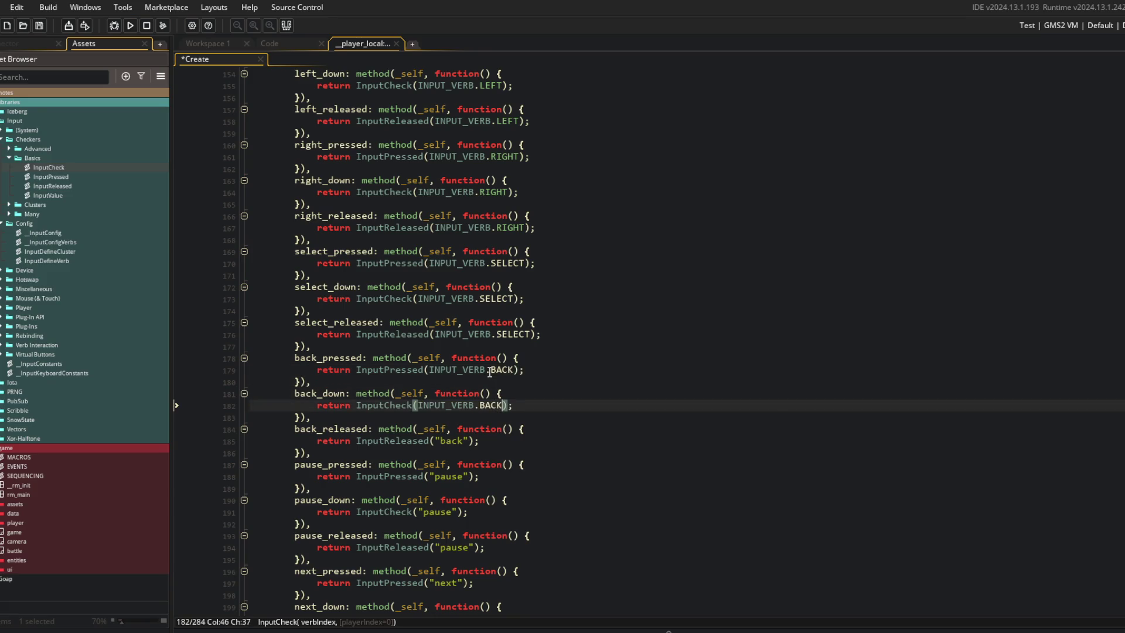
key(Down)
key(Down)
key(Down)
key(Left)
Step: Replace the strings on lines 188 and 191 with INPUT_VERB.BACK and save the Create code
key(Left)
key(BackSpace)
key(BackSpace)
key(BackSpace)
text(INPUT_VERB.BACK)
key(Down)
key(Down)
key(Down)
key(Left)
key(Left)
key(BackSpace)
key(BackSpace)
key(BackSpace)
text(INPUT_VERB.BACK)
key(Down)
key(Down)
key(Down)
key(Left)
key(Left)
key(Left)
key(Delete)
key(BackSpace)
key(BackSpace)
key(BackSpace)
text(INPUT_VERB.BACK)
key(ctrl+s)
Step: Change the pause_released check on line 194 to INPUT_VERB.PAUSE
click(495, 334)
scroll(491, 331, up, 10)
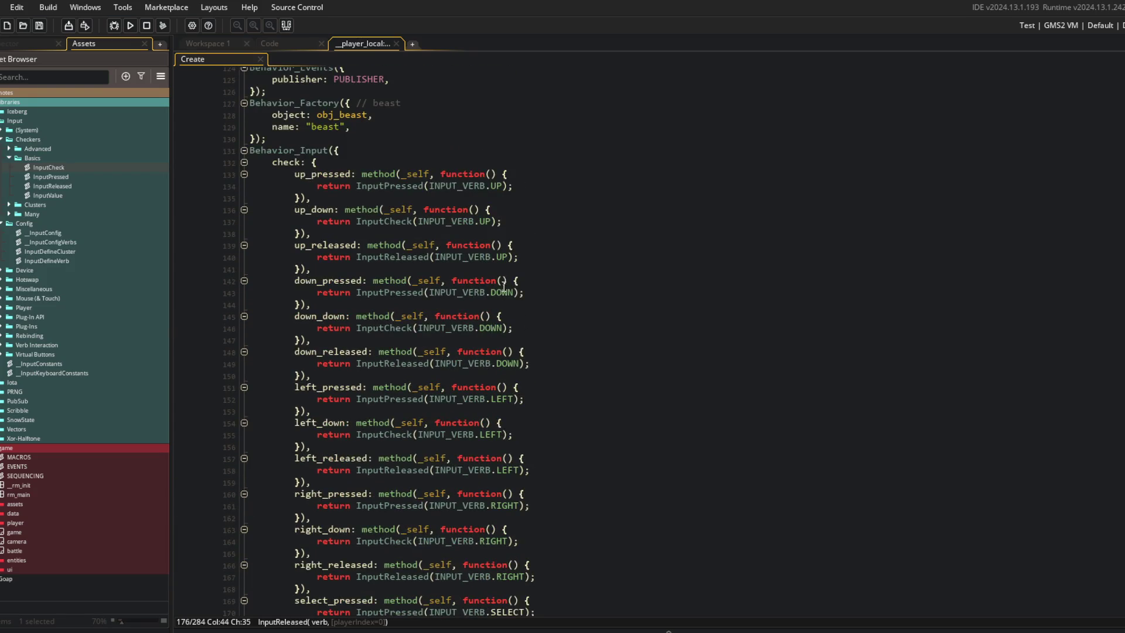
scroll(502, 292, down, 10)
scroll(568, 370, down, 3)
click(476, 423)
key(BackSpace)
key(BackSpace)
key(BackSpace)
text(INPUT_VERB.PA)
key(Return)
Step: Change the next_pressed check on line 197 to INPUT_VERB.NEXT
key(Down)
key(Down)
key(Down)
key(End)
key(Left)
key(Left)
key(BackSpace)
key(BackSpace)
key(BackSpace)
text(INPUT_VERB.)
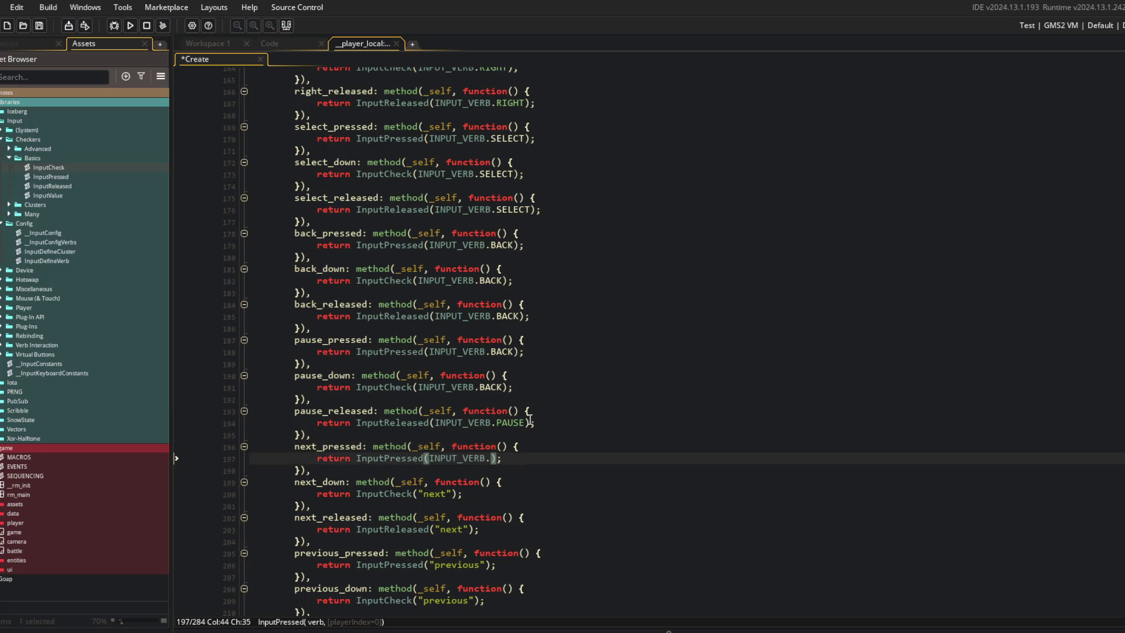
text(N)
key(Return)
key(Down)
key(Down)
key(End)
key(Down)
key(Left)
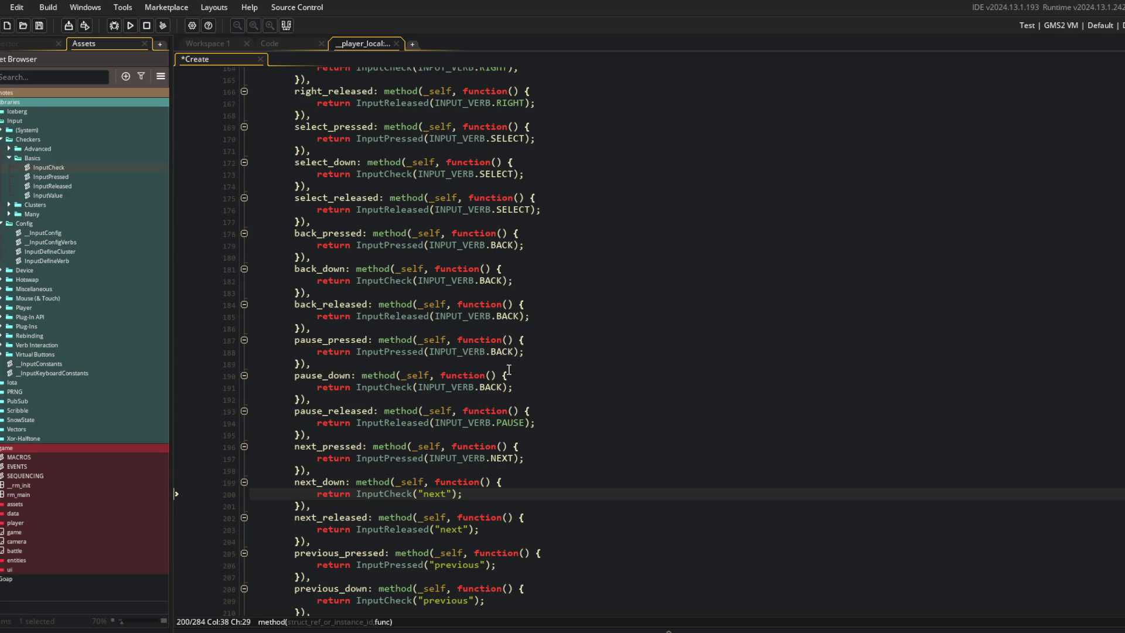
Step: Correct the mistaken BACK verbs on lines 188 and 191 to PAUSE and save
double_click(500, 351)
text(PAUSE)
key(Down)
key(Down)
key(Down)
key(Left)
key(Left)
key(ctrl+BackSpace)
text(PAUSE)
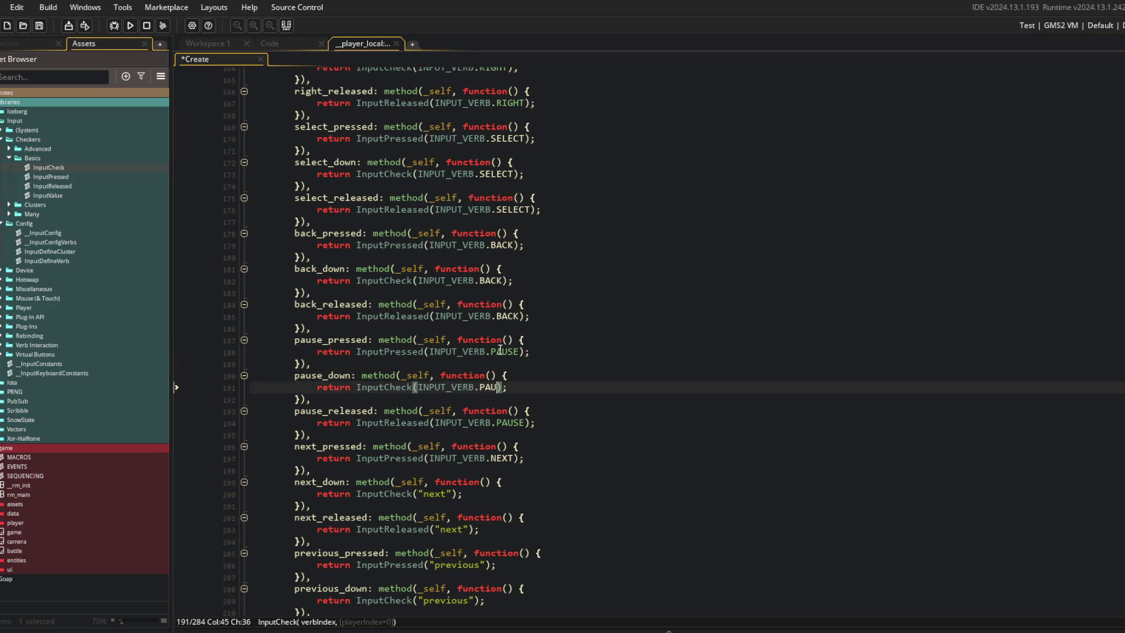
click(515, 280)
key(ctrl+s)
Step: Replace the "next" strings on lines 200 and 203 with INPUT_VERB.NEXT
scroll(510, 366, down, 4)
click(479, 332)
key(Down)
key(BackSpace)
key(BackSpace)
key(BackSpace)
key(BackSpace)
text(INPUT_VERB.NEXT)
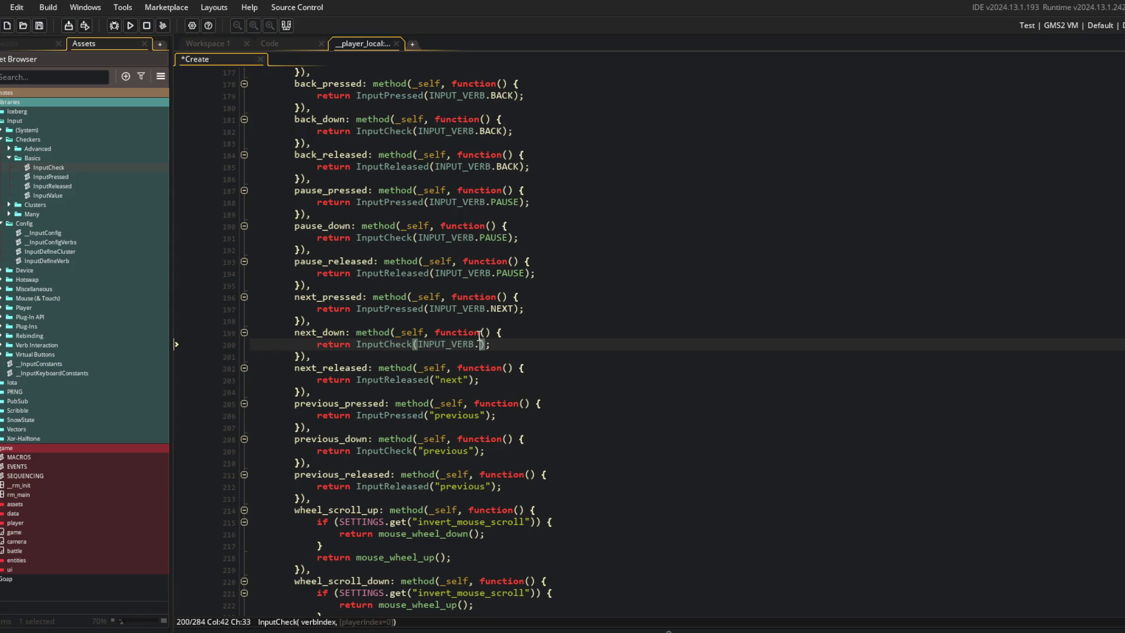
key(Down)
key(Down)
key(Down)
key(Left)
Step: Replace the "previous" strings on lines 206 and 209 with INPUT_VERB.PREVIOUS
key(BackSpace)
key(BackSpace)
key(BackSpace)
text(INPUT_VERB.NEXT)
key(Down)
key(Down)
key(Down)
key(Left)
key(Left)
key(BackSpace)
key(BackSpace)
key(BackSpace)
text(INPUT_VERB.PREVIOUS)
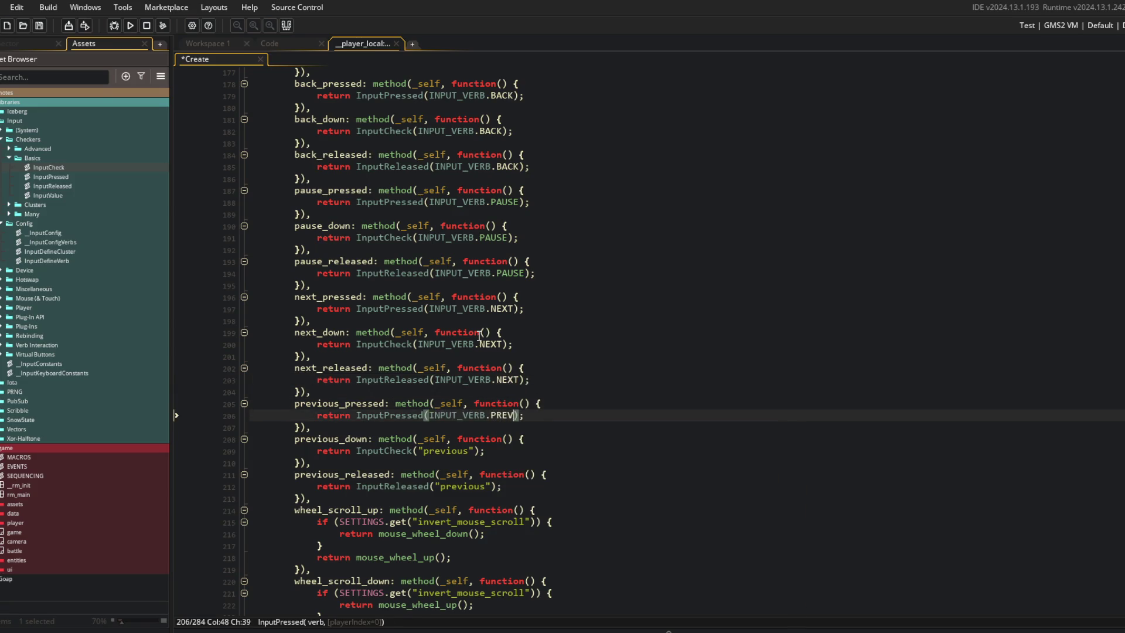
key(Down)
key(Down)
key(Down)
key(Left)
key(Left)
key(BackSpace)
key(BackSpace)
key(BackSpace)
text(INPUT_VERB.PREVIOUS)
Step: Set line 212's previous_released check to INPUT_VERB.PREVIOUS, removing the stray quote, and save
key(Escape)
key(Down)
key(Down)
key(Down)
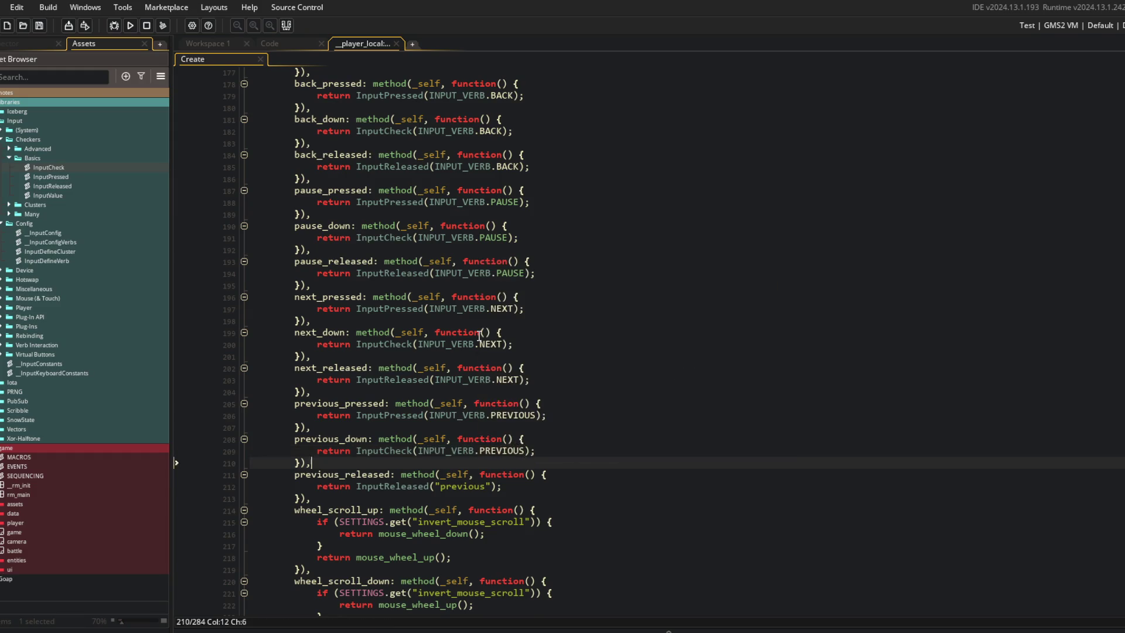
key(Left)
key(Left)
key(Left)
key(BackSpace)
key(BackSpace)
key(BackSpace)
text(INPUT_VERB.)
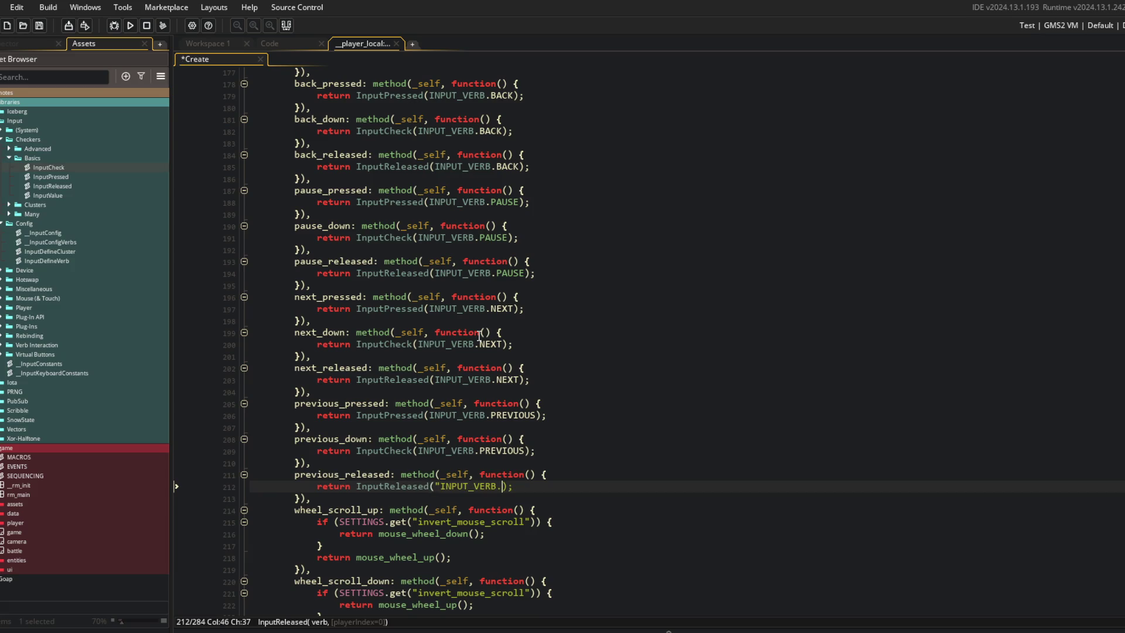
key(ctrl+Left)
key(BackSpace)
key(ctrl+Right)
text(PREVIOUS)
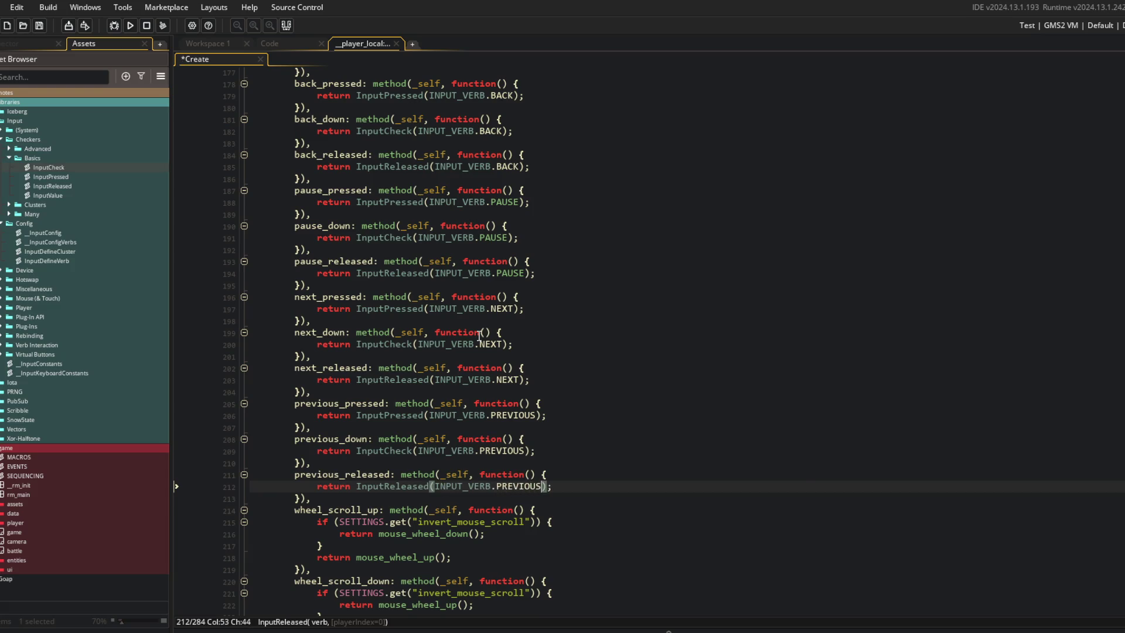
key(ctrl+s)
Step: Look over the rest of the Create code and start a project-wide text search
scroll(527, 317, down, 7)
click(638, 265)
click(594, 251)
click(619, 198)
click(524, 178)
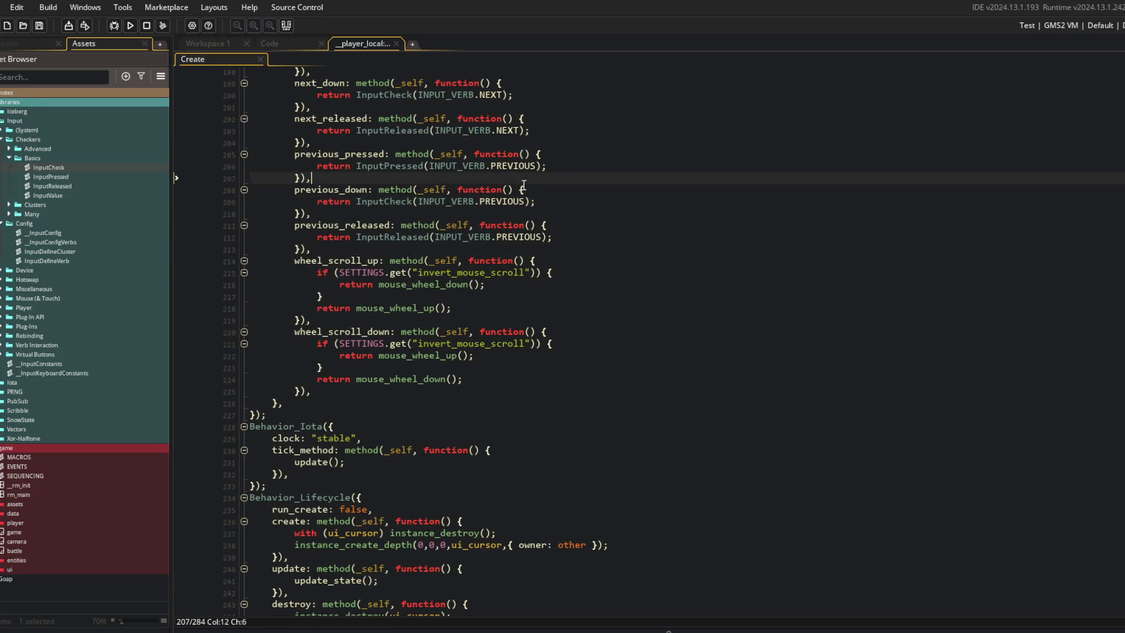
click(667, 286)
scroll(685, 299, down, 4)
click(703, 311)
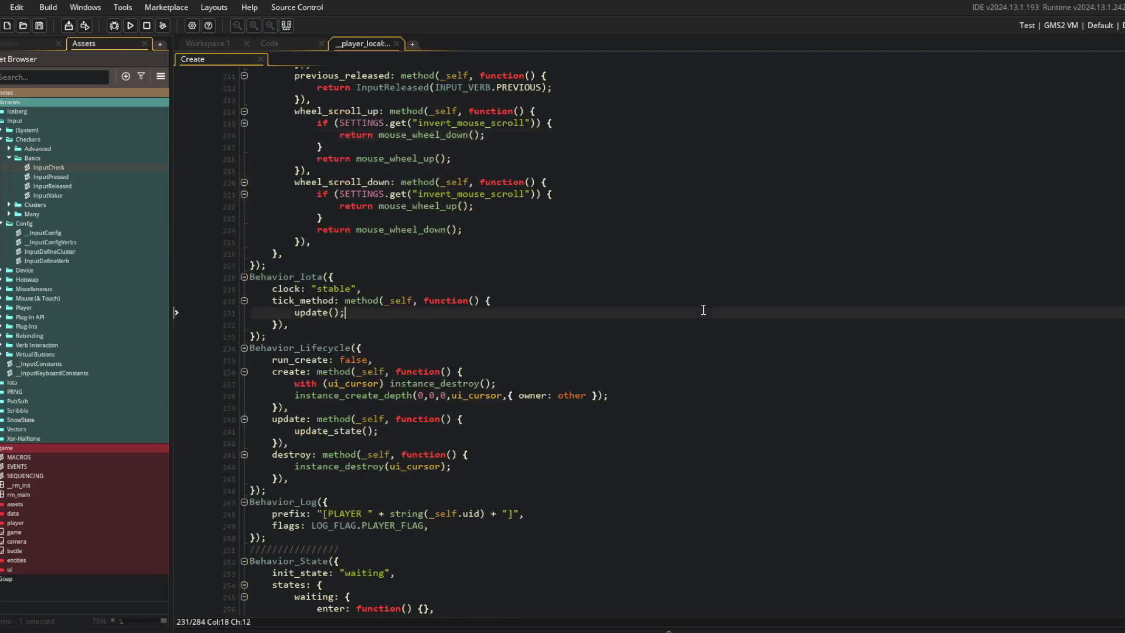
key(ctrl+f)
text(InputC)
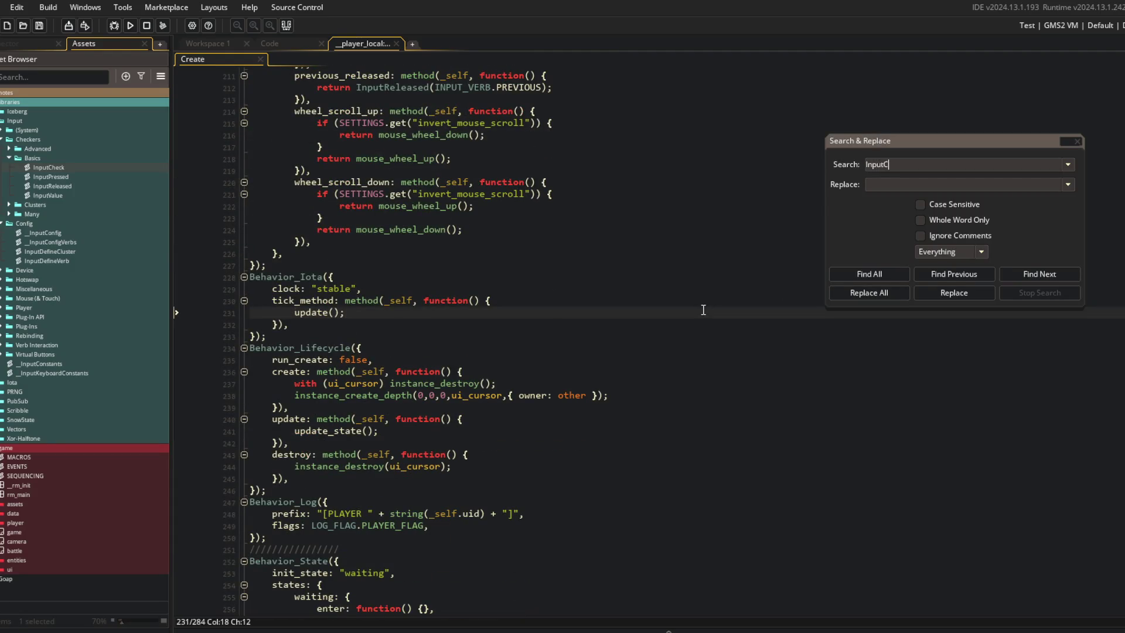
Step: Search the project for InputCheck, then refine the search to InputPressed
text(heck)
key(Return)
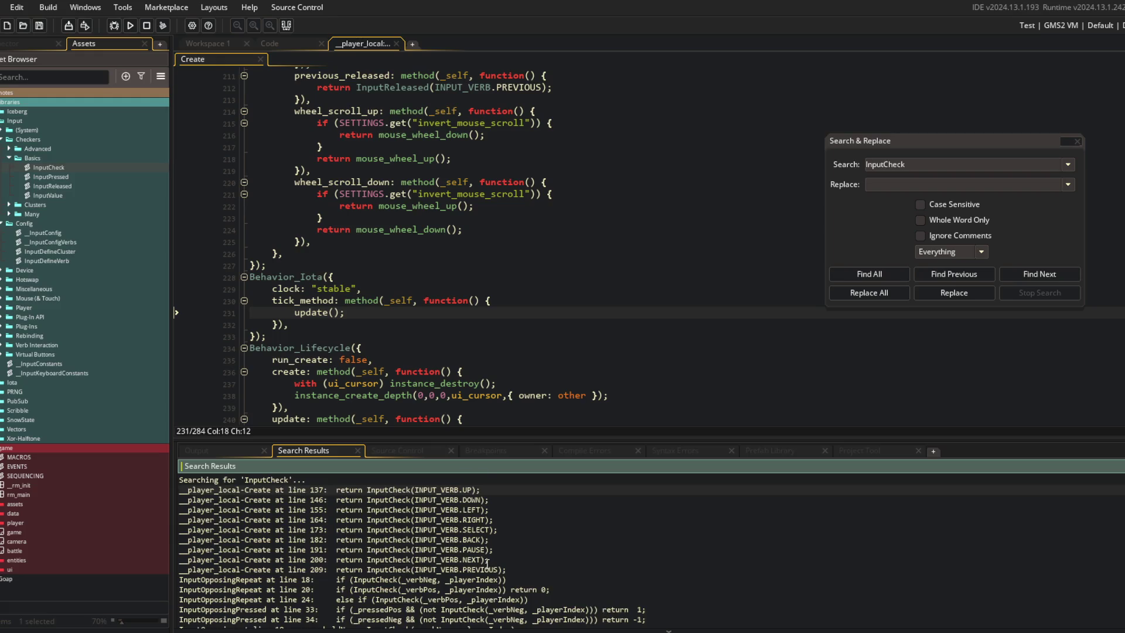
scroll(487, 565, down, 3)
scroll(660, 560, down, 2)
scroll(674, 545, up, 5)
click(1010, 161)
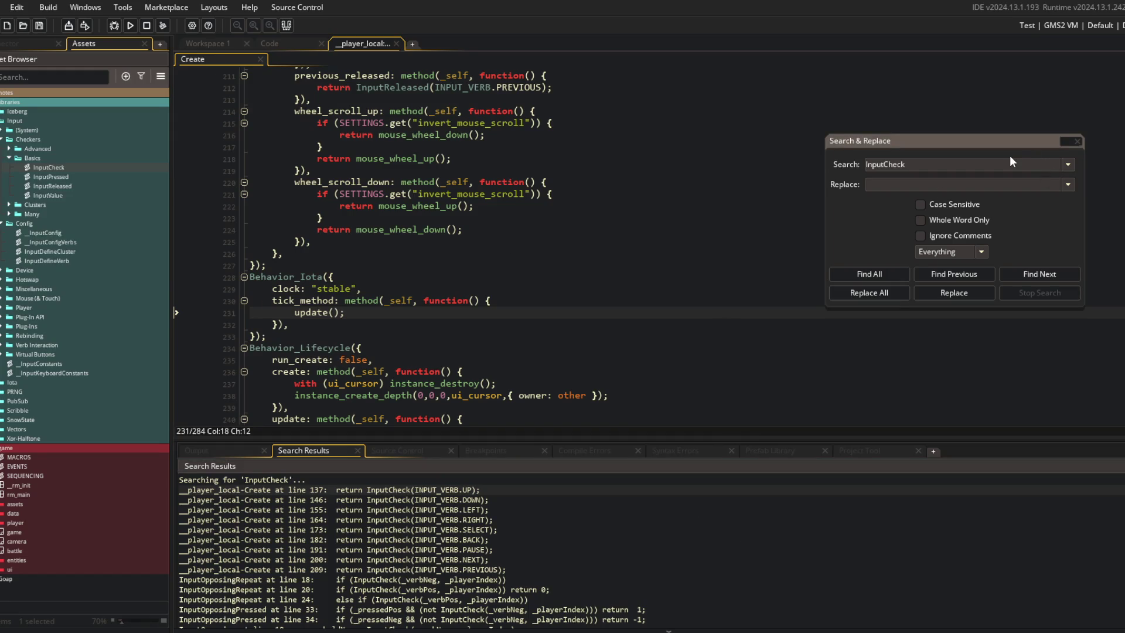
key(BackSpace)
key(BackSpace)
key(BackSpace)
text(ed)
key(Return)
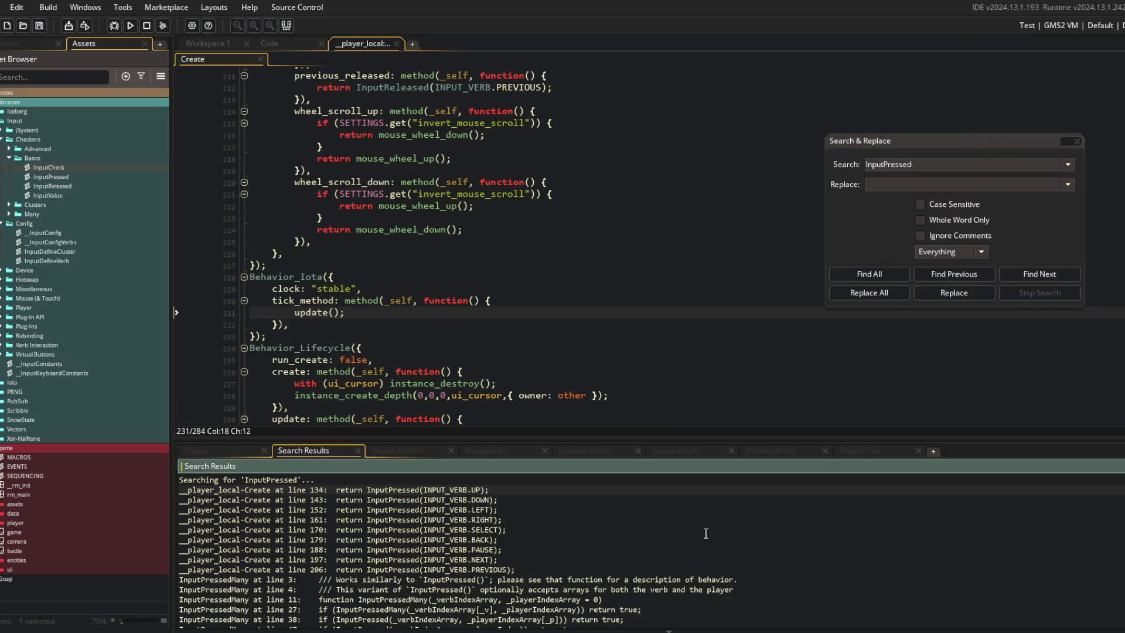
Step: In GuiBase, change the "up" check on line 654 to INPUT_VERB.UP and save
scroll(526, 539, down, 3)
scroll(527, 546, down, 2)
double_click(352, 530)
click(481, 317)
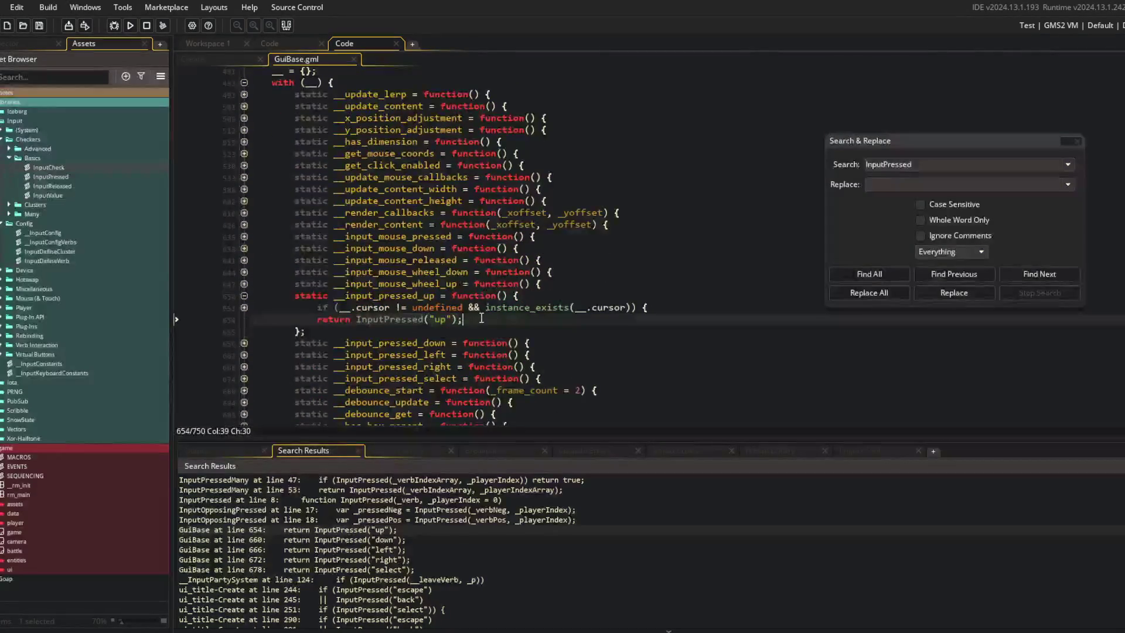
key(Left)
key(Left)
key(BackSpace)
key(BackSpace)
key(BackSpace)
text(INPUT_VERB.)
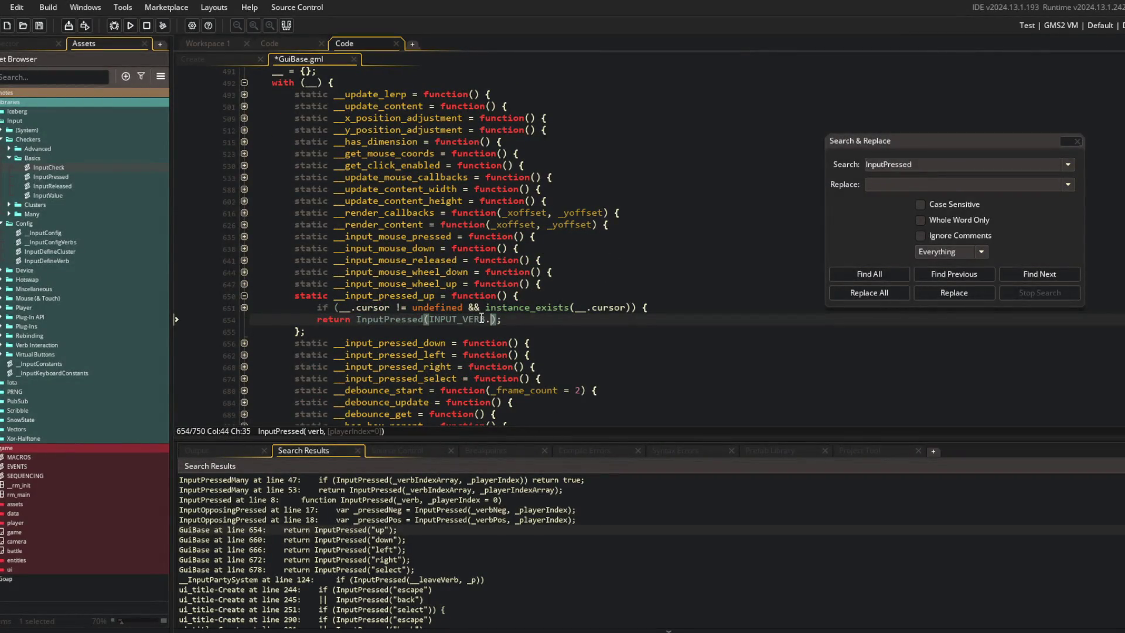
text(UP)
key(Return)
key(ctrl+s)
Step: Change the "down" check on line 660 to INPUT_VERB.DOWN and save
double_click(376, 540)
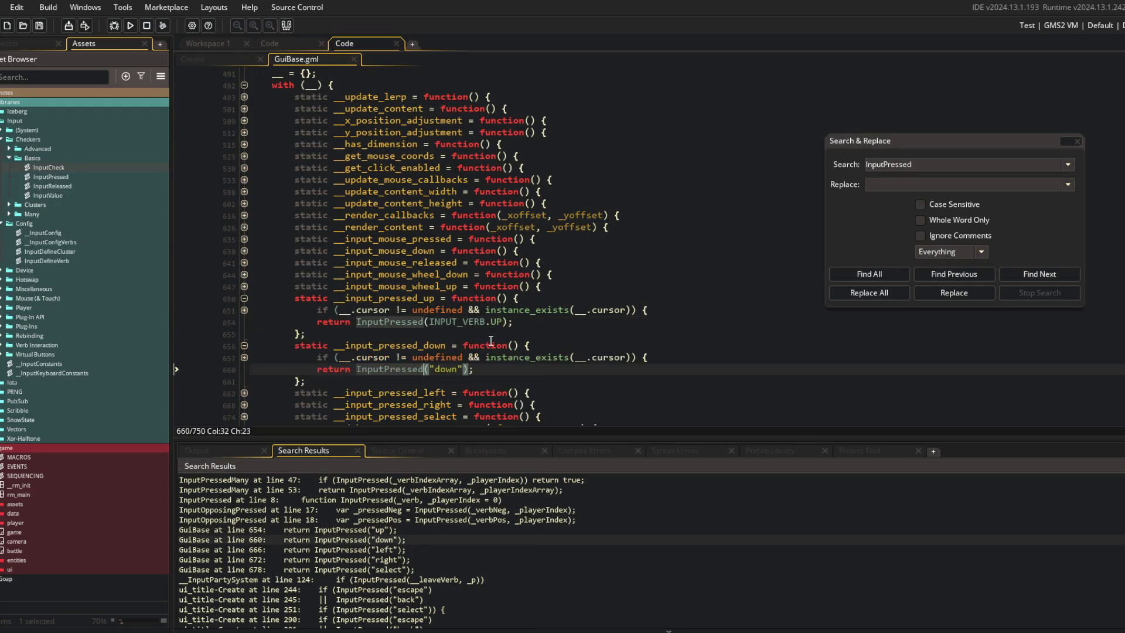
click(465, 369)
key(BackSpace)
key(BackSpace)
key(BackSpace)
text(INPUT_VERB.DO)
key(Return)
key(ctrl+s)
Step: Change the "left" check on line 666 to INPUT_VERB.LEFT and save
double_click(417, 550)
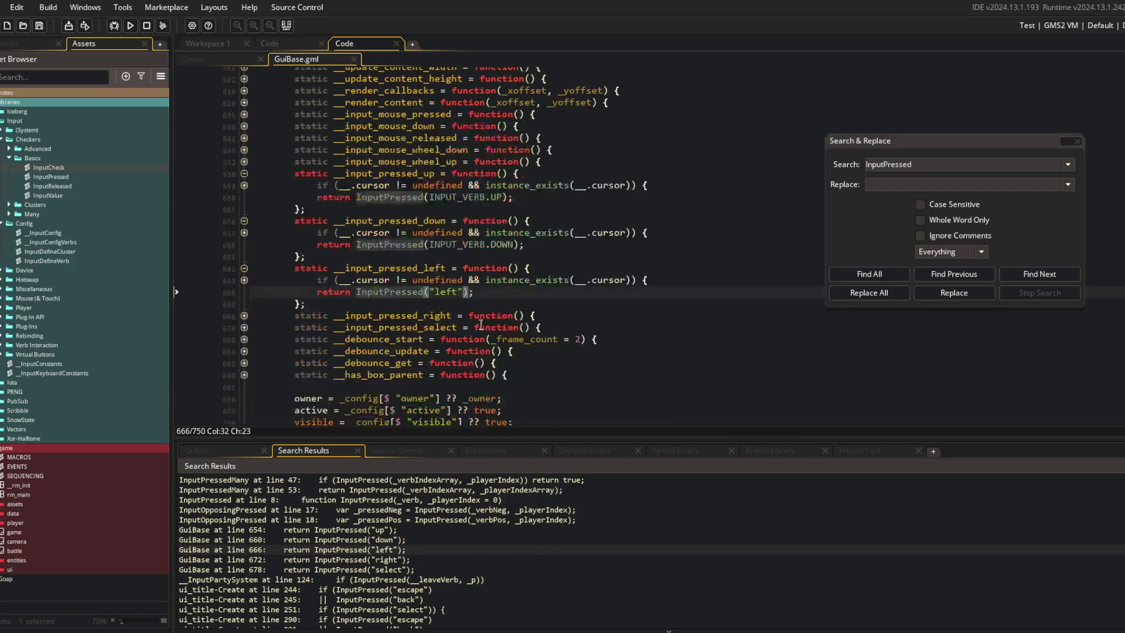
double_click(449, 292)
key(BackSpace)
key(BackSpace)
text(INPUT_VERB.LEFT)
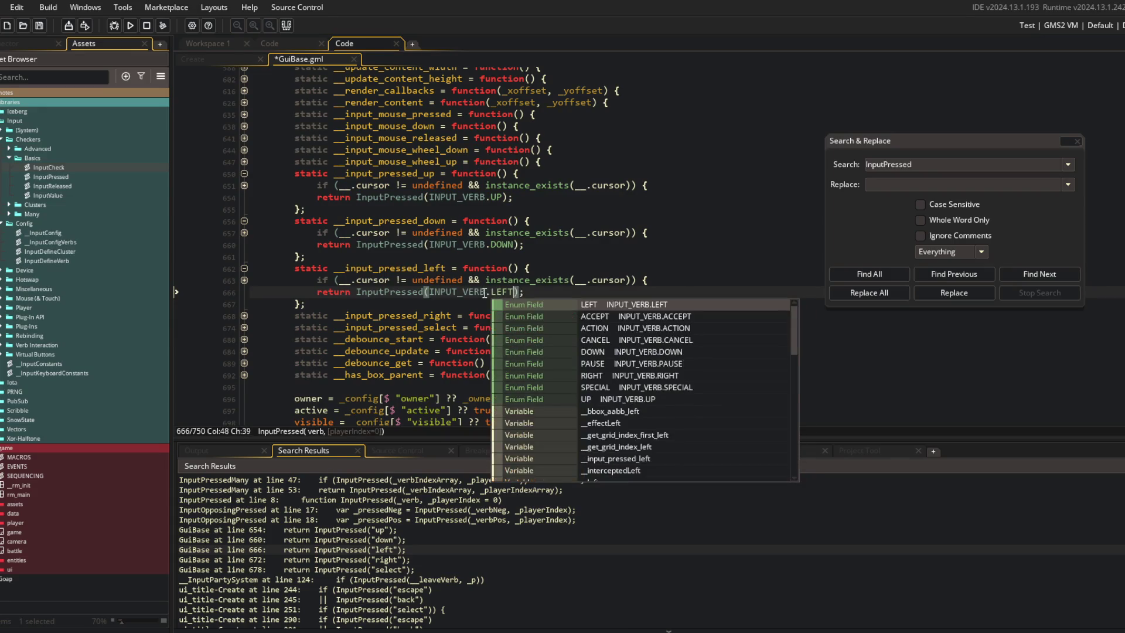
key(Return)
key(ctrl+s)
Step: Change the "right" check on line 672 to INPUT_VERB.RIGHT and save
key(Down)
key(Down)
key(Down)
key(Down)
key(Left)
key(Left)
key(BackSpace)
key(BackSpace)
key(BackSpace)
text(INPUT_VERB.RI)
key(Return)
key(ctrl+s)
key(Down)
key(Down)
key(Down)
Step: Change the "select" check on line 678 to INPUT_VERB.SELECT and save
key(Left)
key(Left)
key(BackSpace)
key(BackSpace)
key(BackSpace)
text(INPUT_VERB.SE)
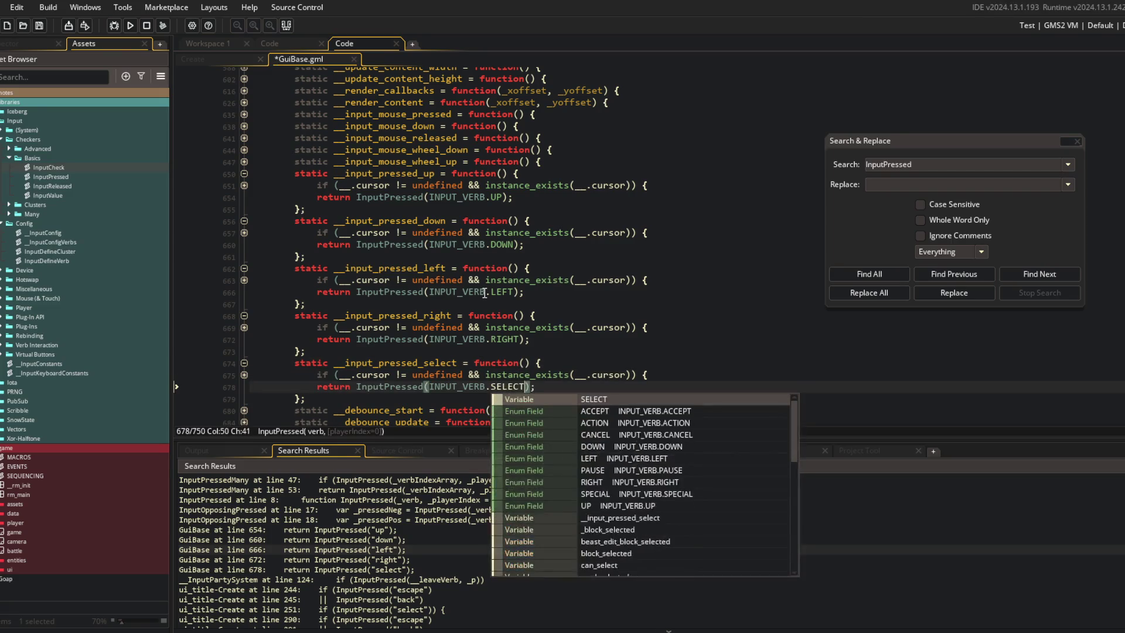
key(Return)
key(Up)
key(ctrl+s)
key(Up)
Step: Expand the folded up, down, left and right press cursor checks in GuiBase
scroll(539, 300, down, 2)
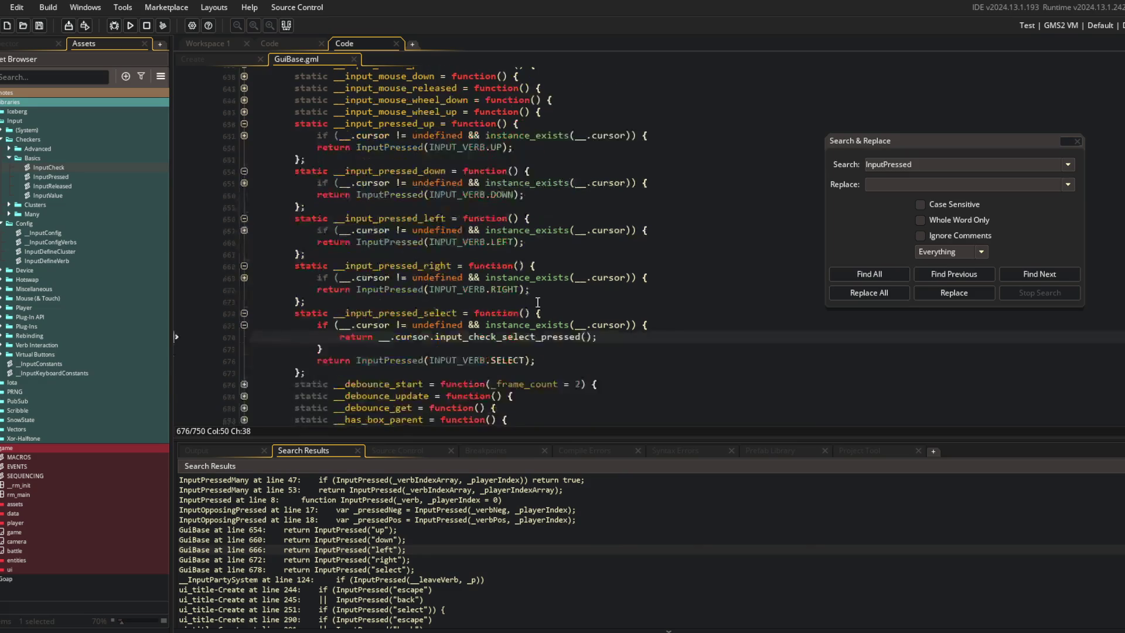
click(259, 279)
click(244, 231)
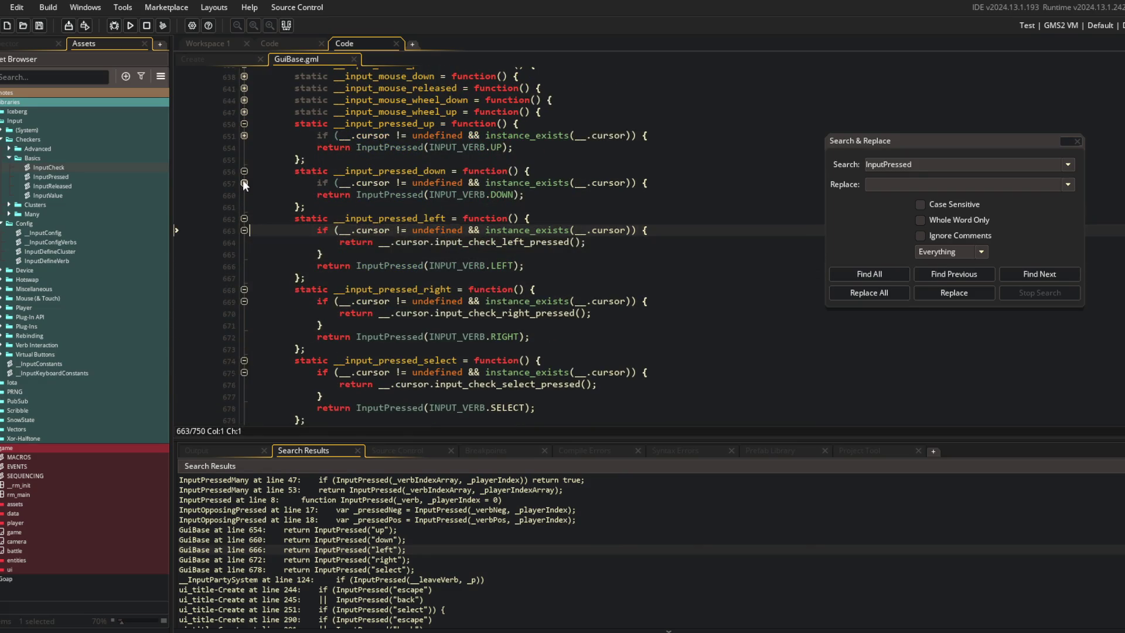
click(244, 182)
click(244, 135)
click(467, 147)
Step: Rerun the InputPressed search and open the ui_title Create result at line 244
scroll(468, 147, down, 2)
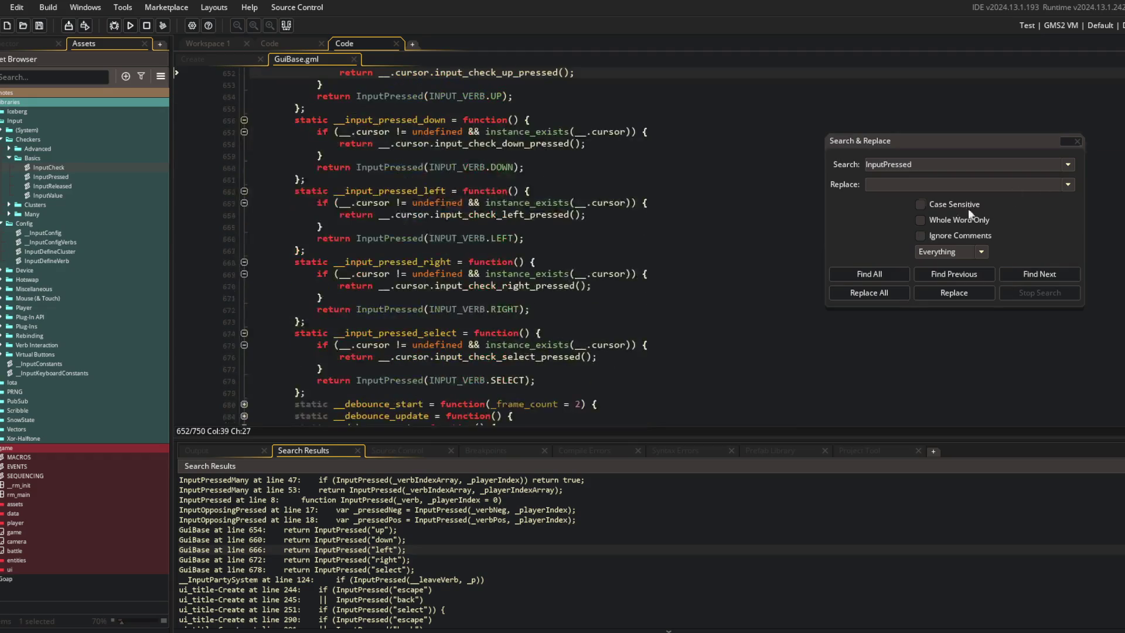
click(869, 273)
scroll(504, 596, down, 2)
scroll(504, 596, down, 10)
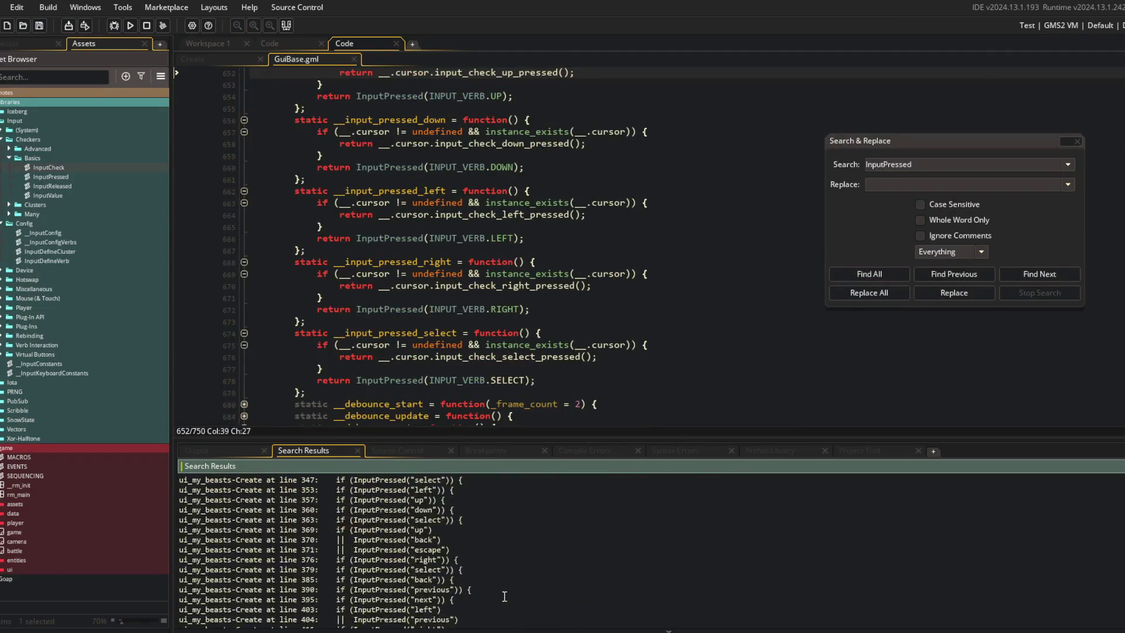
scroll(505, 596, up, 12)
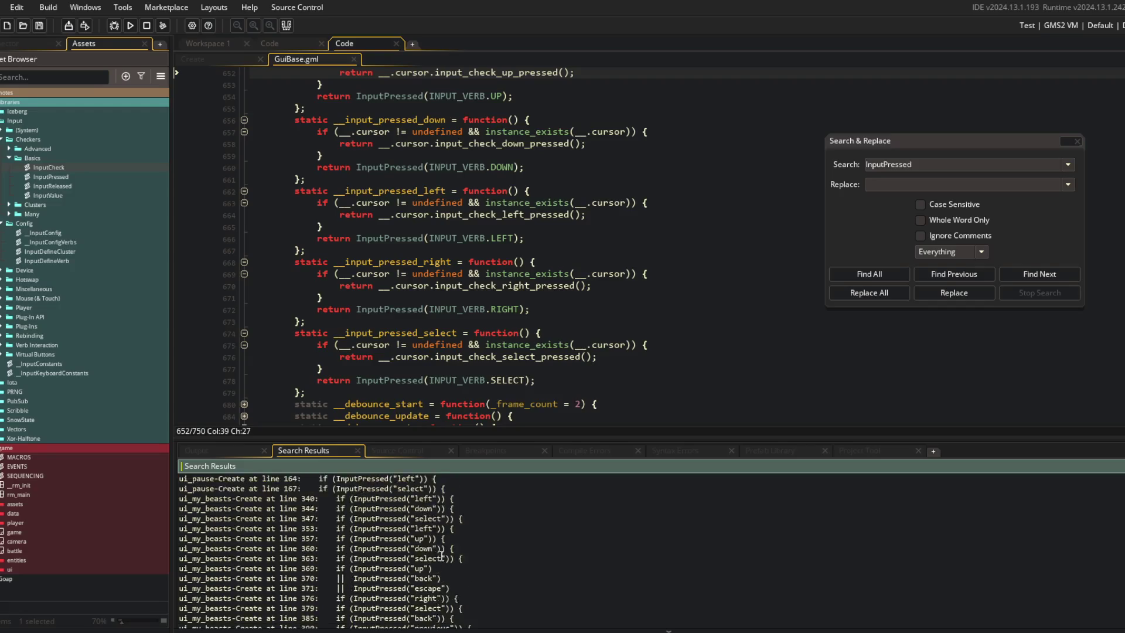
scroll(389, 557, up, 2)
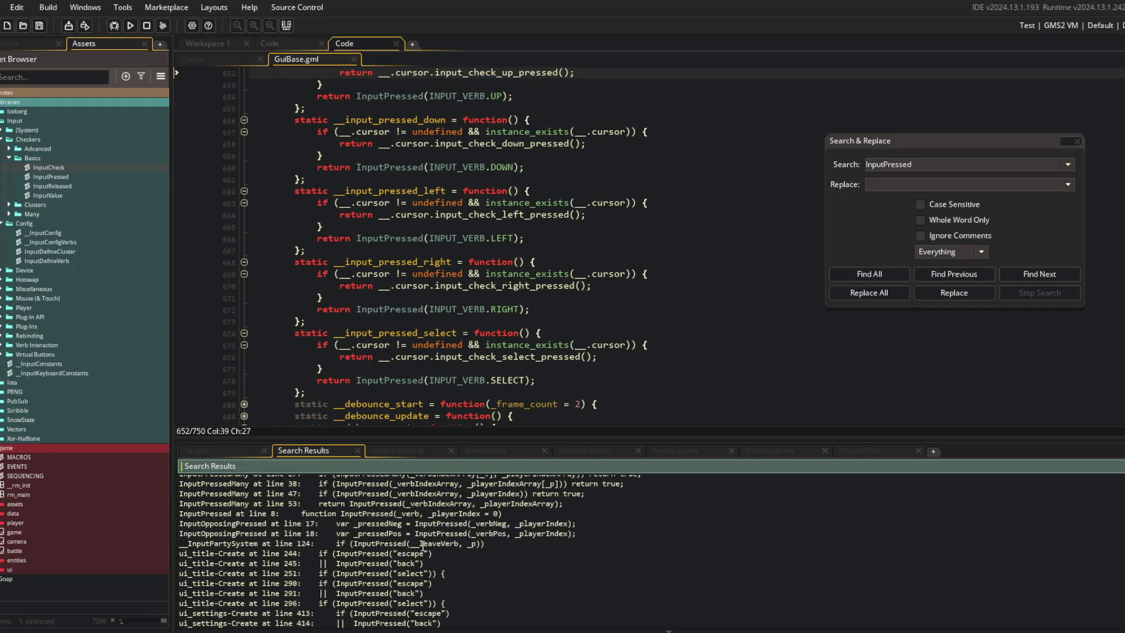
double_click(413, 553)
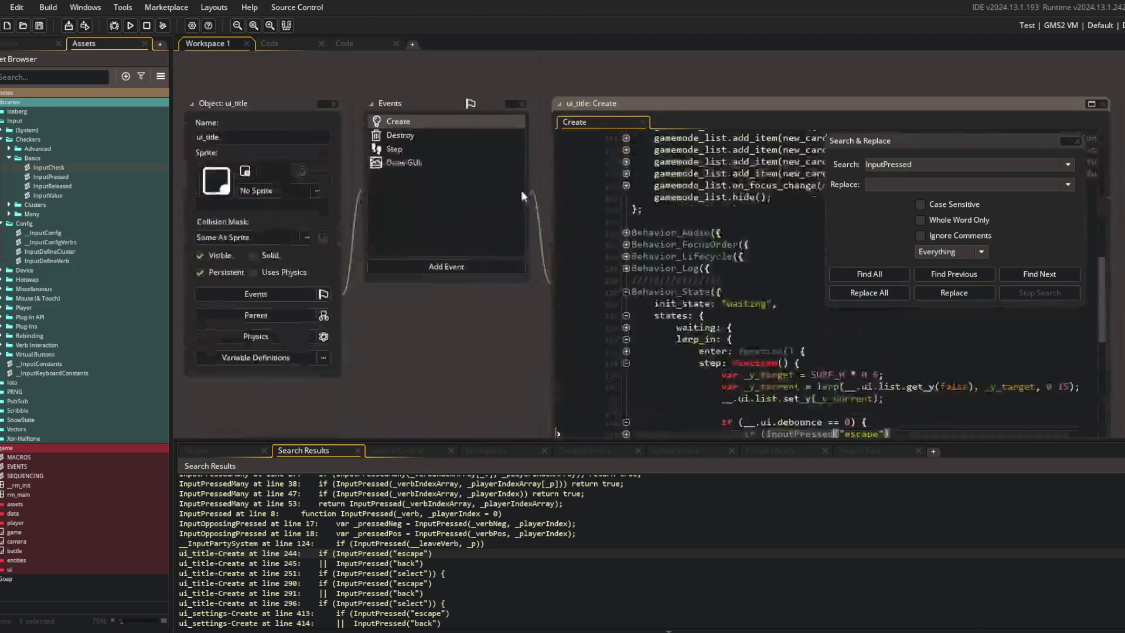
Step: Replace all InputPressed("escape" calls project-wide with InputPressed(INPUT_VERB.ESCAPE
mouse_move(449, 287)
mouse_down()
mouse_move(330, 287)
mouse_move(546, 336)
mouse_move(370, 285)
mouse_move(670, 253)
mouse_up()
click(669, 254)
scroll(670, 253, down, 3)
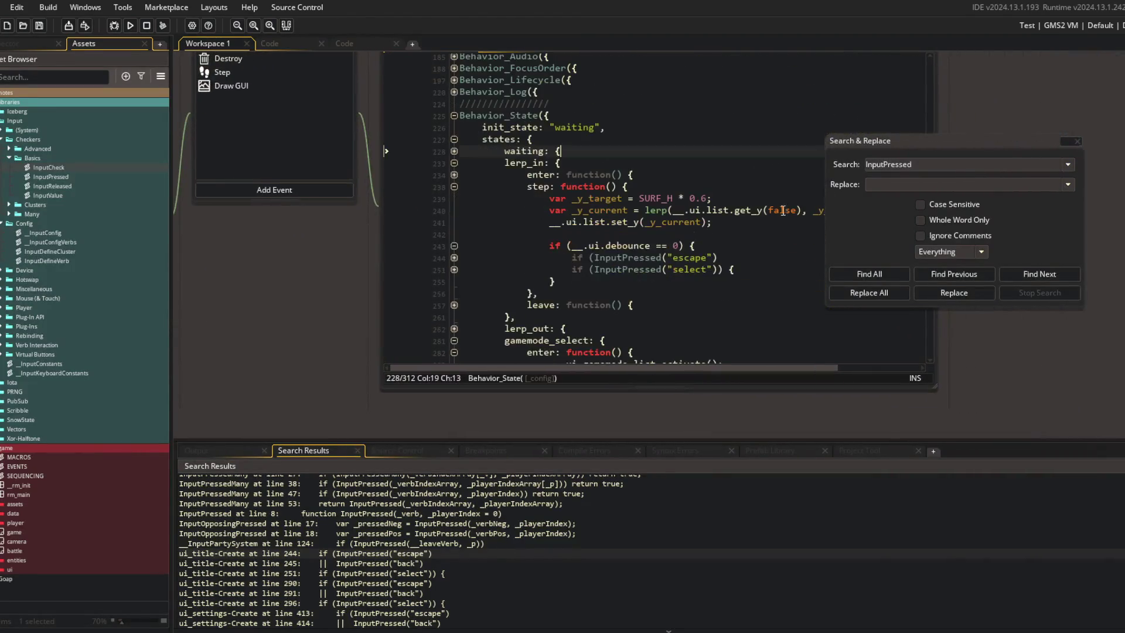
click(987, 166)
text(("escape")
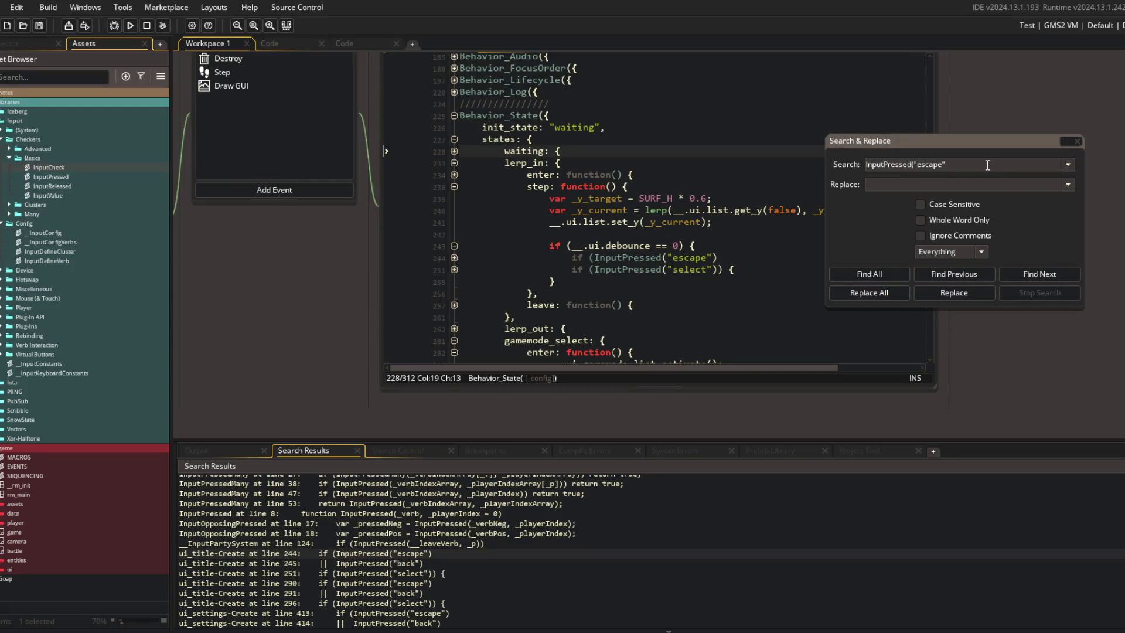
key(Tab)
text(INPUT_VERB.InputPressed)
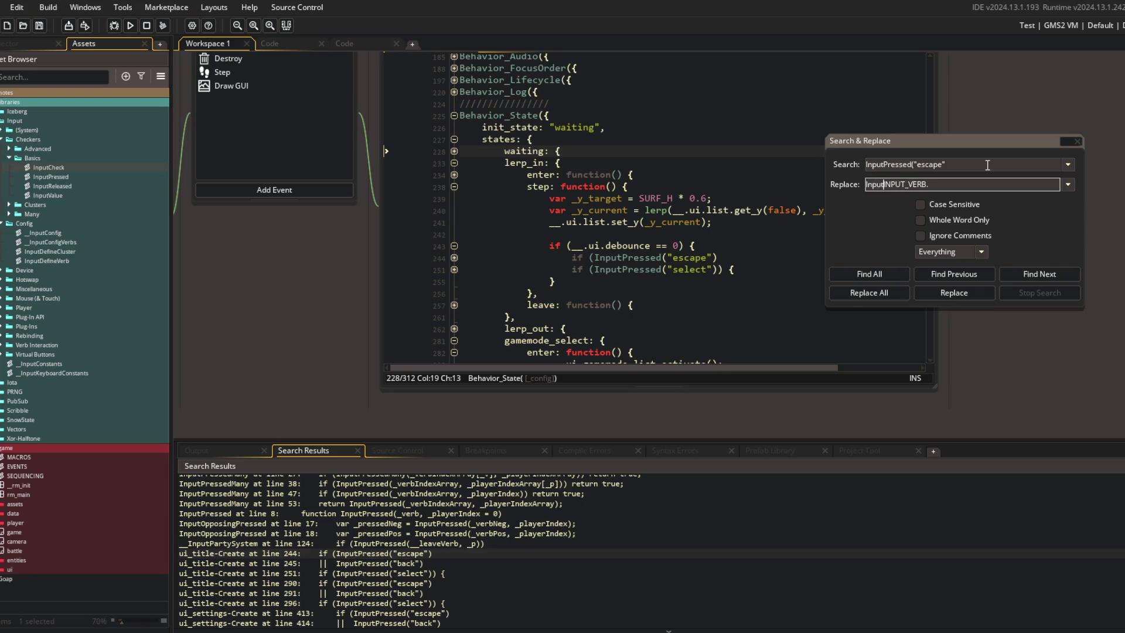
text(()
text(ESCAPE)
click(869, 292)
click(626, 352)
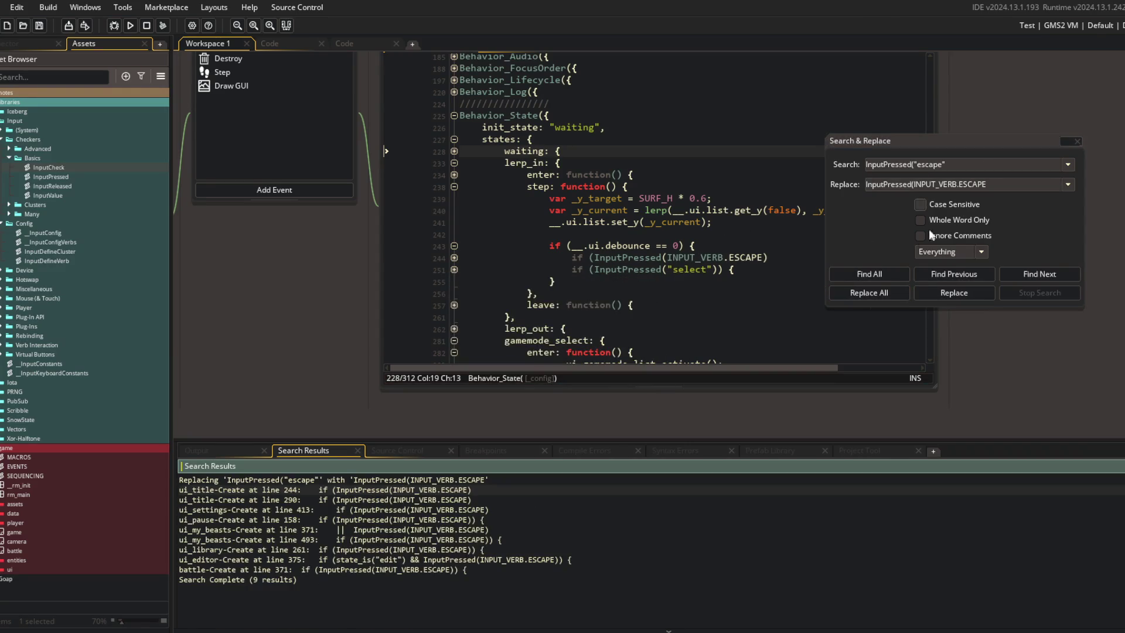
Step: Replace all InputPressed("select" calls project-wide with InputPressed(INPUT_VERB.SELECT
click(993, 170)
key(BackSpace)
key(BackSpace)
key(BackSpace)
text(ect")
key(Tab)
key(End)
key(BackSpace)
key(BackSpace)
key(BackSpace)
text(LECT)
click(869, 292)
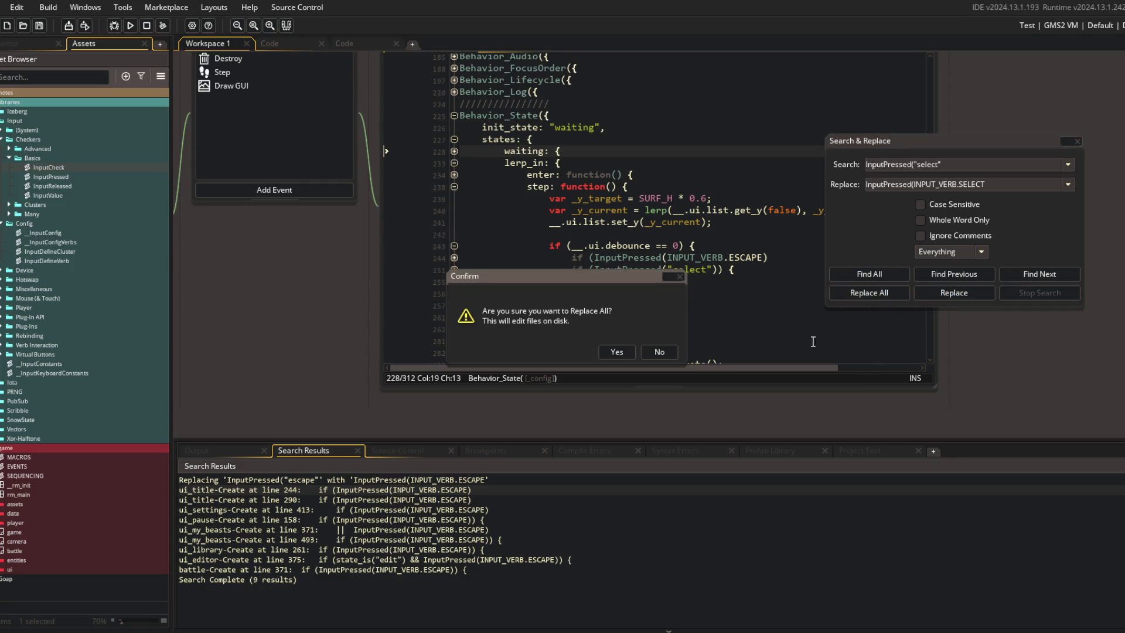
click(616, 352)
Step: Replace all InputPressed("back" calls project-wide with InputPressed(INPUT_VERB.BACK
scroll(696, 245, down, 15)
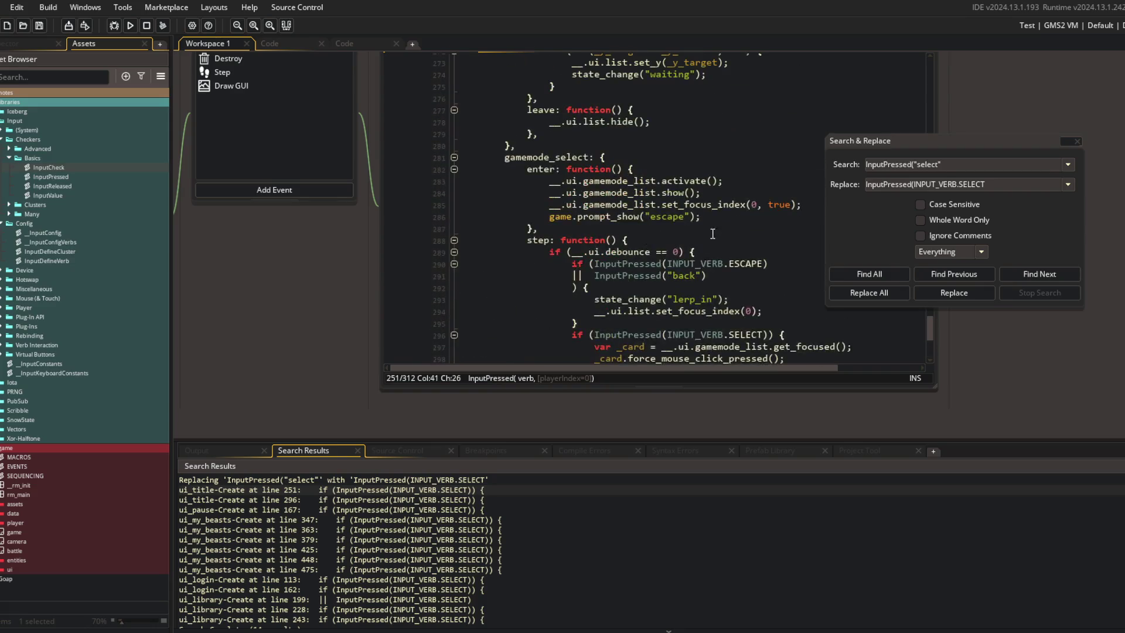
click(1002, 167)
key(BackSpace)
key(BackSpace)
key(BackSpace)
key(Tab)
key(BackSpace)
key(BackSpace)
key(BackSpace)
text(BACK)
click(859, 293)
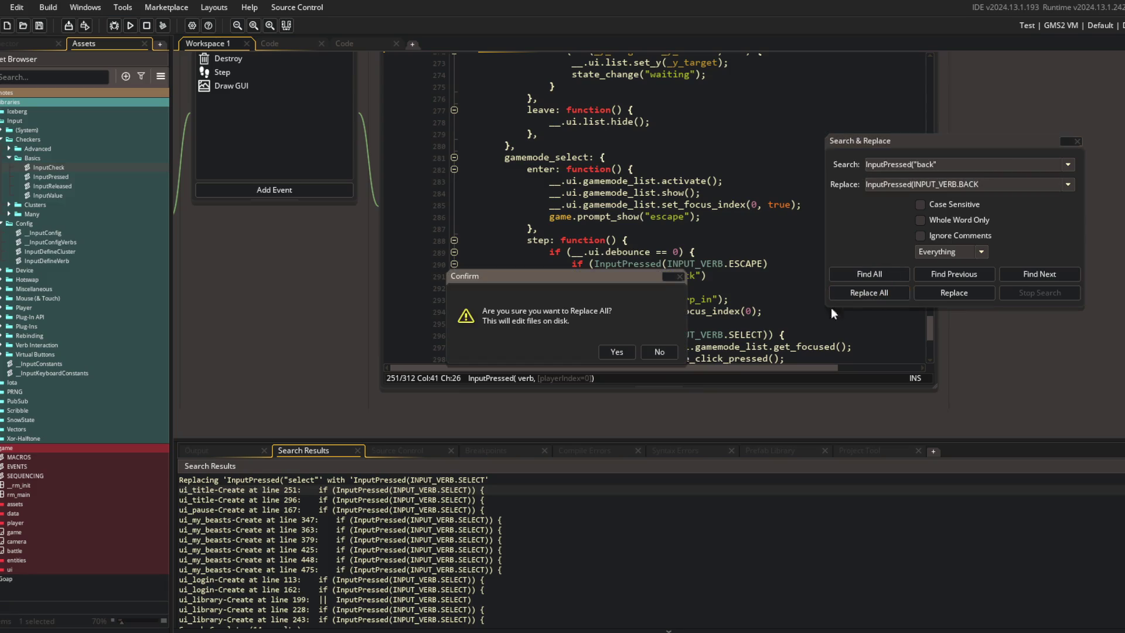
click(603, 351)
Step: Search for InputPressed( to list and review the remaining string-based calls
click(729, 222)
scroll(728, 222, down, 3)
scroll(736, 217, up, 4)
scroll(736, 218, up, 12)
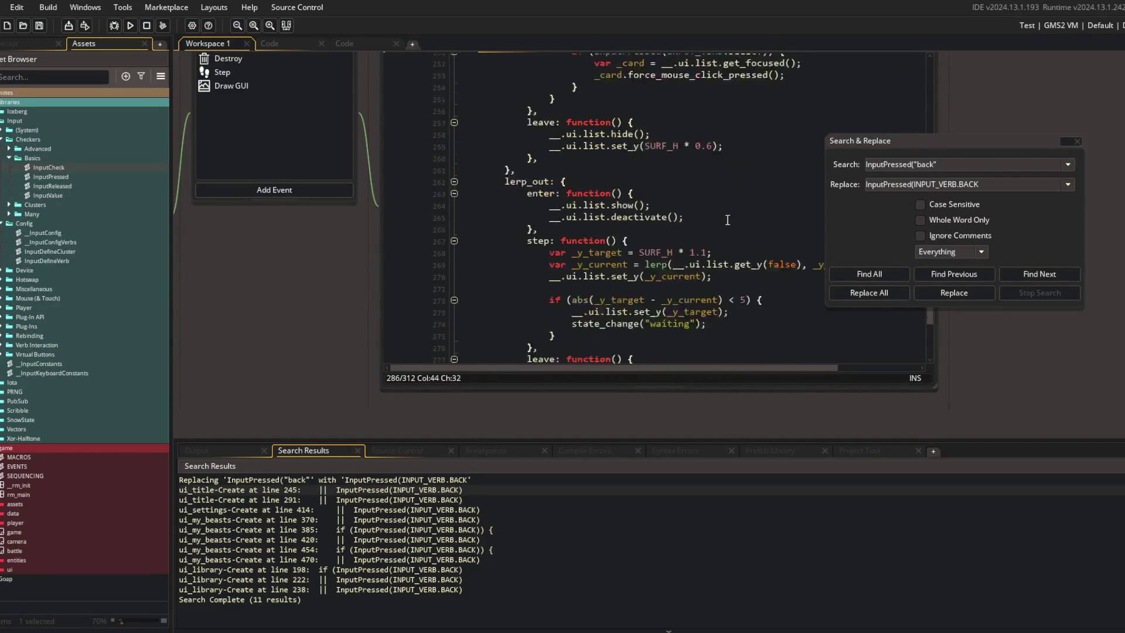
scroll(689, 222, up, 4)
click(945, 167)
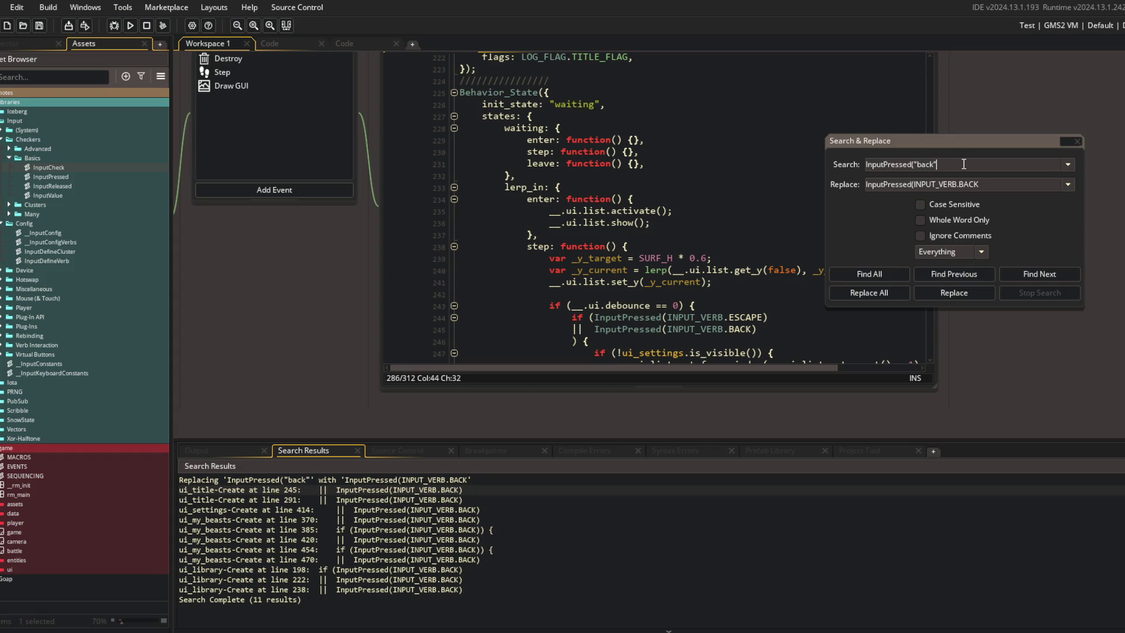
key(BackSpace)
key(BackSpace)
key(BackSpace)
key(Return)
scroll(527, 543, down, 10)
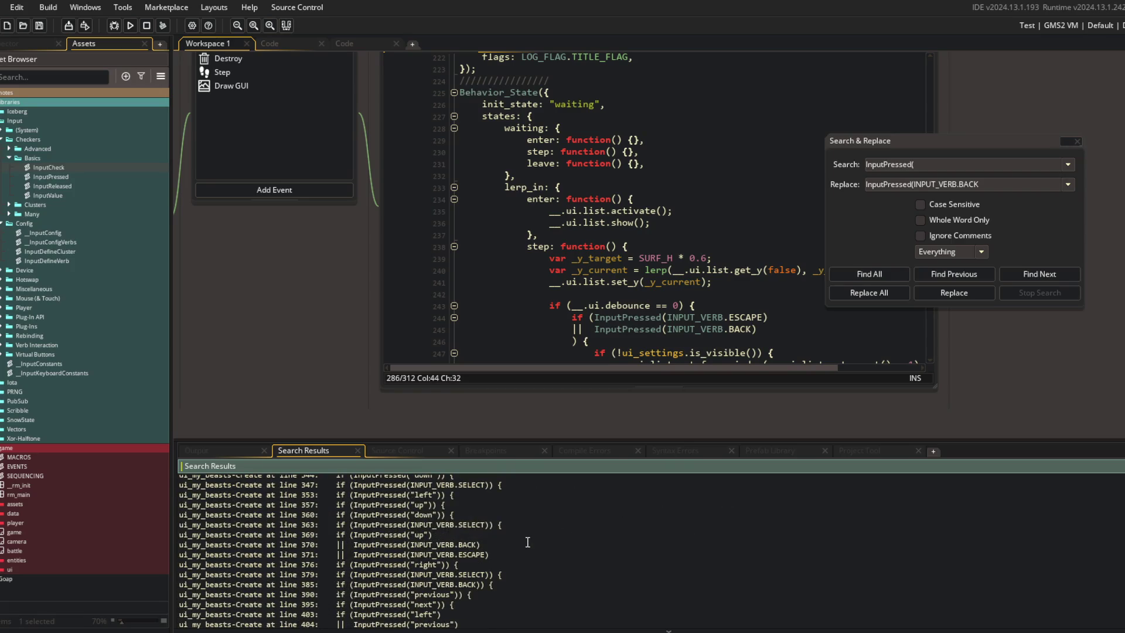
scroll(527, 542, down, 3)
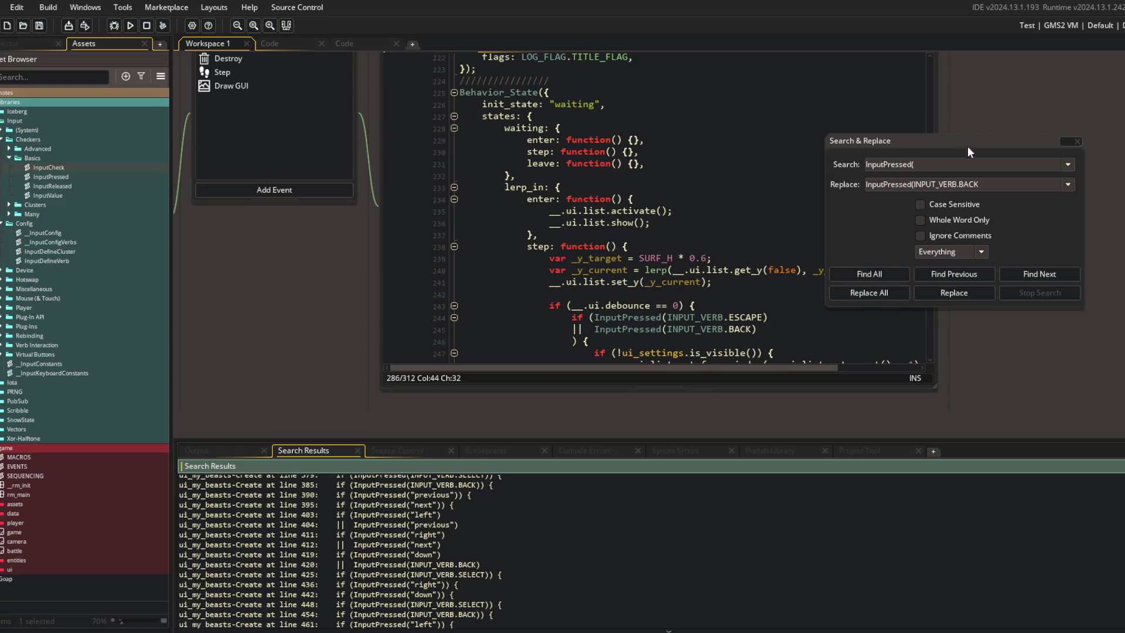
Step: Replace the "right" and "left" InputPressed strings with INPUT_VERB.RIGHT and INPUT_VERB.LEFT project-wide
click(955, 168)
text("right)
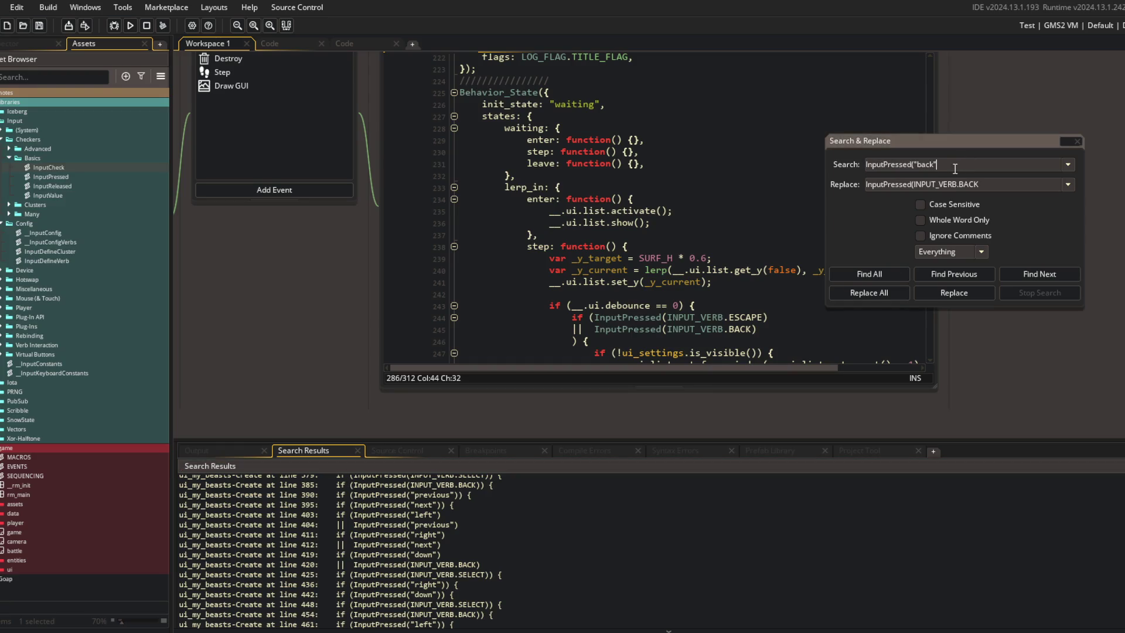
text(")
key(Tab)
key(BackSpace)
key(BackSpace)
key(BackSpace)
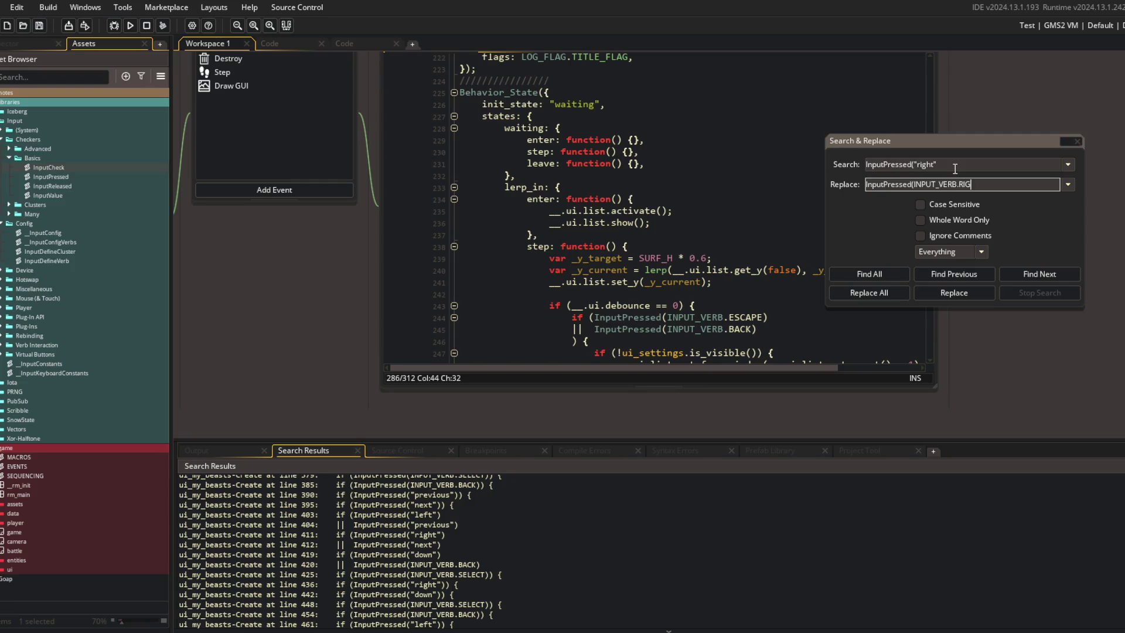
click(873, 293)
click(621, 346)
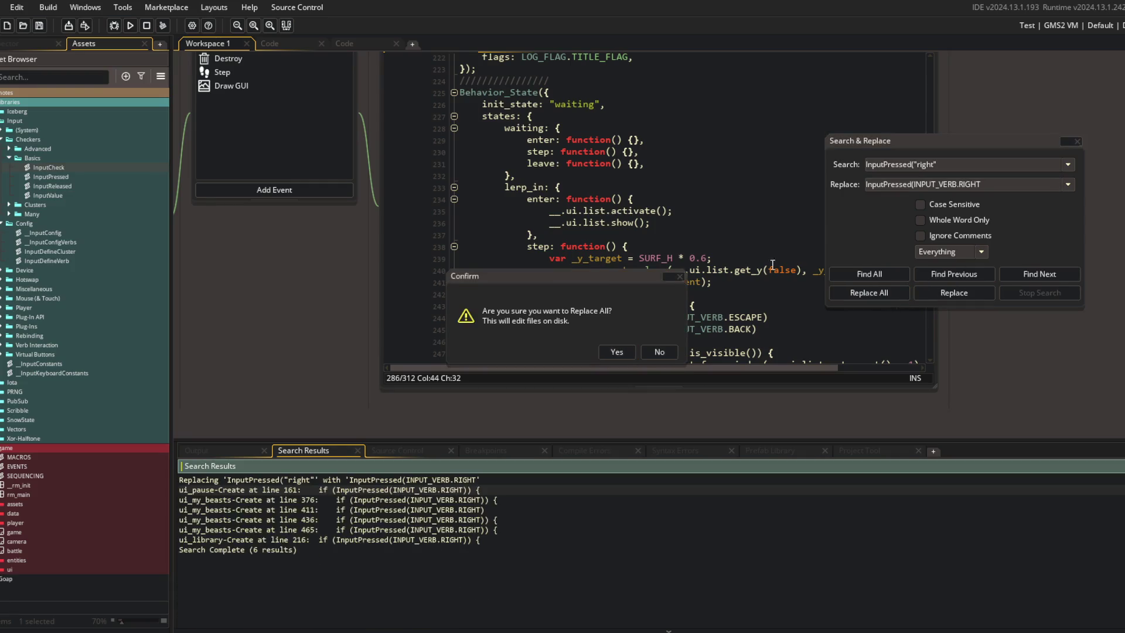
double_click(926, 165)
text(left)
key(Tab)
key(BackSpace)
key(BackSpace)
key(BackSpace)
text(LEF)
click(873, 293)
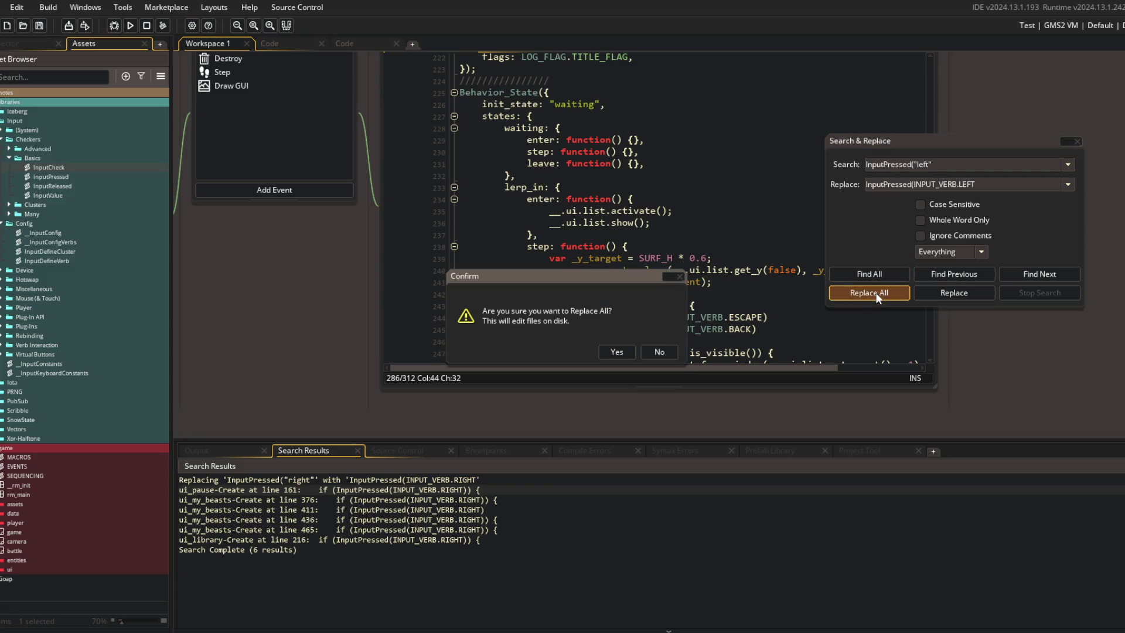
click(620, 347)
Step: Replace the "up" and "down" InputPressed strings with INPUT_VERB.UP and INPUT_VERB.DOWN project-wide
double_click(926, 165)
text(up)
key(Tab)
key(End)
key(BackSpace)
key(BackSpace)
key(BackSpace)
text(UP)
click(855, 291)
click(610, 352)
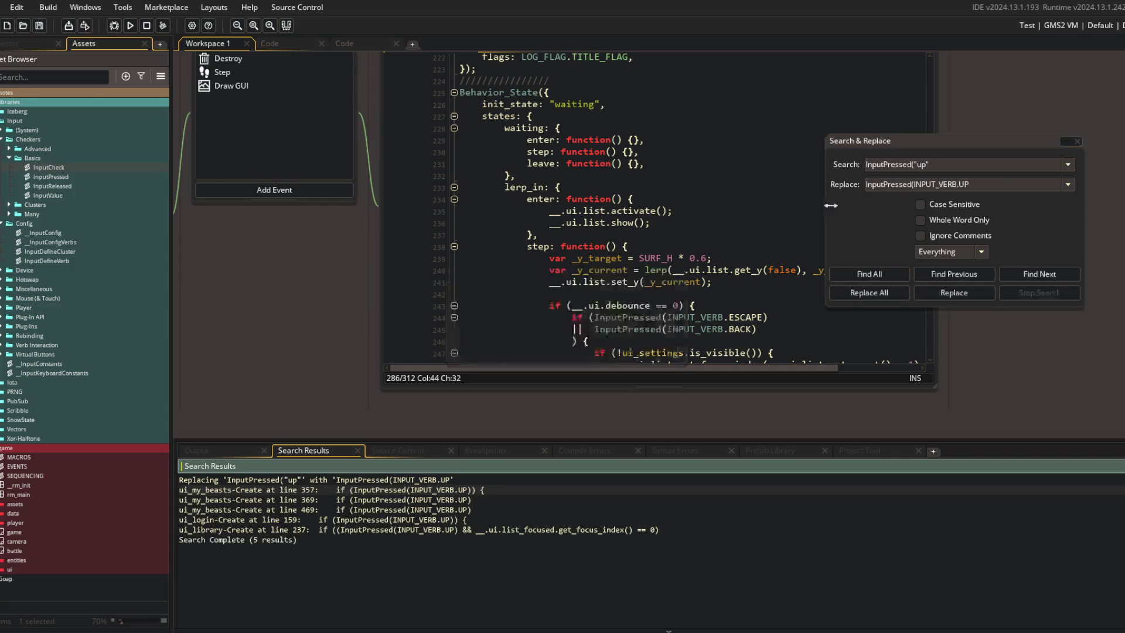
double_click(919, 165)
text(wn)
key(Tab)
key(End)
key(BackSpace)
key(BackSpace)
text(DOWN)
click(873, 293)
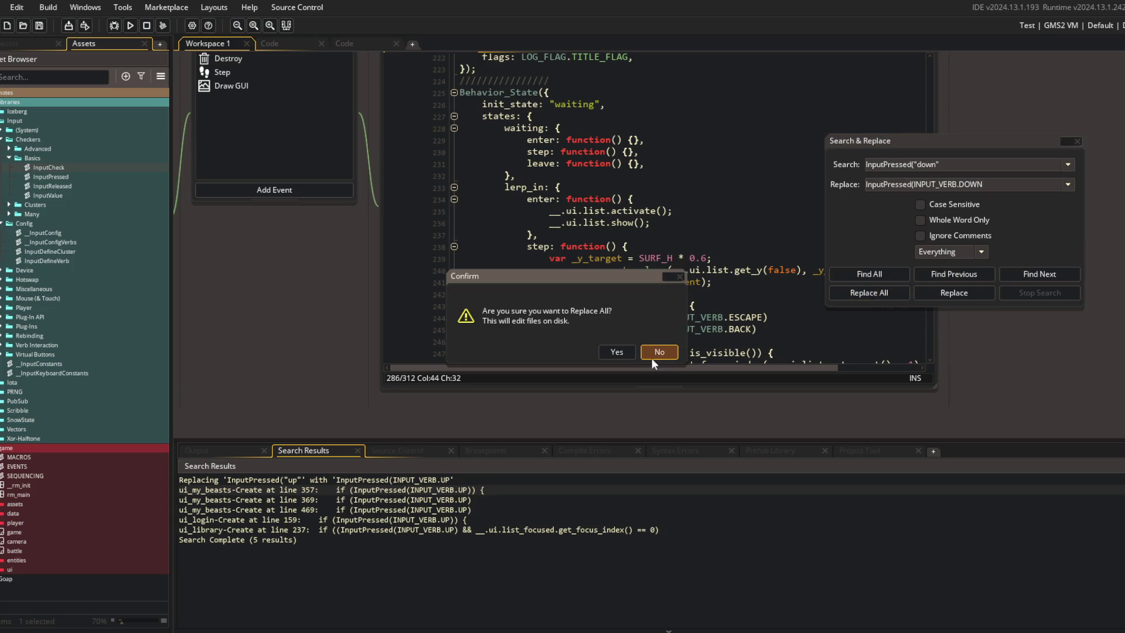
click(616, 355)
Step: Replace the "next" and "previous" InputPressed strings with INPUT_VERB.NEXT and INPUT_VERB.PREVIOUS project-wide
key(BackSpace)
key(BackSpace)
key(BackSpace)
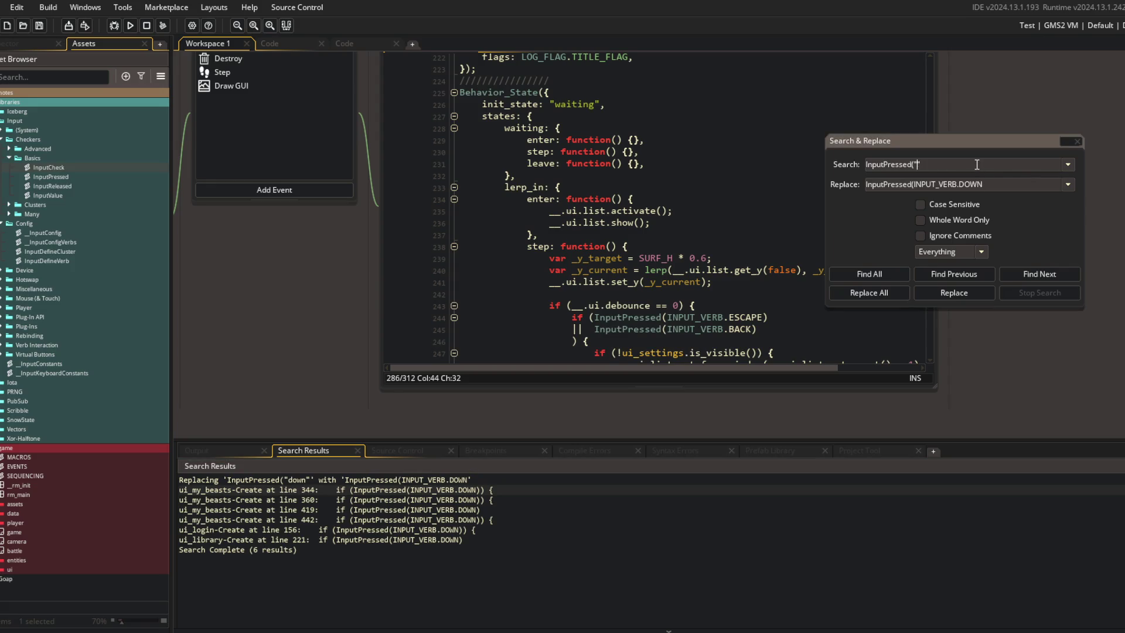
click(976, 163)
text(next")
key(Tab)
key(End)
key(BackSpace)
key(BackSpace)
key(BackSpace)
text(NE)
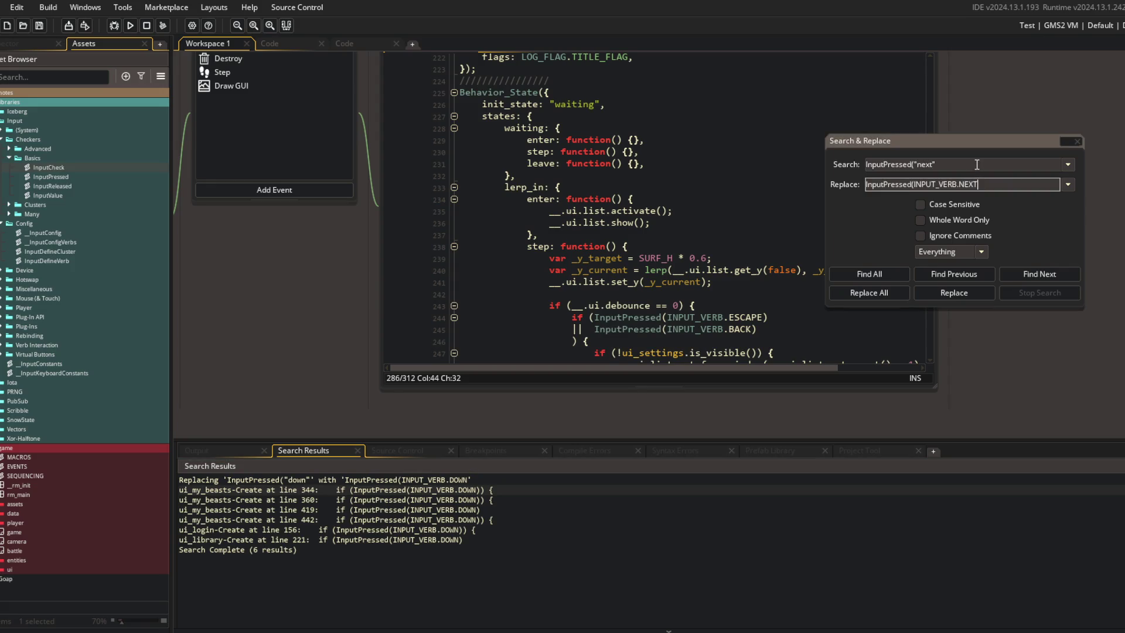
click(869, 292)
click(599, 356)
key(BackSpace)
key(BackSpace)
key(BackSpace)
text(us")
key(Tab)
key(End)
key(BackSpace)
key(BackSpace)
key(BackSpace)
text(PREVIO)
click(868, 292)
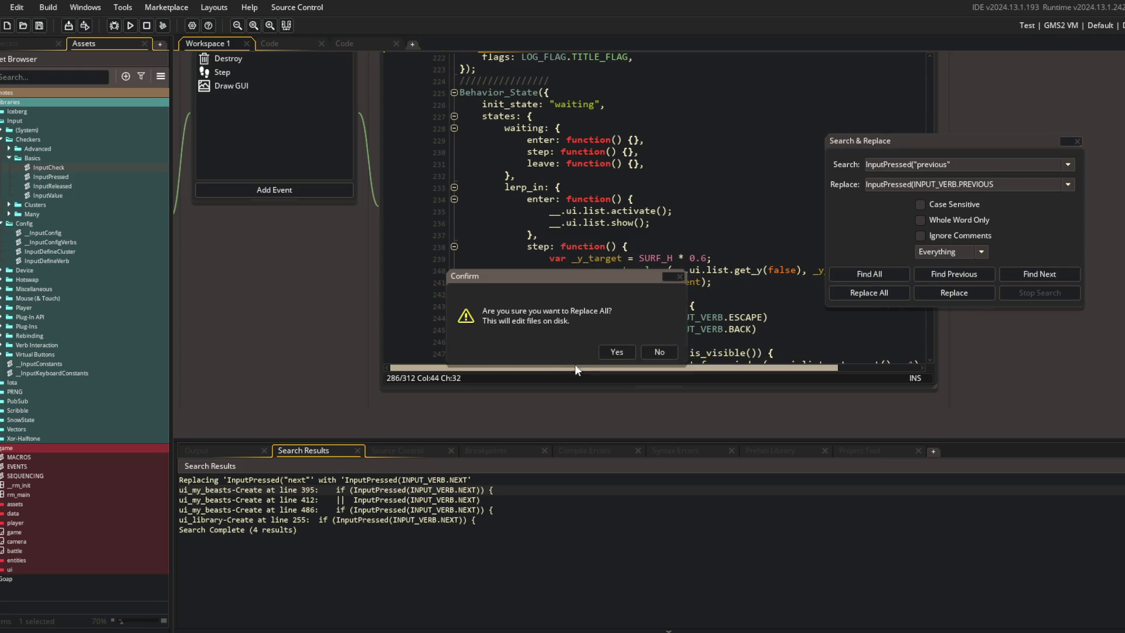
click(616, 353)
Step: Find all InputPressed( calls and review that none still use string verbs
click(984, 168)
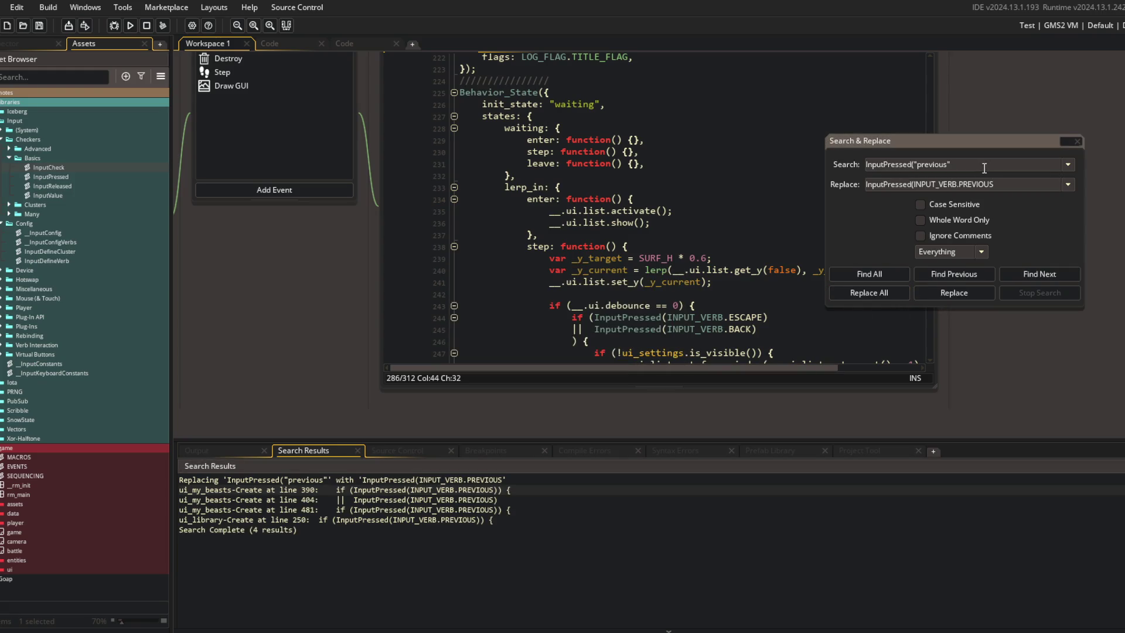
key(BackSpace)
key(BackSpace)
key(BackSpace)
click(869, 273)
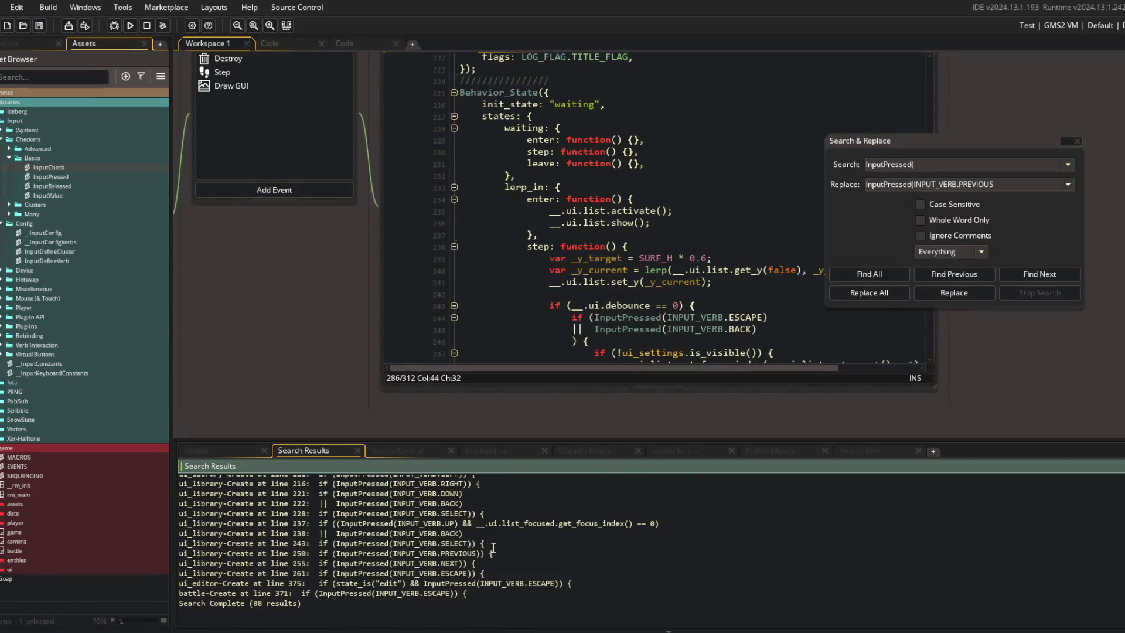
scroll(508, 587, up, 8)
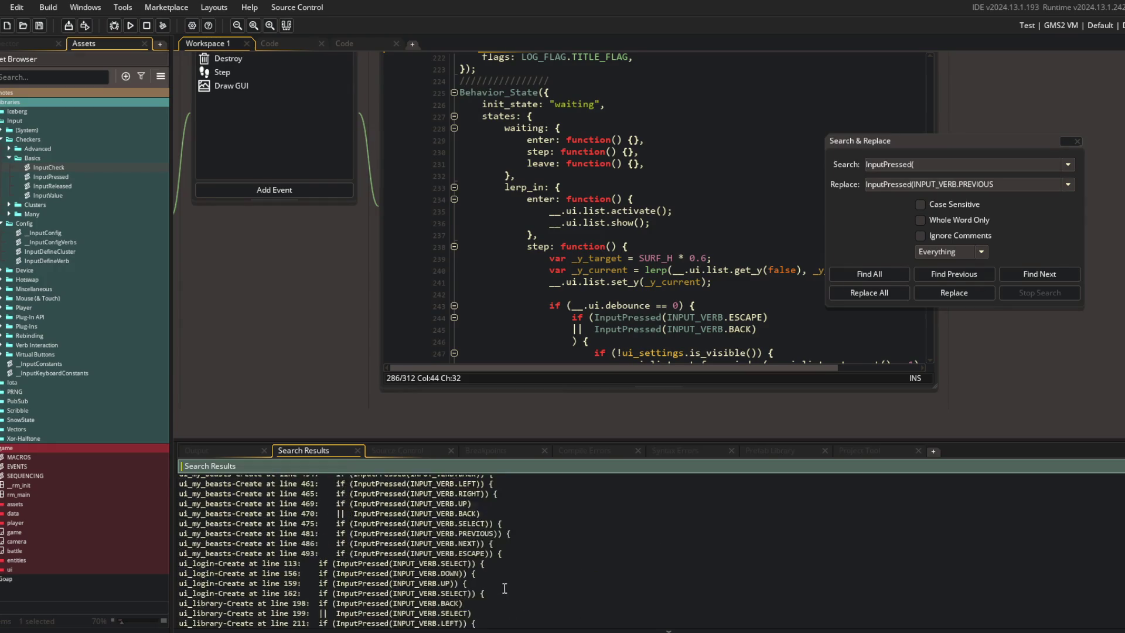
scroll(486, 578, up, 5)
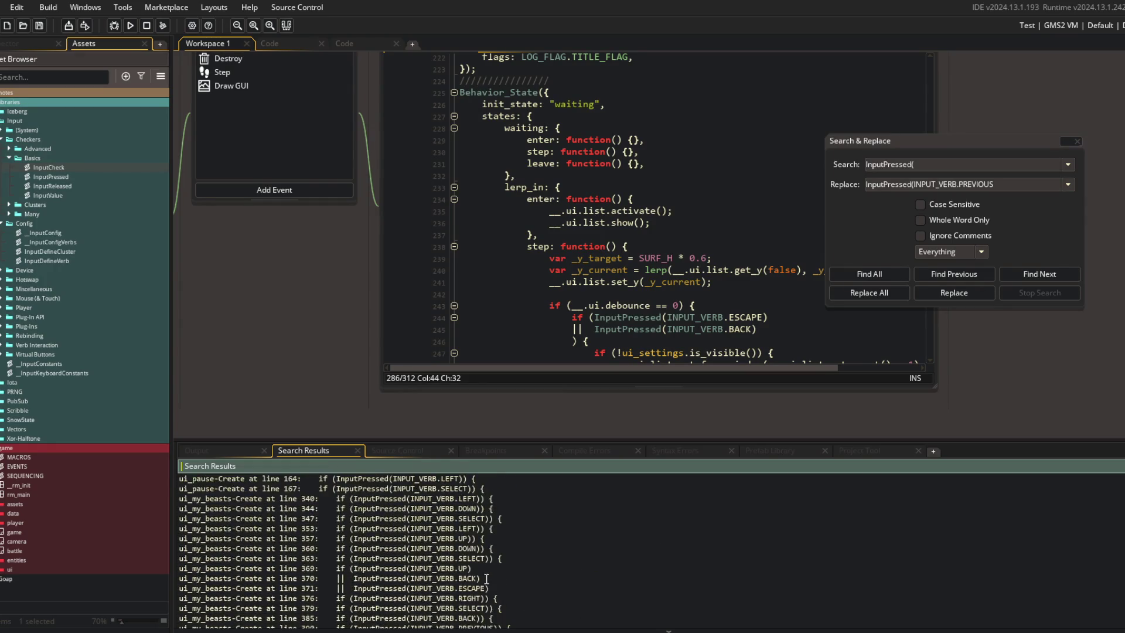
scroll(487, 578, up, 5)
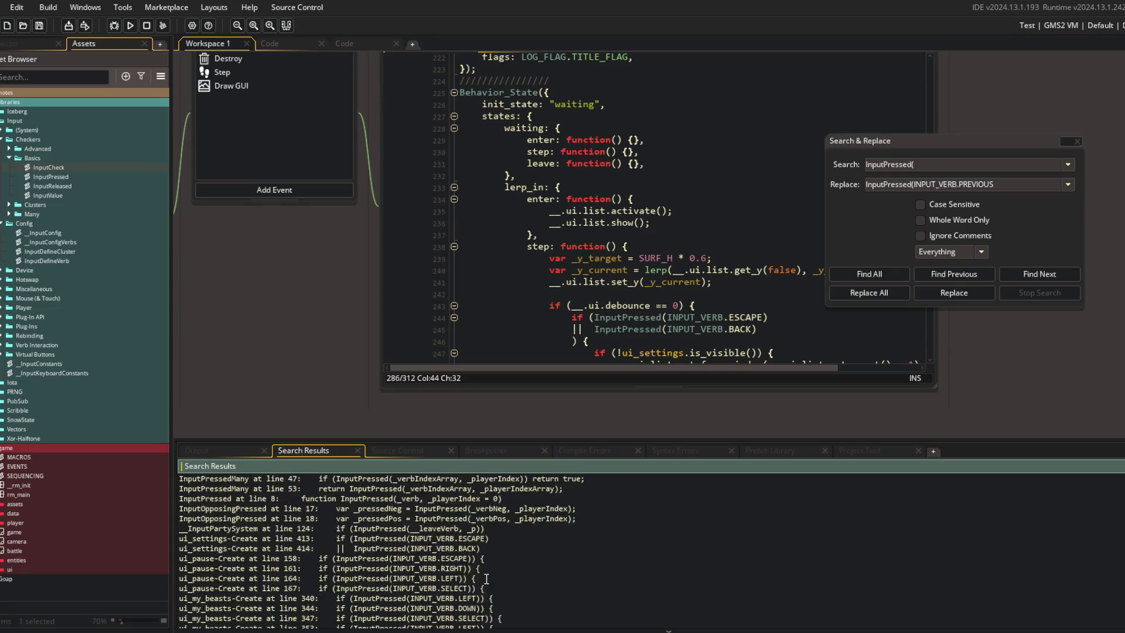
Step: Close Search & Replace and jump to the INPUT_VERB definition in __InputConfigVerbs
click(978, 168)
click(1072, 142)
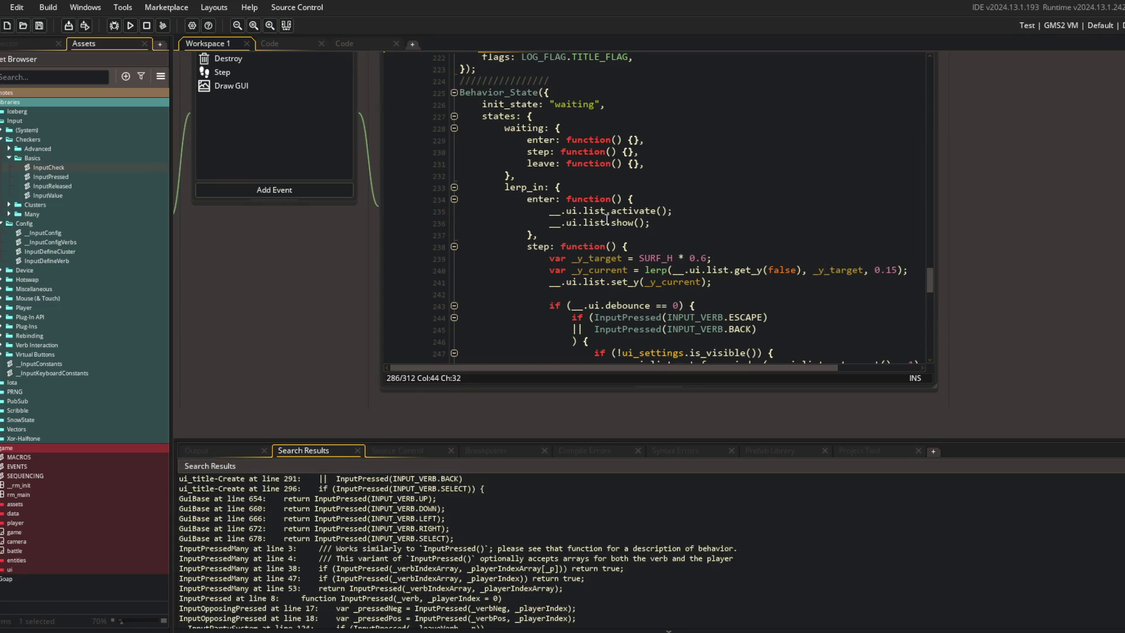
middle_click(679, 317)
click(354, 96)
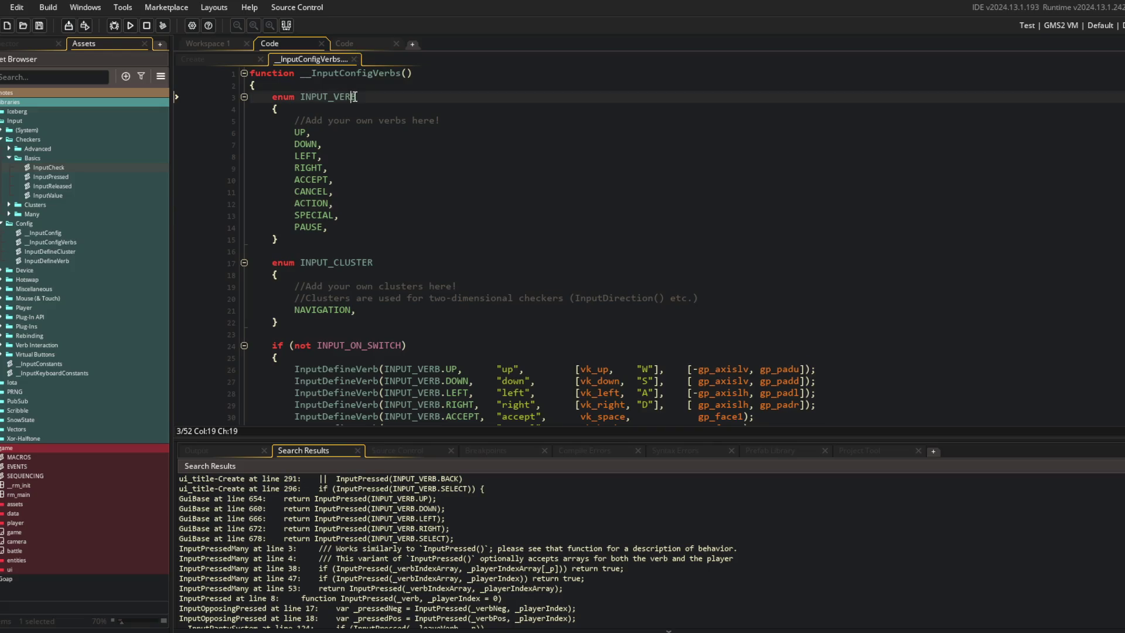
Step: Open the MACROS script beside __InputConfigVerbs and hide the side panels to widen both editors
key(ctrl+t)
text(macros)
key(Return)
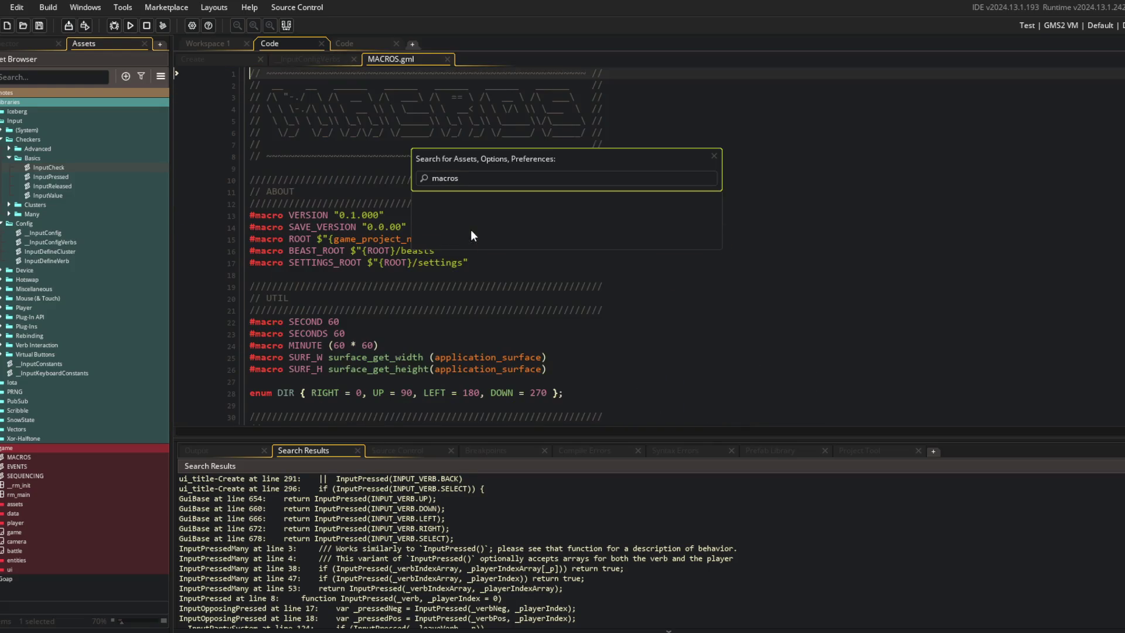
right_click(472, 230)
click(496, 431)
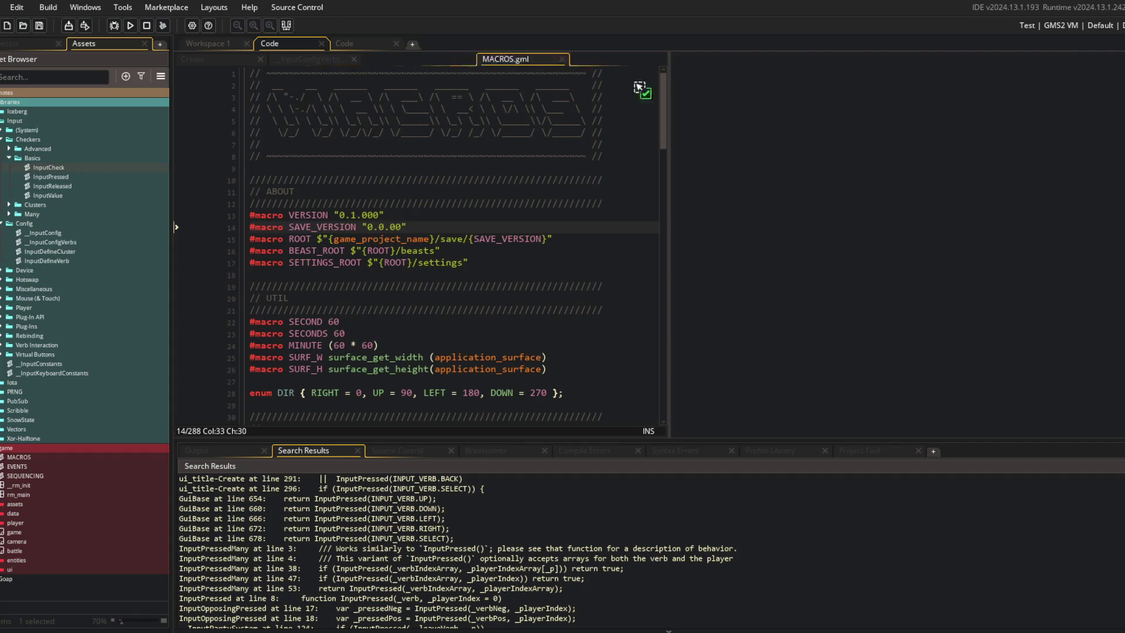
click(286, 25)
click(84, 239)
Step: Select the INPUT_VERBS keyboard, gamepad and touch bindings in MACROS for reference
scroll(83, 239, down, 3)
scroll(944, 333, down, 20)
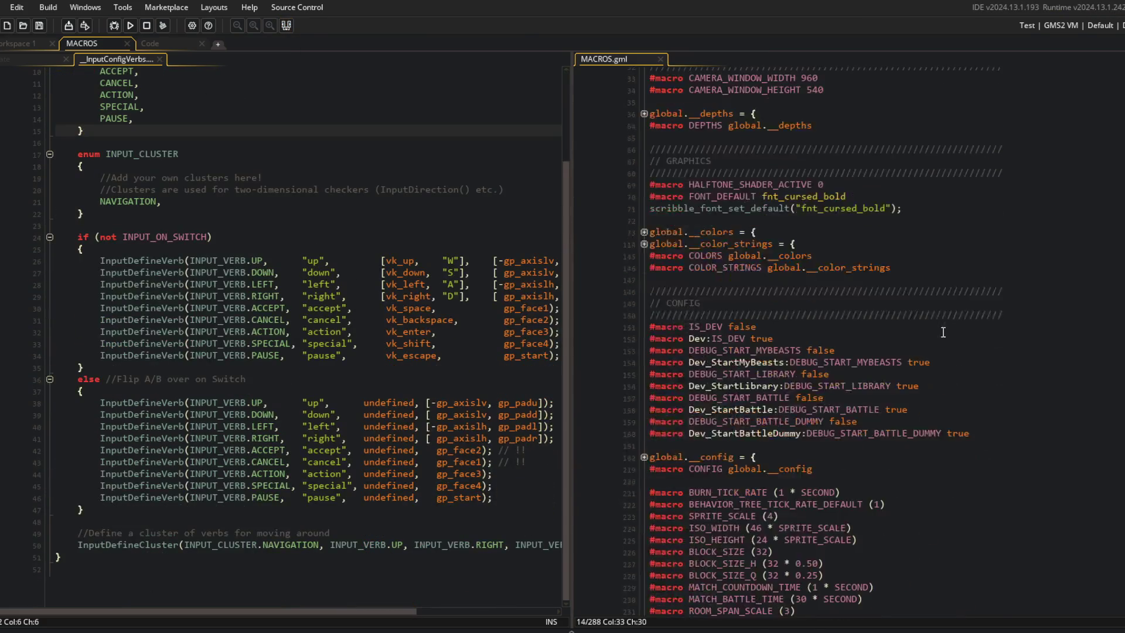
scroll(944, 333, down, 8)
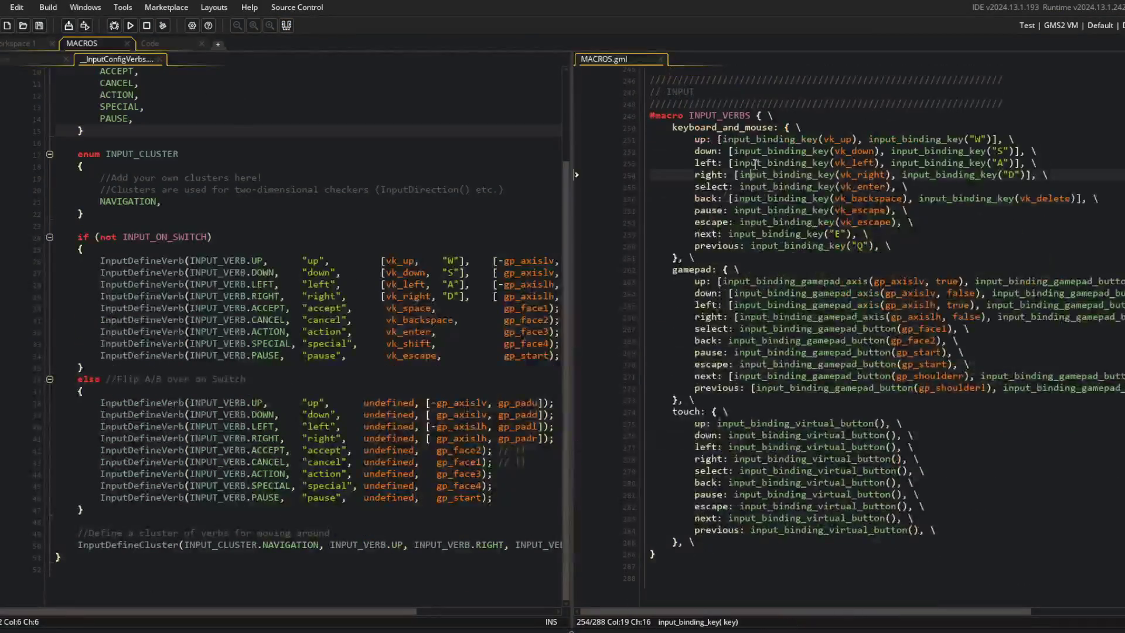
drag(651, 127, 729, 411)
shift+click(938, 529)
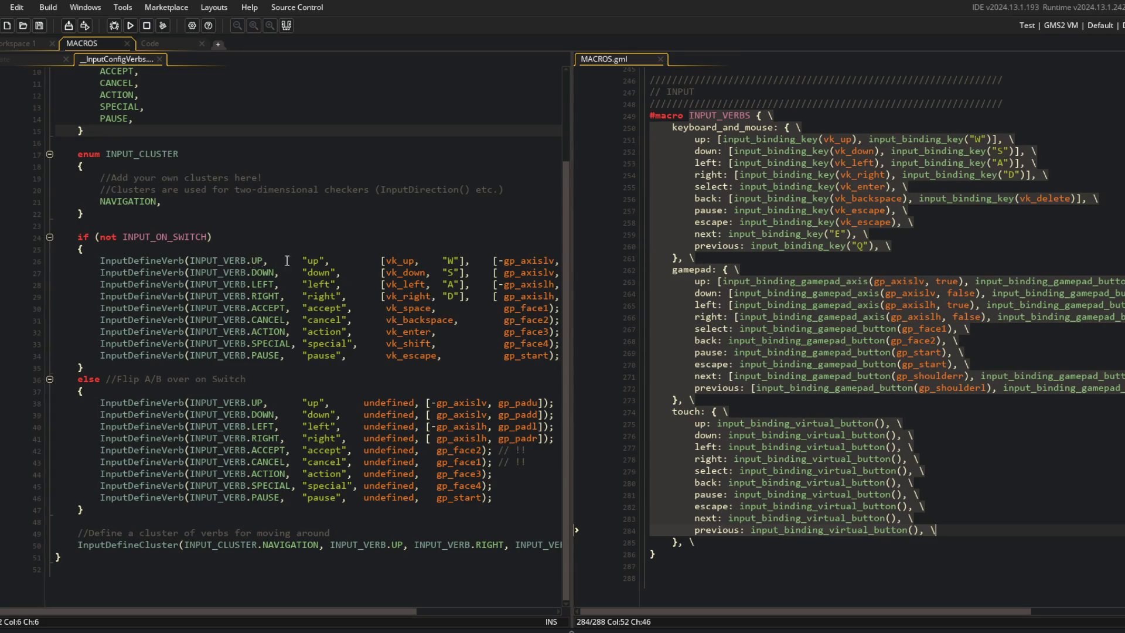
scroll(334, 258, up, 3)
scroll(747, 217, up, 4)
scroll(781, 223, down, 1)
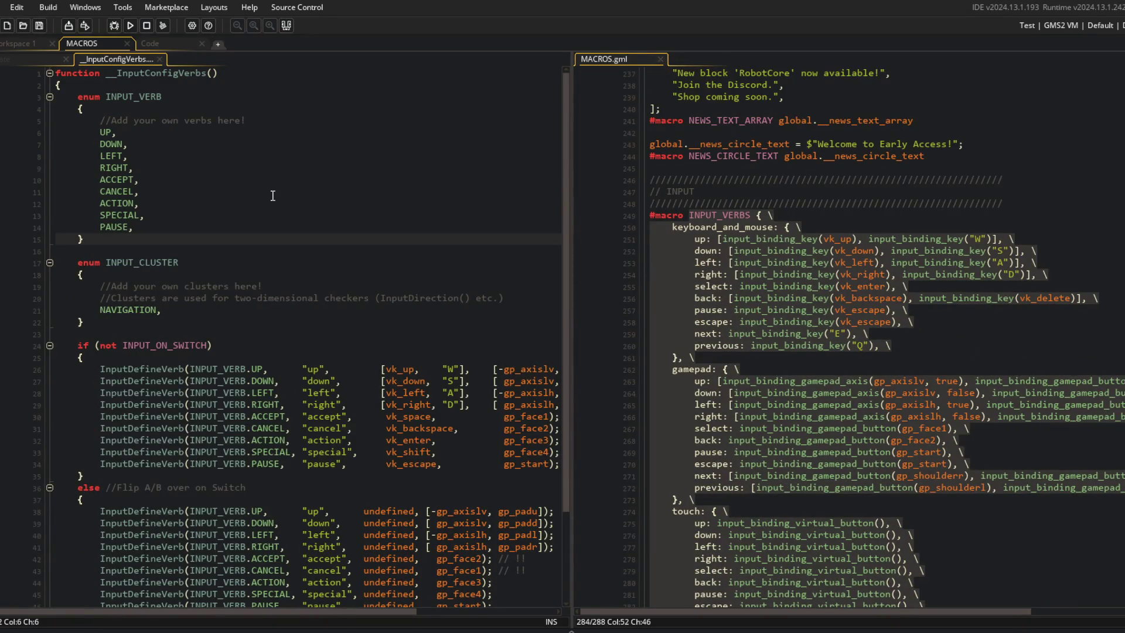
Step: Replace every ACCEPT with SELECT, skipping matches inside comments
double_click(105, 180)
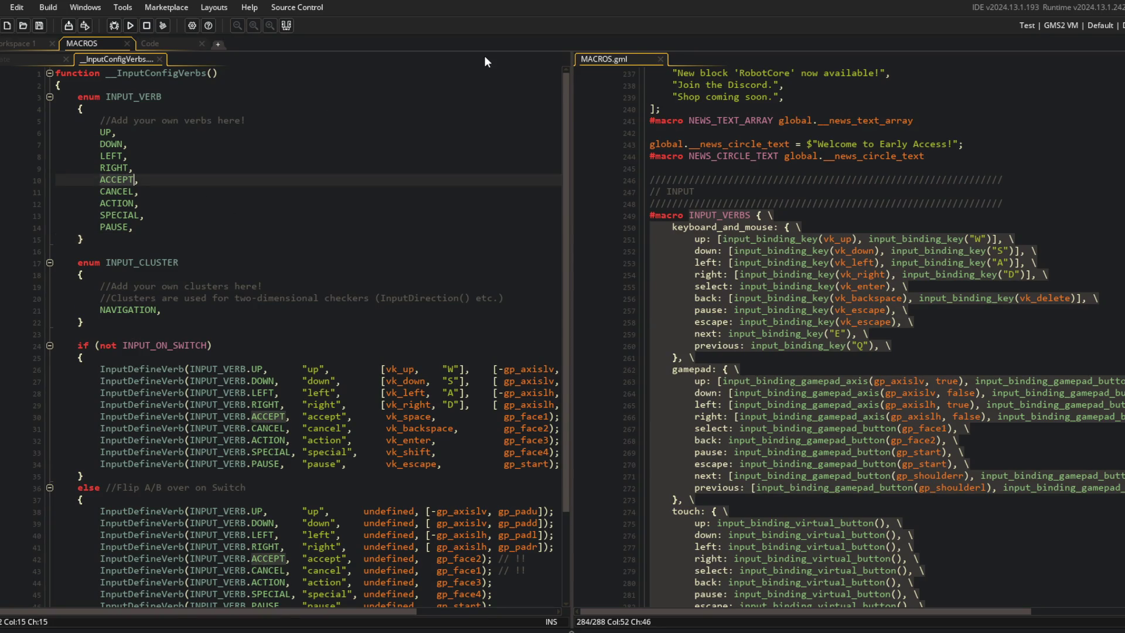
key(ctrl+f)
click(927, 235)
click(888, 274)
click(898, 186)
text(SELECT)
click(869, 293)
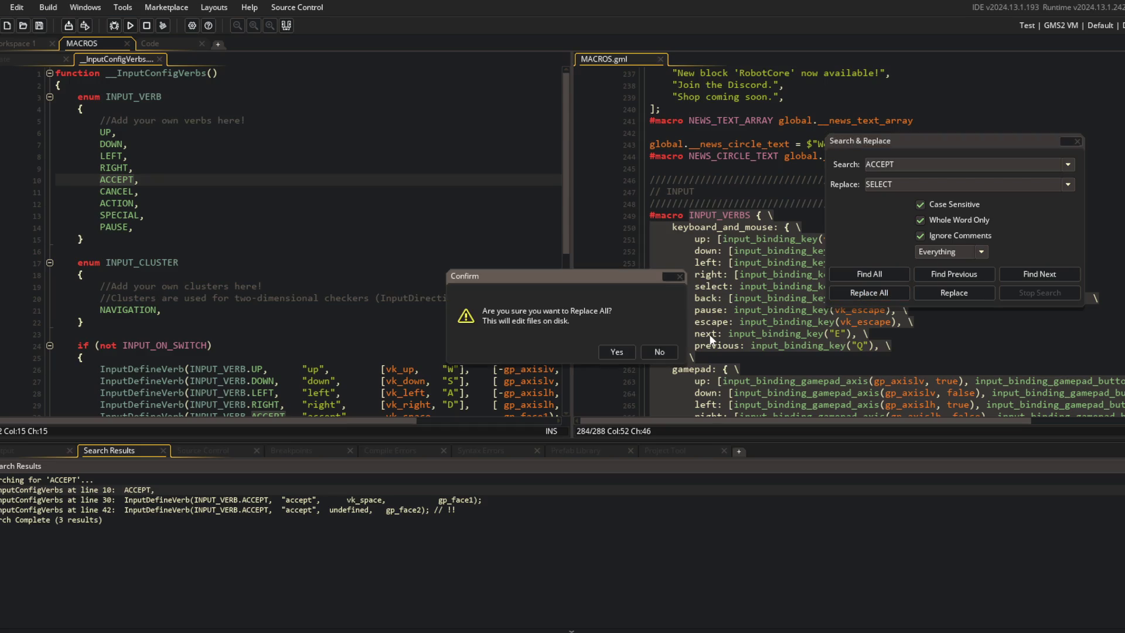
click(617, 354)
scroll(385, 229, down, 2)
scroll(390, 226, down, 1)
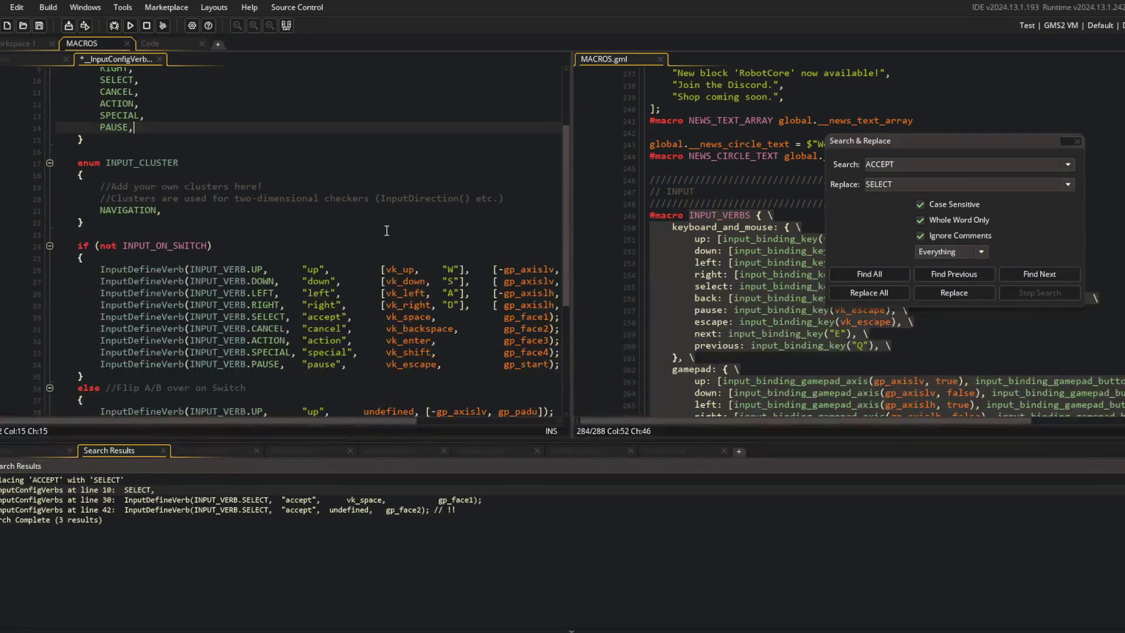
Step: Replace both "accept" strings with "select"
double_click(316, 316)
double_click(915, 163)
key(BackSpace)
text("accept")
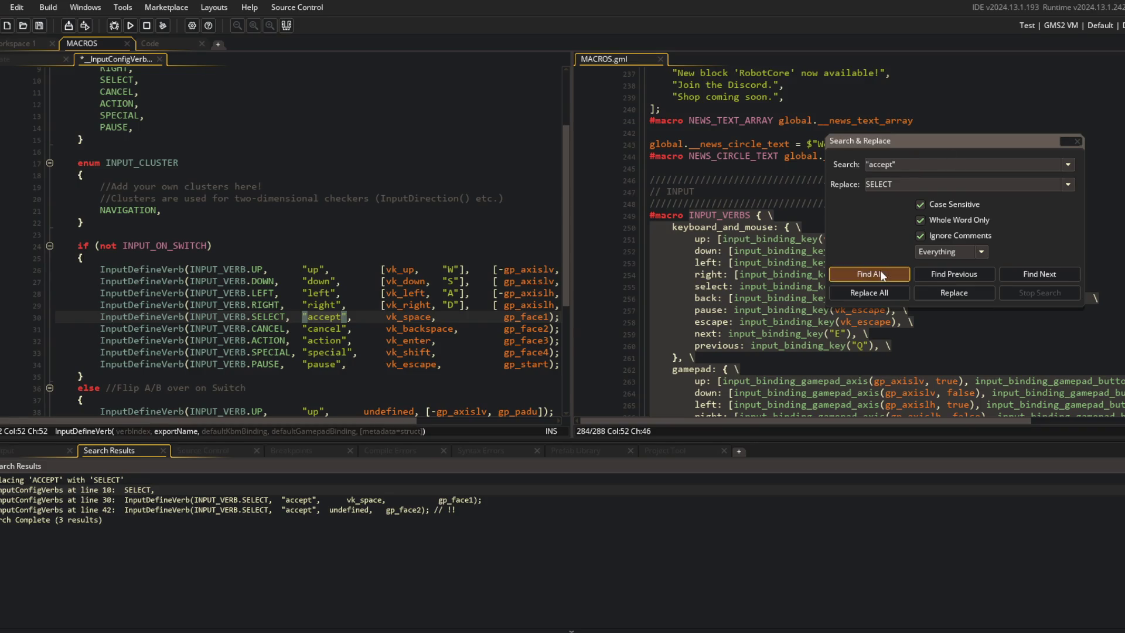
click(869, 274)
double_click(904, 179)
text("select)
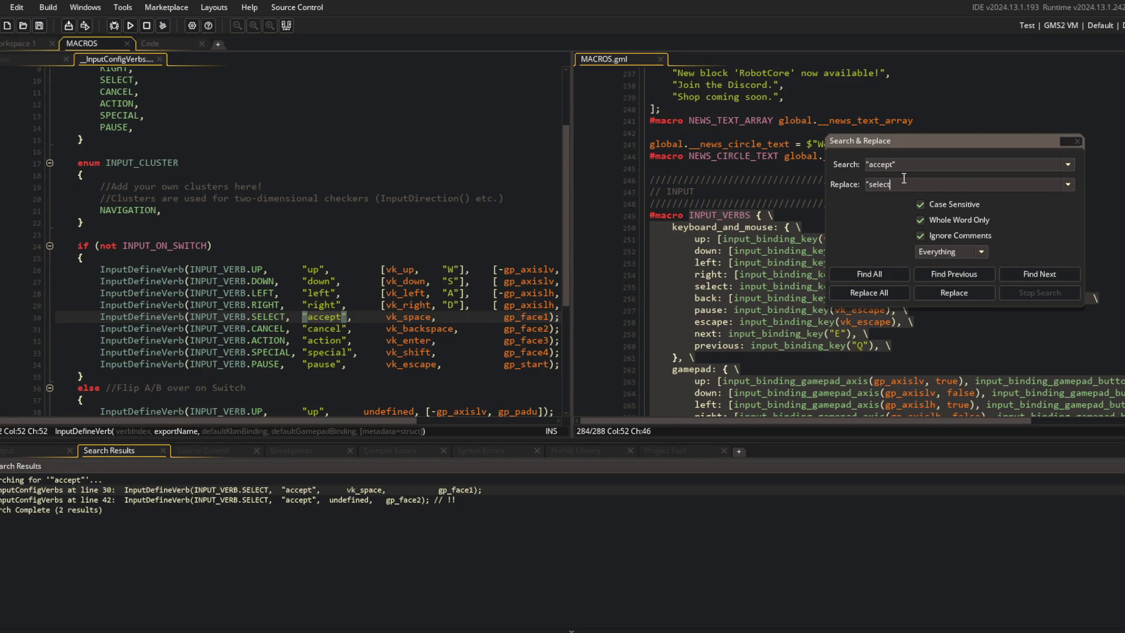
click(878, 293)
click(601, 352)
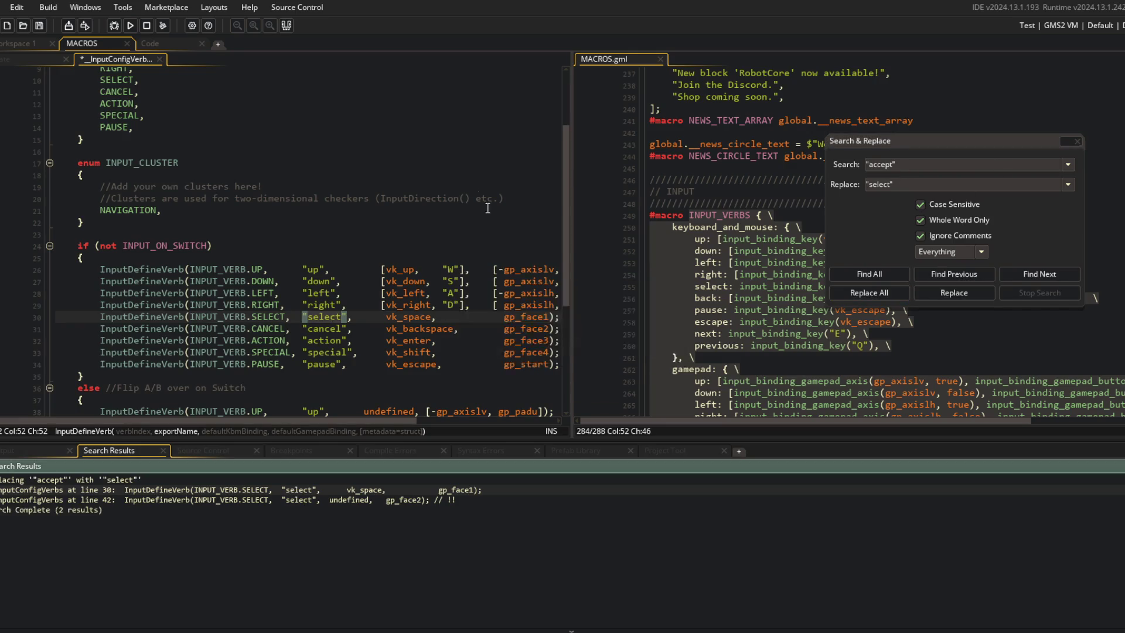
scroll(433, 193, up, 2)
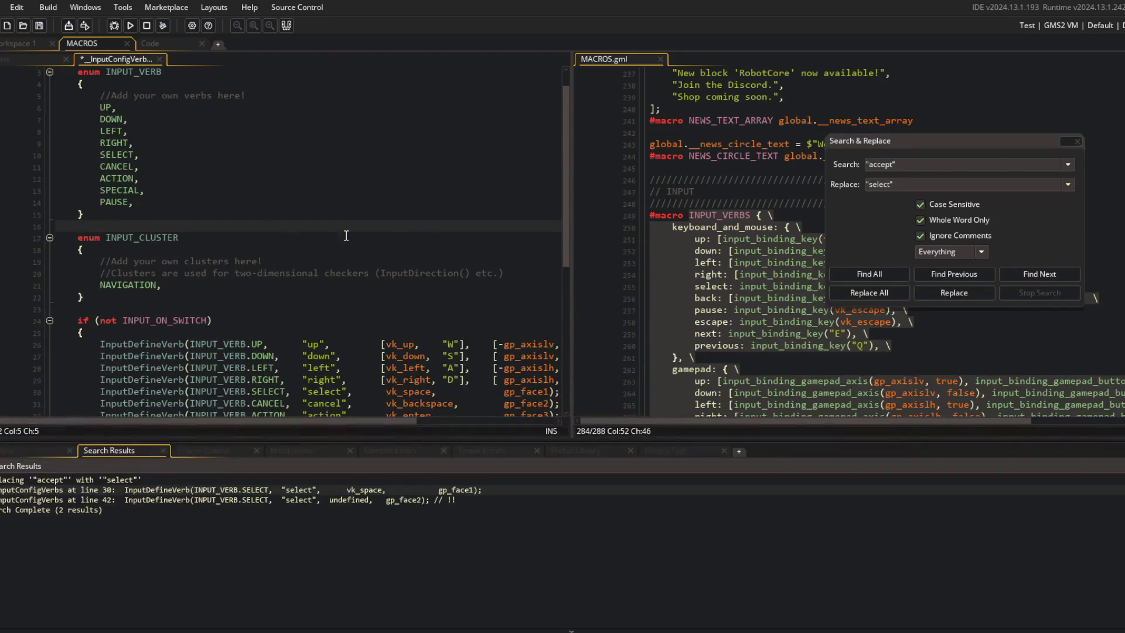
Step: Replace every "cancel" string with "back"
double_click(124, 172)
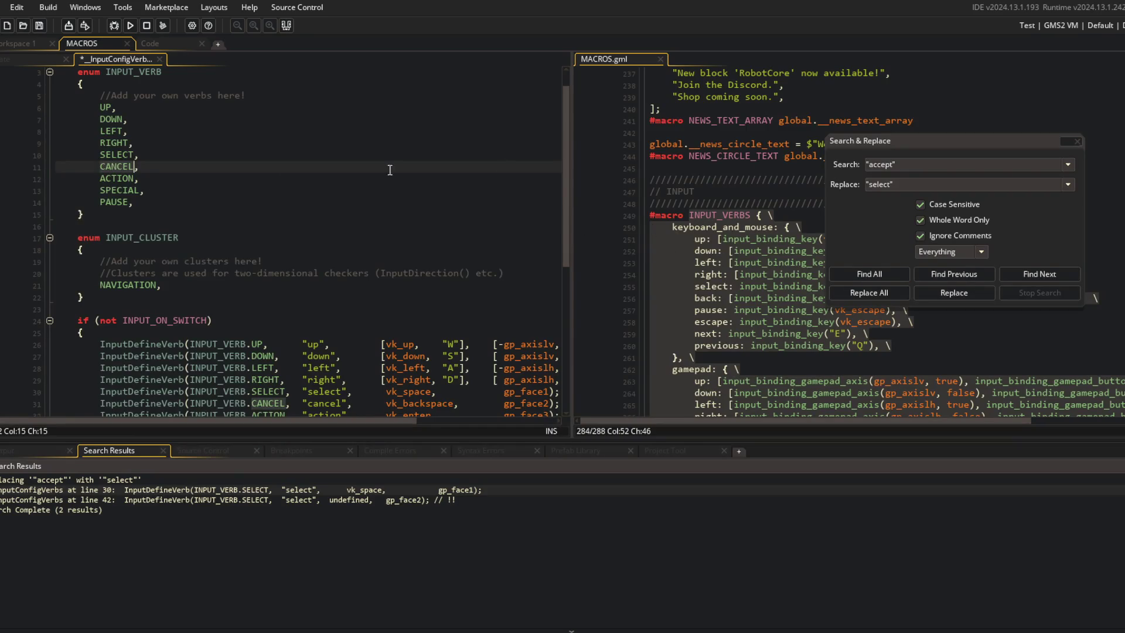
click(901, 165)
key(BackSpace)
key(BackSpace)
key(BackSpace)
text(cancel)
key(Tab)
text(")
text("back)
click(869, 292)
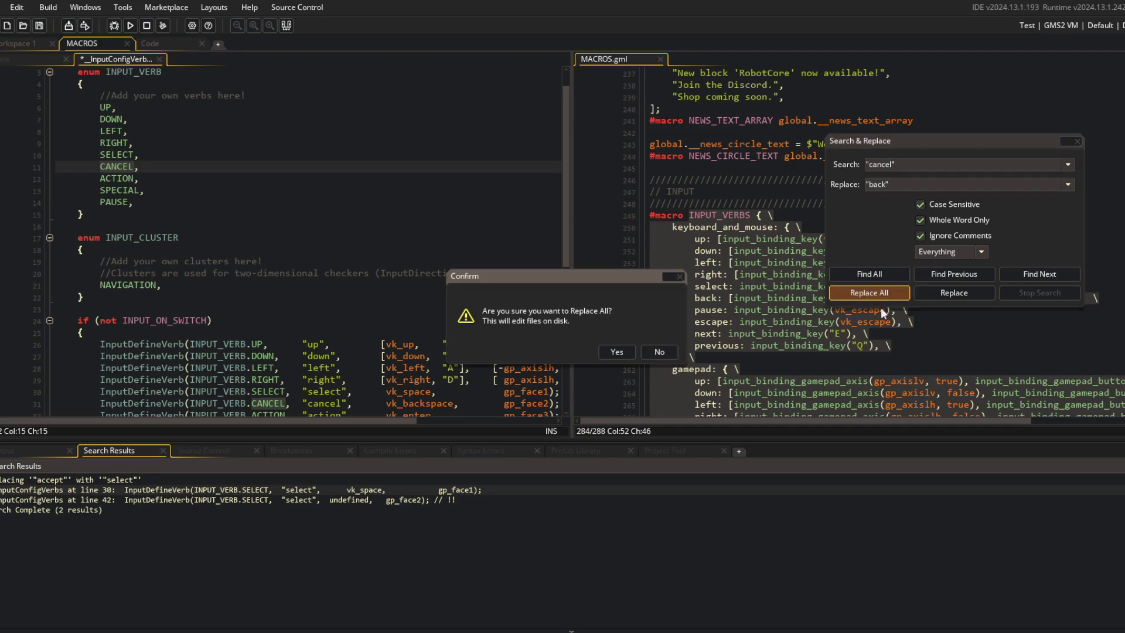
click(660, 352)
click(266, 213)
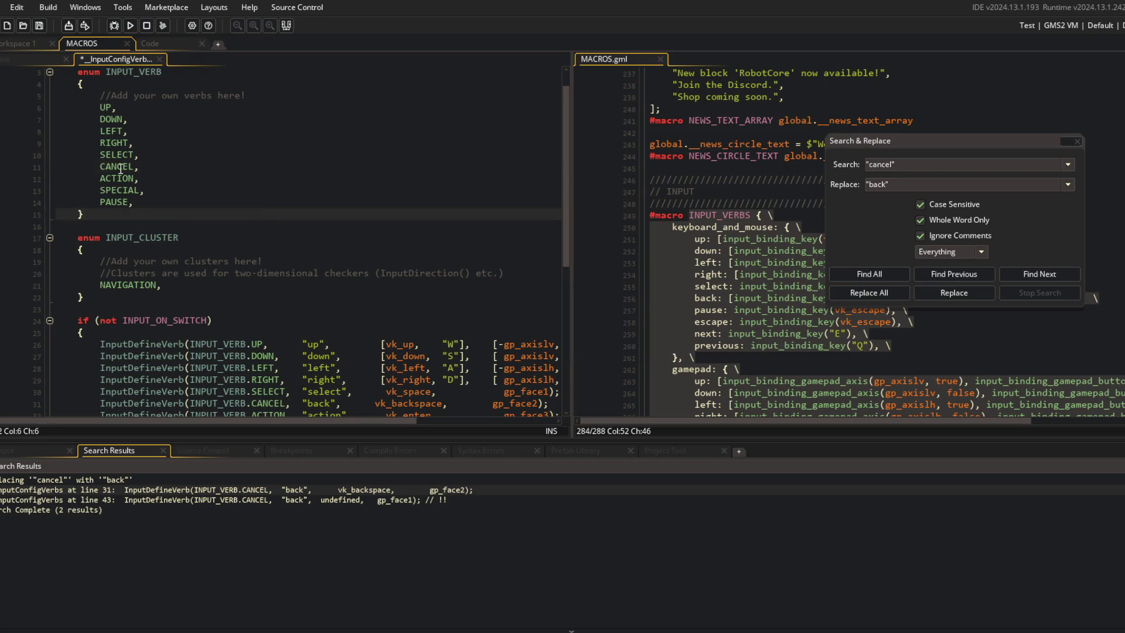
Step: Replace every CANCEL verb name with BACK and save the script
double_click(121, 167)
key(ctrl+shift+f)
double_click(906, 185)
text(B)
click(865, 288)
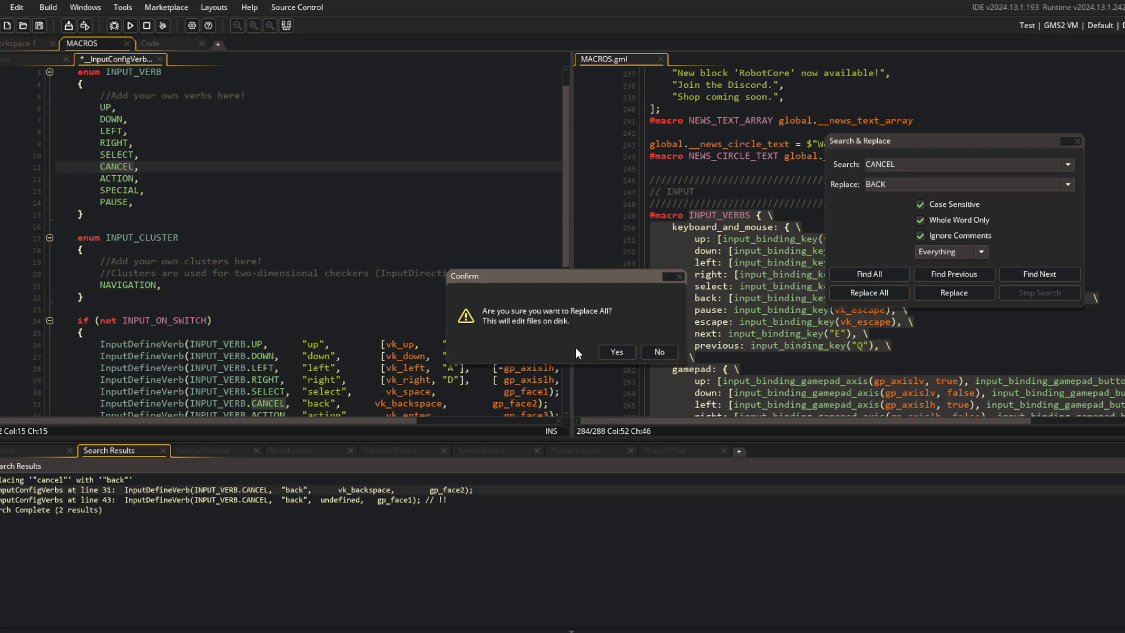
click(617, 355)
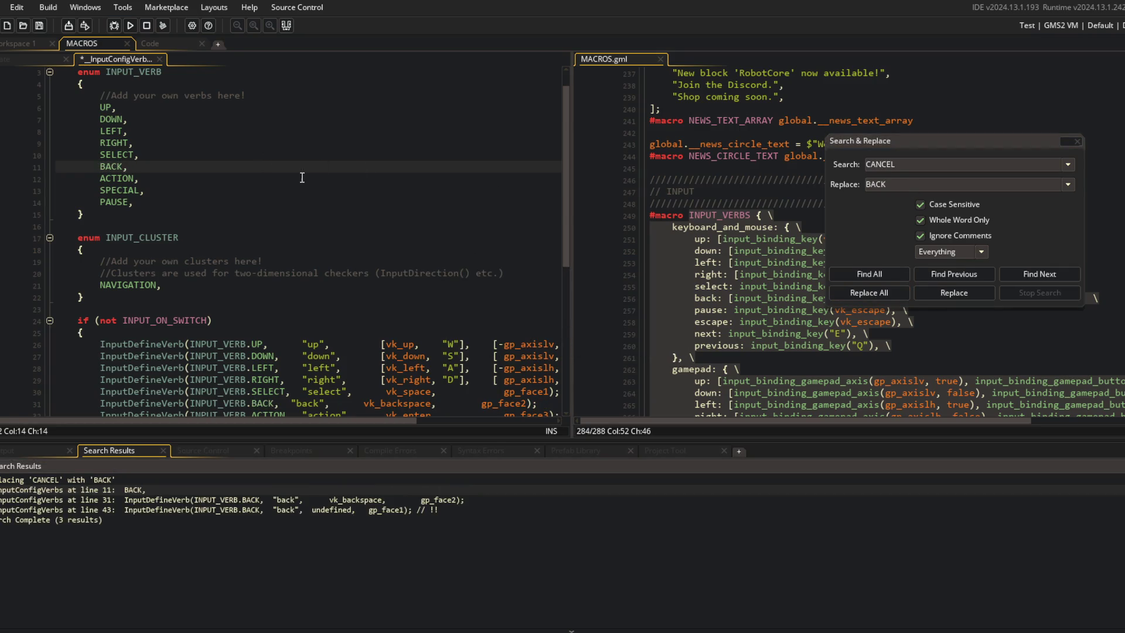
click(363, 309)
key(ctrl+s)
Step: Realign vk_backspace, the Switch branch "back" string and undefined on line 43, then save
scroll(364, 310, down, 4)
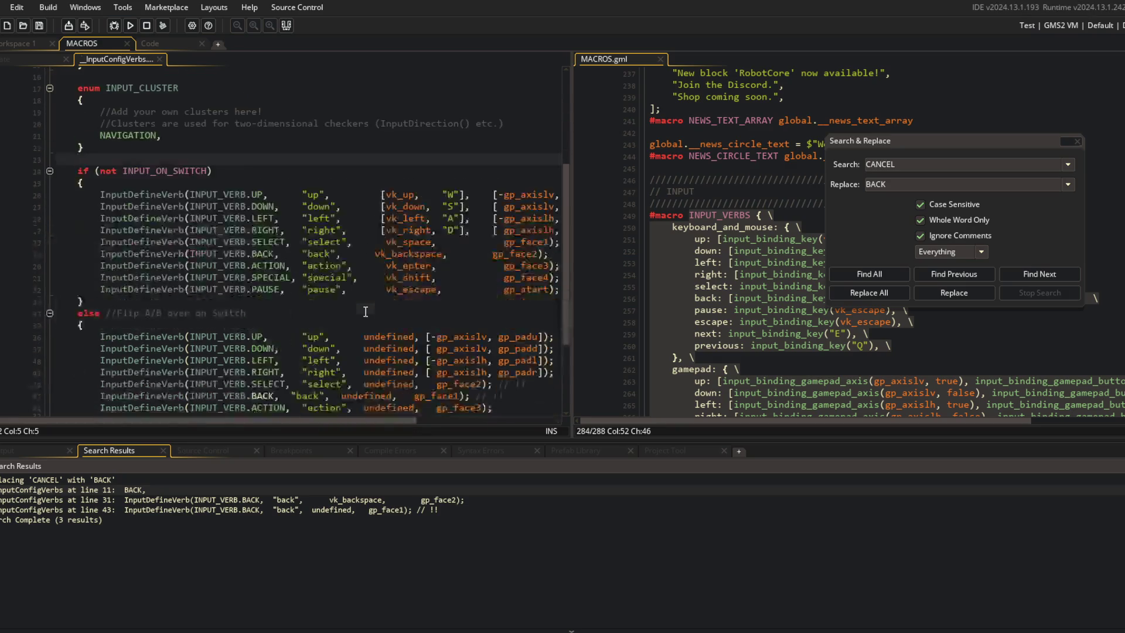
click(375, 254)
click(393, 205)
key(ctrl+z)
click(414, 221)
scroll(410, 227, down, 3)
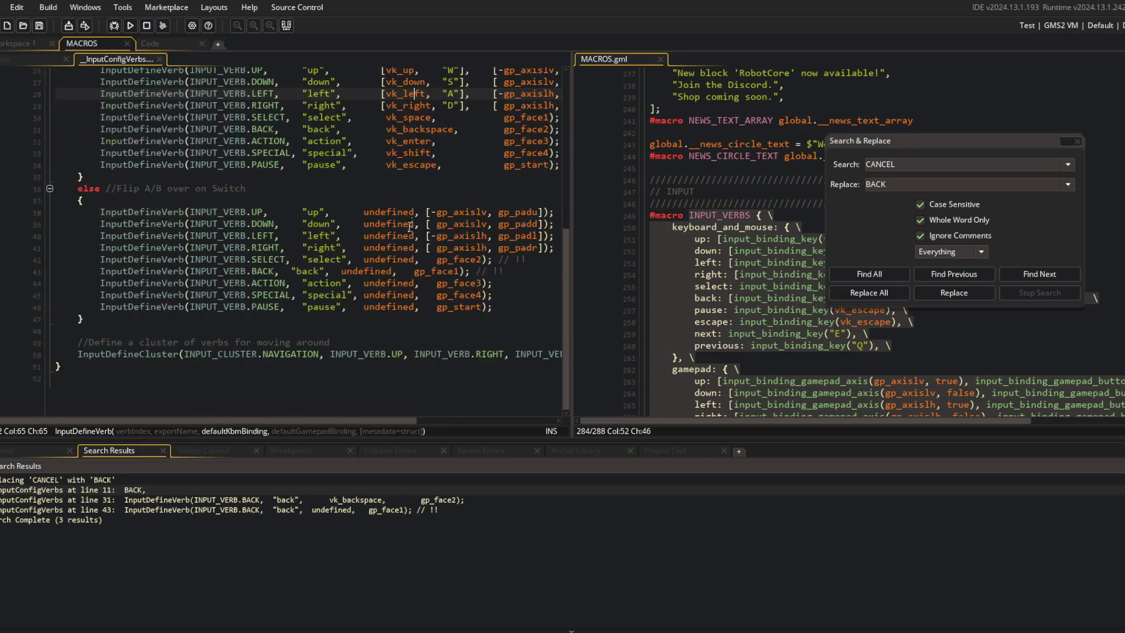
click(290, 272)
click(355, 279)
key(ctrl+s)
click(537, 197)
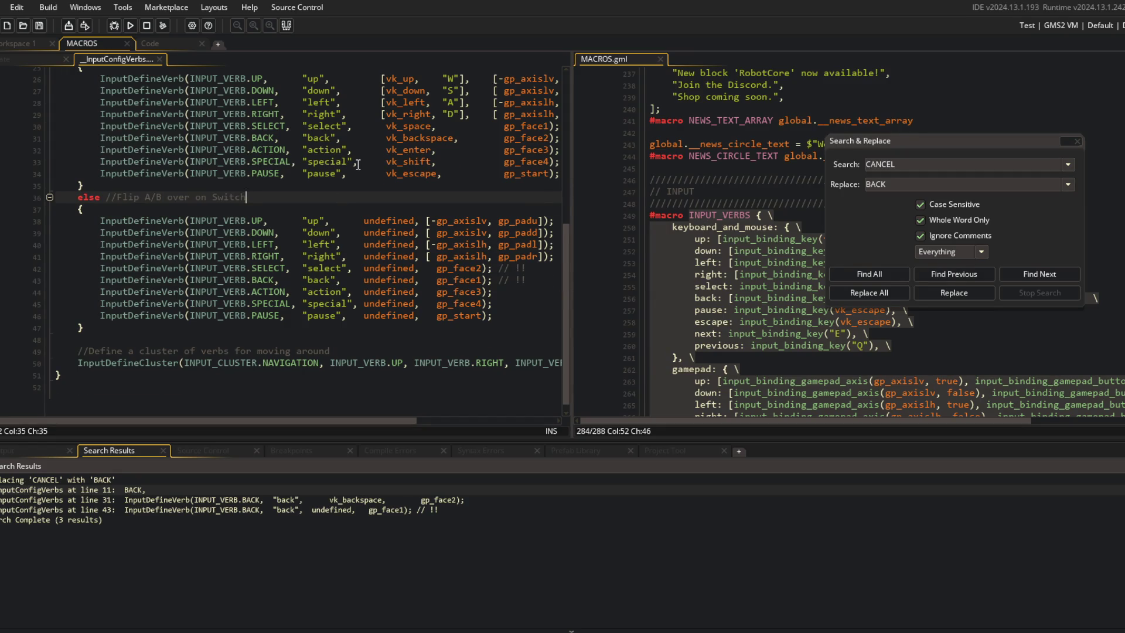
scroll(358, 165, up, 1)
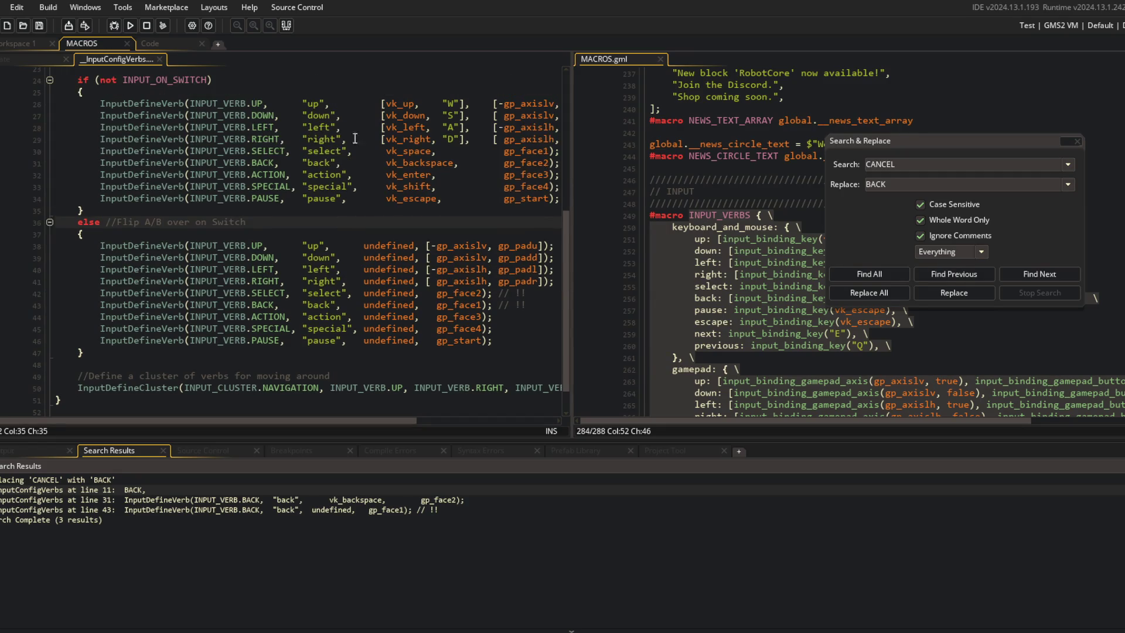
click(287, 187)
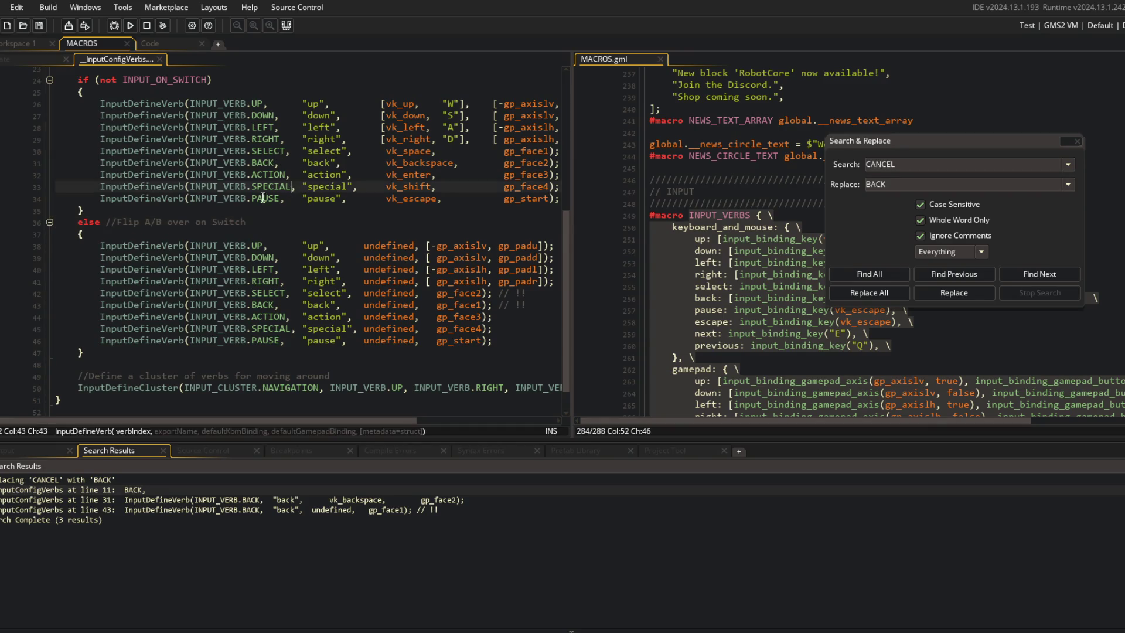
Step: Move the PAUSE definition line above the ACTION definition
key(Down)
key(Home)
key(shift+End)
key(ctrl+x)
key(Up)
key(Up)
key(Home)
key(ctrl+v)
key(Return)
Step: Move the Switch branch PAUSE line above ACTION, remove the leftover blank line, and save
key(Down)
key(End)
key(Down)
key(Down)
key(Down)
key(Home)
key(shift+End)
key(ctrl+x)
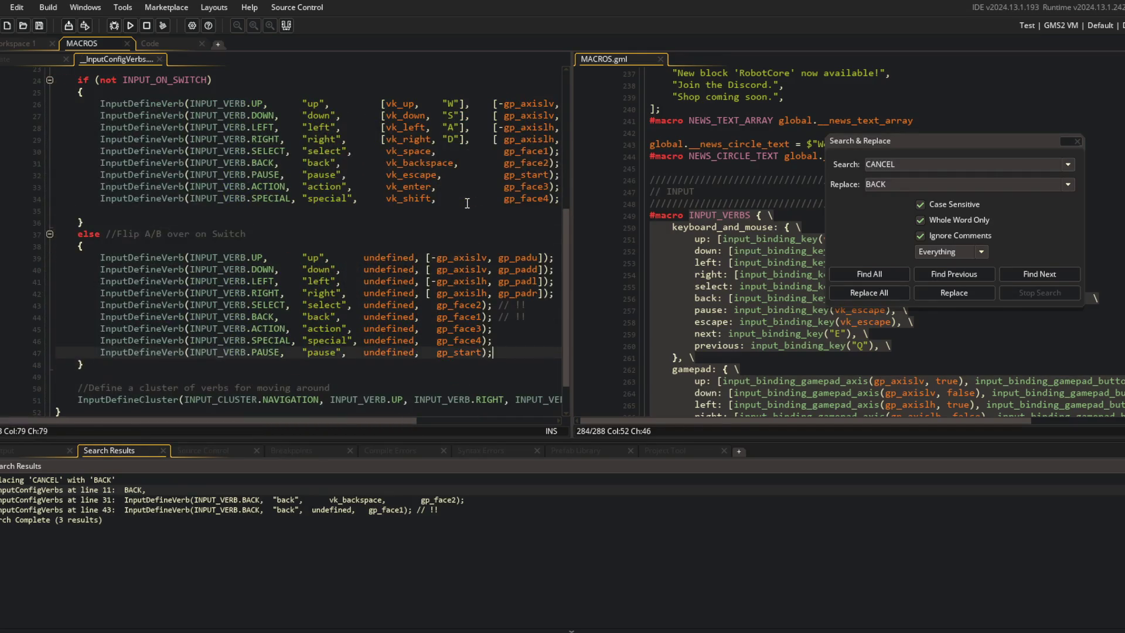
key(Up)
key(Up)
key(Home)
key(ctrl+v)
key(Return)
key(Down)
key(Down)
key(Delete)
key(End)
key(ctrl+s)
Step: Move the PAUSE entry above ACTION in the verb enum and remove the blank line
scroll(411, 234, up, 3)
click(342, 268)
scroll(125, 203, up, 4)
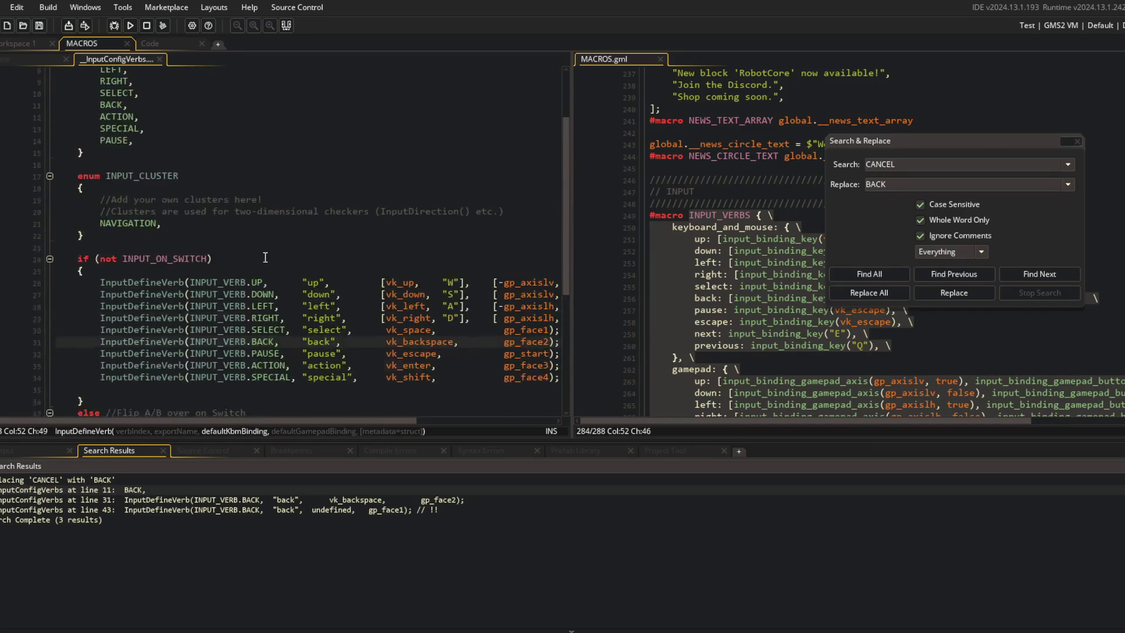
click(136, 203)
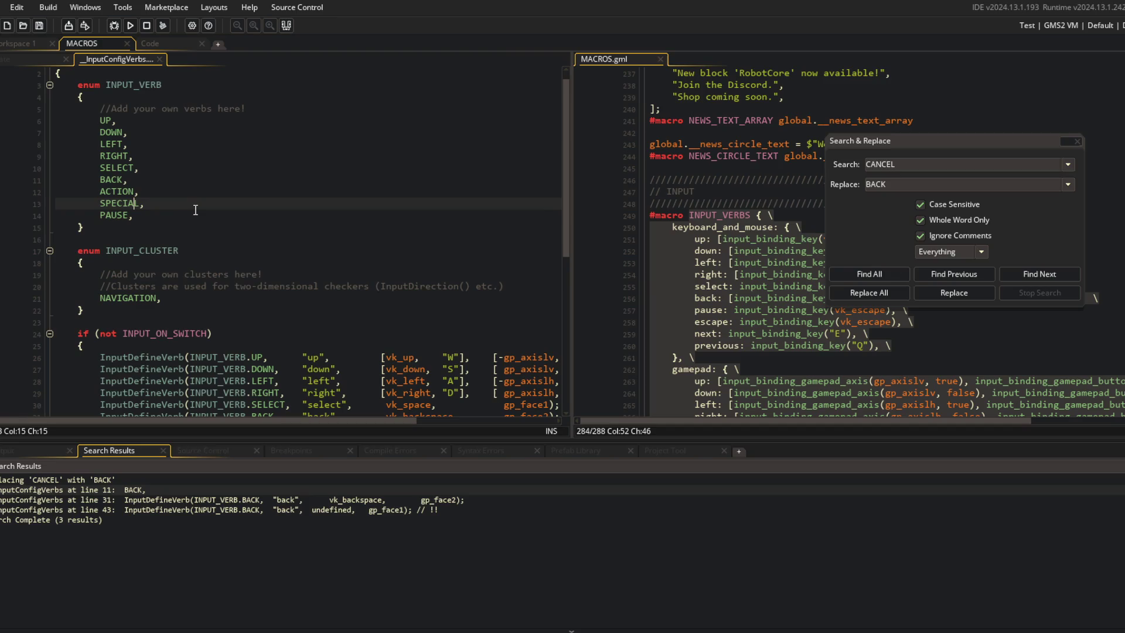
key(Down)
key(shift+Home)
key(ctrl+x)
key(Up)
key(Up)
key(ctrl+v)
key(Down)
key(Down)
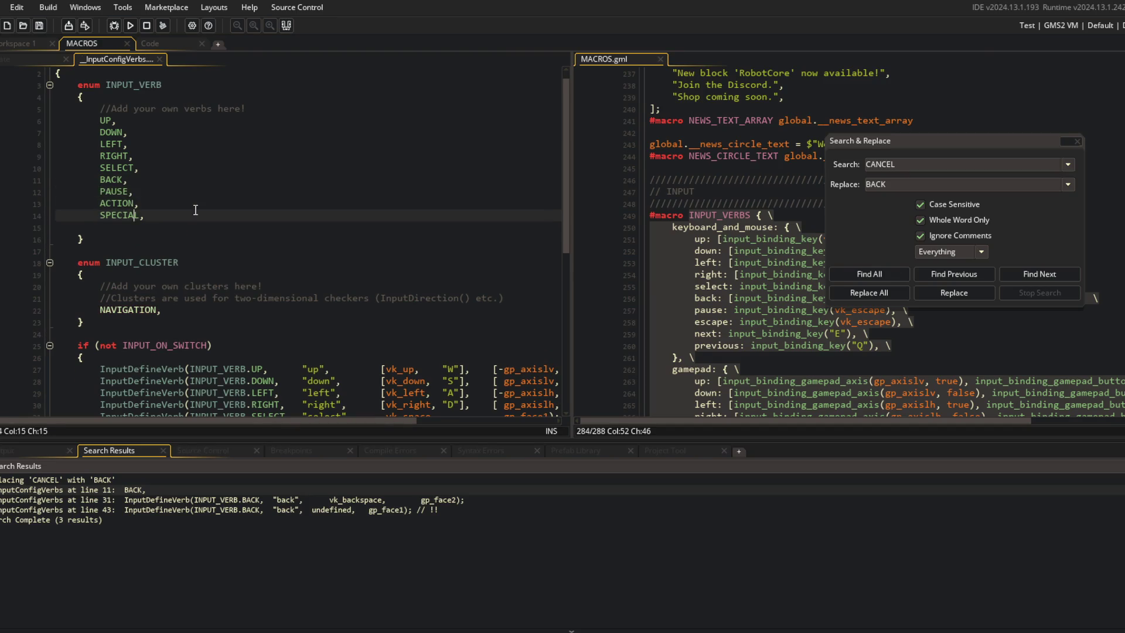
key(Down)
key(BackSpace)
Step: Rename enum entries ACTION to ESCAPE and SPECIAL to NEXT, add PREVIOUS, and save
key(Up)
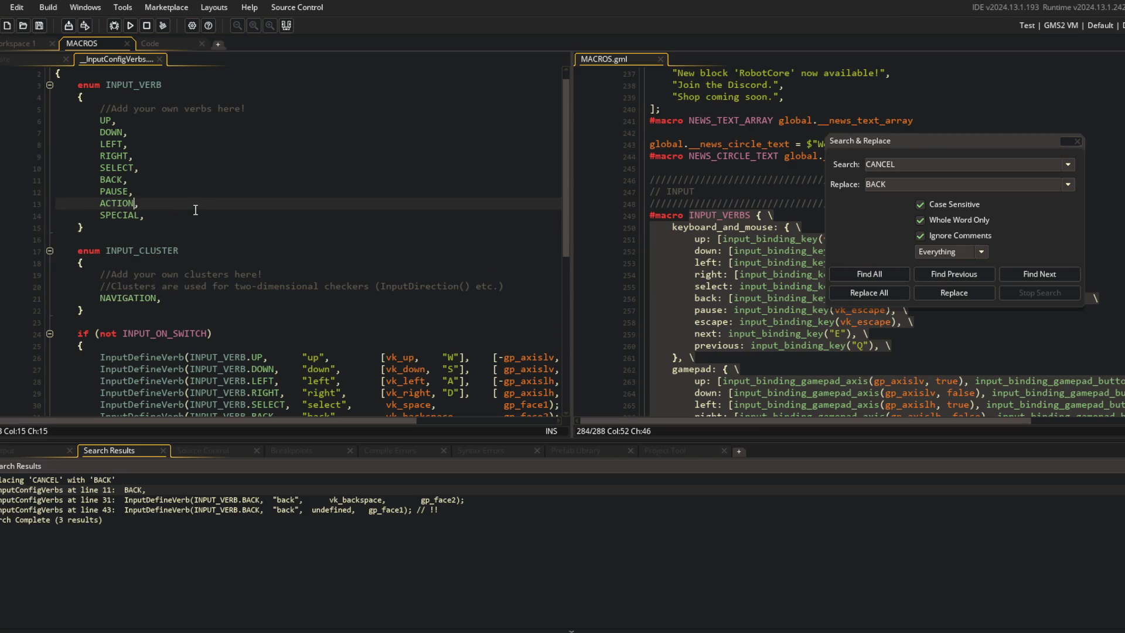
key(ctrl+BackSpace)
text(ESCAPE)
key(Down)
key(ctrl+BackSpace)
key(ctrl+BackSpace)
text(NEXT,)
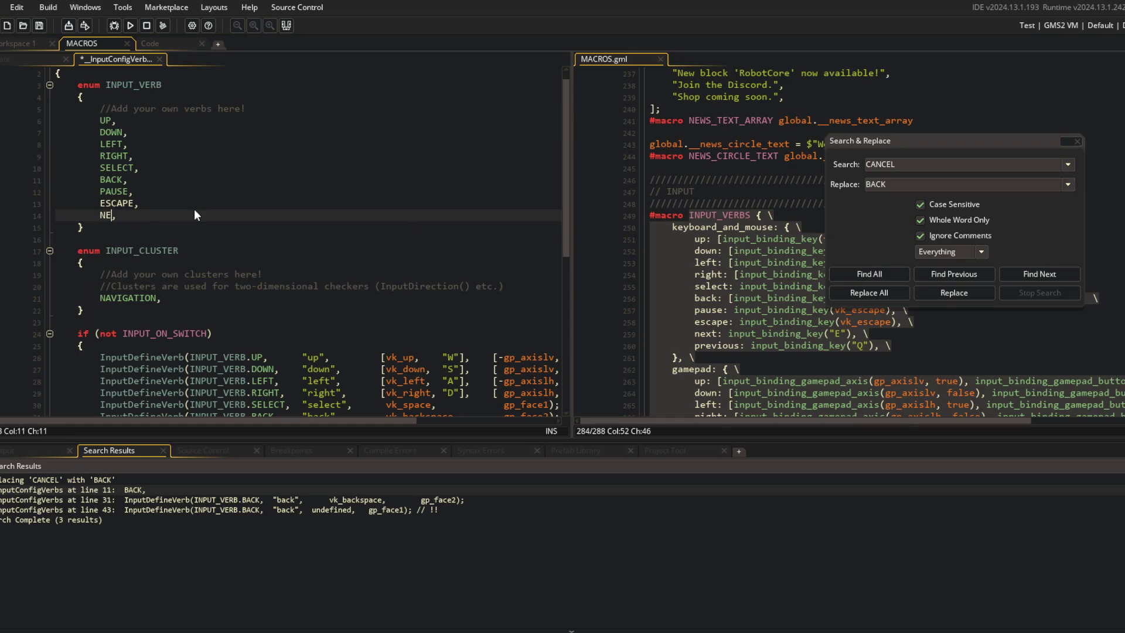
key(ctrl+d)
key(ctrl+BackSpace)
key(ctrl+BackSpace)
text(PREVIOUS,)
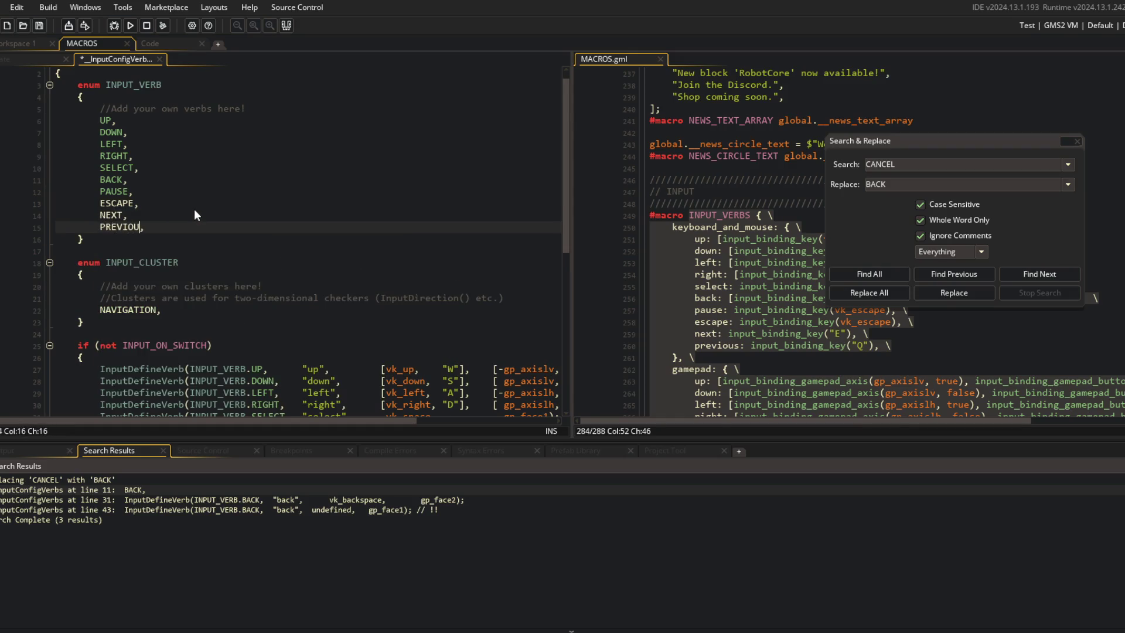
key(ctrl+s)
click(268, 179)
scroll(390, 238, down, 5)
Step: Rename the ACTION verb on line 34 to ESCAPE with export name "escape", and save
double_click(261, 277)
text(E)
key(Return)
text(escape",      vk_enter,           gp_face3);)
key(ctrl+s)
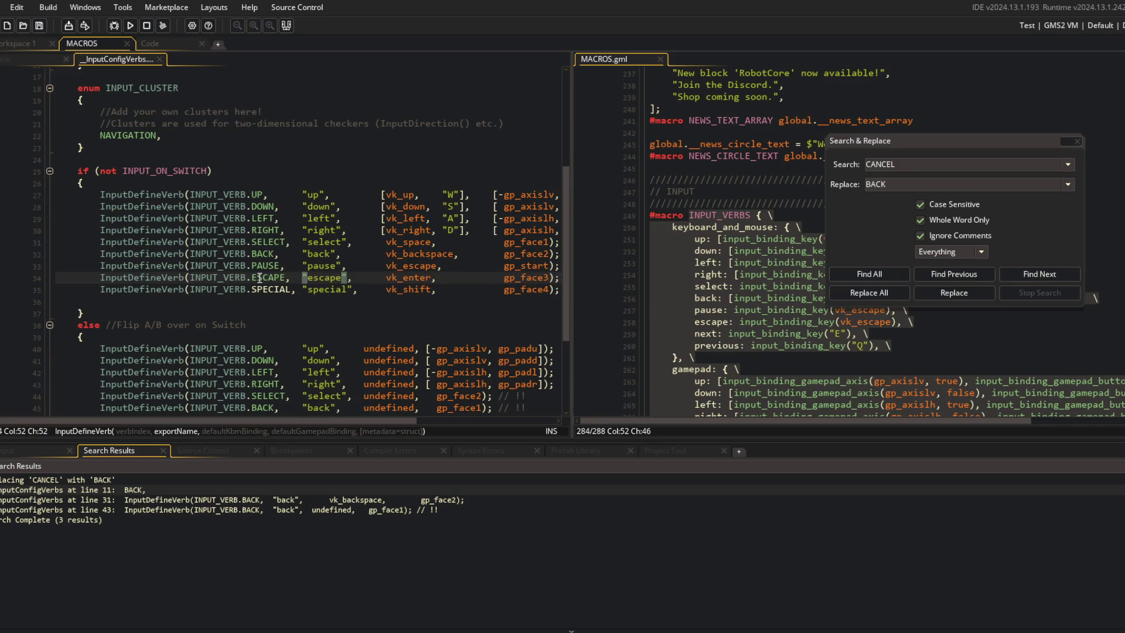
Step: Duplicate the ESCAPE line as a NEXT verb exported as "next", keeping the string aligned
key(ctrl+d)
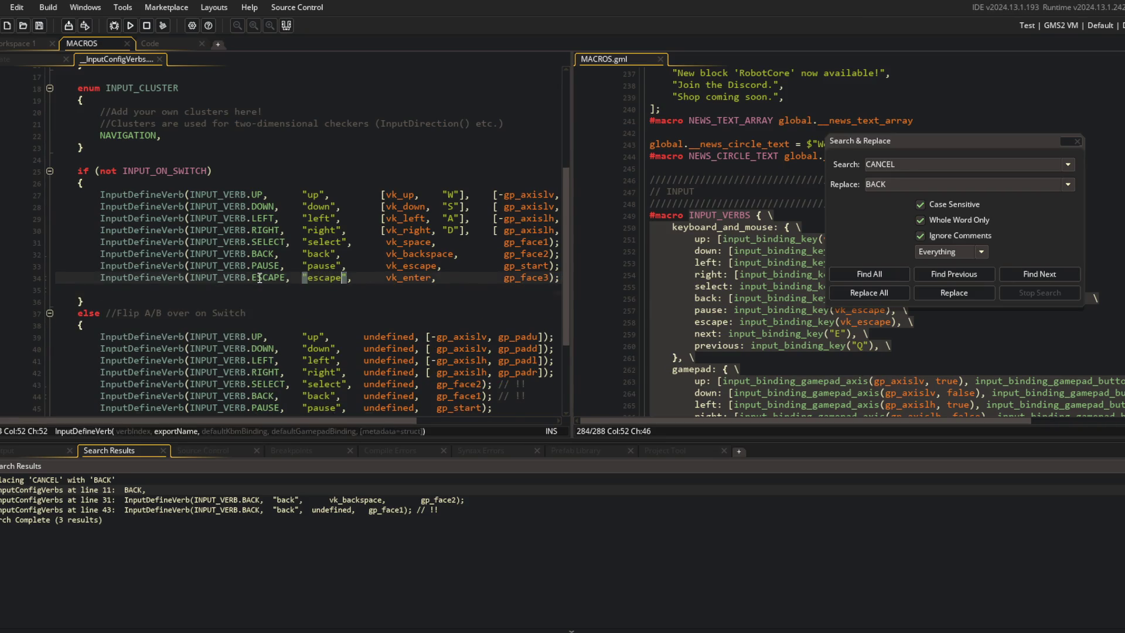
key(ctrl+Right)
key(ctrl+Delete)
text(NEX)
key(Return)
key(ctrl+Right)
key(ctrl+shift+Right)
text(next)
key(ctrl+Left)
key(Left)
key(Tab)
Step: Duplicate the NEXT line as a PREVIOUS verb and realign the string column across definitions
key(ctrl+d)
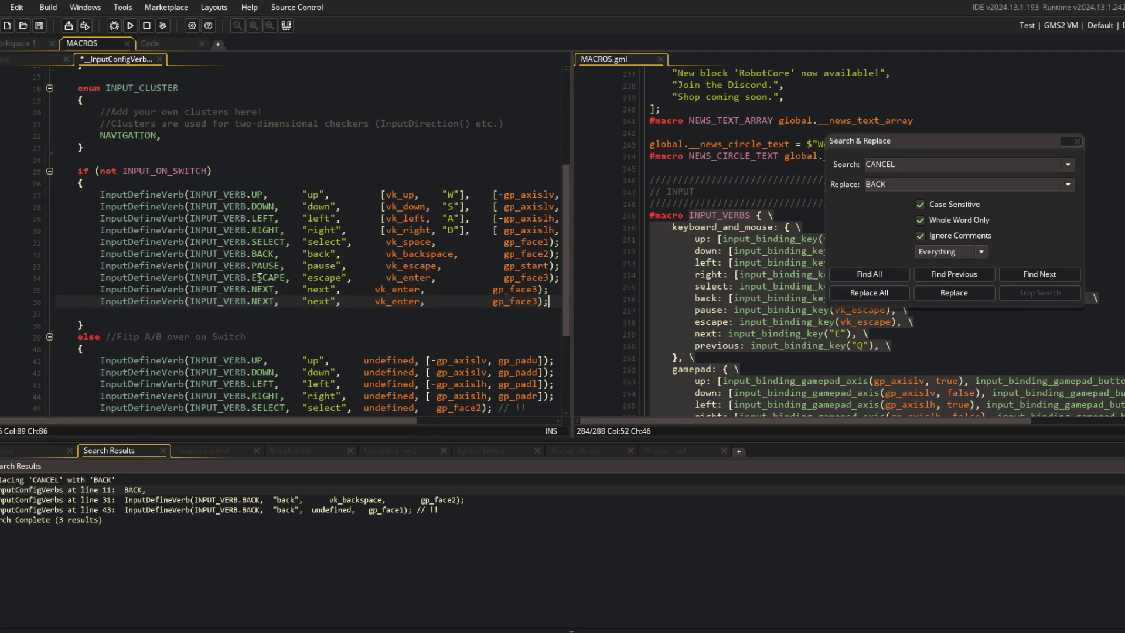
key(ctrl+Right)
key(ctrl+Delete)
text(PREVIOUS)
key(ctrl+Right)
key(ctrl+shift+Right)
key(BackSpace)
key(Tab)
key(Up)
key(Tab)
key(Up)
key(Tab)
key(Up)
key(Tab)
key(Up)
key(Tab)
key(Up)
key(Tab)
key(Up)
key(Tab)
key(Up)
key(Tab)
key(Up)
key(Tab)
key(Up)
key(Tab)
key(Down)
key(Down)
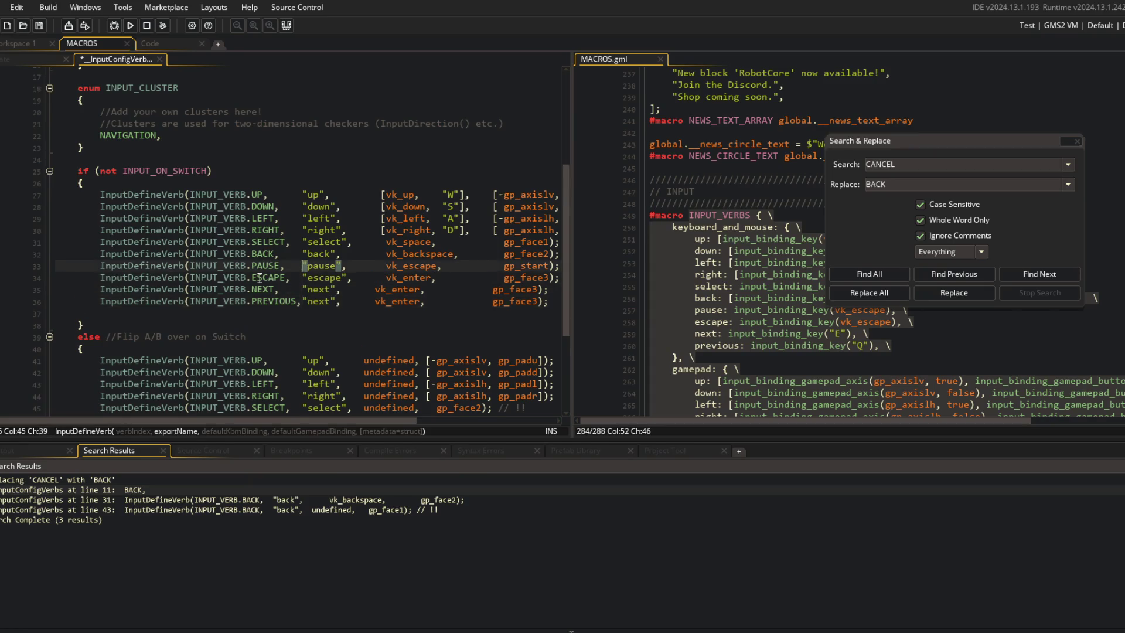
Step: Remove the empty line before the closing brace and save the script
key(Down)
key(Down)
key(Down)
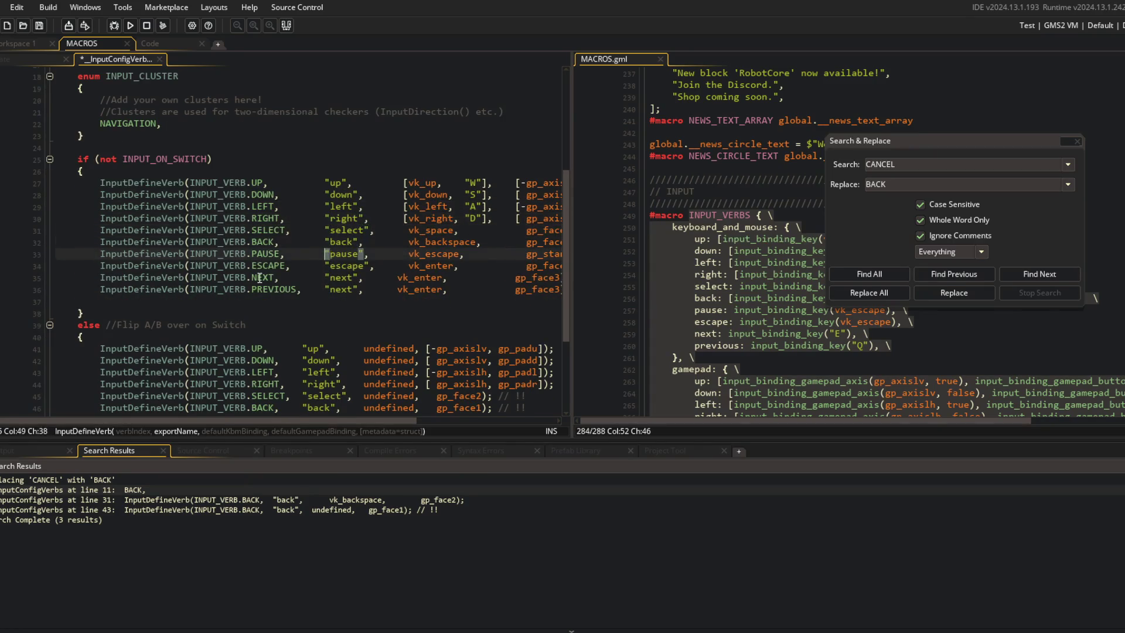
key(Delete)
key(End)
key(ctrl+s)
Step: In the Switch branch, rename the ACTION verb to ESCAPE with export name "escape"
scroll(259, 277, down, 2)
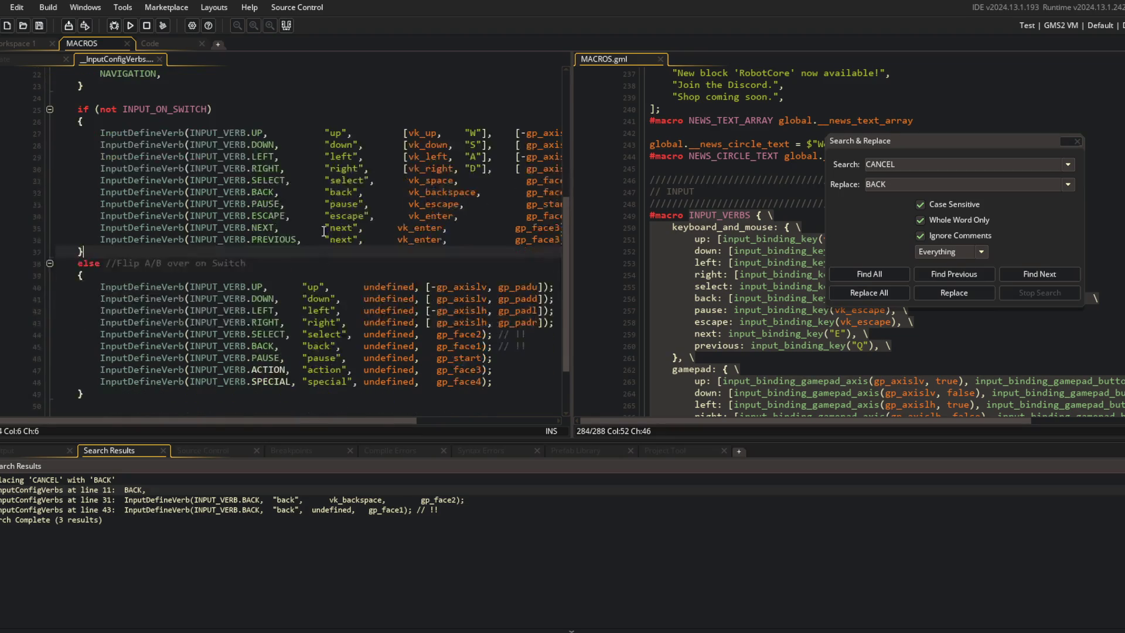
click(288, 355)
key(Down)
key(ctrl+BackSpace)
text(ESC)
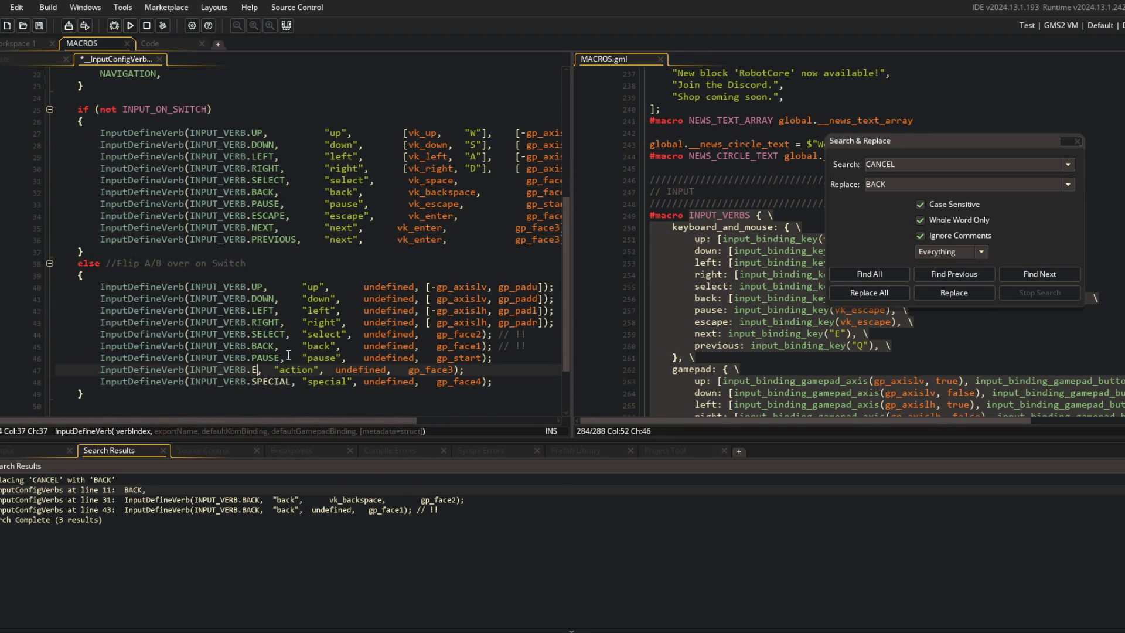
key(Return)
key(Right)
key(Right)
key(Right)
key(ctrl+Delete)
text(escape)
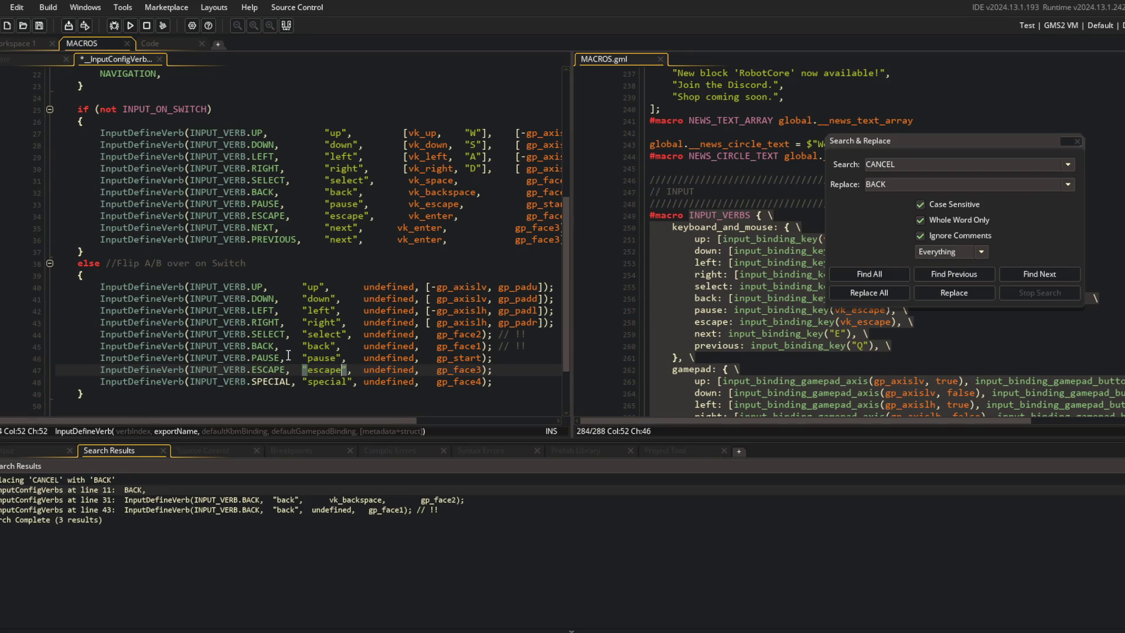
Step: Change the PREVIOUS verb's export name from "next" to "previous" and save
double_click(332, 237)
text(previous)
key(ctrl+s)
Step: Replace the Switch branch SPECIAL verb with NEXT, exported as "next"
double_click(272, 381)
text(BE)
key(Down)
key(Down)
key(Down)
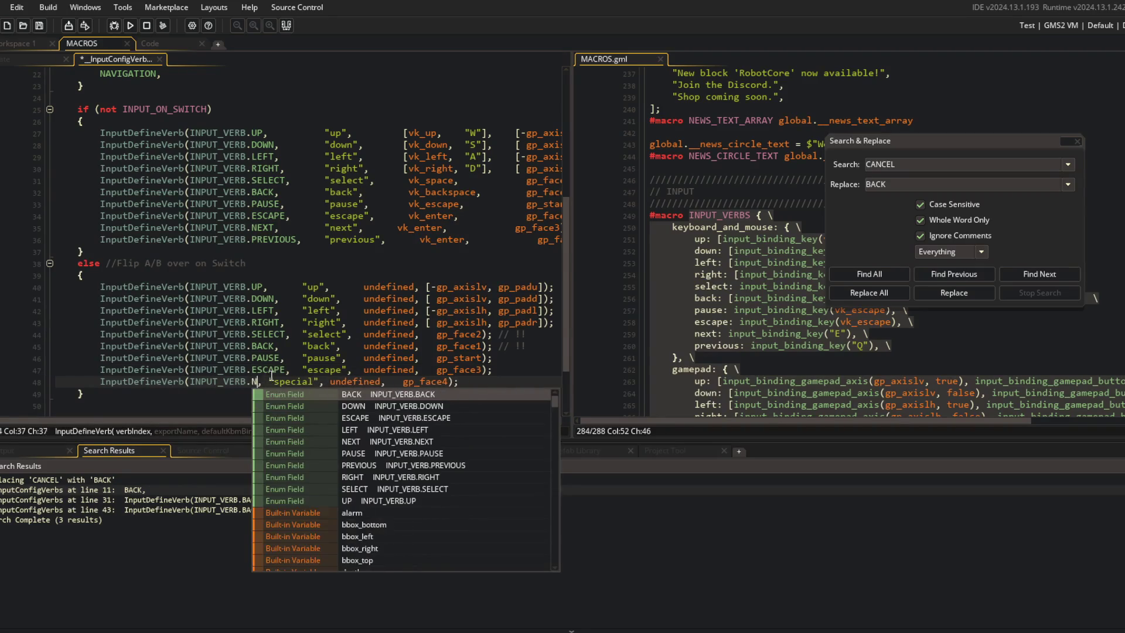
key(Return)
text(next)
Step: Duplicate the Switch NEXT line as a PREVIOUS verb exported as "previous"
key(ctrl+d)
key(Right)
key(Right)
key(Right)
key(Left)
key(Left)
key(Left)
key(BackSpace)
key(BackSpace)
key(BackSpace)
text(previous)
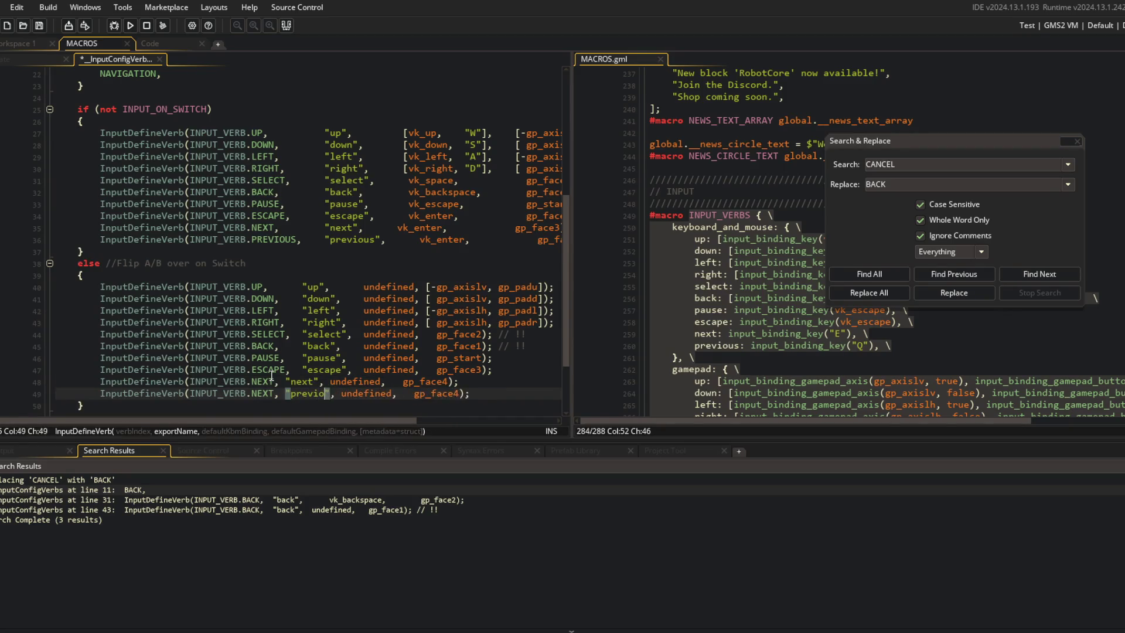
key(ctrl+Left)
key(ctrl+Left)
key(BackSpace)
key(BackSpace)
key(BackSpace)
text(PREVIOUS)
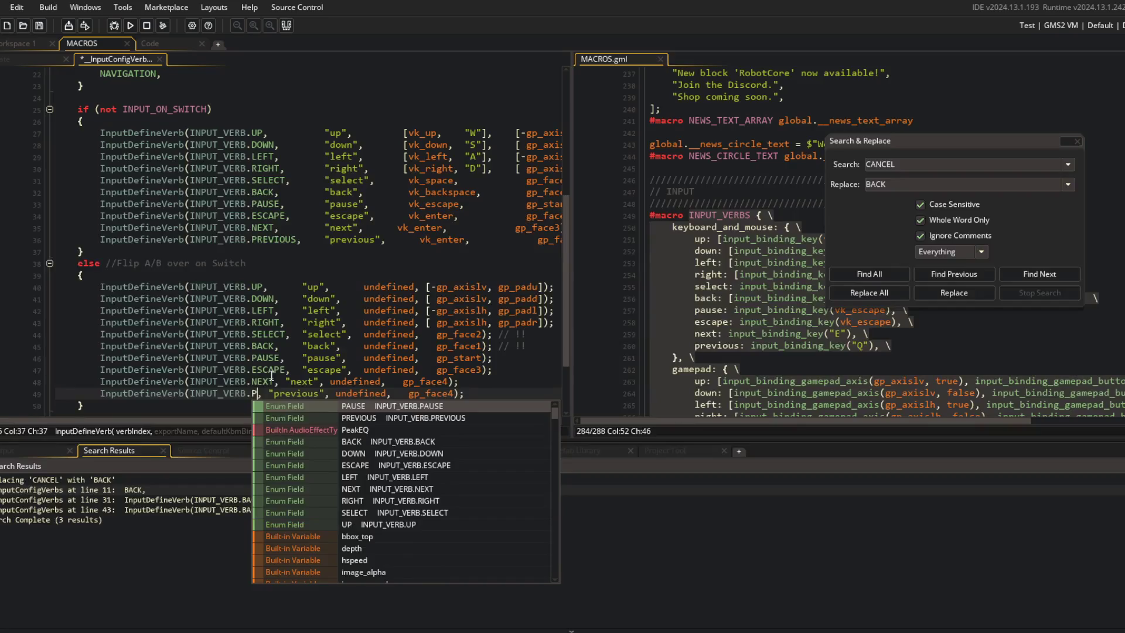
key(Escape)
Step: Widen the script editor pane
click(398, 274)
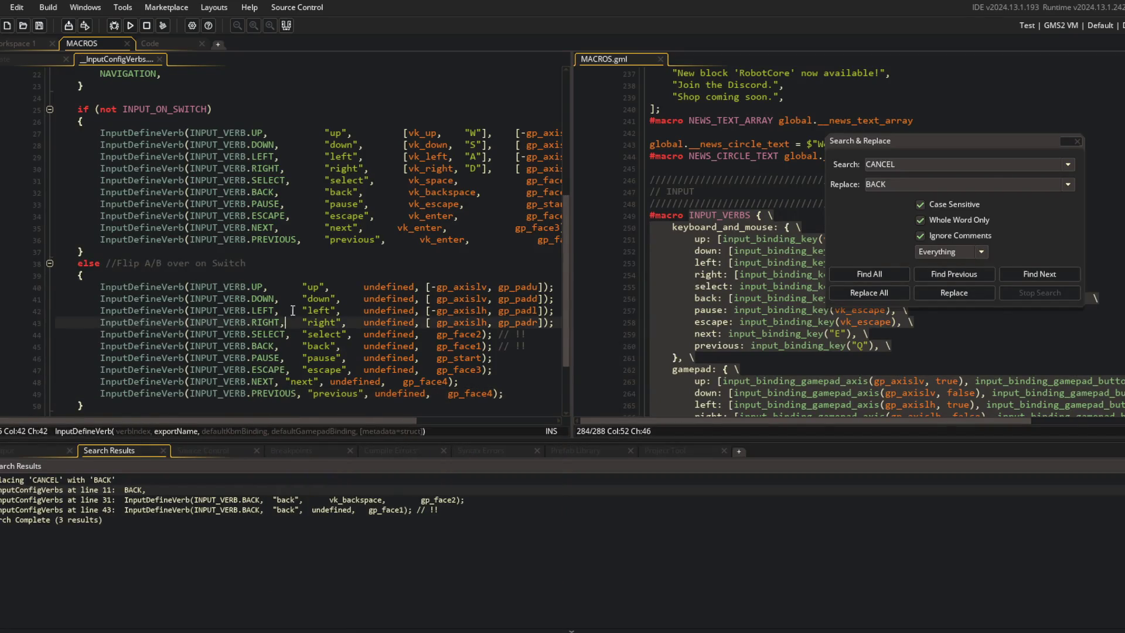
drag(577, 203, 670, 203)
click(403, 259)
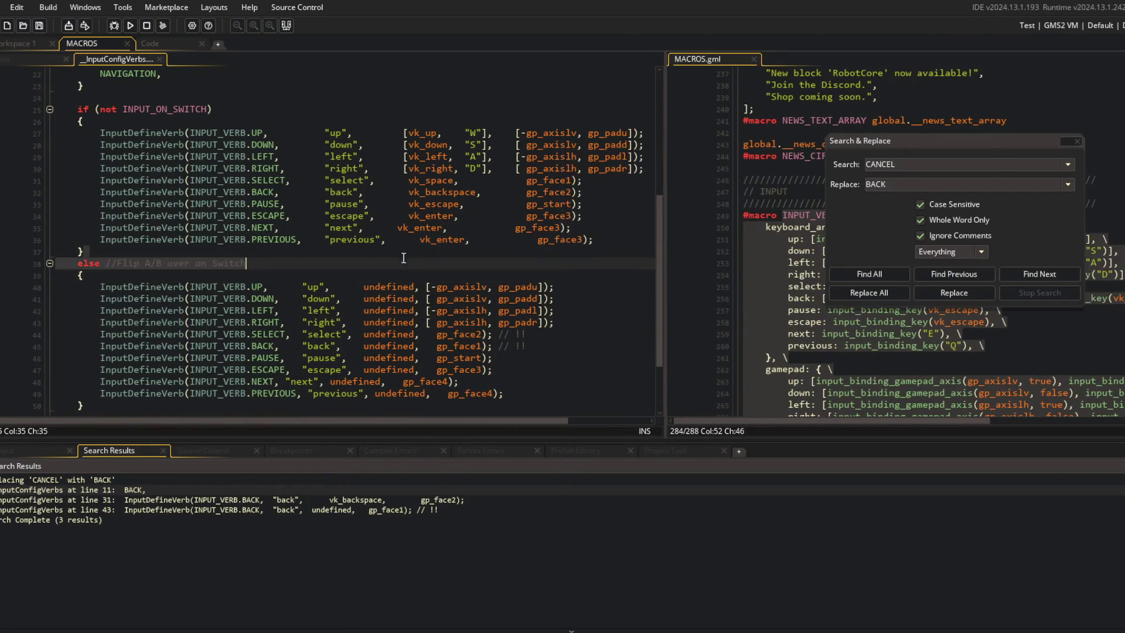
Step: Close the search and replace panel and return to the verb config script
click(1077, 141)
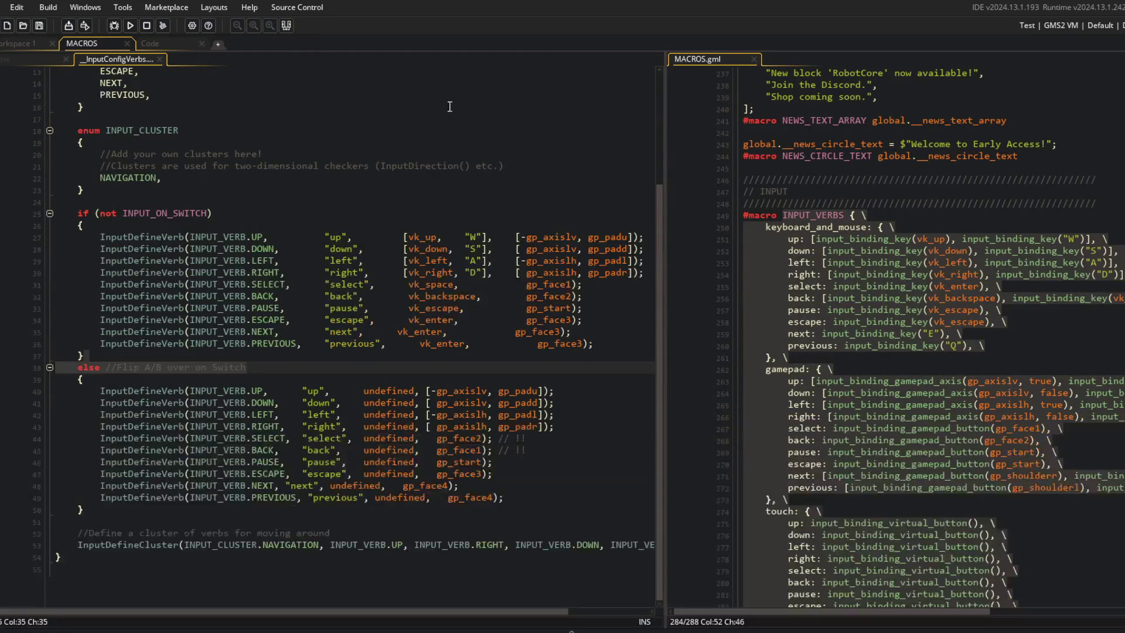
click(404, 334)
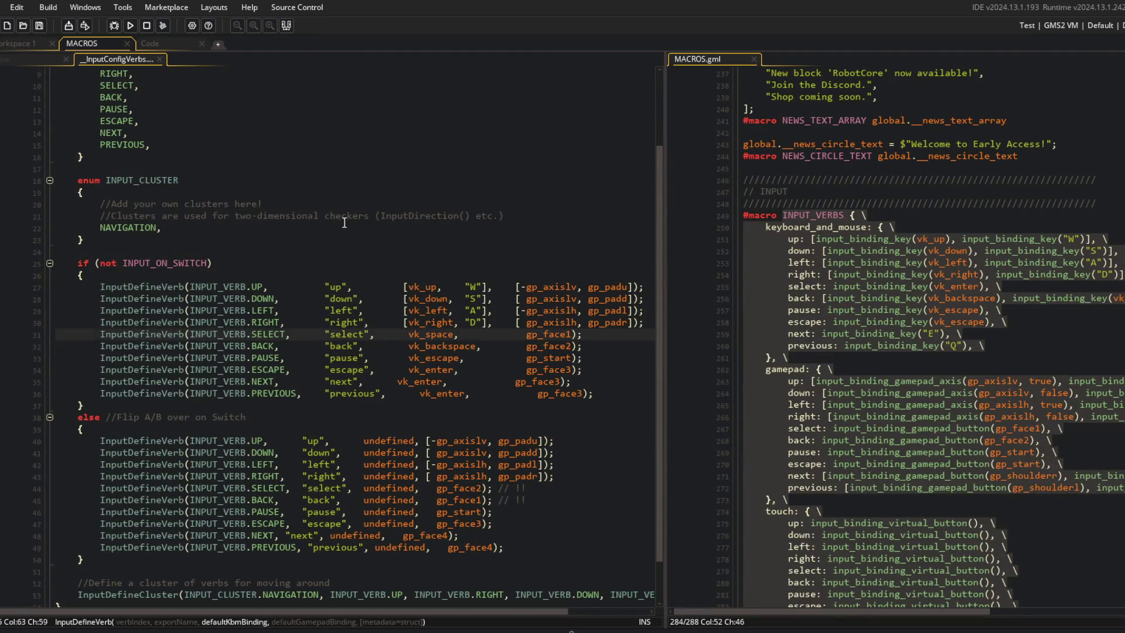
scroll(271, 264, down, 2)
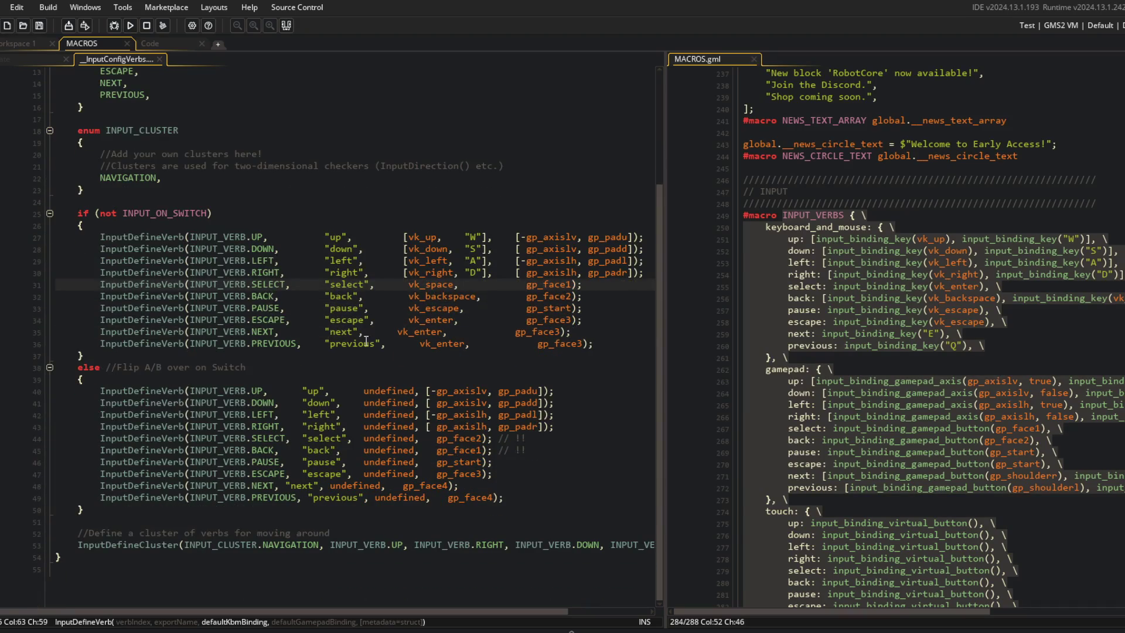
scroll(353, 482, right, 2)
scroll(361, 487, left, 2)
scroll(332, 546, up, 1)
Step: Put each NAVIGATION cluster argument, including DOWN and LEFT, on its own line and save
click(192, 558)
key(ctrl+Left)
key(ctrl+Left)
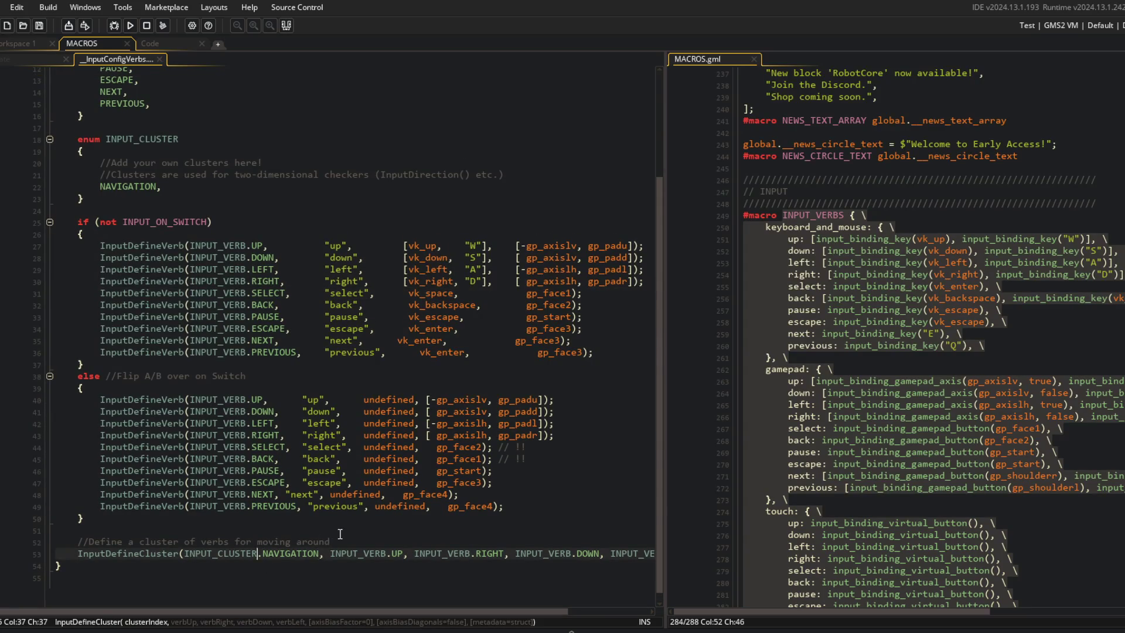
key(ctrl+Right)
key(ctrl+Right)
key(Return)
key(ctrl+Right)
key(ctrl+Right)
key(ctrl+Right)
key(Return)
key(ctrl+Right)
key(ctrl+Right)
key(ctrl+Right)
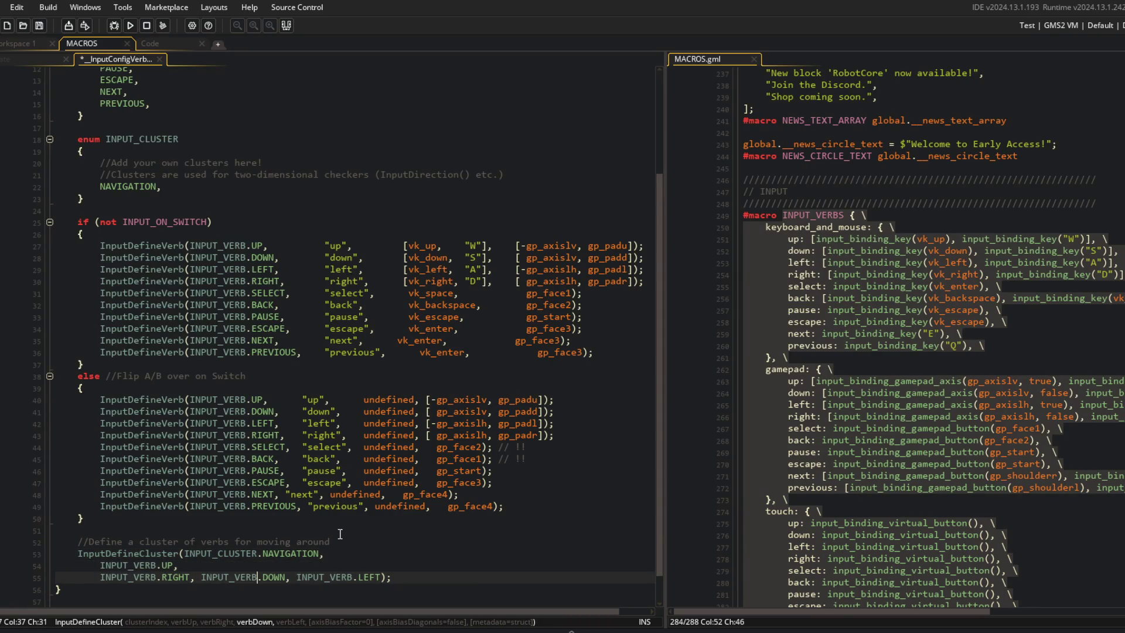
key(Return)
key(ctrl+Right)
key(ctrl+Right)
key(ctrl+Right)
key(Return)
key(ctrl+Right)
key(ctrl+Right)
key(ctrl+s)
Step: Delete the placeholder comment lines and the cluster description comment, then save
scroll(244, 343, up, 3)
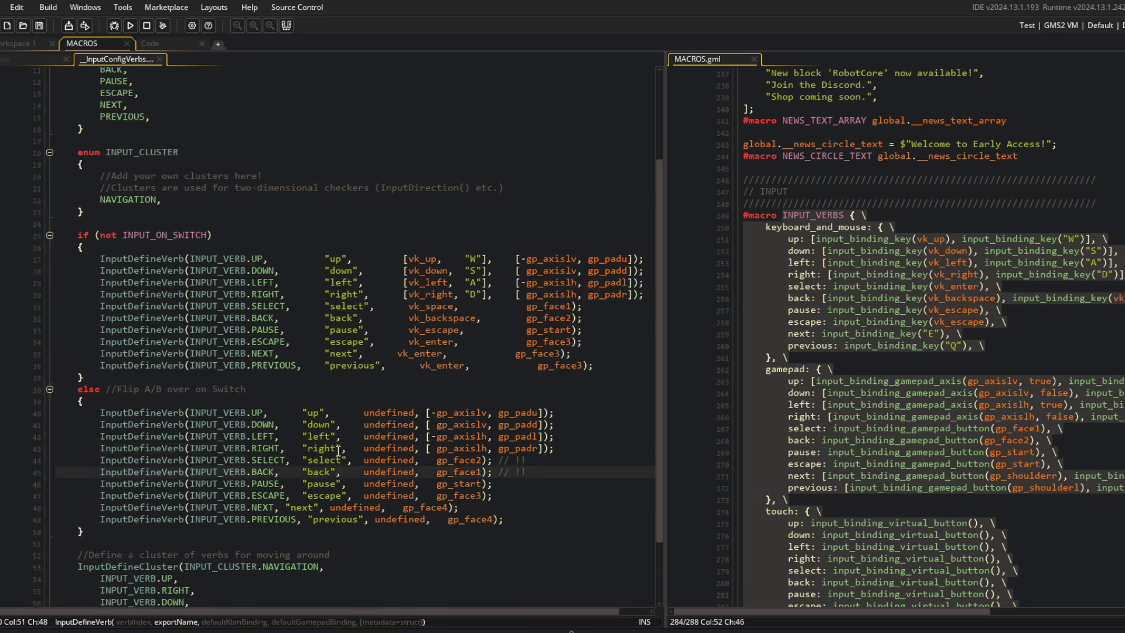
click(244, 345)
scroll(244, 342, up, 1)
click(163, 293)
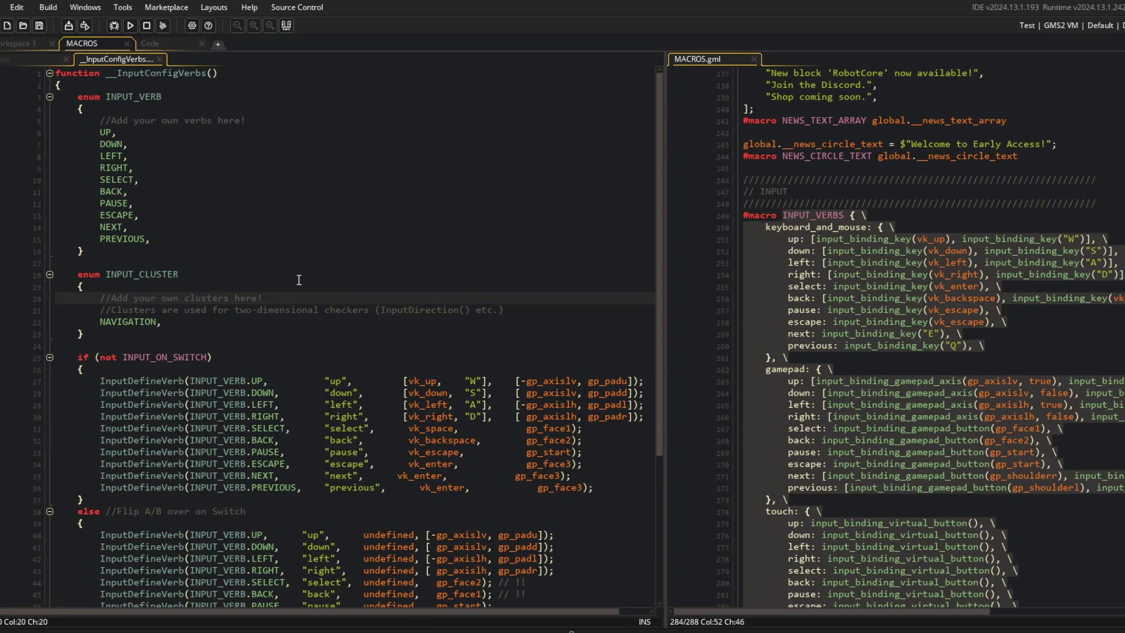
key(ctrl+d)
key(ctrl+d)
click(352, 121)
key(ctrl+d)
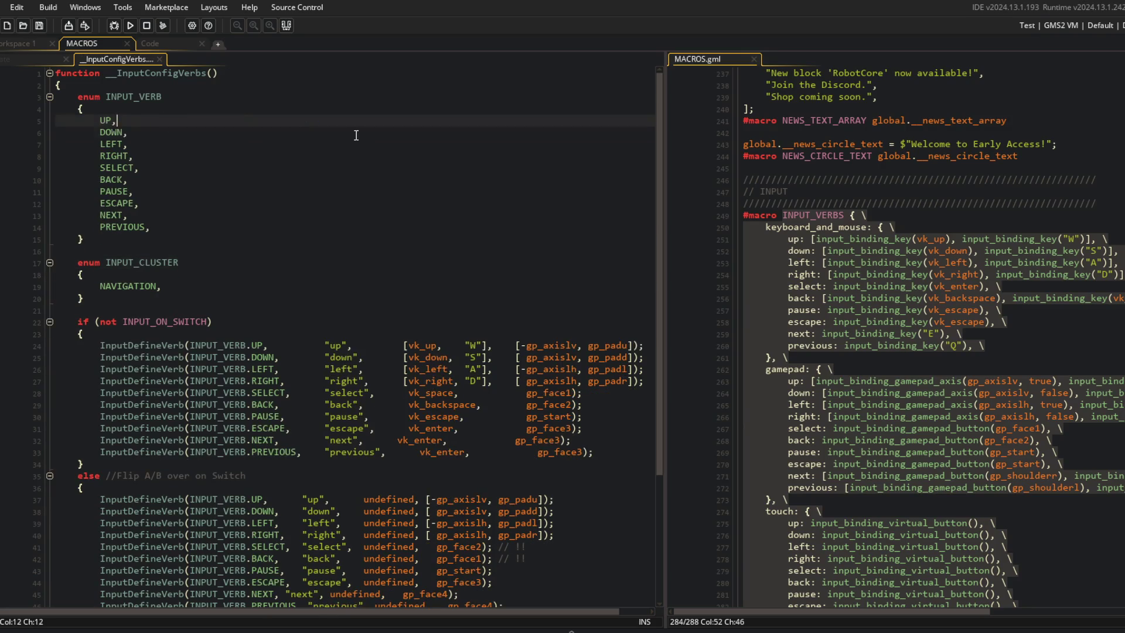
scroll(356, 135, down, 4)
click(100, 492)
key(ctrl+d)
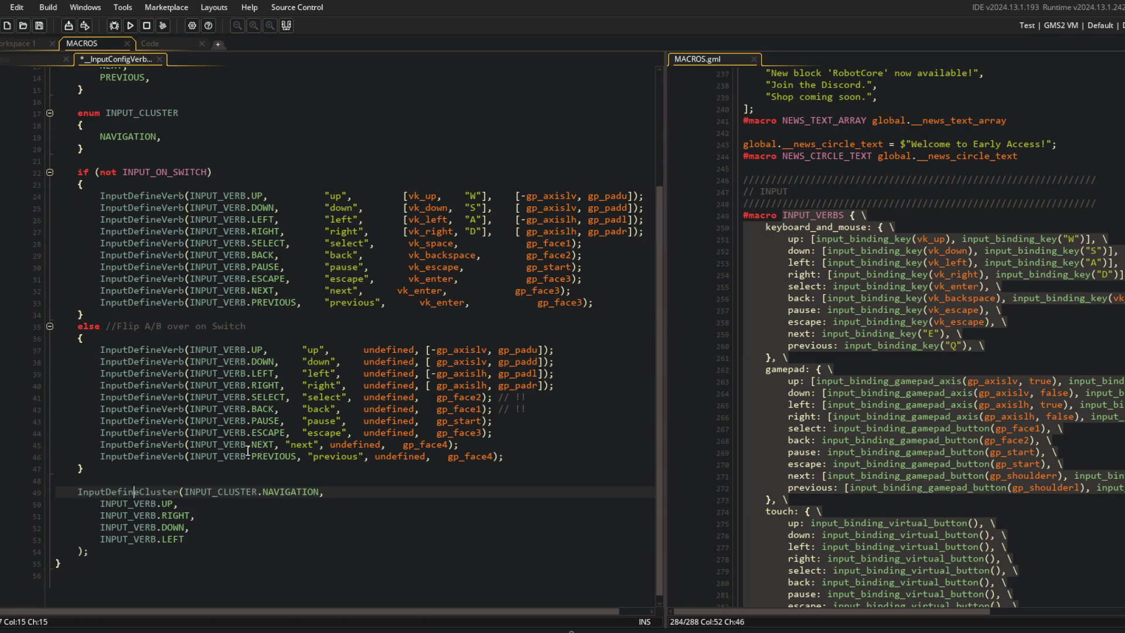
scroll(328, 253, up, 5)
click(329, 273)
key(ctrl+s)
Step: Remove the touch bindings block from MACROS.gml and save it
scroll(328, 254, up, 1)
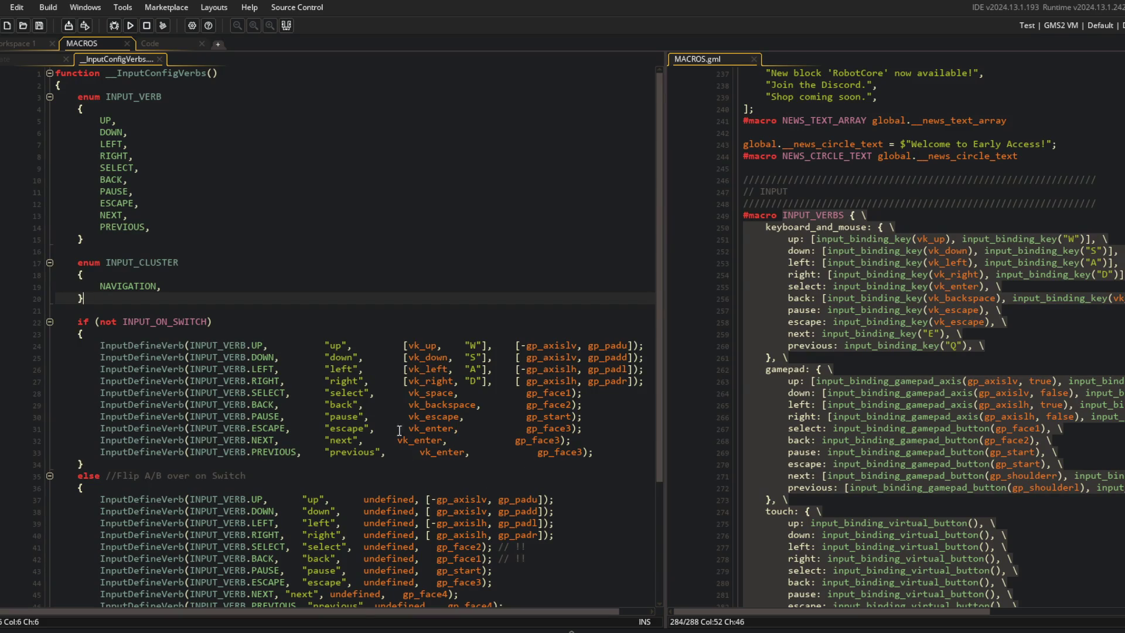
click(1057, 274)
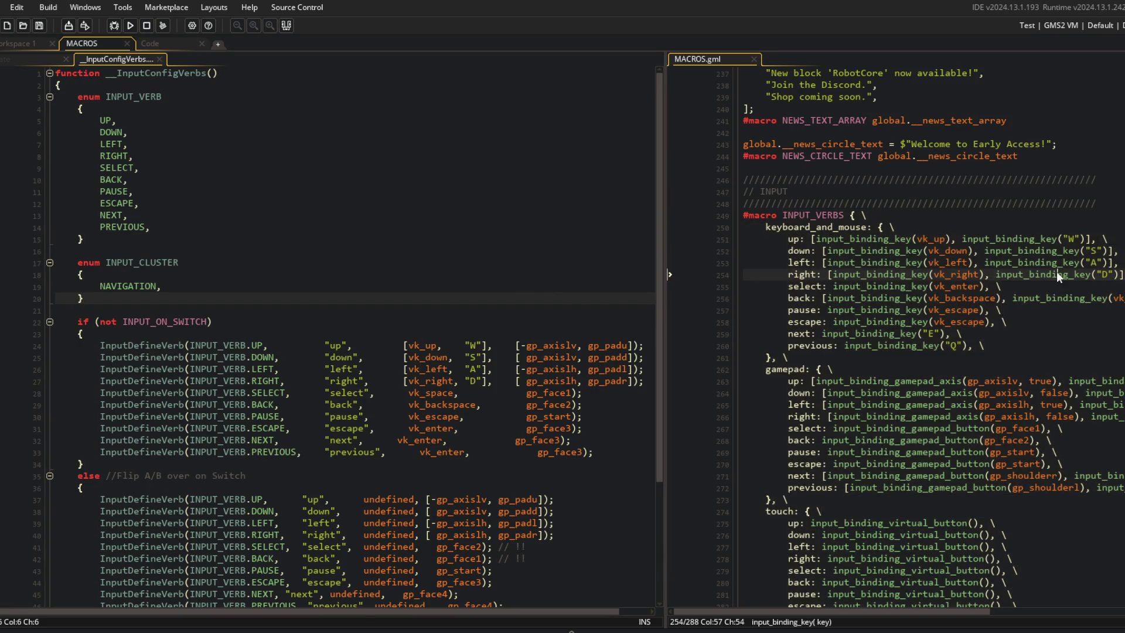
click(332, 346)
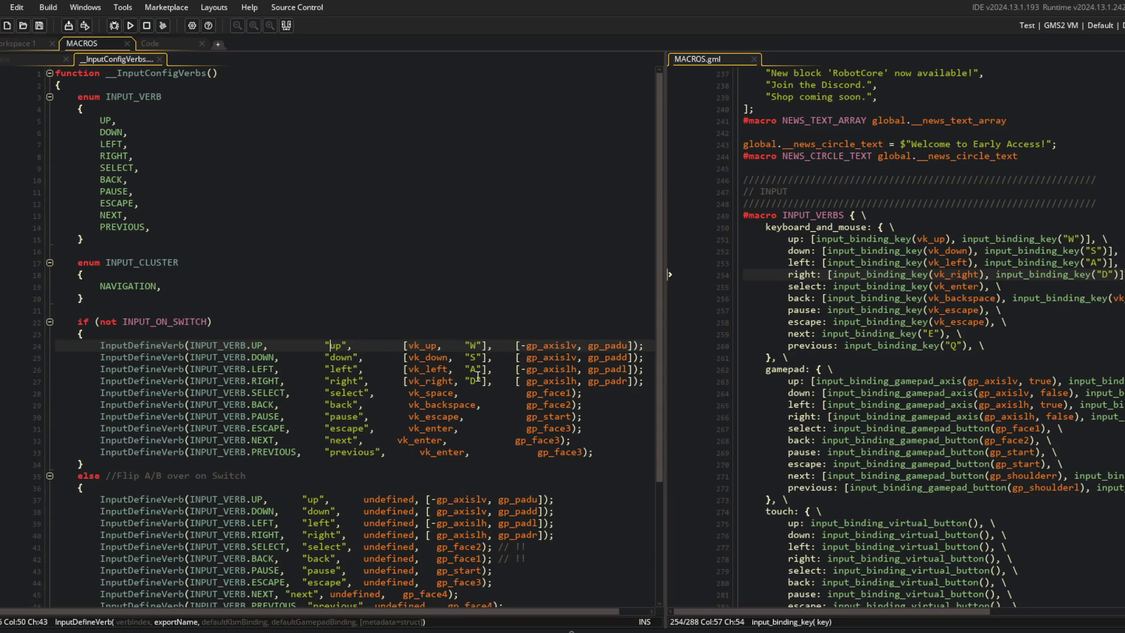
click(426, 347)
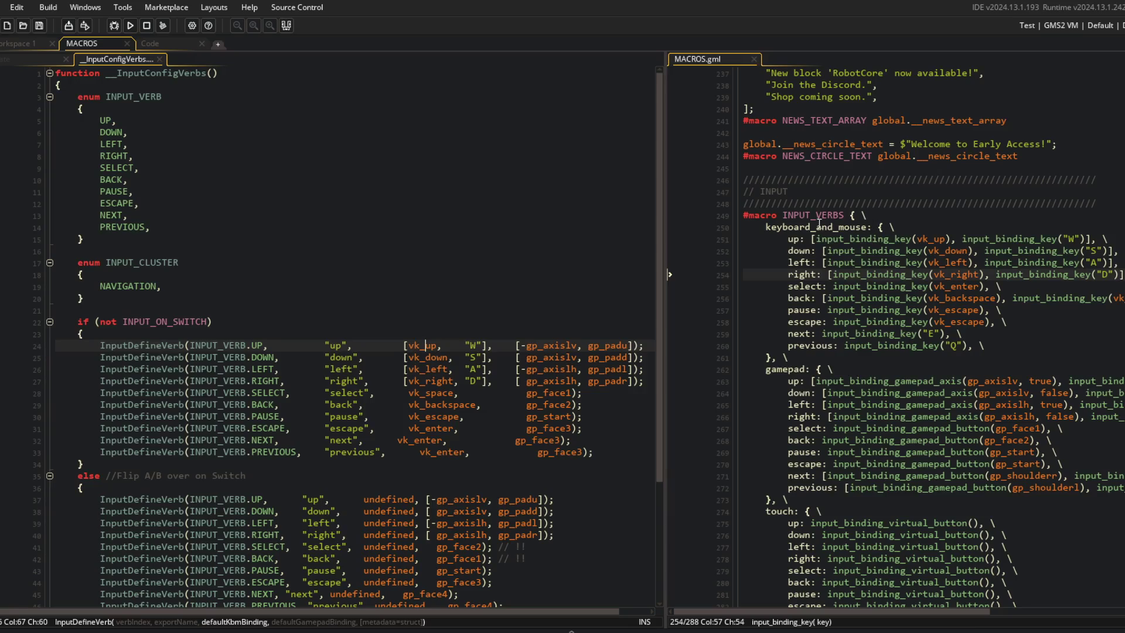
mouse_move(743, 227)
mouse_down()
mouse_move(996, 252)
mouse_move(996, 432)
mouse_move(822, 511)
mouse_up()
scroll(351, 293, down, 3)
scroll(885, 460, down, 3)
click(799, 405)
scroll(799, 411, up, 1)
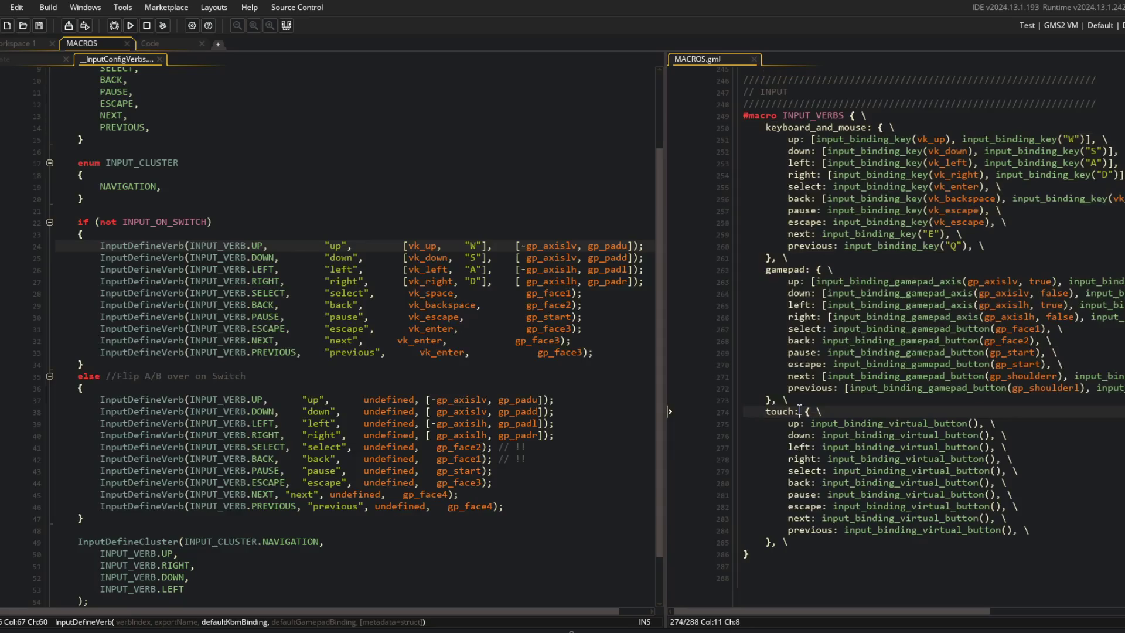
key(ctrl+d)
key(ctrl+d)
key(ctrl+d)
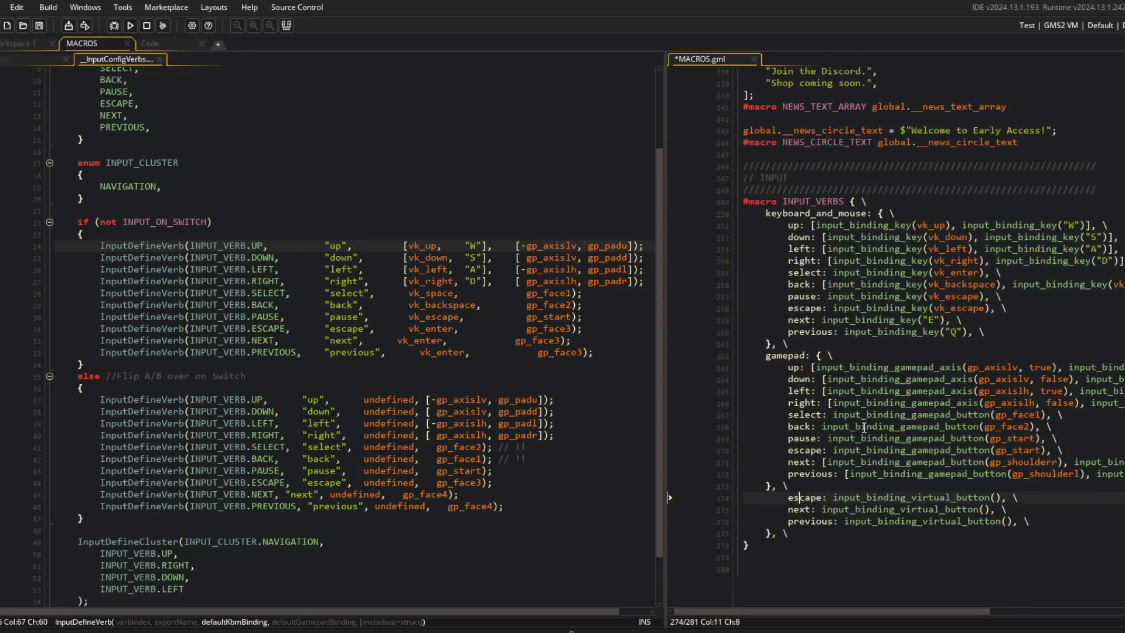
key(ctrl+s)
Step: Change the SELECT verb's keyboard binding to [vk_enter, vk_space] and save
click(1038, 333)
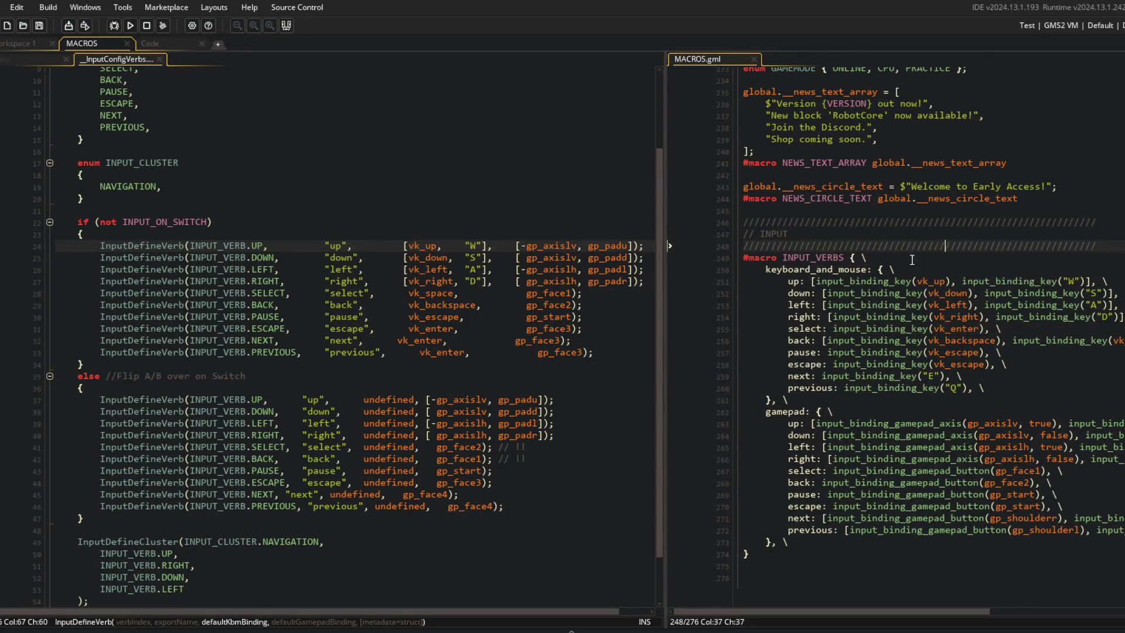
click(845, 281)
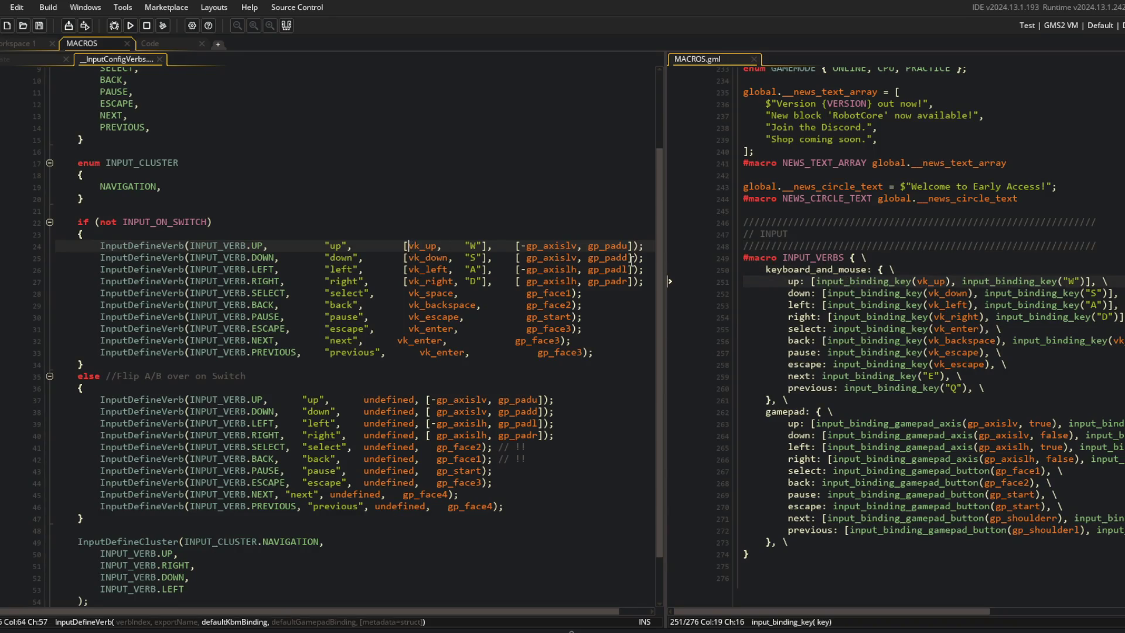
click(423, 258)
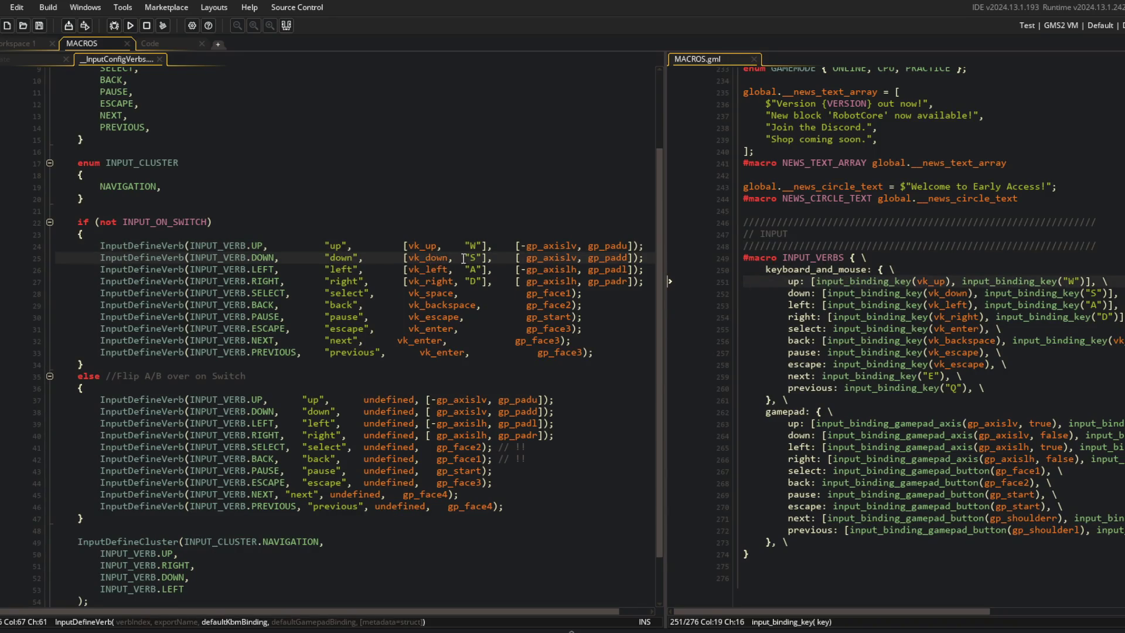
click(429, 268)
click(437, 281)
click(429, 295)
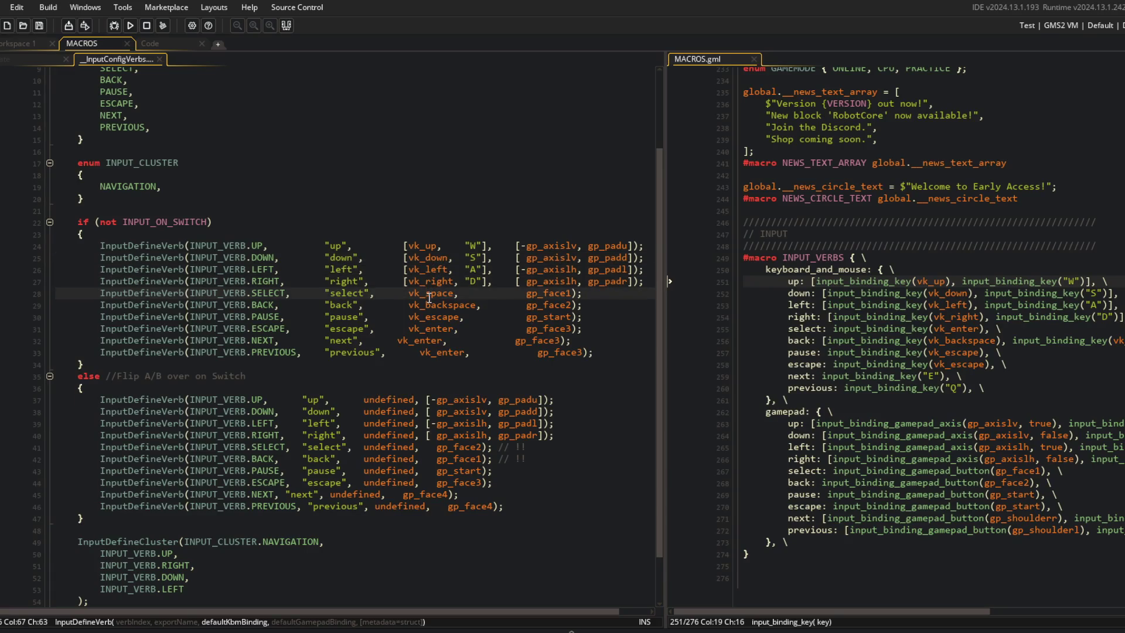
double_click(432, 296)
text(vk_enter)
text([)
text(, vk_space])
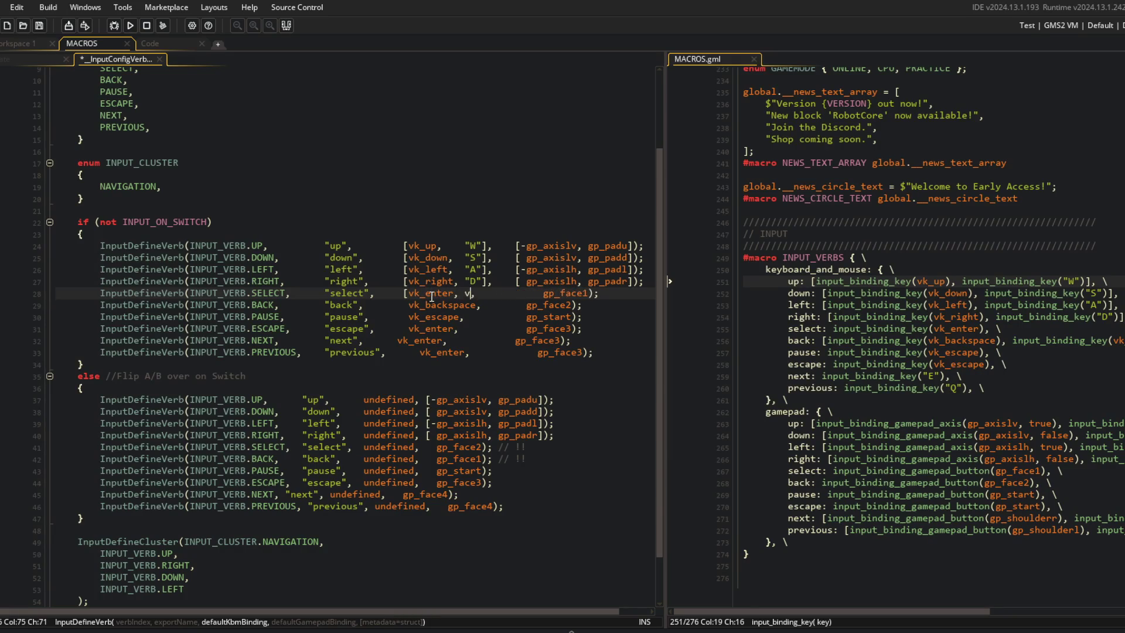
key(ctrl+s)
Step: Realign the keyboard and gamepad binding columns on lines 24–27 and the SELECT line
key(Right)
key(Right)
key(Right)
key(Delete)
key(Delete)
key(Delete)
key(BackSpace)
key(BackSpace)
key(BackSpace)
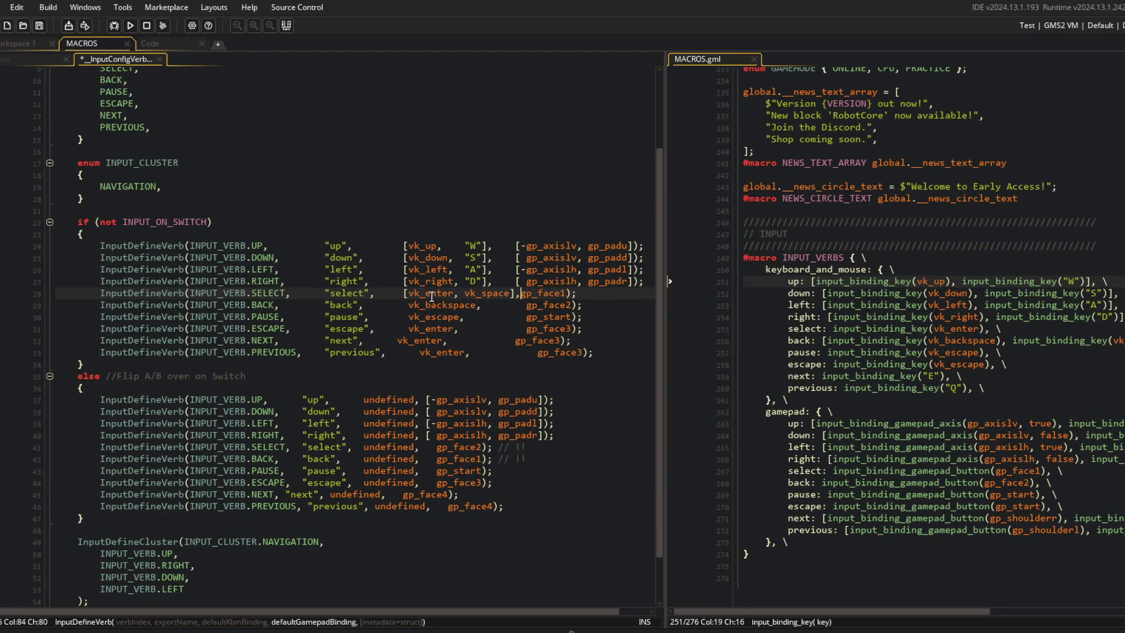
key(Up)
key(Up)
key(Up)
key(Home)
key(ctrl+Right)
key(ctrl+Right)
key(ctrl+Right)
key(BackSpace)
key(Down)
key(BackSpace)
key(Down)
key(BackSpace)
key(Down)
key(BackSpace)
key(Down)
key(BackSpace)
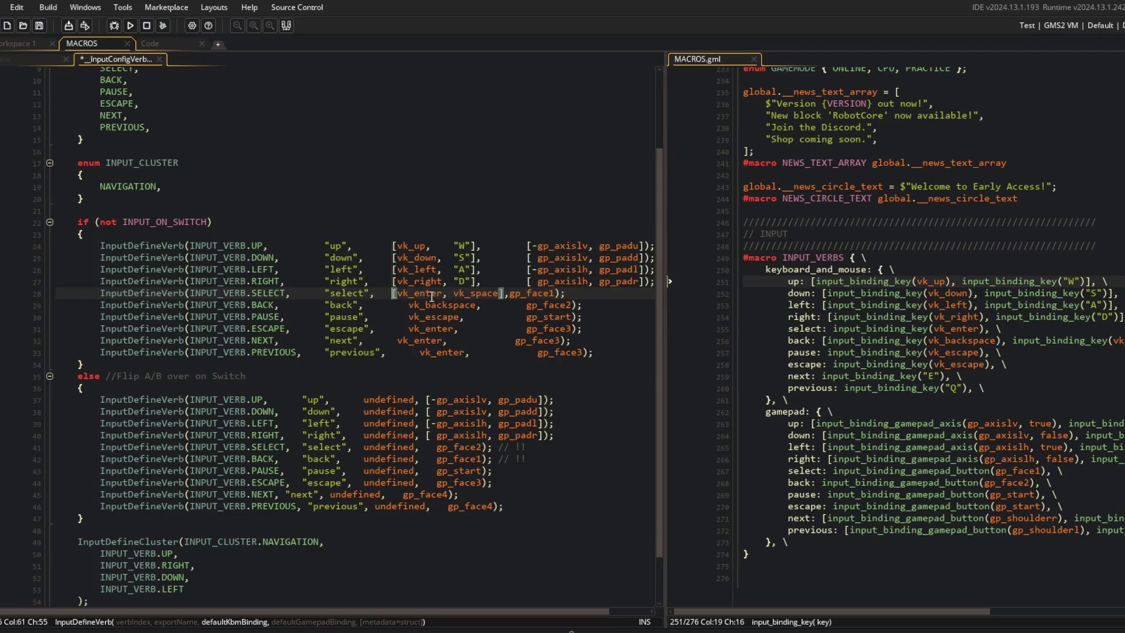
key(ctrl+s)
key(Down)
key(Up)
key(ctrl+Right)
key(ctrl+Right)
key(ctrl+Right)
key(Tab)
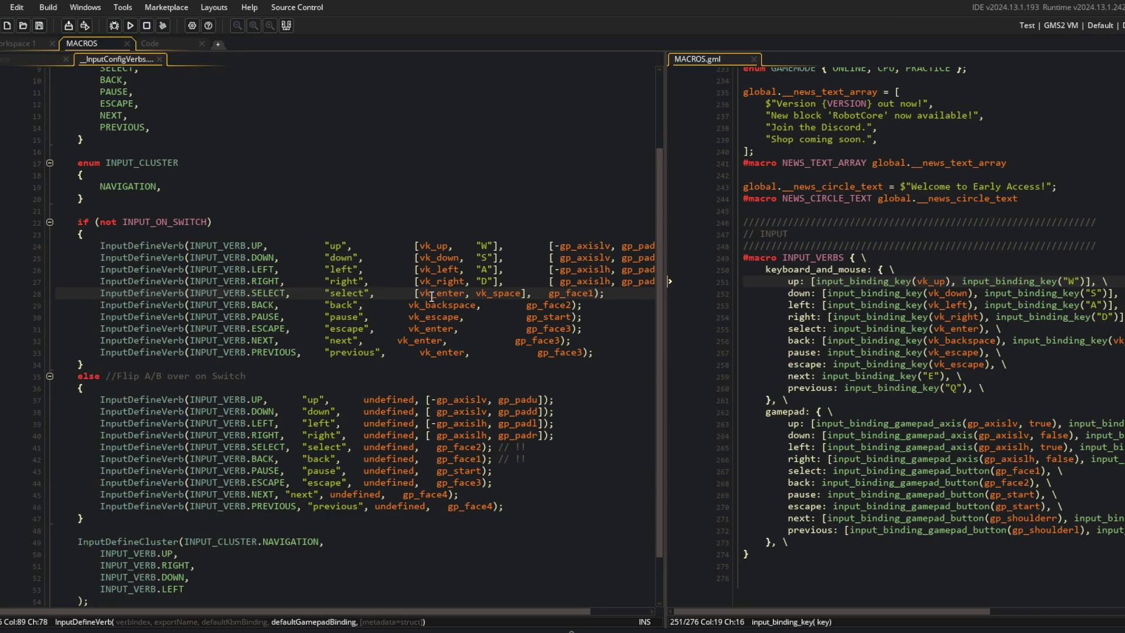
Step: Change the BACK verb's keyboard binding to [vk_backspace, vk_delete]
click(497, 235)
click(504, 293)
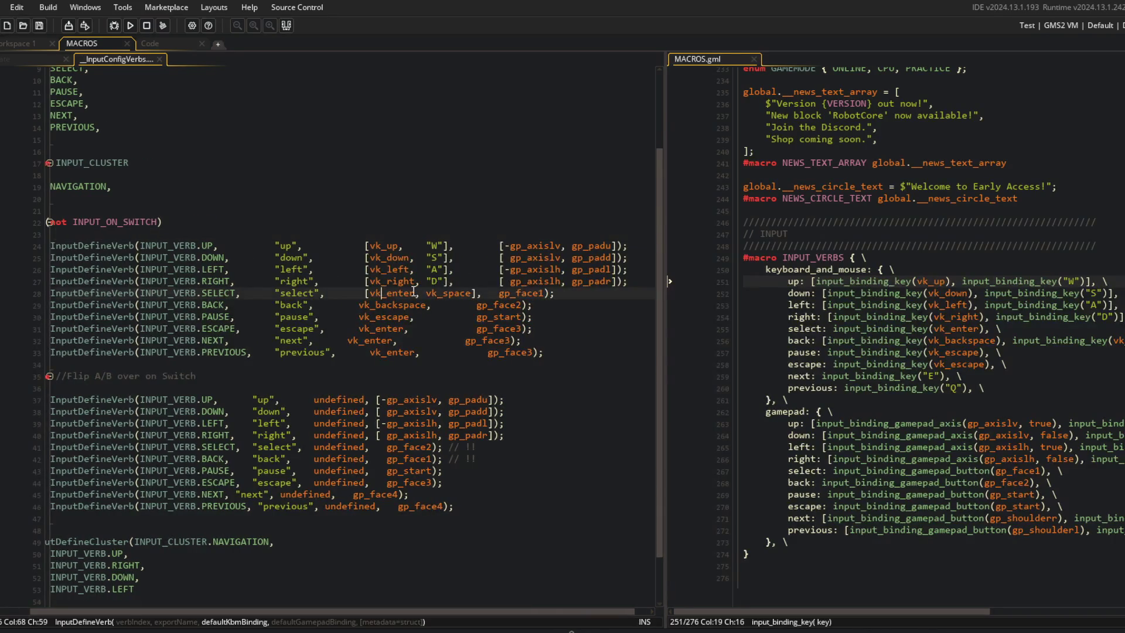
click(796, 326)
click(805, 471)
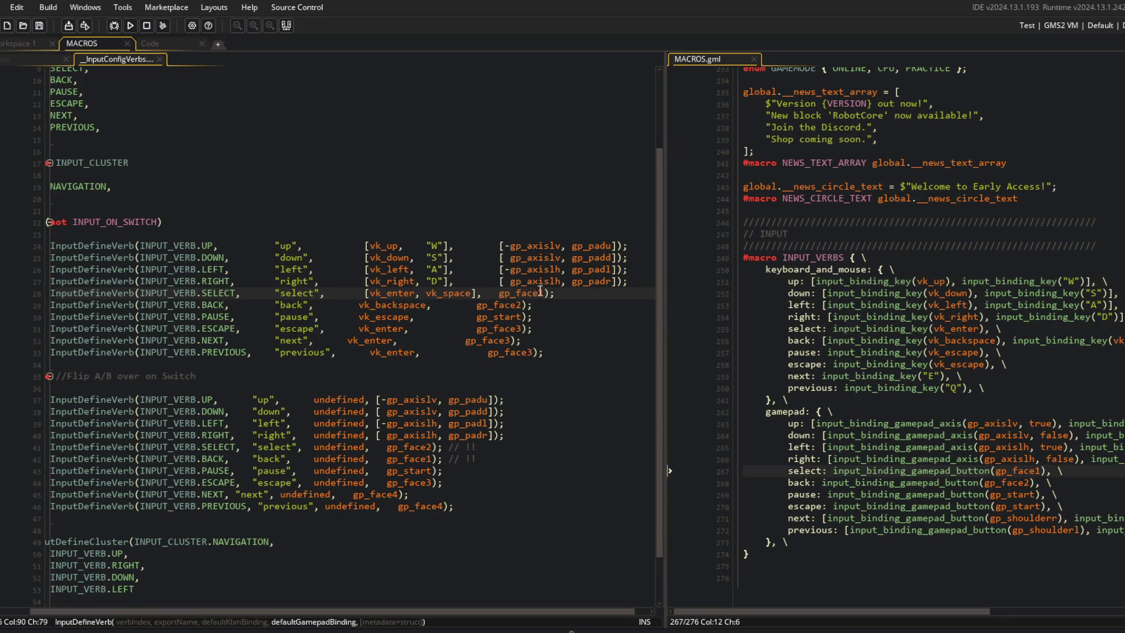
click(214, 305)
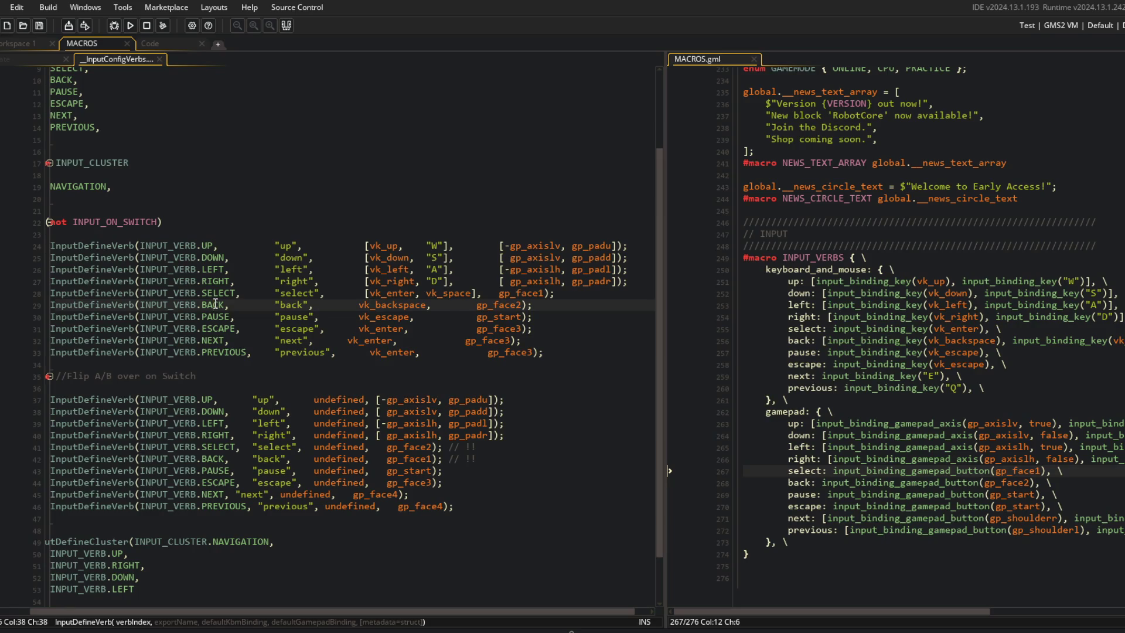
click(378, 305)
text([vk_backspace, vk_delete])
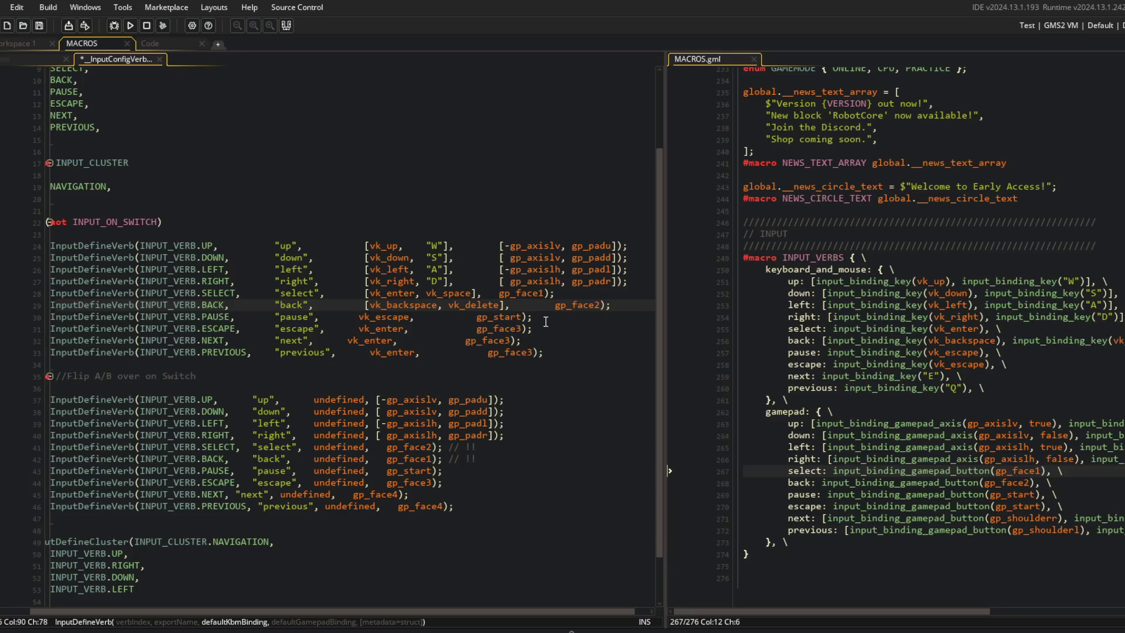
Step: Align gp_face2, gp_face1 and the directional gamepad bindings into one column and save
key(Right)
key(Delete)
key(Delete)
key(Delete)
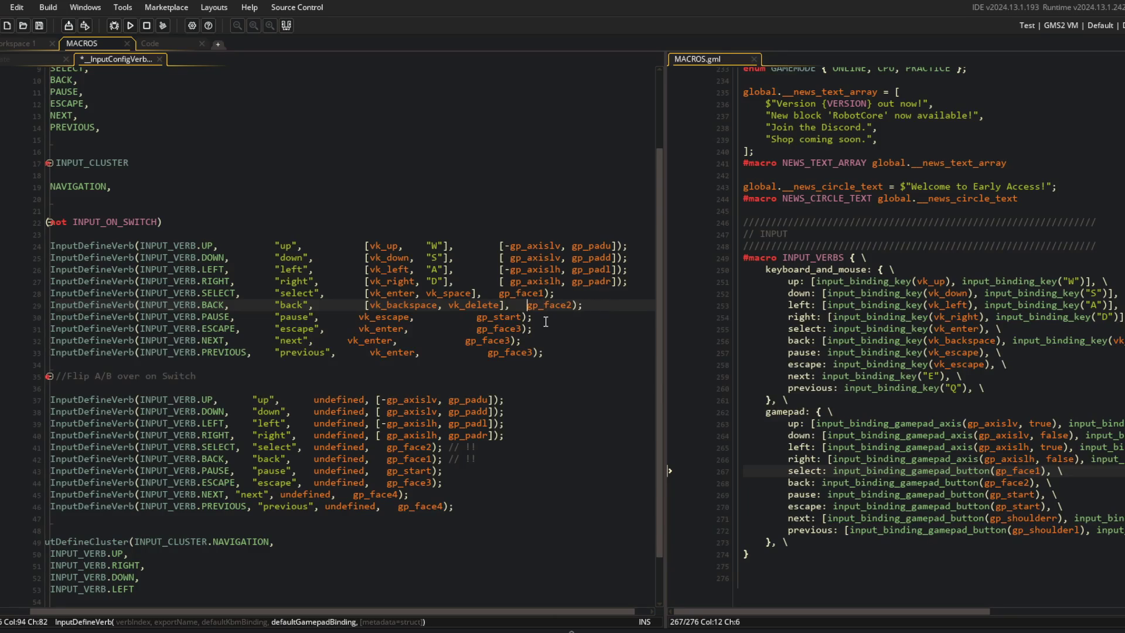
key(Tab)
key(Up)
key(Tab)
key(Up)
key(Up)
key(Up)
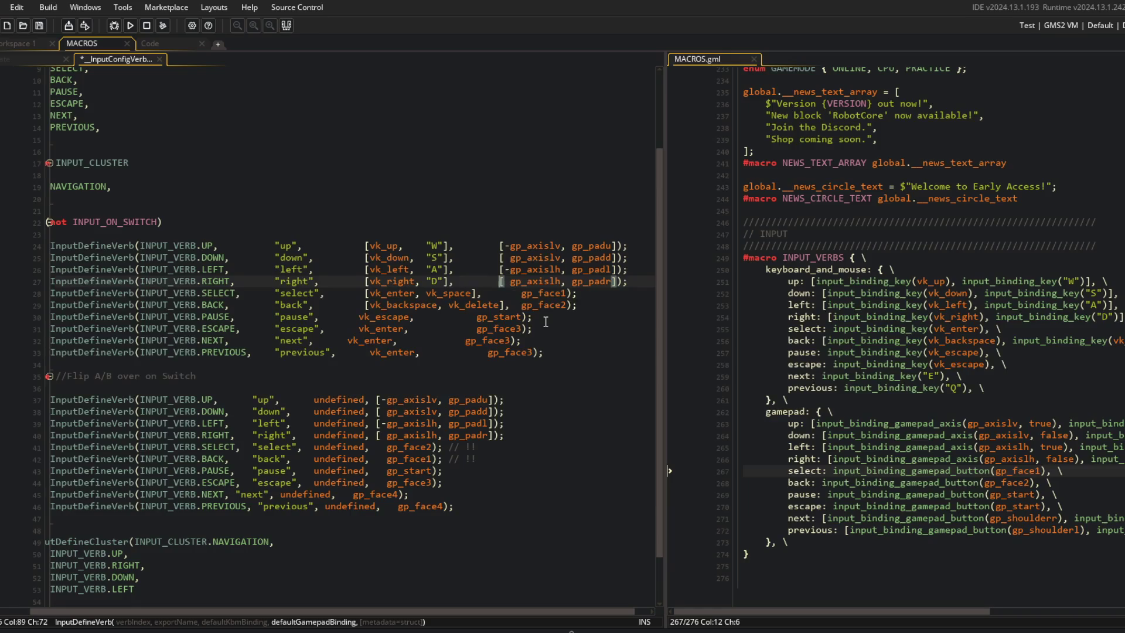
key(Tab)
key(ctrl+s)
key(Down)
key(Down)
key(Down)
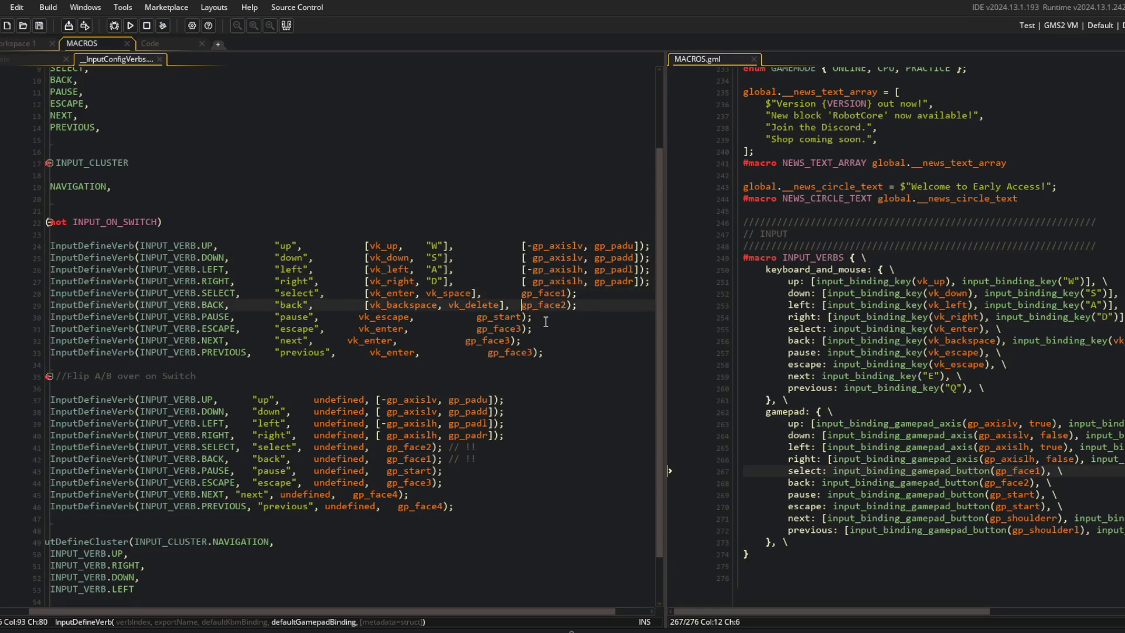
Step: Shift the PAUSE line's vk_escape and gp_start bindings into the binding columns
click(223, 306)
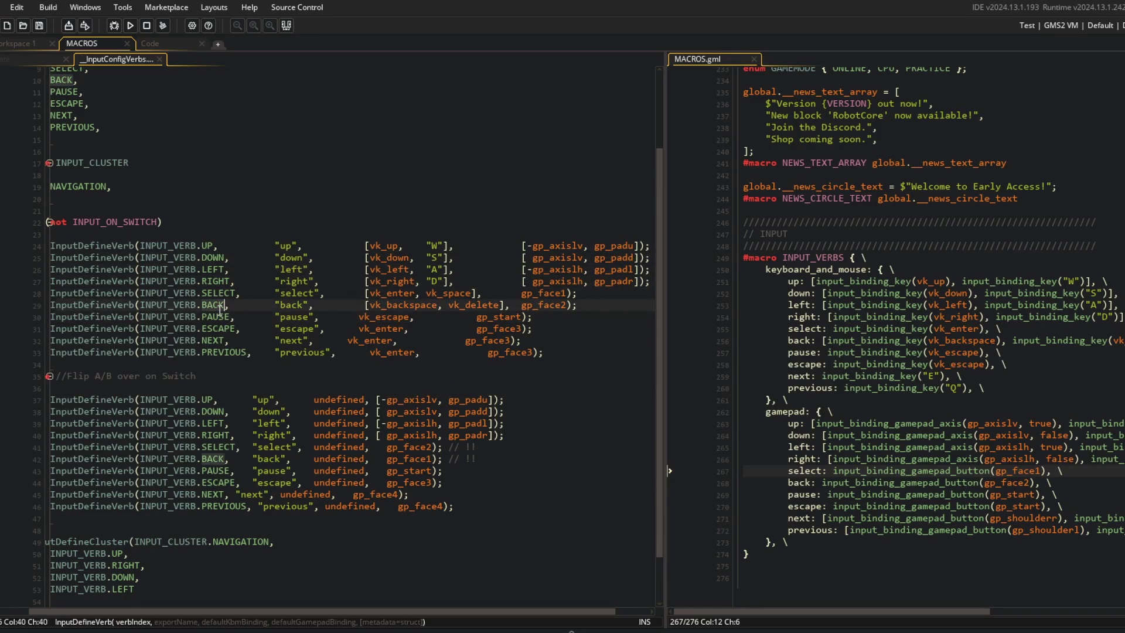
click(224, 318)
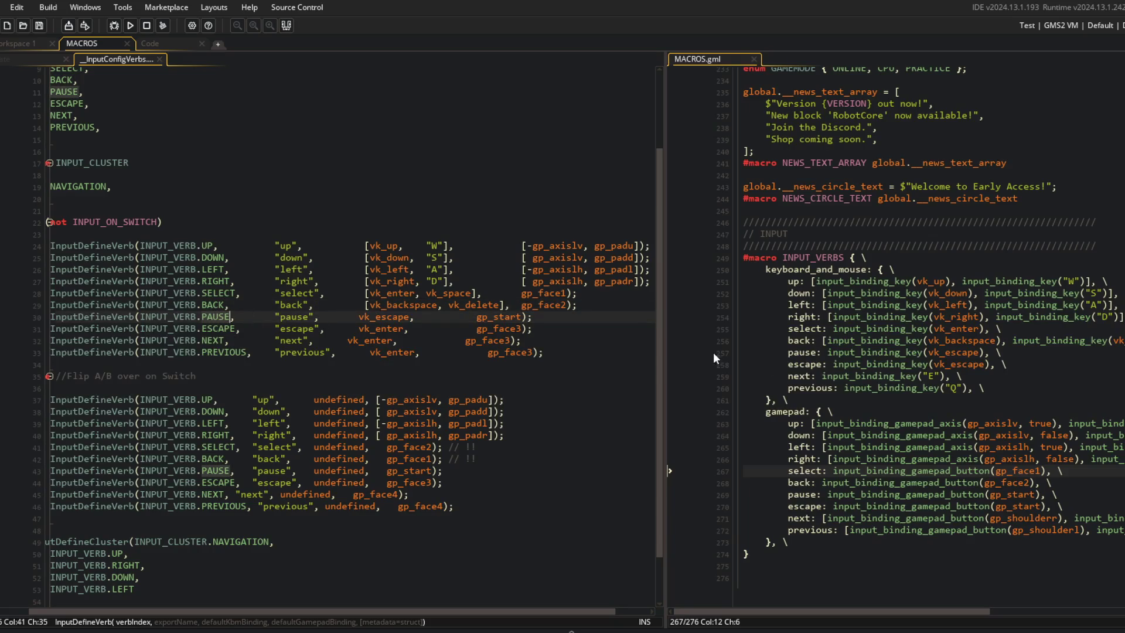
click(385, 318)
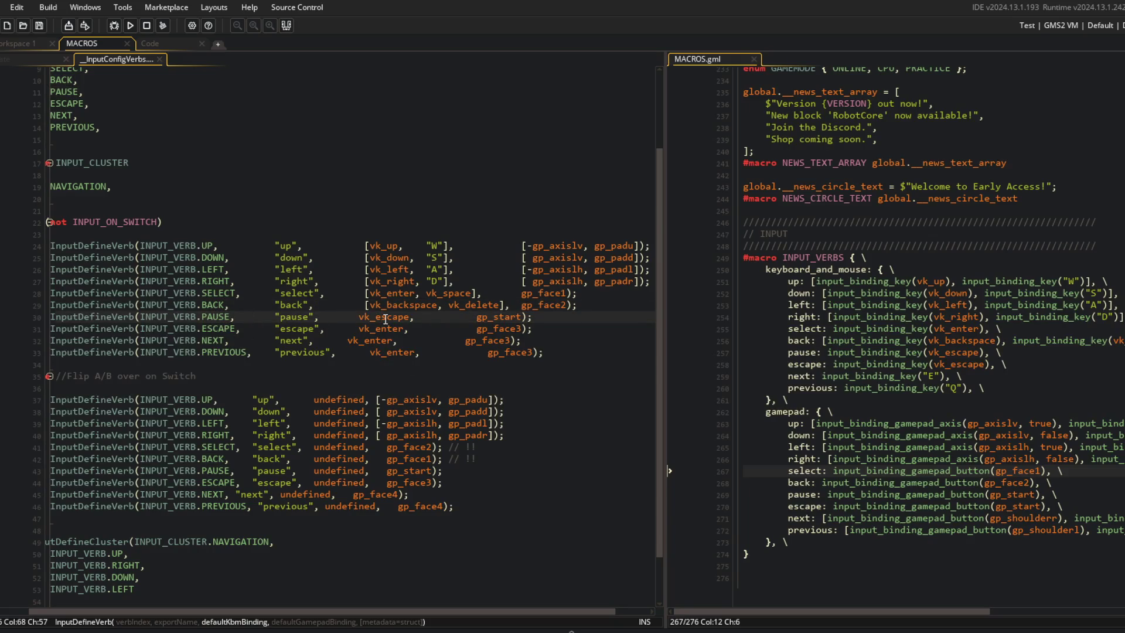
key(ctrl+Left)
key(ctrl+Right)
key(ctrl+Right)
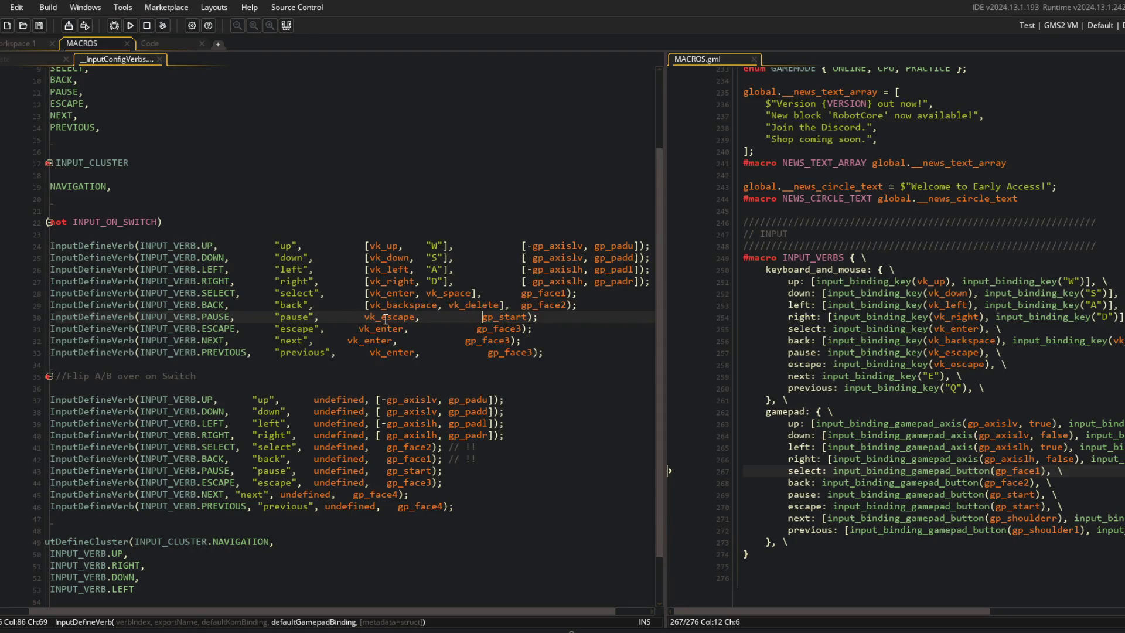
key(Down)
key(Home)
key(ctrl+Right)
key(Right)
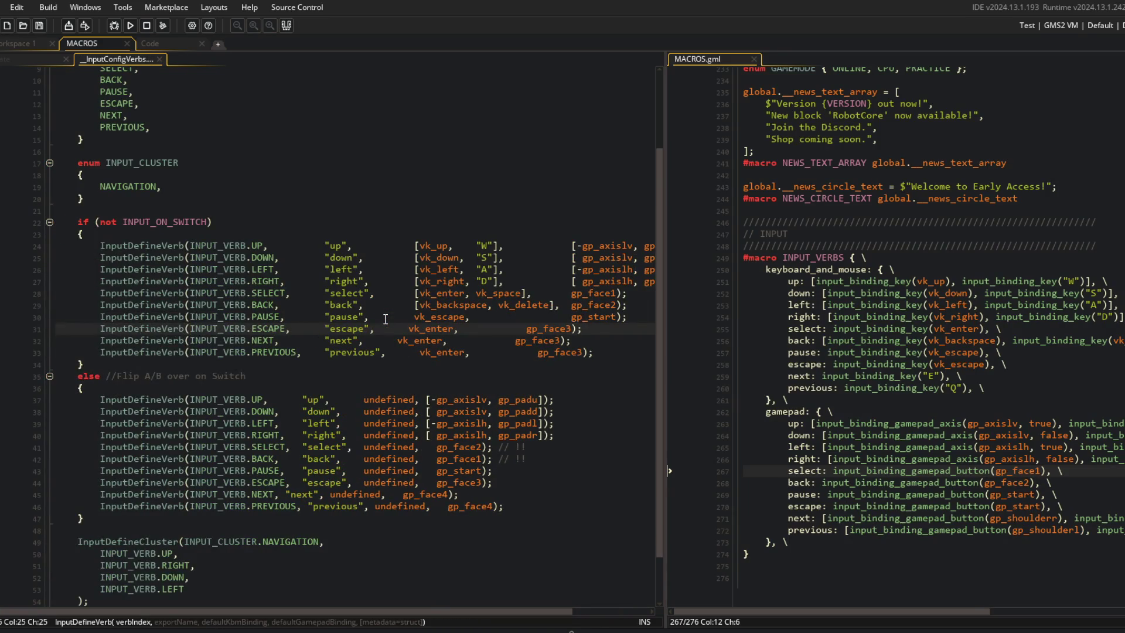
Step: Rebind ESCAPE from vk_enter and gp_face3 to vk_escape and gp_start, then save
click(405, 330)
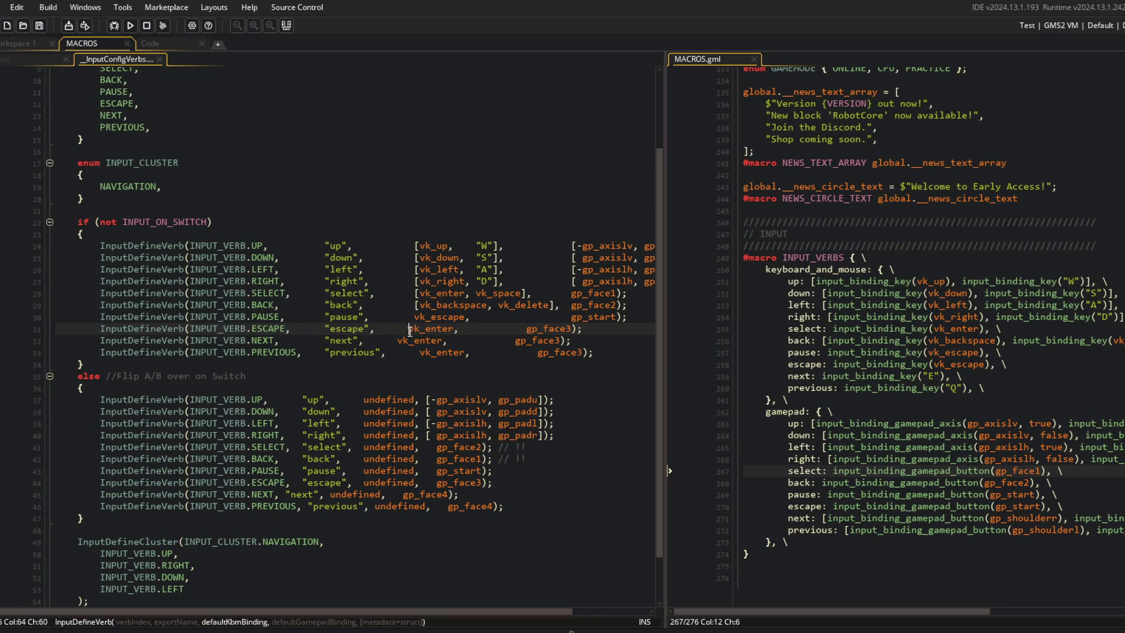
key(ctrl+Delete)
text(vk_es)
key(Return)
key(ctrl+Right)
key(ctrl+Right)
key(ctrl+BackSpace)
key(Tab)
text(gp_)
text(tart)
key(ctrl+s)
Step: Replace the NEXT line's vk_enter keyboard binding with "E"
key(Down)
key(Home)
key(ctrl+Right)
key(ctrl+Right)
key(ctrl+Right)
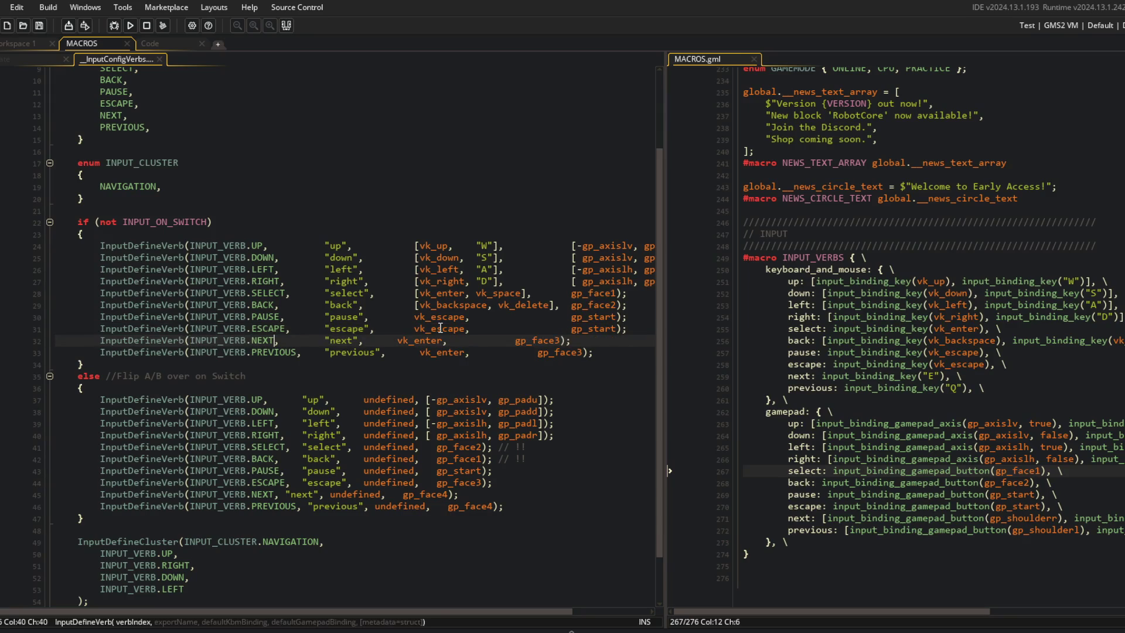
key(ctrl+Left)
key(BackSpace)
key(BackSpace)
key(BackSpace)
key(Tab)
key(ctrl+BackSpace)
text(")
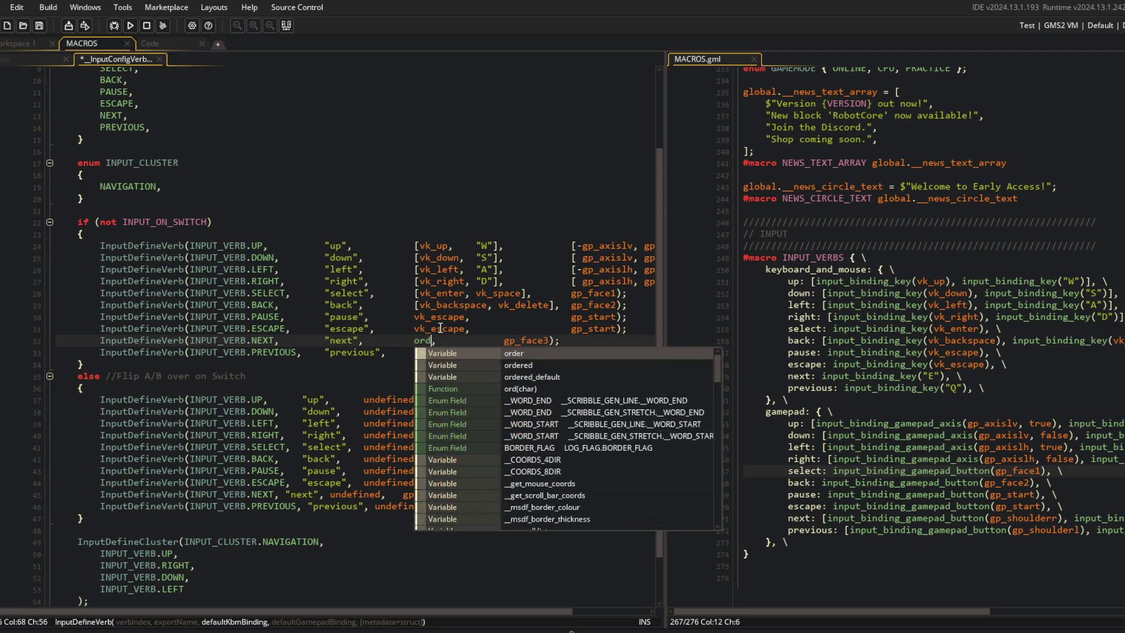
text(E")
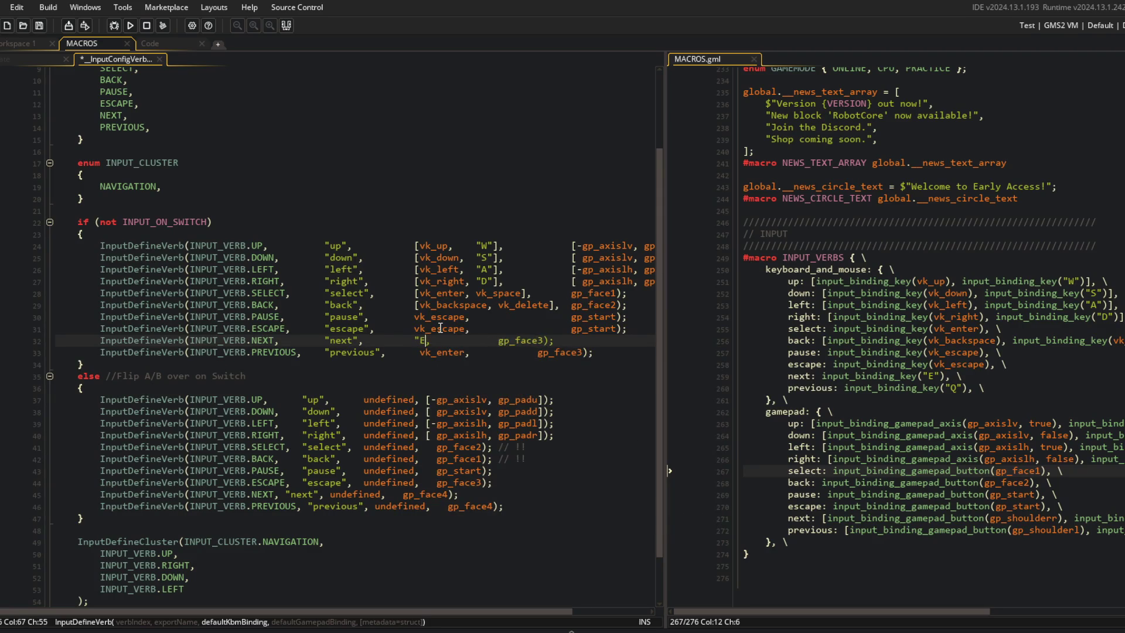
key(ctrl+s)
Step: Replace NEXT's gp_face3 with [gp_shoulderr, gp_shoulderrb]
key(ctrl+Right)
key(Tab)
key(Tab)
key(Tab)
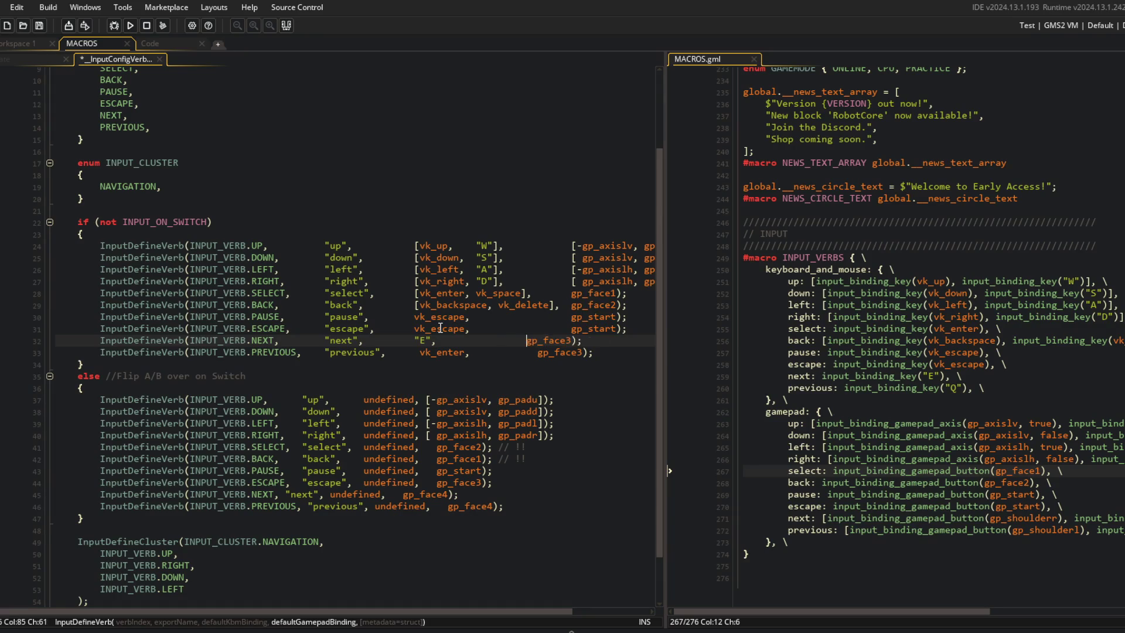
key(ctrl+s)
key(ctrl+Delete)
text([)
text(gp_shoulderr)
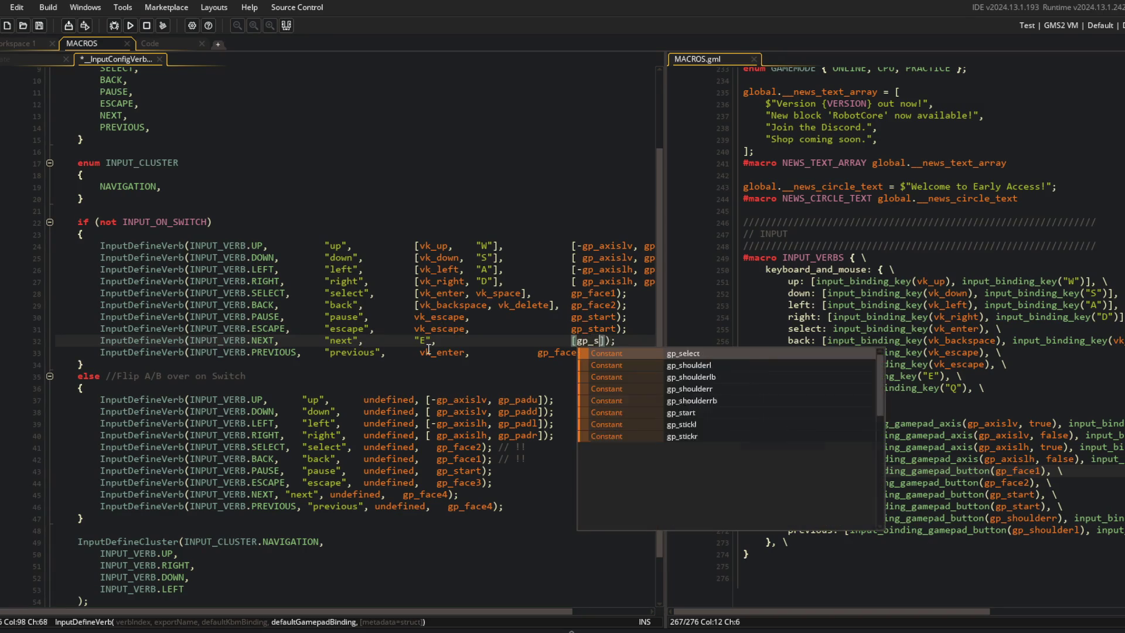
text(, gp_shoulderr,)
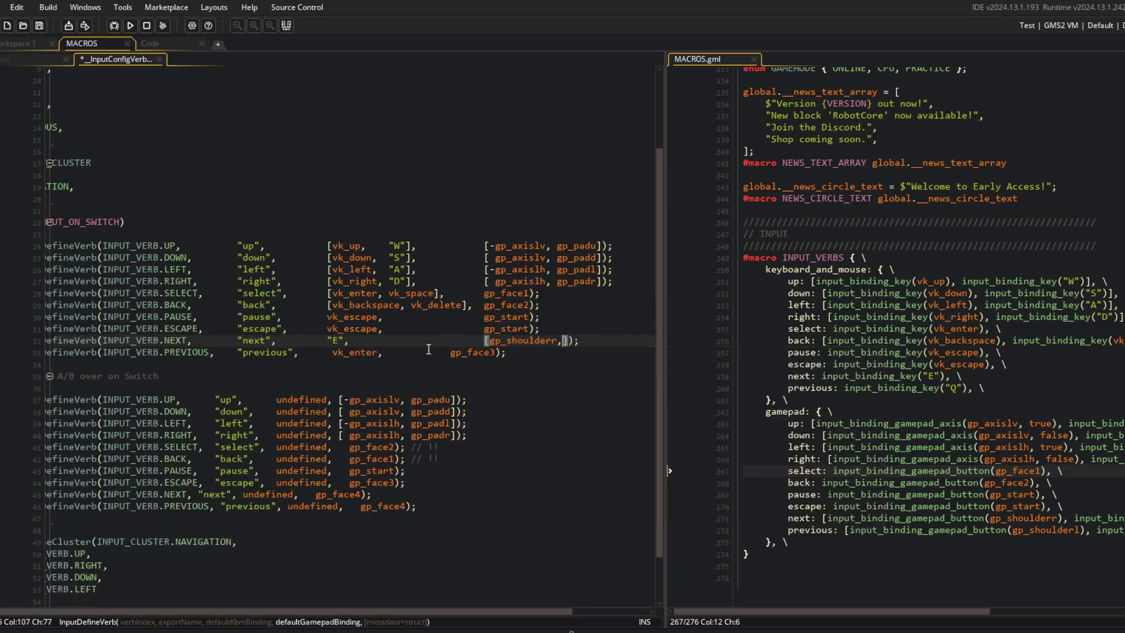
key(Down)
key(Down)
key(Down)
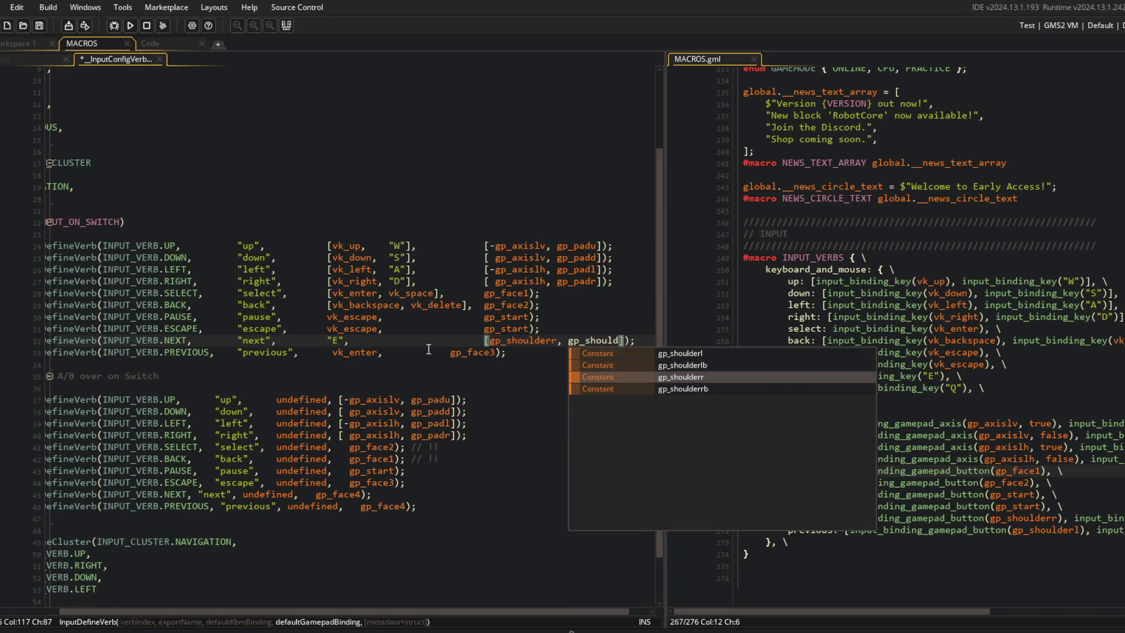
key(Return)
Step: Bind PREVIOUS to "Q" and [gp_shoulderl, gp_shoulderlb], fixing the typo, and save
key(Down)
key(ctrl+Left)
key(ctrl+Left)
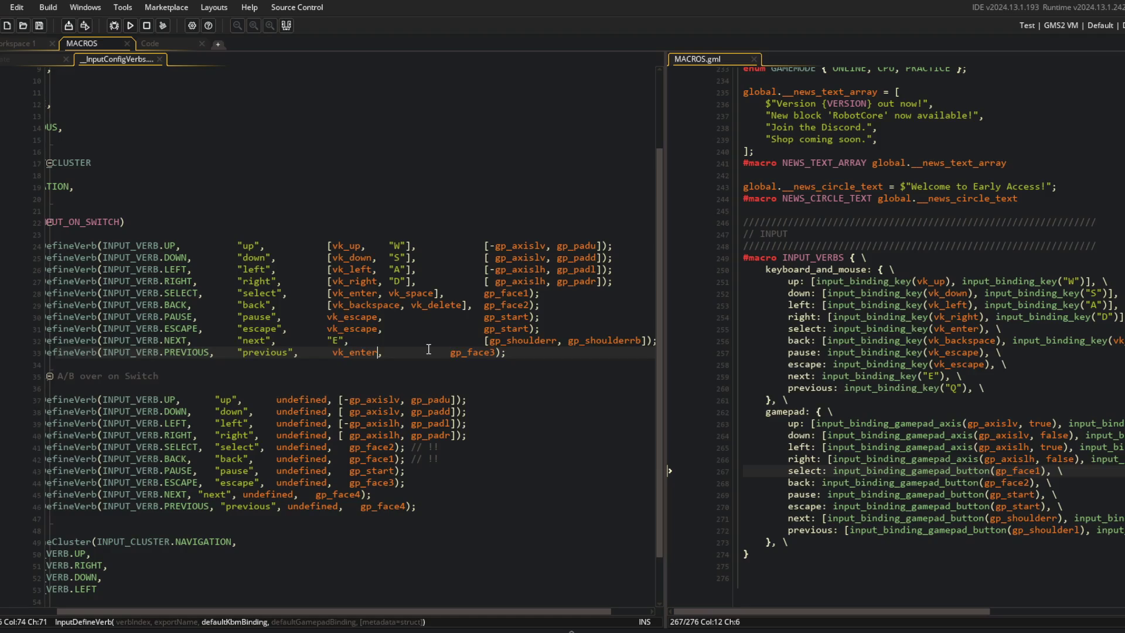
key(ctrl+BackSpace)
text("Q")
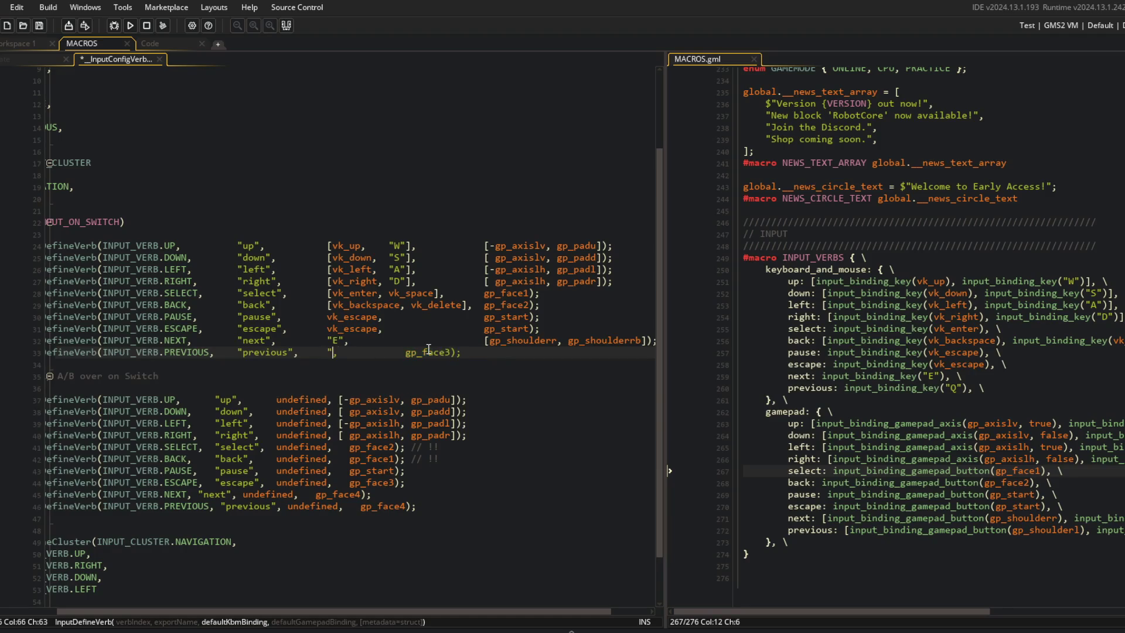
key(Right)
key(Tab)
key(Tab)
key(Tab)
key(ctrl+shift+Right)
key(Delete)
text([g)
text(p_shoulderl, )
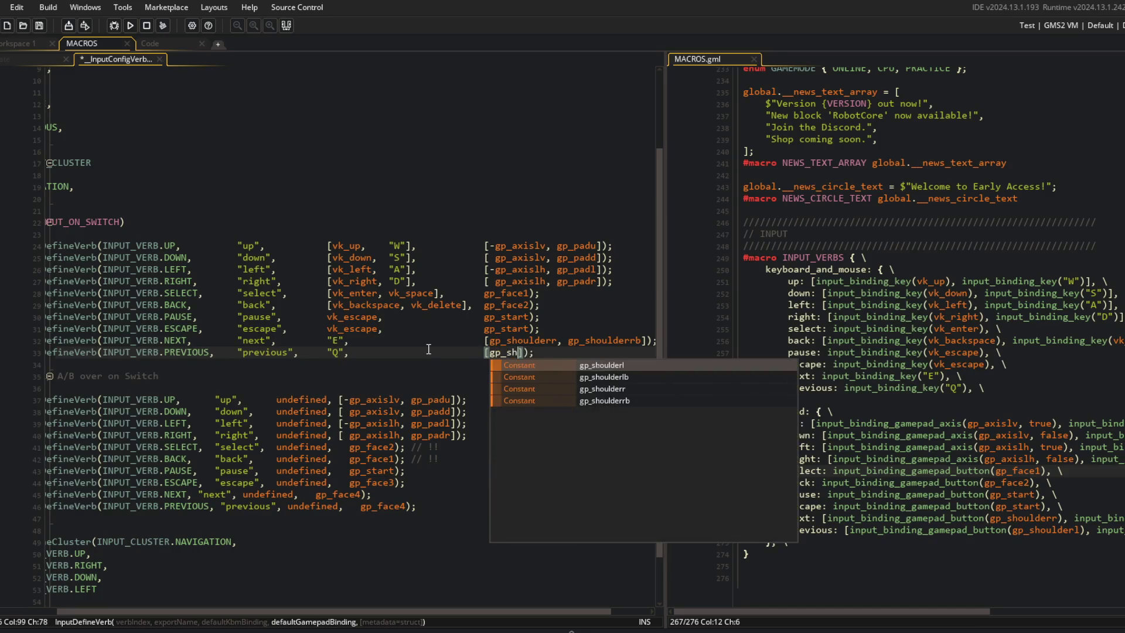
text(gp_shoudlerlb)
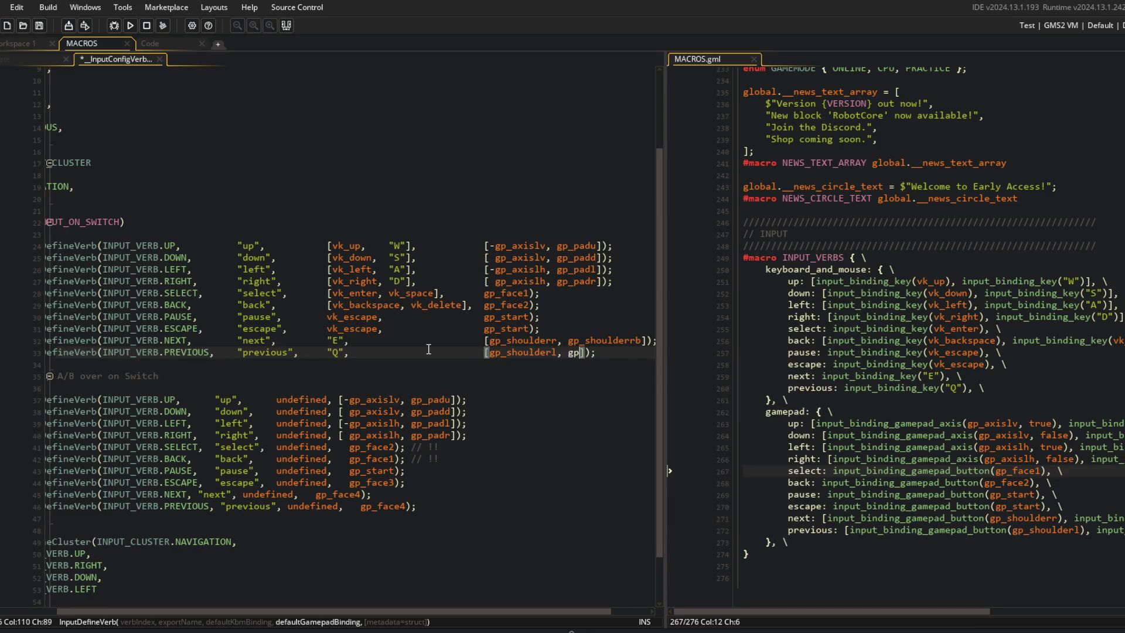
key(BackSpace)
key(BackSpace)
key(BackSpace)
text(lder)
key(Escape)
key(ctrl+s)
key(Home)
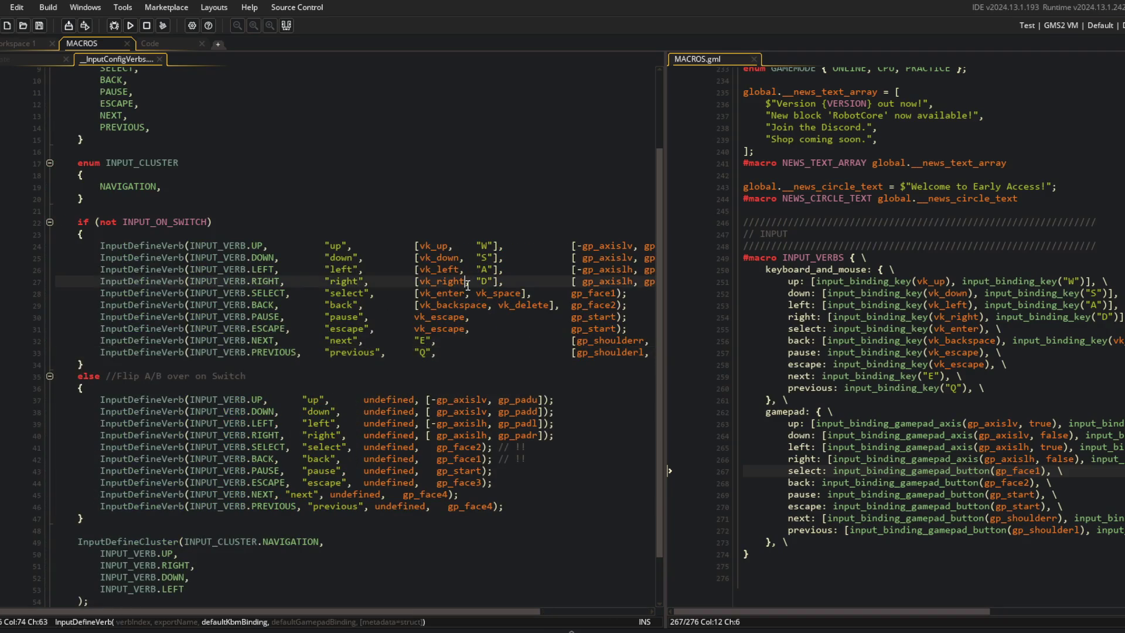
Step: Widen the script editor and tab-align the Switch branch's verb name strings, including "next"
click(550, 234)
drag(667, 175, 780, 176)
click(603, 290)
scroll(603, 286, down, 2)
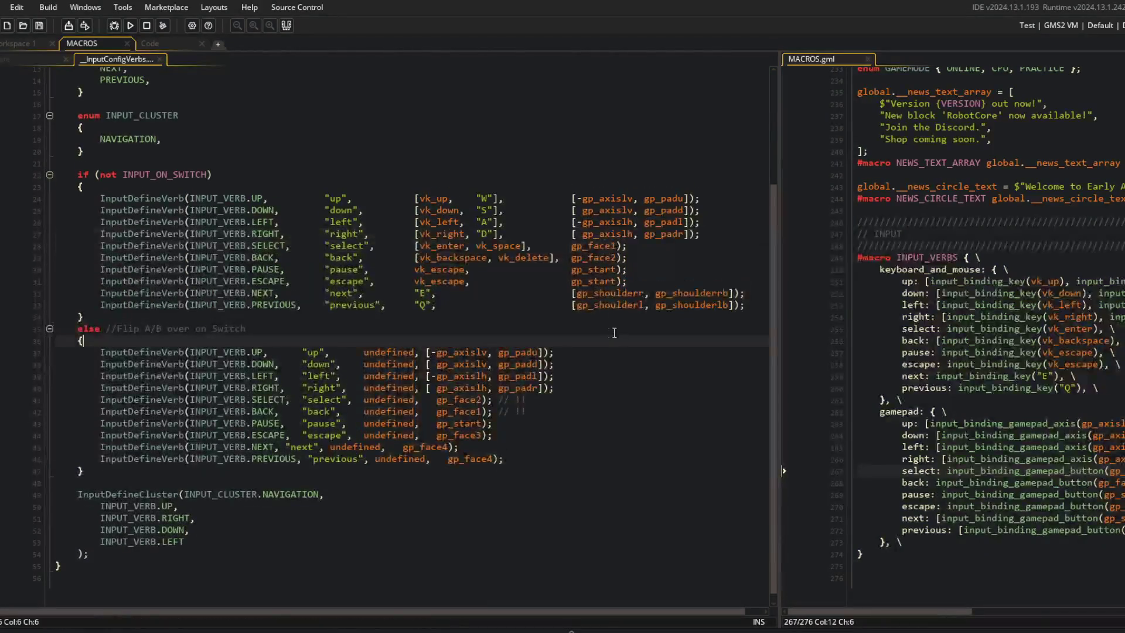
click(297, 352)
key(Tab)
key(Down)
Step: Align the "previous" string and undefined on the Switch branch's last lines
key(Tab)
key(Down)
key(Tab)
key(Down)
key(Tab)
Step: Indent undefined on the Switch lines, pad the bracket column, and trim a space before face buttons
key(Down)
key(Tab)
key(Down)
key(Tab)
key(Down)
key(Tab)
key(Down)
key(Tab)
key(Down)
key(Down)
key(Left)
key(Left)
key(Left)
key(Up)
key(Left)
key(Left)
key(Left)
key(Tab)
key(Tab)
key(Down)
key(Tab)
key(Up)
key(Right)
key(Right)
key(Right)
key(Tab)
key(Tab)
key(Down)
key(Left)
key(Left)
key(Left)
key(Tab)
key(Up)
key(Up)
key(Up)
key(Up)
key(Up)
key(alt+shift+Down)
key(alt+shift+Down)
key(alt+shift+Down)
key(Tab)
key(Escape)
key(Down)
key(Right)
key(Right)
key(Right)
key(Up)
key(alt+shift+Down)
key(alt+shift+Down)
key(alt+shift+Down)
key(Down)
key(Delete)
key(Down)
key(Delete)
key(Down)
key(Delete)
key(Down)
key(Delete)
key(Down)
key(Delete)
key(Down)
key(Delete)
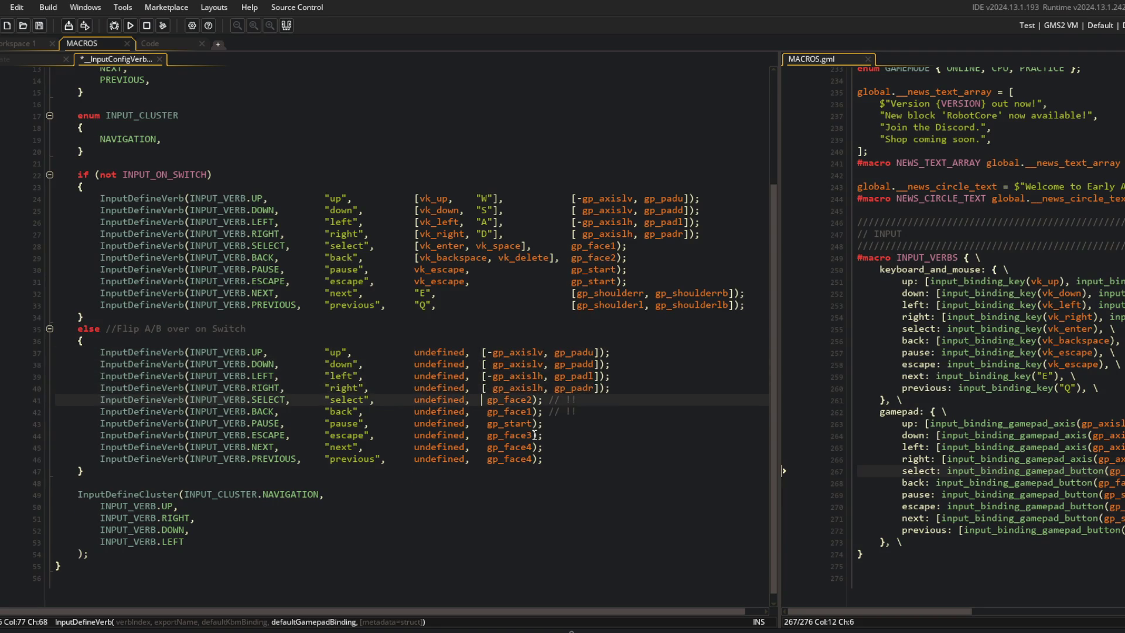
Step: Shift the Switch gamepad bindings into the upper block's column and save the script
key(Up)
key(Up)
key(Up)
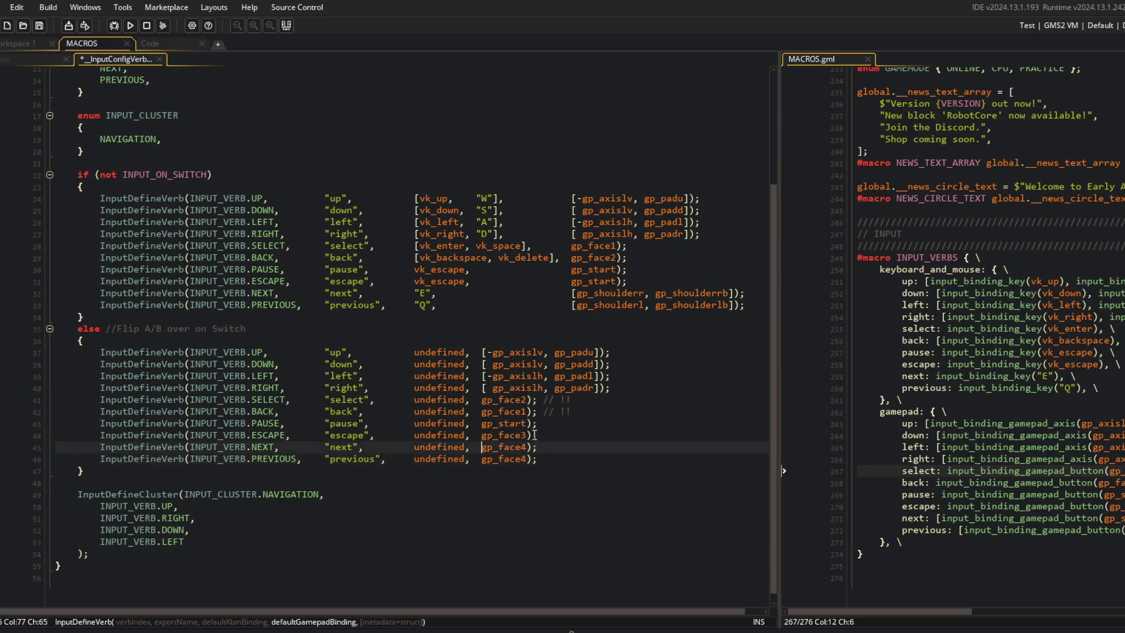
key(alt+shift+Up)
key(alt+shift+Down)
key(alt+shift+Down)
key(alt+shift+Down)
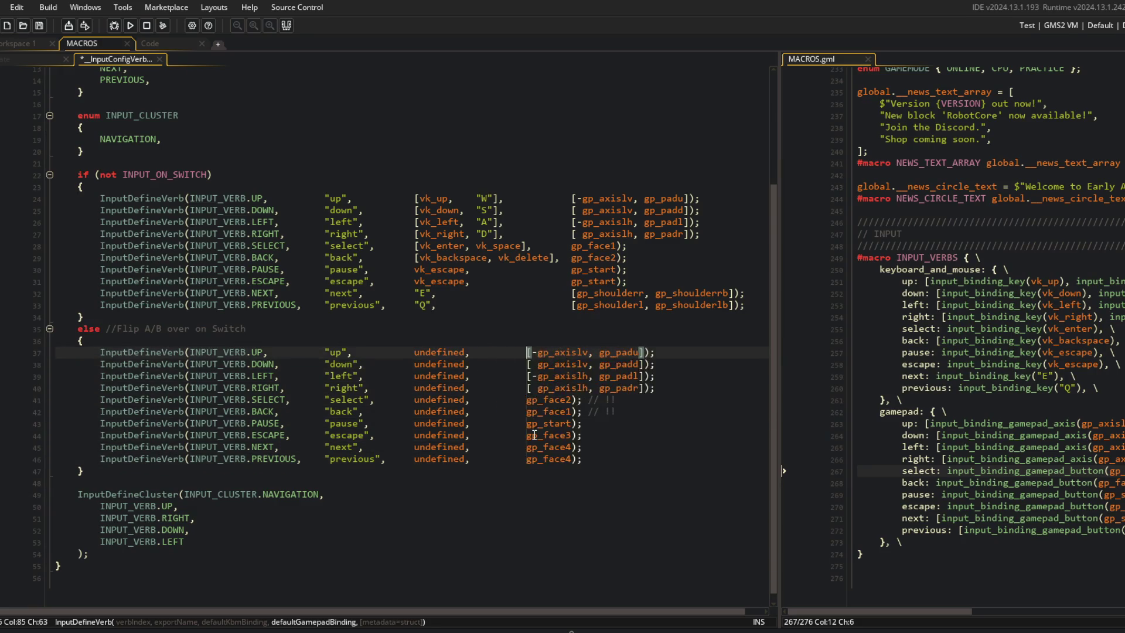
key(ctrl+s)
Step: Shift the face and start bindings right, add a space after the NEXT/PREVIOUS brackets, and save
click(610, 273)
key(ctrl+Left)
key(Up)
key(Up)
key(alt+shift+Down)
key(alt+shift+Down)
key(alt+shift+Down)
key(End)
key(Down)
key(Down)
key(Down)
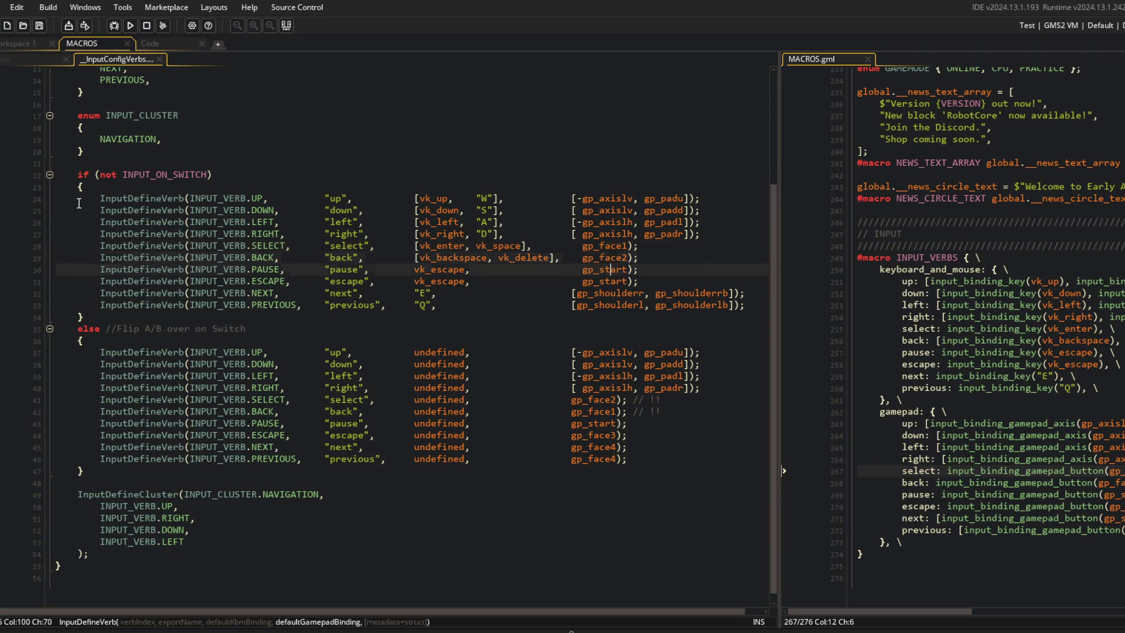
key(ctrl+Left)
key(ctrl+Left)
key(alt+shift+Down)
key(ctrl+s)
Step: Check the Switch BACK and PREVIOUS gamepad bindings against the upper DOWN and BACK lines
click(569, 410)
key(Down)
key(Down)
key(Down)
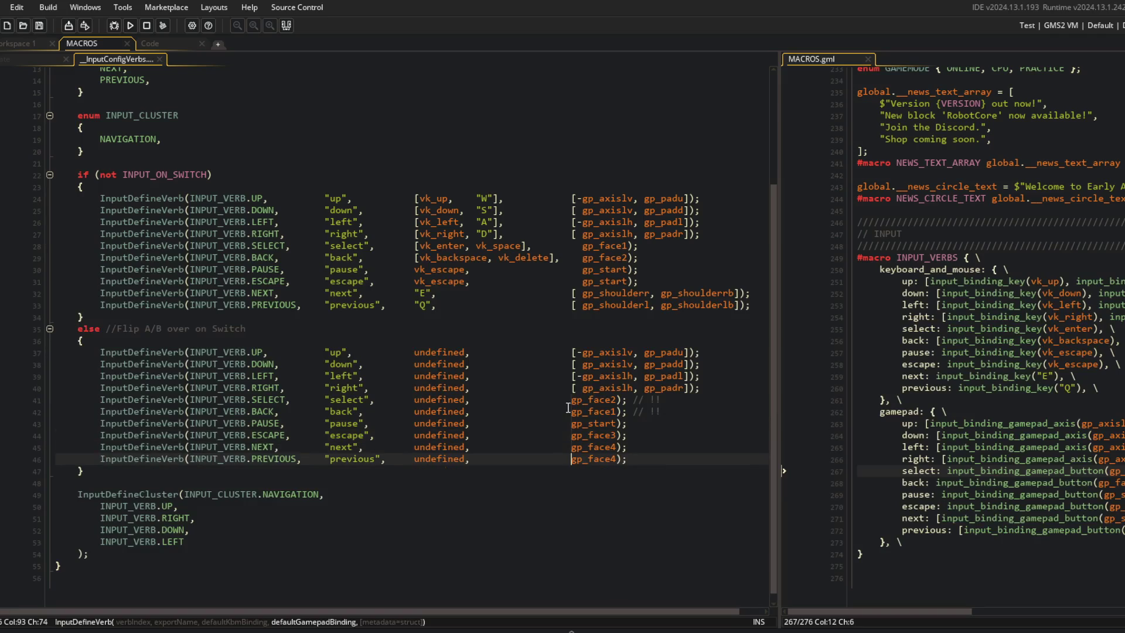
click(555, 327)
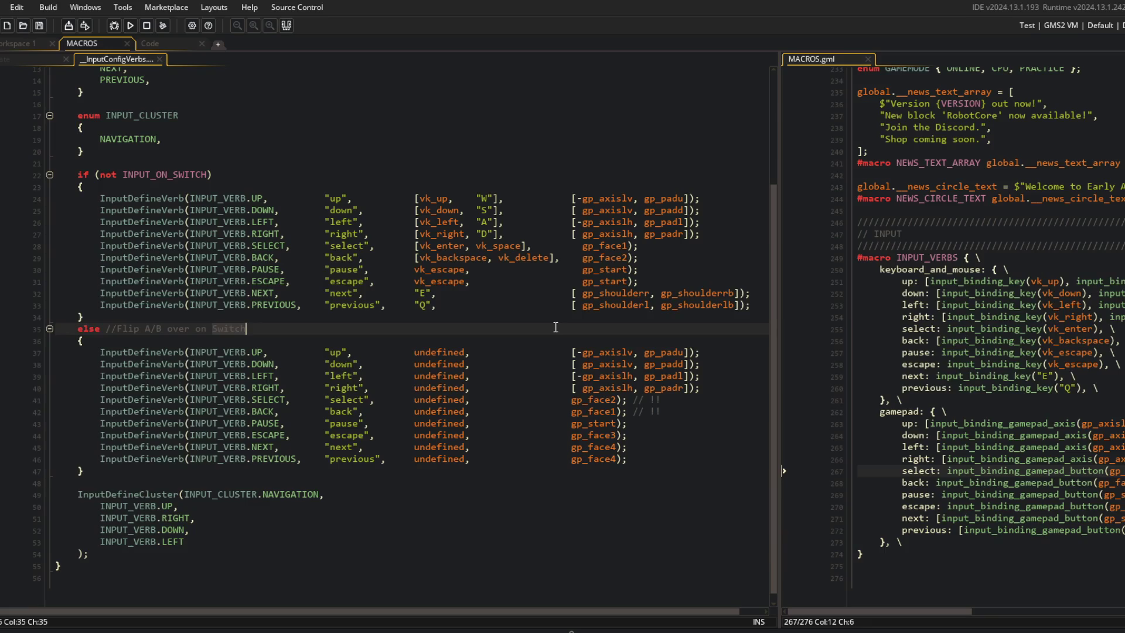
click(549, 210)
click(461, 259)
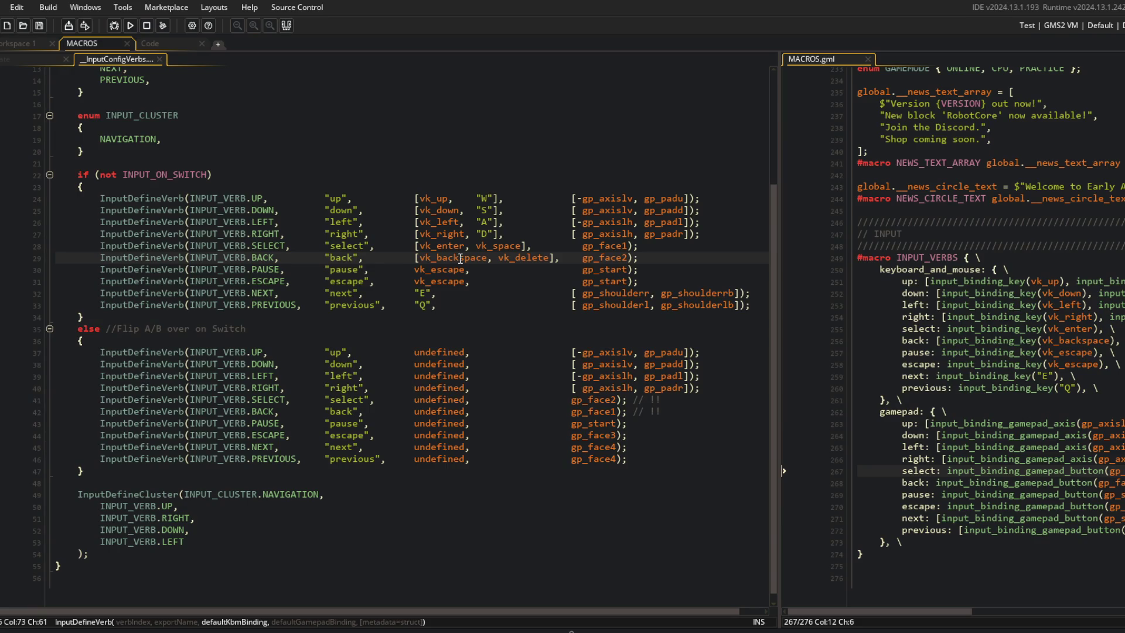
Step: Compare the standard and Switch verb bindings, including gp_face2, SELECT and vk_escape
key(Down)
key(Down)
key(Down)
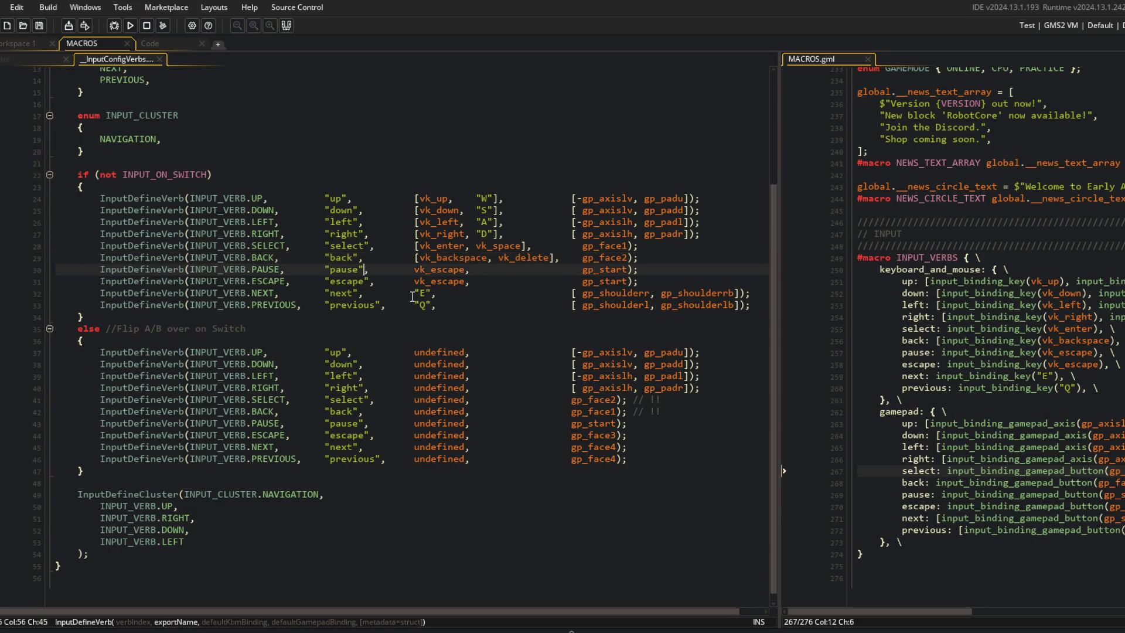
click(551, 339)
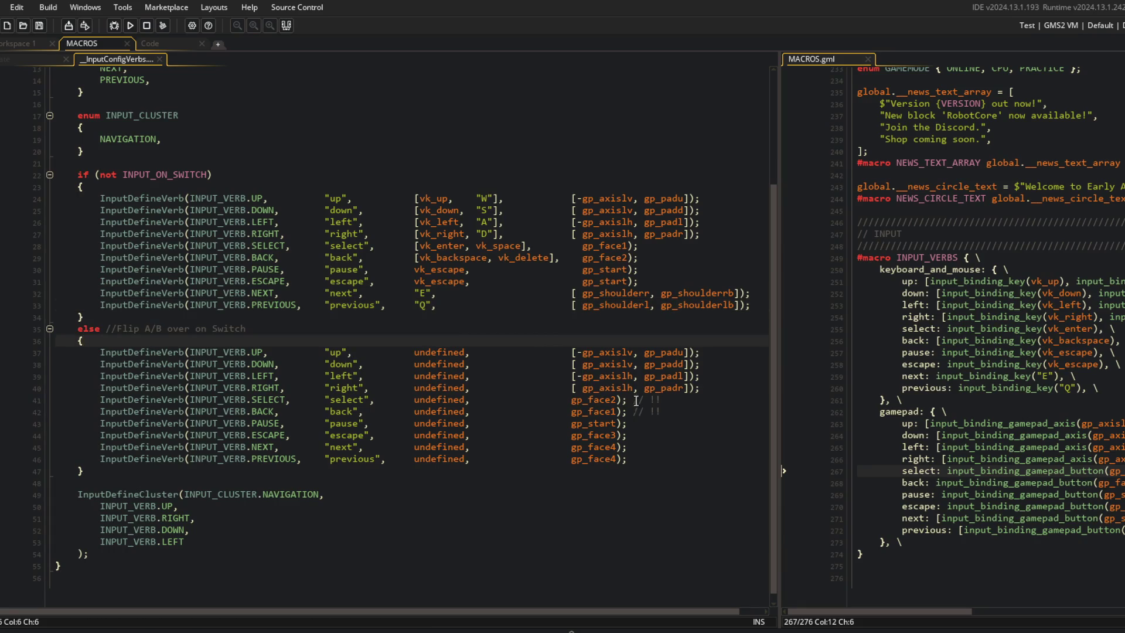
double_click(592, 399)
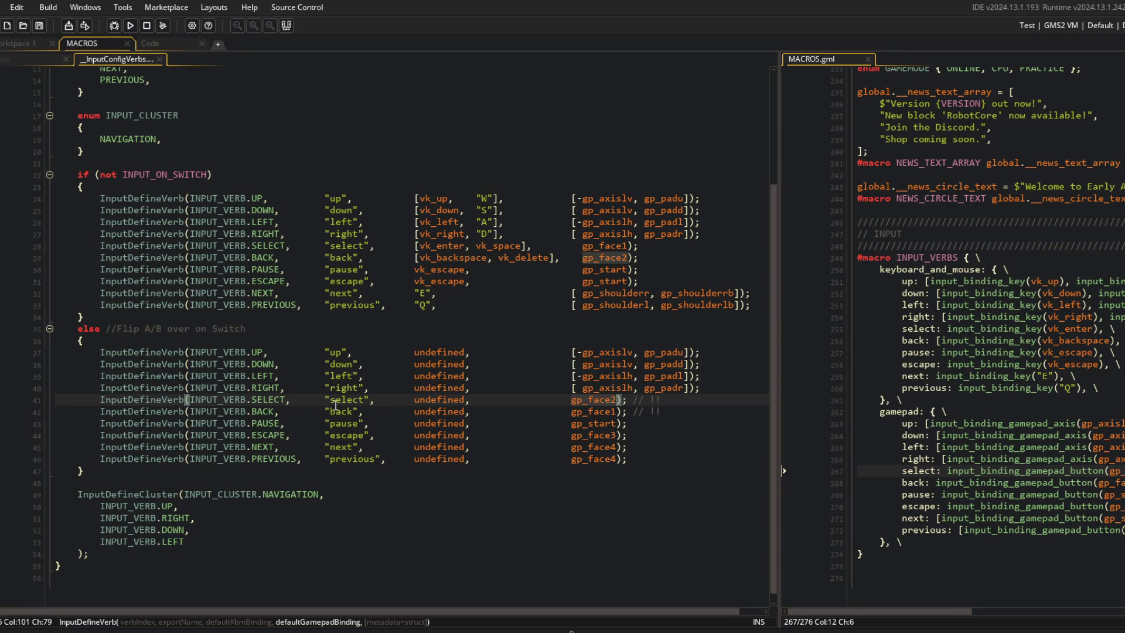
click(287, 400)
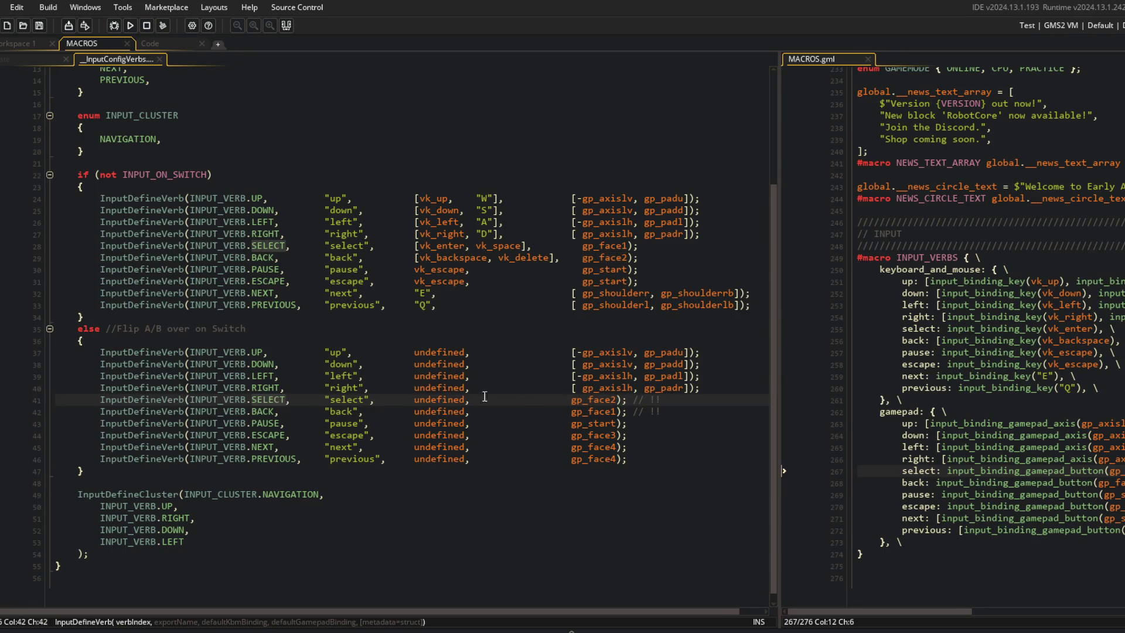
click(415, 199)
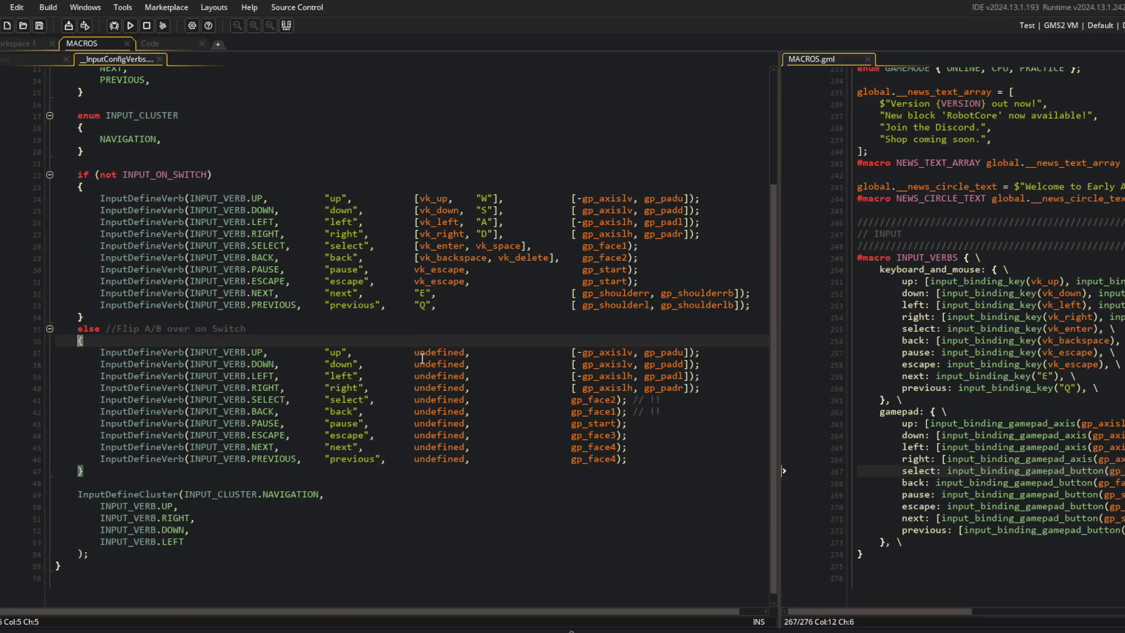
double_click(460, 353)
key(Down)
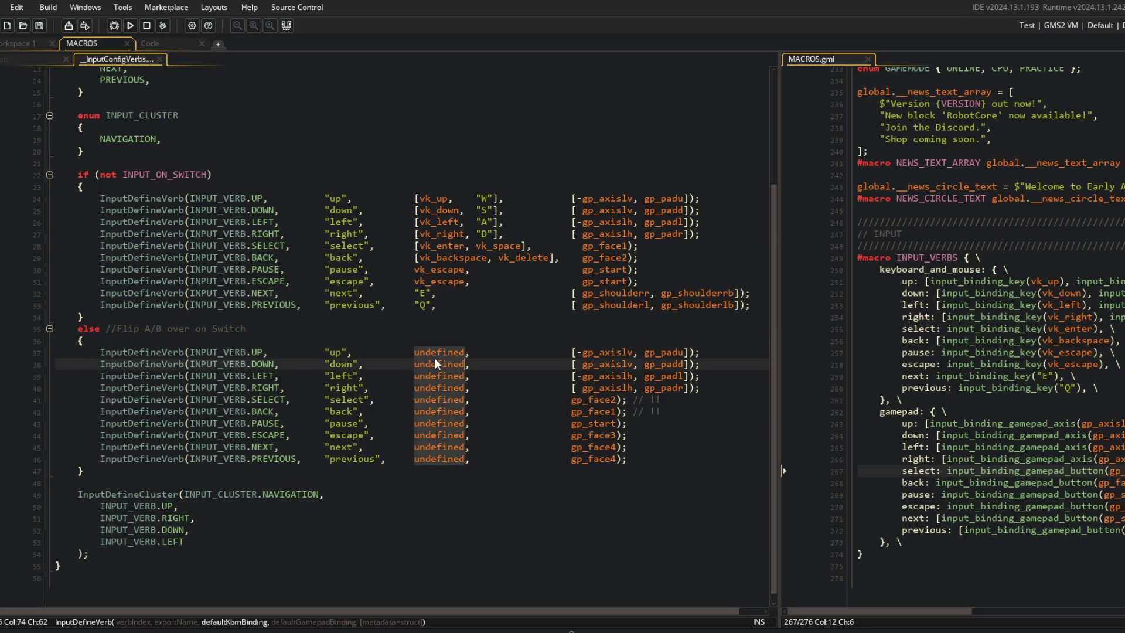
click(430, 282)
Step: Copy the standard gamepad binding column from lines 24–33 over the Switch bindings on lines 37–46
drag(425, 194, 510, 324)
click(641, 292)
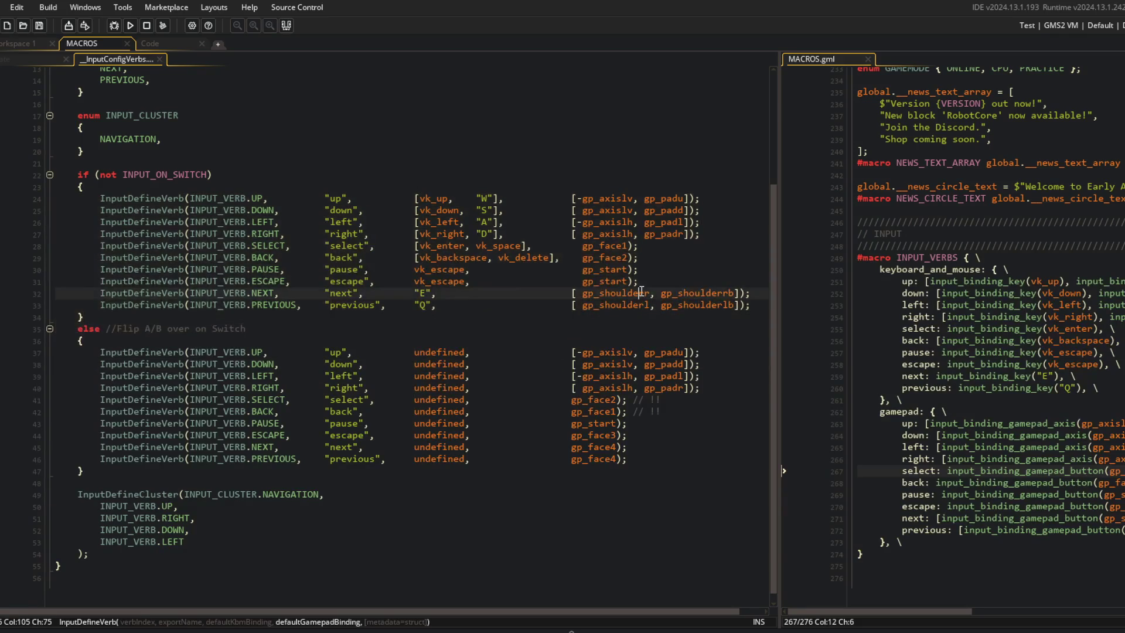
mouse_move(574, 198)
mouse_down()
mouse_move(715, 238)
mouse_move(757, 308)
mouse_up()
key(ctrl+c)
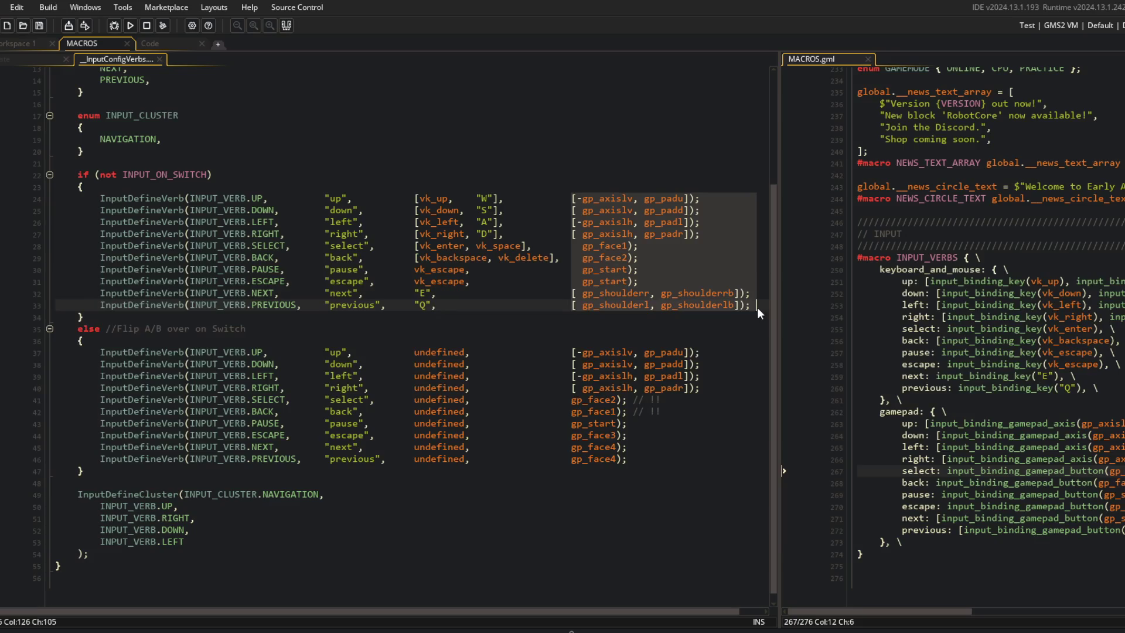
mouse_move(573, 348)
mouse_down()
mouse_move(736, 419)
mouse_move(735, 461)
mouse_up()
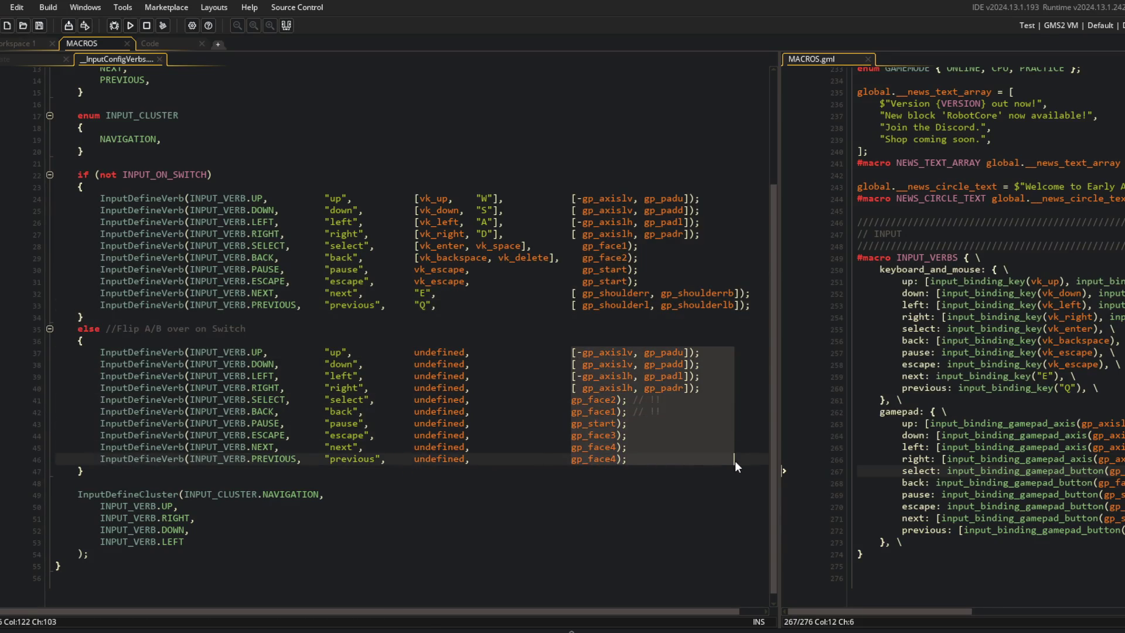
key(ctrl+v)
Step: Swap select to gp_face2 and back to gp_face1, add // swapped comments, and save
click(625, 399)
key(BackSpace)
text(2)
key(Down)
key(BackSpace)
text(1)
key(End)
text(//)
key(Up)
key(End)
text(// )
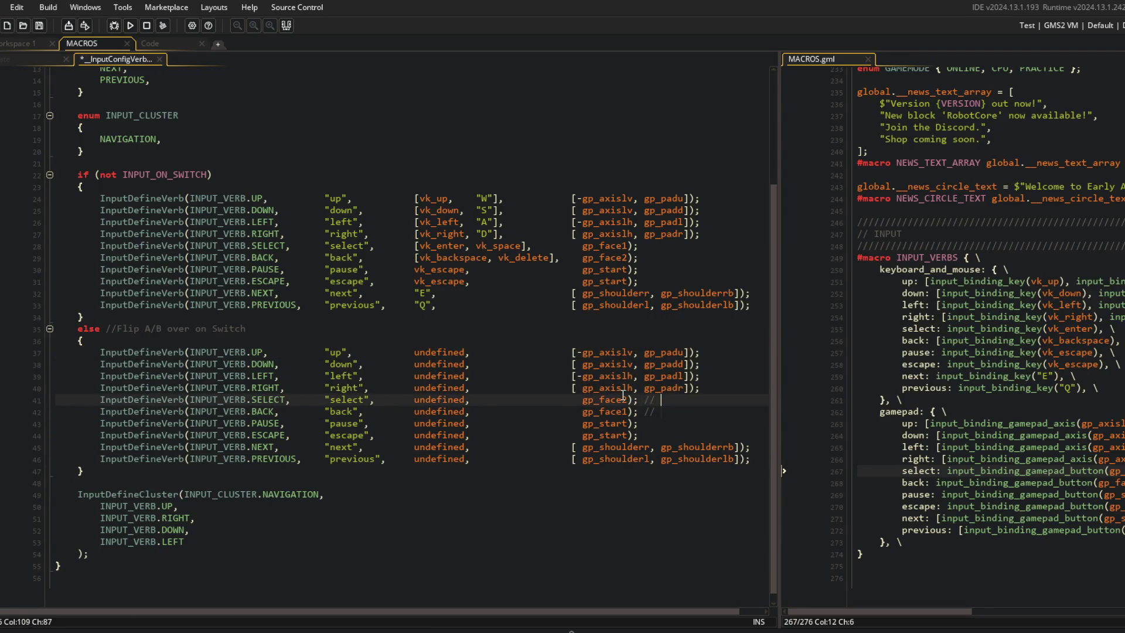
text(swapp)
text(ed)
key(ctrl+s)
Step: Reword the Switch branch comment to 'swap A/B on Switch' and save the script
click(658, 305)
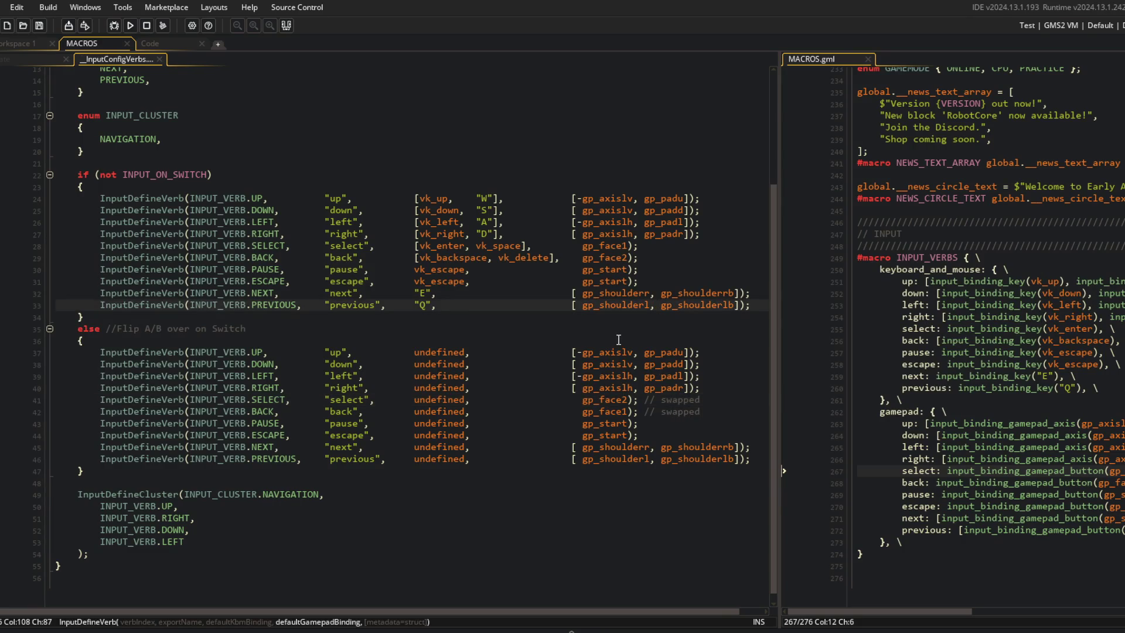
double_click(129, 329)
text(s)
key(BackSpace)
text(swap)
key(ctrl+s)
key(BackSpace)
key(BackSpace)
key(BackSpace)
key(End)
key(ctrl+s)
click(318, 318)
Step: Build and run the game
click(756, 141)
click(130, 25)
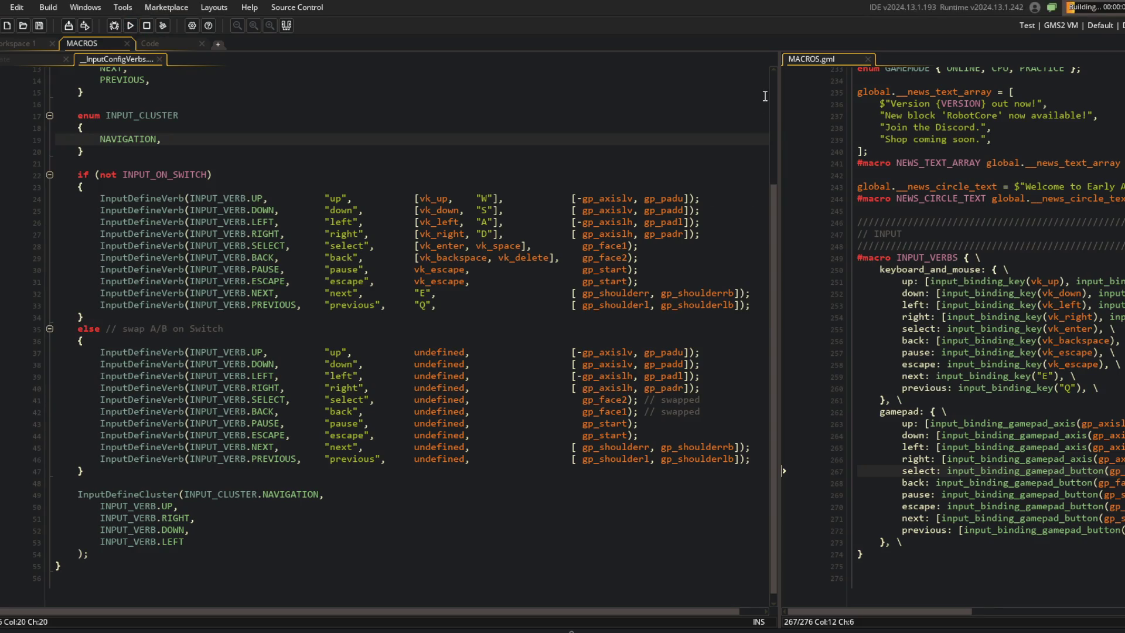
mouse_move(779, 97)
mouse_down()
mouse_move(443, 120)
mouse_move(691, 126)
mouse_move(598, 126)
mouse_move(644, 121)
mouse_up()
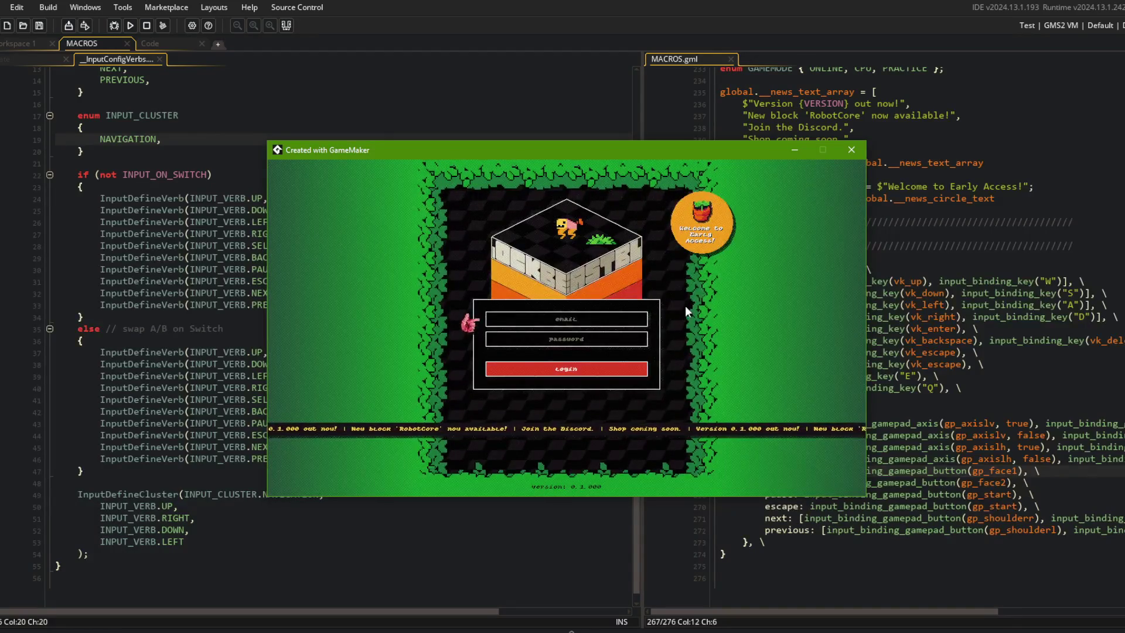
Step: Log in, choose Battle from the main menu, then abort at the gamepad-connection code error
key(Return)
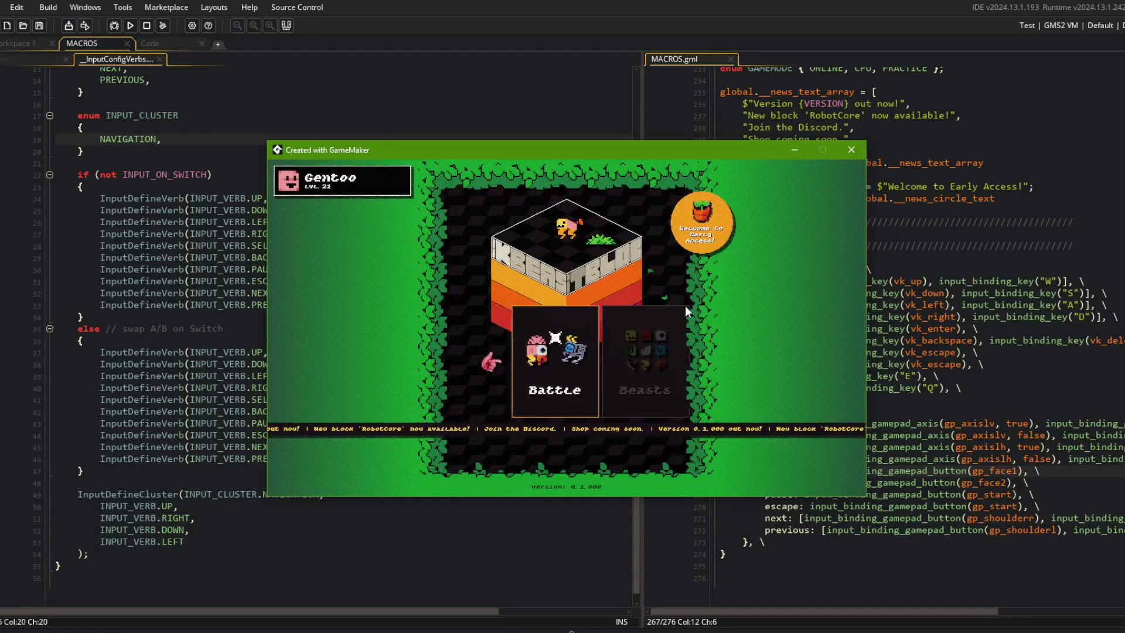
key(Right)
key(Left)
key(Left)
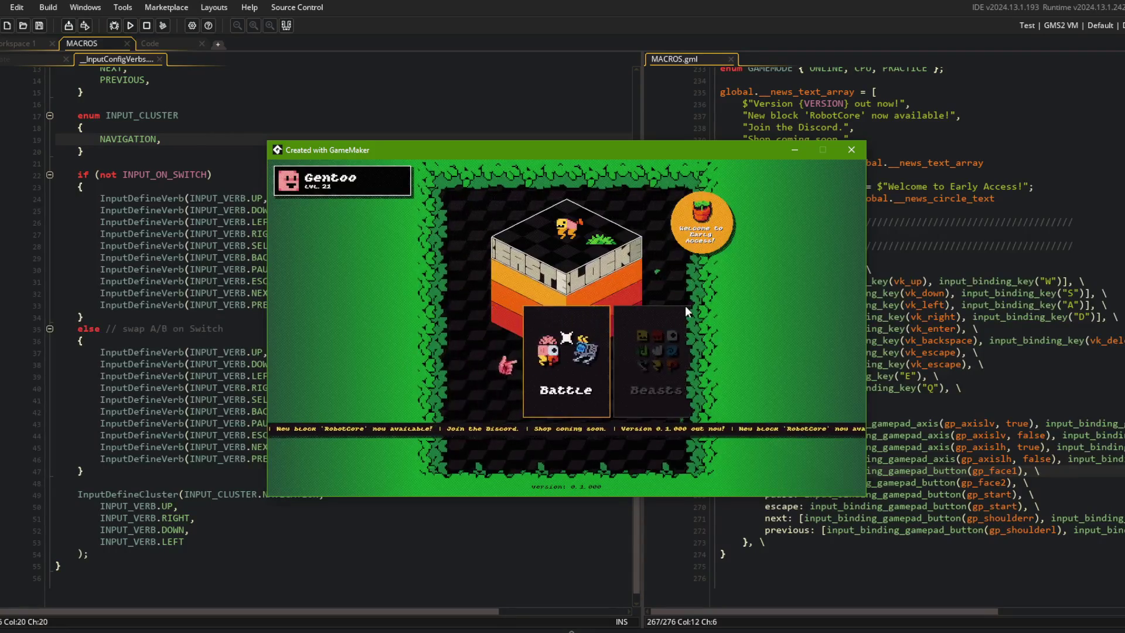
key(Return)
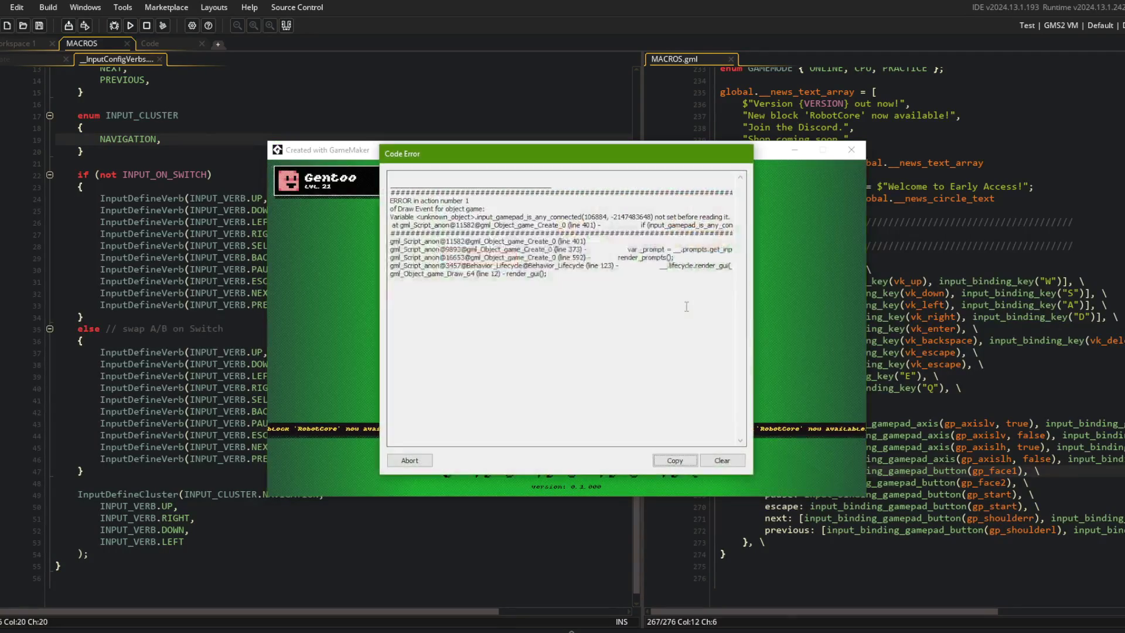
click(574, 217)
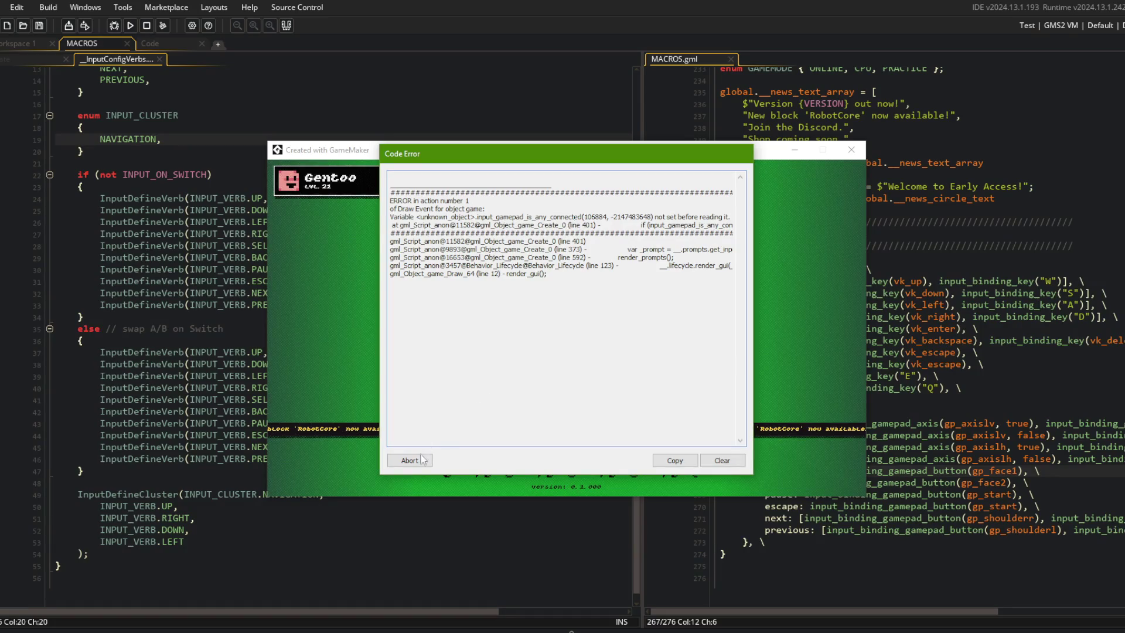
click(410, 460)
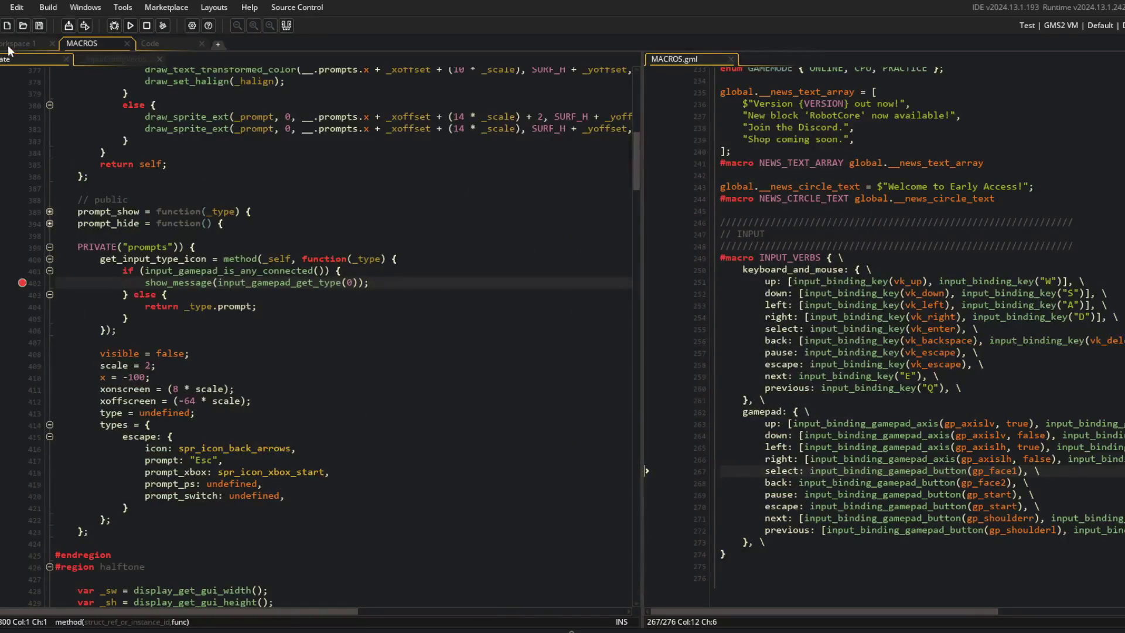
Step: Remove the line 402 breakpoint, comment out the input_gamepad_is_any_connected block, and rerun with F5
click(22, 283)
click(102, 271)
key(shift+Down)
key(shift+Down)
key(ctrl+k)
key(Down)
key(Down)
key(ctrl+k)
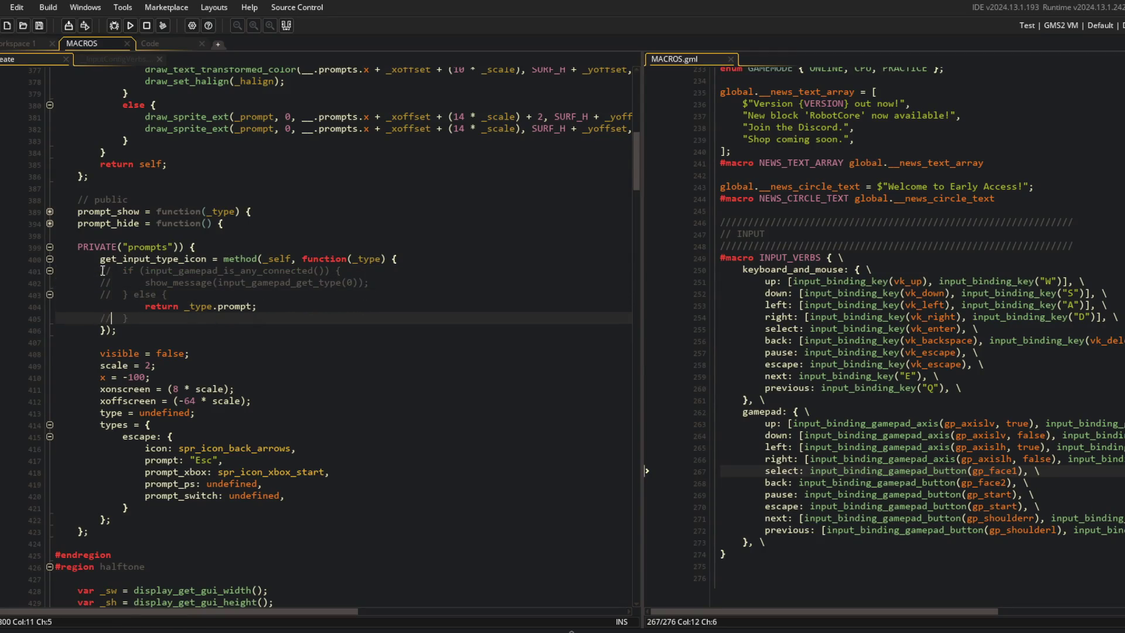
key(F5)
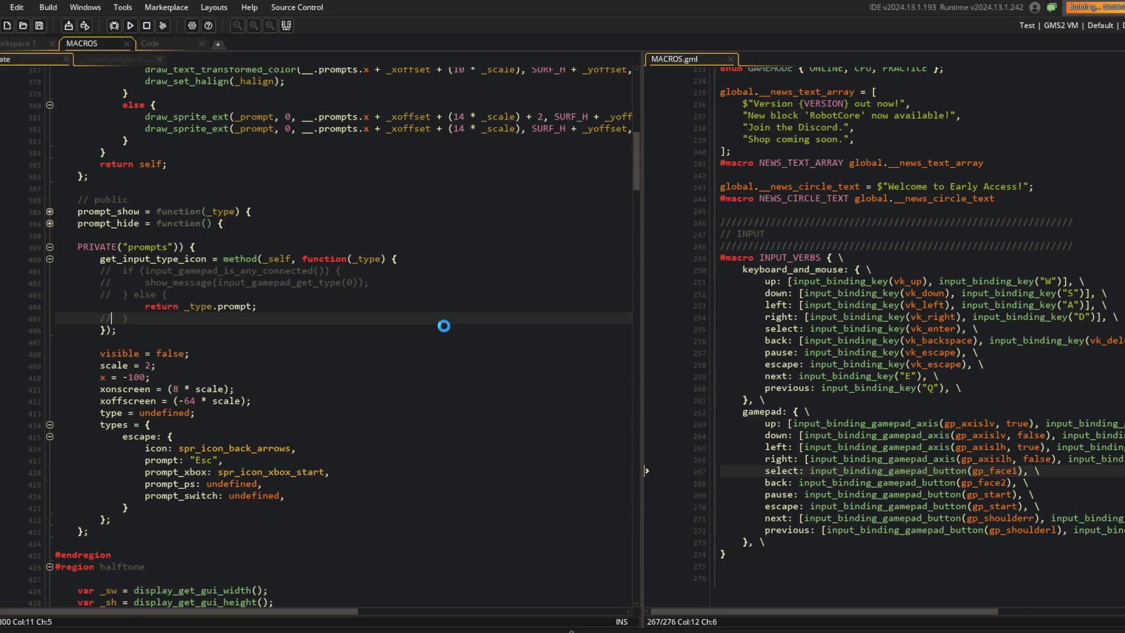
Step: Cycle the battle setup tabs and open TREX from the All tab
key(Return)
key(q)
key(q)
key(Right)
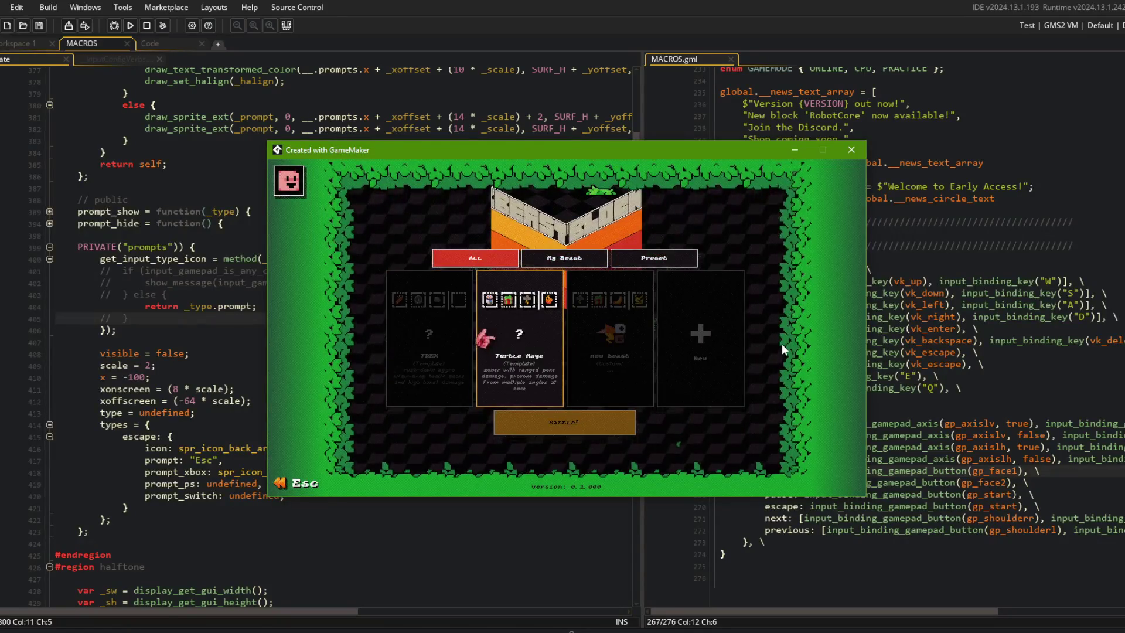
key(e)
key(e)
key(q)
key(q)
key(Up)
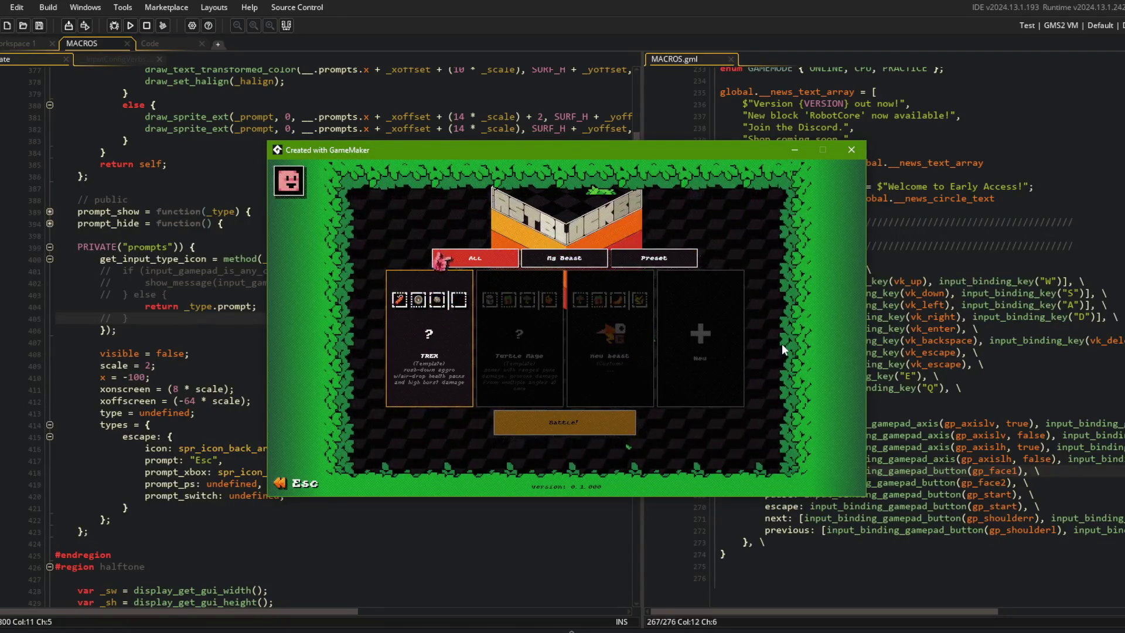
key(Return)
key(Return)
Step: Browse the beast's Perks, Blocks and Traps tabs, then log out and log back in
key(e)
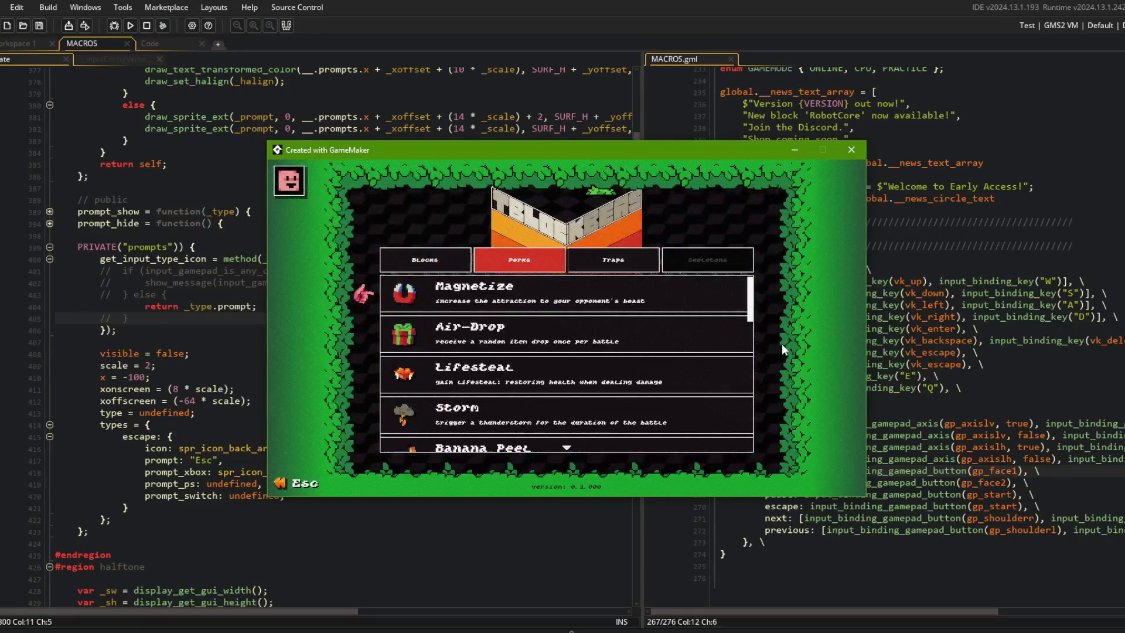
key(q)
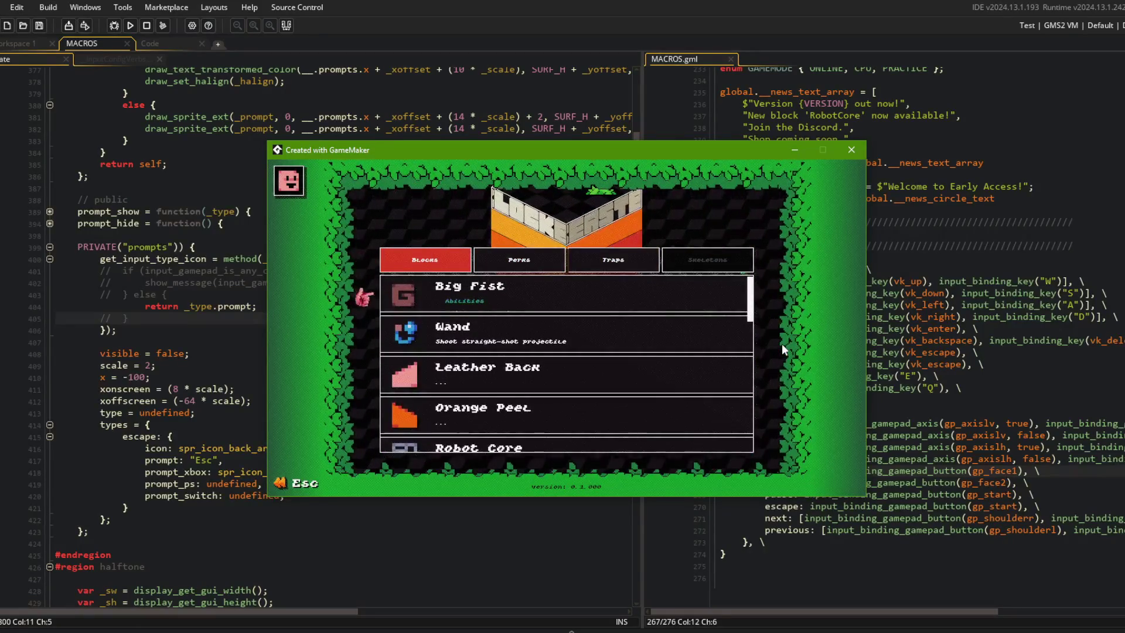
key(Down)
key(Down)
key(Down)
key(Up)
key(Up)
key(e)
key(e)
key(q)
key(Escape)
key(Right)
key(Right)
key(Right)
key(Return)
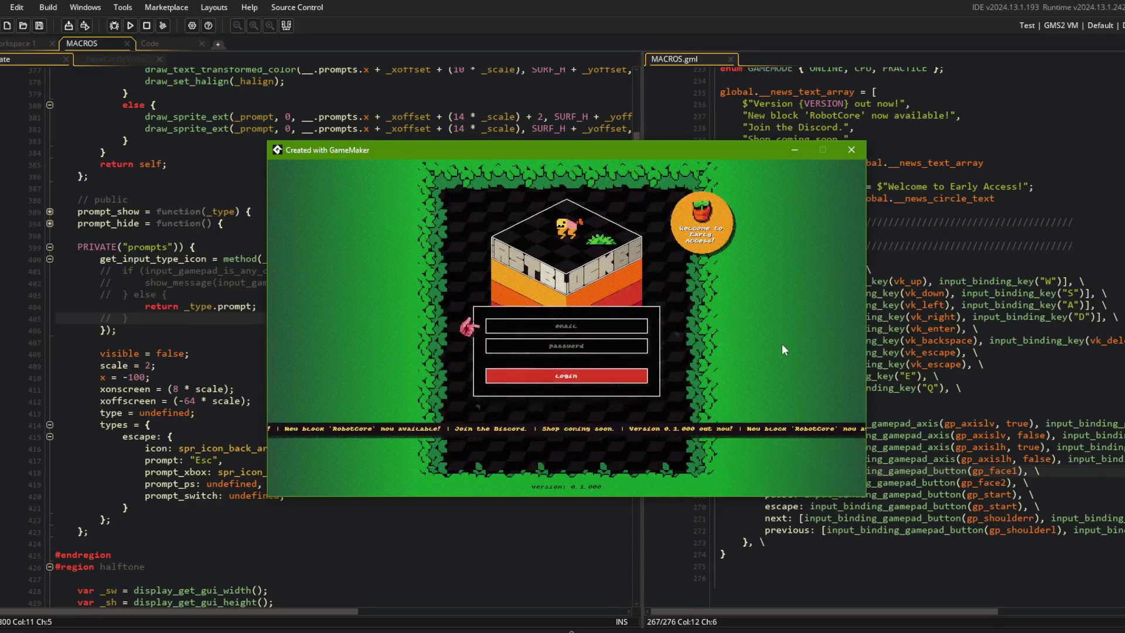
key(Down)
key(Down)
key(Return)
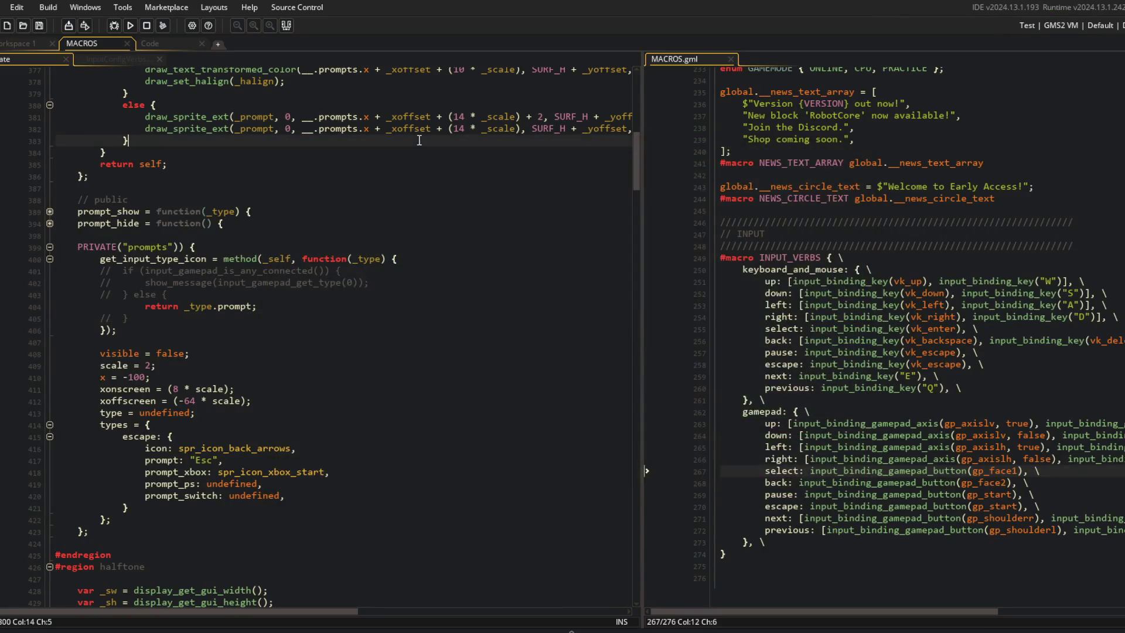
Step: Stage all changes with git add . and type a git commit -m command with an update message
key(alt+Tab)
text(git add .)
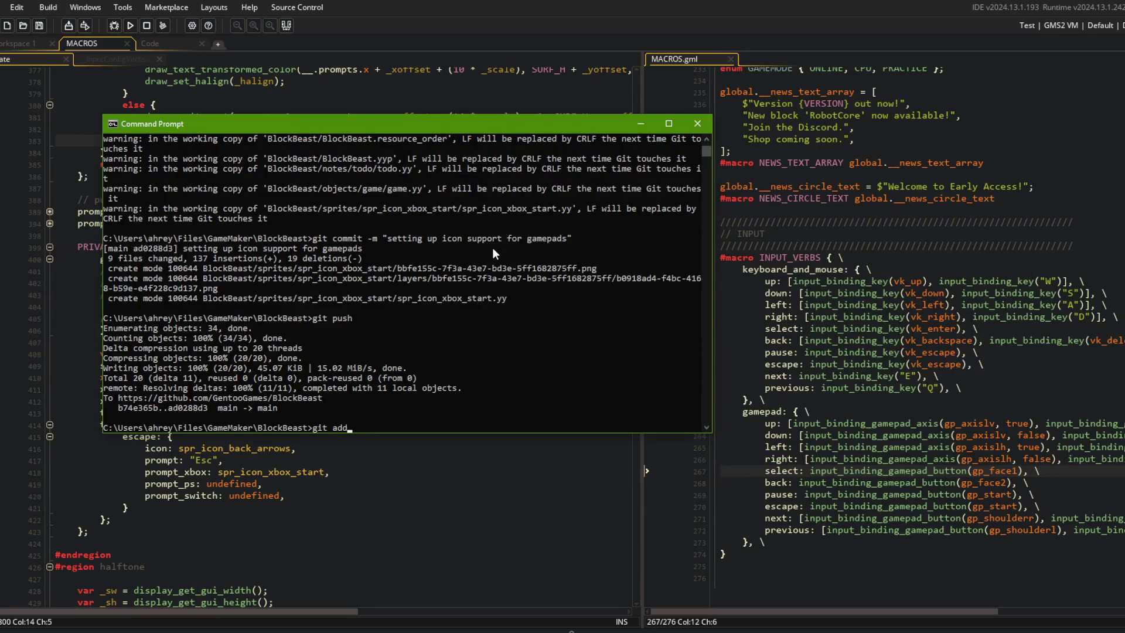
key(Return)
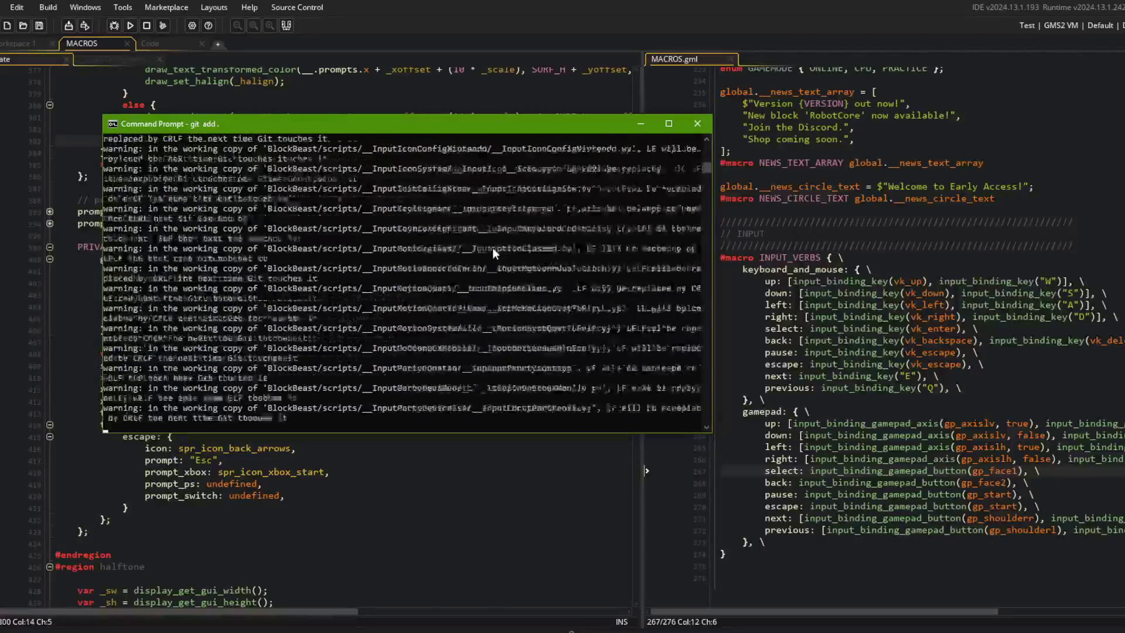
text(git commit -m "updated )
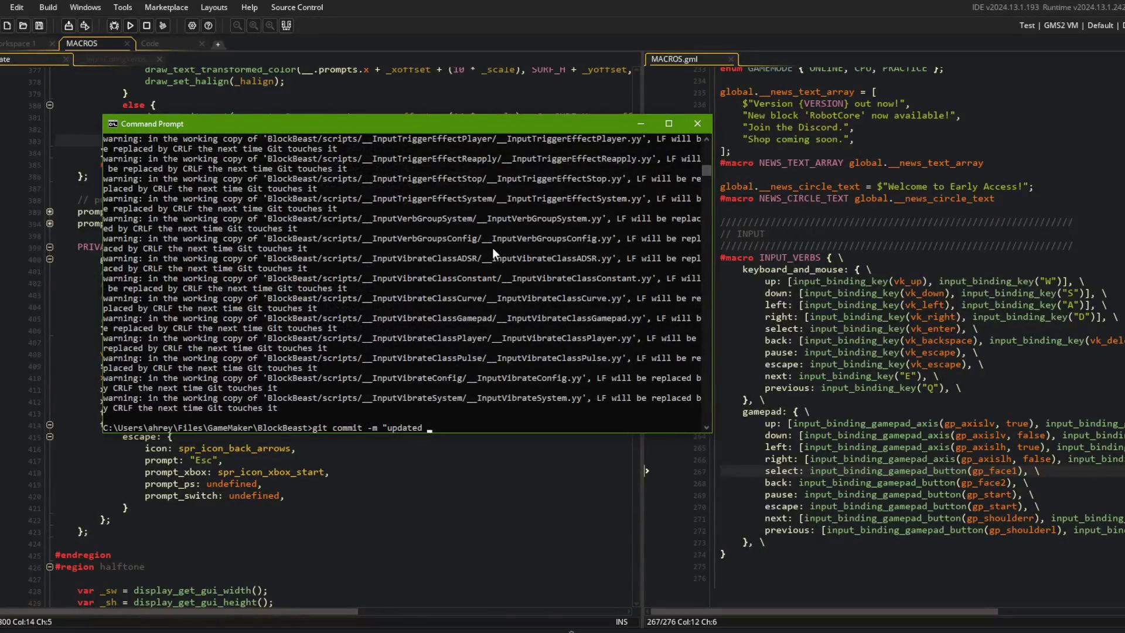
text(juju")
key(alt+Tab)
Step: Check the Input releases and Devices docs pages in the browser, then return to the console
click(722, 247)
scroll(722, 253, up, 1)
click(273, 2)
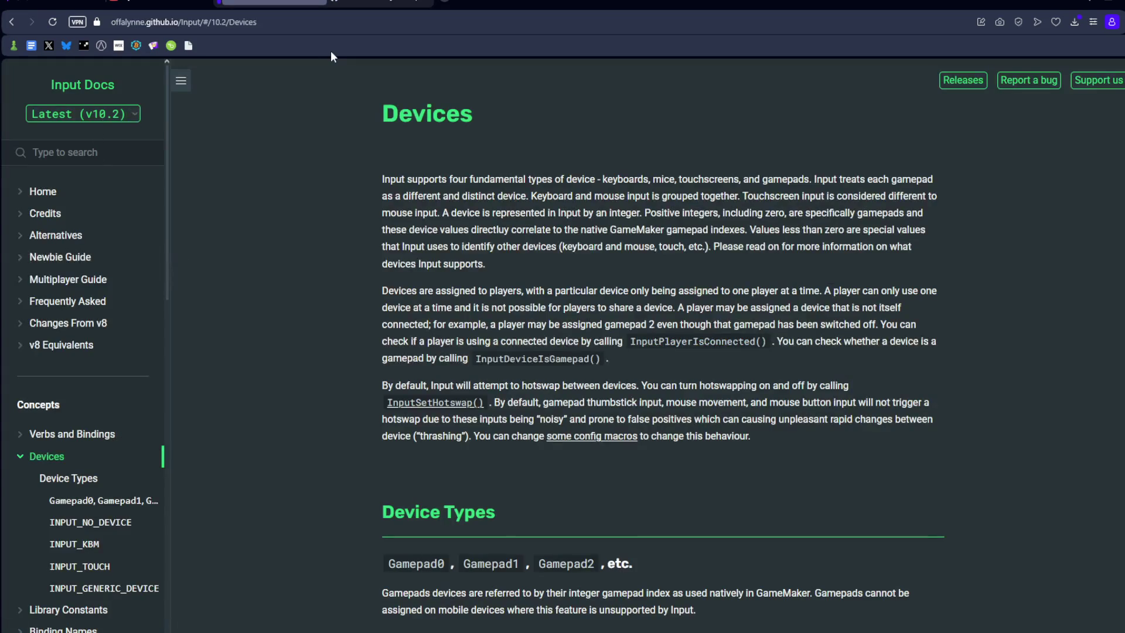
key(alt+Tab)
click(375, 3)
key(alt+Tab)
Step: Finish the commit message noting the Input update from v6.3 to v10.22 and commit
click(614, 368)
text("updated juju's input to v10.2)
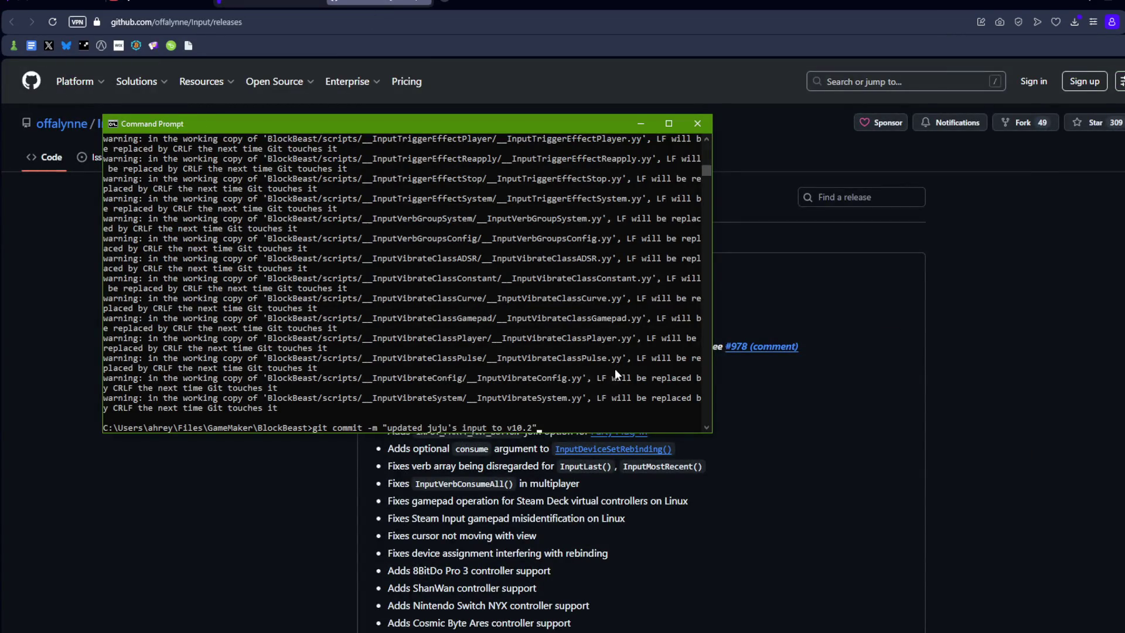
key(Right)
key(Right)
key(Right)
text(from )
text(v5)
key(BackSpace)
text(6.x)
key(BackSpace)
text(3)
key(Left)
text(2)
key(Return)
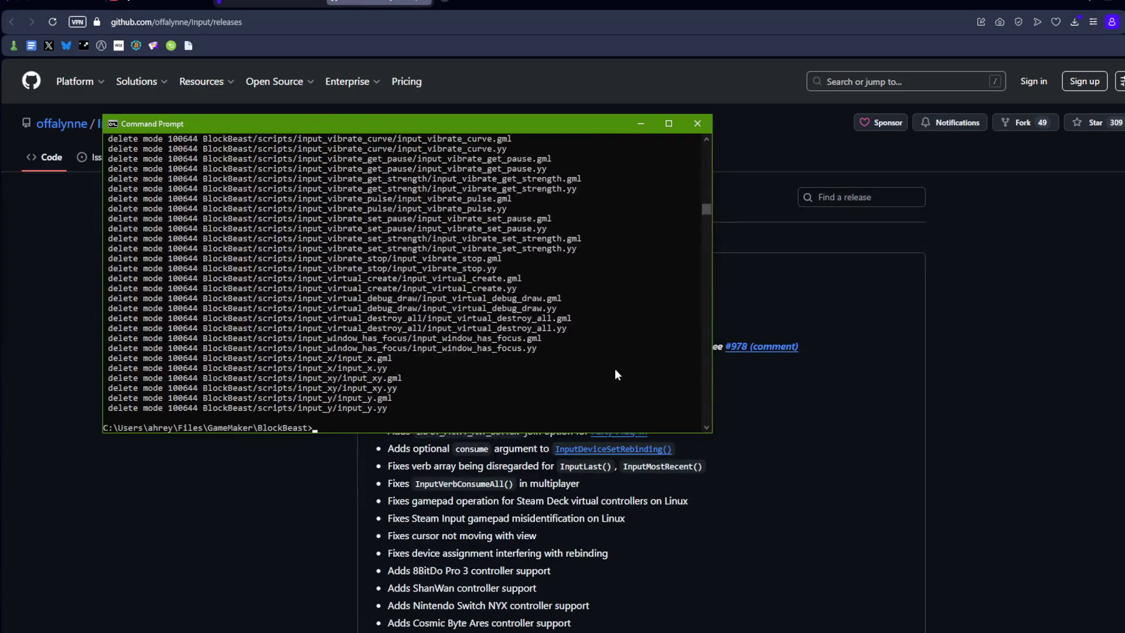
Step: Push the commit to main with git push
text(git push)
key(Return)
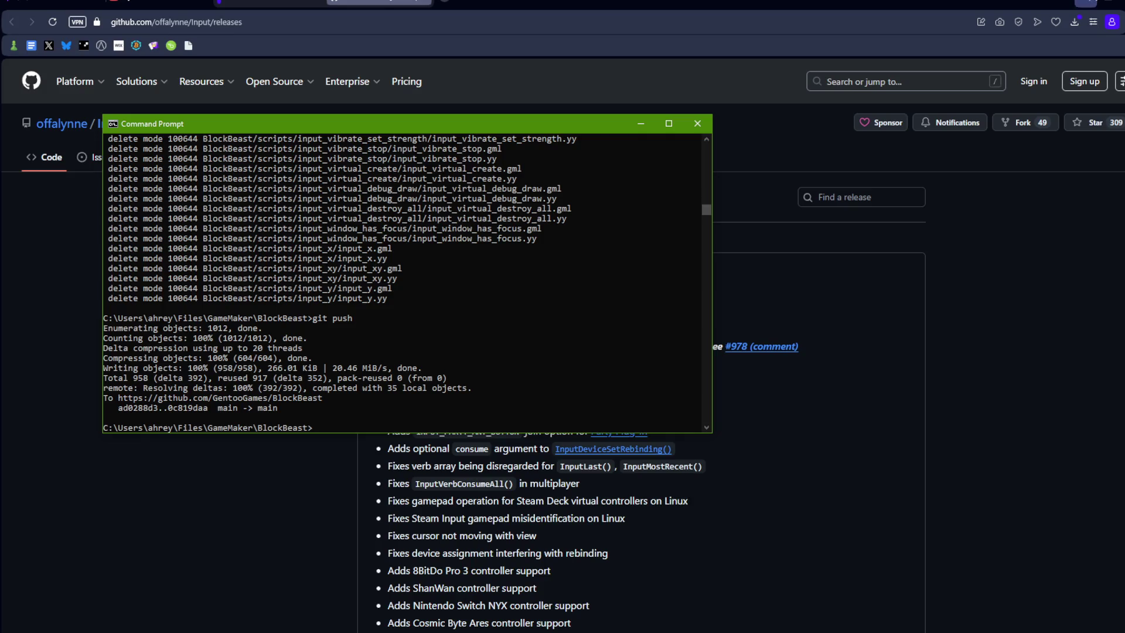
key(alt+Tab)
click(904, 260)
scroll(905, 261, up, 3)
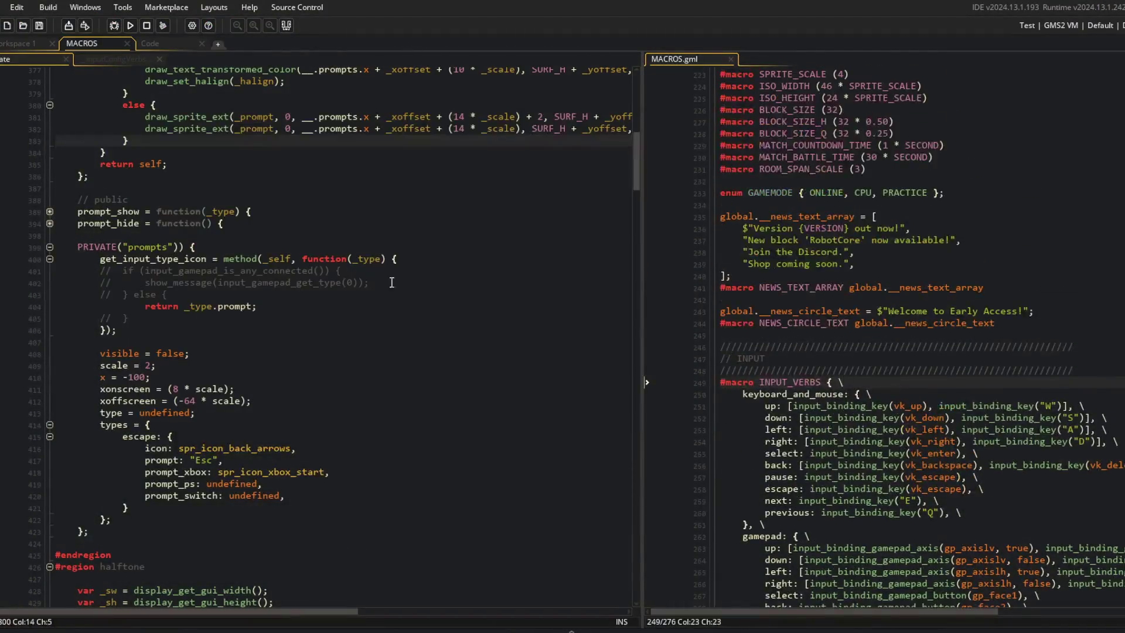
Step: Open __InputConfigVerbs and review its INPUT_ON_SWITCH block, INPUT_CLUSTER and INPUT_VERB enums
scroll(351, 264, up, 10)
click(128, 59)
click(364, 164)
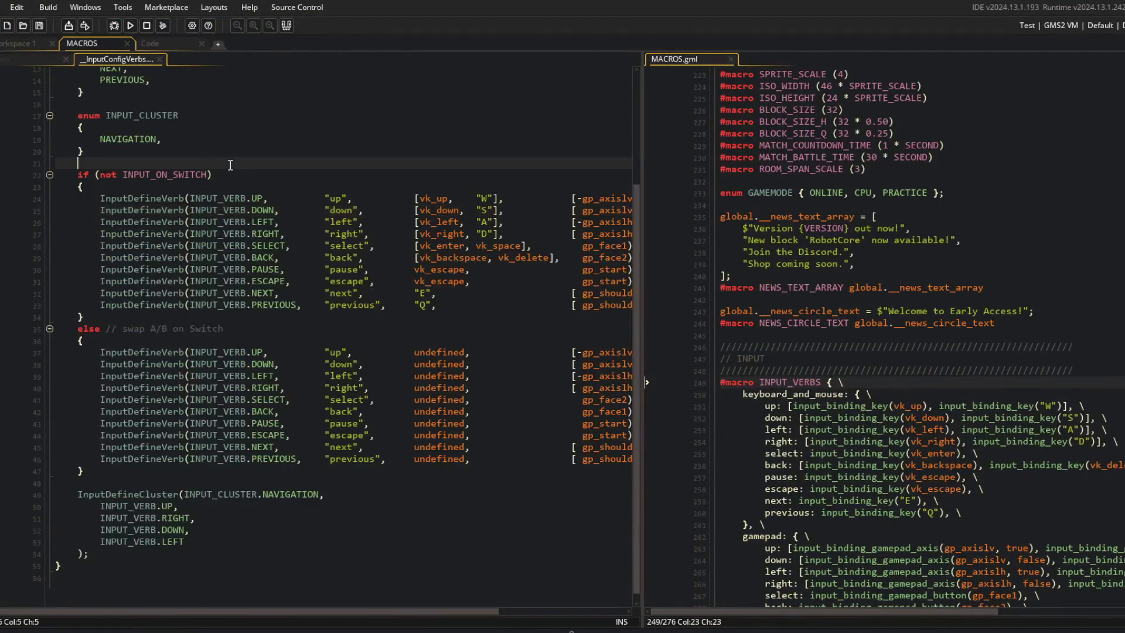
scroll(364, 328, up, 4)
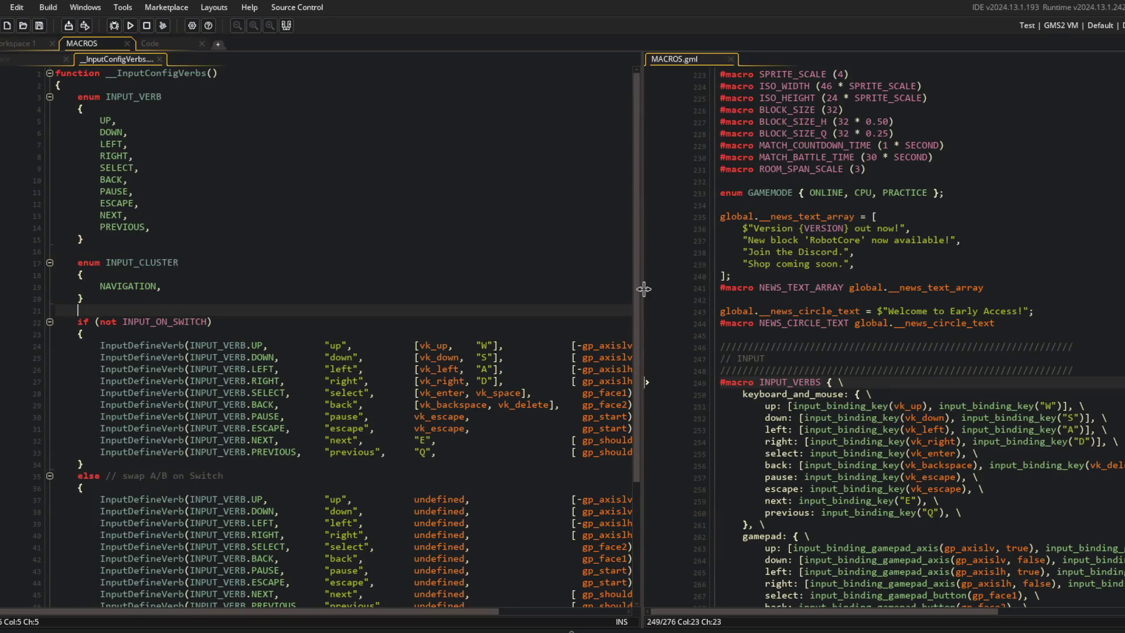
drag(643, 225, 896, 228)
scroll(680, 289, down, 4)
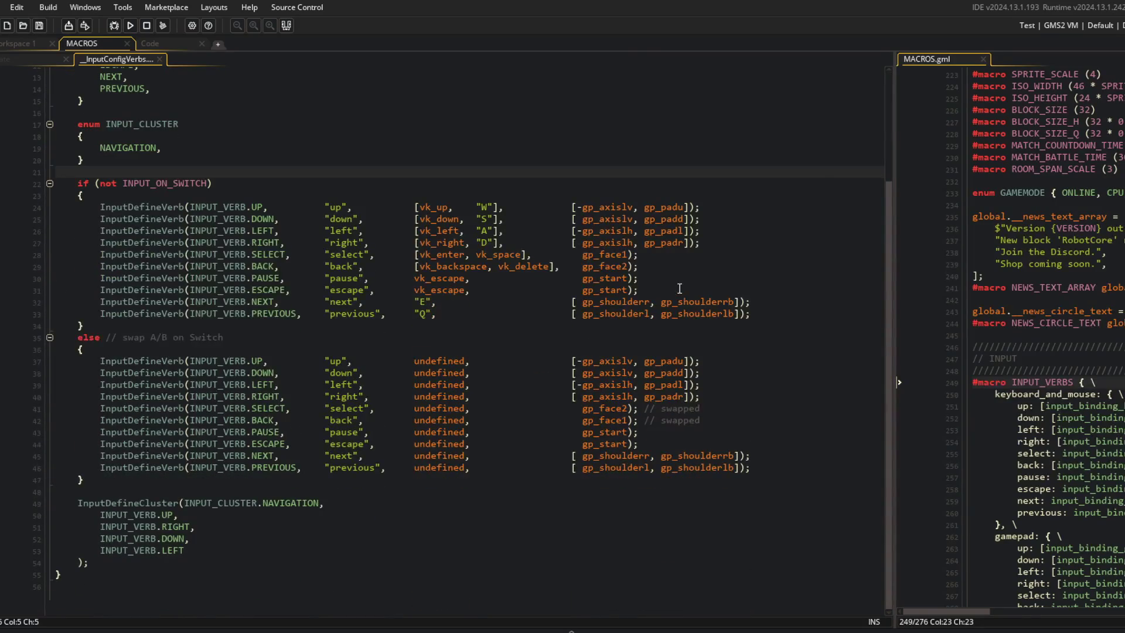
click(500, 194)
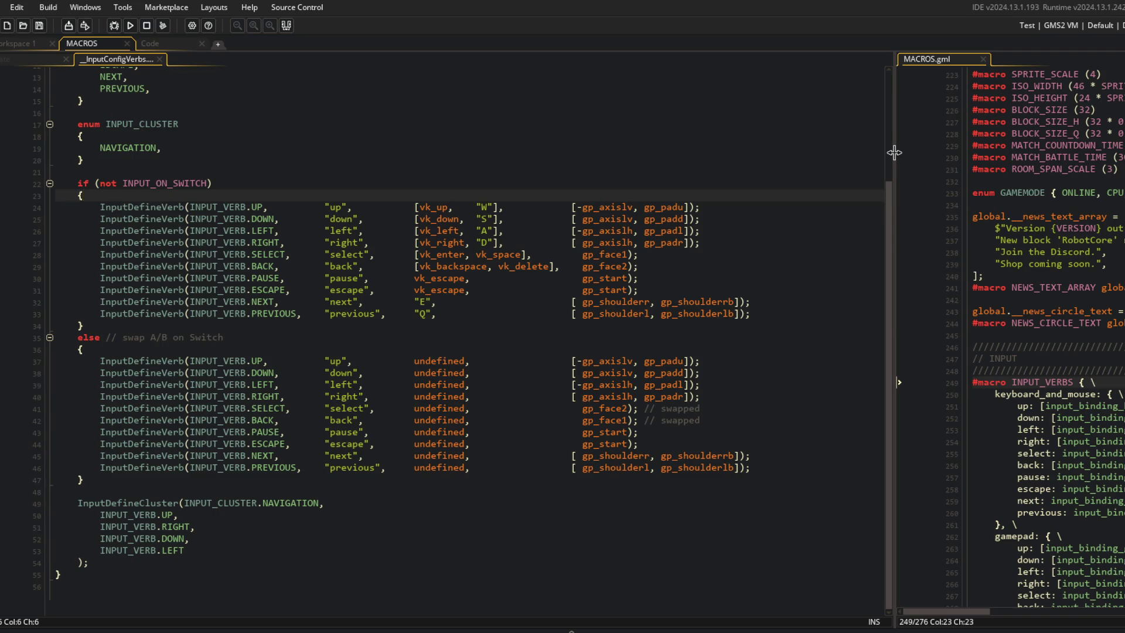
mouse_move(894, 152)
mouse_down()
mouse_move(765, 152)
mouse_move(826, 152)
mouse_up()
click(621, 183)
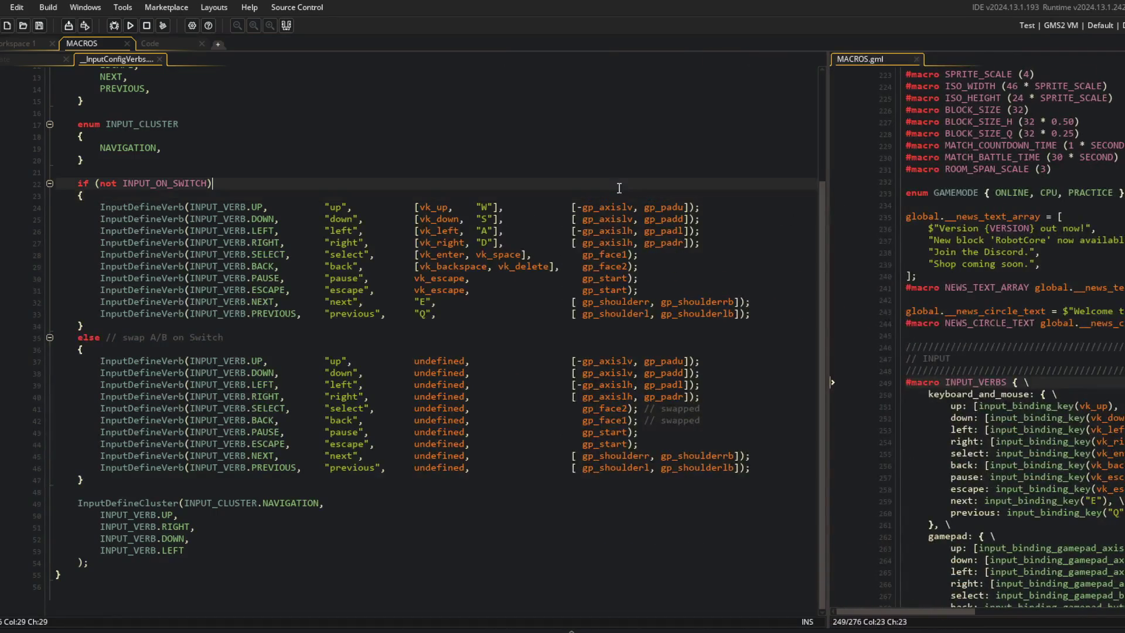
scroll(976, 334, up, 10)
scroll(976, 334, down, 13)
click(701, 145)
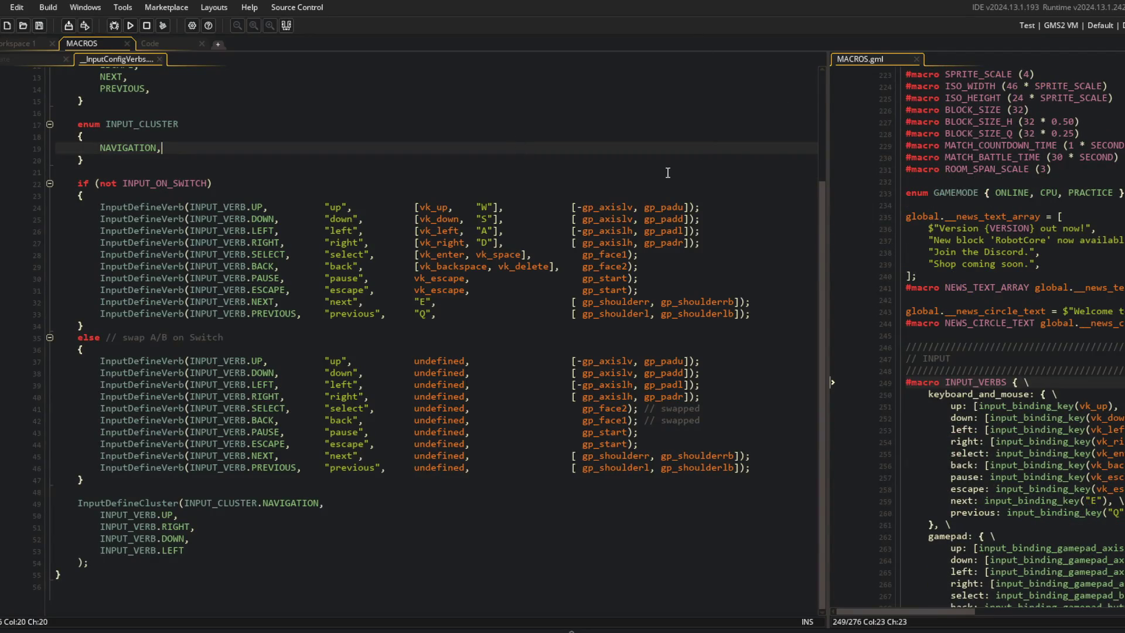
scroll(372, 146, up, 4)
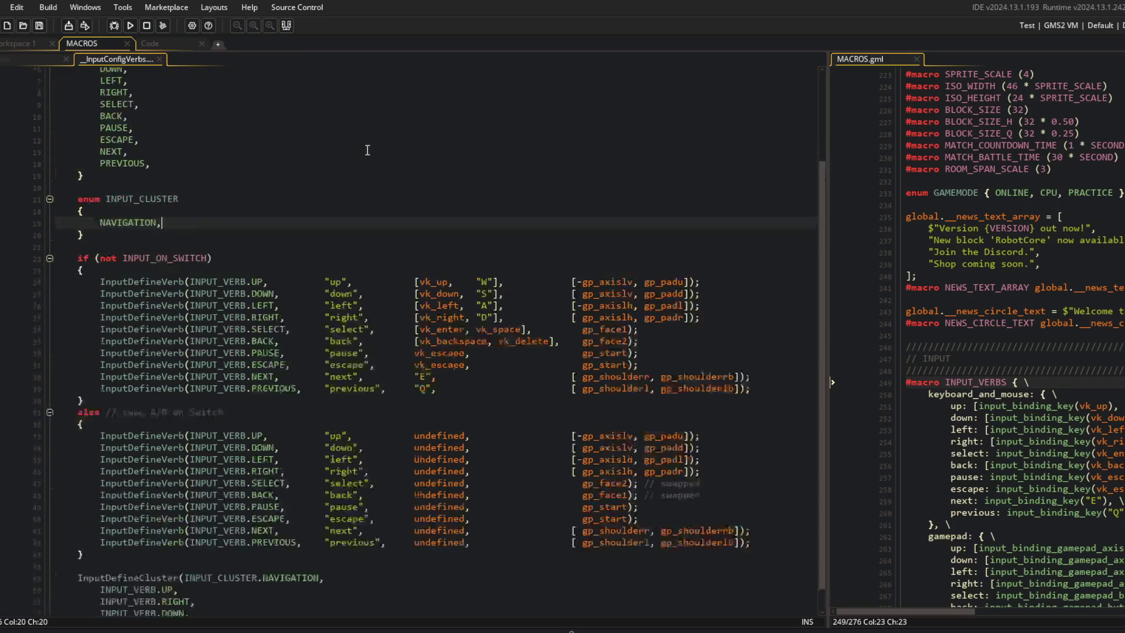
click(494, 228)
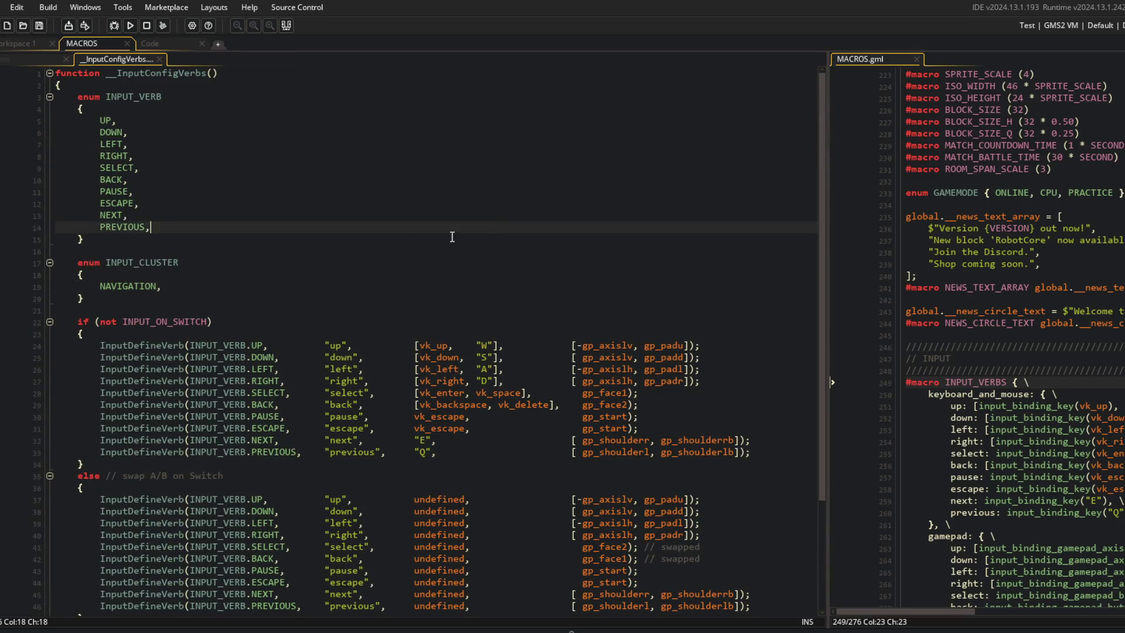
Step: Select everything from the top of the function body to the end and delete it
click(77, 97)
scroll(96, 185, down, 4)
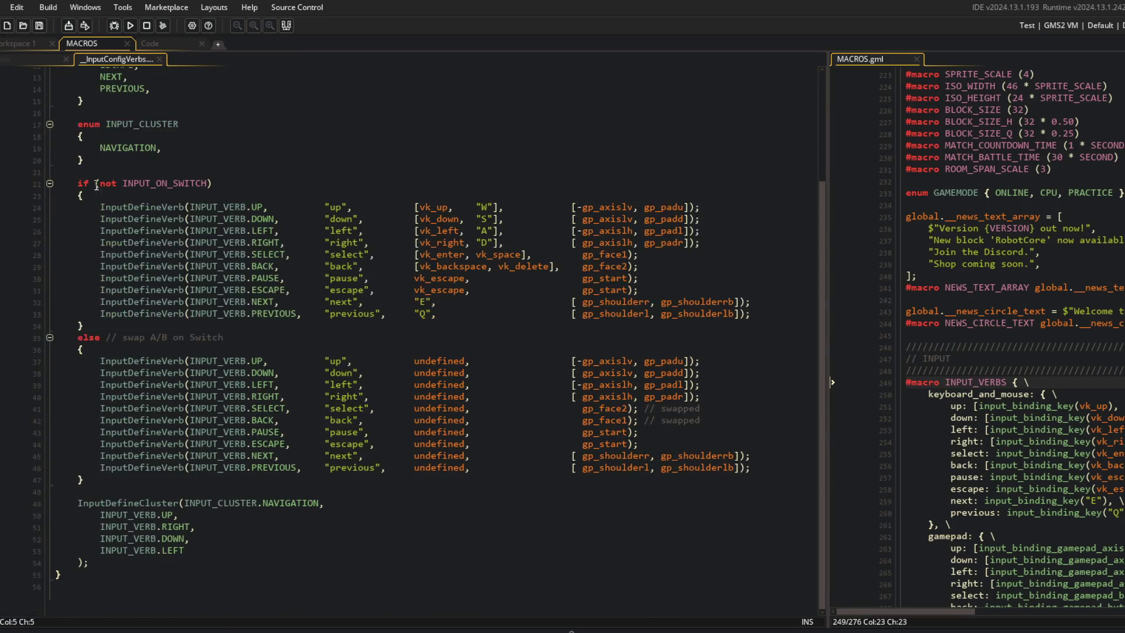
shift+click(96, 559)
key(Delete)
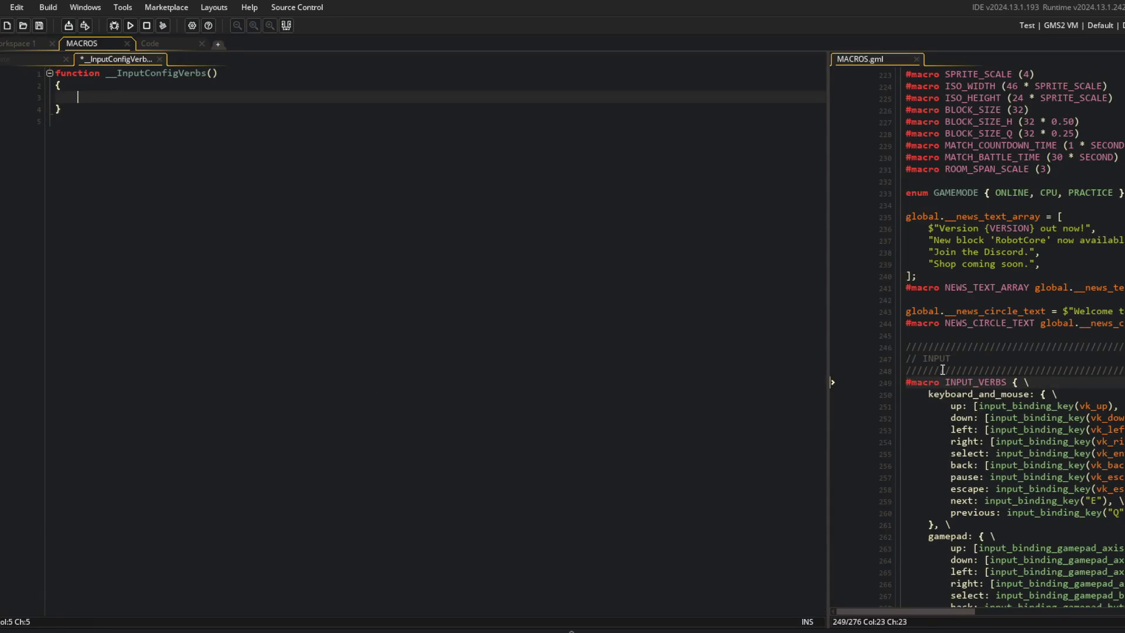
click(930, 393)
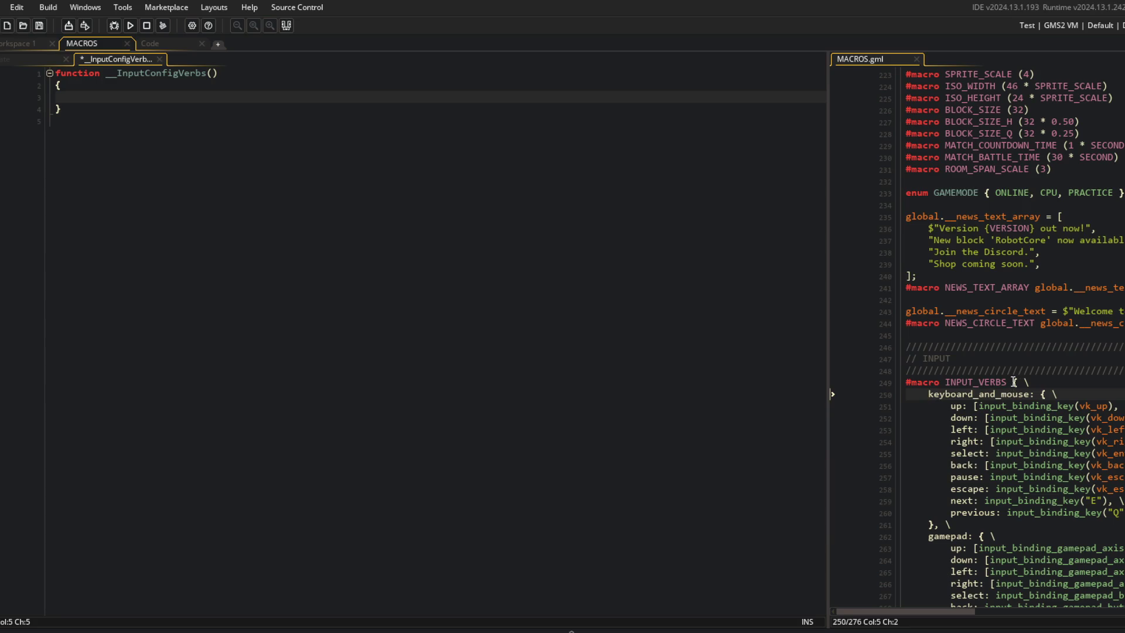
Step: Try turning the INPUT_VERBS macro into a function body, then undo the misplaced paste
click(1012, 369)
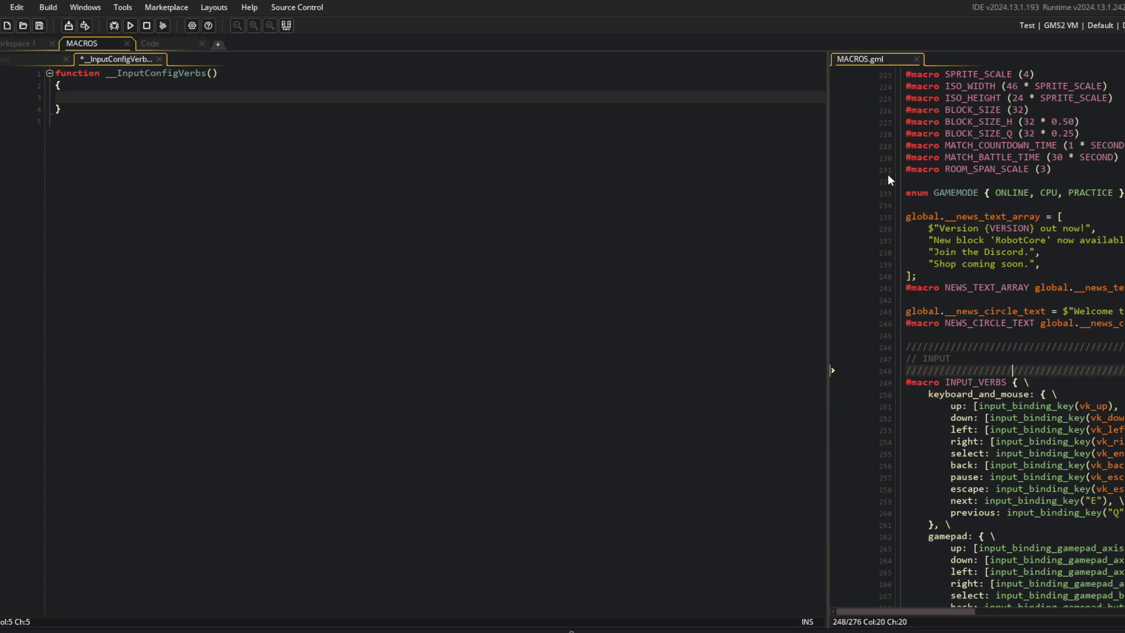
mouse_move(840, 148)
mouse_down()
mouse_move(645, 125)
mouse_move(488, 153)
mouse_up()
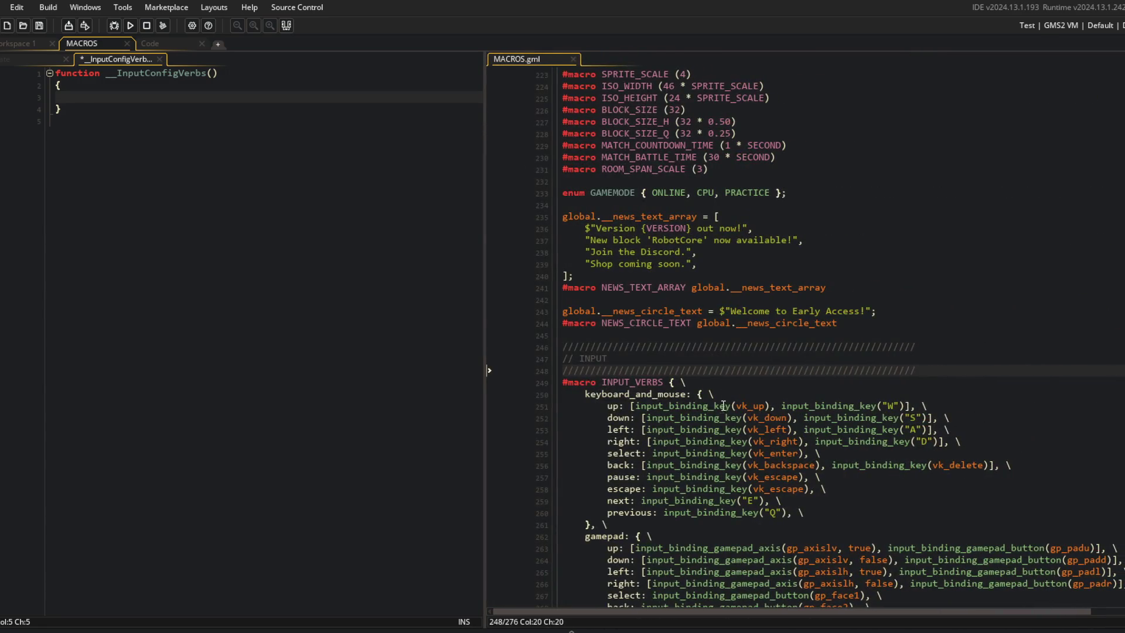
key(Down)
key(BackSpace)
key(BackSpace)
key(BackSpace)
text(=unction() {)
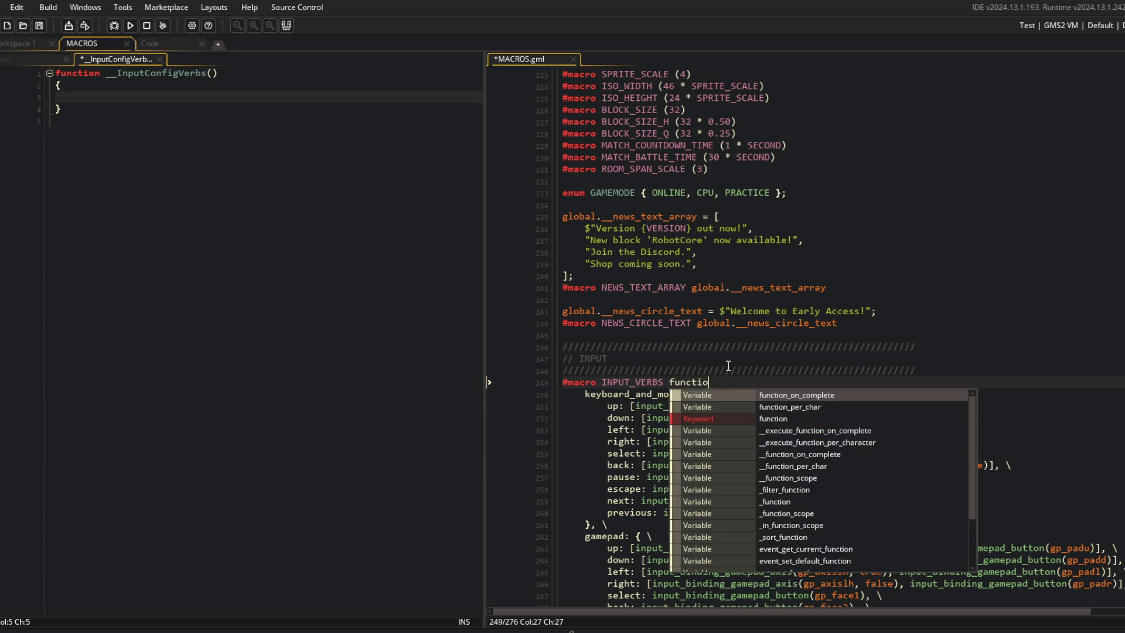
key(Return)
key(Up)
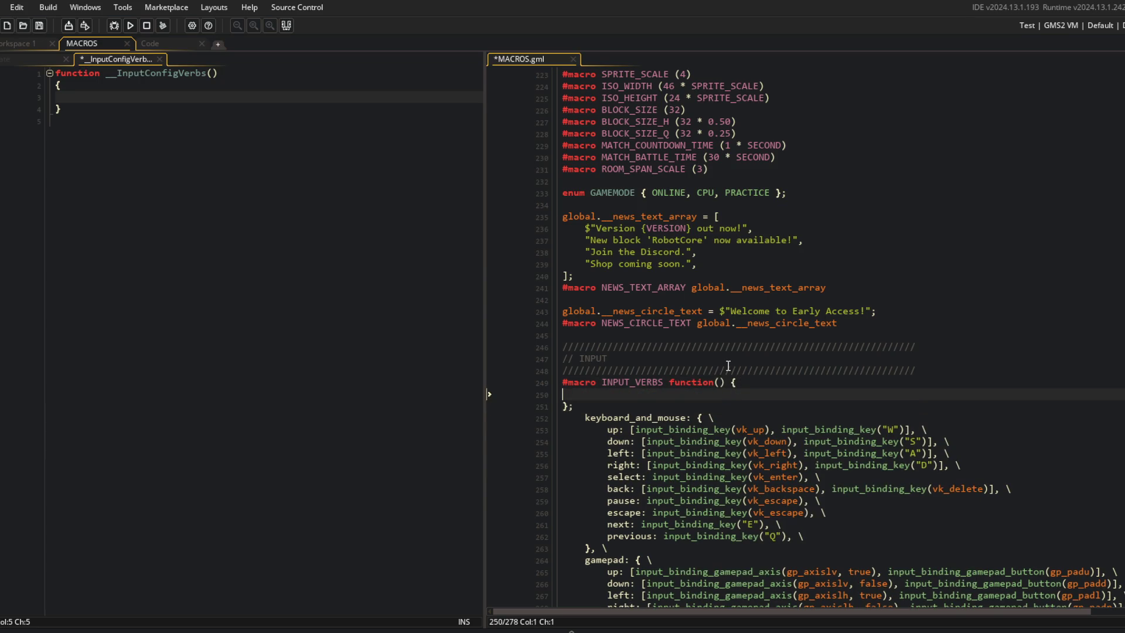
key(Tab)
key(ctrl+v)
key(ctrl+z)
key(ctrl+z)
key(ctrl+z)
key(ctrl+z)
key(ctrl+z)
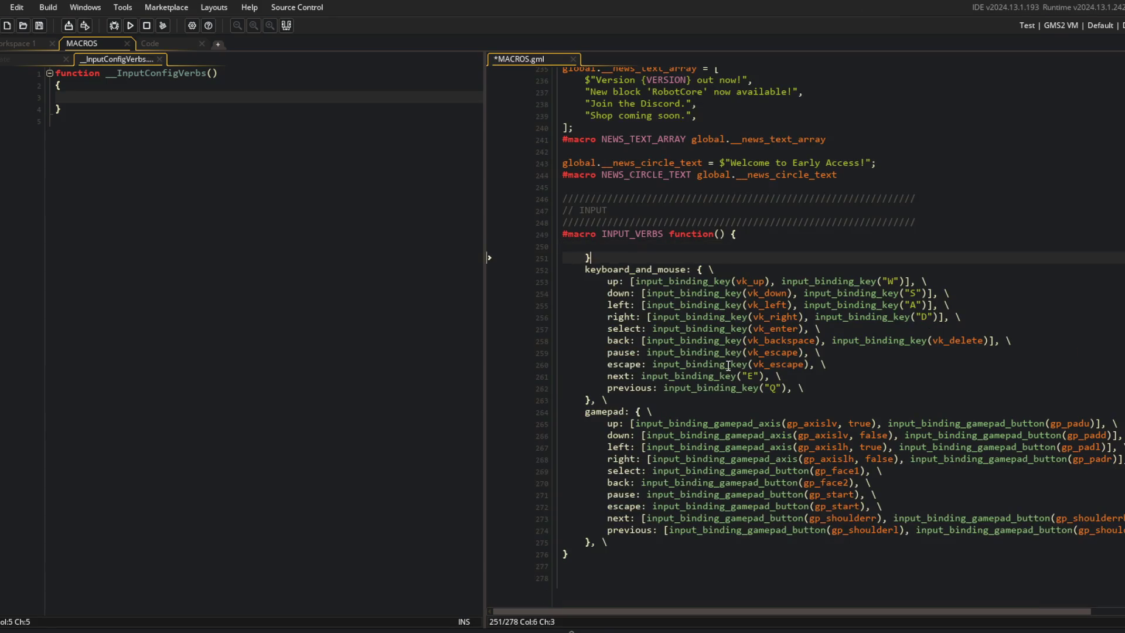
Step: Add global.__define_input_verbs = function() { below the INPUT header and paste the verb code inside
click(995, 235)
key(Down)
key(End)
key(Return)
text(global)
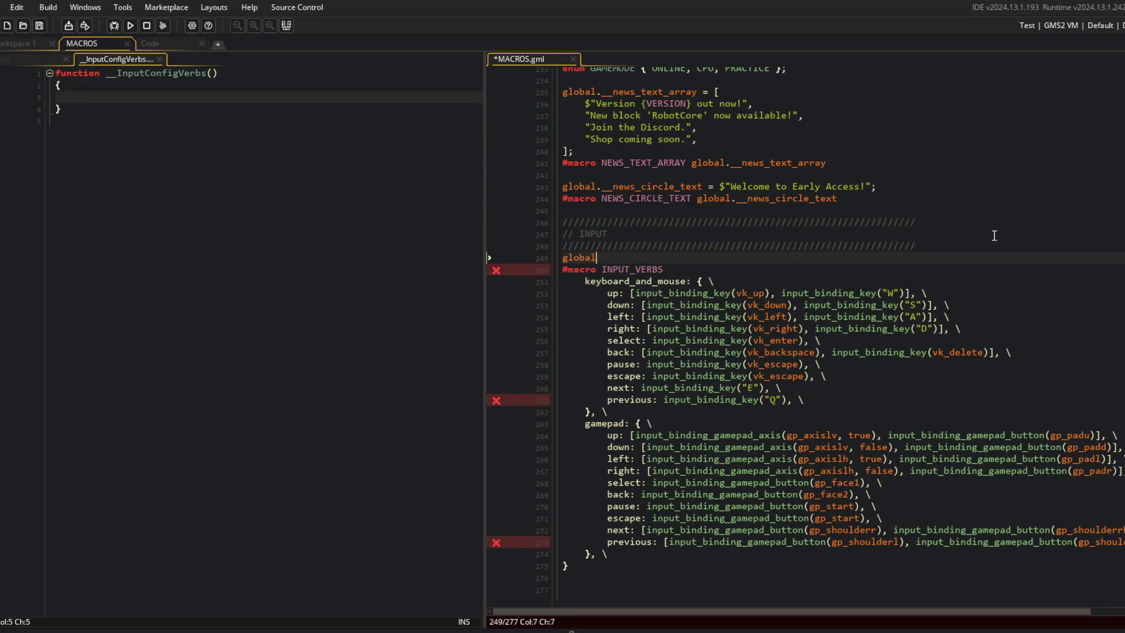
text(.__define_input_be)
key(BackSpace)
key(BackSpace)
text(verbs = function() {)
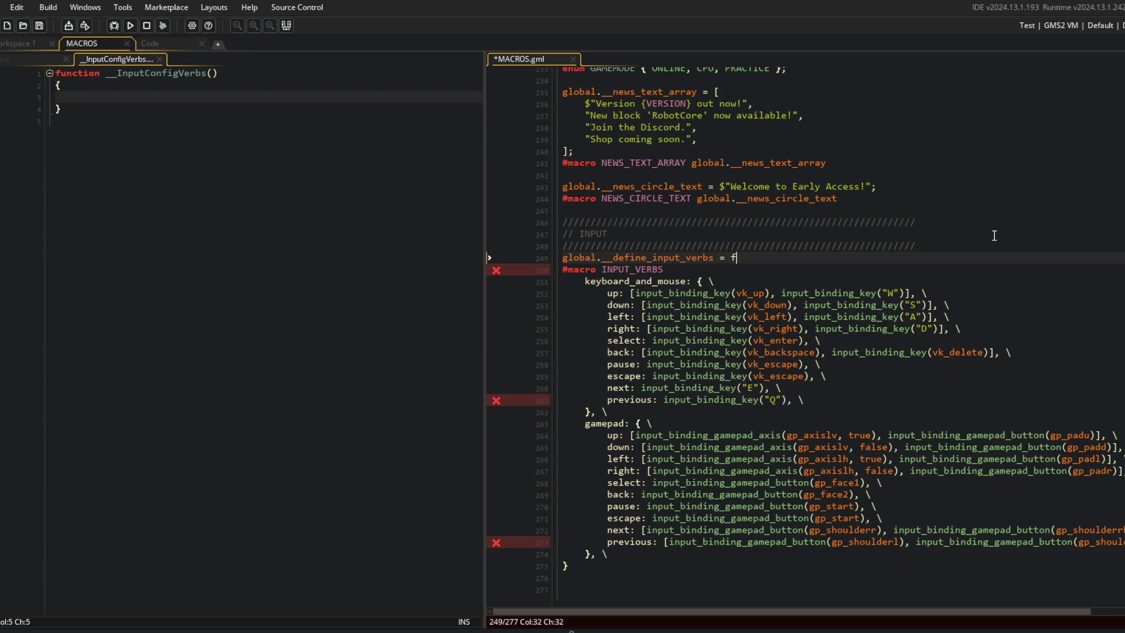
key(Return)
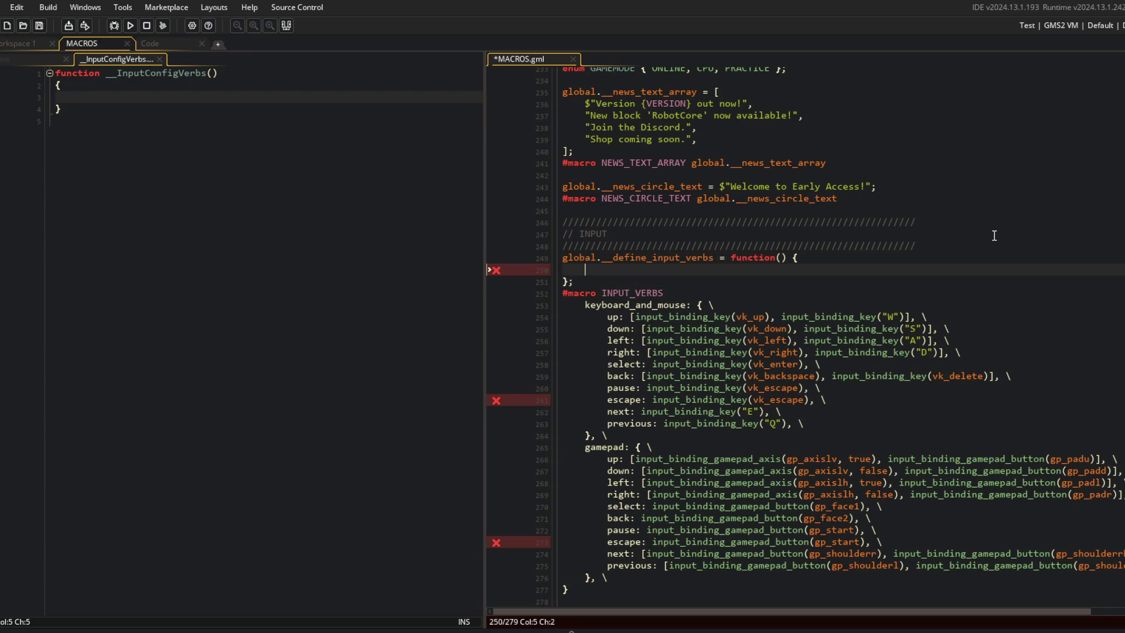
key(ctrl+v)
scroll(784, 295, up, 5)
Step: Join opening braces onto the INPUT_VERB and INPUT_CLUSTER enum lines, removing leftover brace lines
click(784, 296)
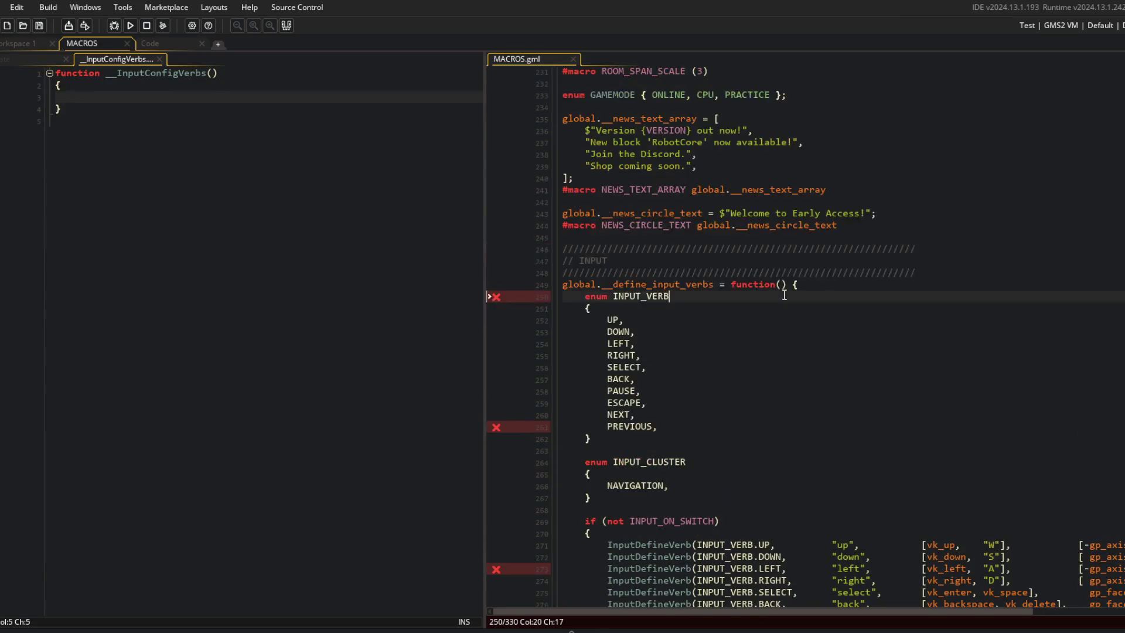
text({)
key(Down)
key(BackSpace)
key(BackSpace)
key(BackSpace)
key(Down)
key(Down)
key(Down)
key(Down)
key(Down)
key(Down)
key(BackSpace)
key(Down)
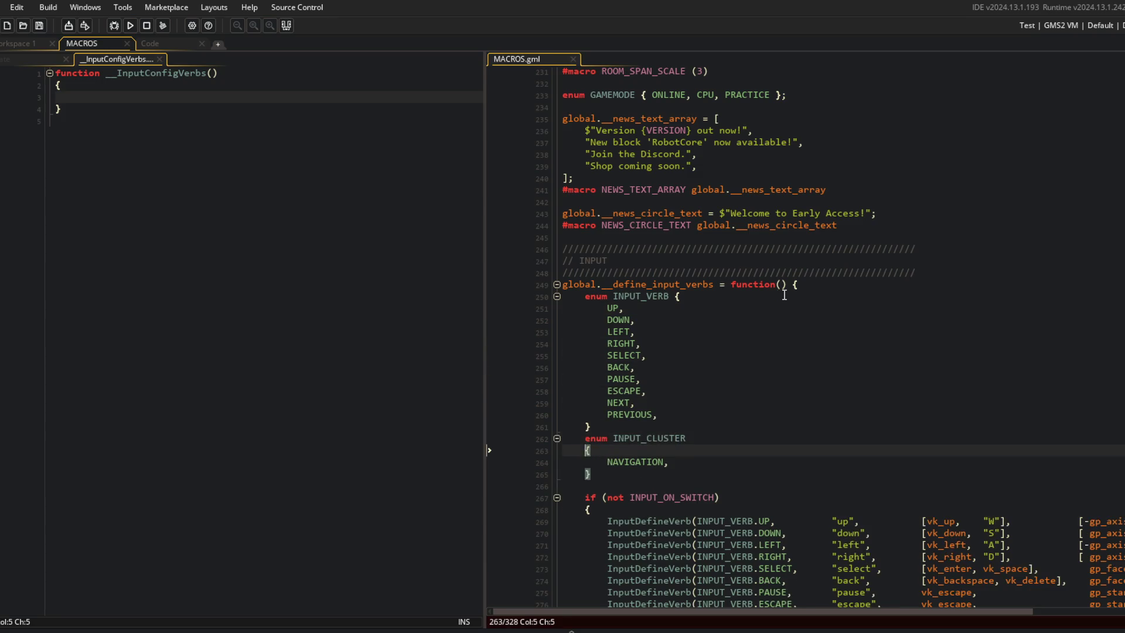
text({)
key(Down)
key(BackSpace)
key(BackSpace)
key(BackSpace)
key(Down)
Step: Tidy the INPUT_ON_SWITCH and else brace lines, keeping the swap A/B comment
key(Down)
key(Down)
key(Down)
key(End)
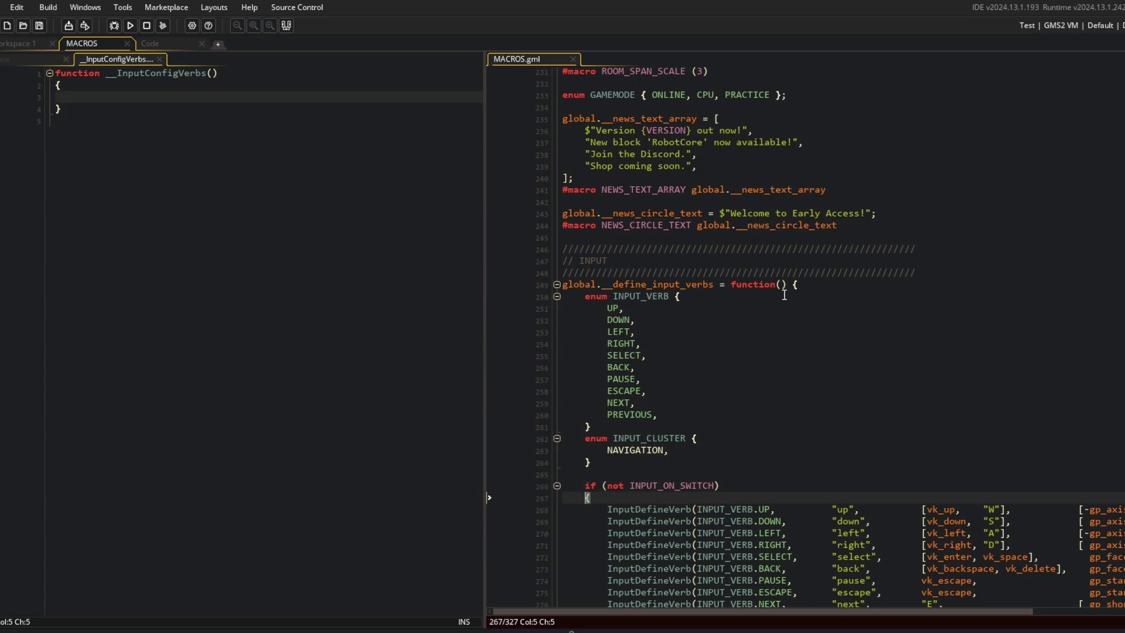
key(Delete)
key(Delete)
key(Delete)
scroll(785, 295, down, 8)
click(638, 331)
key(Down)
key(Down)
key(Up)
key(Up)
key(Left)
key(Left)
key(Left)
key(shift+End)
key(Delete)
key(Delete)
key(Delete)
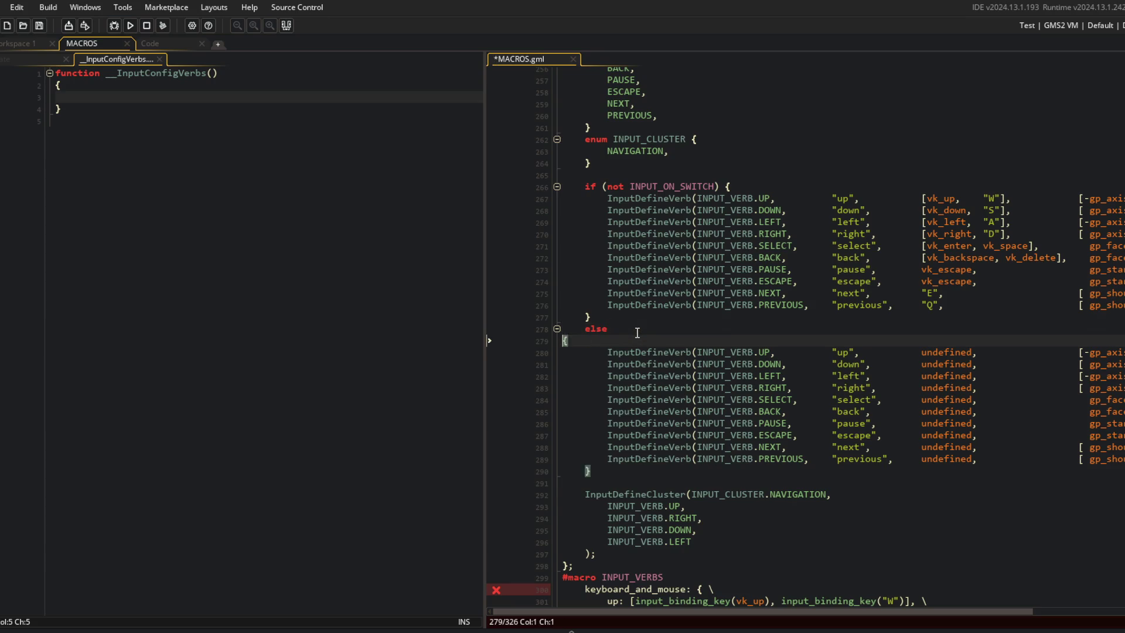
key(ctrl+z)
key(ctrl+z)
key(ctrl+z)
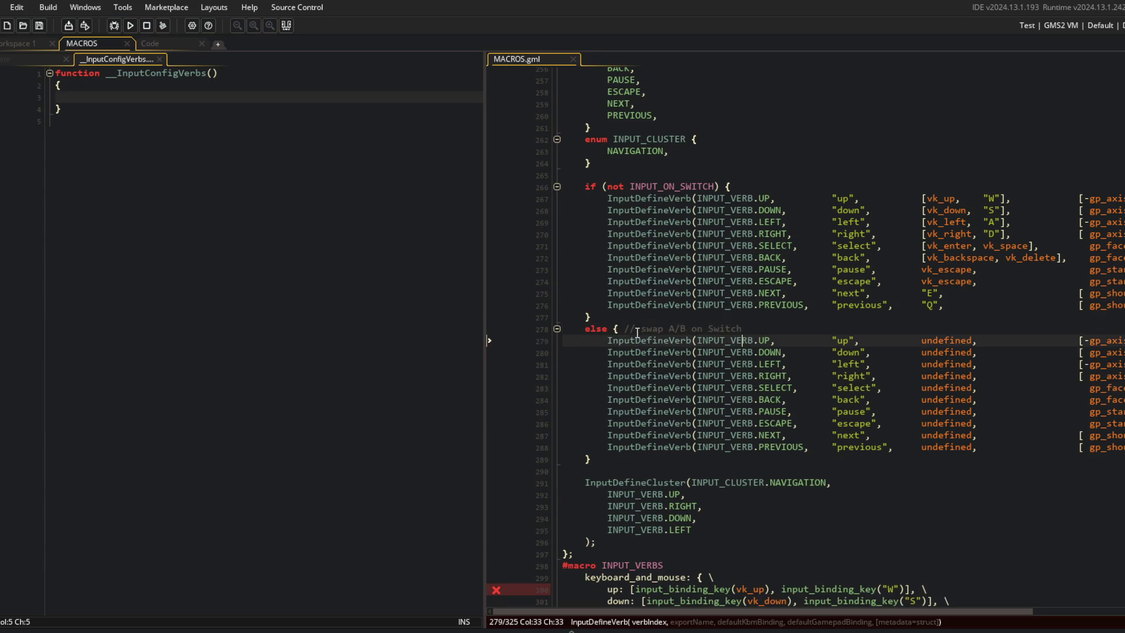
key(ctrl+z)
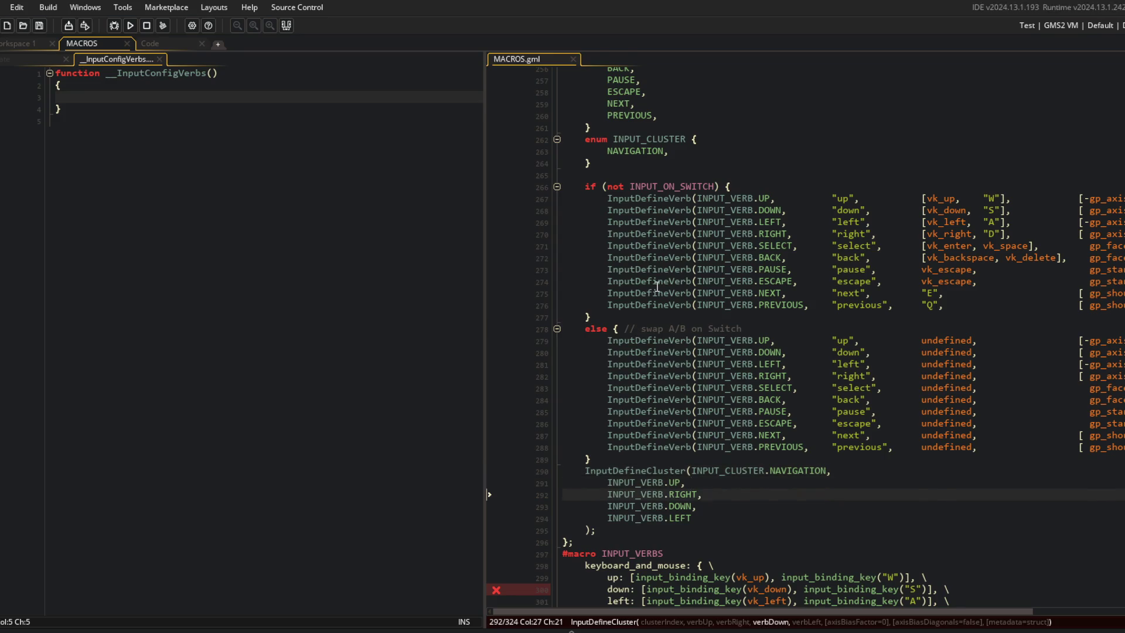
scroll(539, 100, up, 3)
click(539, 100)
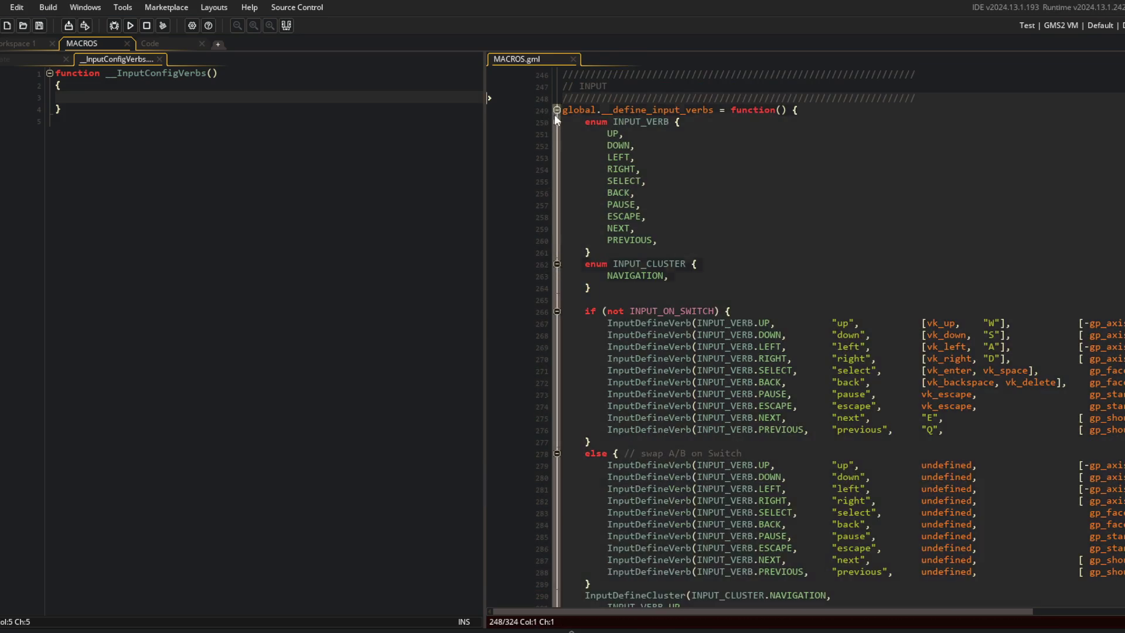
Step: Copy the define_input_verbs name, delete leftover lines 297–324, and save MACROS.gml
click(556, 110)
scroll(554, 110, up, 4)
click(632, 164)
click(636, 246)
click(711, 246)
key(Down)
key(Home)
key(ctrl+shift+End)
key(Delete)
key(ctrl+s)
Step: Add global.__define_input_verbs(); to __InputConfigVerbs and save the script
click(193, 126)
click(123, 98)
text(__define_input_verbs)
text(global.)
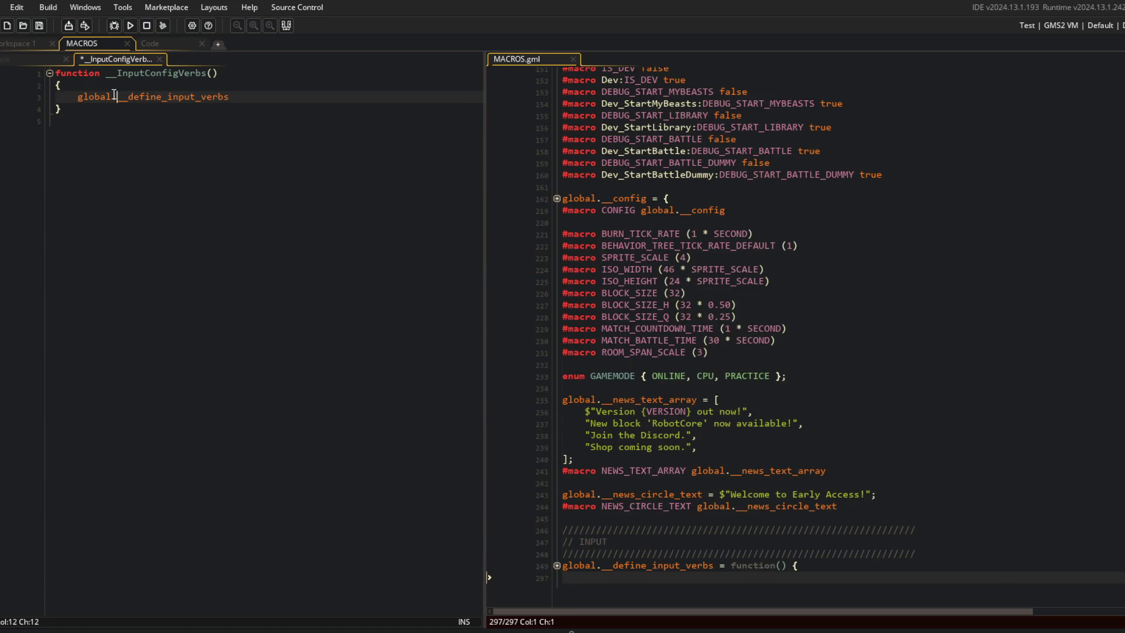
text(();)
key(ctrl+s)
Step: Run the game, which halts on a 'not set before reading' error, then abort it
click(166, 303)
click(752, 488)
click(557, 565)
scroll(586, 410, down, 3)
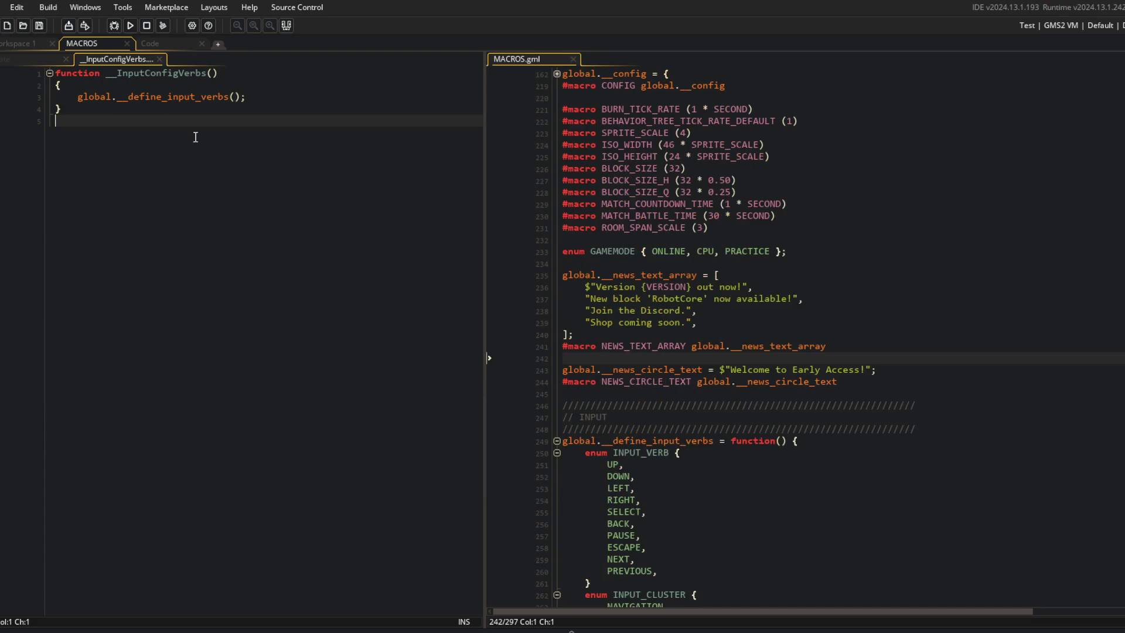
click(131, 25)
scroll(848, 279, down, 8)
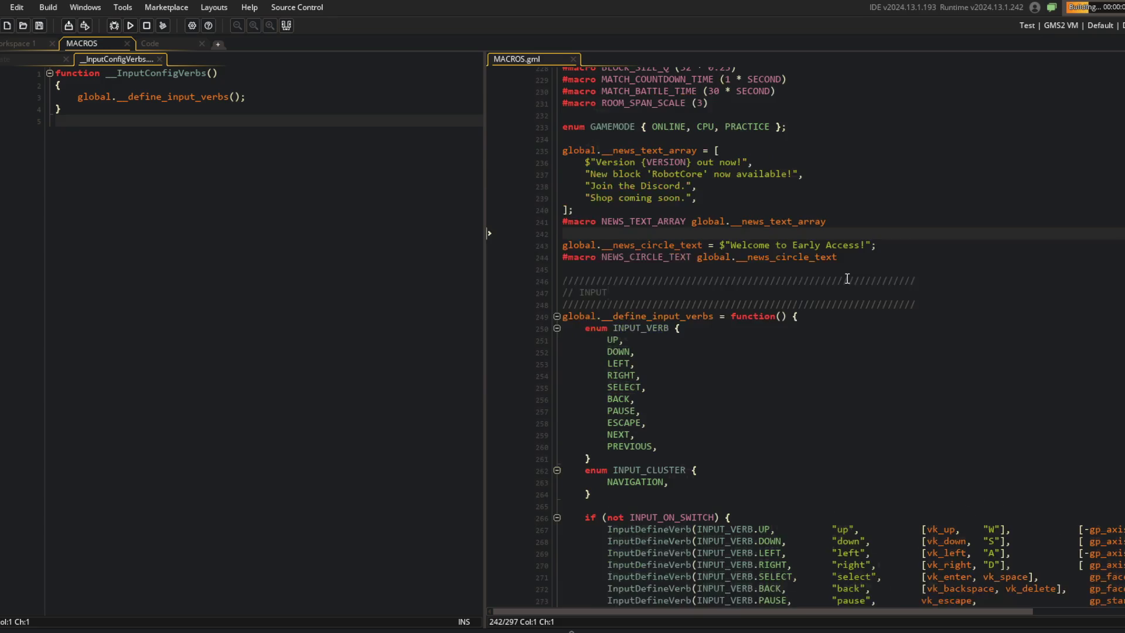
scroll(847, 278, down, 4)
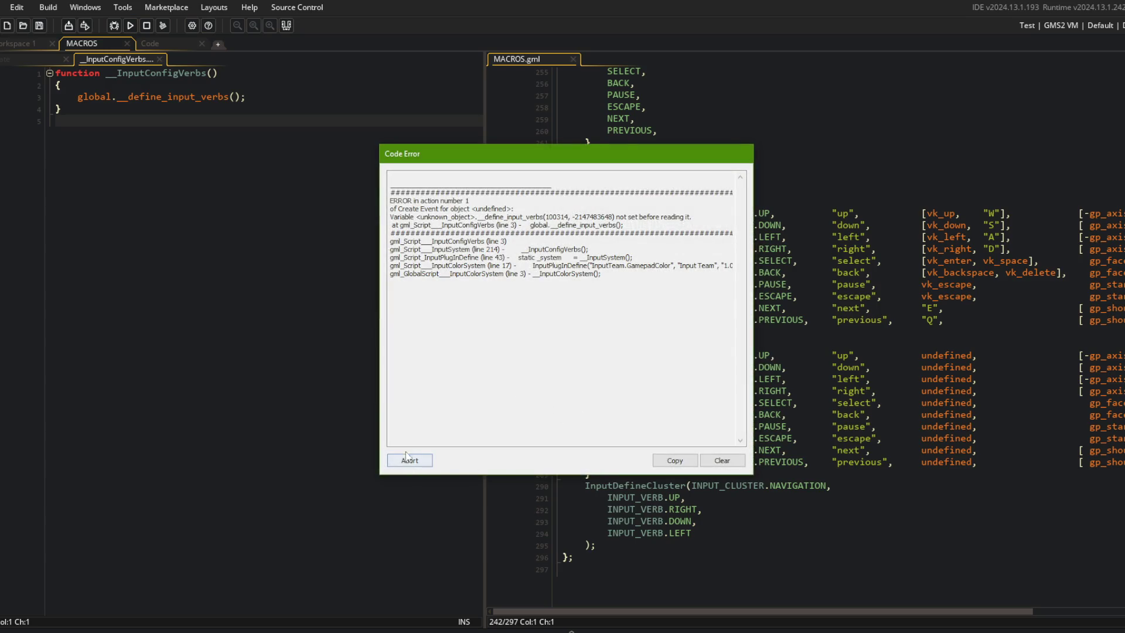
click(408, 460)
scroll(594, 149, up, 4)
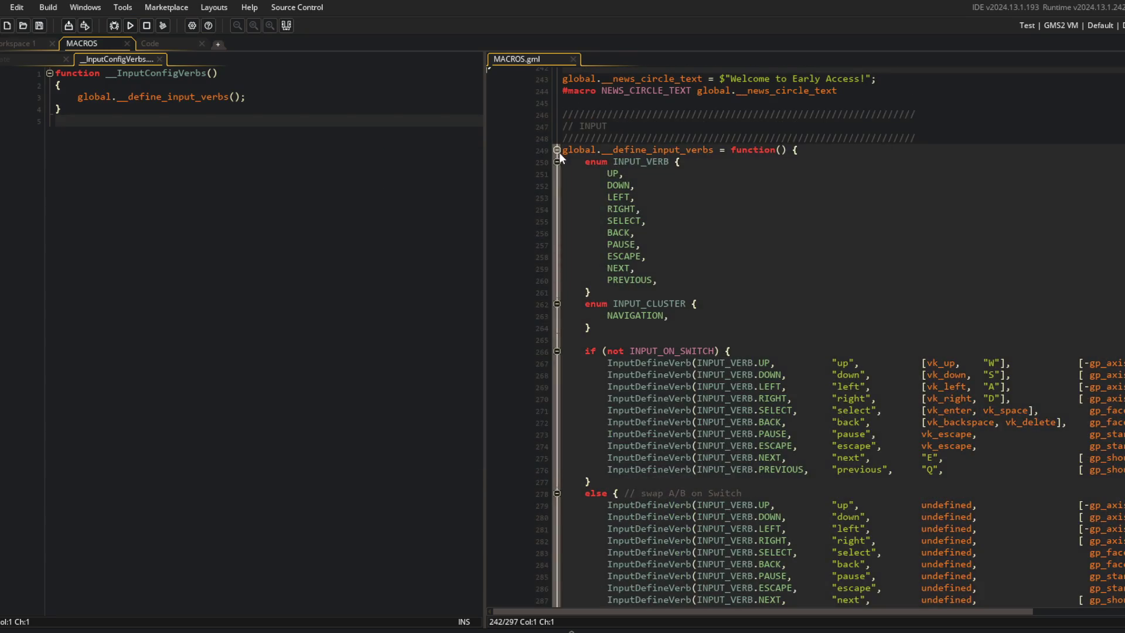
Step: Rename the global define_input_verbs function in MACROS.gml to '#macro DEFINE_INPUT_VERBS' and save
click(558, 151)
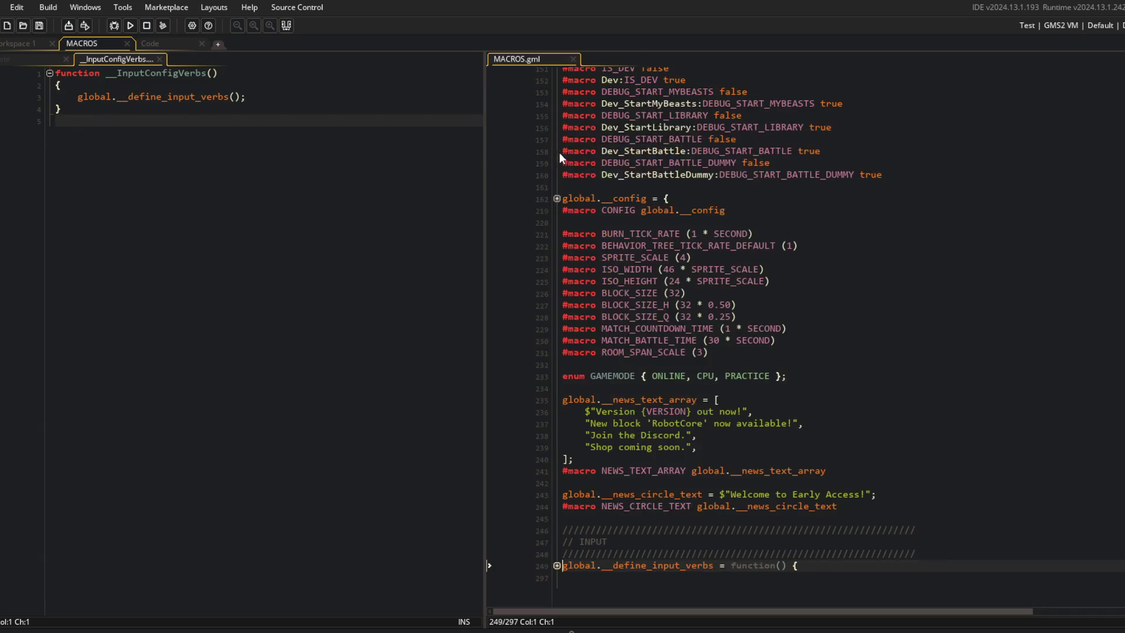
click(557, 566)
scroll(716, 241, down, 4)
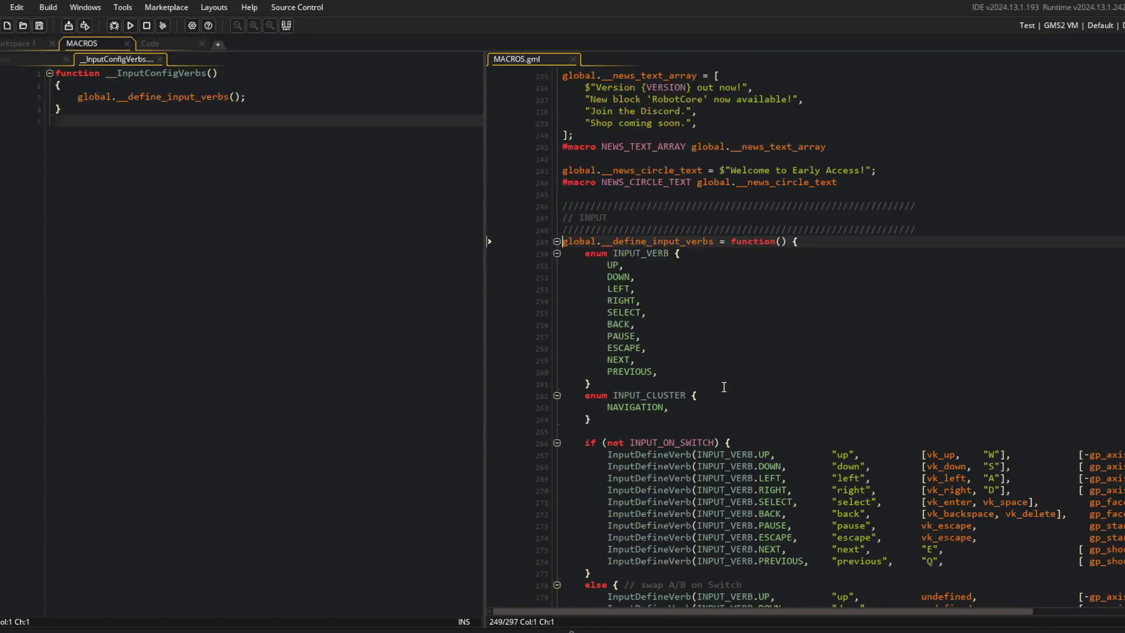
click(714, 241)
key(shift+Home)
key(BackSpace)
text(#macro )
text(DEFINE_INP)
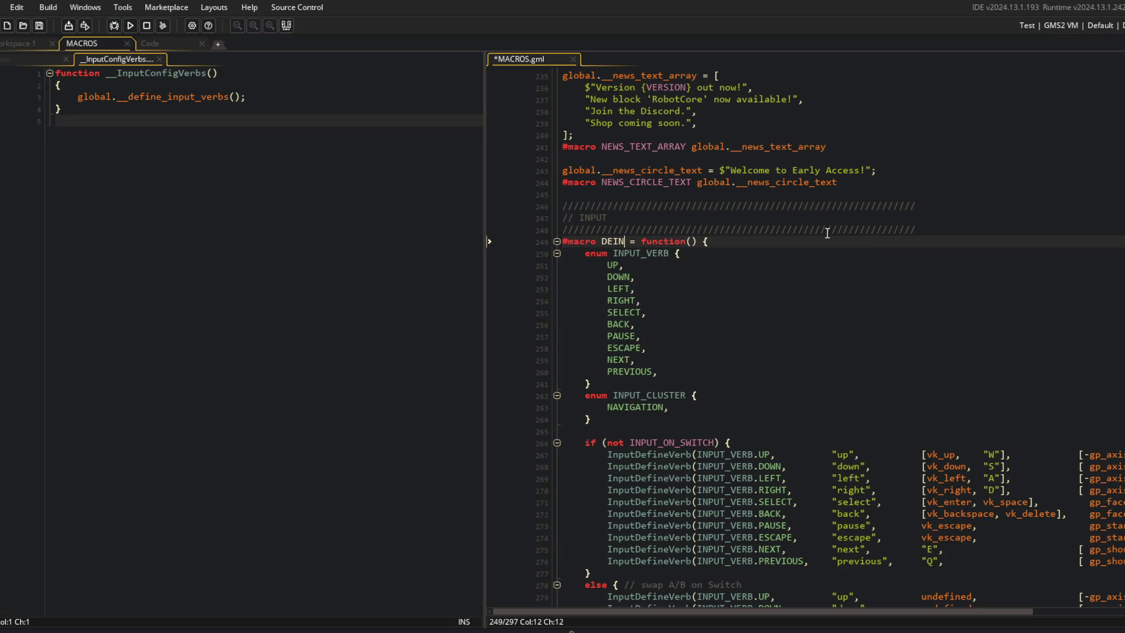
text(UT_VERBS)
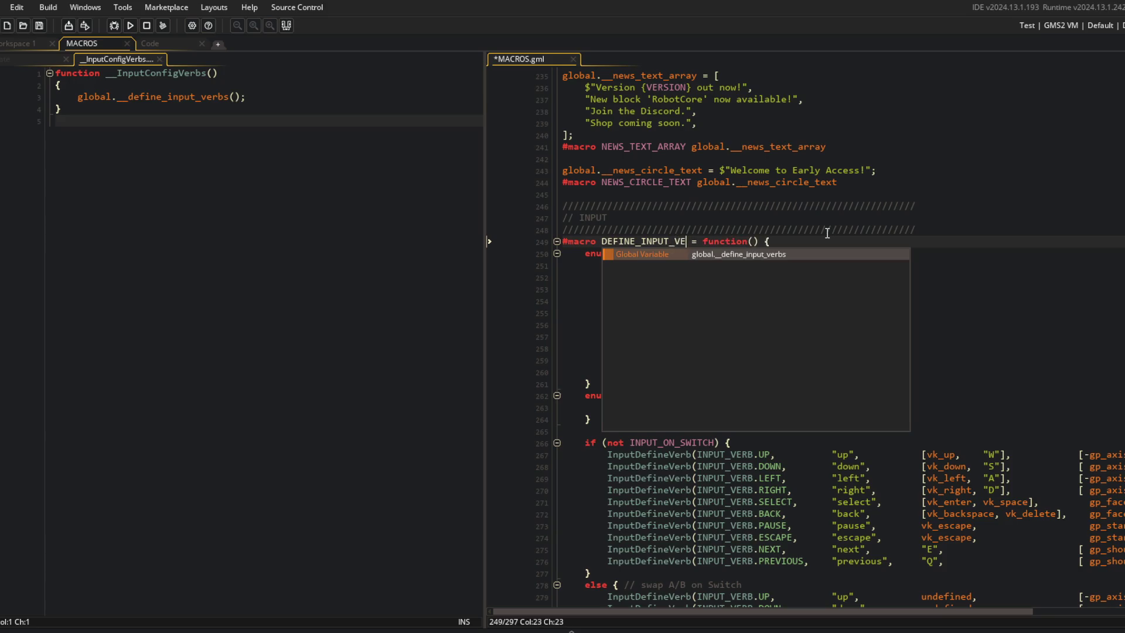
key(Delete)
key(Delete)
key(ctrl+s)
key(Down)
key(Home)
key(Home)
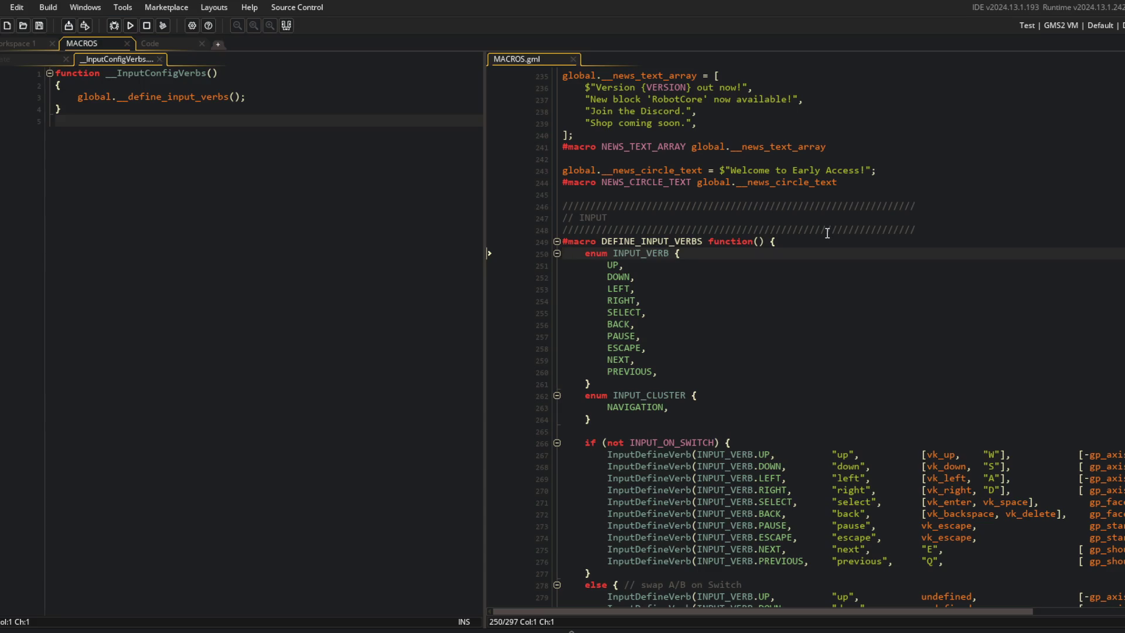
Step: Step back and forward through the edit history to compare against the old version
key(ctrl+z)
key(ctrl+z)
key(ctrl+z)
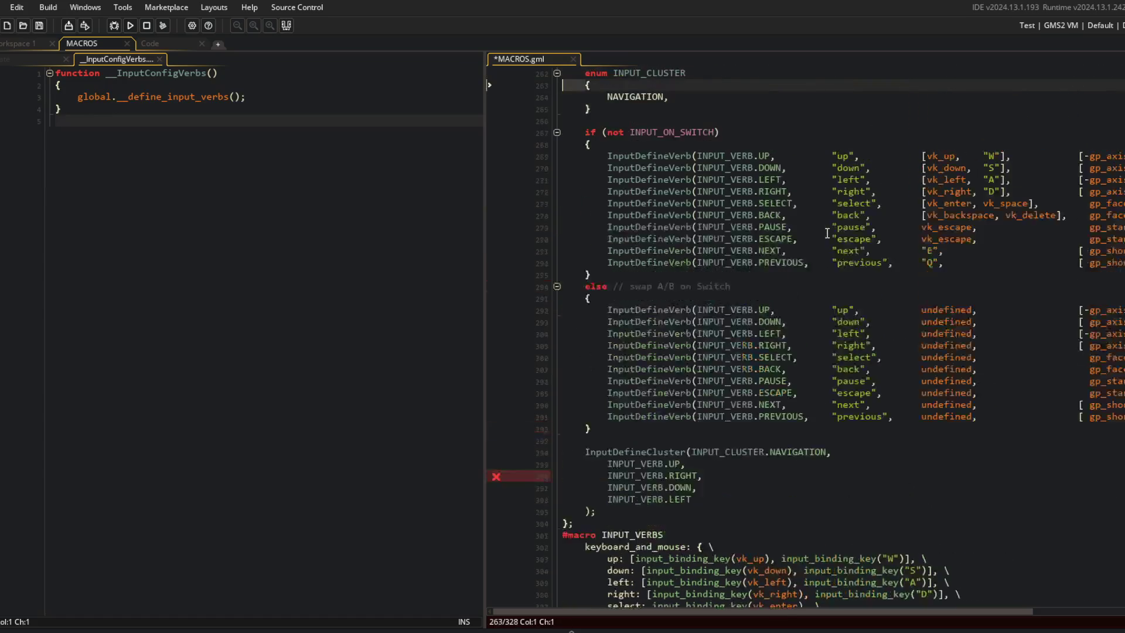
key(ctrl+y)
key(ctrl+y)
key(ctrl+y)
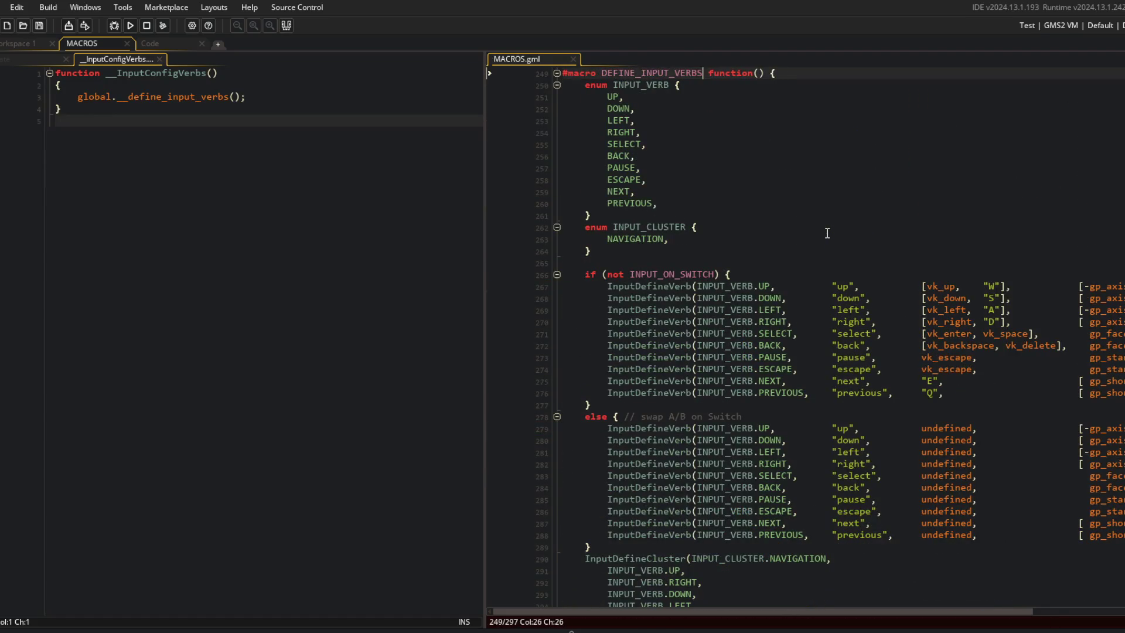
key(Down)
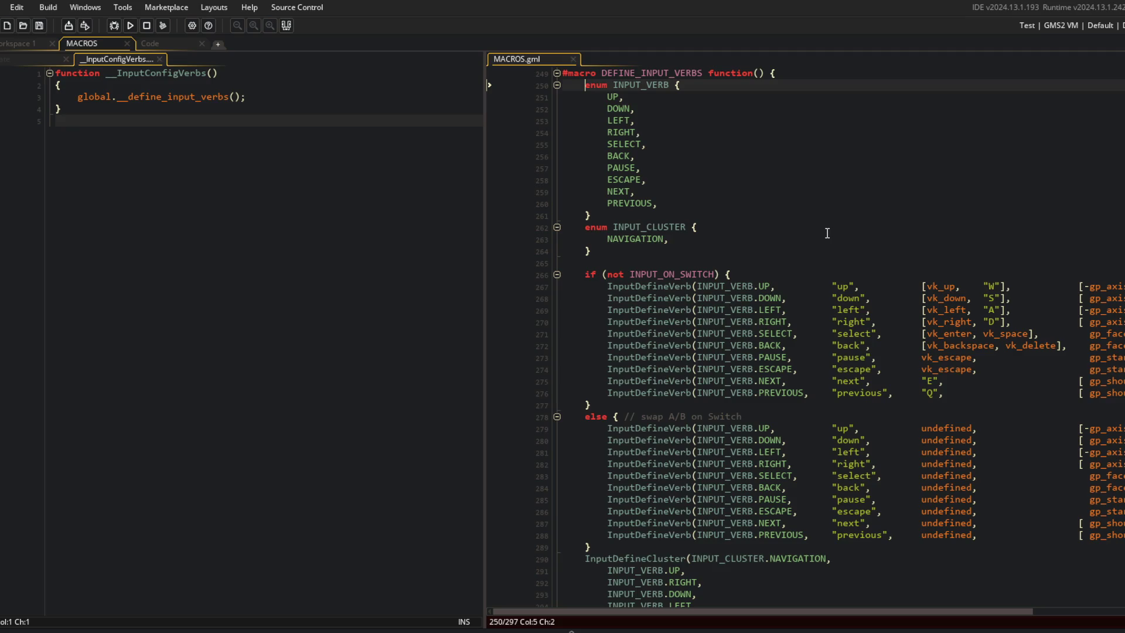
key(ctrl+z)
key(ctrl+z)
key(ctrl+z)
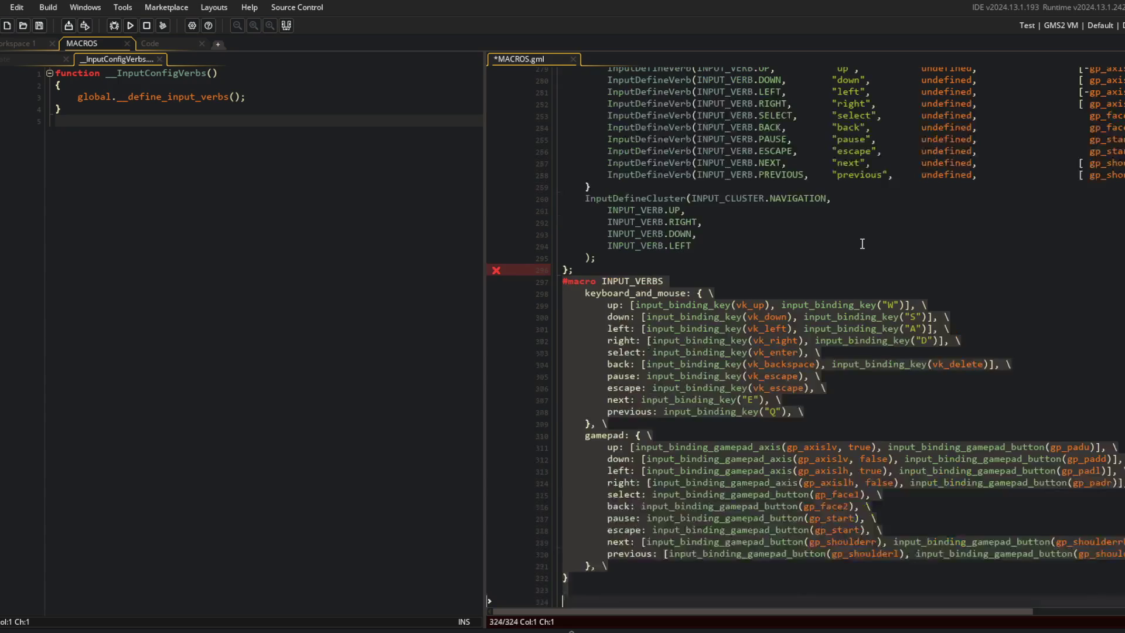
key(ctrl+z)
key(ctrl+z)
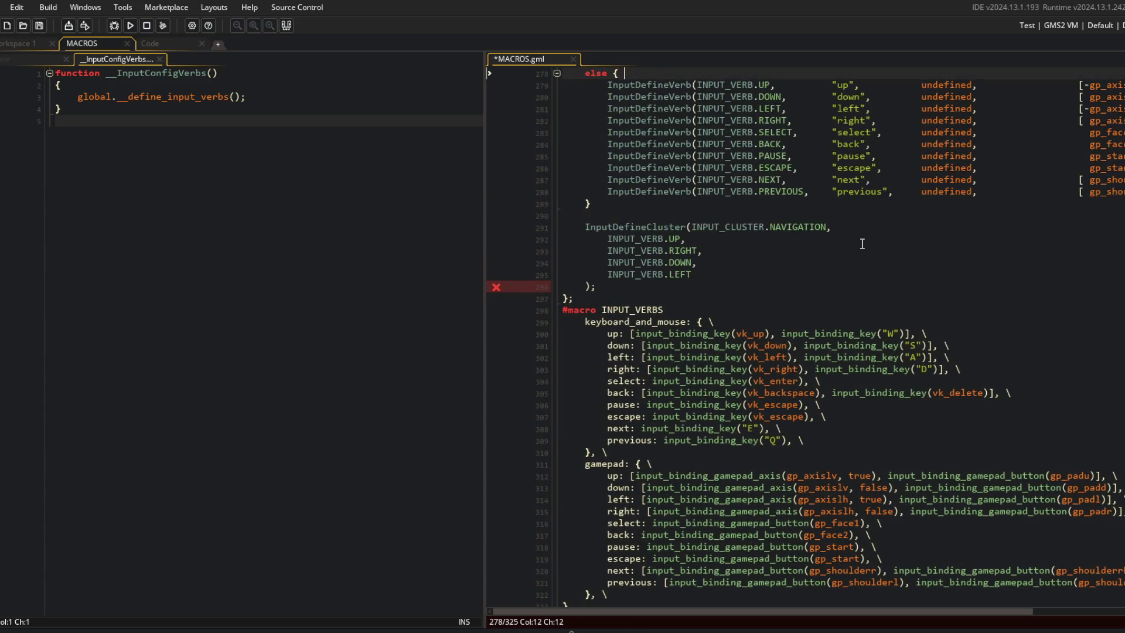
key(ctrl+z)
key(ctrl+z)
key(ctrl+z)
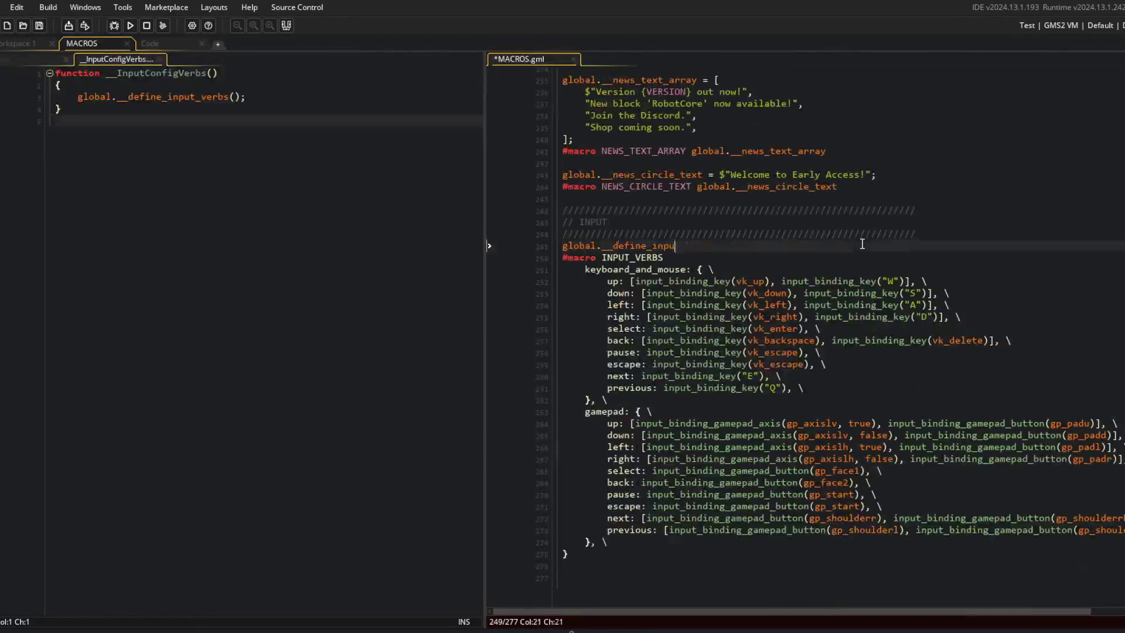
key(ctrl+z)
key(ctrl+z)
key(ctrl+z)
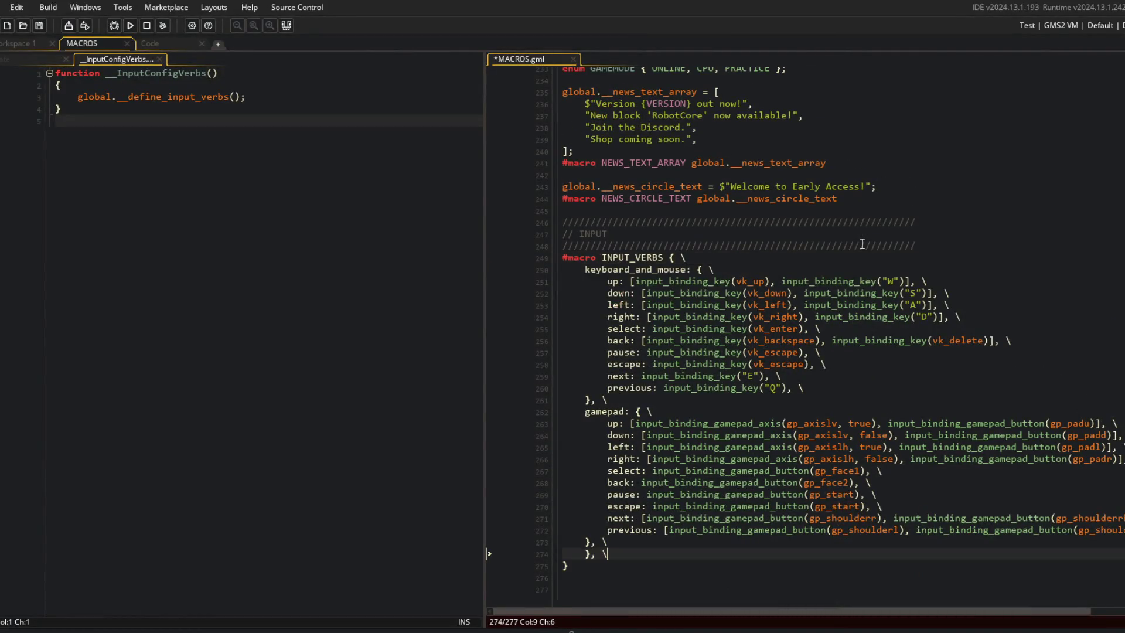
key(ctrl+z)
key(ctrl+z)
key(ctrl+z)
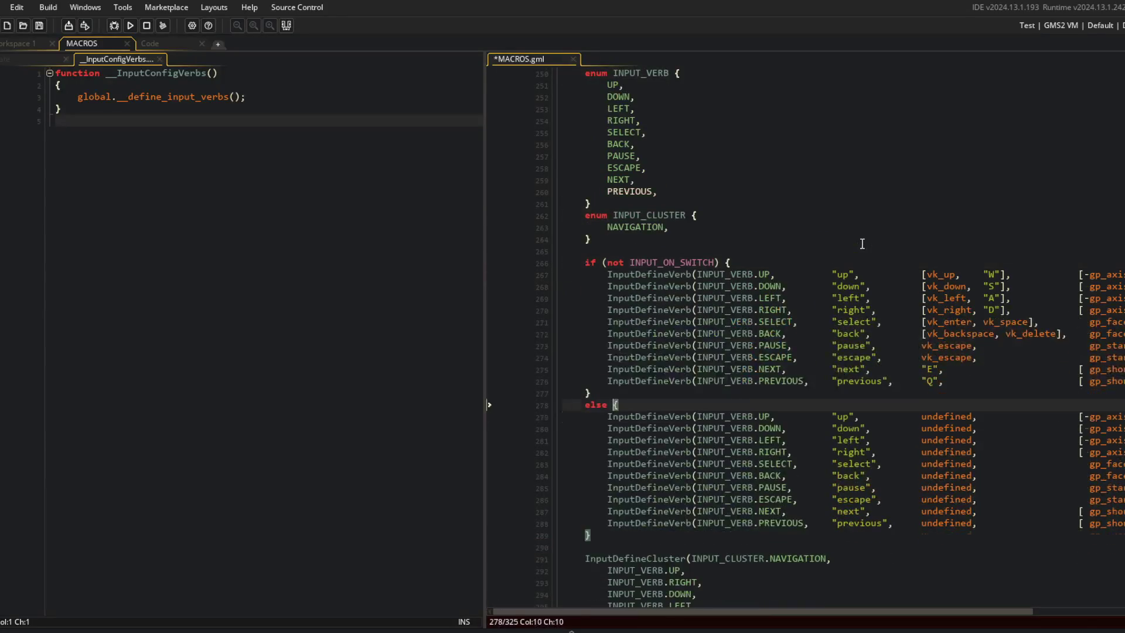
Step: Add backslash line continuations to each INPUT_VERB enum entry inside the macro
text(// swap A/B on Switch)
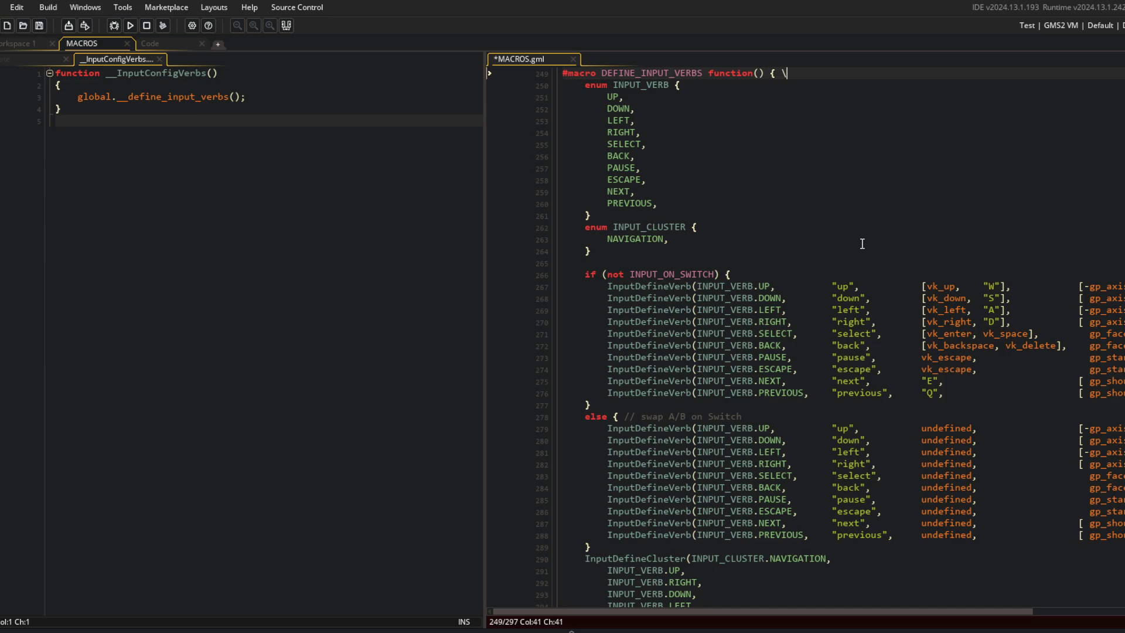
key(Down)
text(\)
key(Down)
text(\)
key(Down)
text(\)
key(Down)
text(\)
key(Down)
text(\)
key(Down)
text(\)
key(Down)
text(\)
key(Down)
text(\)
key(Down)
text(\)
key(Down)
text(\)
key(Down)
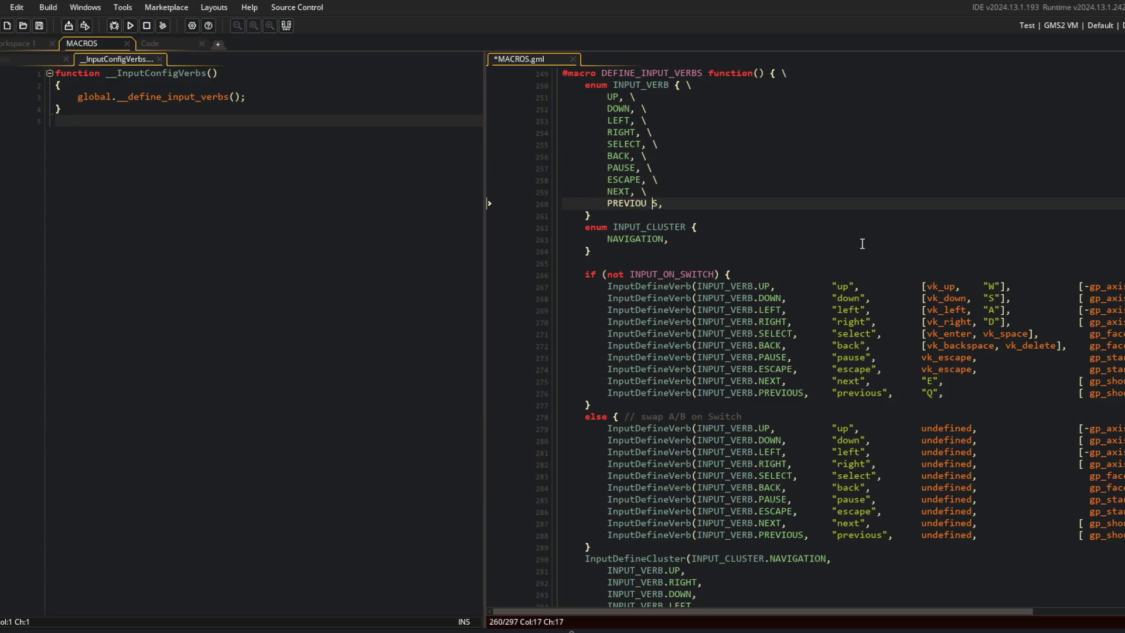
key(BackSpace)
key(Down)
key(Down)
Step: Append backslash continuations to the if-block binding lines through its closing brace
key(Up)
text(\)
key(Down)
key(Down)
text(\)
key(Down)
text(\)
key(Down)
text(\)
key(Down)
key(End)
text(\)
key(Down)
key(End)
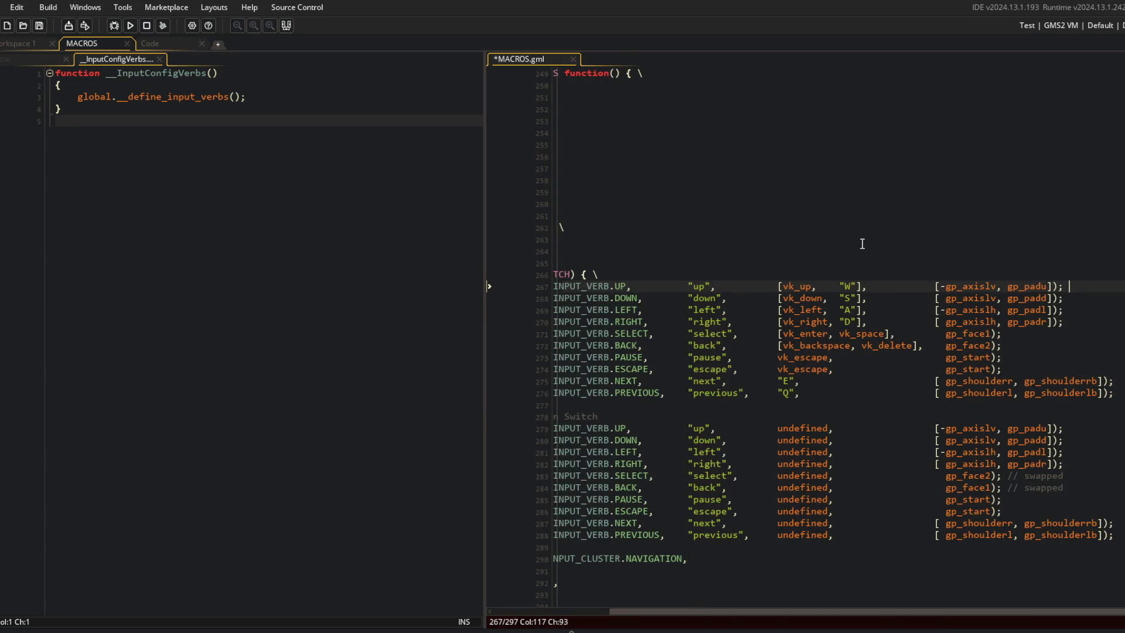
key(Down)
text(\)
key(Down)
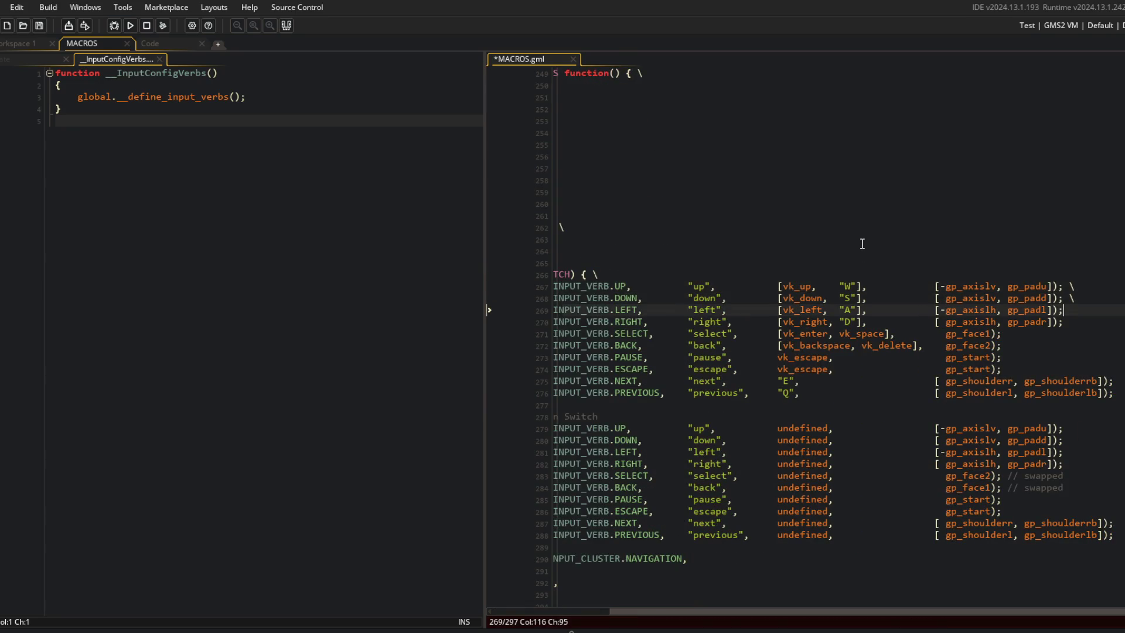
key(Down)
text(\)
key(shift+alt+Down)
key(shift+alt+Down)
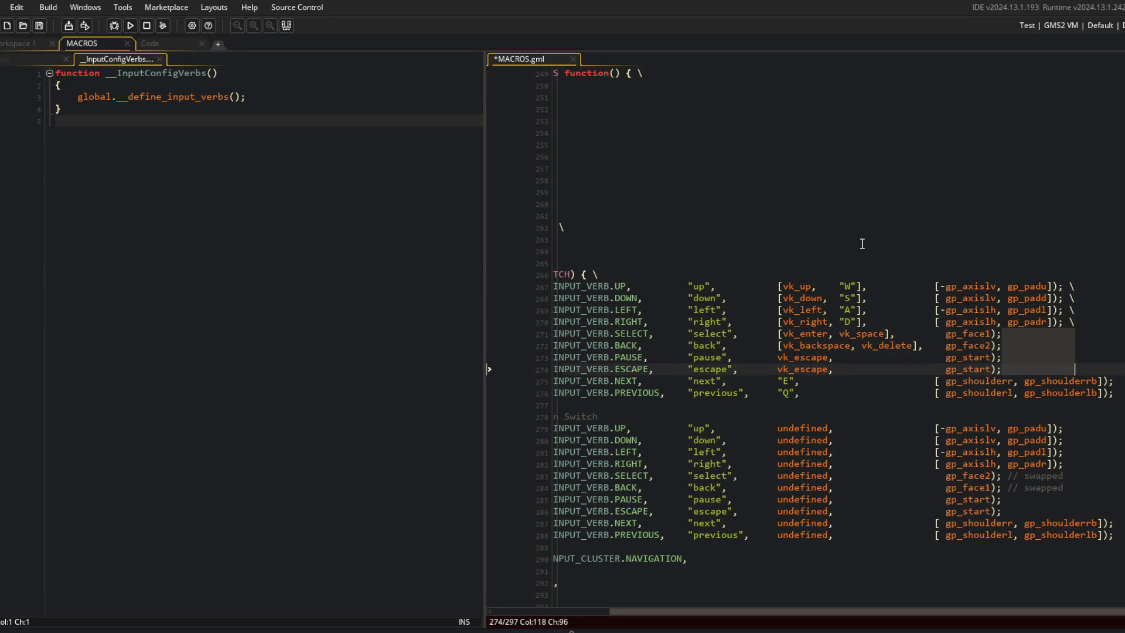
text(\)
key(Down)
key(Down)
key(End)
key(Down)
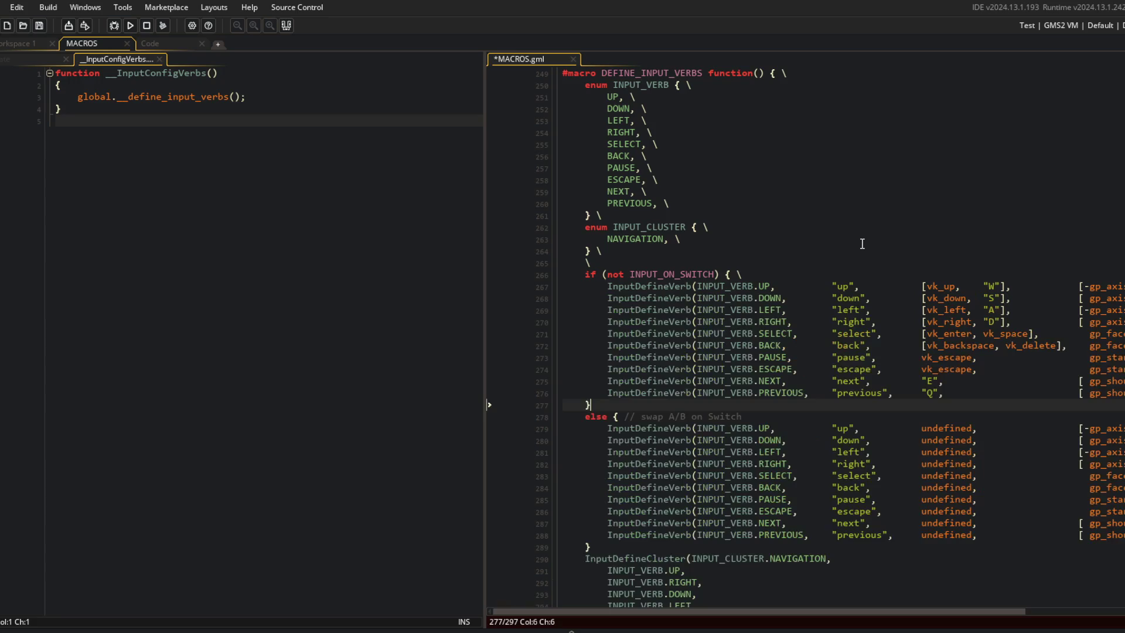
text(\)
key(Down)
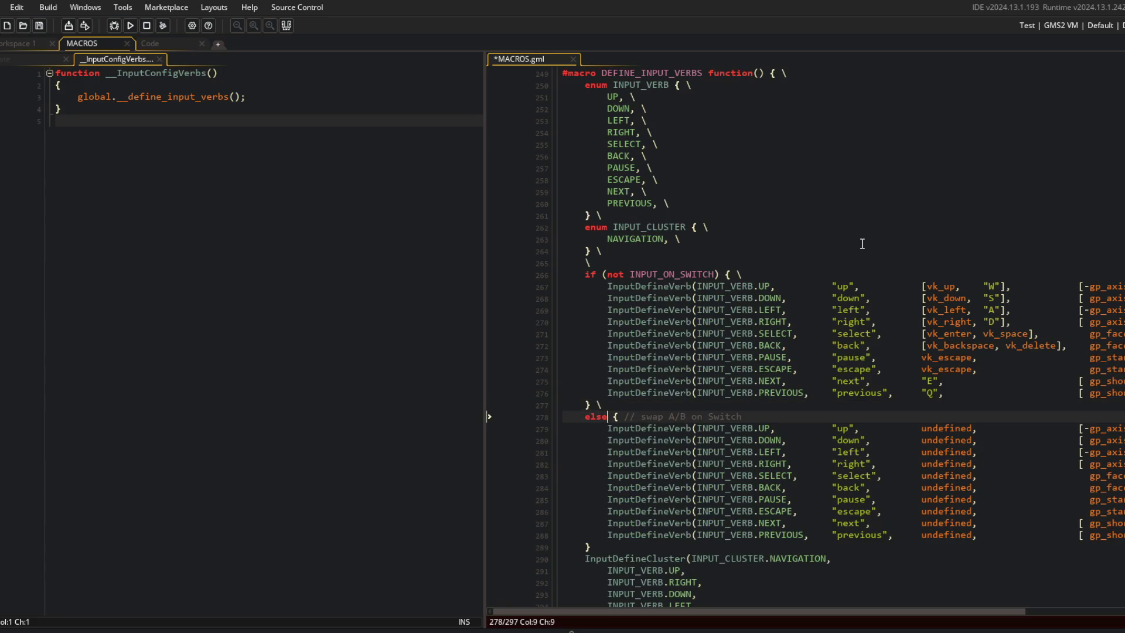
Step: Append backslash continuations to the else-branch binding lines
key(End)
key(Down)
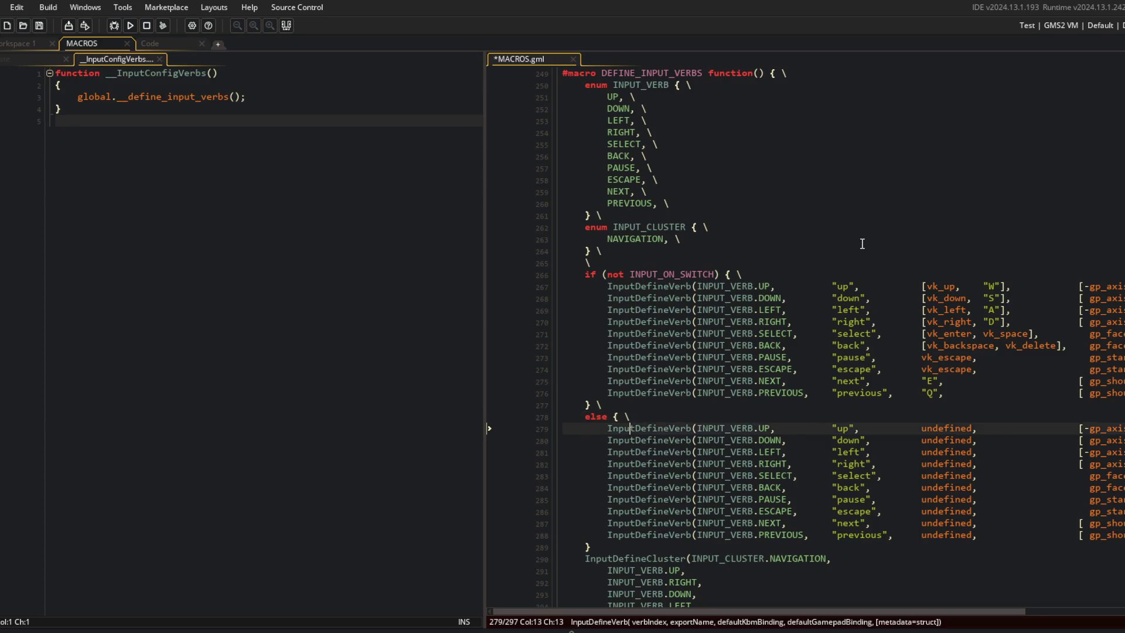
key(End)
key(shift+alt+Down)
key(shift+alt+Down)
key(shift+alt+Down)
key(shift+alt+Down)
key(shift+alt+Down)
key(End)
text(\)
key(shift+ctrl+Left)
key(shift+ctrl+Left)
key(shift+ctrl+Left)
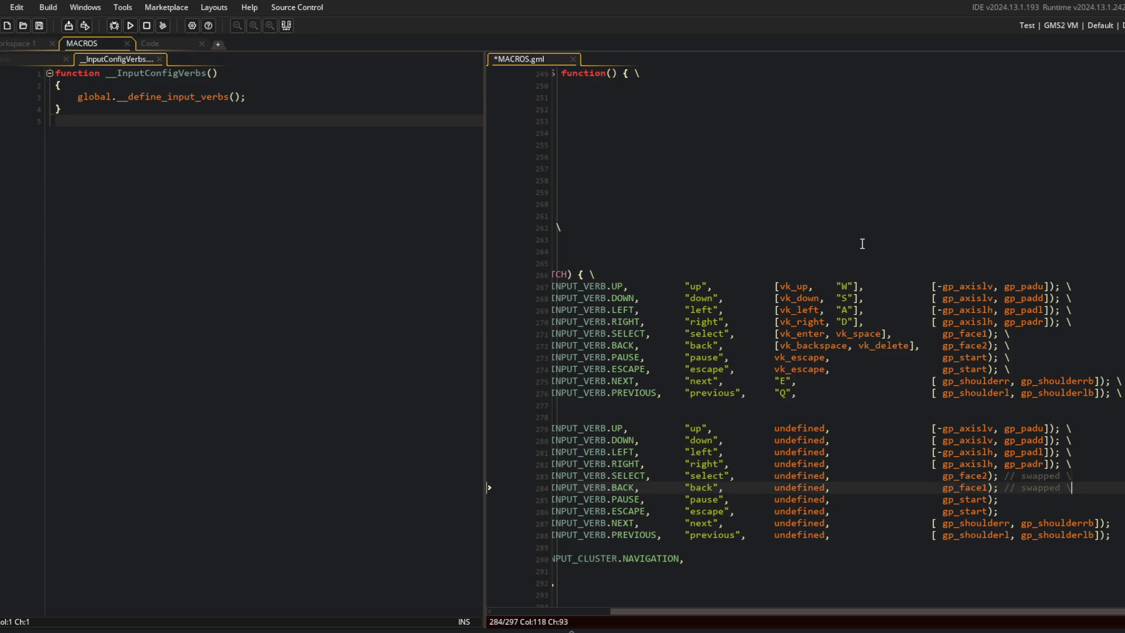
text(\)
key(Down)
key(Down)
text(\)
key(Down)
key(Down)
text(\)
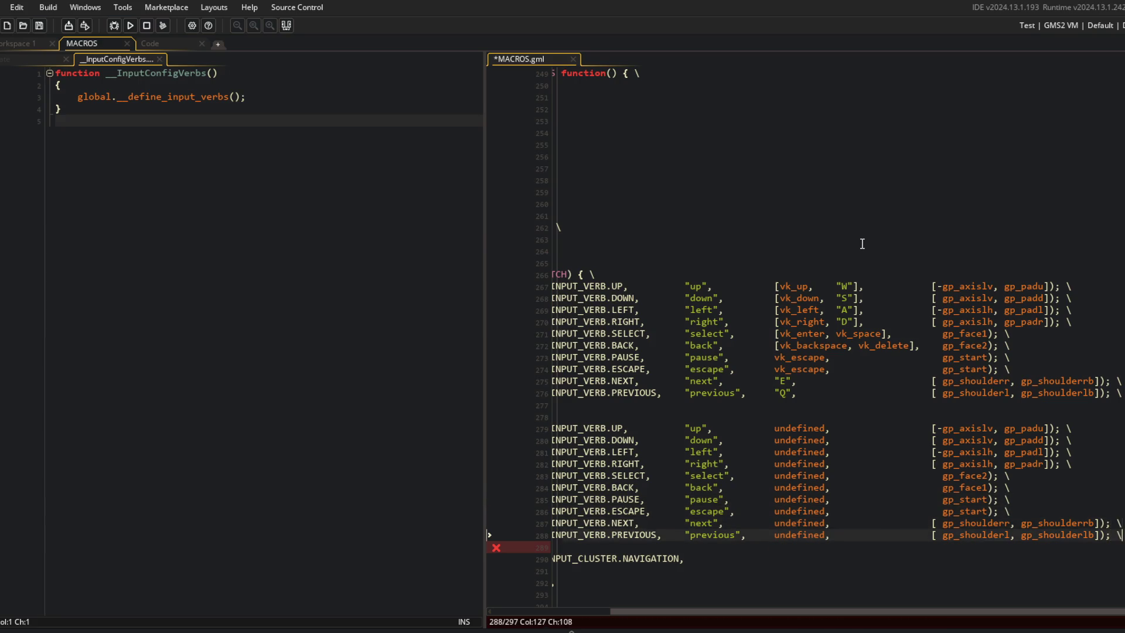
key(Escape)
Step: Add continuations to the INPUT_CLUSTER entries and closing lines, then save MACROS.gml
key(Down)
key(End)
text(\)
key(Down)
key(End)
text(\)
key(Down)
key(End)
key(Down)
key(End)
text(\)
key(Down)
key(End)
text(\)
scroll(857, 285, down, 2)
key(Down)
key(End)
text(\)
key(Down)
key(End)
text(\)
key(Down)
key(End)
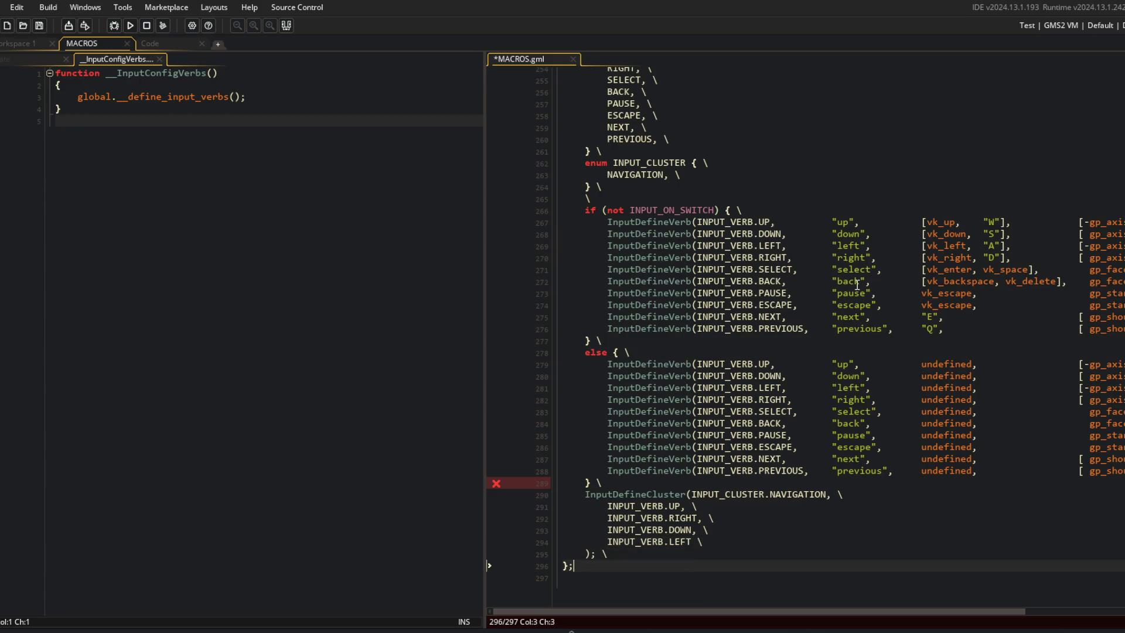
text( \)
key(ctrl+s)
Step: Replace global.__define_input_verbs on line 3 of __InputConfigVerbs with DEFINE_INPUT_VERBS and run with F5
click(788, 435)
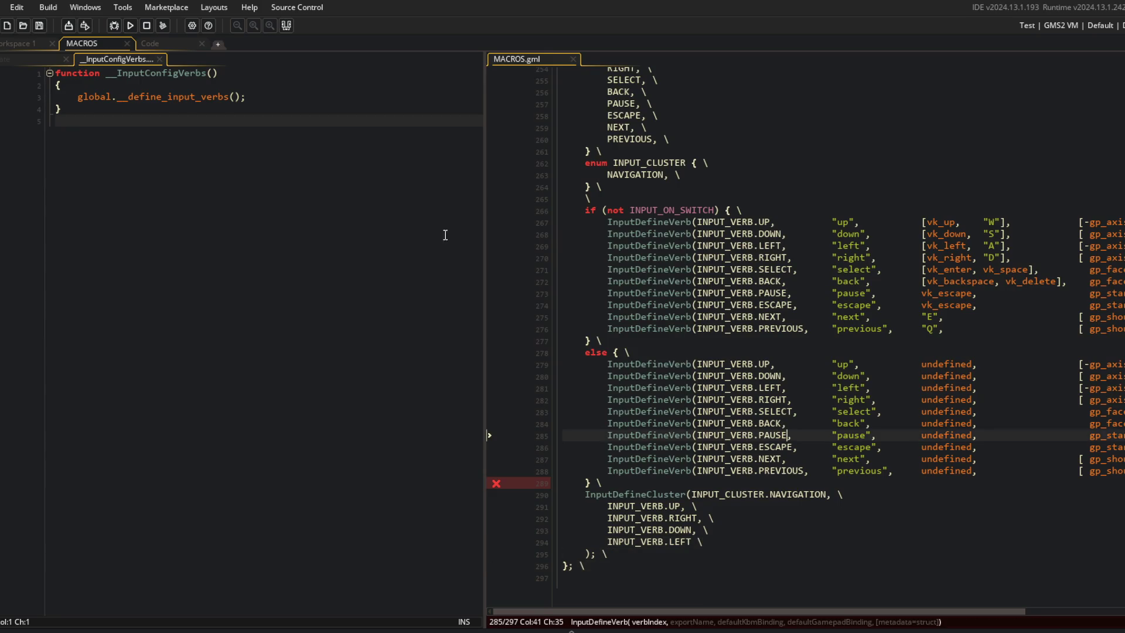
drag(486, 158, 373, 158)
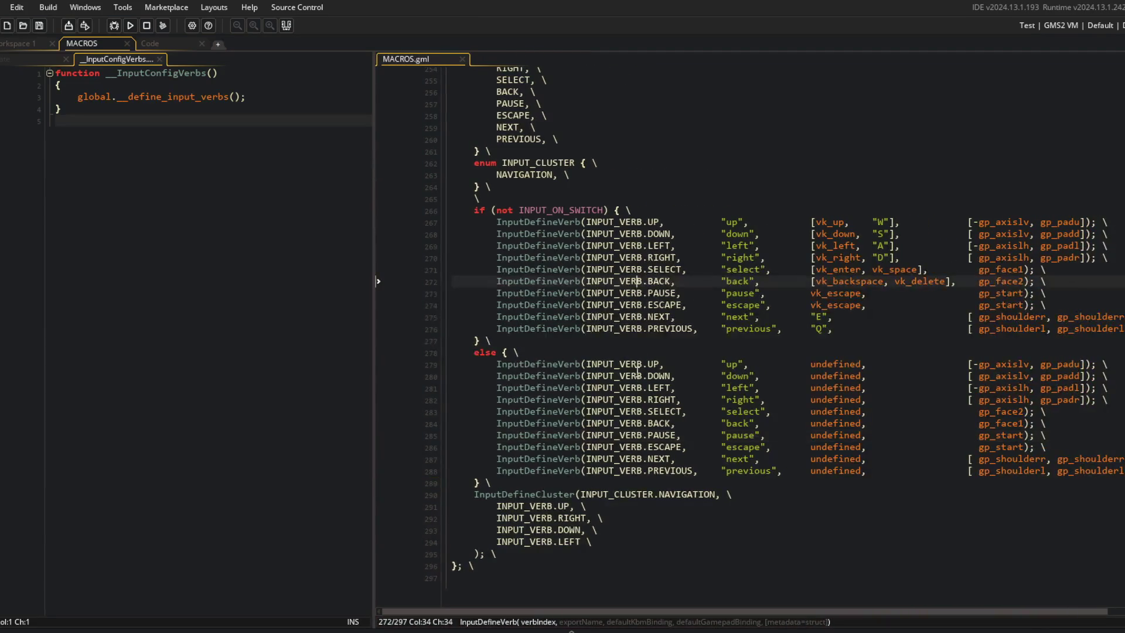
scroll(638, 358, up, 2)
click(638, 356)
scroll(635, 382, up, 6)
double_click(564, 283)
key(ctrl+c)
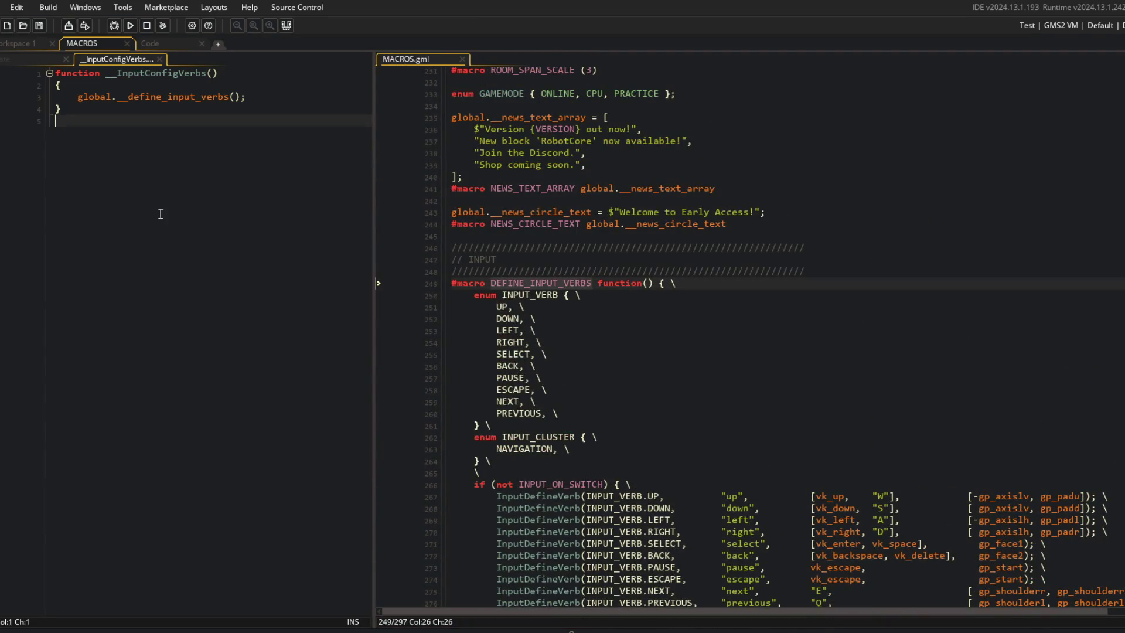
double_click(150, 96)
key(BackSpace)
key(ctrl+BackSpace)
key(ctrl+BackSpace)
key(ctrl+v)
key(F5)
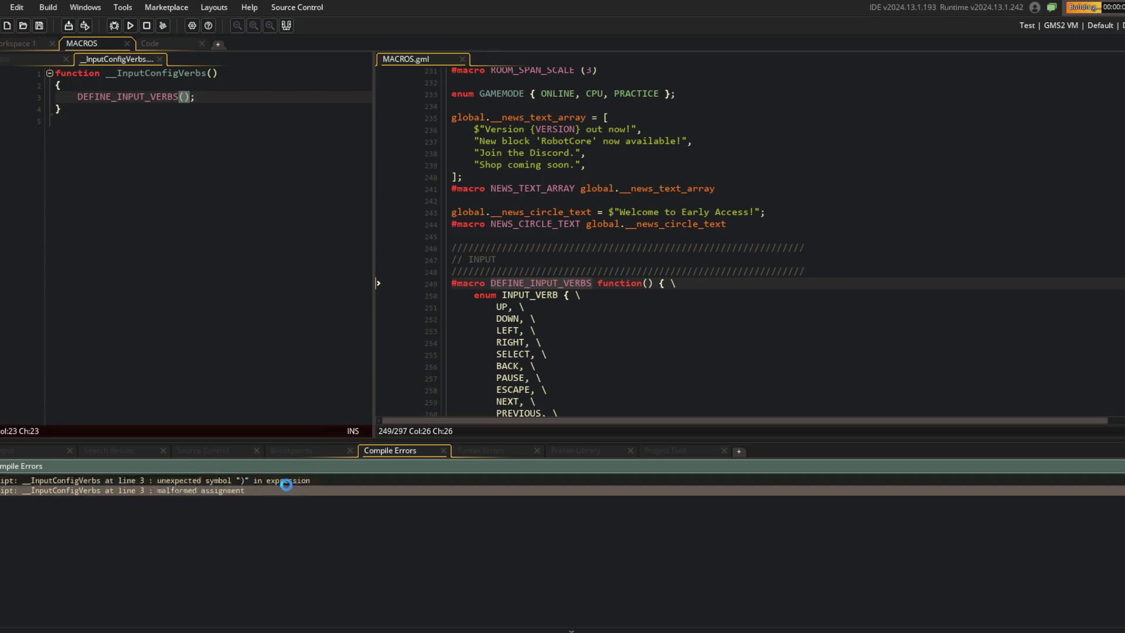
Step: Remove the parentheses after DEFINE_INPUT_VERBS and rebuild the game
click(84, 116)
key(Up)
key(Up)
key(Home)
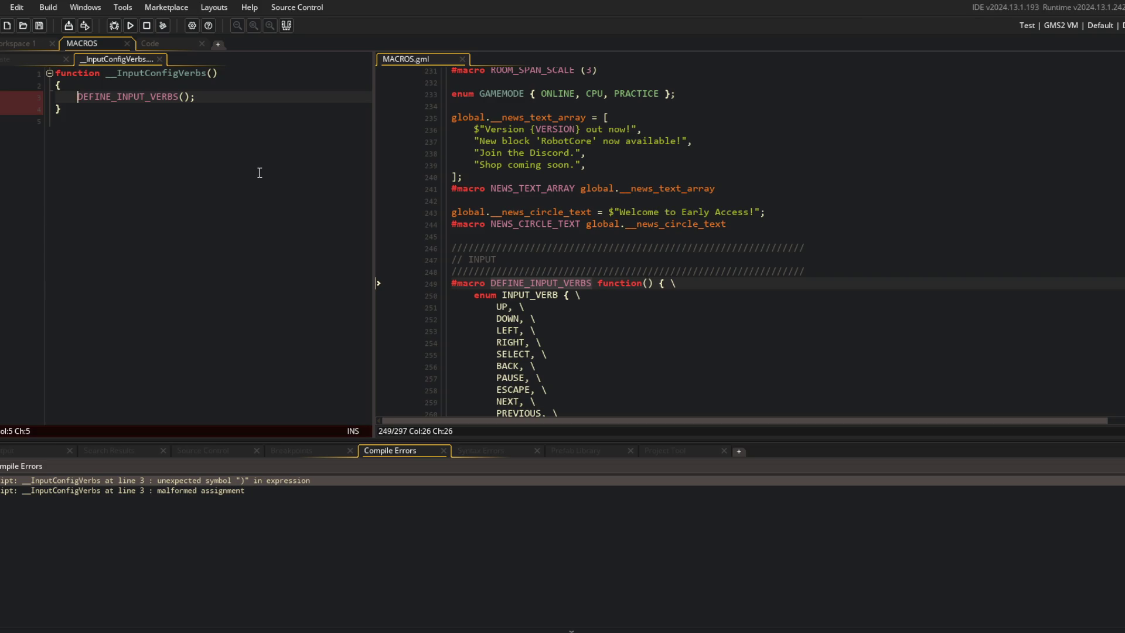
click(260, 132)
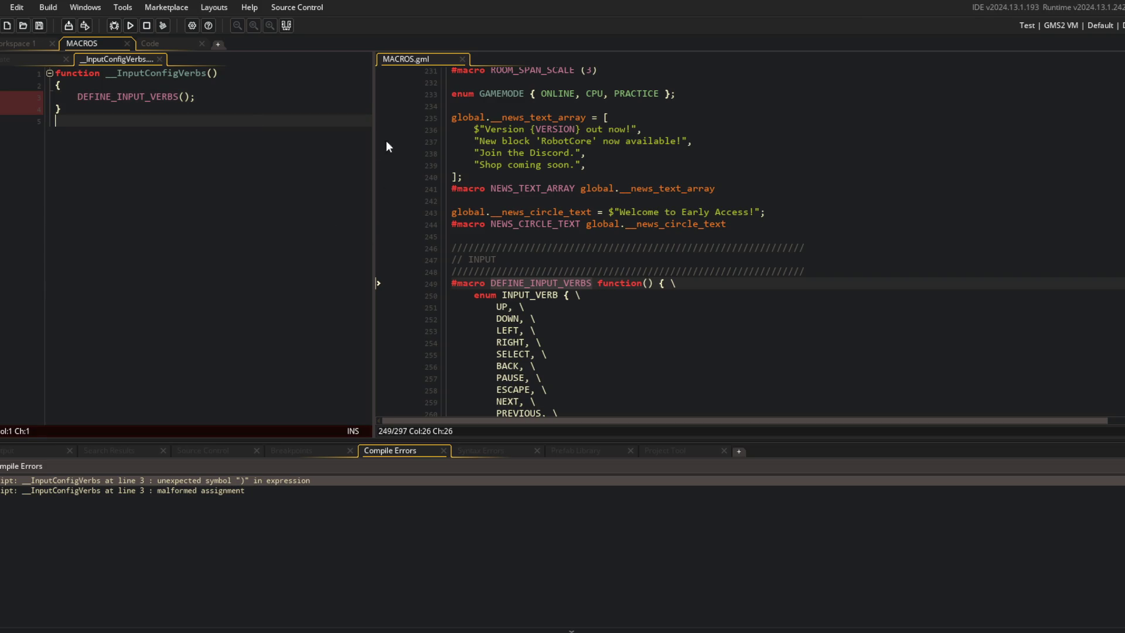
click(211, 97)
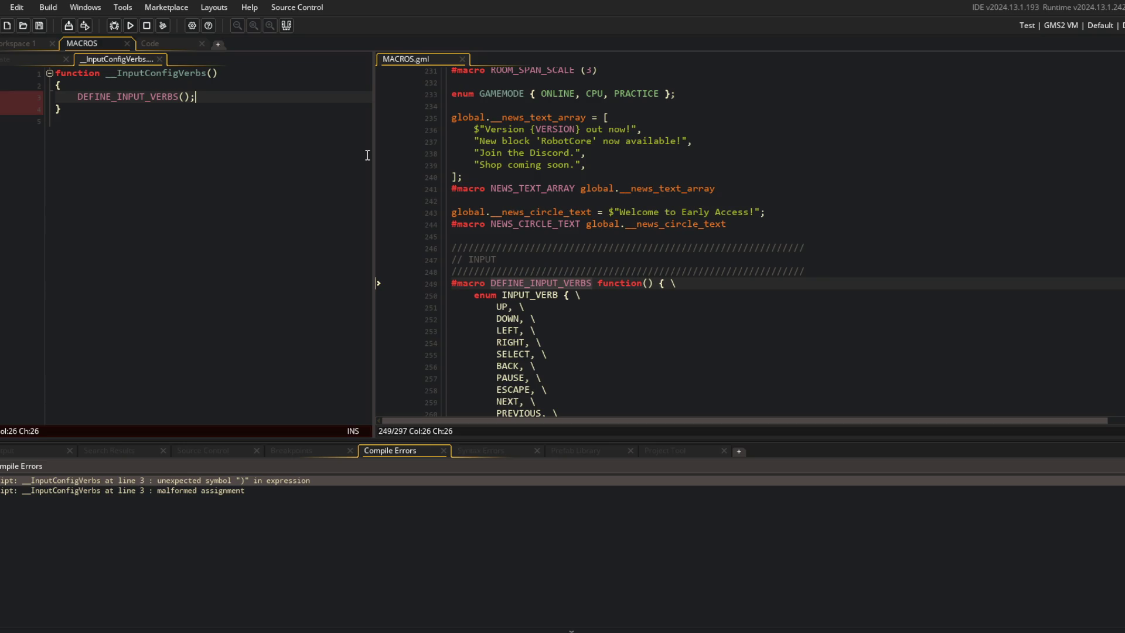
key(BackSpace)
key(BackSpace)
click(258, 234)
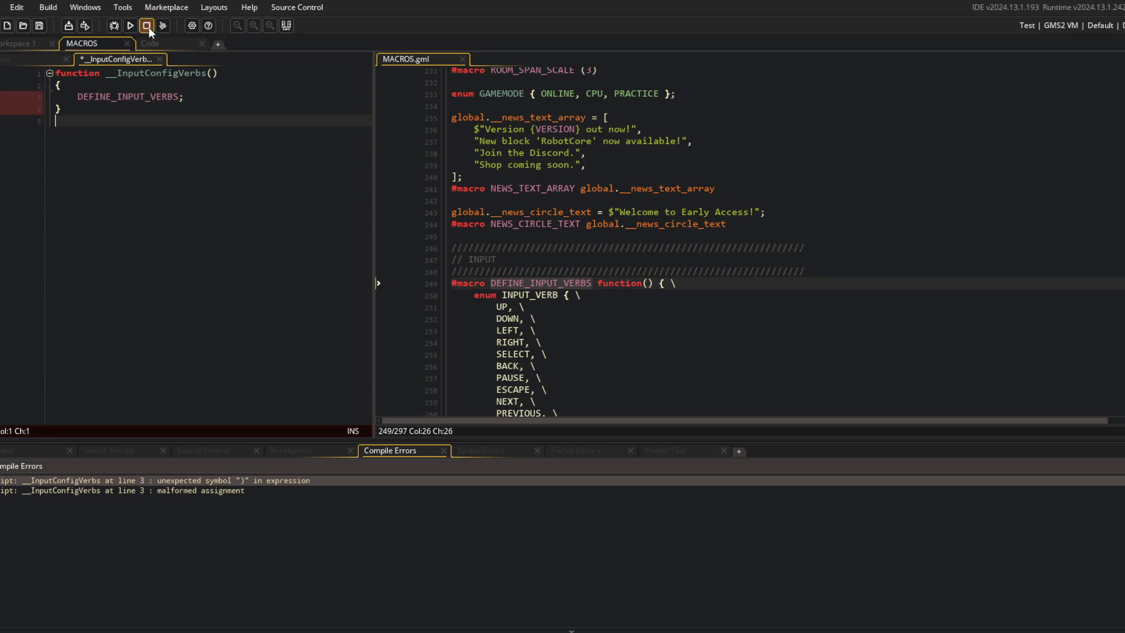
key(F5)
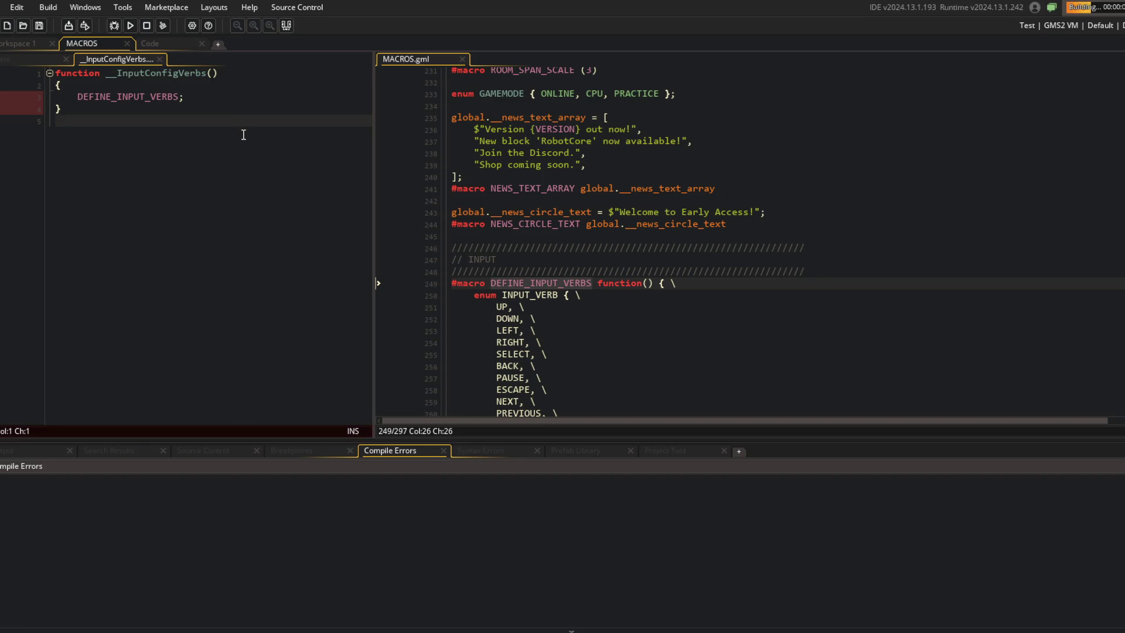
Step: Delete the trailing semicolon and abort the _allVerbArray runtime error report
click(198, 97)
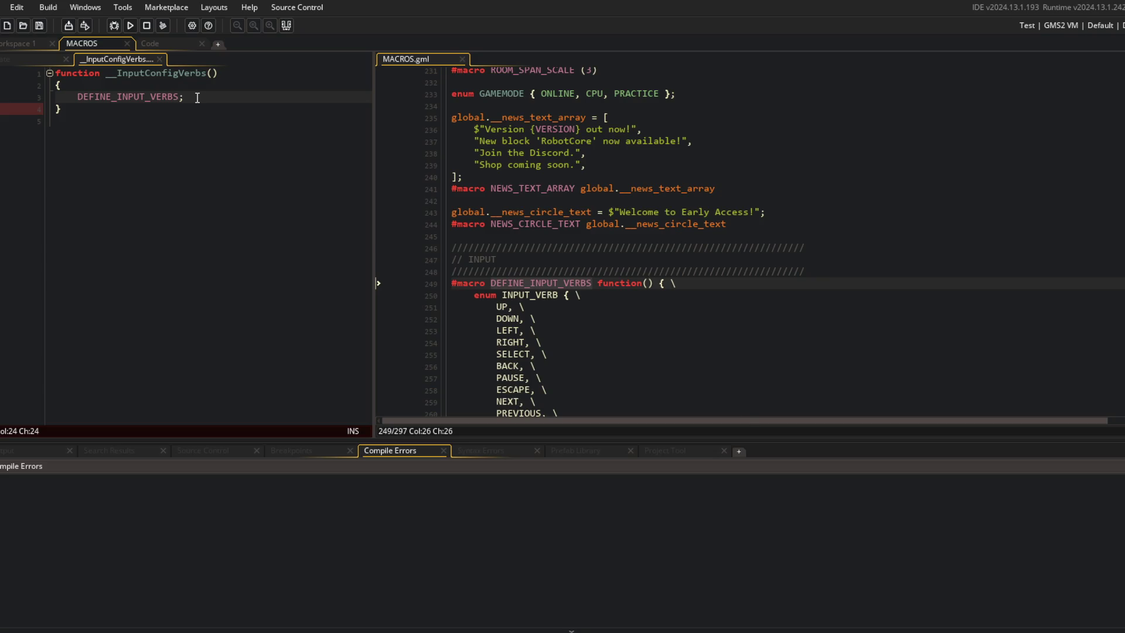
click(197, 97)
key(BackSpace)
click(410, 460)
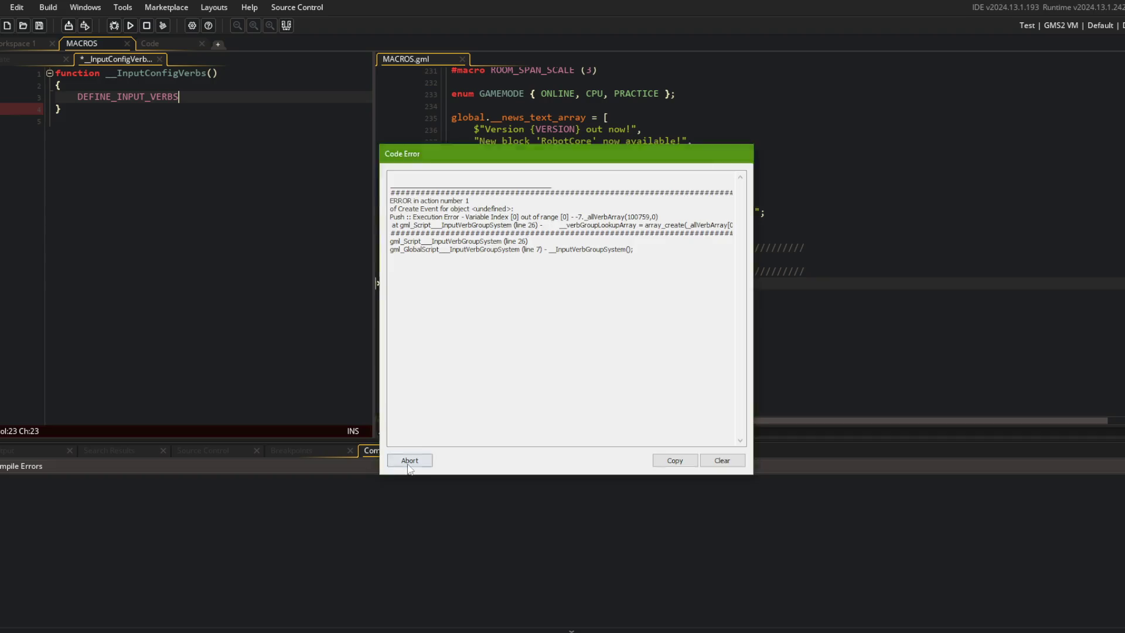
click(179, 206)
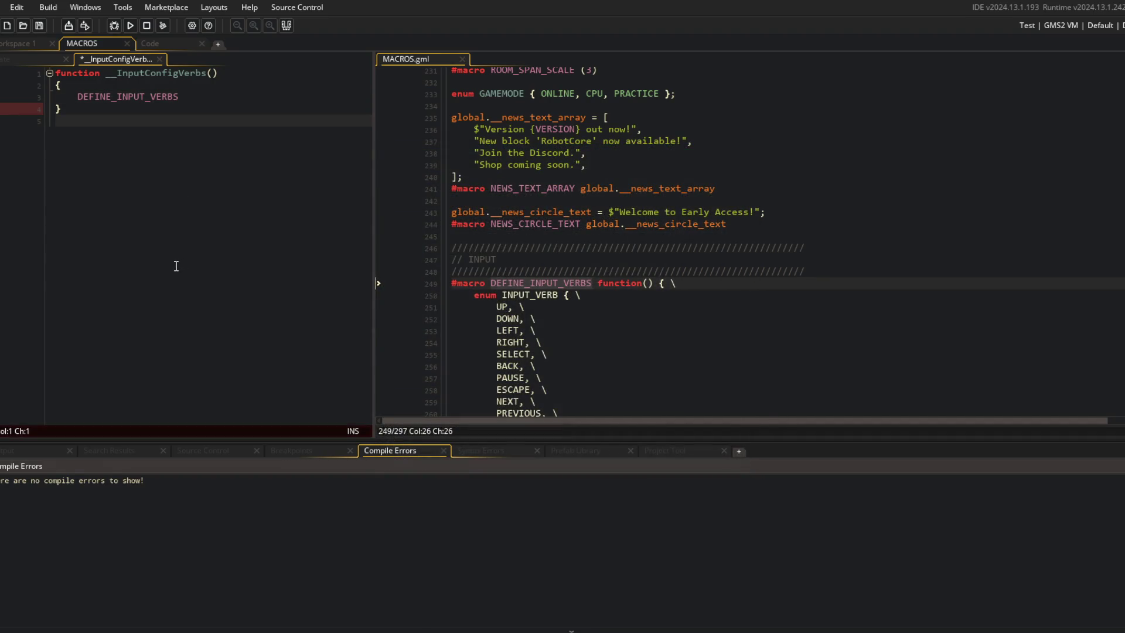
Step: Save, then delete the semicolon after the DEFINE_INPUT_VERBS closing brace on line 296
key(ctrl+s)
click(501, 261)
scroll(412, 199, down, 8)
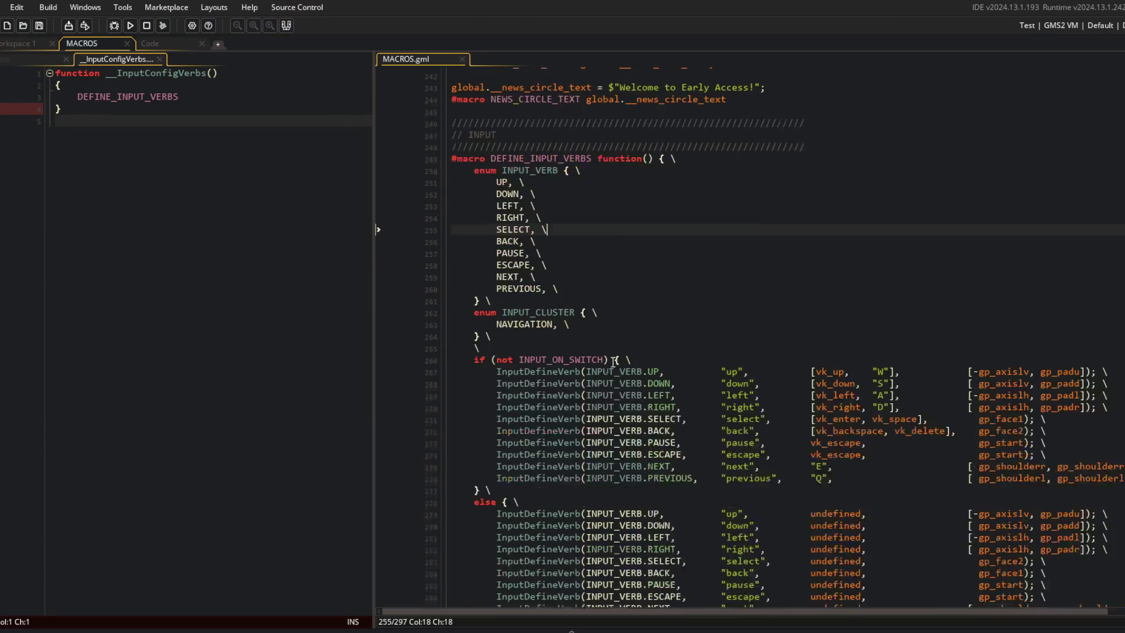
scroll(555, 533, up, 4)
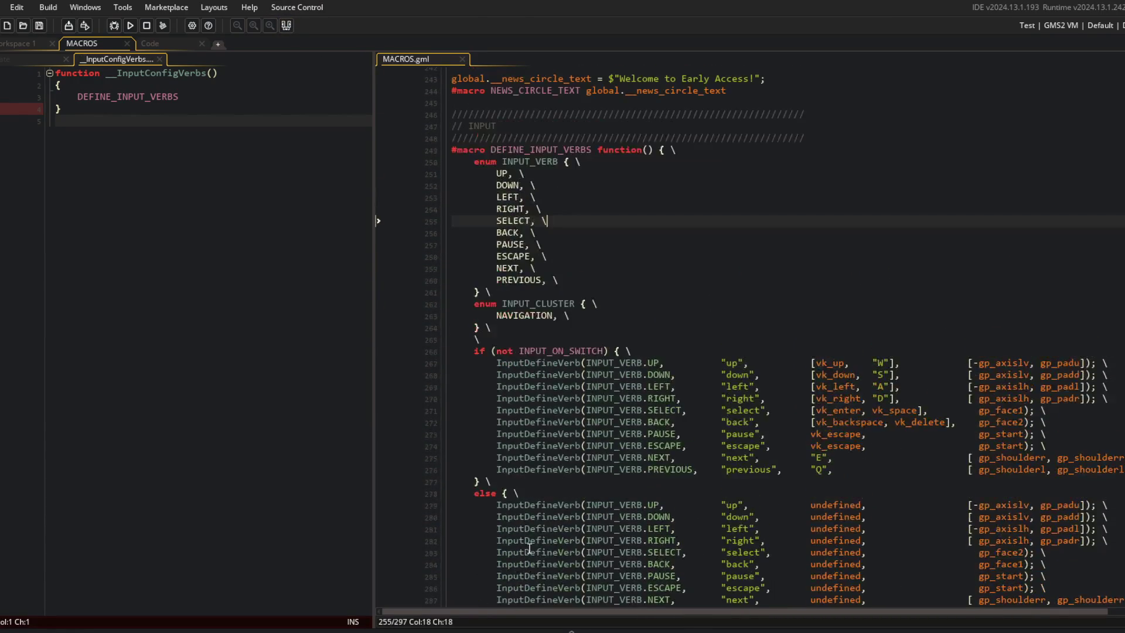
scroll(532, 540, down, 4)
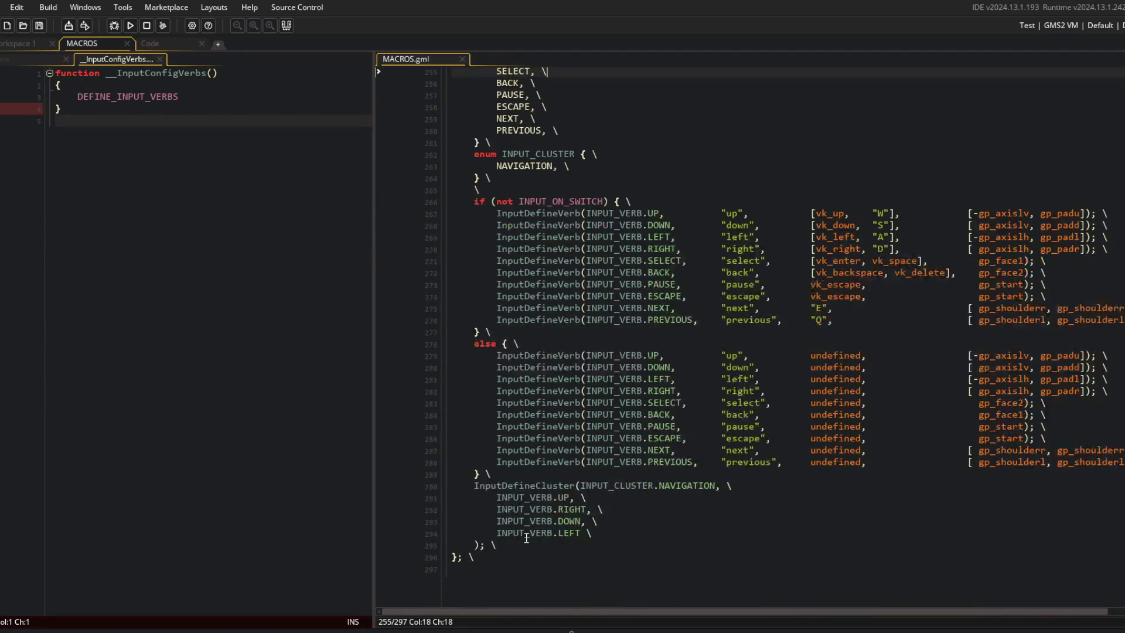
key(Down)
click(495, 577)
key(Up)
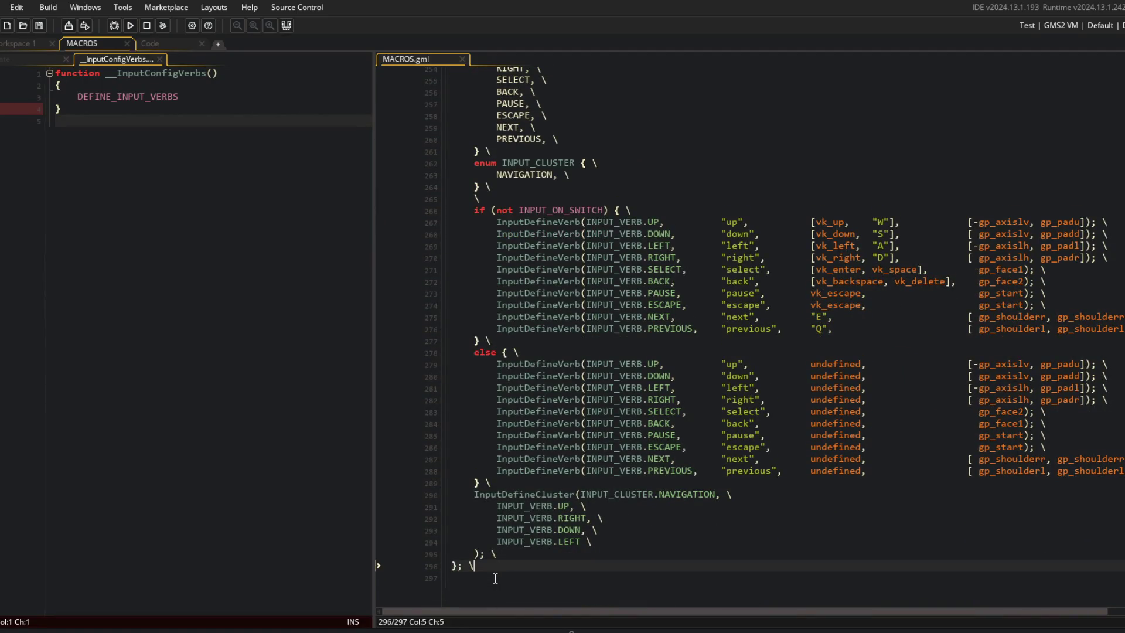
key(Left)
key(BackSpace)
key(BackSpace)
key(BackSpace)
Step: Add '();' back after the macro call in __InputConfigVerbs and save
click(721, 459)
scroll(641, 429, down, 1)
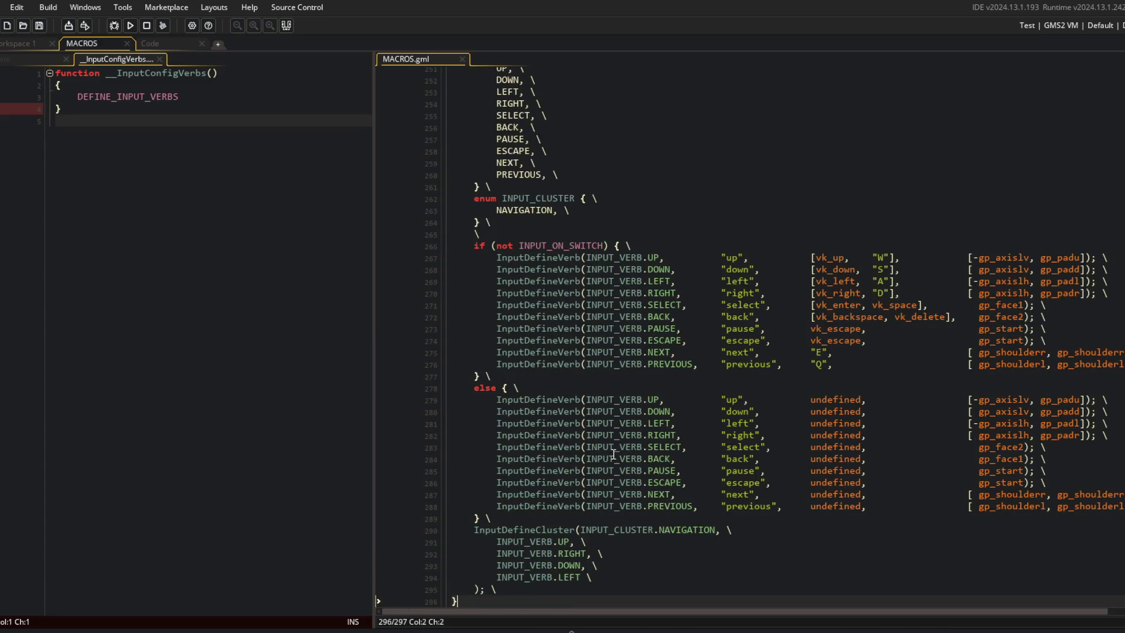
click(199, 98)
text(();)
click(226, 192)
Step: Go back to the DEFINE_INPUT_VERBS macro, then select the macro call line
mouse_move(3, 99)
scroll(560, 182, up, 8)
click(593, 344)
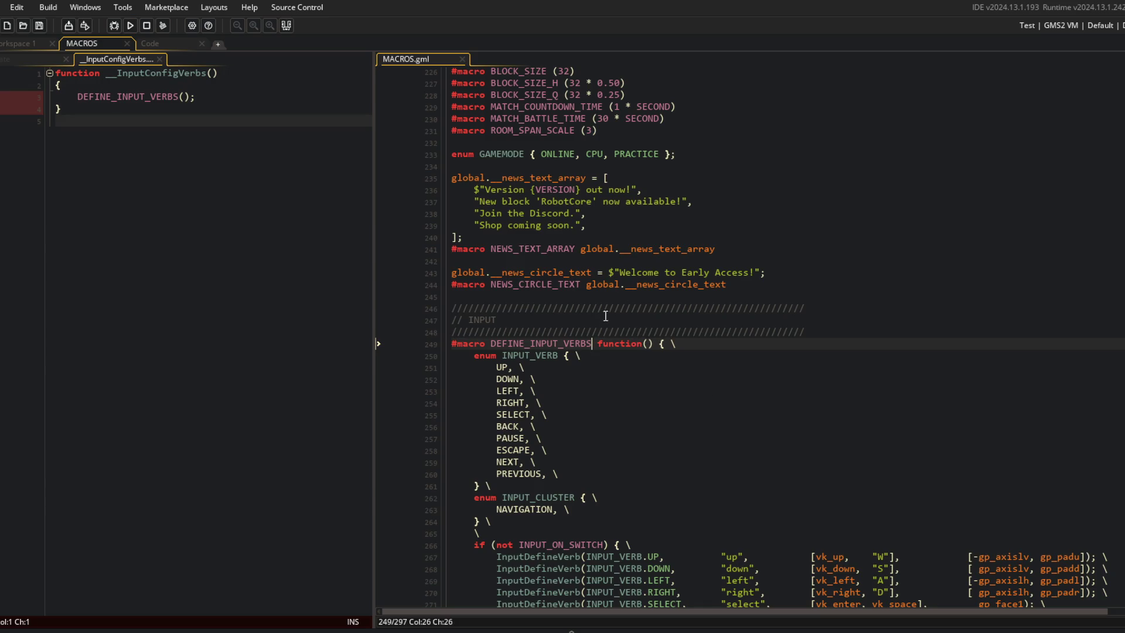
scroll(864, 354, down, 4)
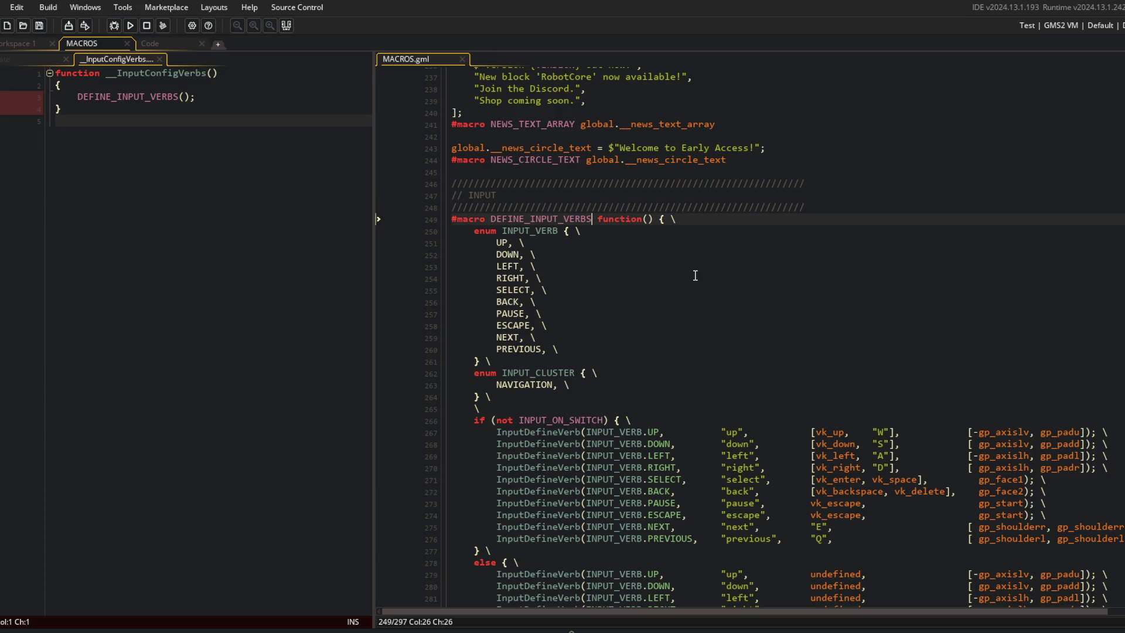
scroll(695, 275, down, 4)
scroll(695, 275, up, 4)
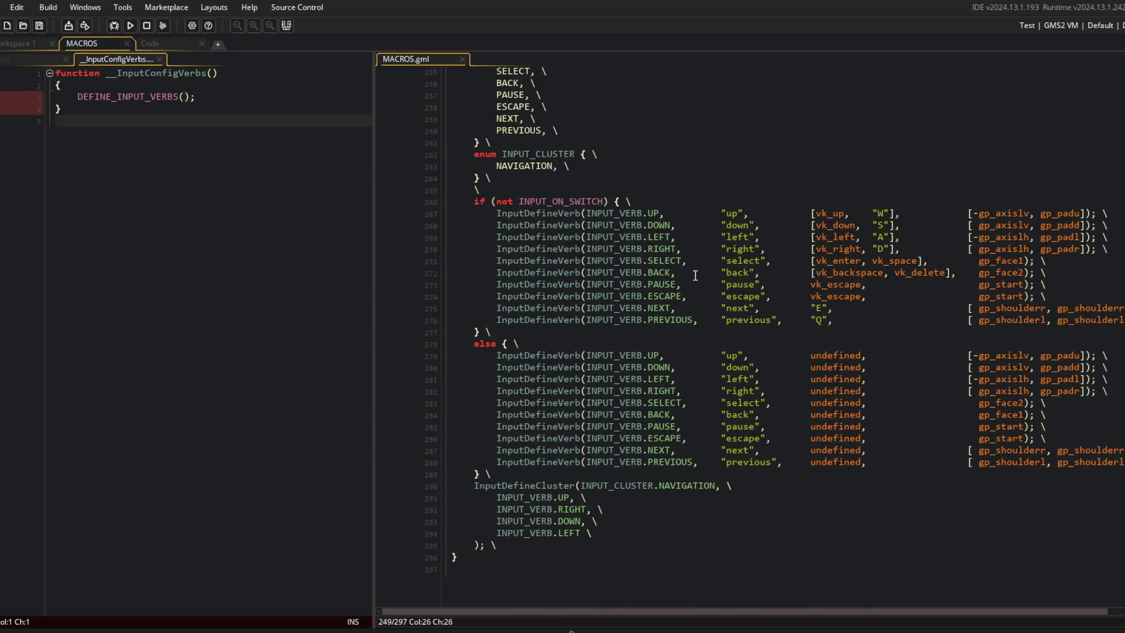
click(536, 256)
click(199, 97)
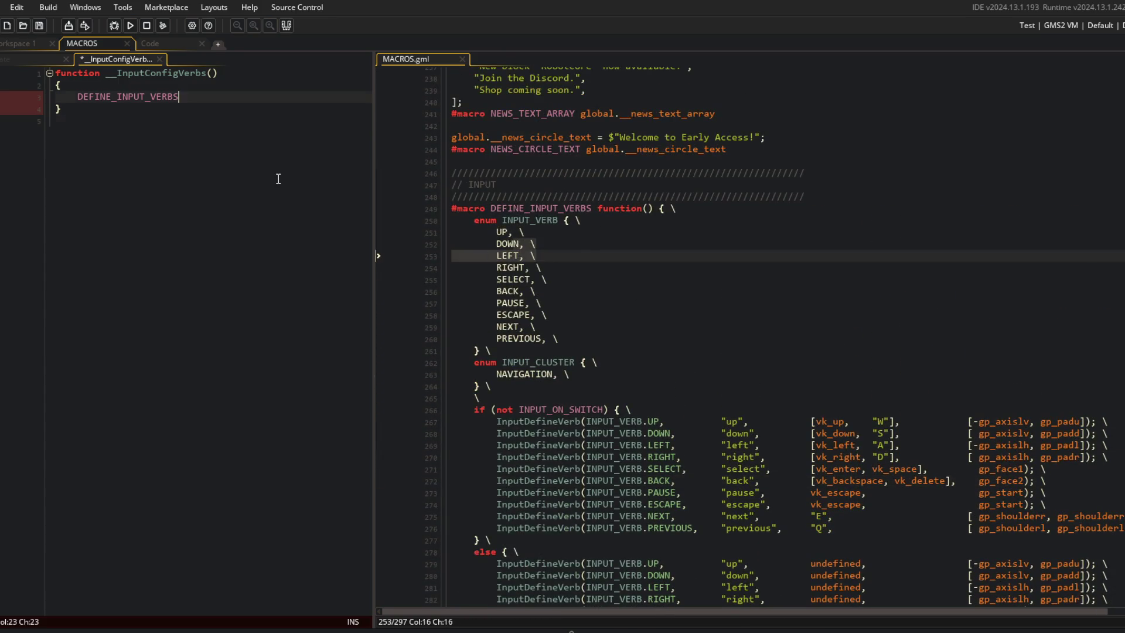
Step: Replace the macro call line in __InputConfigVerbs with the pasted verb definitions
key(shift+Home)
text(global.__define_input_verbs)
key(shift+Home)
key(ctrl+v)
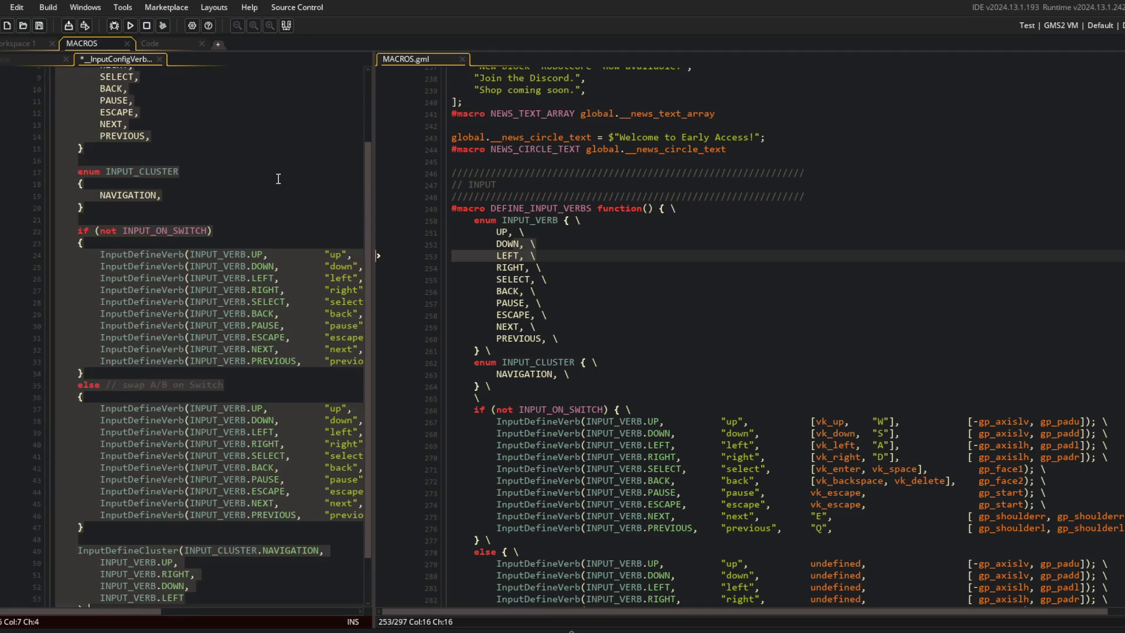
Step: Delete the input macro block from MACROS.gml and build the game with F5
scroll(217, 308, up, 3)
click(639, 399)
click(499, 174)
key(ctrl+shift+End)
key(Delete)
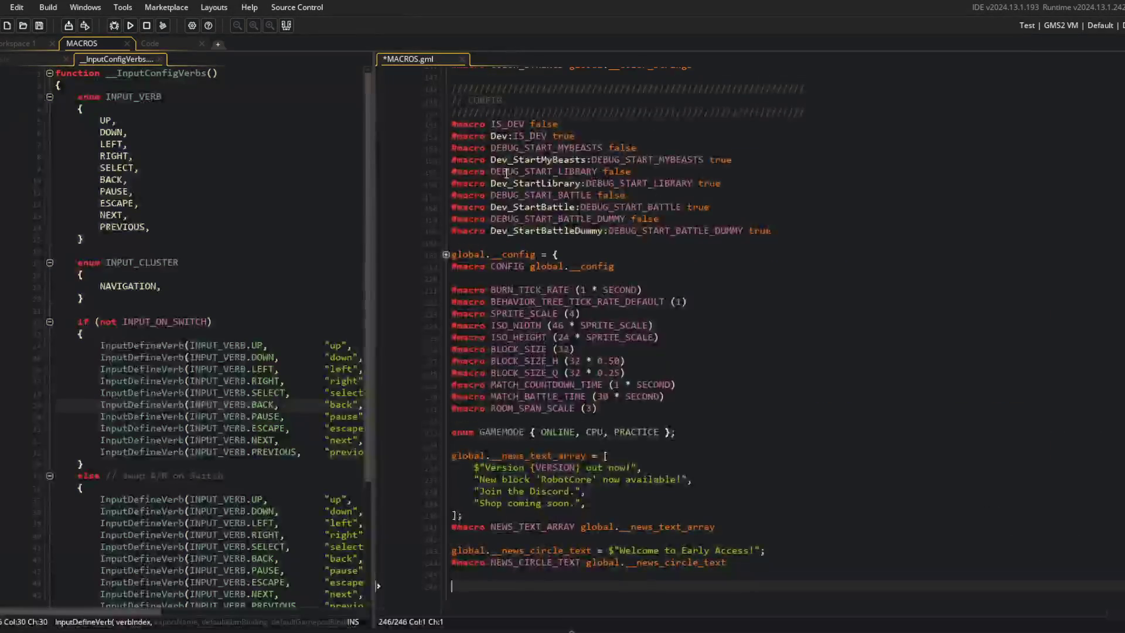
key(BackSpace)
click(128, 143)
key(F5)
Step: Widen the __InputConfigVerbs editor pane and review the pasted enum entries
click(127, 215)
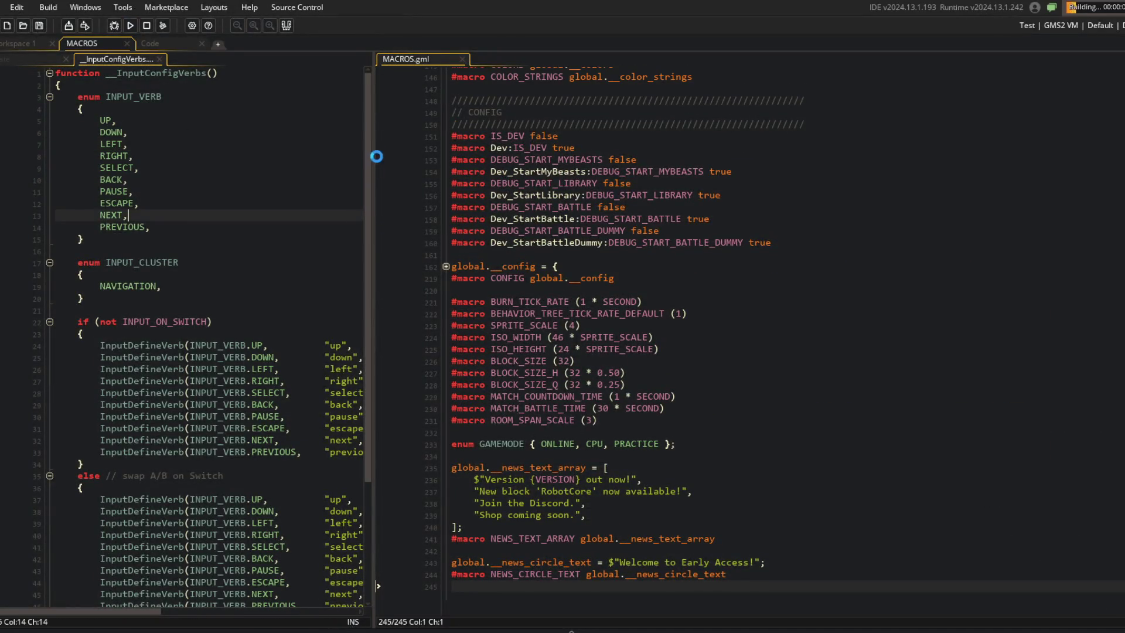
drag(377, 156, 620, 157)
click(278, 104)
key(Up)
key(Up)
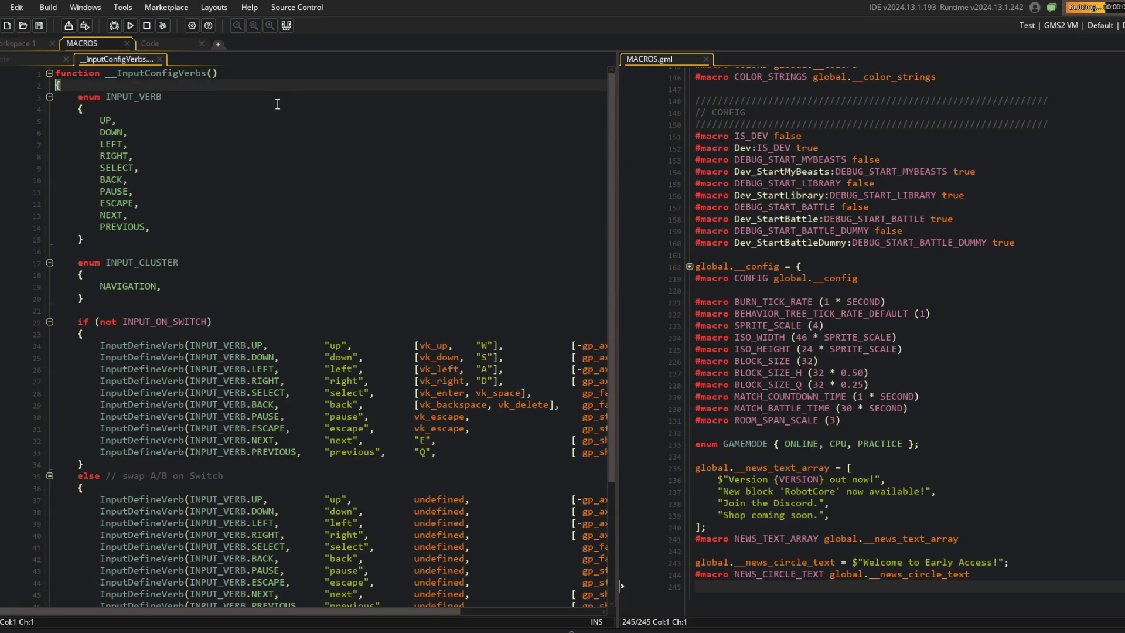
click(278, 105)
click(290, 175)
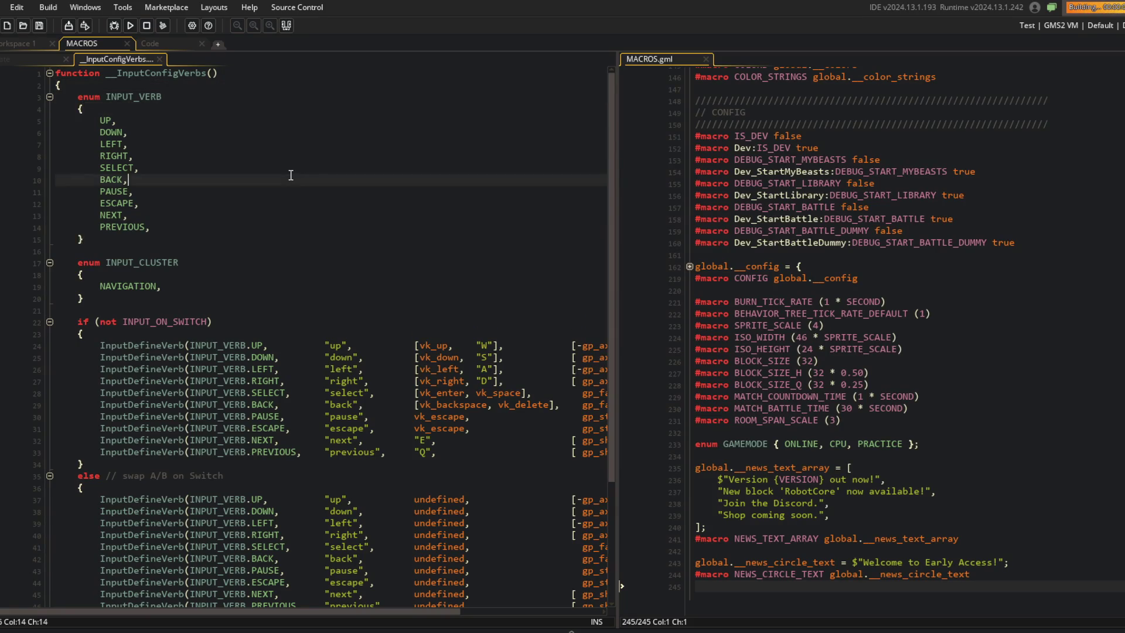
scroll(290, 174, down, 4)
scroll(291, 174, up, 3)
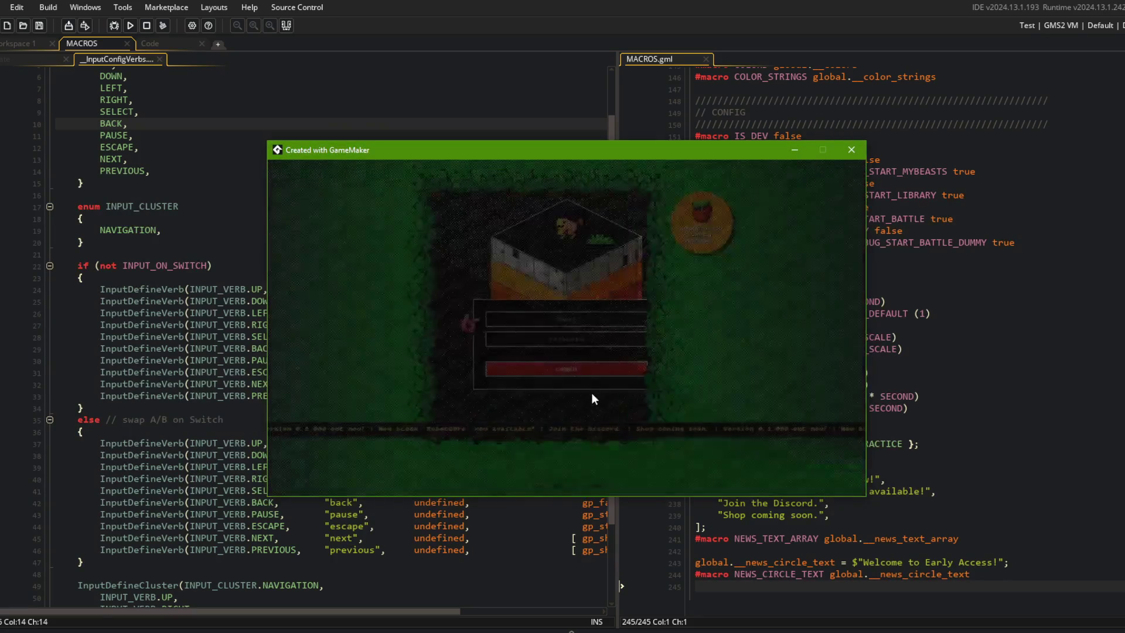
Step: Get past the game's login to the menu, then close the running game
click(609, 365)
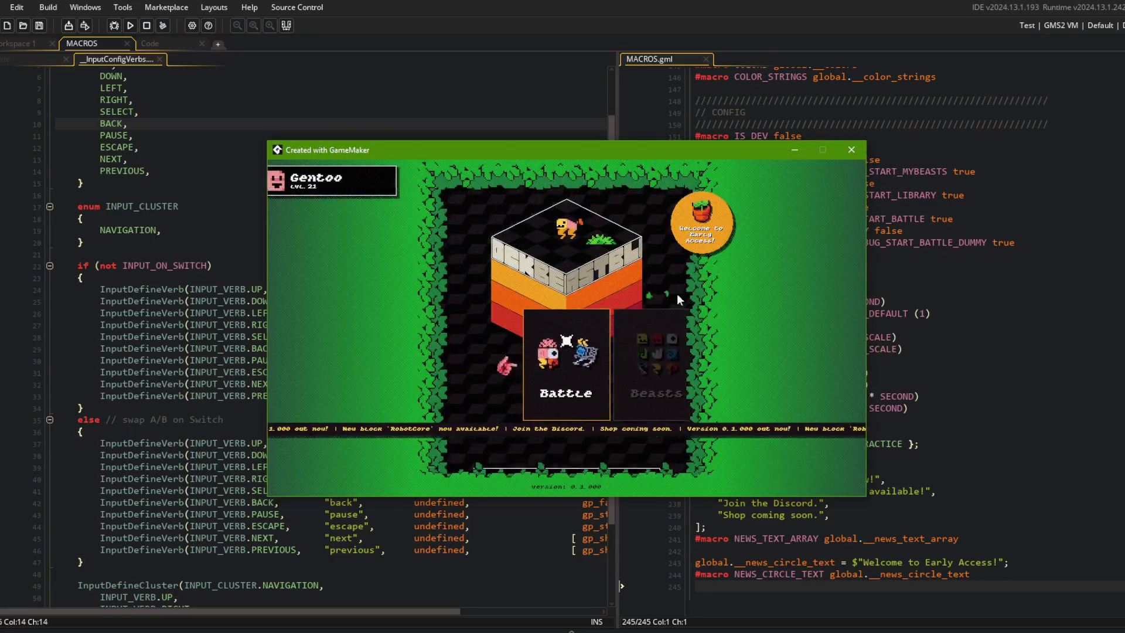
click(852, 150)
click(326, 174)
key(alt+Tab)
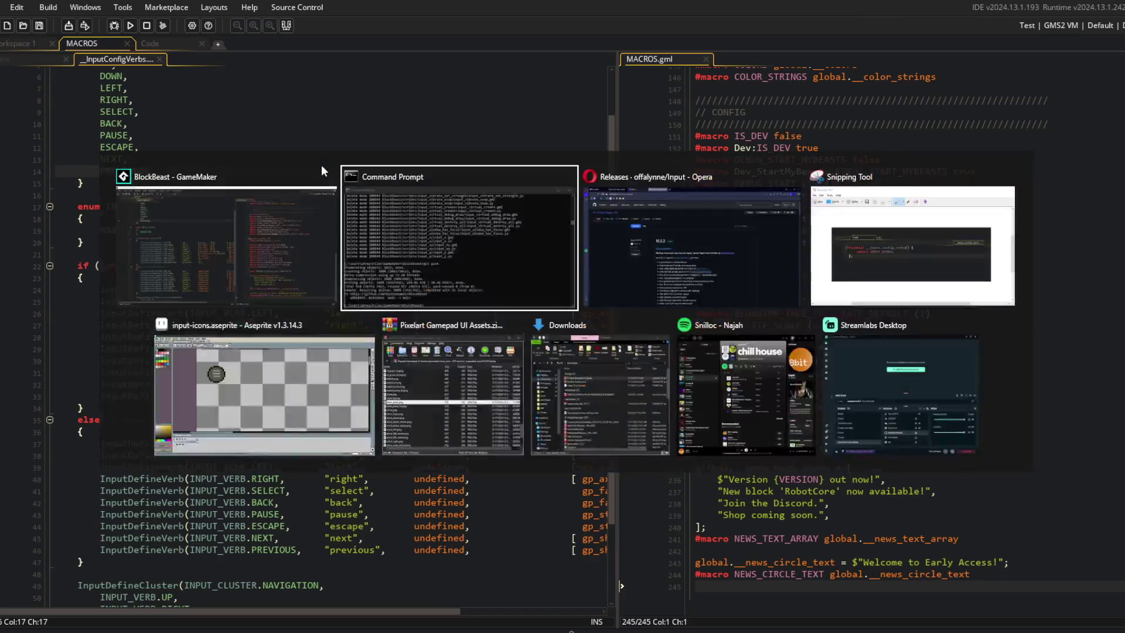
Step: Stage all changes, commit 'removed global input configuration from MACROS script', and push to GitHub
text(git add .)
key(Return)
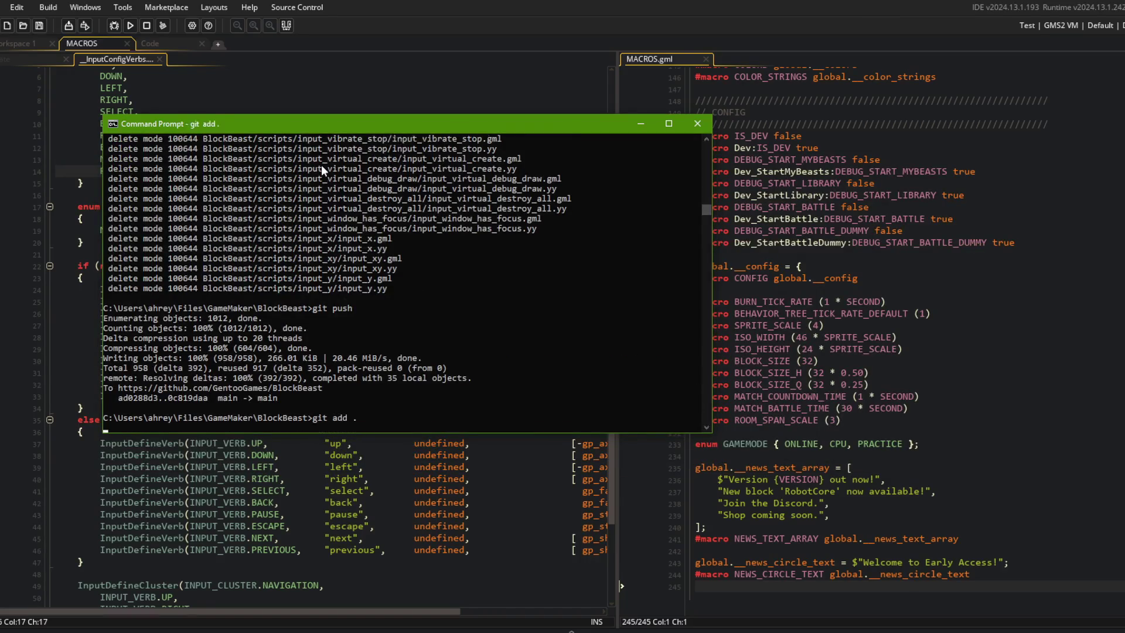
text(git commit -m "removed global input )
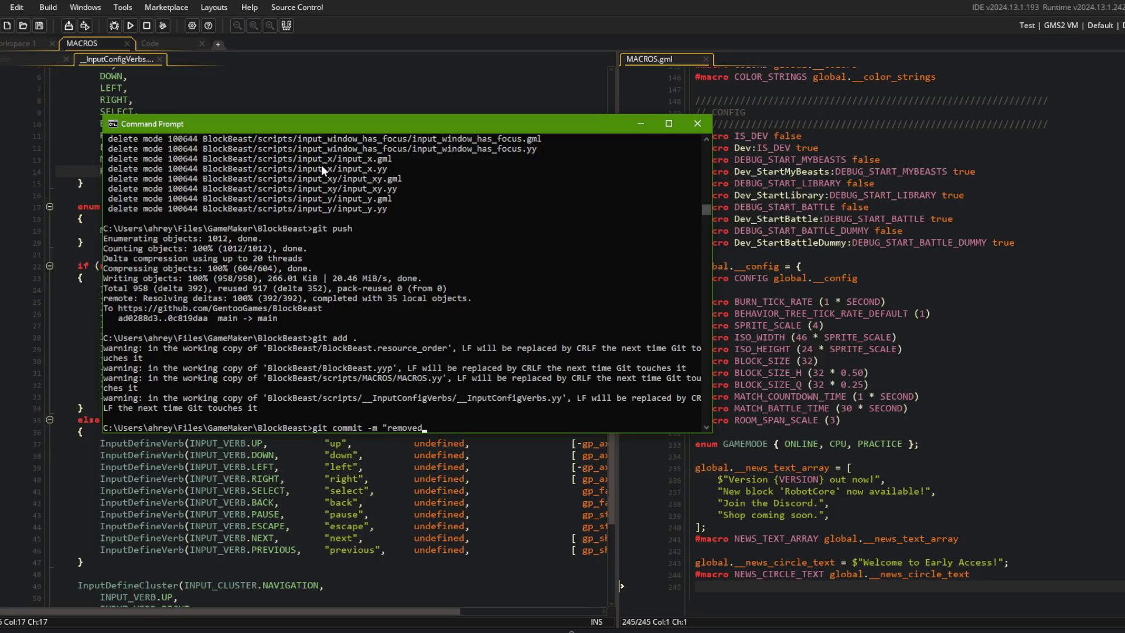
text(configu)
text(ration from MACROS script")
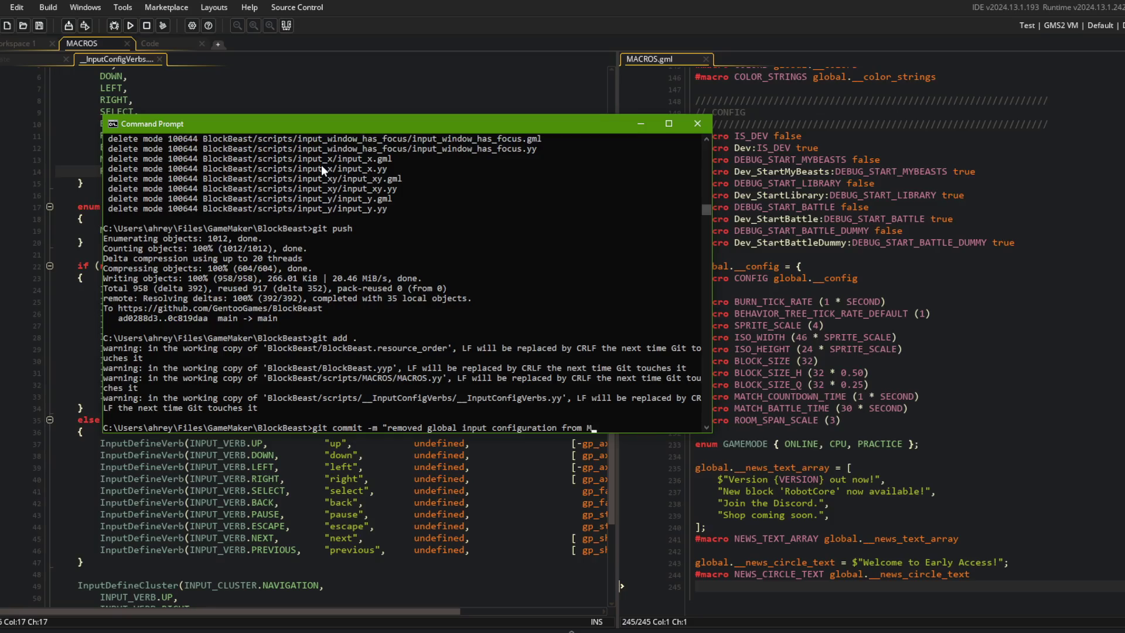
key(Return)
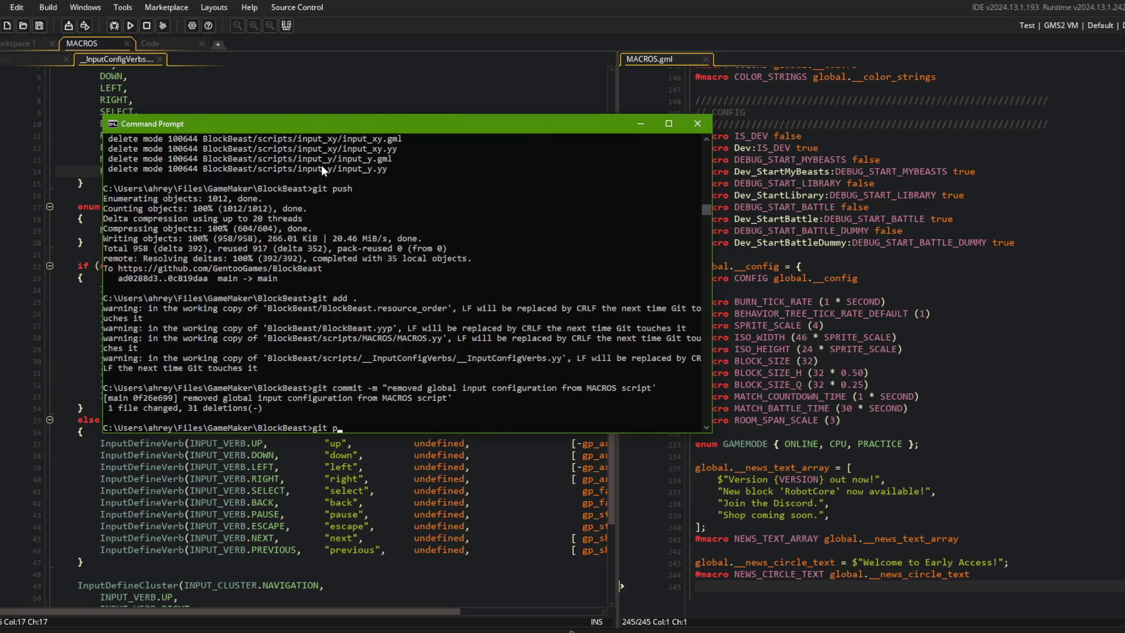
text(it push)
key(Return)
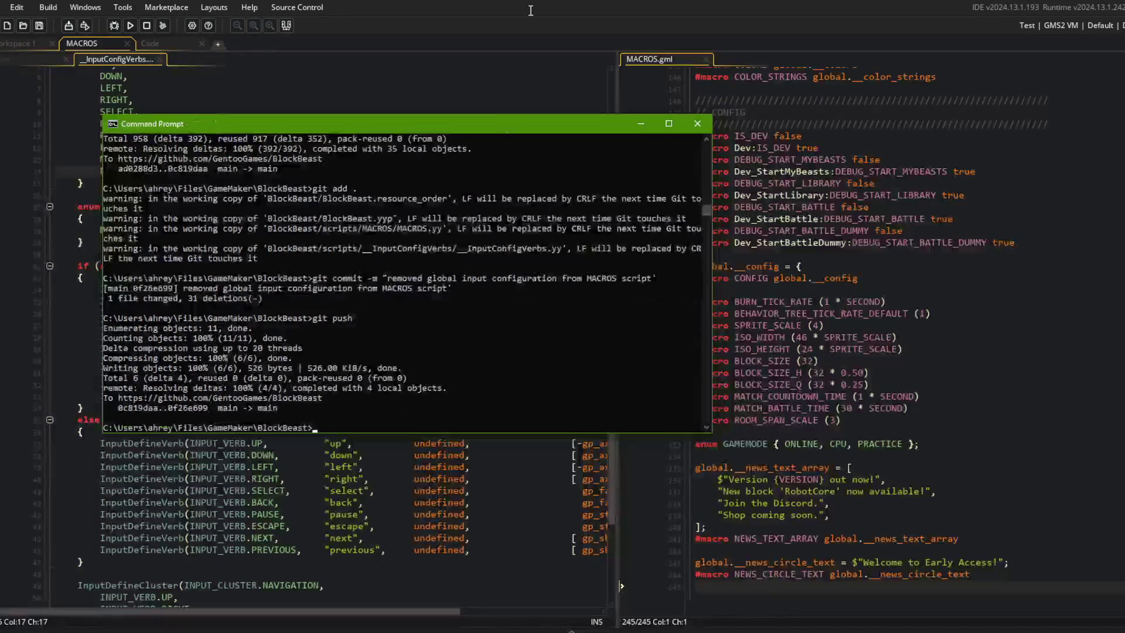
click(527, 26)
click(326, 313)
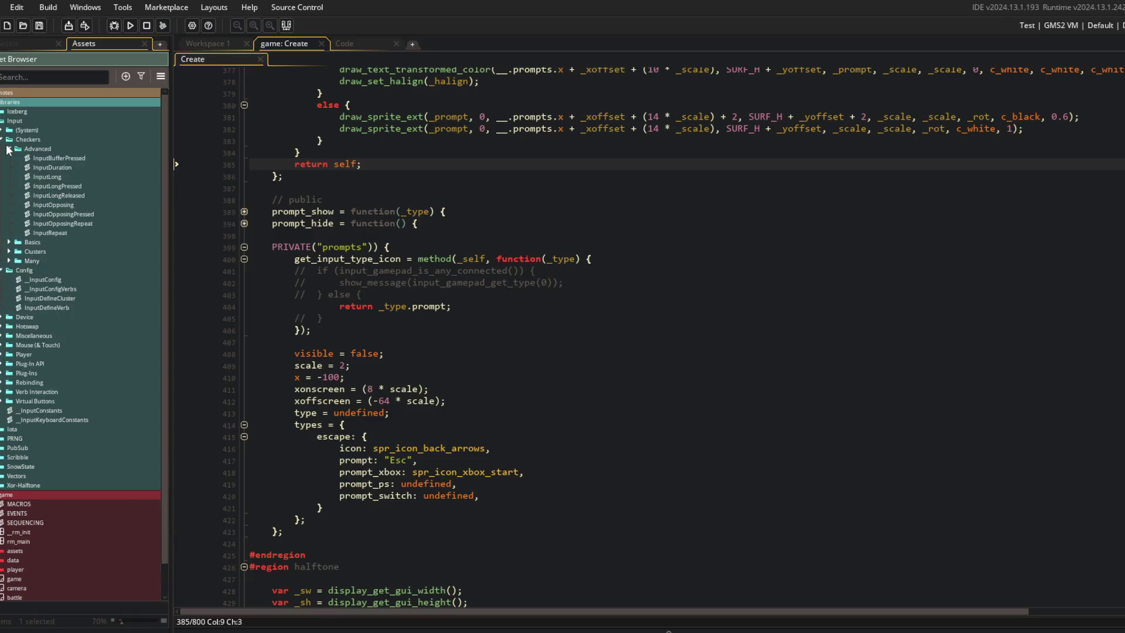
Step: Collapse the Checkers and Config folders and expand Input > Device in the Asset Browser
click(9, 148)
click(9, 177)
click(9, 176)
click(9, 177)
click(9, 178)
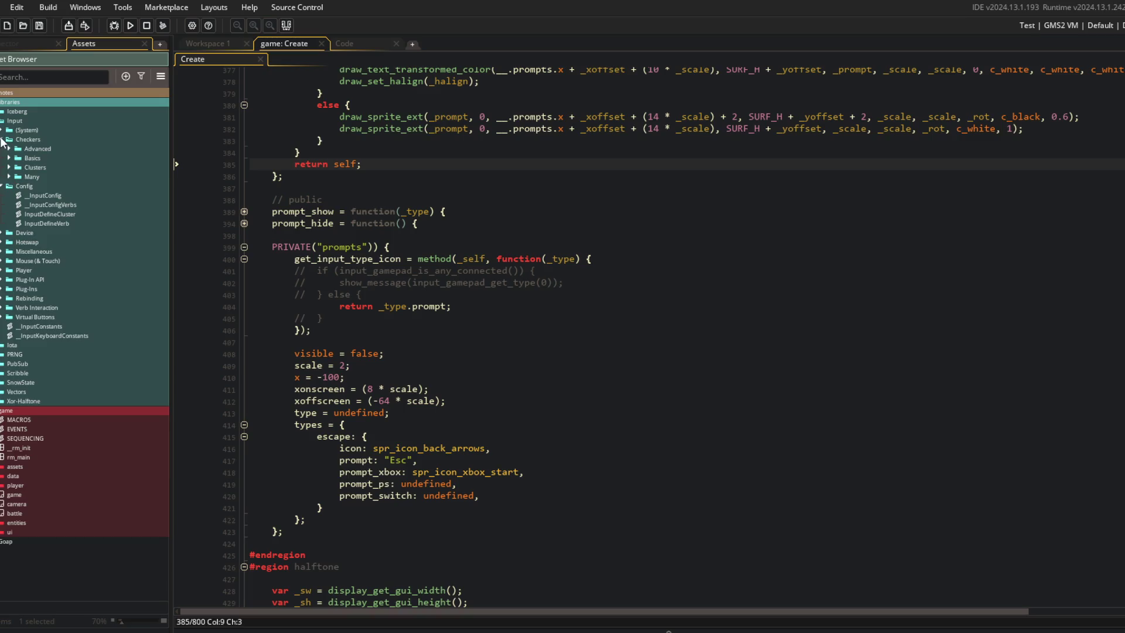
click(3, 141)
click(3, 150)
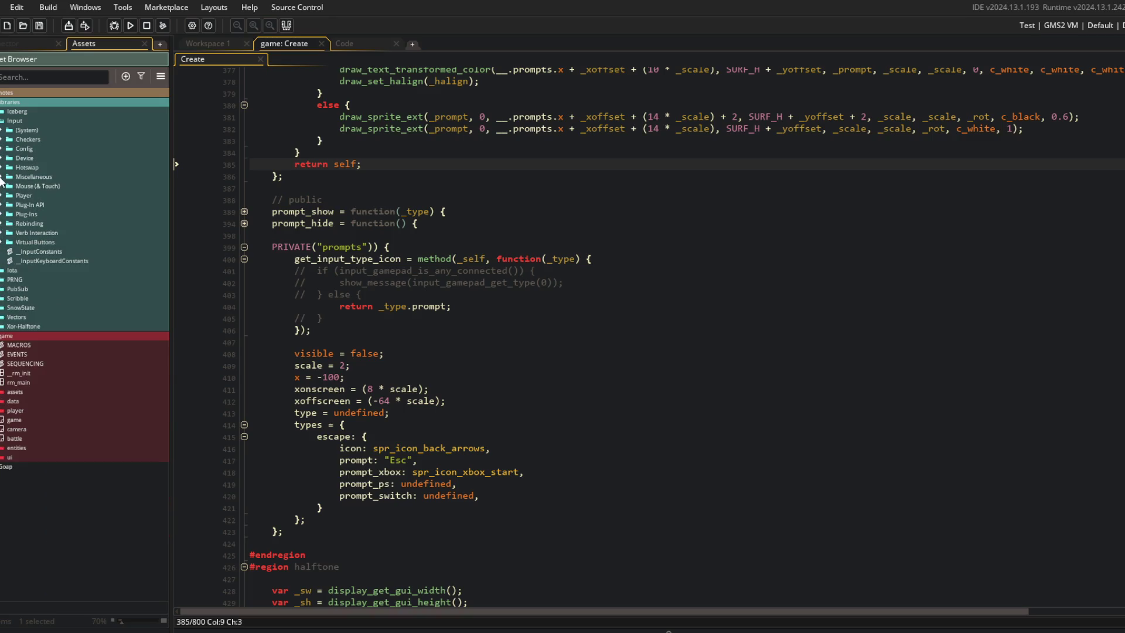
click(3, 159)
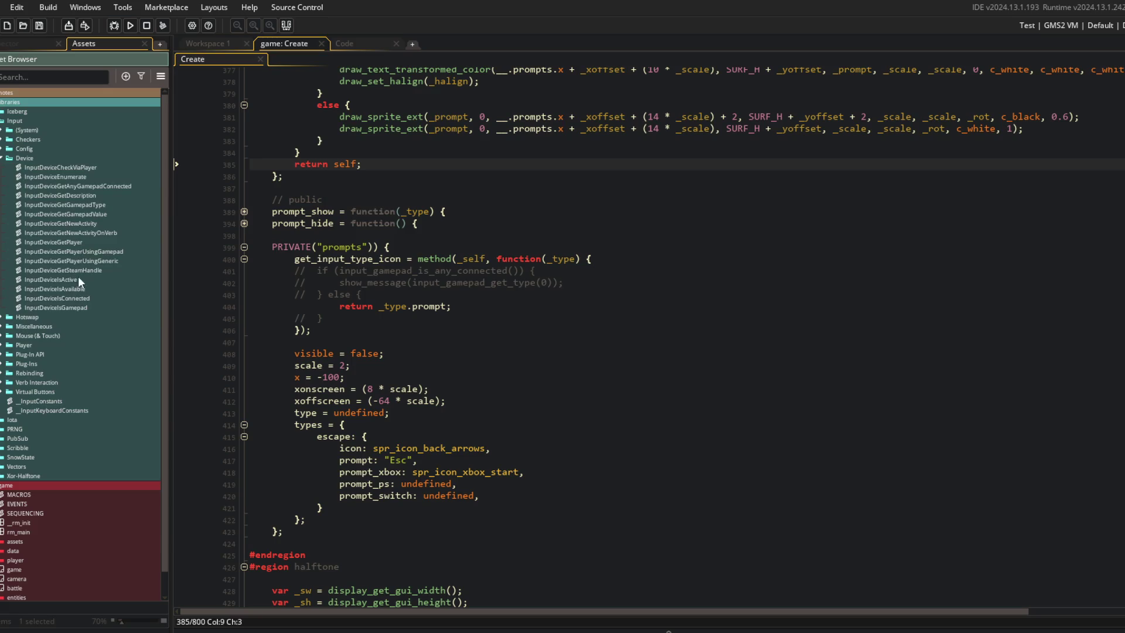
Step: Open InputDeviceIsGamepad and InputDeviceCheckViaPlayer, inspecting the verb and player parameters
double_click(71, 307)
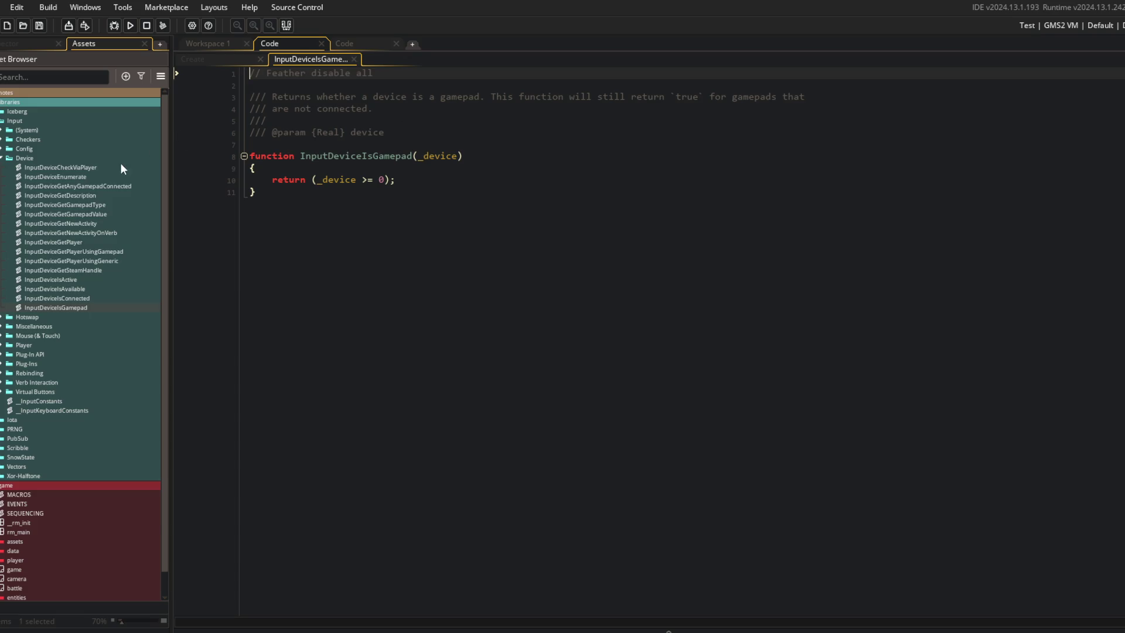
double_click(87, 167)
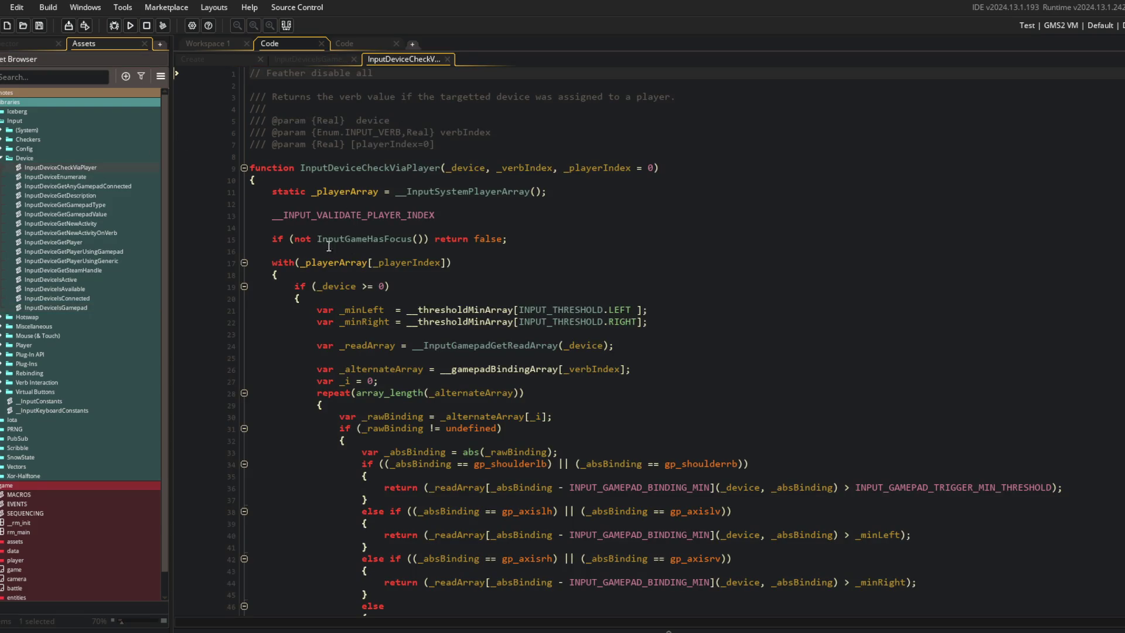
double_click(380, 133)
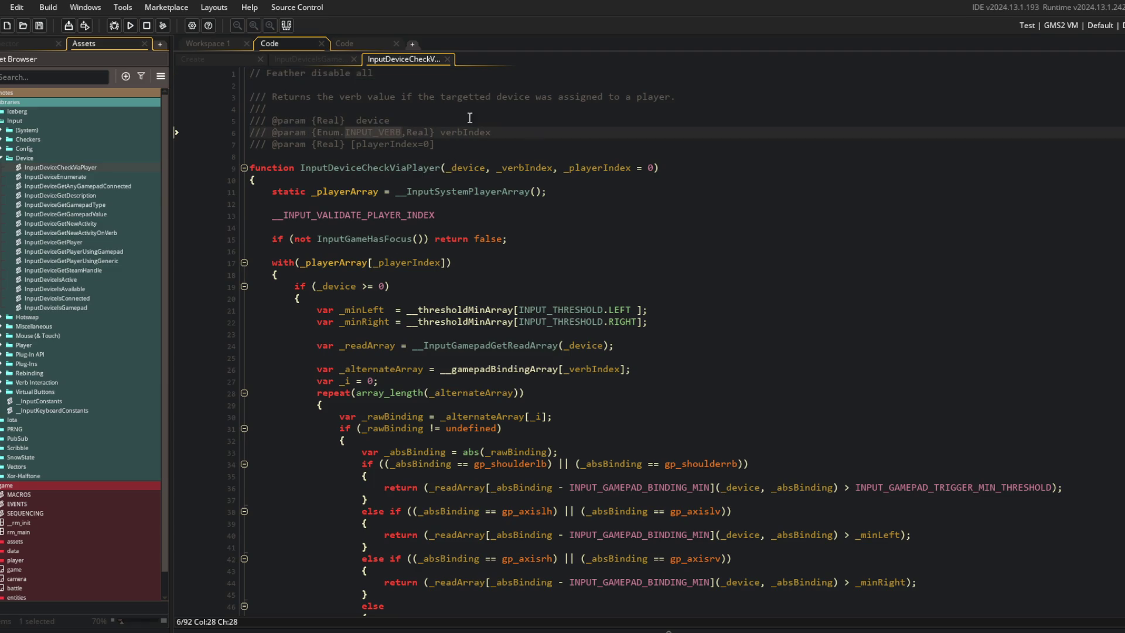
click(550, 169)
key(ctrl+Right)
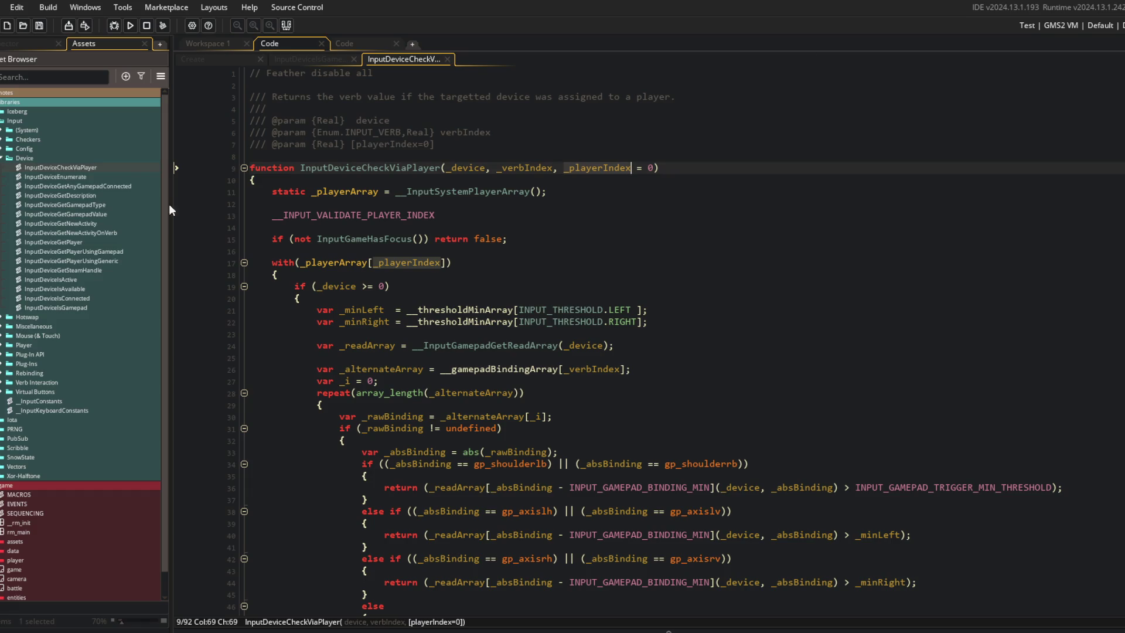
Step: Open InputDeviceGetGamepadType and InputDeviceGetAnyGamepadConnected, selecting the latter's function name
double_click(90, 205)
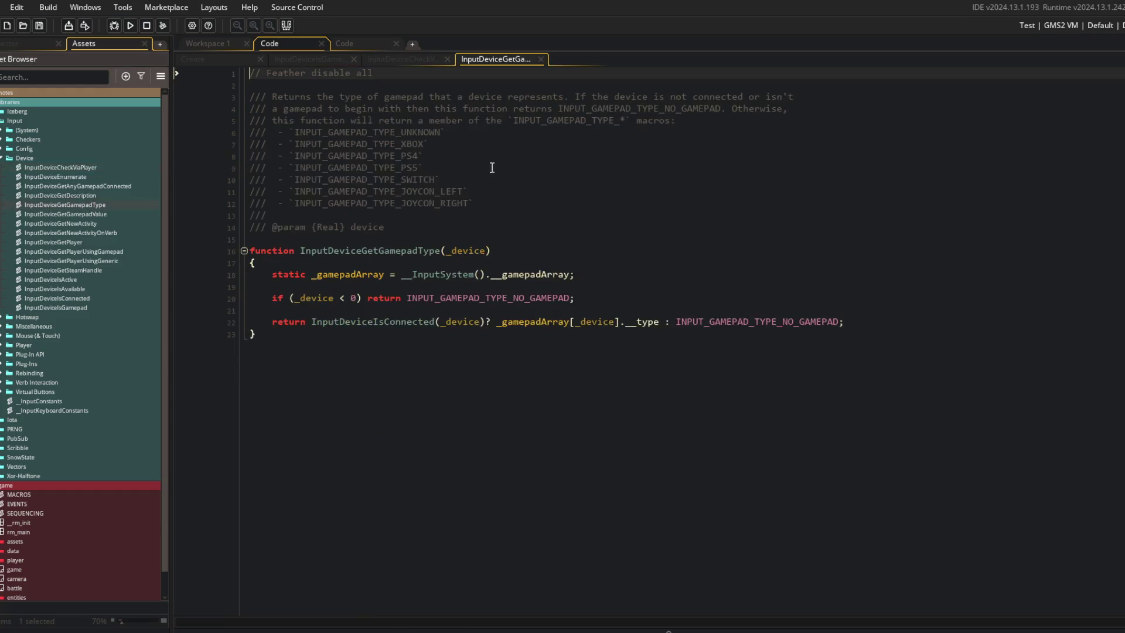
double_click(452, 250)
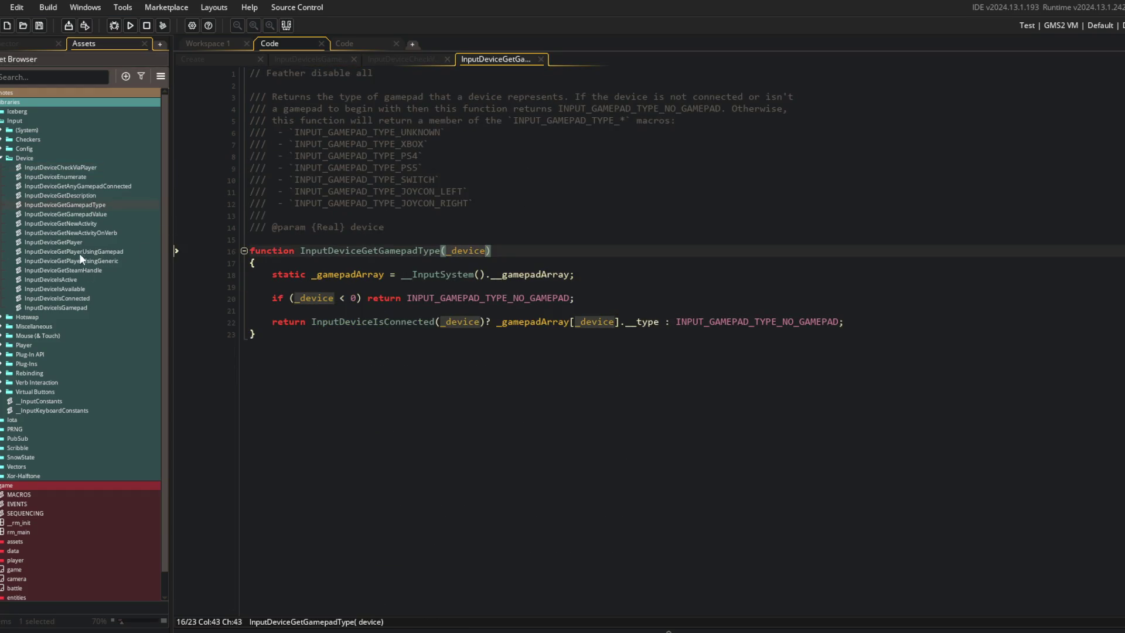
double_click(80, 187)
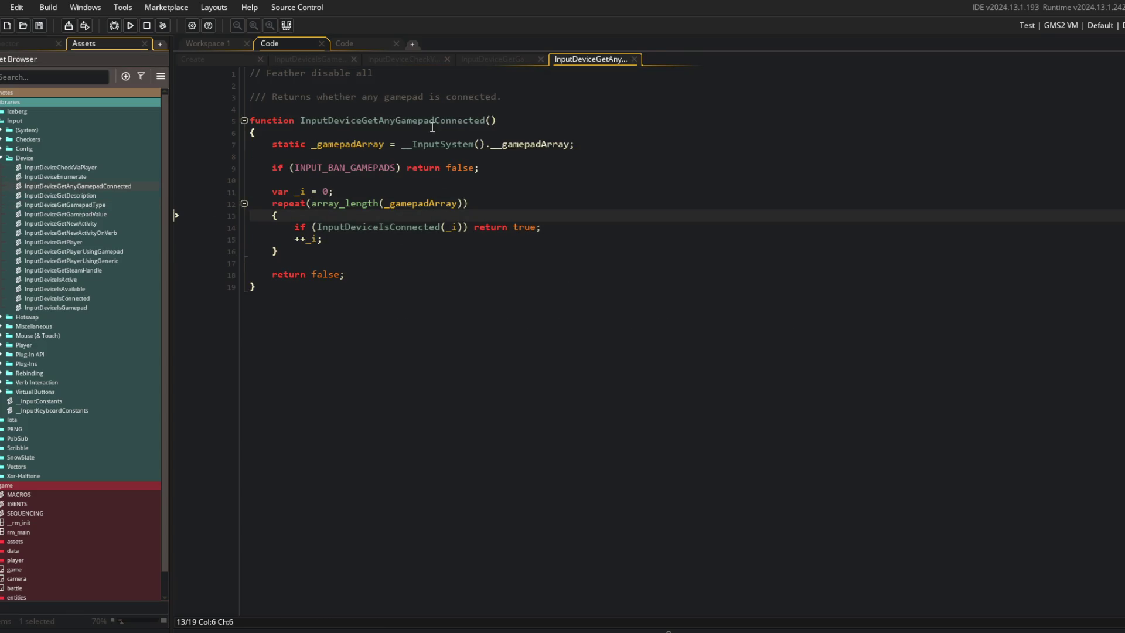
double_click(418, 122)
key(ctrl+c)
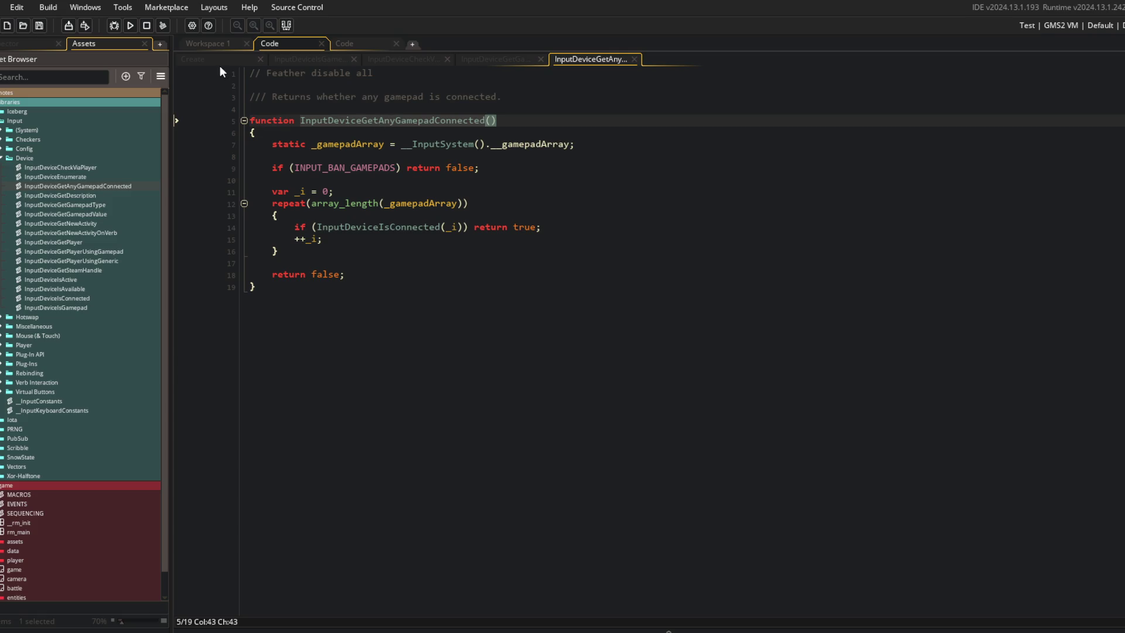
Step: Split the Create code editor into two columns and close the other workspace windows
click(252, 62)
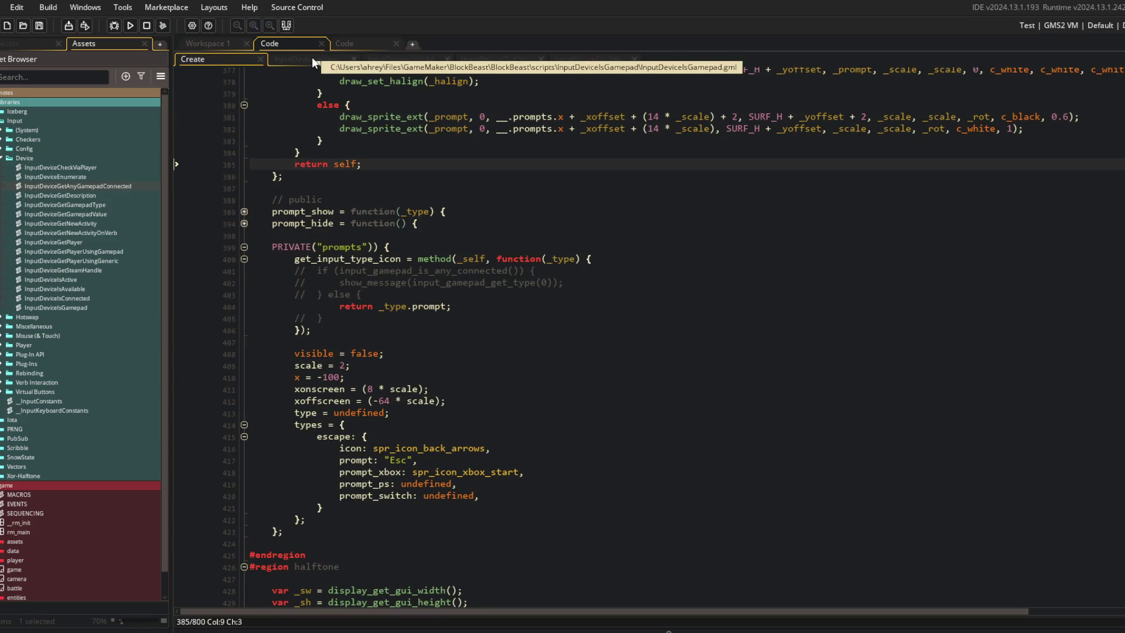
right_click(299, 247)
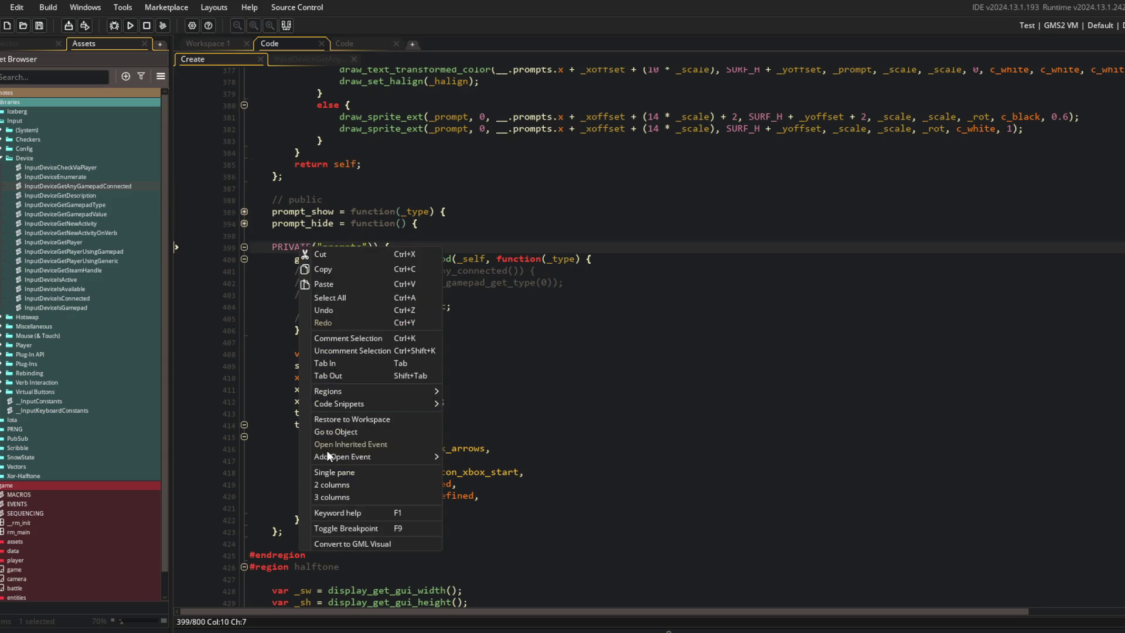
click(334, 485)
click(377, 43)
click(396, 44)
click(208, 43)
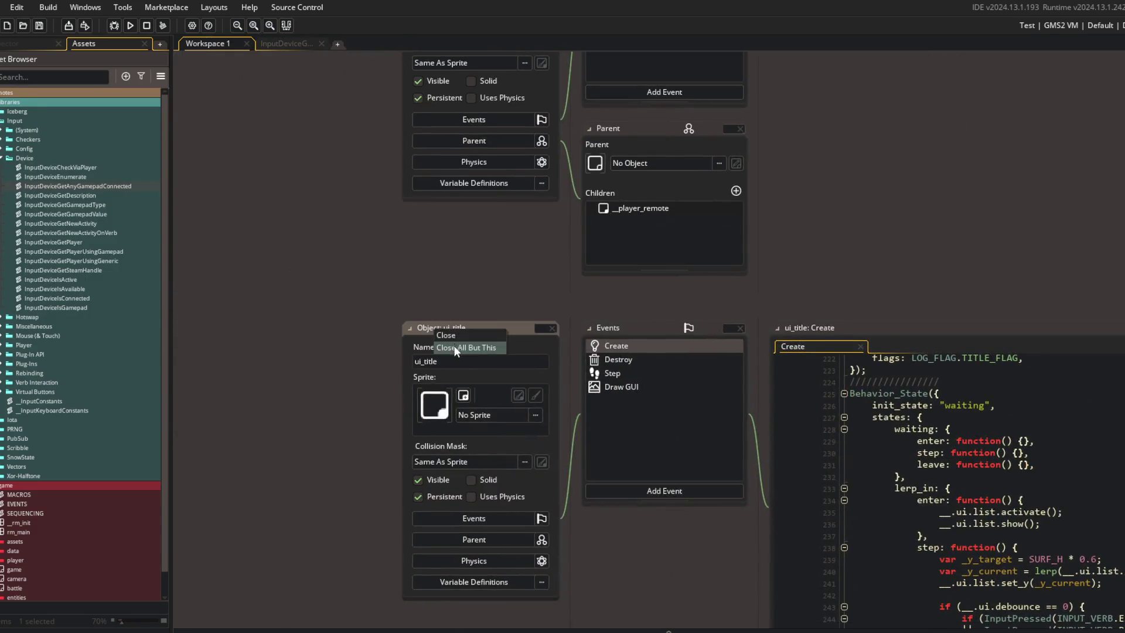
click(463, 347)
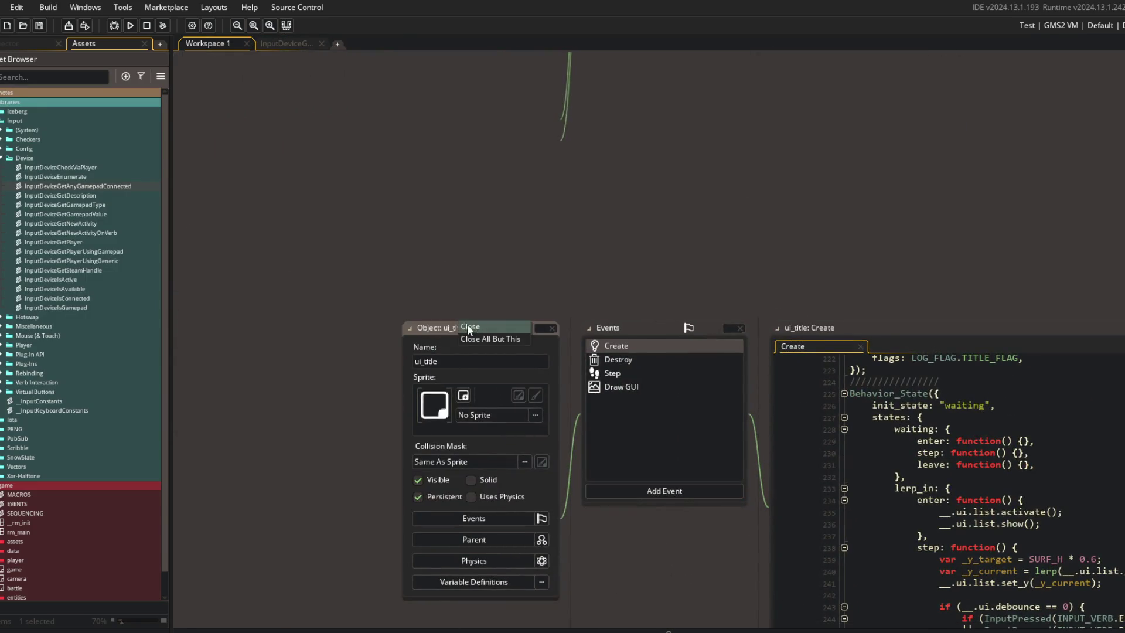
click(284, 44)
Step: Uncomment the line 401 gamepad check, swapping in InputDeviceGetAnyGamepadConnected, and save
click(397, 270)
key(ctrl+shift+k)
double_click(398, 270)
key(BackSpace)
key(ctrl+v)
key(ctrl+s)
click(380, 142)
click(390, 247)
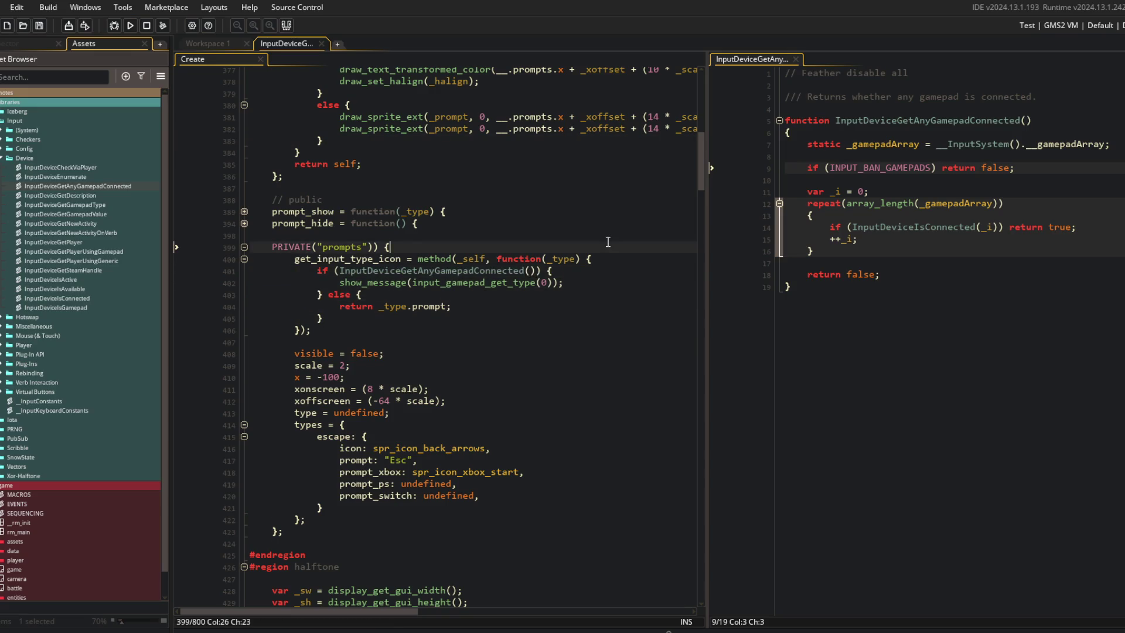
Step: Open the InputDeviceGetGamepadType script and copy its function name
click(570, 236)
click(479, 245)
click(530, 211)
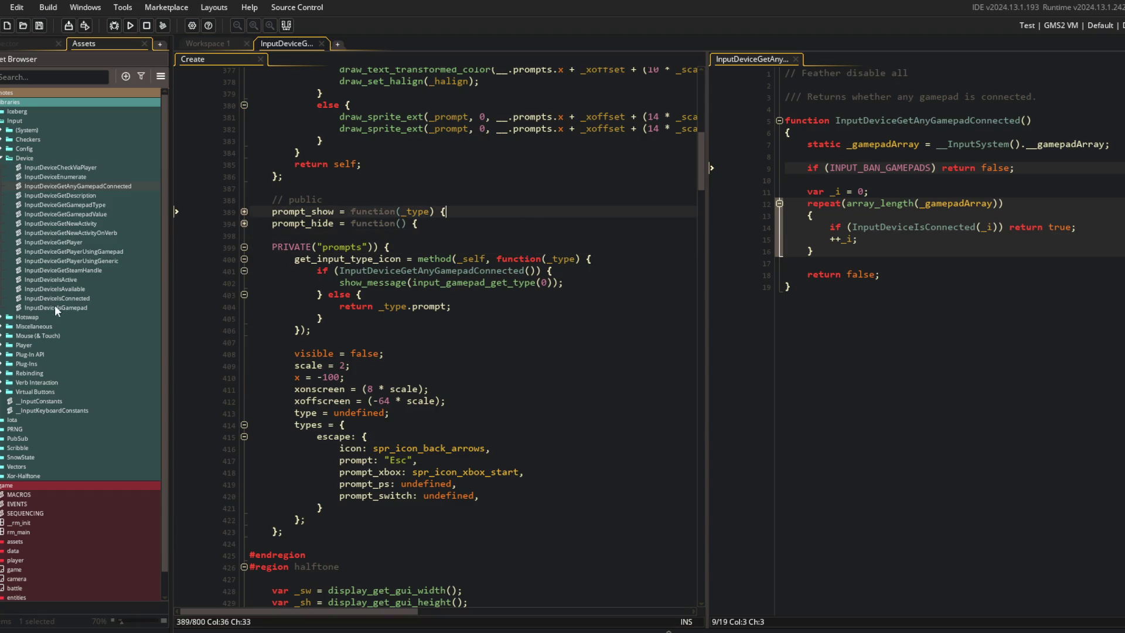
double_click(79, 204)
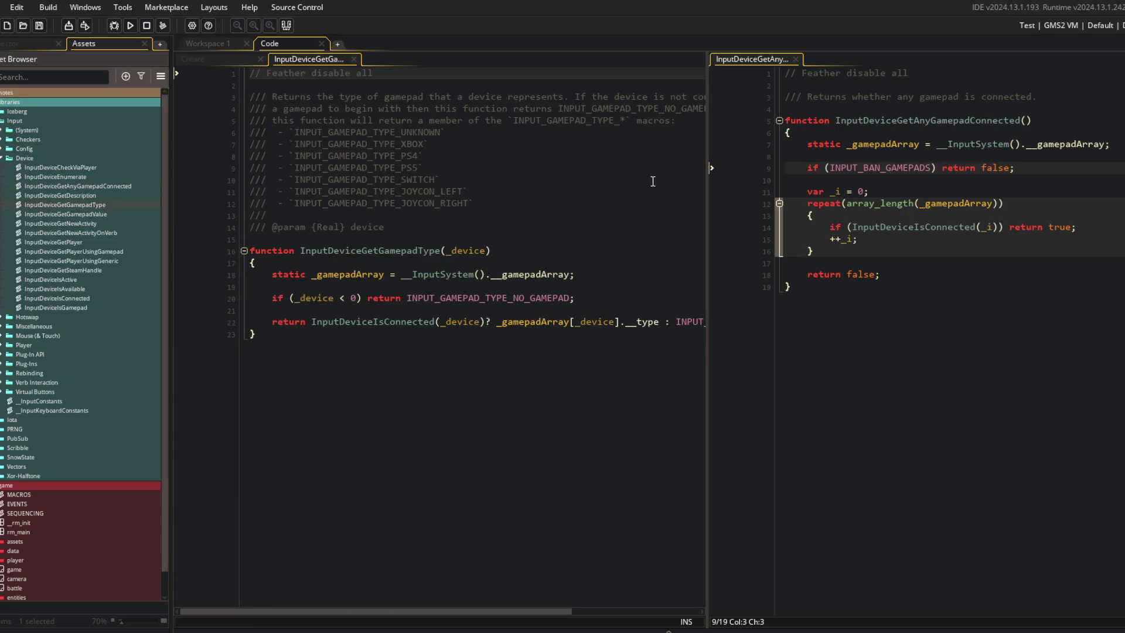
click(318, 215)
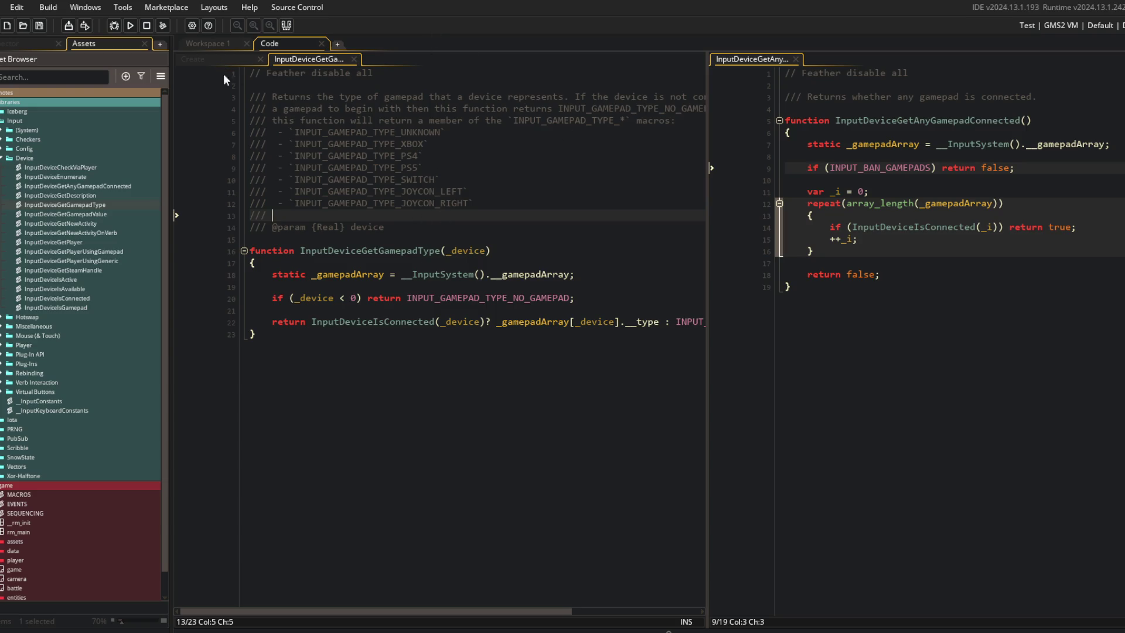
double_click(397, 252)
key(ctrl+c)
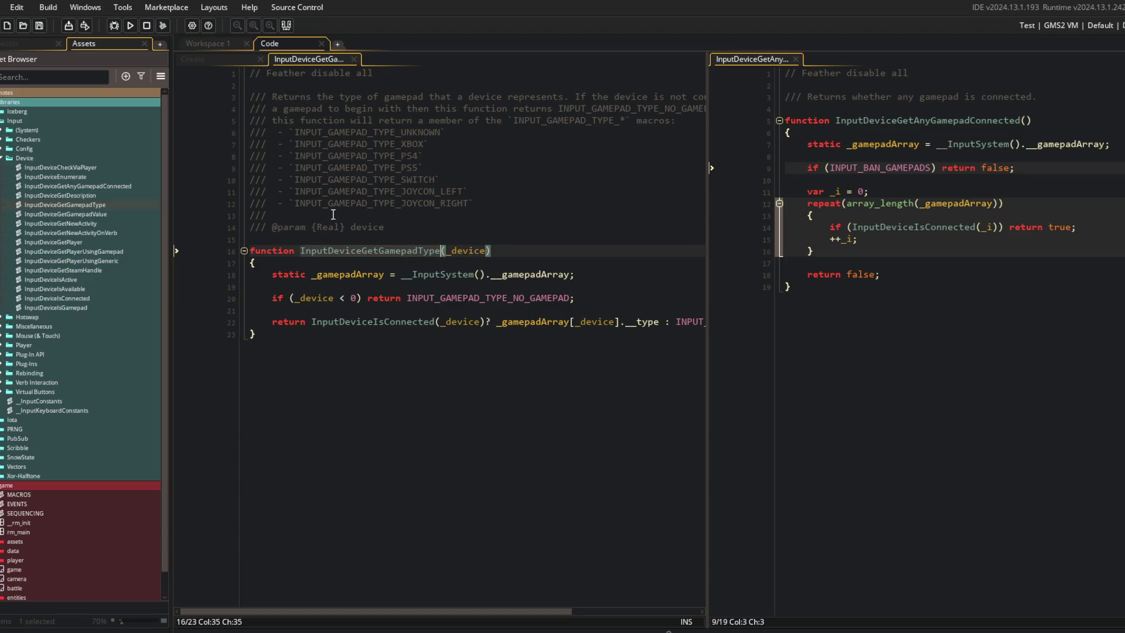
Step: Replace input_gamepad_get_type on line 402 with InputDeviceGetGamepadType and run with F5
click(329, 301)
key(ctrl+Tab)
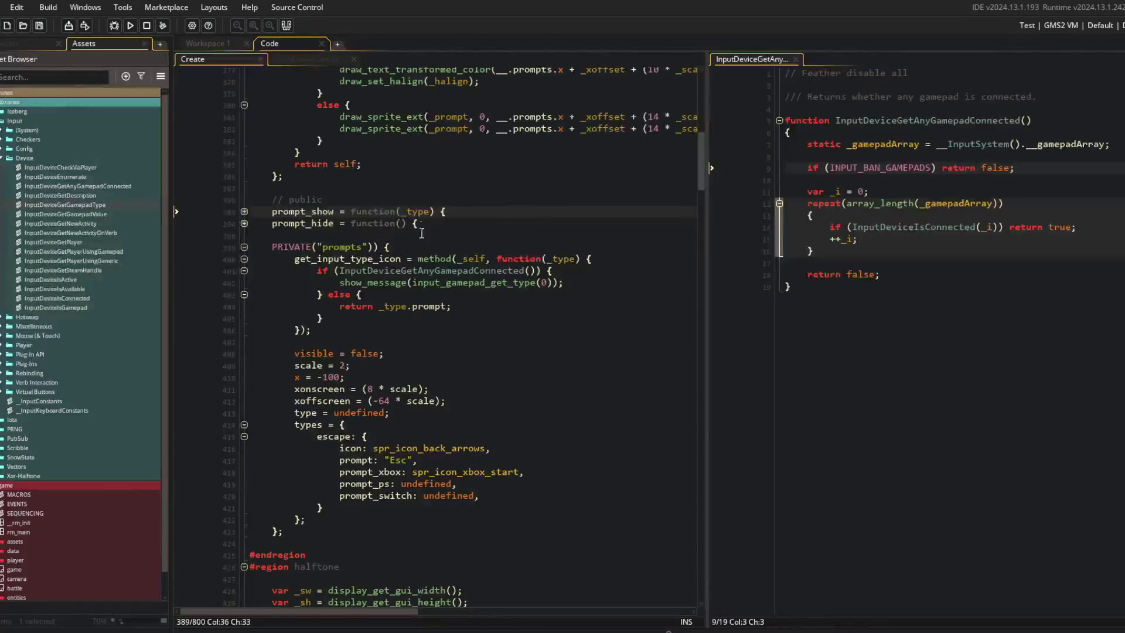
double_click(501, 282)
key(ctrl+v)
key(F5)
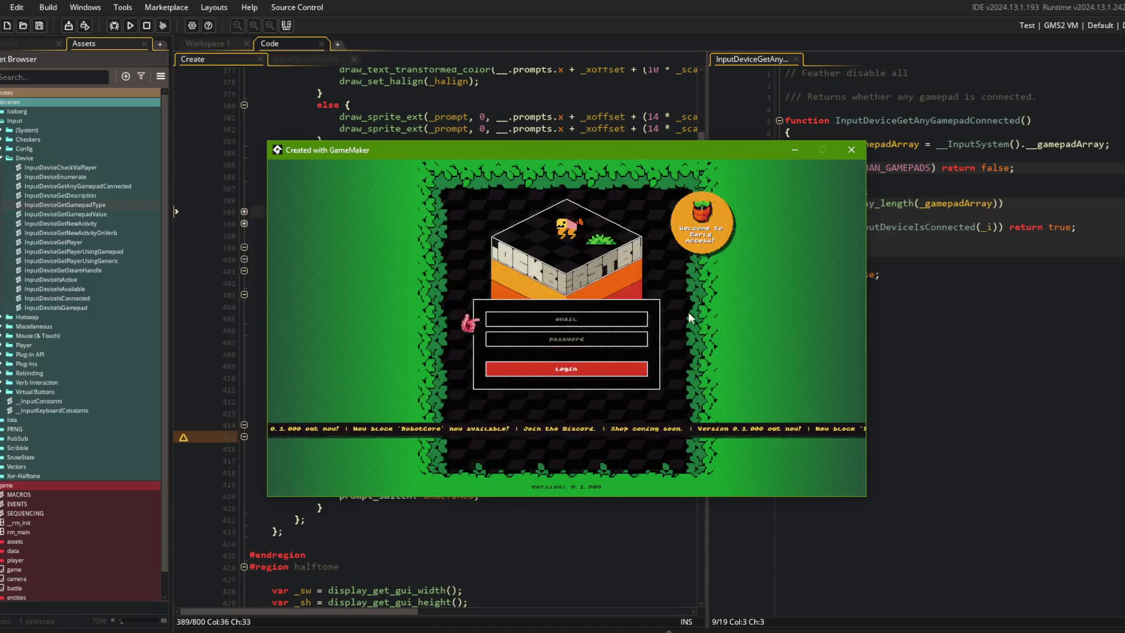
Step: Get past the login, dismiss the gamepad type '0' message, and abort on the error dialog
click(587, 370)
click(596, 358)
click(412, 464)
click(407, 495)
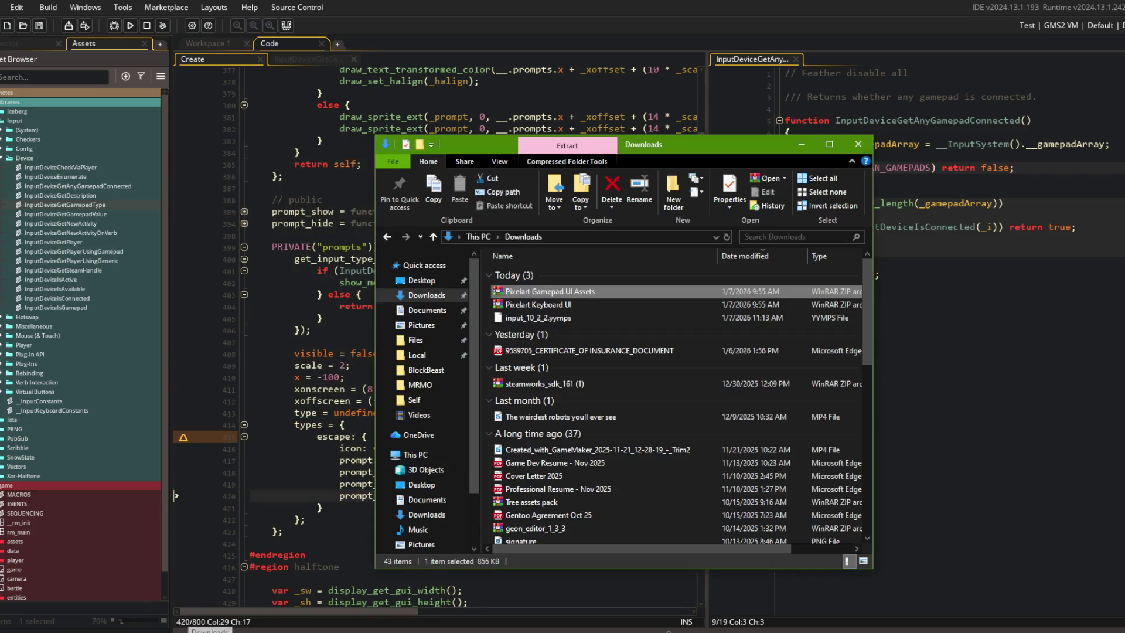
click(870, 141)
click(455, 119)
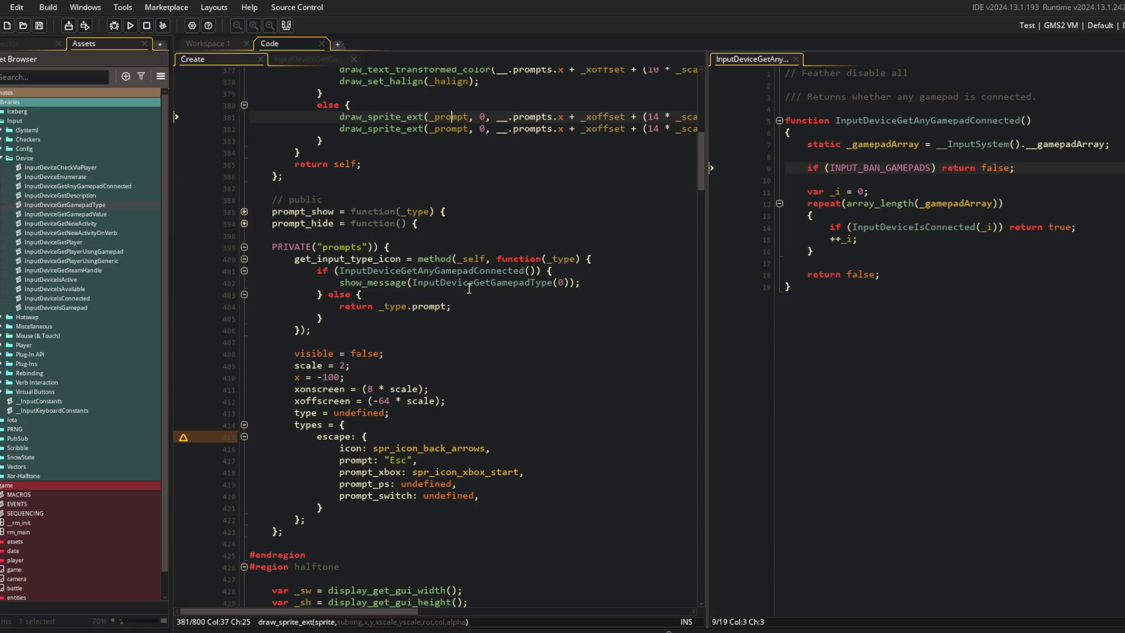
Step: Open the InputDeviceGetGamepadType definition and select the gamepad type names from INPUT_GAMEPAD_TYPE_UNKNOWN on
middle_click(469, 282)
click(329, 121)
drag(295, 132, 436, 132)
click(437, 132)
double_click(437, 133)
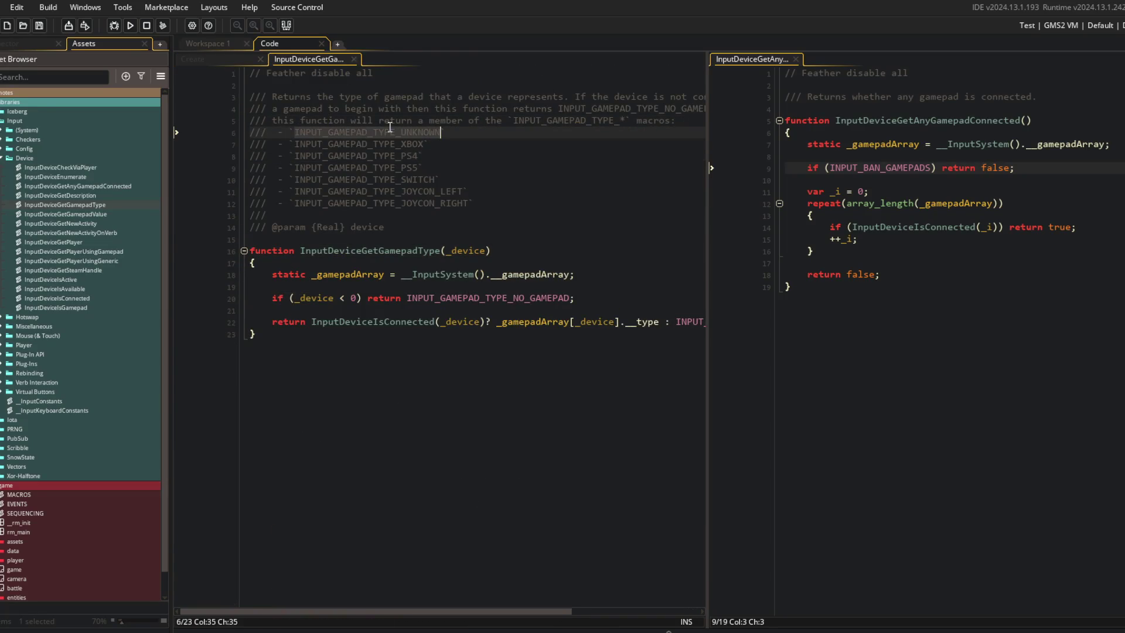
mouse_move(708, 130)
mouse_down()
mouse_move(866, 122)
mouse_move(592, 143)
mouse_up()
mouse_move(289, 132)
mouse_down()
mouse_move(446, 147)
mouse_move(375, 136)
mouse_move(414, 152)
mouse_move(495, 218)
mouse_up()
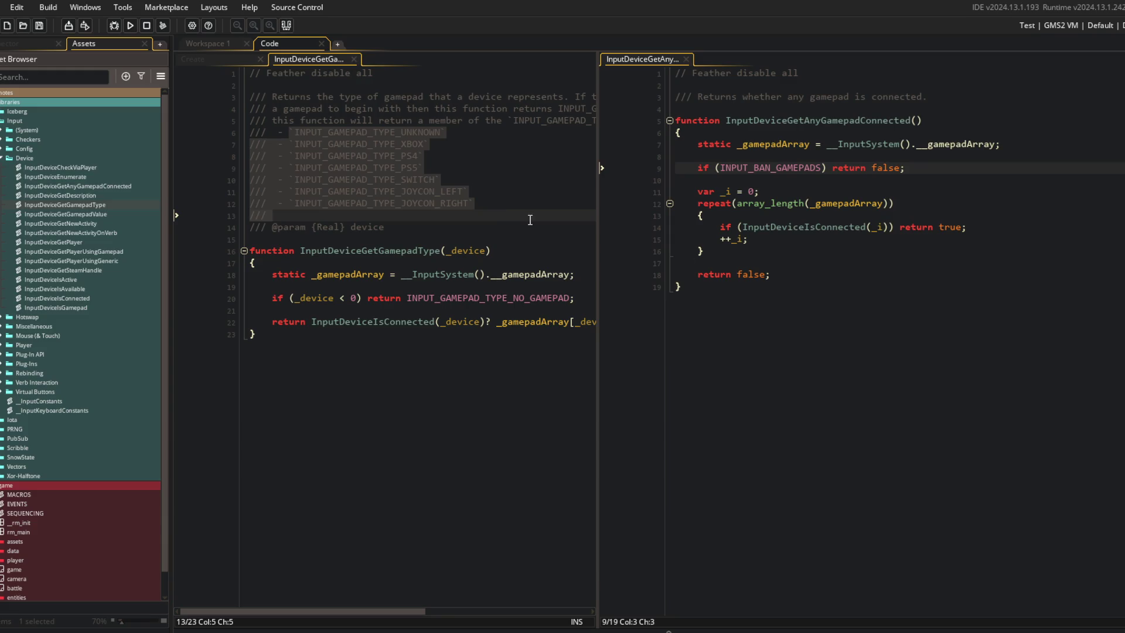
Step: Return to the Create event, widen its code area, and place the cursor after the Esc prompt line
click(223, 59)
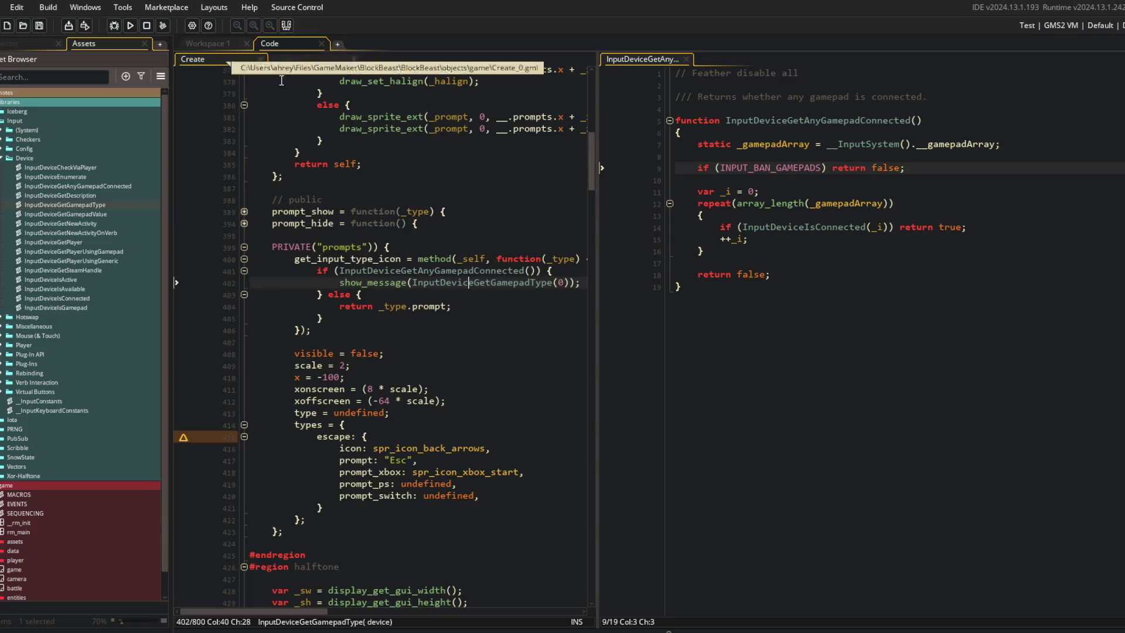
drag(599, 168, 732, 171)
click(594, 285)
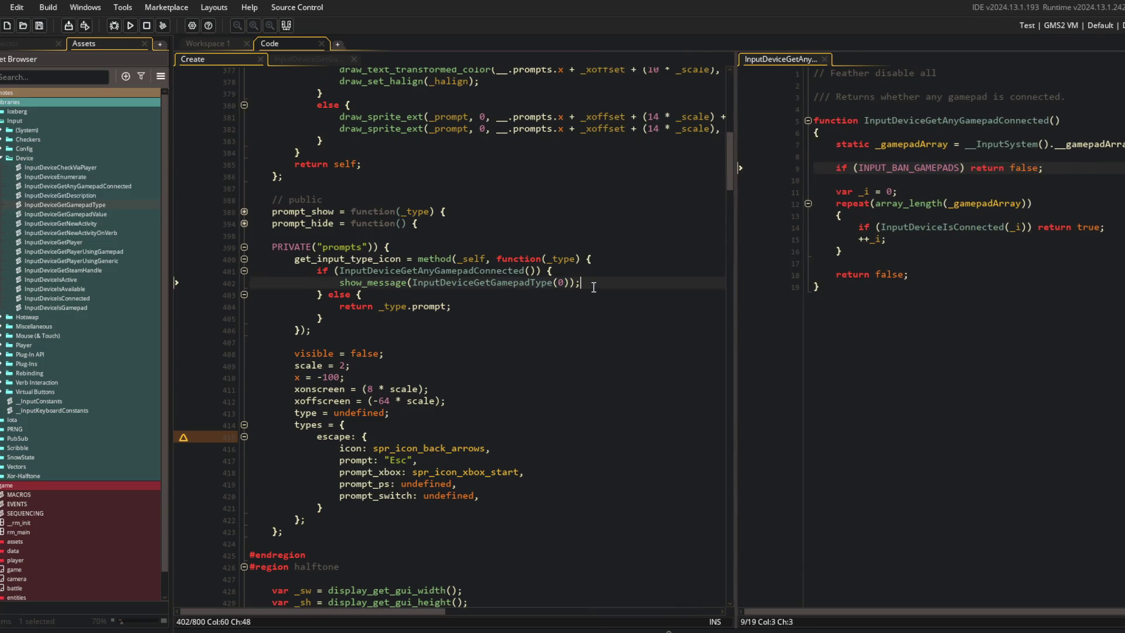
scroll(593, 287, down, 1)
click(549, 432)
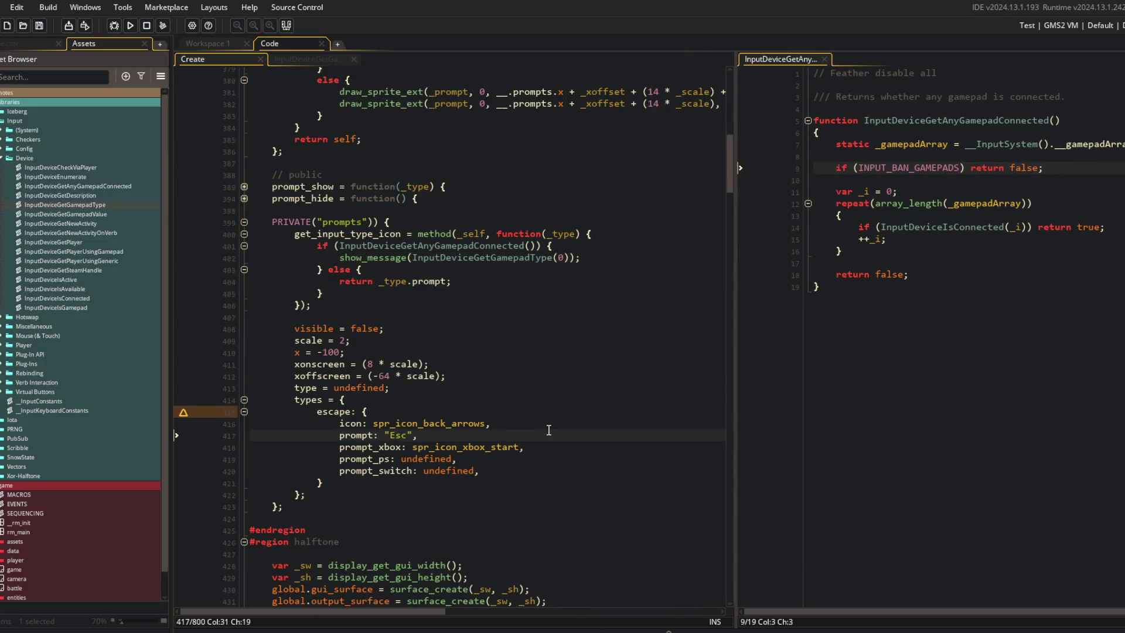
Step: Add 'prompt_unknown: spr_icon_xbox_start,' to the escape entry and save
key(Return)
text(prompt_)
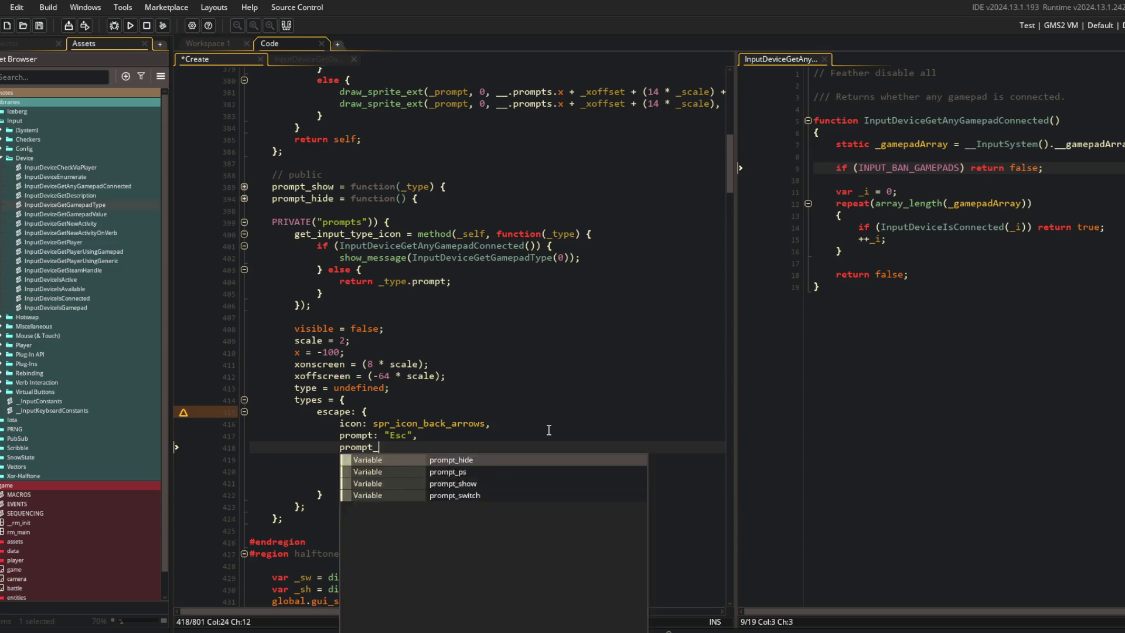
text(unknown)
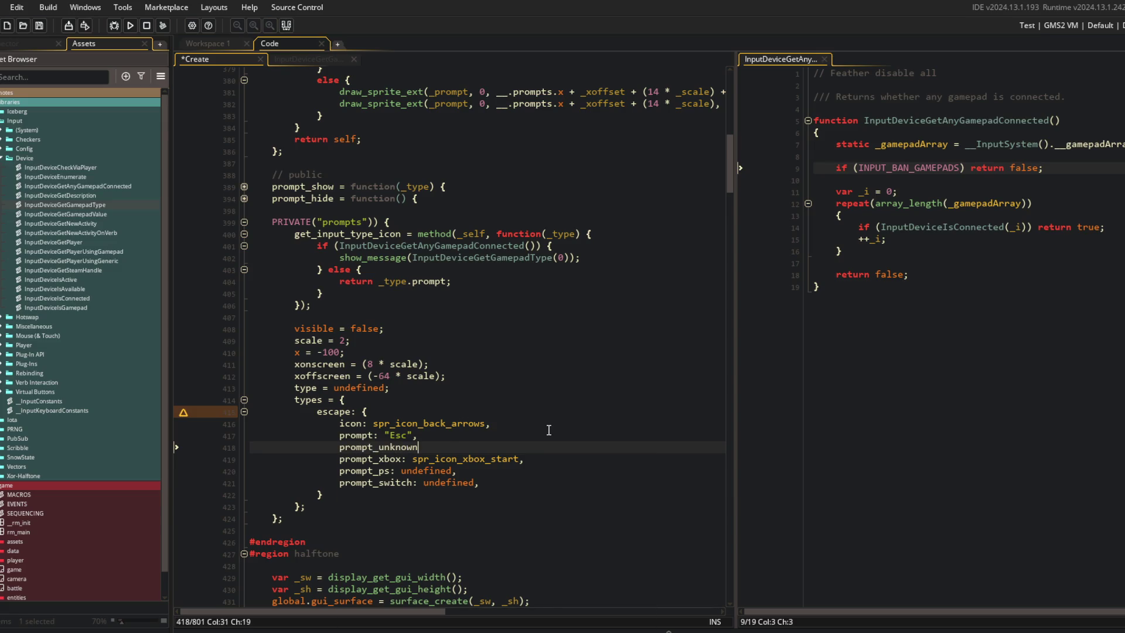
text(: spr_icon_xbox_start)
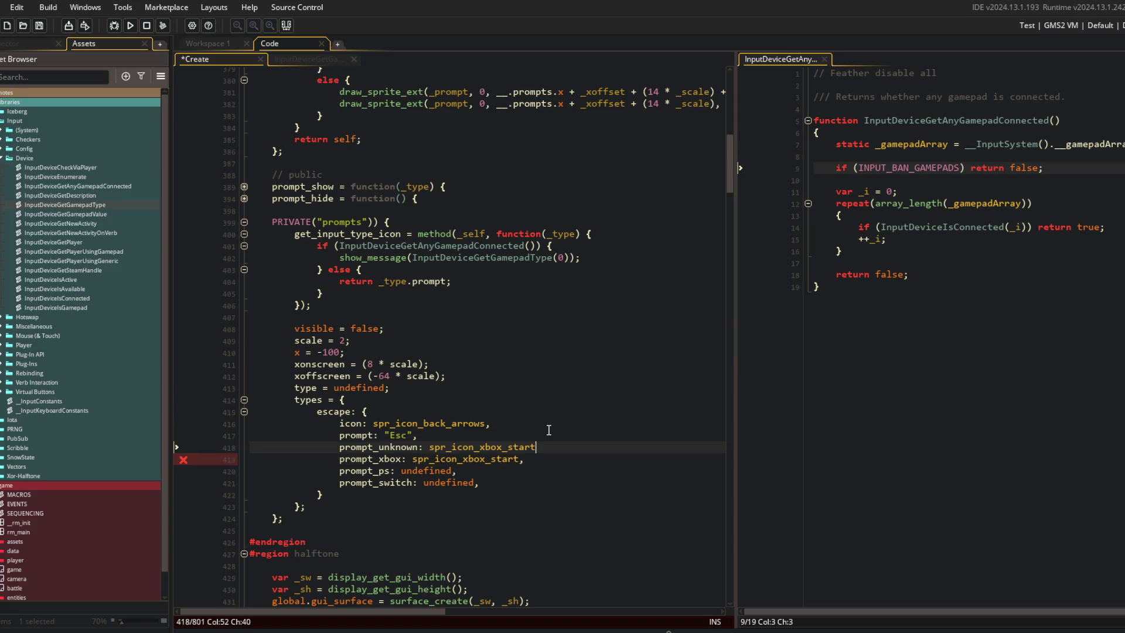
text(,)
key(ctrl+s)
key(Up)
key(Up)
key(Down)
key(Up)
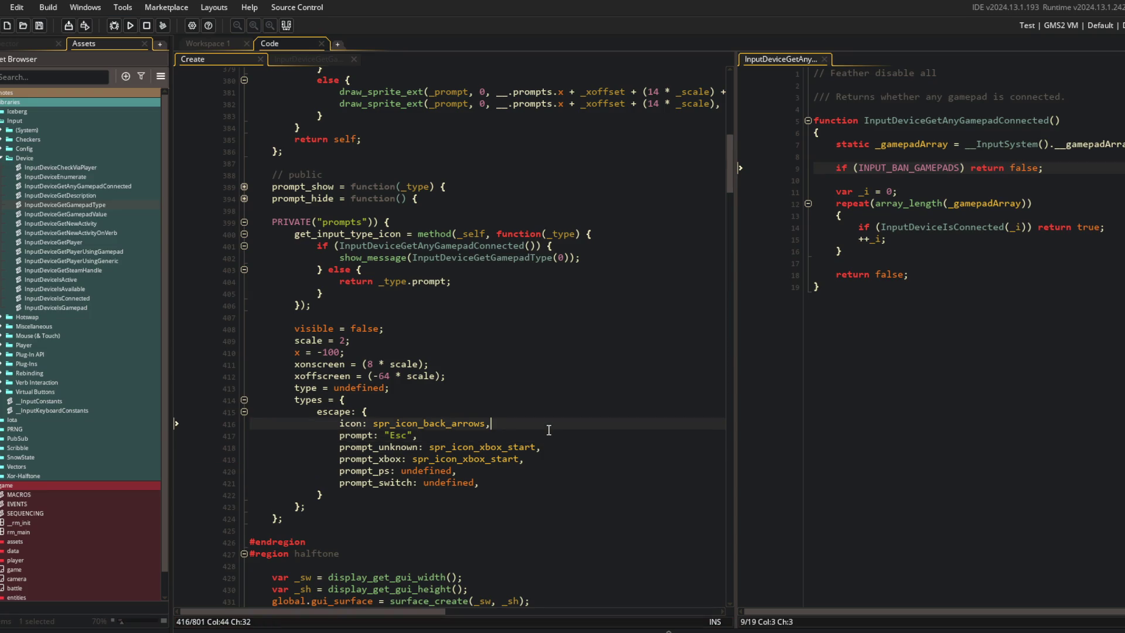
Step: Add a prompts struct below the icon line containing keyboard: "Esc"
key(Return)
text(prompts: {)
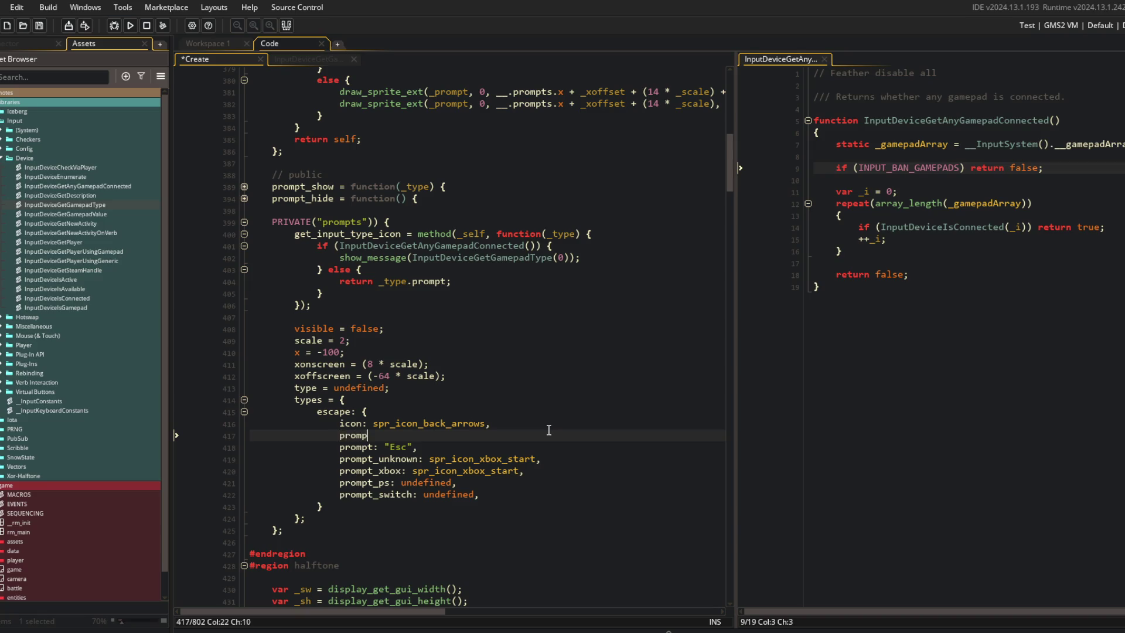
key(Return)
Step: Add an empty gamepads struct inside prompts and save the Create code
key(Return)
text(},)
key(Up)
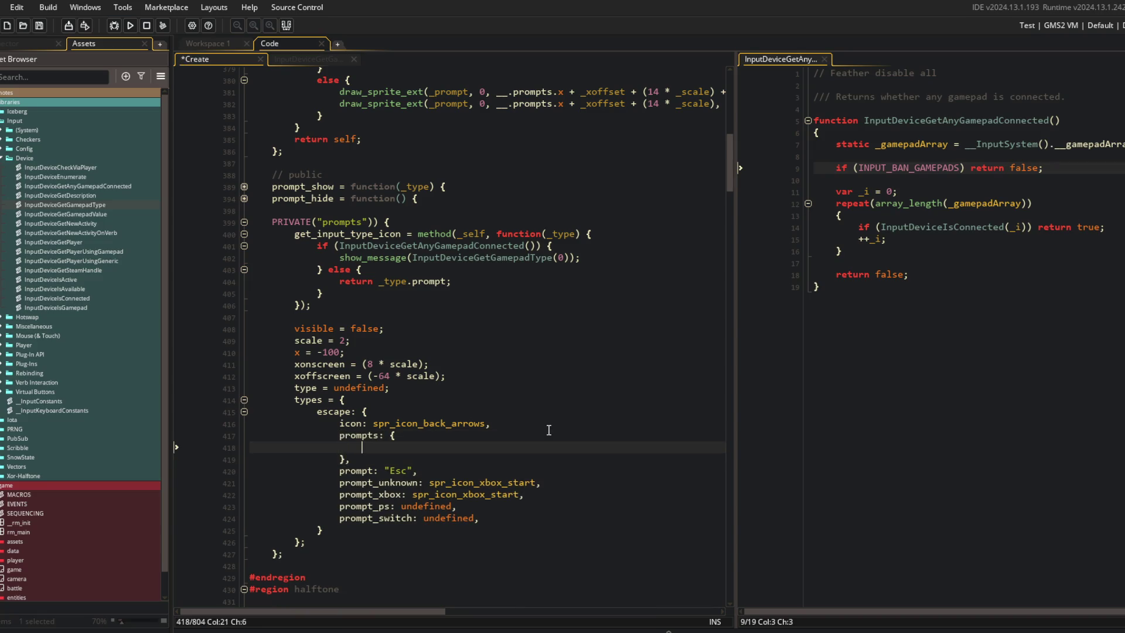
text(keyboard: "Es)
text(c",)
key(Return)
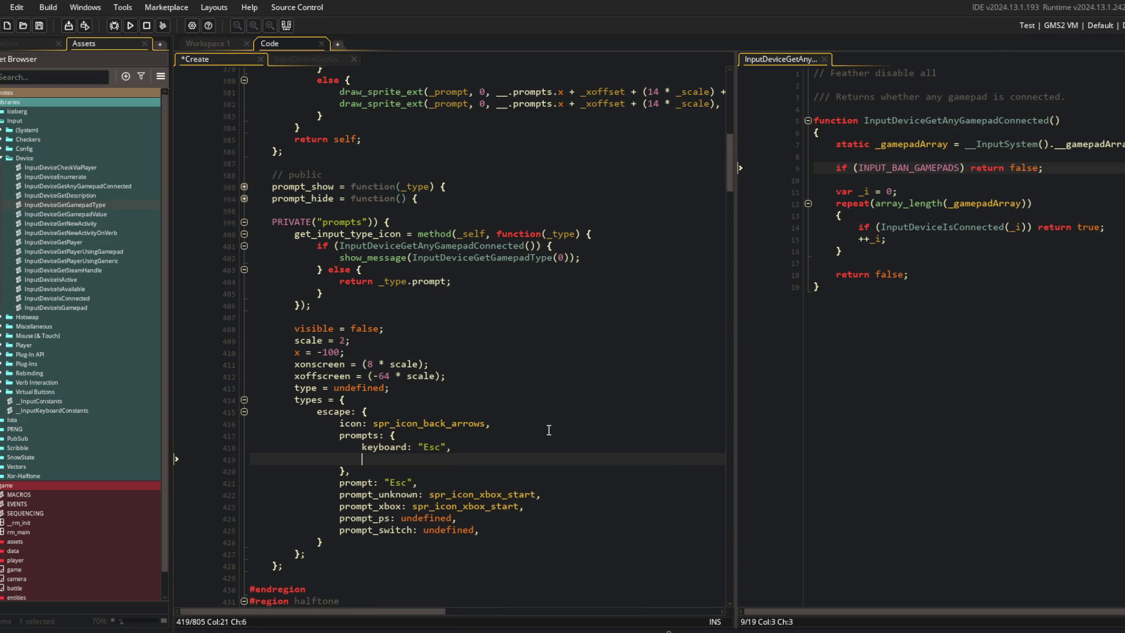
text(gamepads: {)
key(Return)
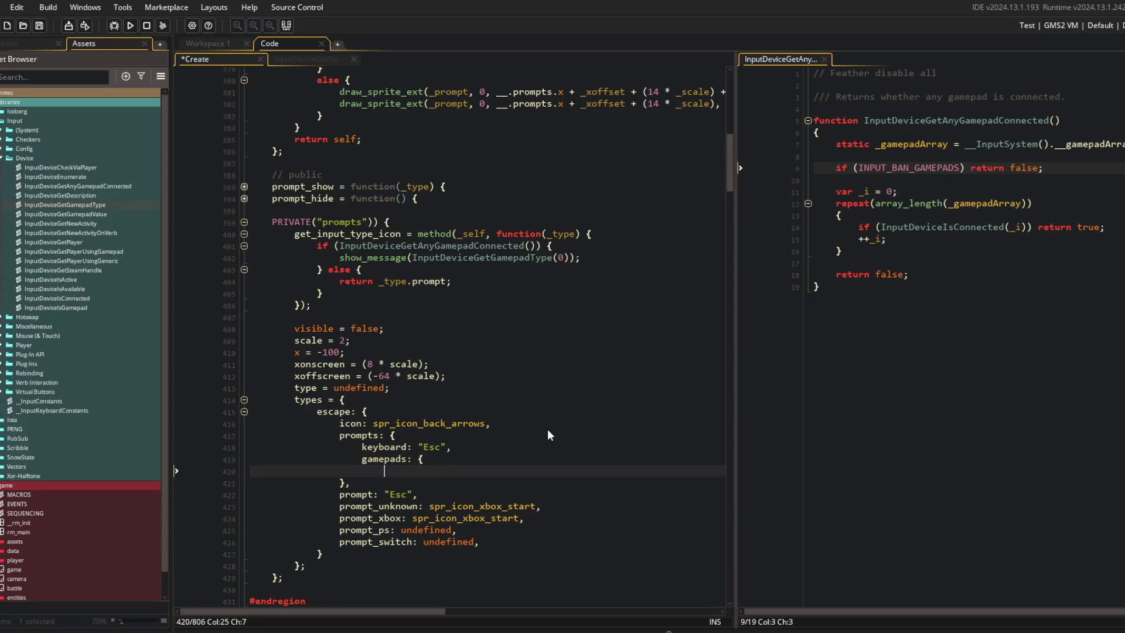
key(Down)
text(,)
key(Up)
key(ctrl+s)
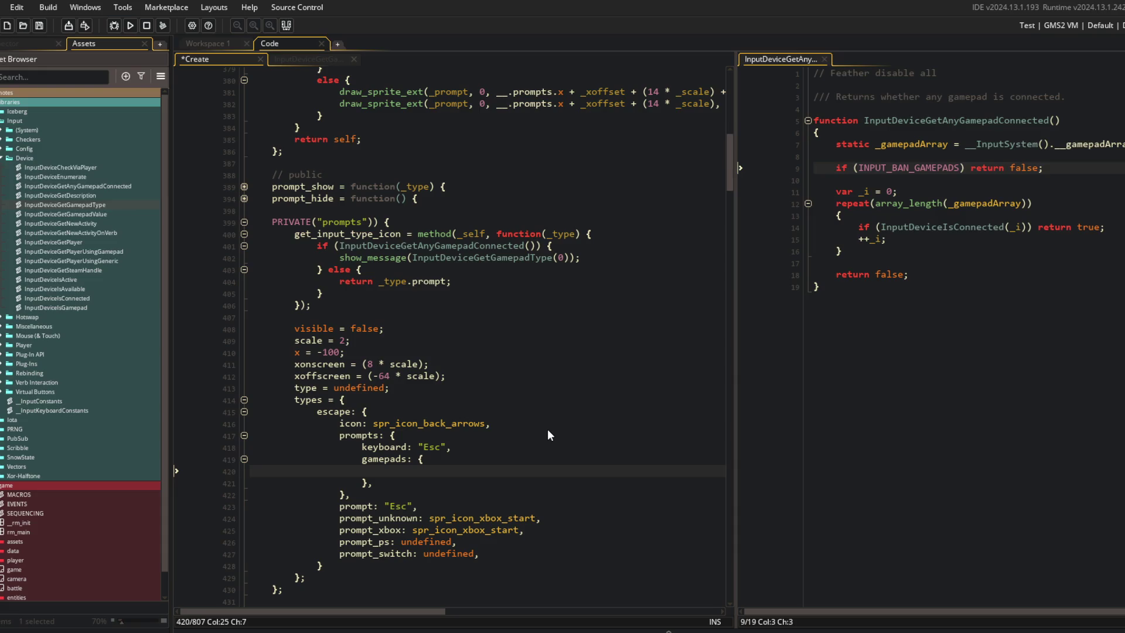
scroll(404, 288, down, 6)
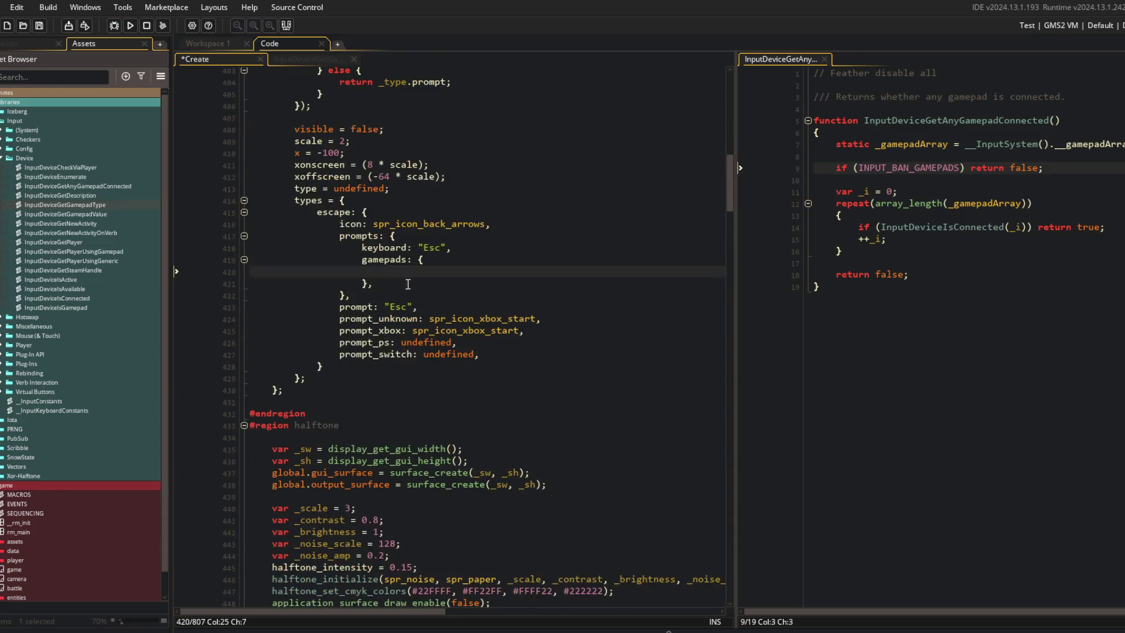
Step: Map gamepad type "0" to spr_icon_xbox_start, copied from the old prompt_unknown line, and save
text(0:)
key(Down)
key(Down)
key(Down)
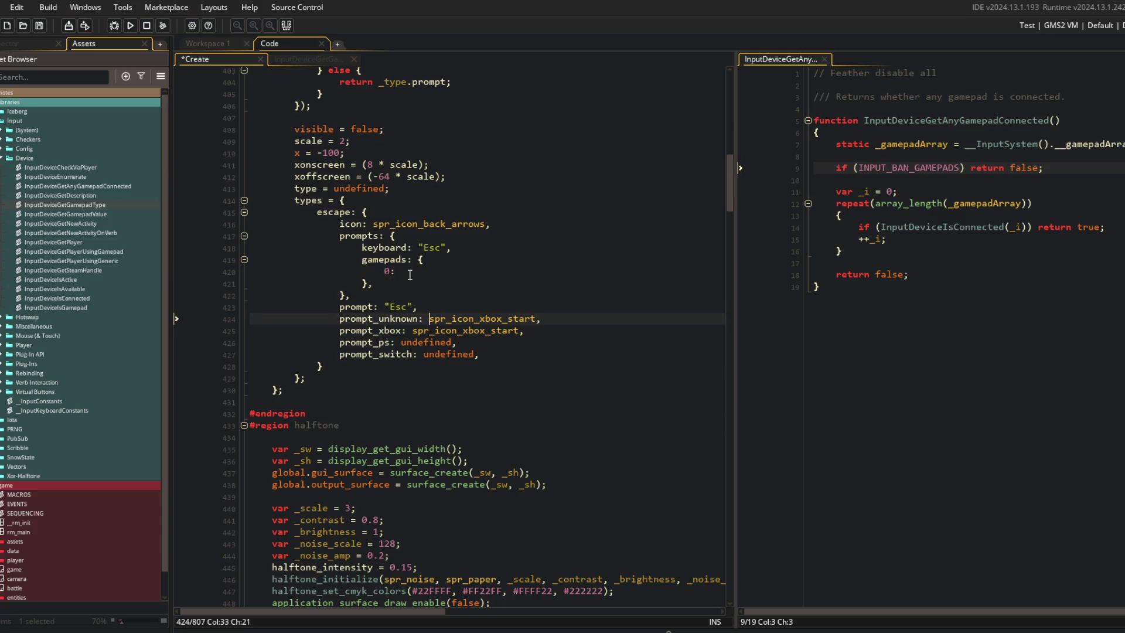
key(End)
key(Left)
key(ctrl+c)
key(Up)
key(Up)
key(Up)
key(ctrl+v)
key(ctrl+s)
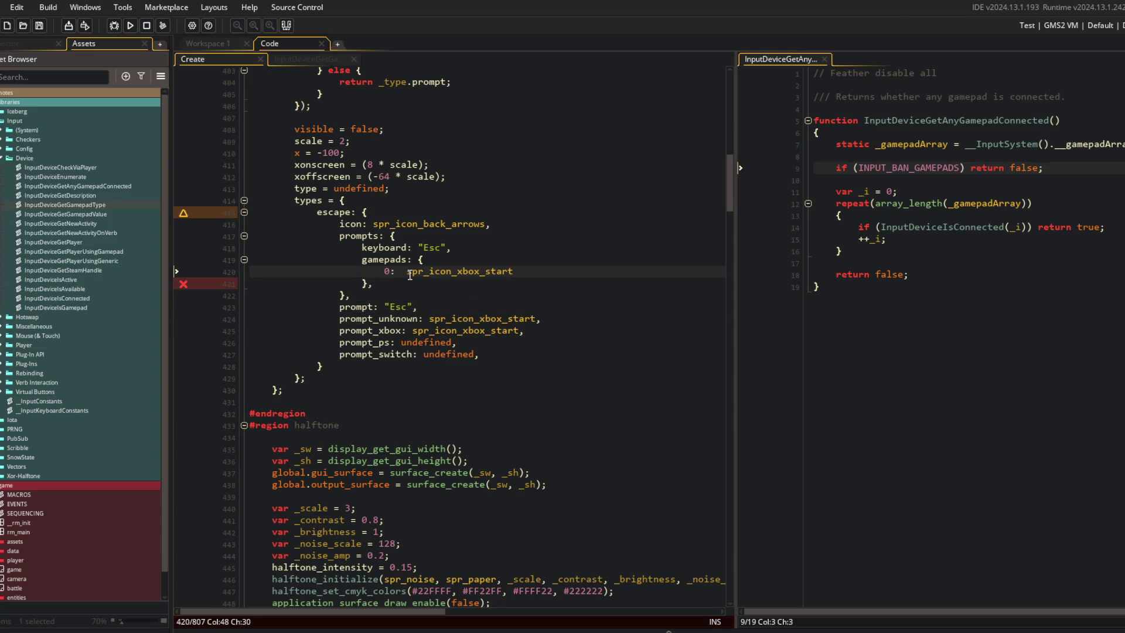
click(410, 272)
key(BackSpace)
key(Home)
text("0)
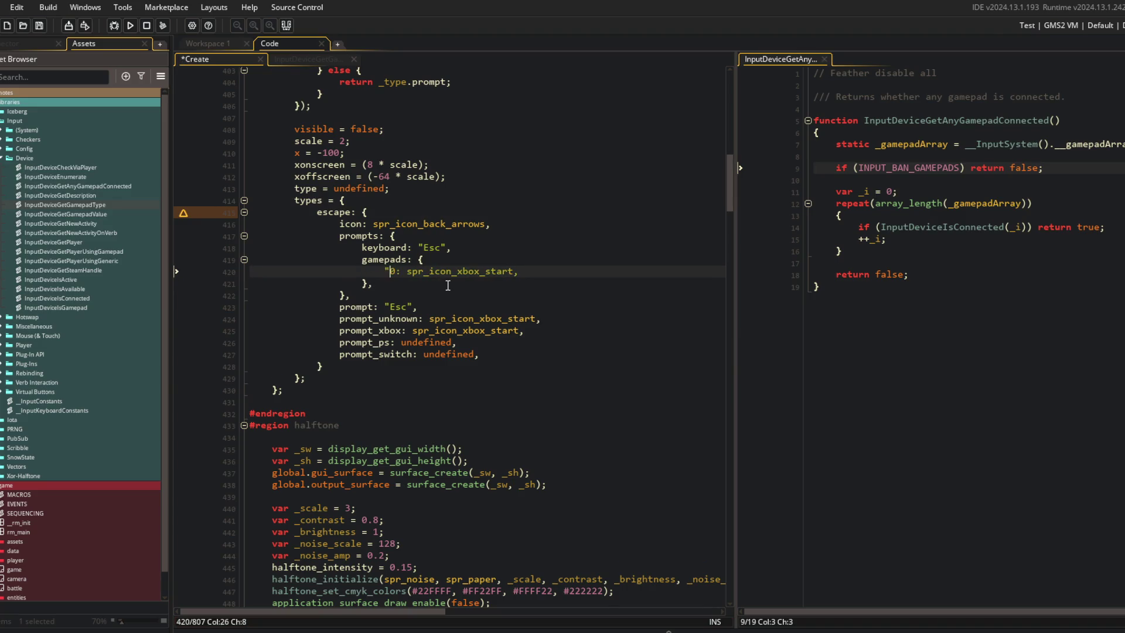
text(")
key(ctrl+s)
Step: Add a "1" entry mapped to spr_icon_xbox_start commented xbox, and comment "0" as unknown
key(Down)
key(Down)
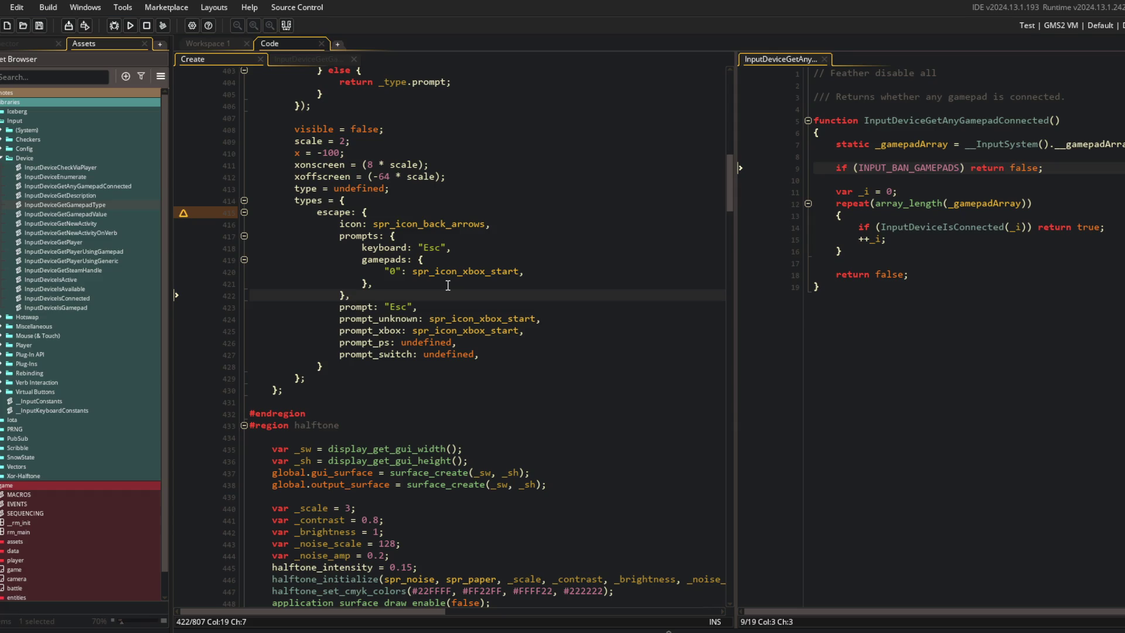
key(Up)
key(Up)
key(End)
drag(307, 59, 864, 63)
click(594, 319)
click(594, 308)
click(594, 267)
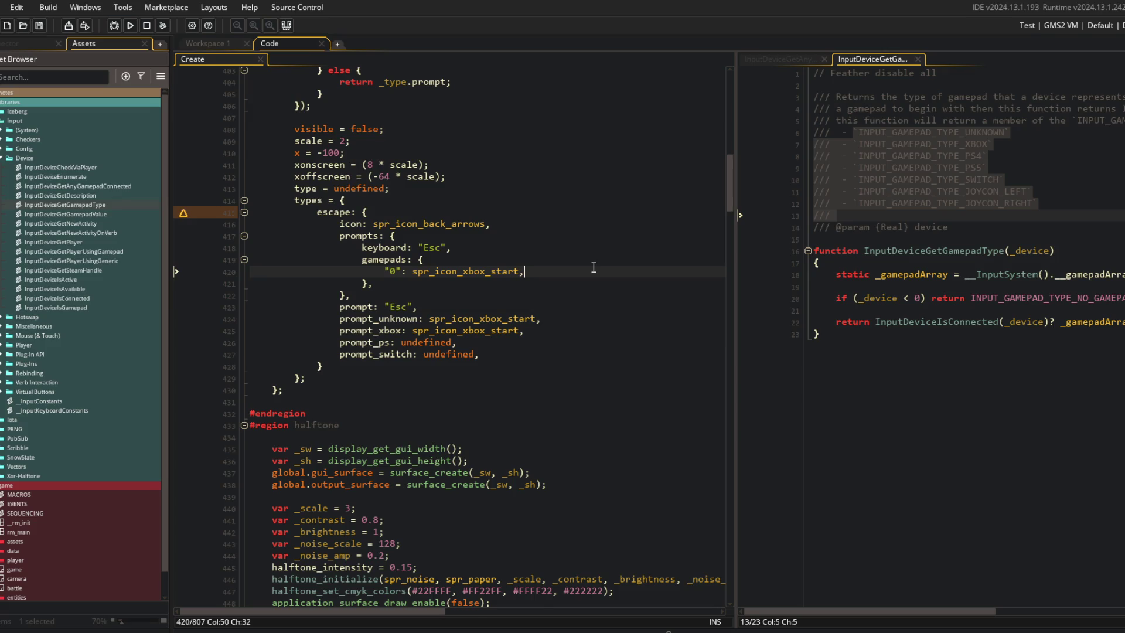
key(Return)
text("1", )
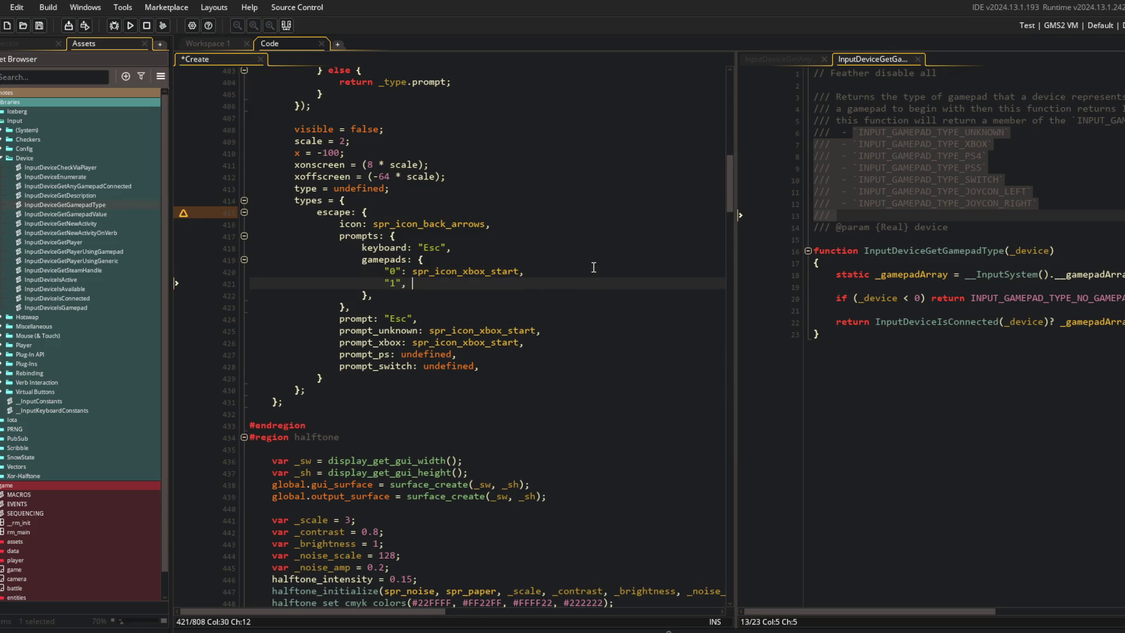
text(spr_icon_)
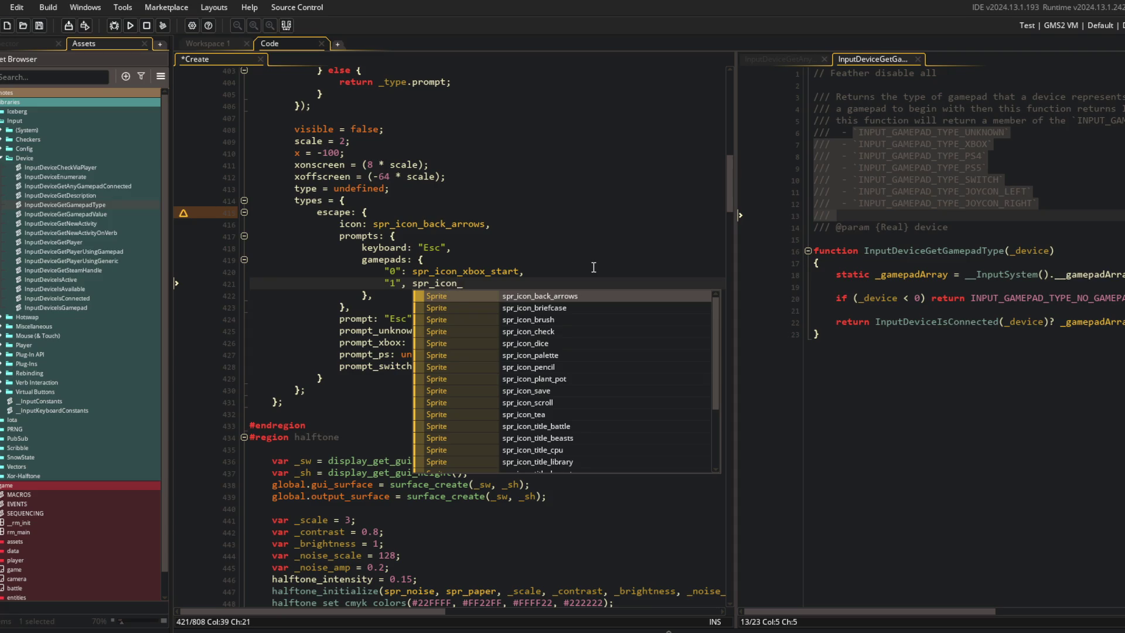
text(xbox_start, // )
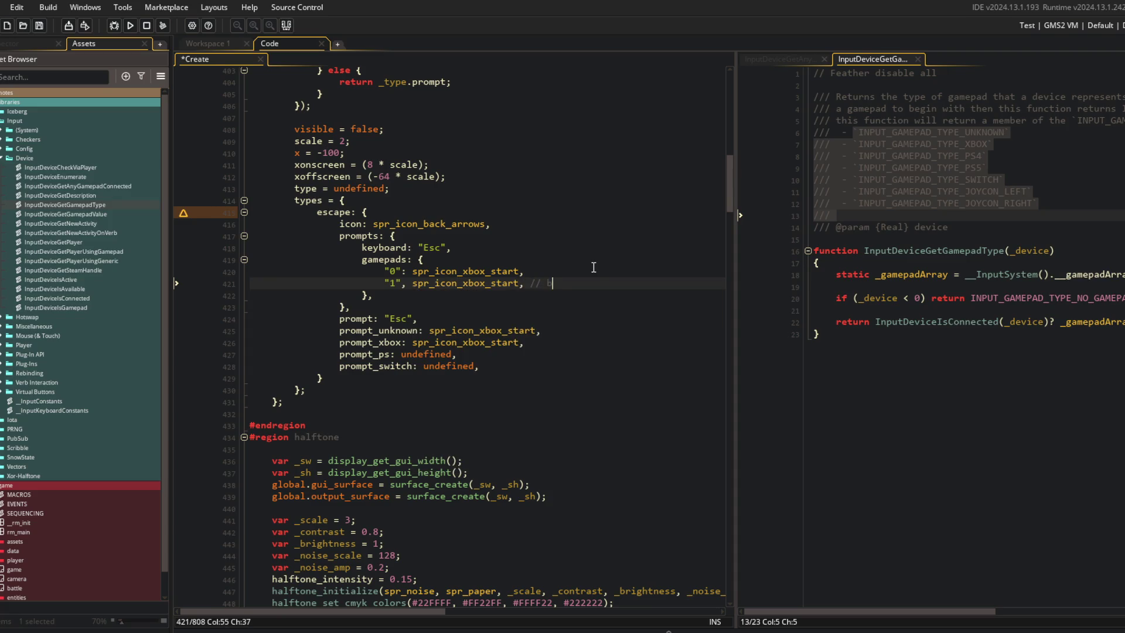
text(xbox)
key(Up)
text(unknown)
key(ctrl+s)
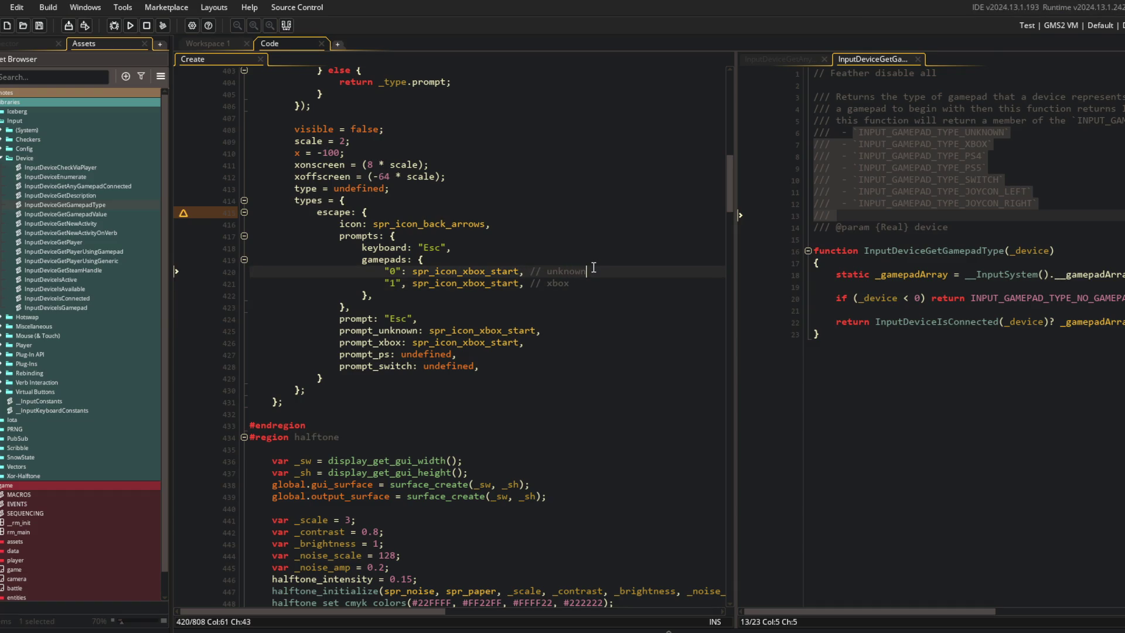
key(Down)
Step: Add a "2" entry set to undefined commented ps4, using colons after the "1" and "2" keys
key(Return)
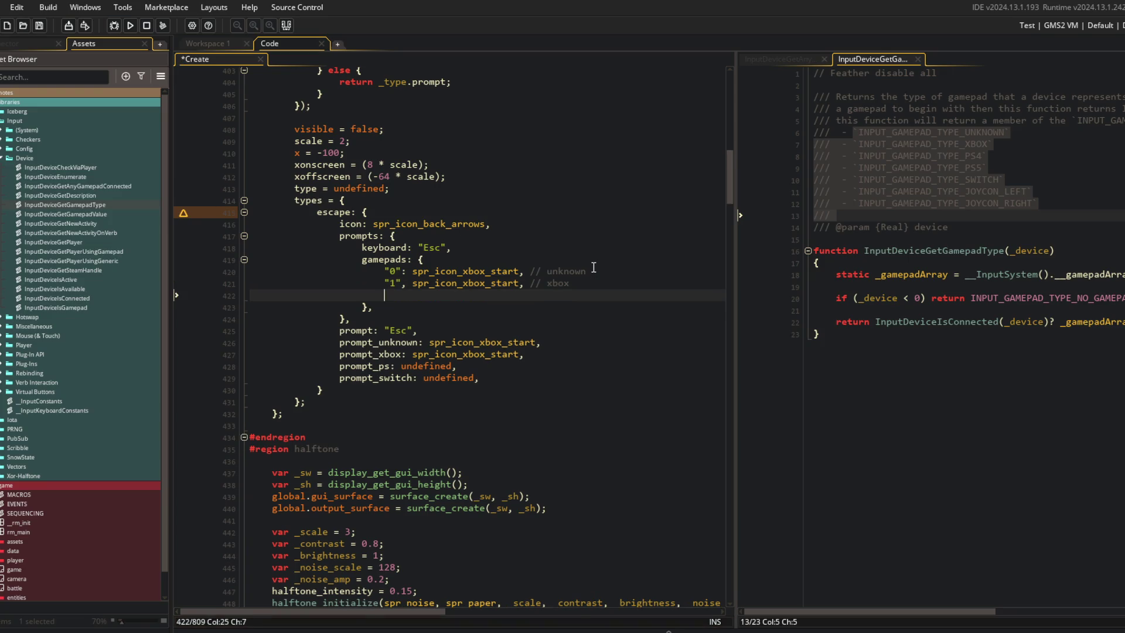
text("2)
key(BackSpace)
text(:)
key(Up)
key(BackSpace)
text(:)
key(Down)
key(ctrl+s)
text(spr_icon_)
key(ctrl+BackSpace)
text(undefined, // ps)
text(4)
Step: Duplicate the undefined entry for key "3" and a switch entry keyed "5"
key(ctrl+d)
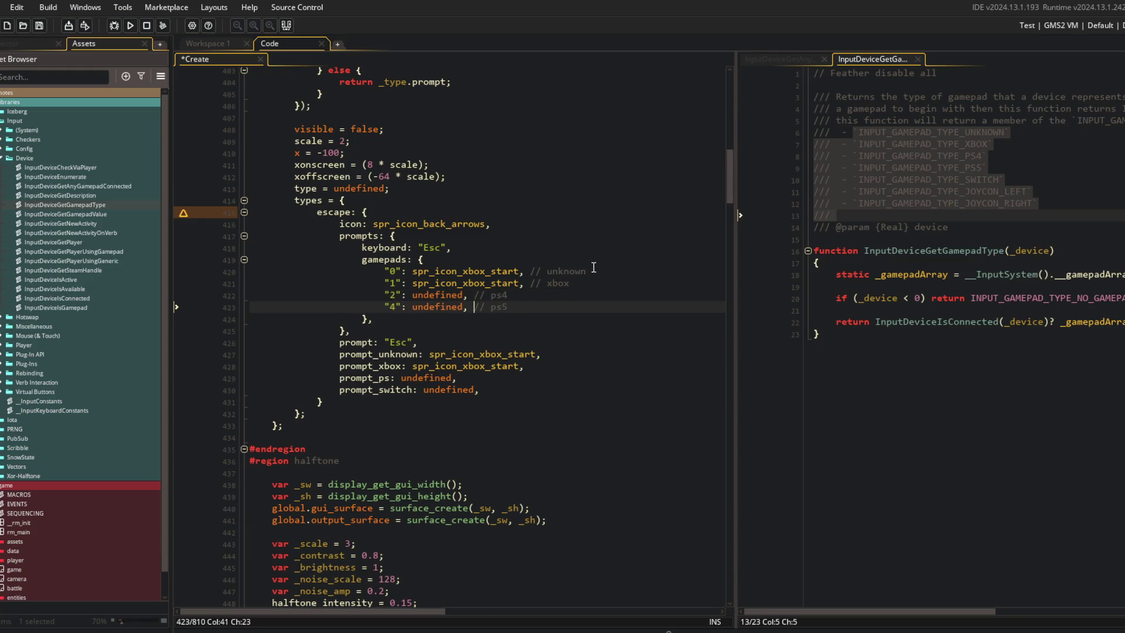
key(Left)
key(Left)
key(Left)
key(BackSpace)
text(3)
key(ctrl+s)
key(End)
key(ctrl+d)
key(Home)
key(Right)
key(Right)
key(BackSpace)
text(5)
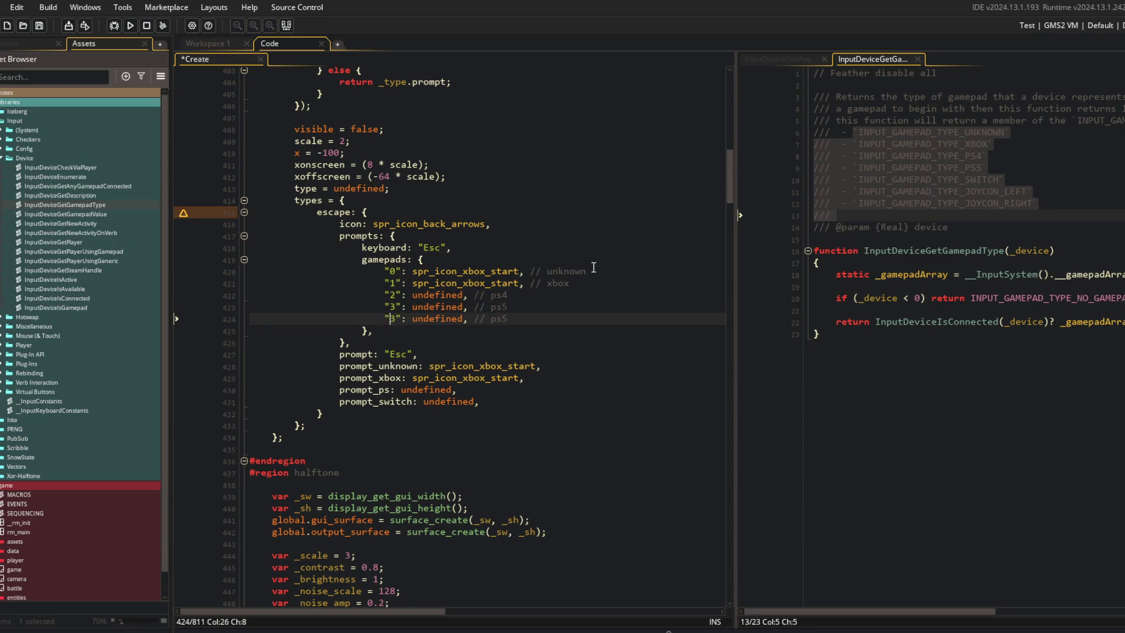
key(End)
key(BackSpace)
key(BackSpace)
key(BackSpace)
text(switch)
Step: Add undefined joycon-left and joycon-right entries, the latter keyed "6", and save
key(ctrl+d)
key(Home)
key(Right)
key(Right)
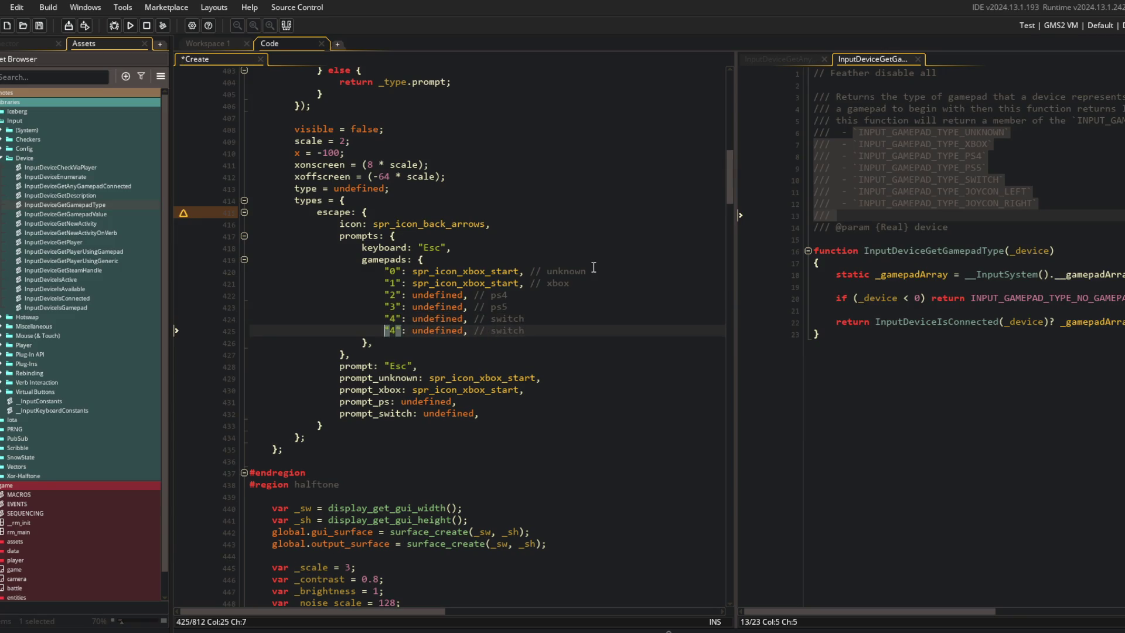
key(BackSpace)
text(5)
key(End)
key(BackSpace)
key(BackSpace)
key(BackSpace)
text(joycon)
text(-lef)
key(ctrl+d)
key(Home)
key(Right)
key(Right)
key(BackSpace)
text(6)
key(End)
key(BackSpace)
key(BackSpace)
key(BackSpace)
text(right)
key(ctrl+s)
Step: Delete the old Esc prompt_* lines above the PRIVATE prompts section
key(Up)
key(Up)
key(Up)
click(399, 377)
key(ctrl+x)
key(ctrl+x)
key(ctrl+x)
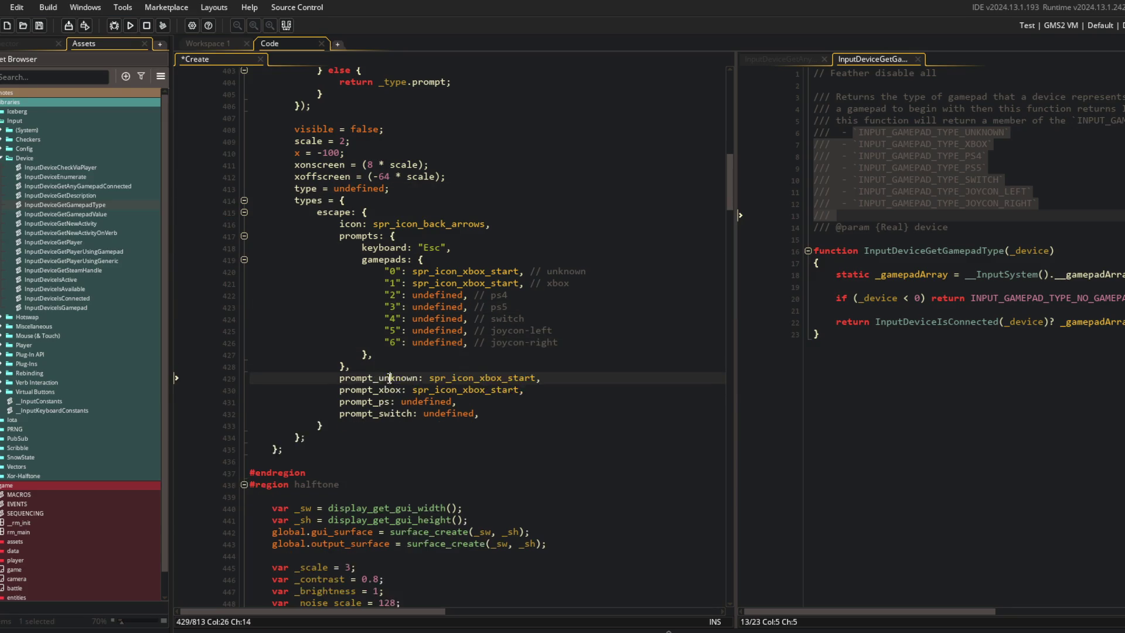
key(Up)
key(Up)
key(Up)
key(Up)
scroll(561, 370, up, 6)
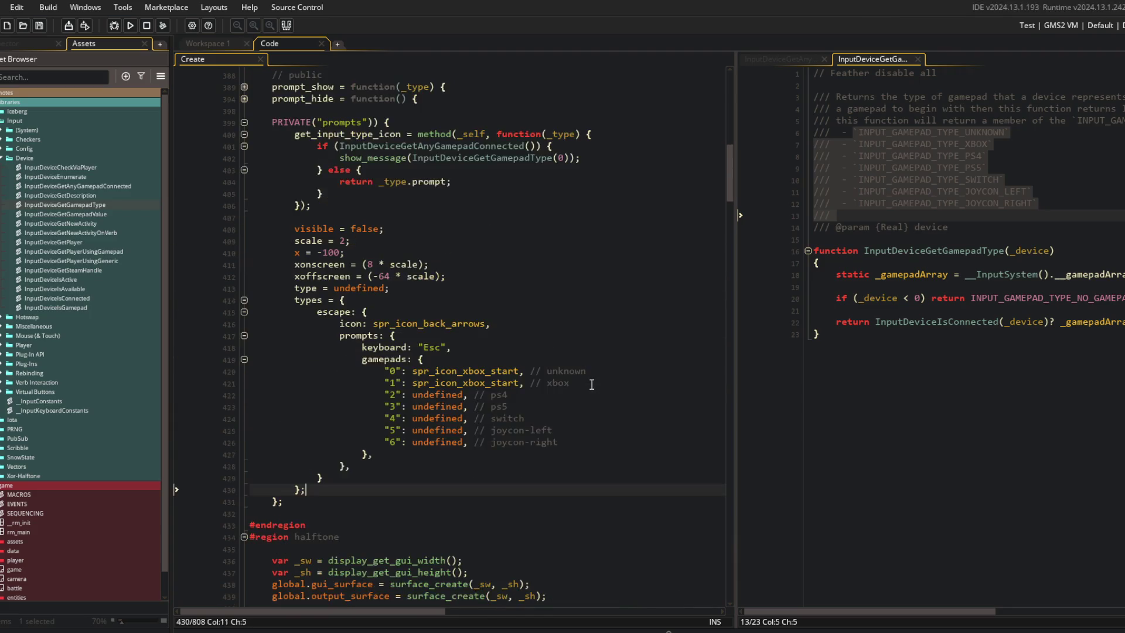
scroll(561, 371, up, 4)
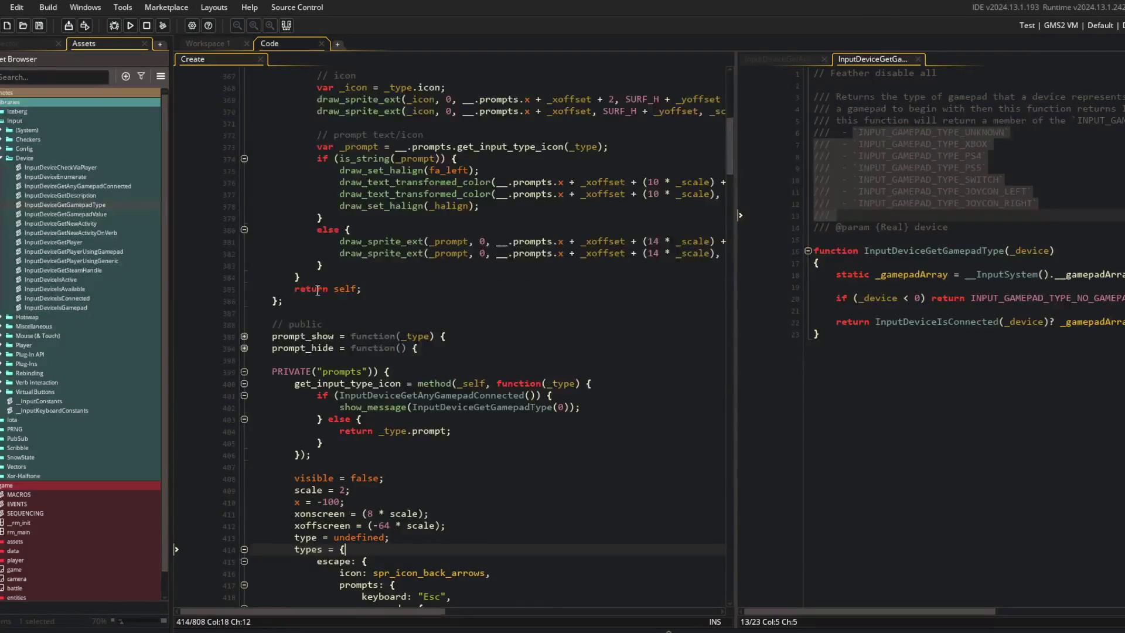
click(598, 372)
scroll(602, 354, down, 2)
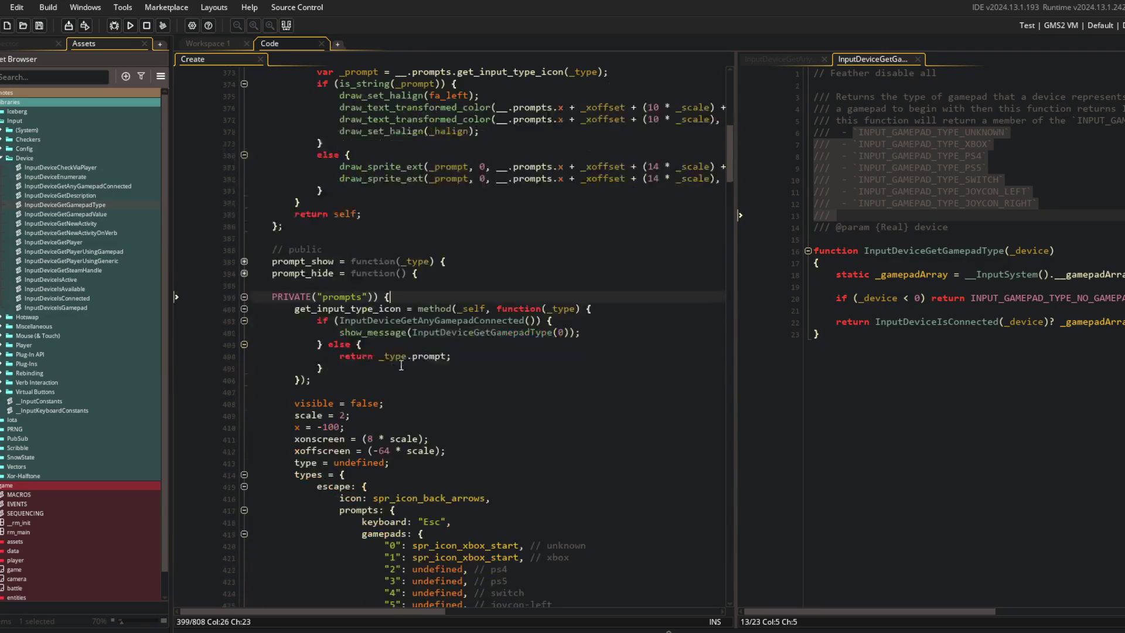
Step: Replace the show_message call with a var _type assignment of the gamepad type, and save
click(544, 333)
key(Home)
key(ctrl+shift+Right)
key(ctrl+shift+Right)
text(var _type =)
key(End)
key(Left)
key(BackSpace)
key(ctrl+s)
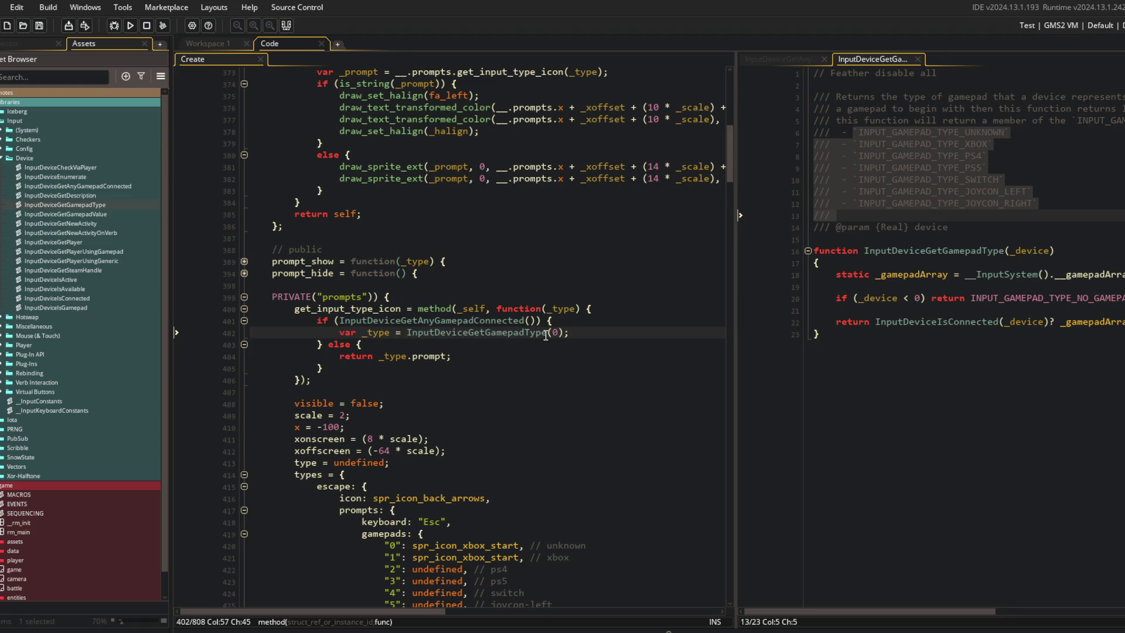
Step: Change the fallback return from _type.prompt to _type.keyboard
scroll(545, 335, up, 3)
double_click(530, 171)
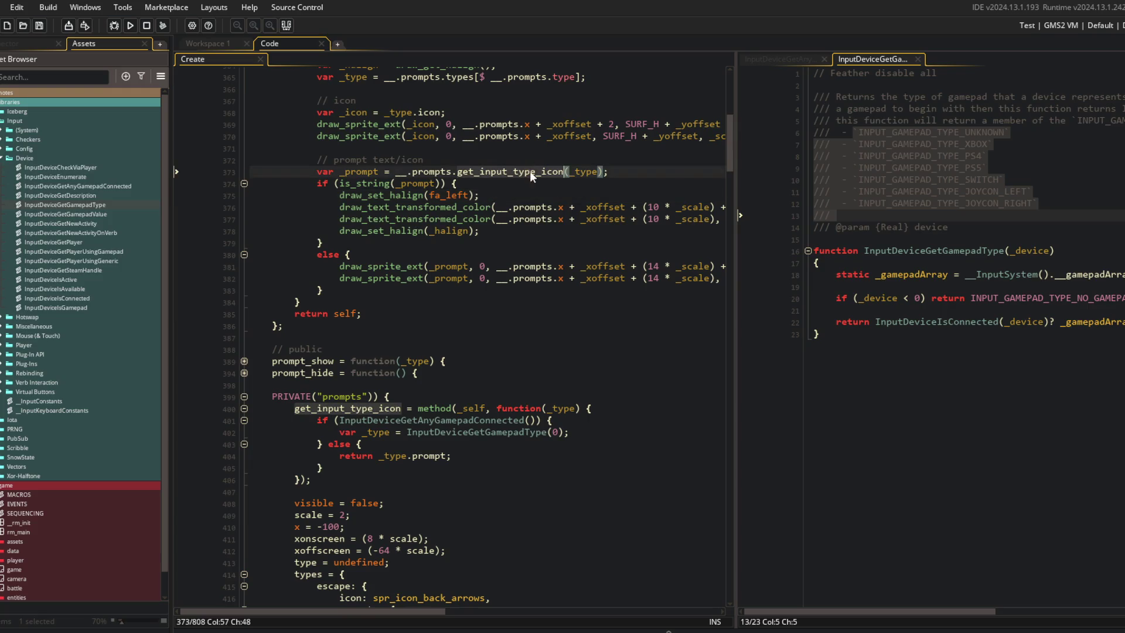
scroll(529, 170, up, 2)
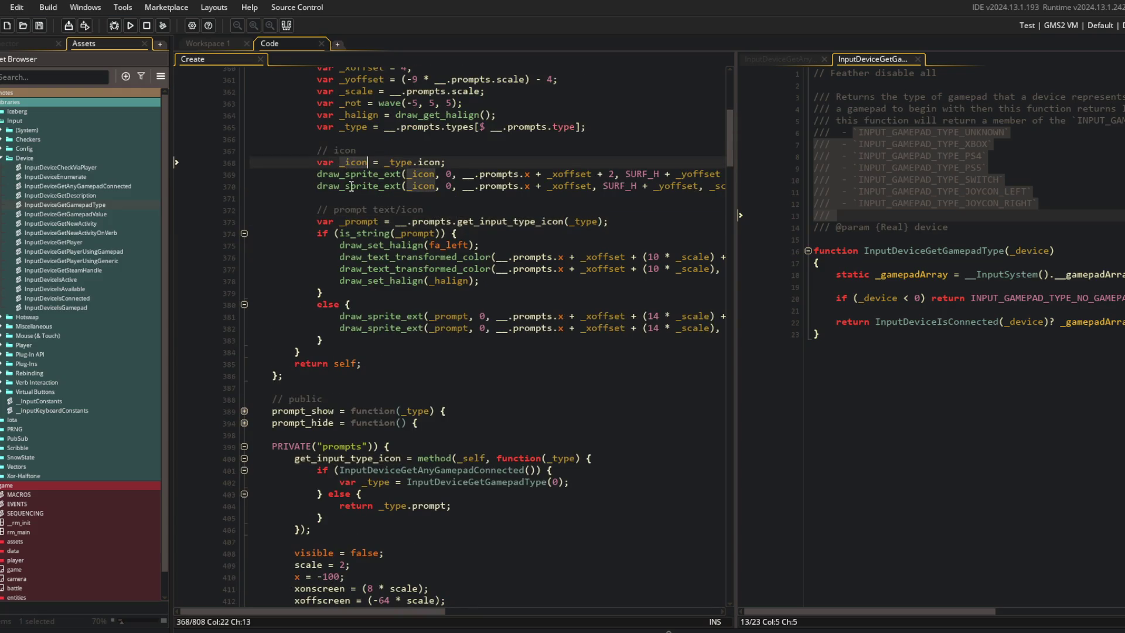
double_click(356, 224)
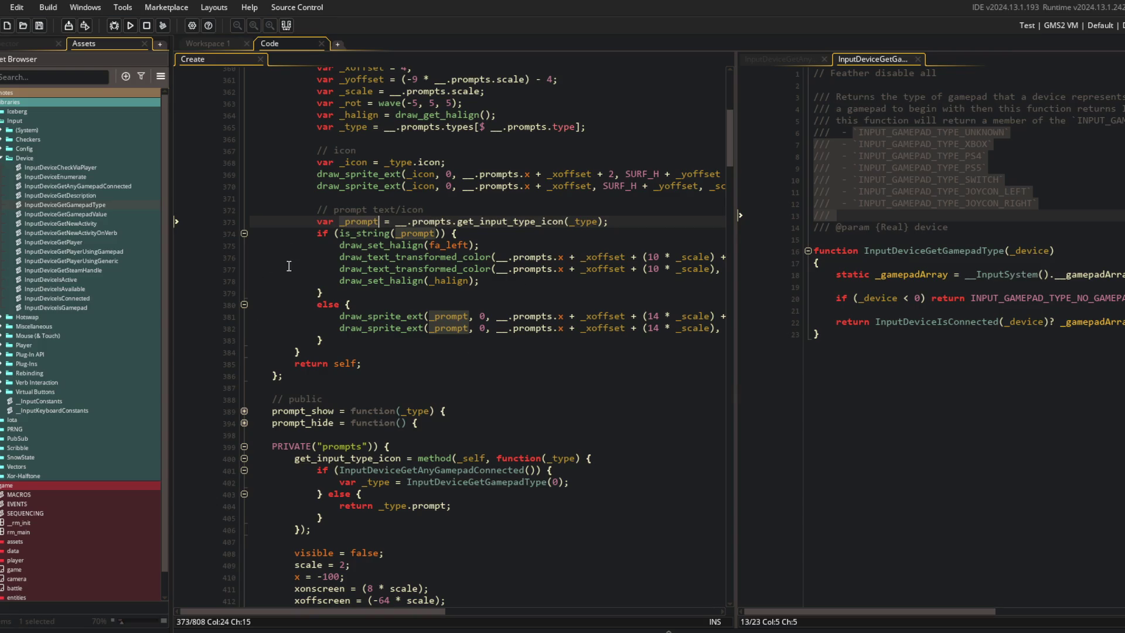
scroll(378, 380, down, 6)
click(447, 306)
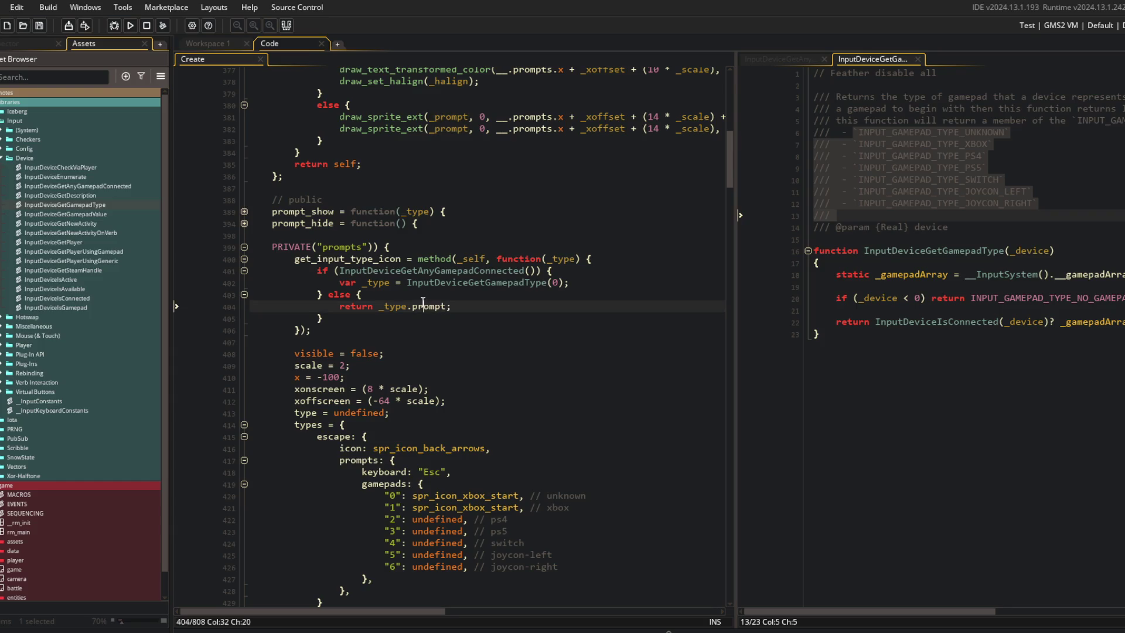
key(ctrl+BackSpace)
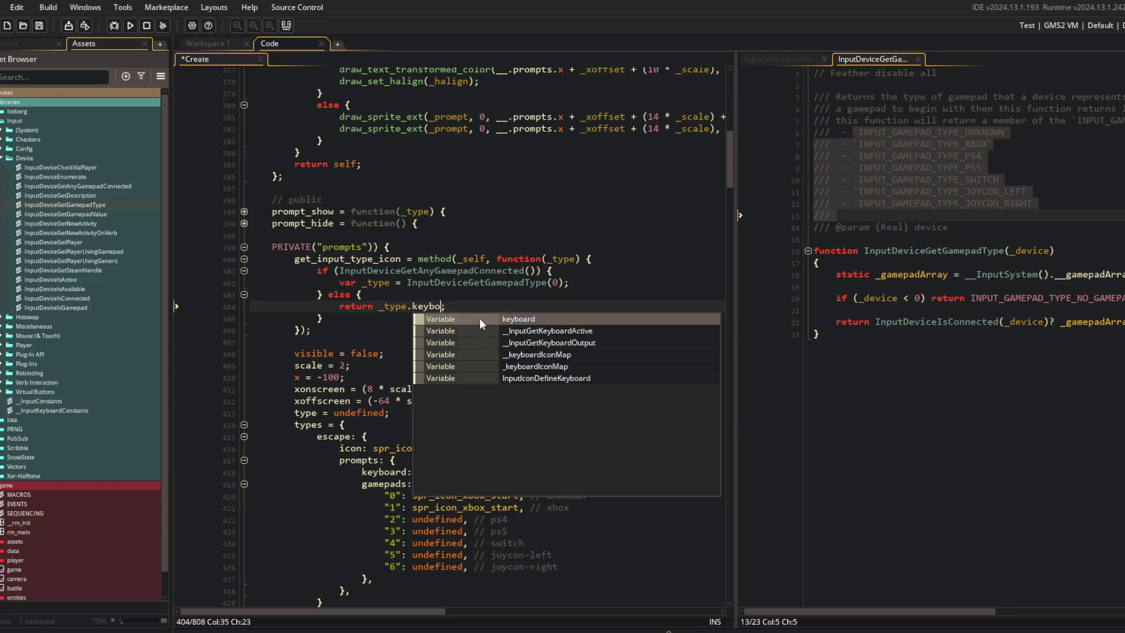
key(Return)
Step: Rename the gamepad-type variable to _gamepad_type
key(Up)
click(600, 288)
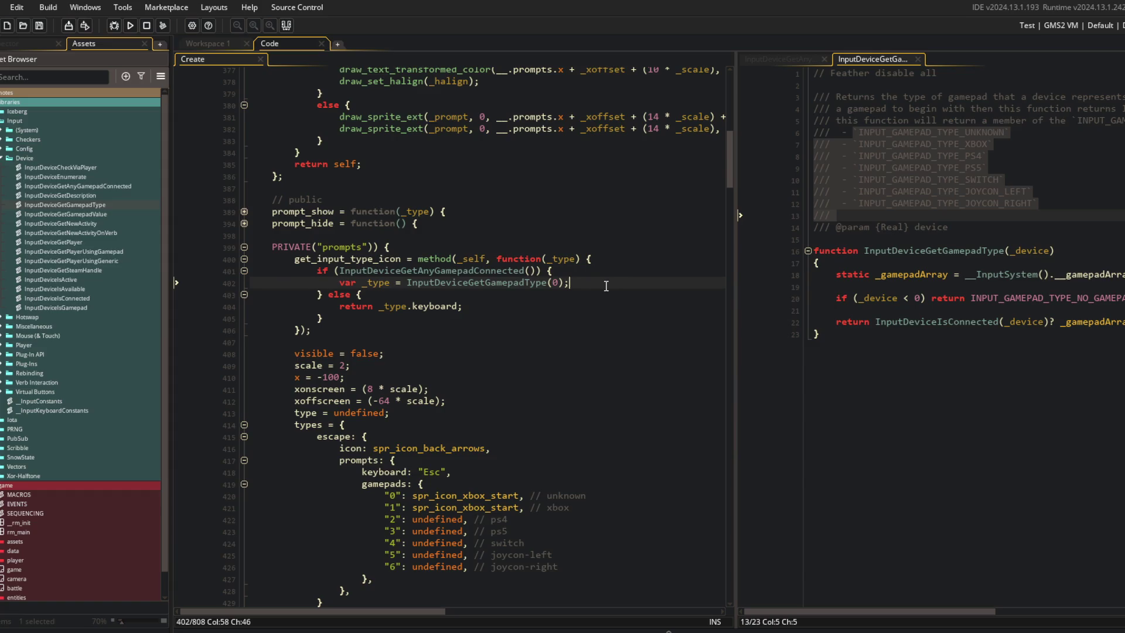
key(Return)
text(return)
key(ctrl+BackSpace)
key(ctrl+BackSpace)
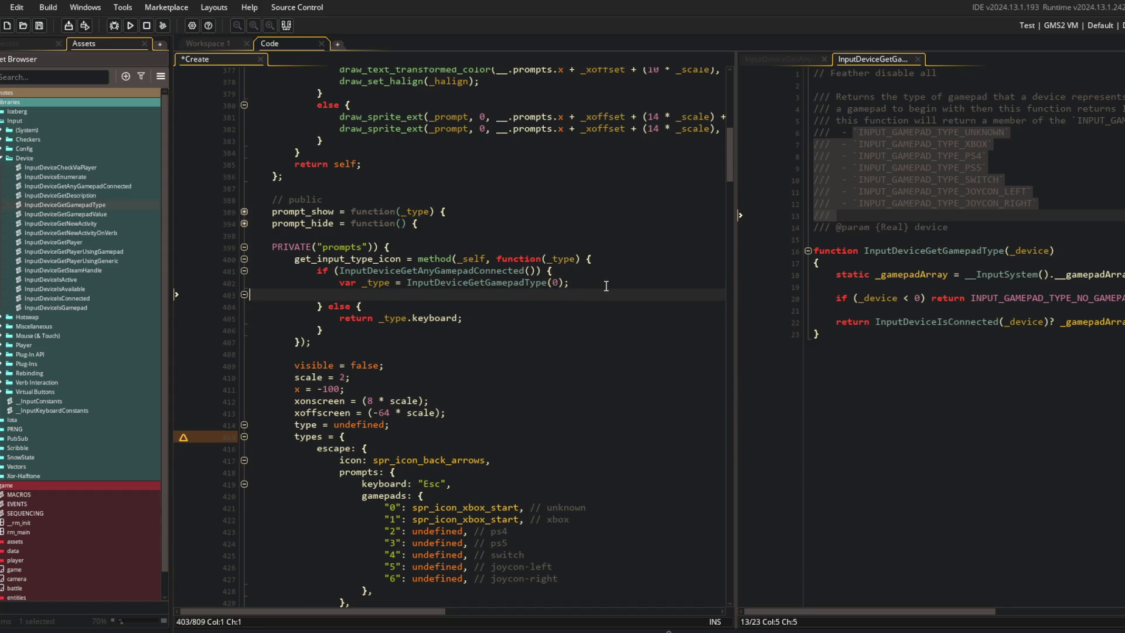
key(Up)
key(ctrl+BackSpace)
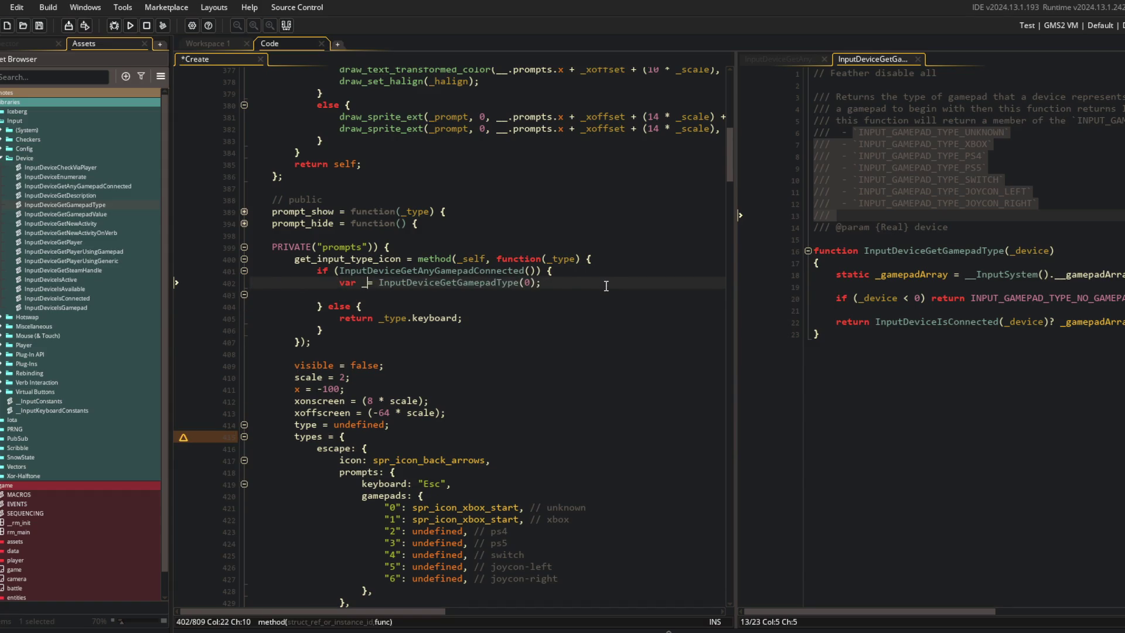
text(_gamepad_type)
Step: Add return _type.gamepads[$ _gamepad_type]; below it and save
key(Down)
text(return)
text(e.)
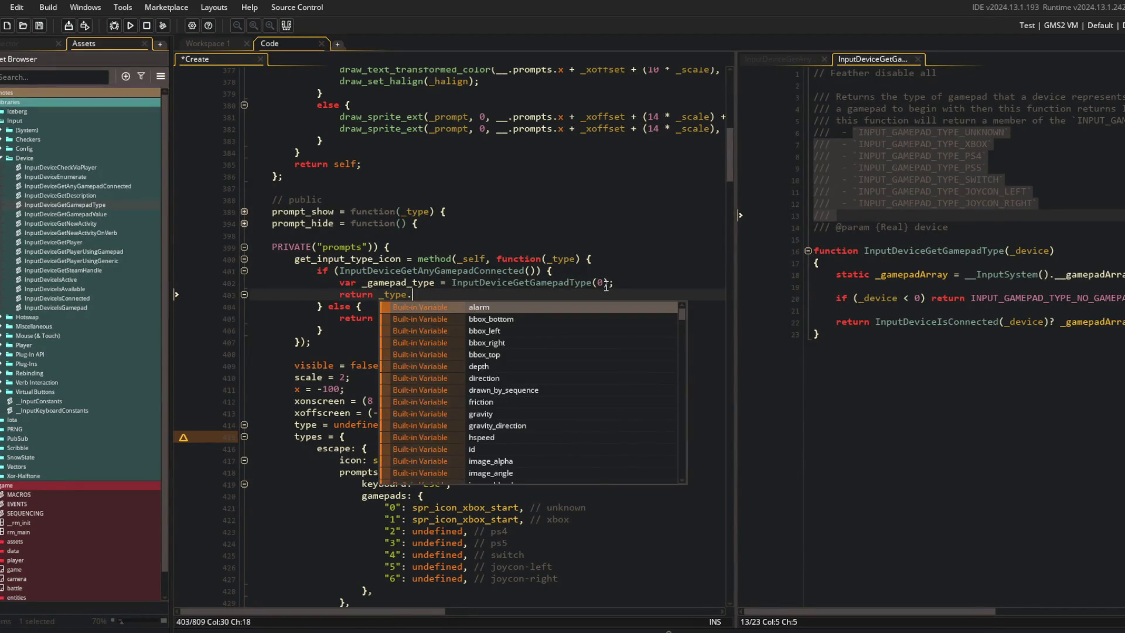
text(gamepads[$ _gam)
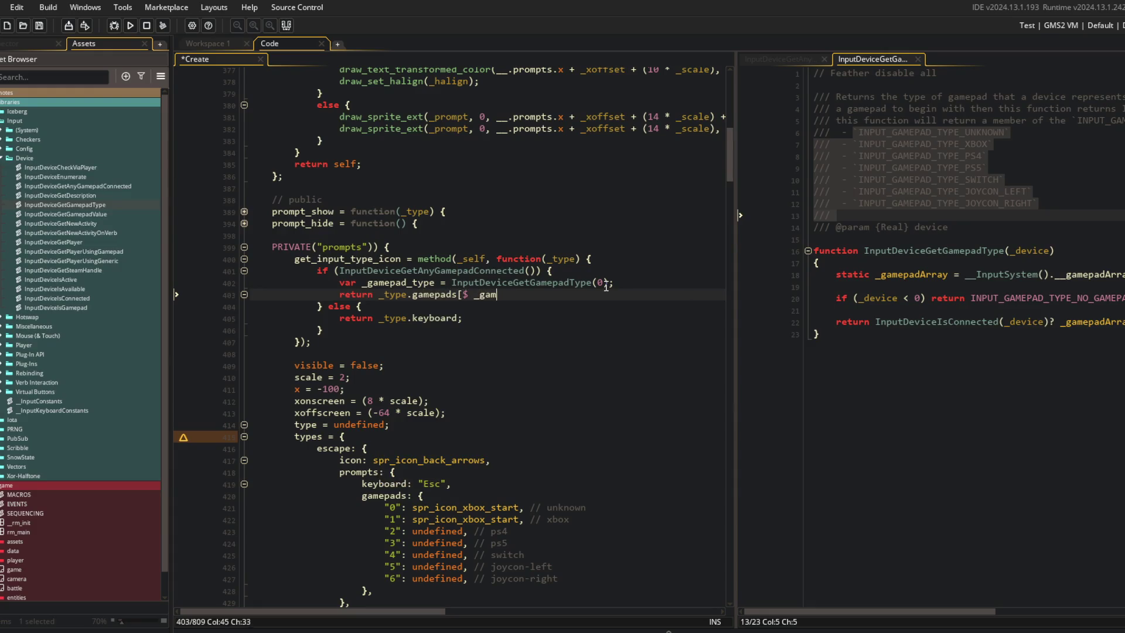
text(epad_type];)
key(ctrl+s)
click(538, 234)
click(625, 210)
scroll(625, 207, up, 2)
click(557, 272)
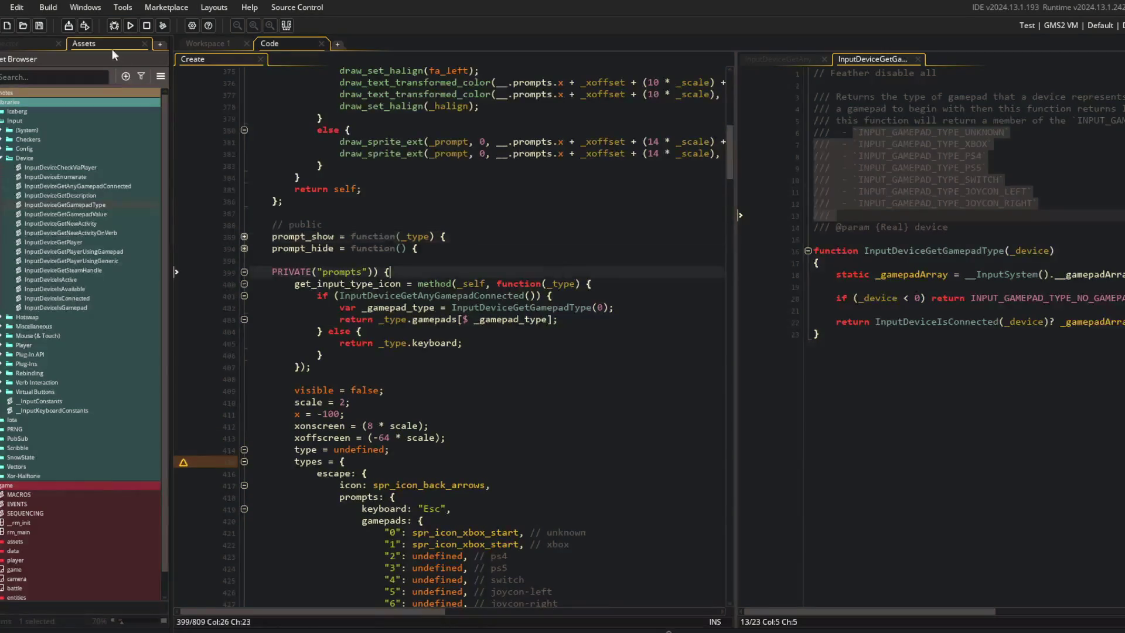
Step: Run the game and jump to the first 'invalid struct entry name 0' compile error at line 421
click(130, 25)
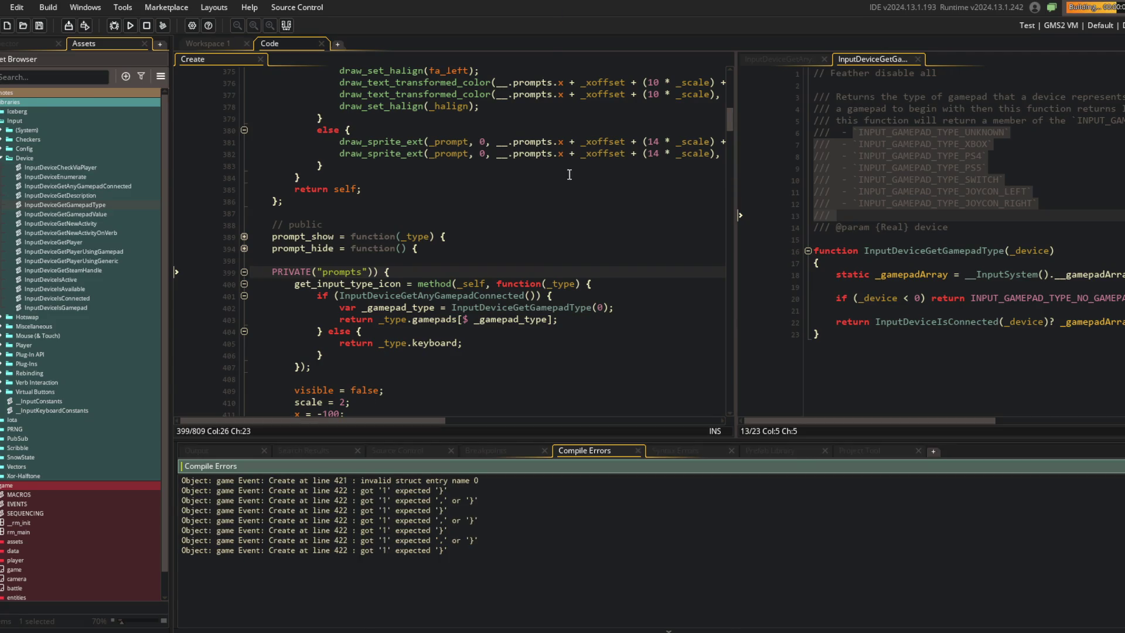
double_click(444, 480)
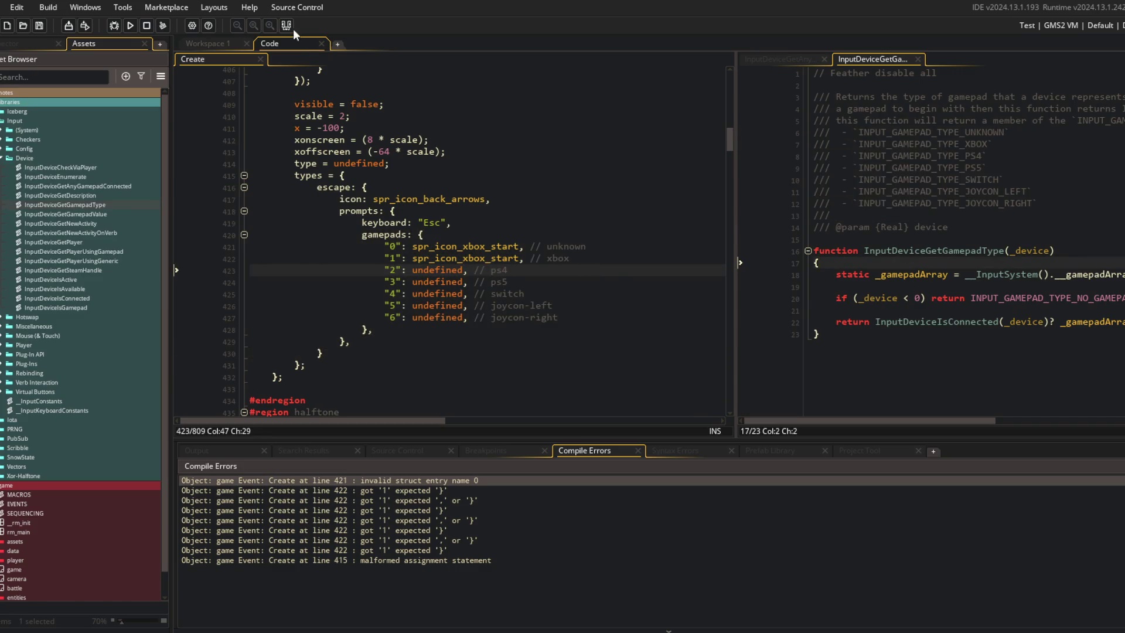
key(F12)
click(538, 204)
click(697, 59)
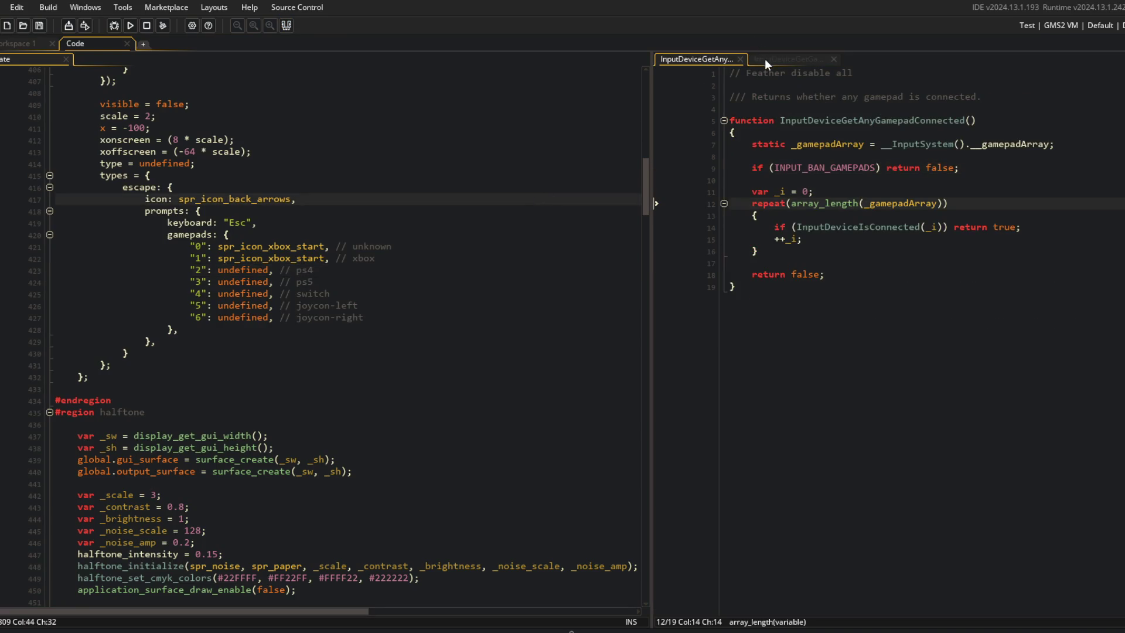
Step: Close the InputDeviceGetGamepadType and InputDeviceGetAnyGamepadConnected tabs and open the MACROS script with Ctrl+T
click(764, 59)
middle_click(704, 61)
middle_click(704, 61)
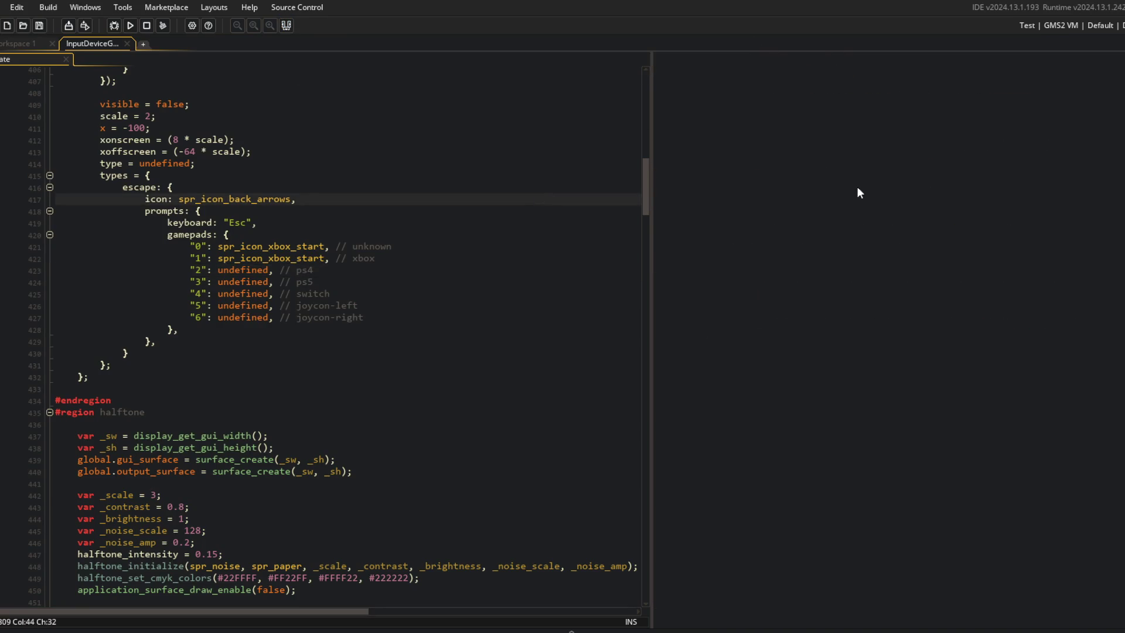
key(ctrl+t)
text(m,ac)
key(BackSpace)
key(BackSpace)
text(acros)
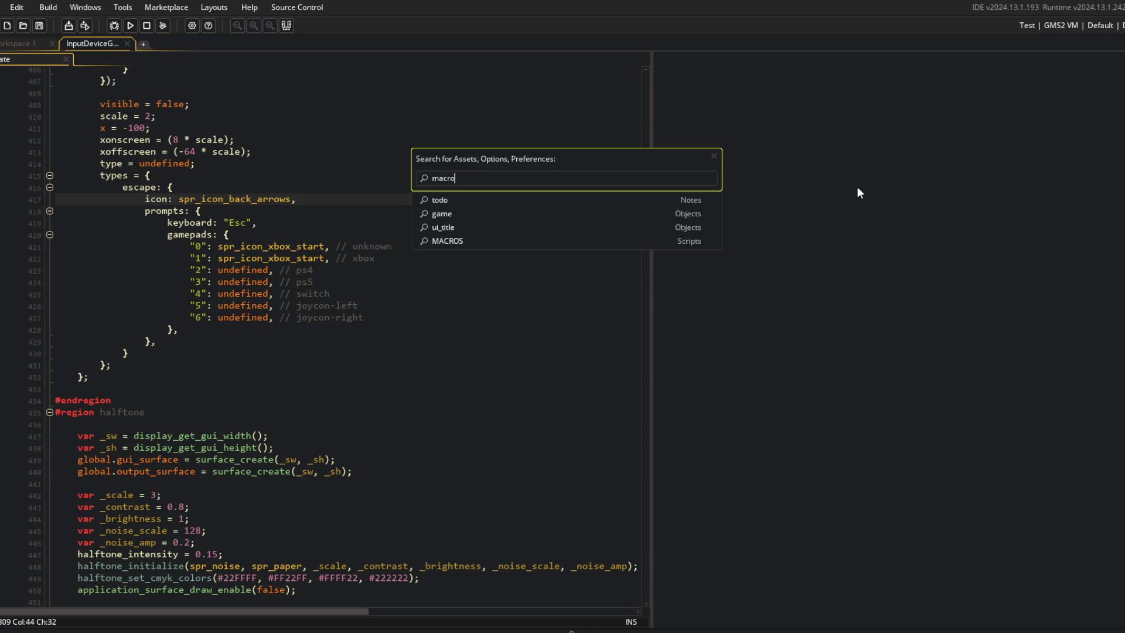
key(Return)
Step: Insert a blank line just after the COLOR_STRINGS macro in MACROS
scroll(857, 187, down, 20)
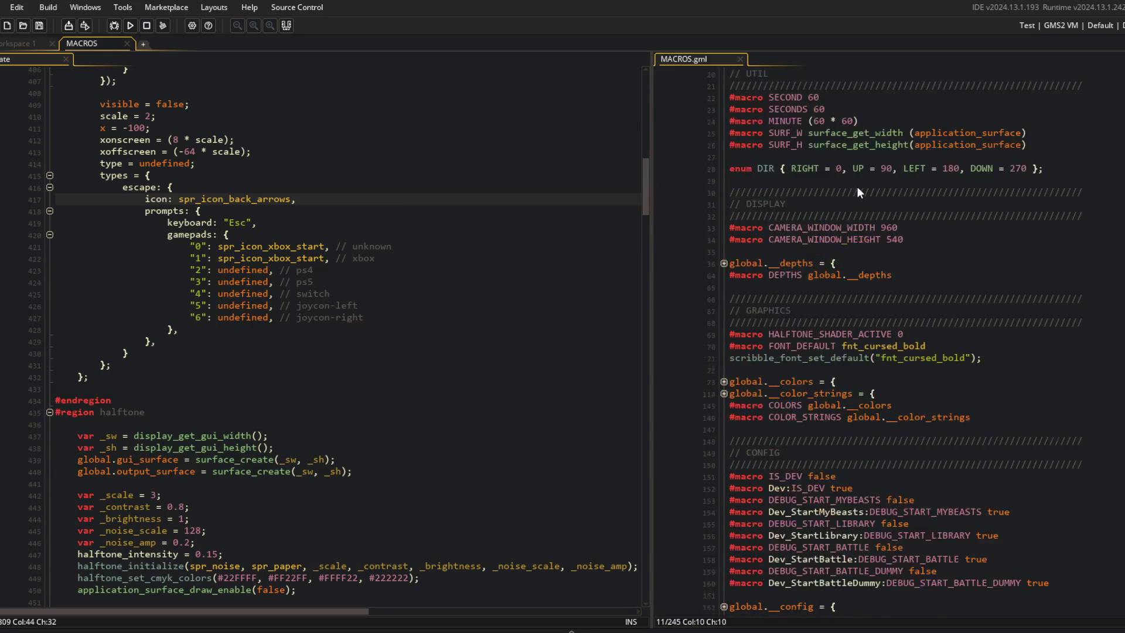
click(953, 374)
click(988, 587)
key(Return)
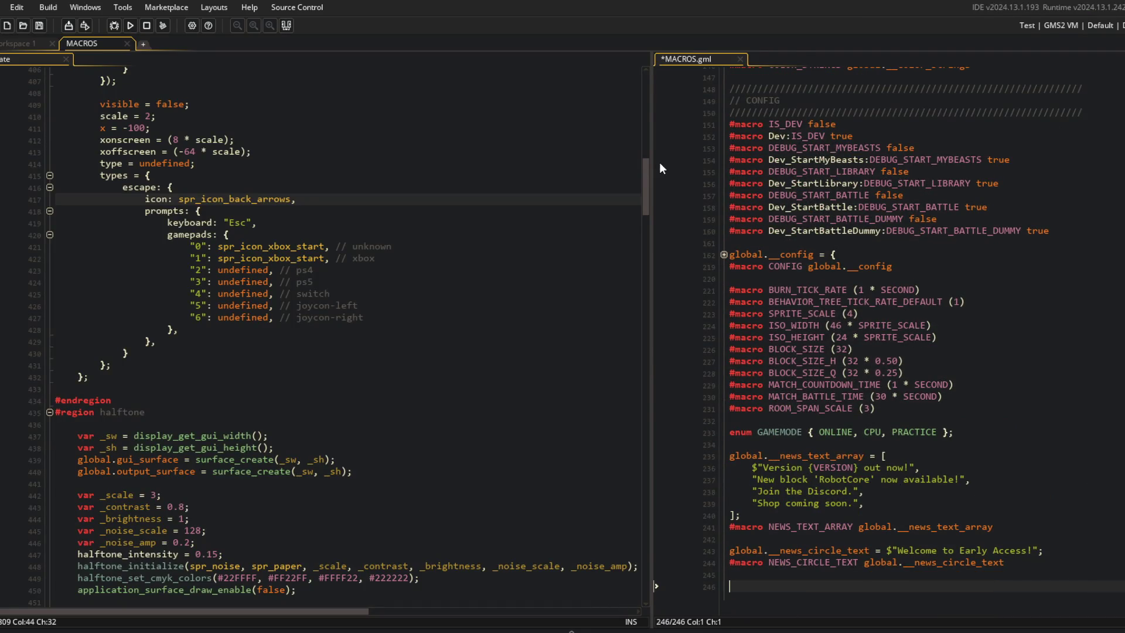
drag(651, 153, 522, 156)
click(776, 267)
scroll(776, 270, up, 15)
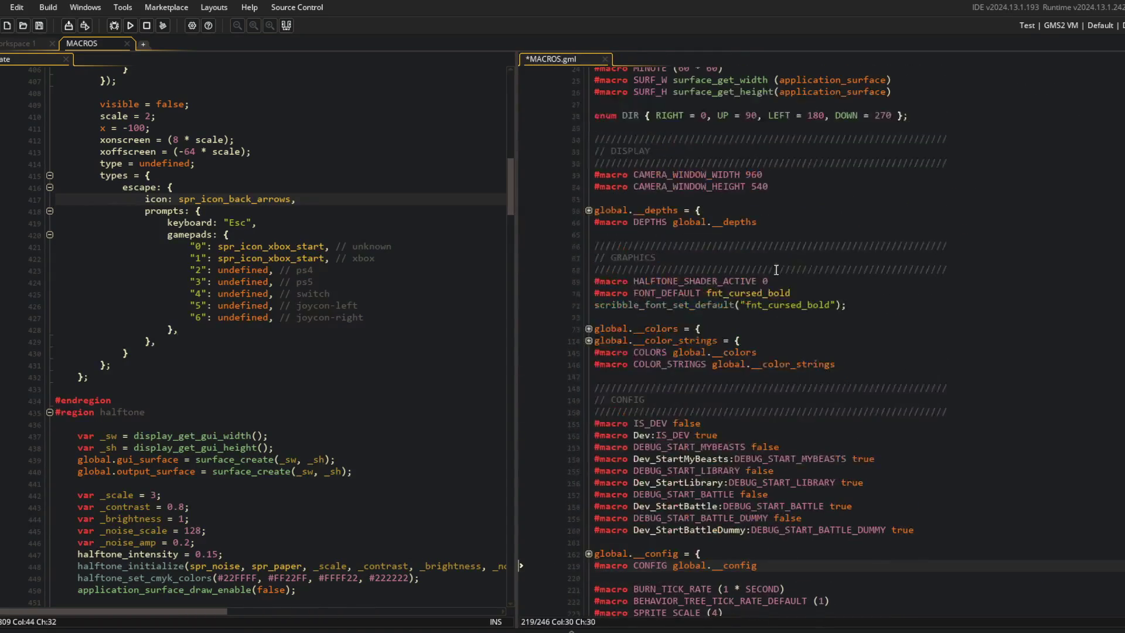
scroll(825, 449, down, 8)
click(887, 312)
key(Return)
key(Return)
Step: Declare global.__gamepad_icons = { }; with an empty indented body line inside the braces
text(obal.)
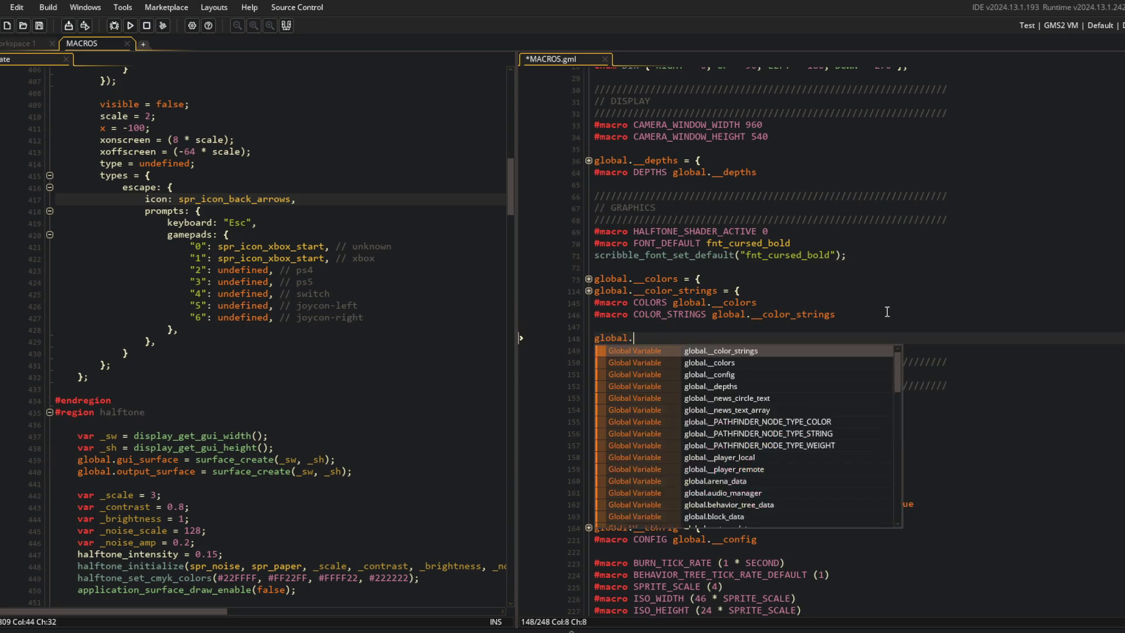
text(__gamepad_icons)
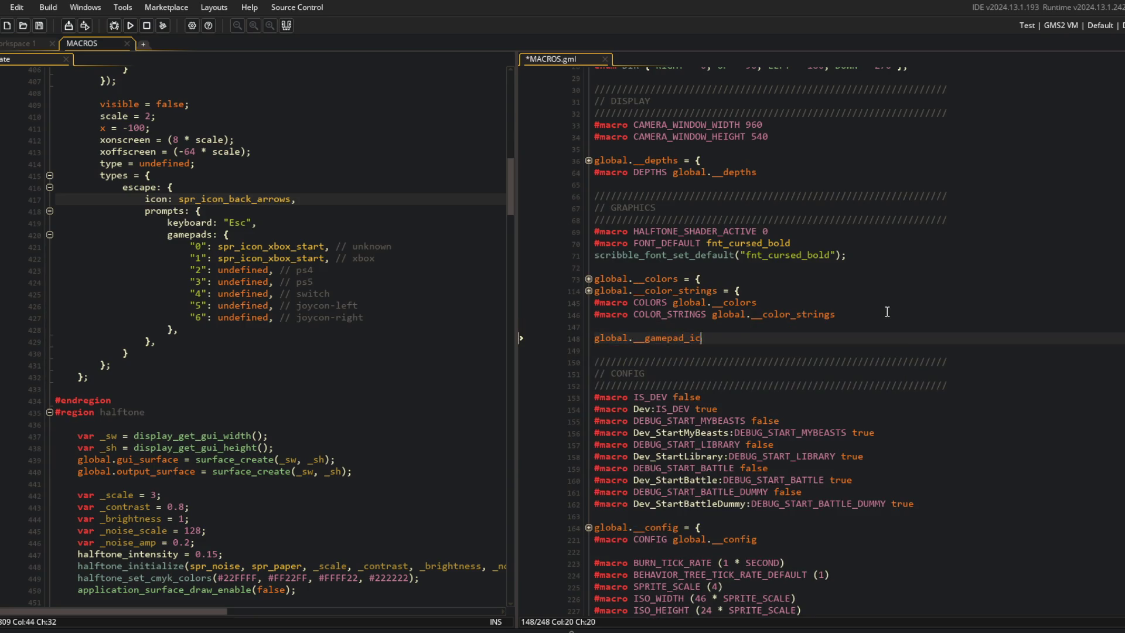
key(Return)
key(Return)
text(};)
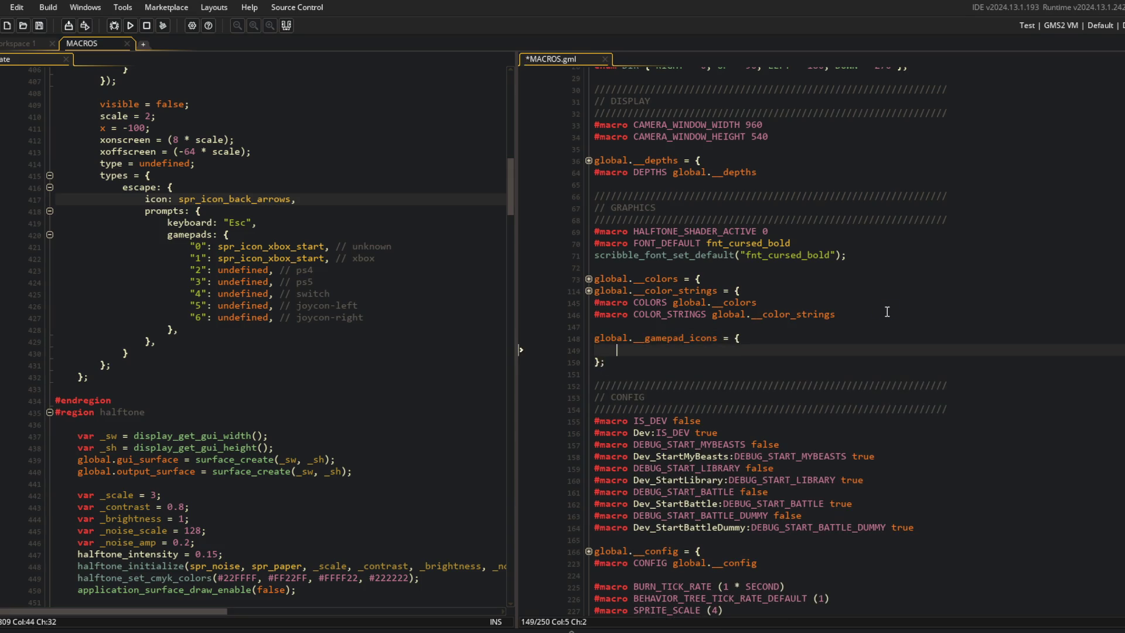
key(Home)
key(BackSpace)
key(BackSpace)
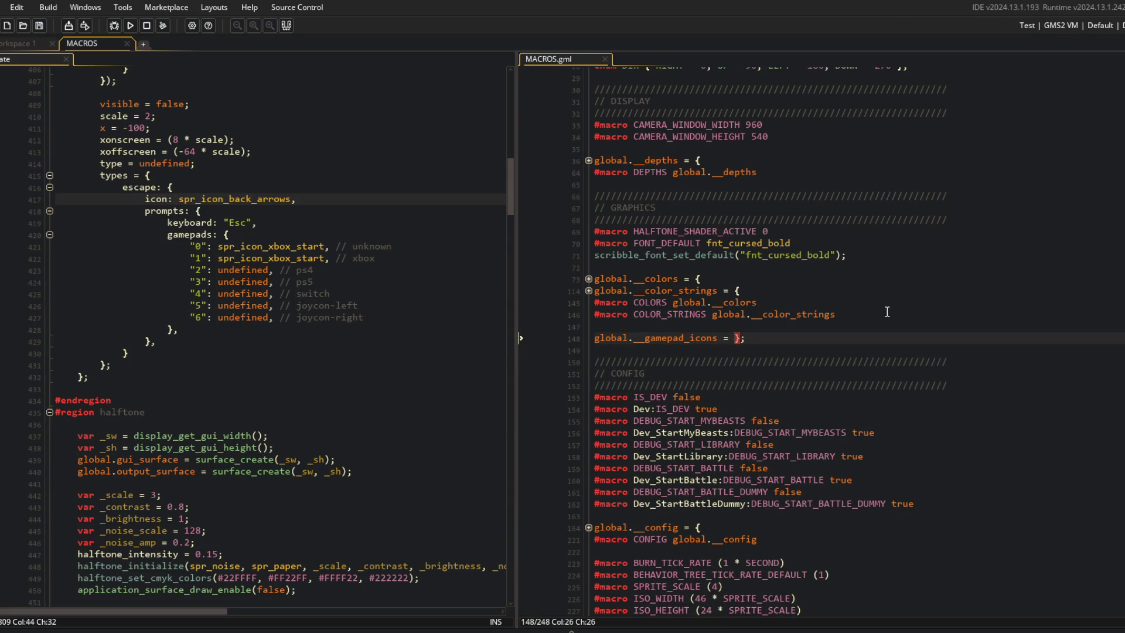
key(End)
key(Return)
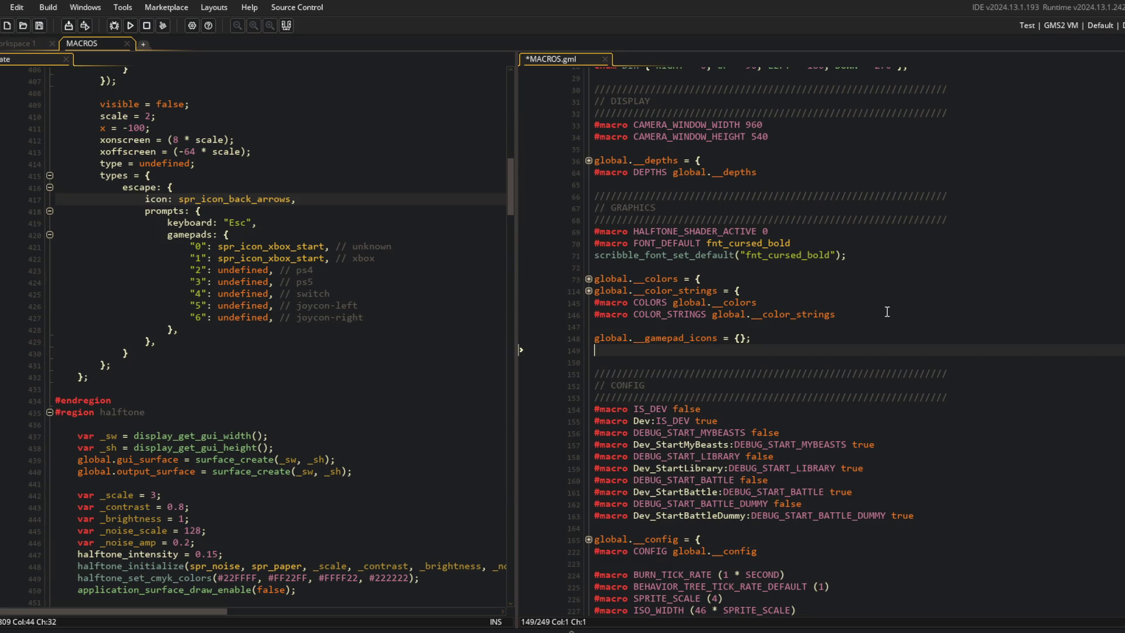
key(Up)
key(End)
key(Left)
key(Left)
key(Return)
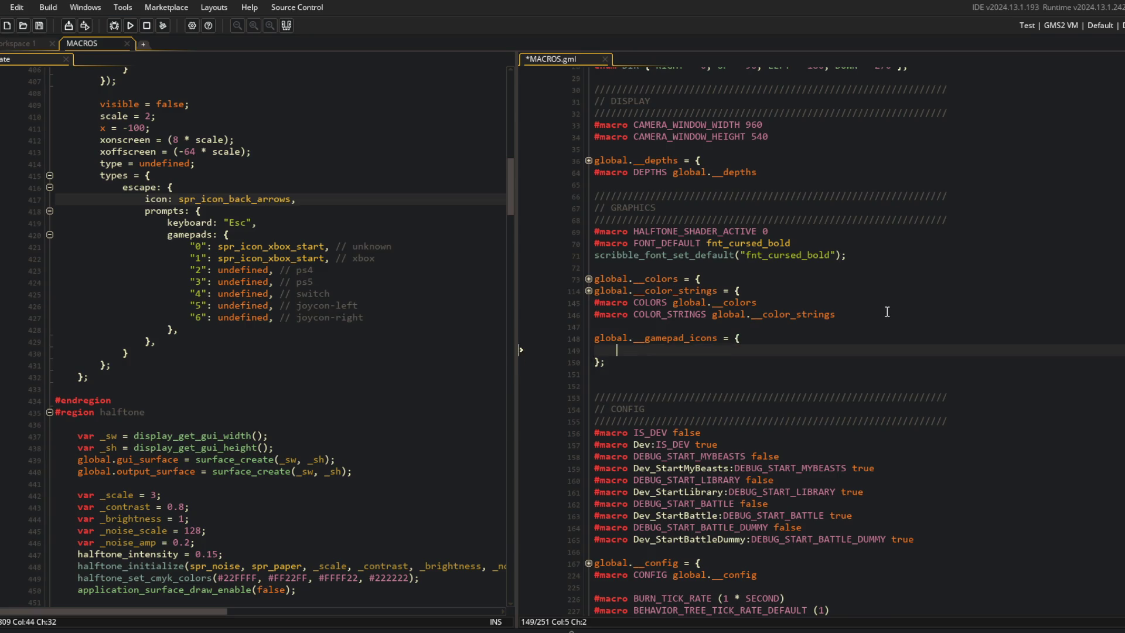
Step: Add an unknown: {} entry to the struct, save, and duplicate it several times
text(unkn)
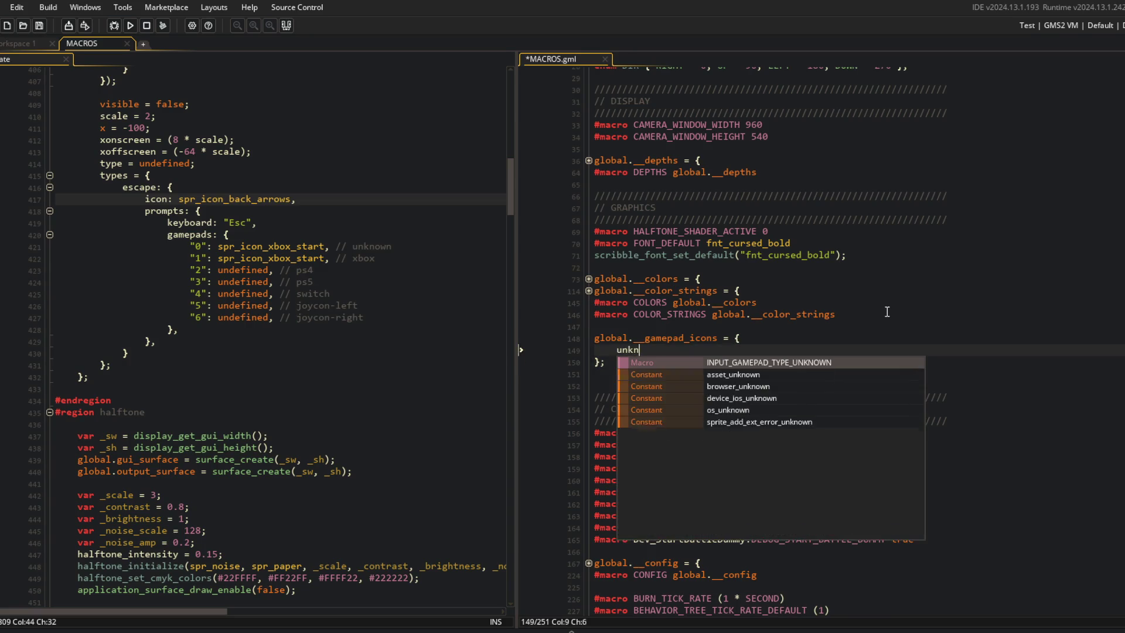
text(own: {},)
key(ctrl+s)
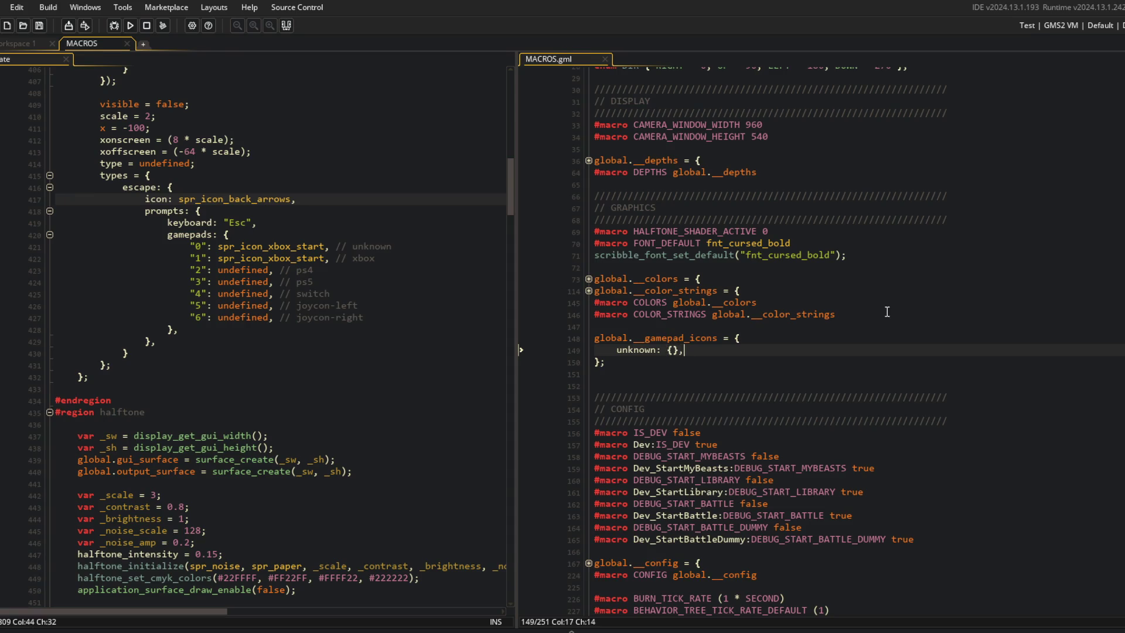
key(ctrl+d)
key(ctrl+d)
key(ctrl+d)
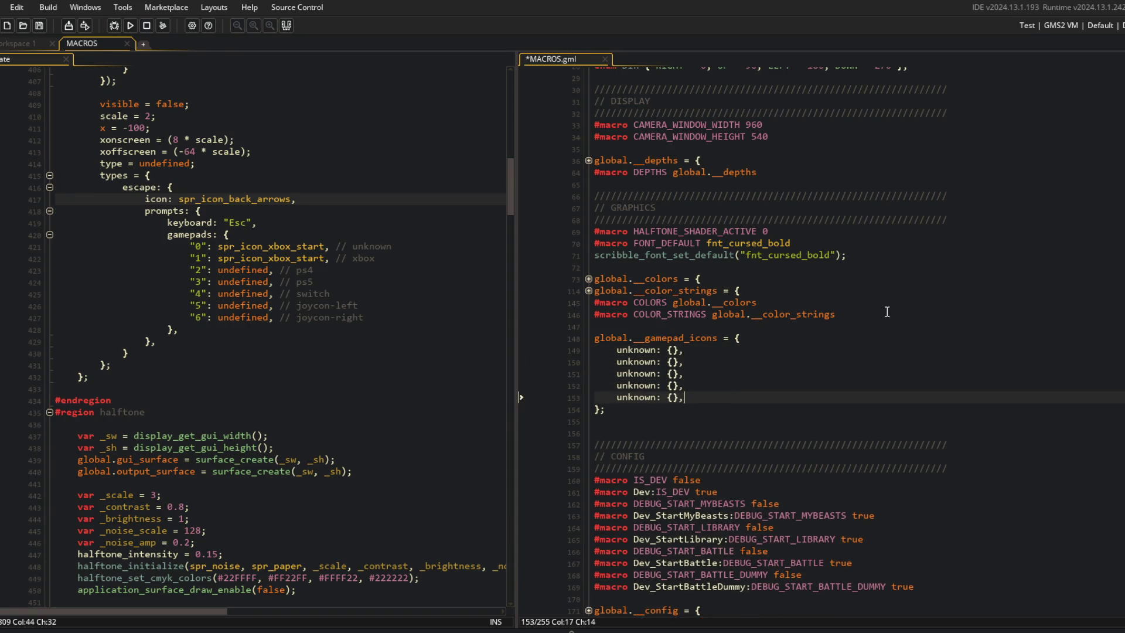
key(ctrl+d)
Step: Rename the duplicated entries to xbox and the PlayStation (ps4) keys
key(Home)
key(Up)
key(Up)
key(Up)
key(ctrl+Delete)
text(xbox)
key(Escape)
key(Down)
key(Home)
key(ctrl+Delete)
text(ps4)
key(Escape)
key(Down)
key(Home)
key(ctrl+Delete)
text(ps)
key(Escape)
text(4)
Step: Rename the next duplicated entry to nintendo
key(Down)
key(Home)
key(ctrl+Delete)
text(switch)
key(Escape)
key(Down)
key(Up)
key(ctrl+shift+Left)
key(BackSpace)
text(nintendo)
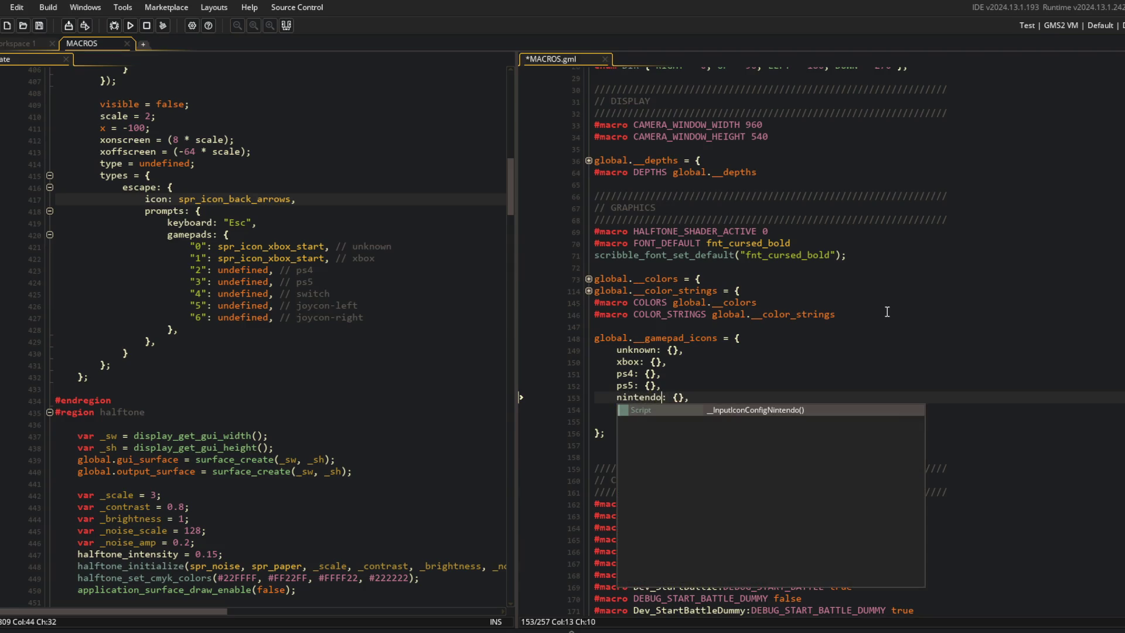
key(Escape)
Step: Rename the last two entries to joycon_left and joycon_right and save MACROS
key(Down)
key(Home)
key(ctrl+Delete)
text(joycon_lef)
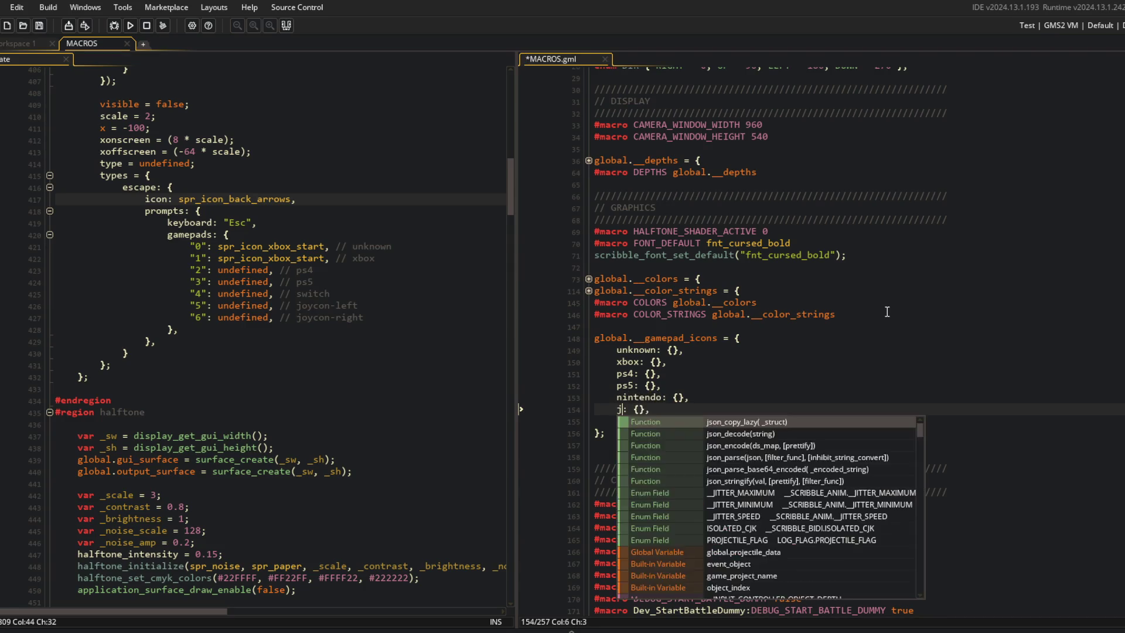
text(t)
key(Escape)
key(Down)
key(Home)
key(ctrl+Delete)
text(joycon_right)
key(ctrl+s)
key(Escape)
Step: Add an unknown[$ "escape"] = {} line below the struct, save, and select the gamepad entries
key(Up)
key(Up)
key(Down)
key(Down)
key(Down)
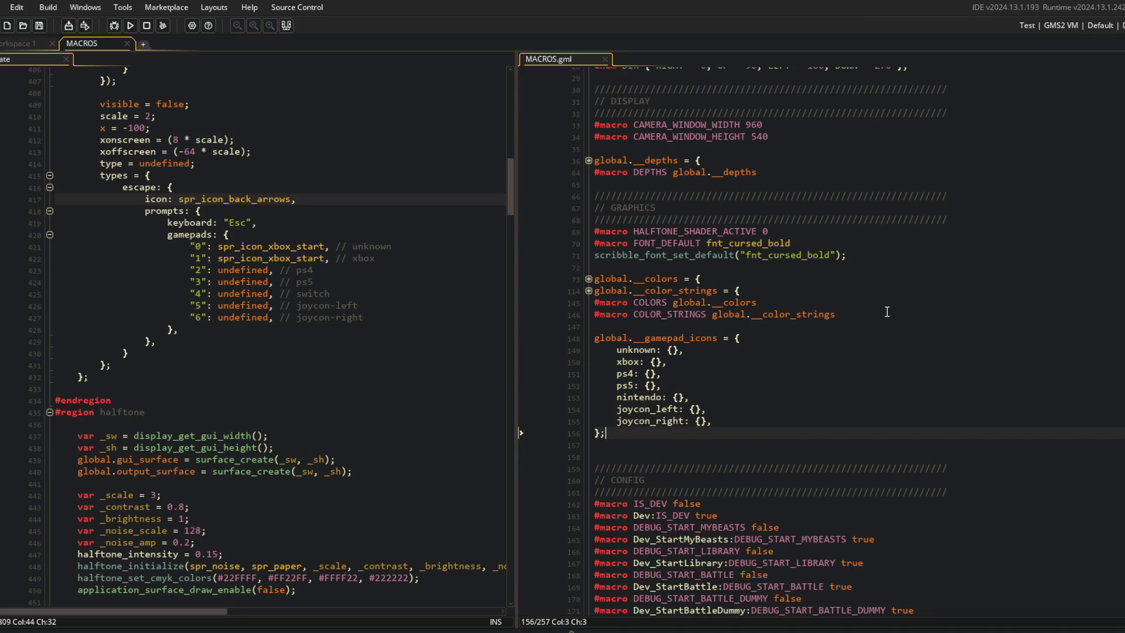
key(Up)
key(Up)
key(Up)
key(Down)
key(Down)
key(Down)
key(Down)
key(Down)
key(Down)
key(Return)
key(Return)
text(ubn)
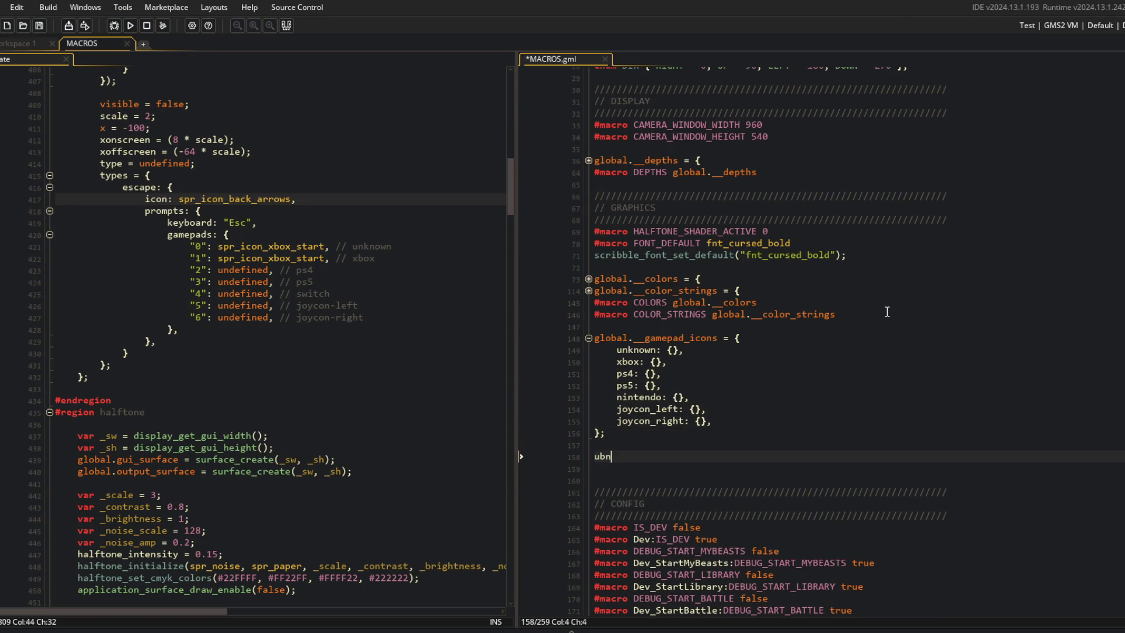
key(BackSpace)
text(nknown)
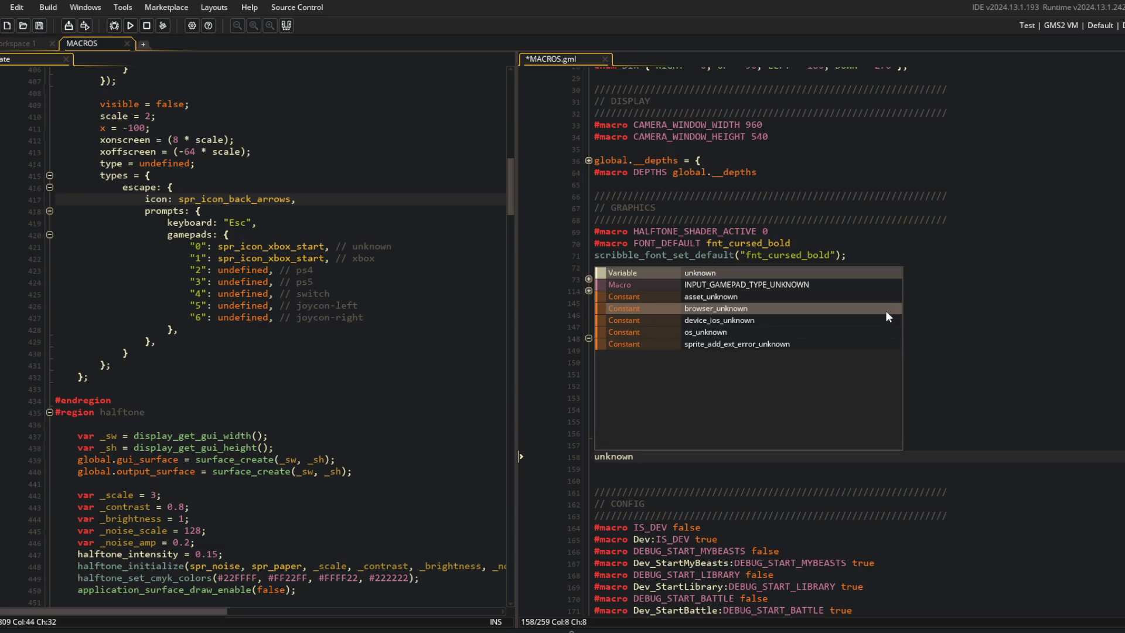
text([)
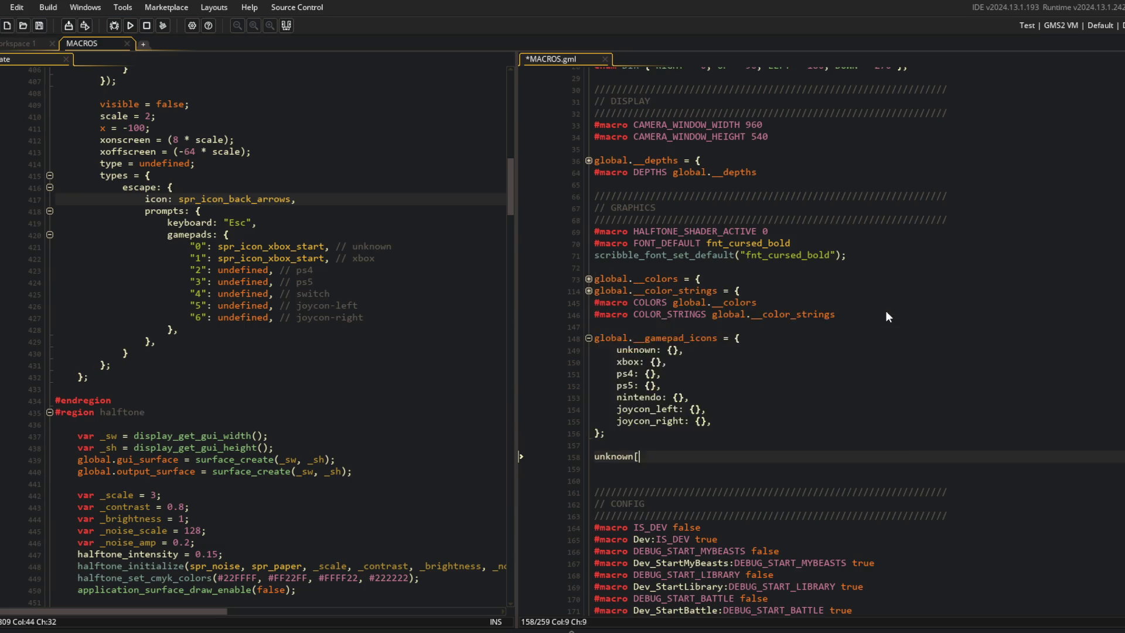
text($ "escape")
text(])
key(BackSpace)
text({)
key(ctrl+s)
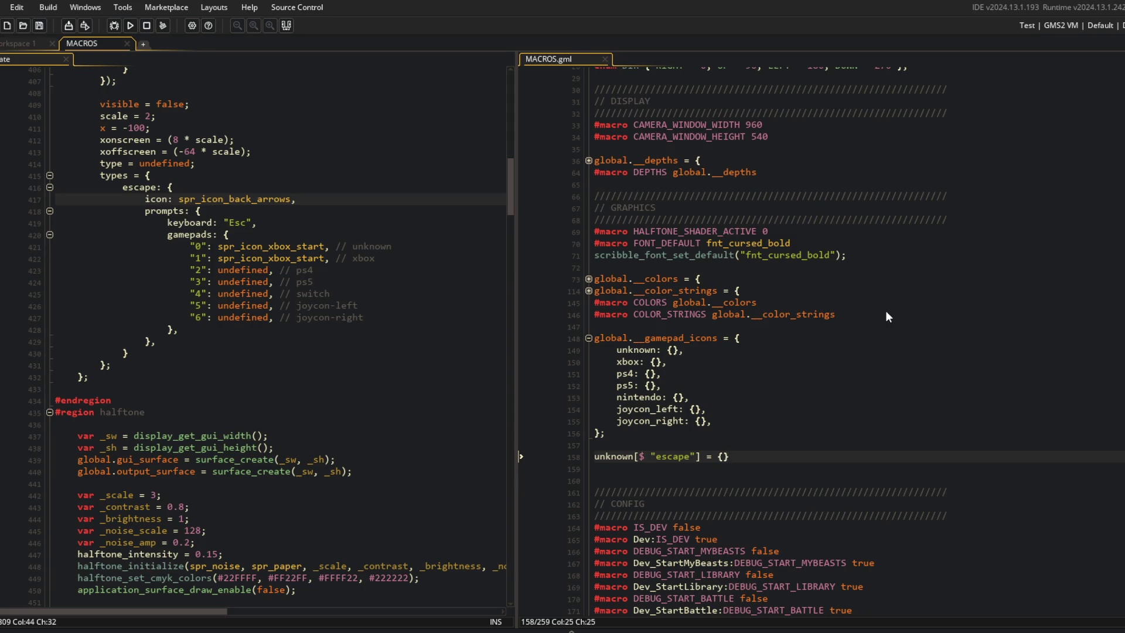
click(751, 382)
mouse_move(610, 352)
mouse_down()
mouse_move(683, 351)
mouse_move(729, 423)
mouse_up()
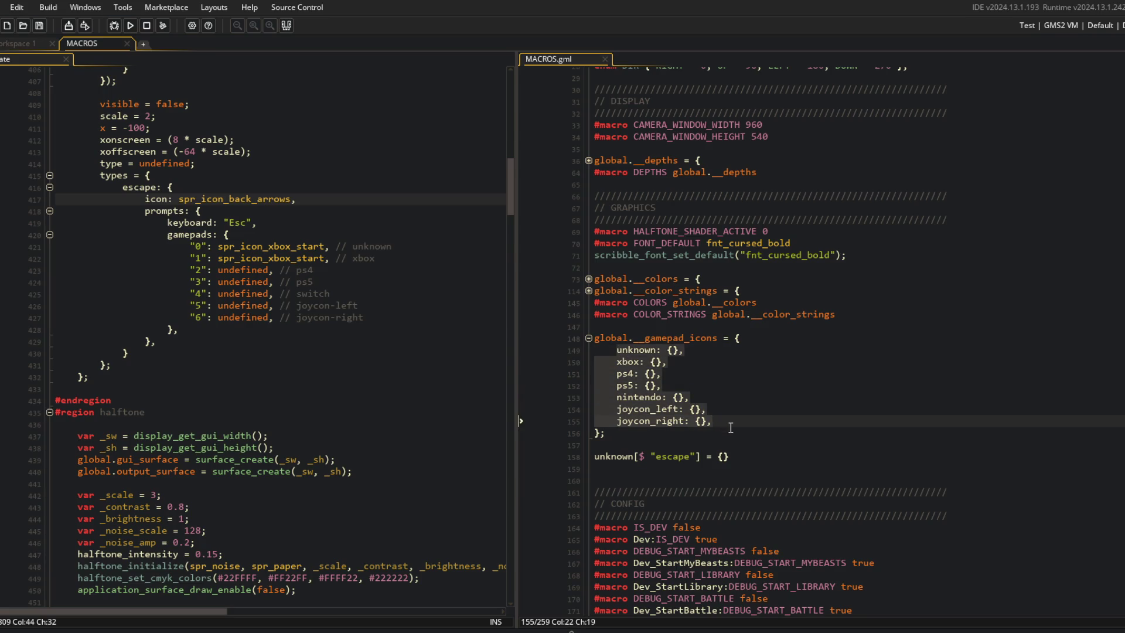
Step: Replace the gamepad icons struct entries with a single escape: {} entry and remove the old escape line
text(escape: {},)
key(Down)
key(Down)
key(Down)
key(Down)
key(Up)
key(Up)
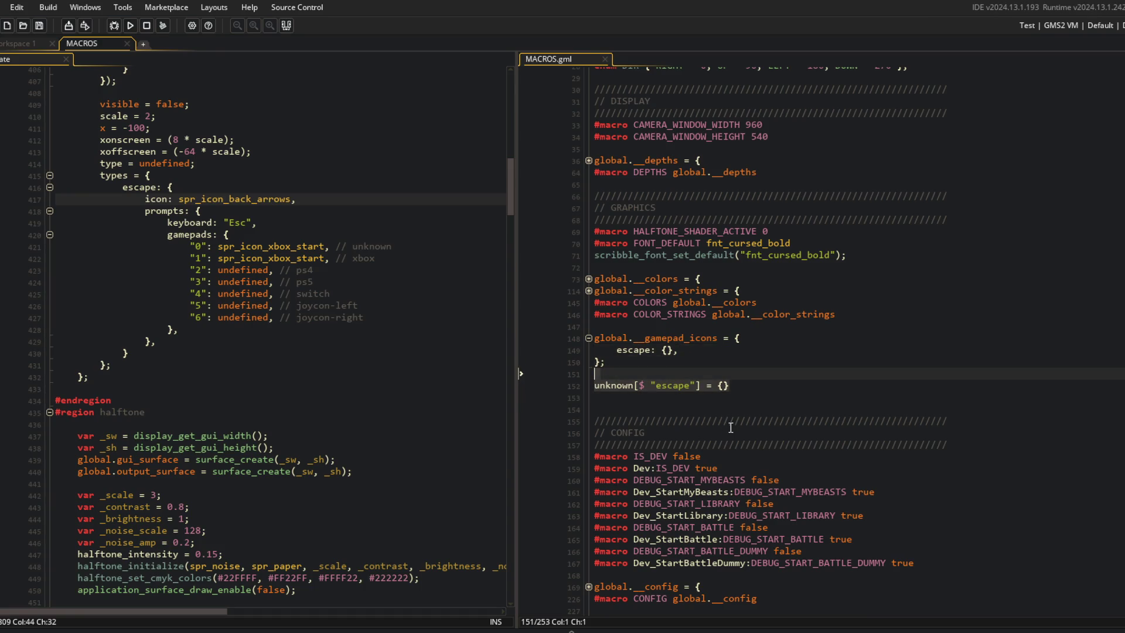
key(Delete)
Step: Add global.__gamepad_icons.escape[$ "0"] = spr_icon_xbox_start; below the struct and save
text(global.__gamepad)
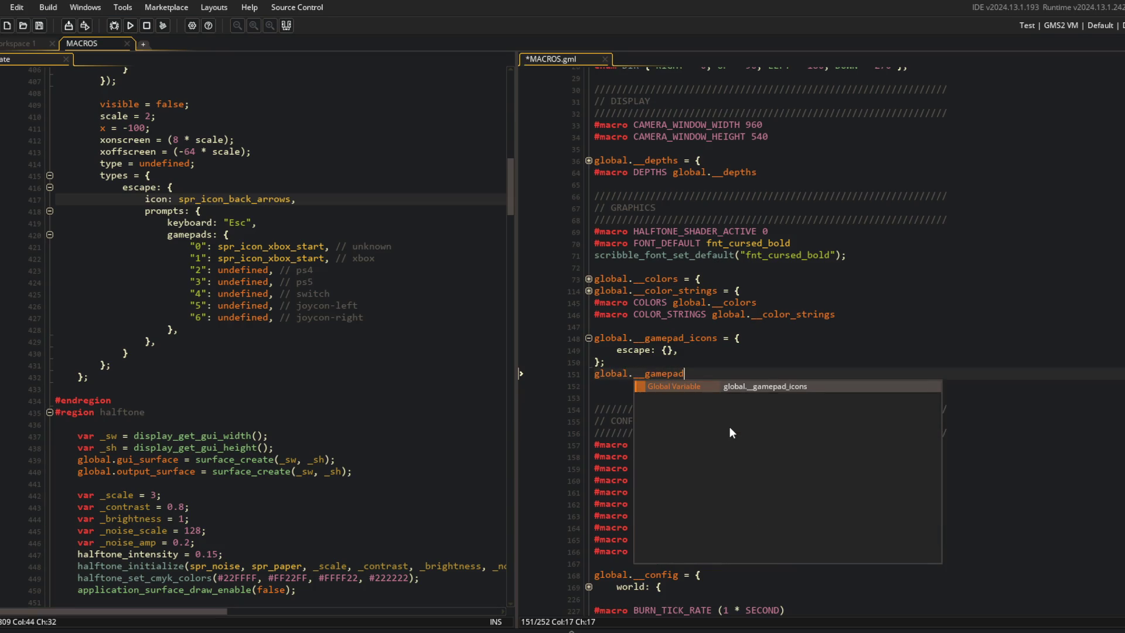
key(Return)
text(.ec)
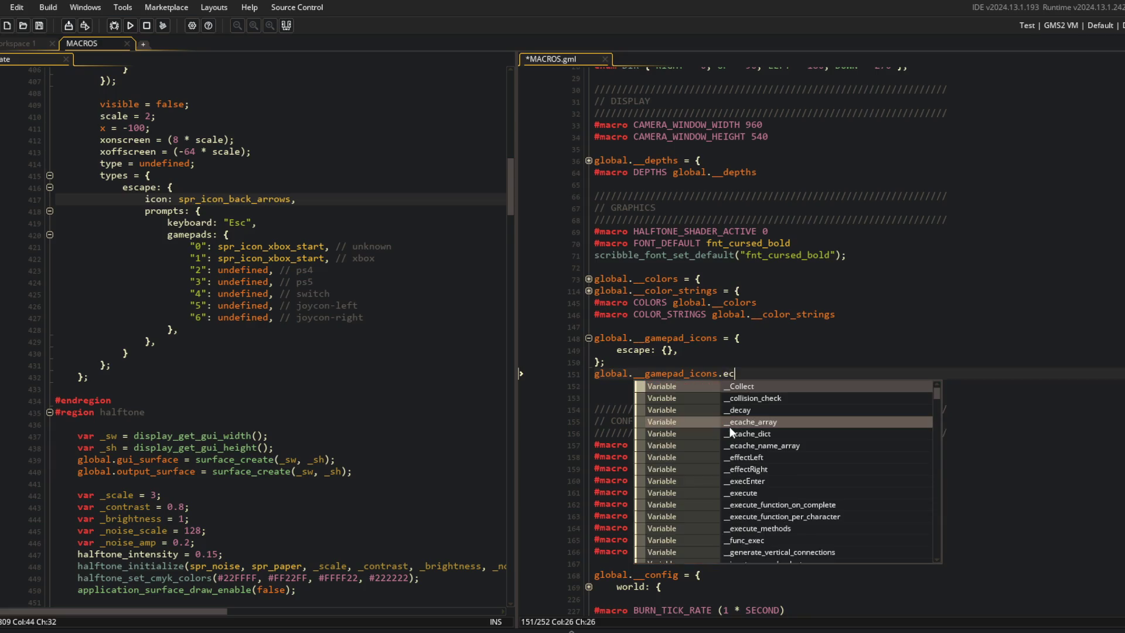
key(Return)
text([$ ")
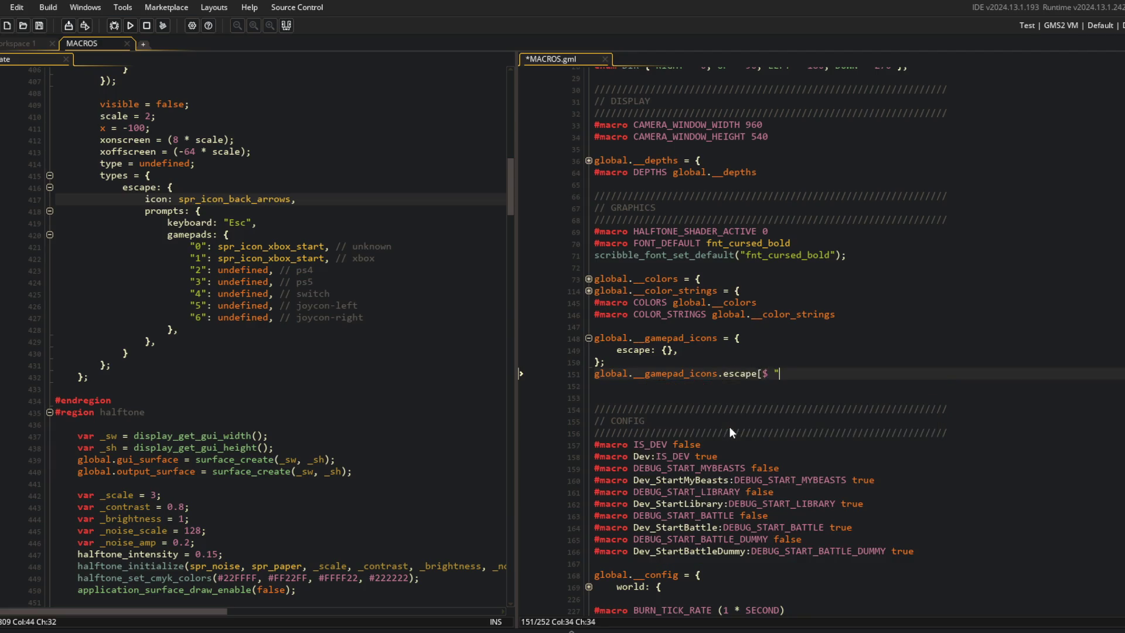
key(BackSpace)
text(0])
key(BackSpace)
key(BackSpace)
text("0"] = )
text(spr_icon_x)
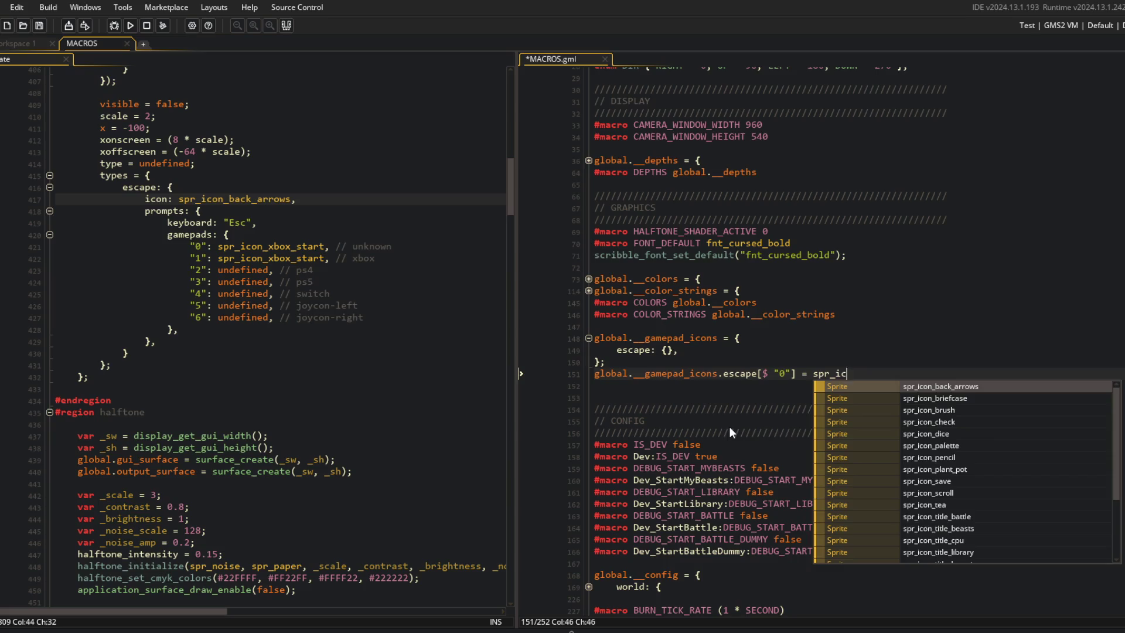
key(Return)
text(;)
key(ctrl+s)
Step: Add a 'sprites' comment line above the gamepad icons struct and save MACROS.gml
click(821, 346)
click(736, 374)
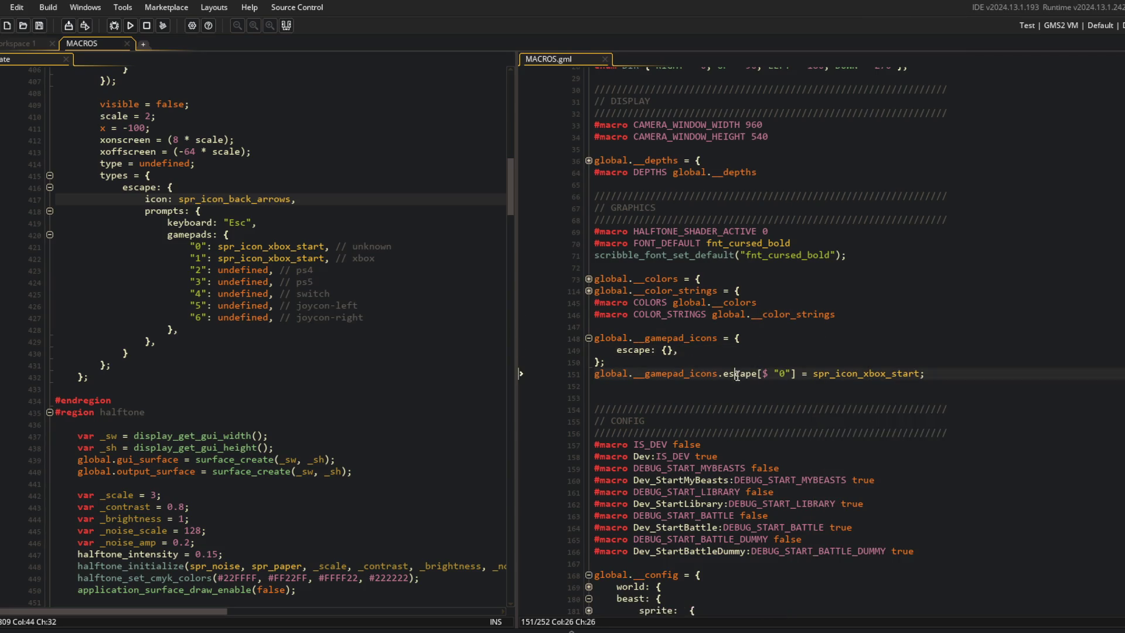
click(592, 340)
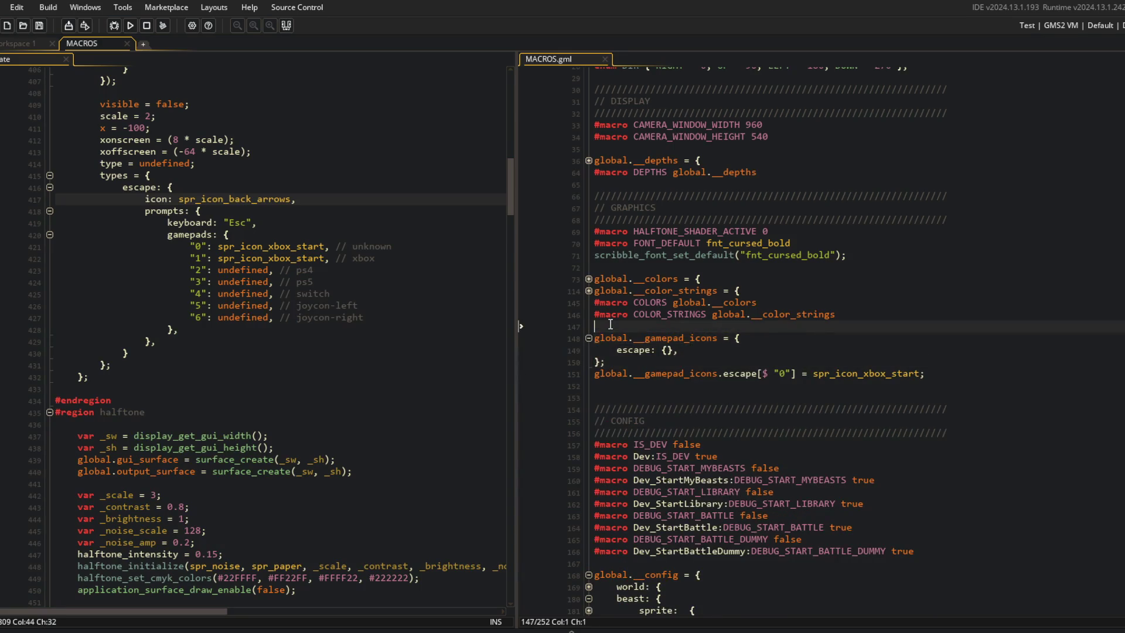
key(Return)
key(Up)
key(BackSpace)
key(BackSpace)
text(sprites)
key(ctrl+s)
Step: Duplicate the escape assignment six times, changing the keys to "1" through "6", and save
key(Down)
key(Down)
key(Down)
key(ctrl+d)
key(ctrl+d)
key(ctrl+d)
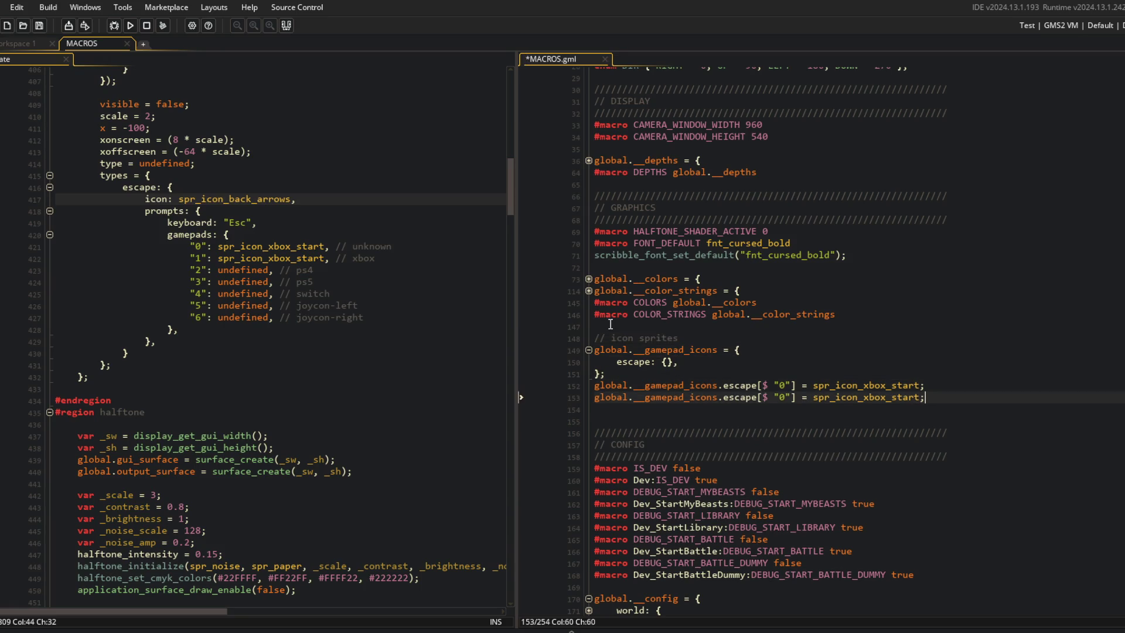
double_click(782, 398)
text(1)
key(Down)
key(shift+Left)
text(2)
key(Down)
key(shift+Left)
text(3)
key(Down)
key(shift+Left)
text(4)
key(Down)
key(shift+Left)
text(5)
key(Down)
key(shift+Left)
text(6)
key(ctrl+s)
Step: Review the per-gamepad escape entries in the ui_title code
click(863, 377)
click(346, 233)
mouse_move(178, 243)
mouse_down()
mouse_move(228, 259)
mouse_move(269, 332)
mouse_up()
click(291, 305)
click(240, 211)
click(280, 191)
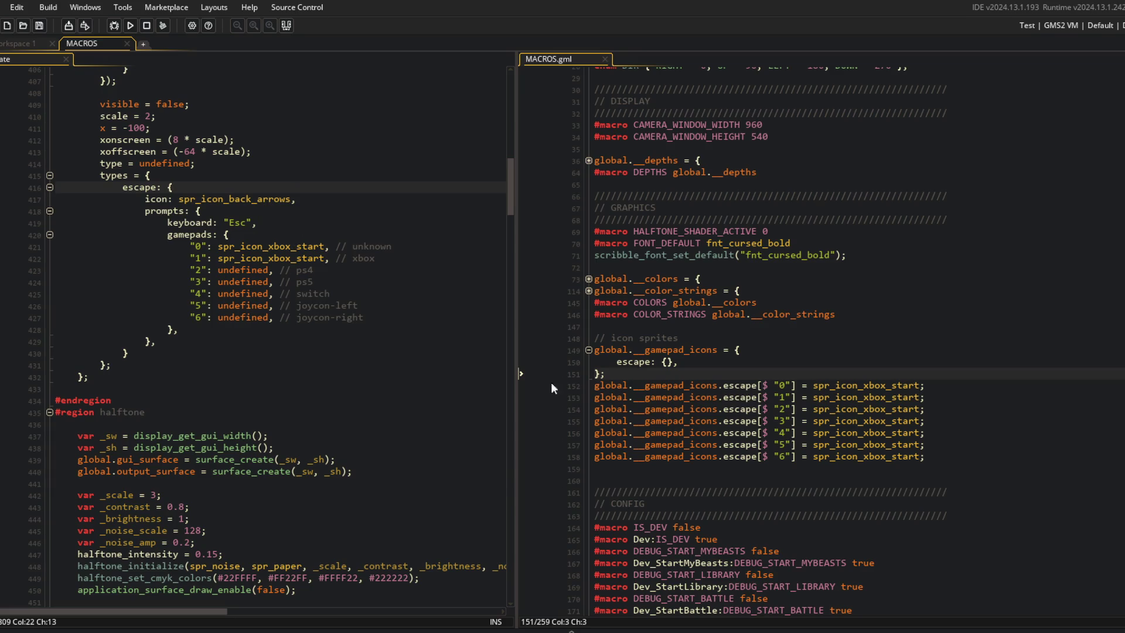
Step: Add an escape[$ "keyboard"] = "Esc" line after the type 6 assignment and save
click(684, 382)
click(932, 457)
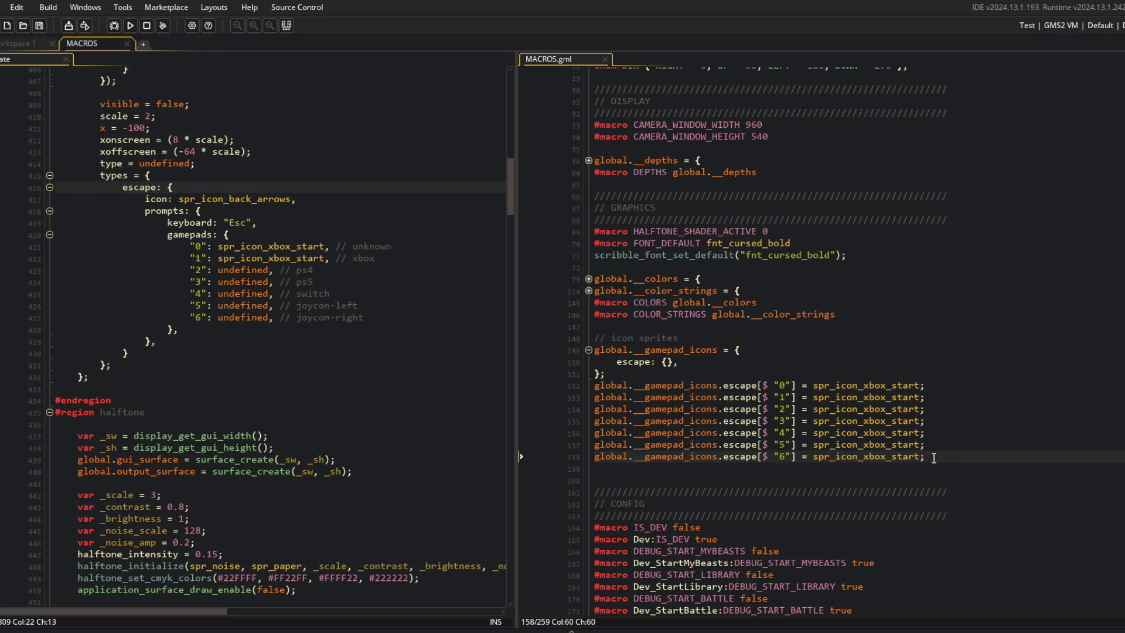
key(ctrl+d)
key(ctrl+Left)
key(ctrl+Left)
key(ctrl+Left)
text(keyboard)
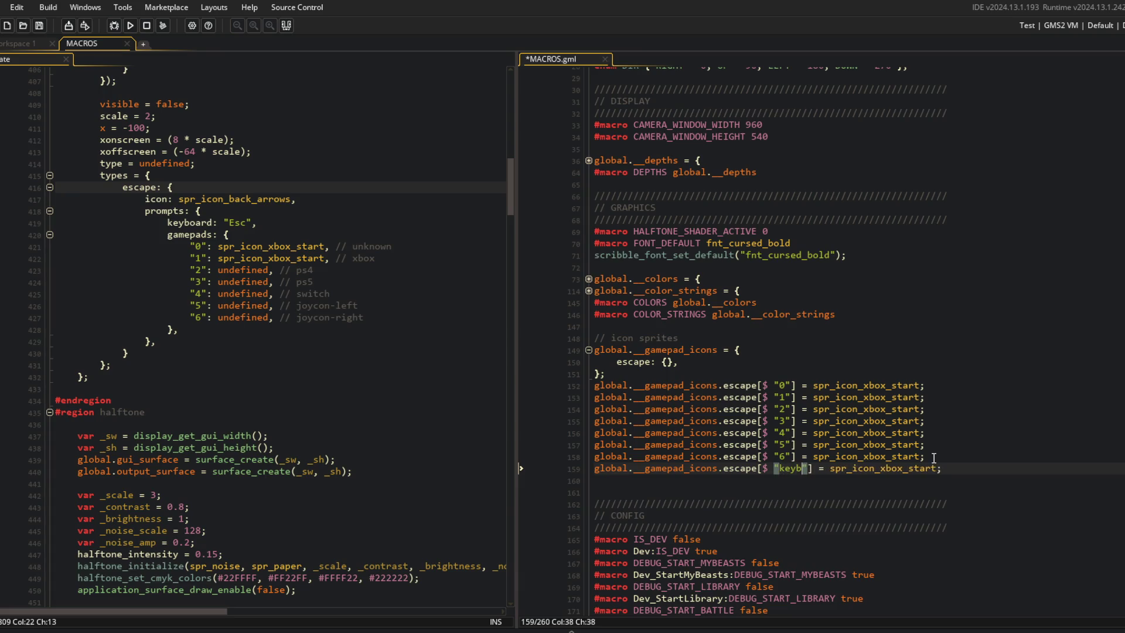
key(ctrl+s)
key(End)
key(Left)
key(ctrl+BackSpace)
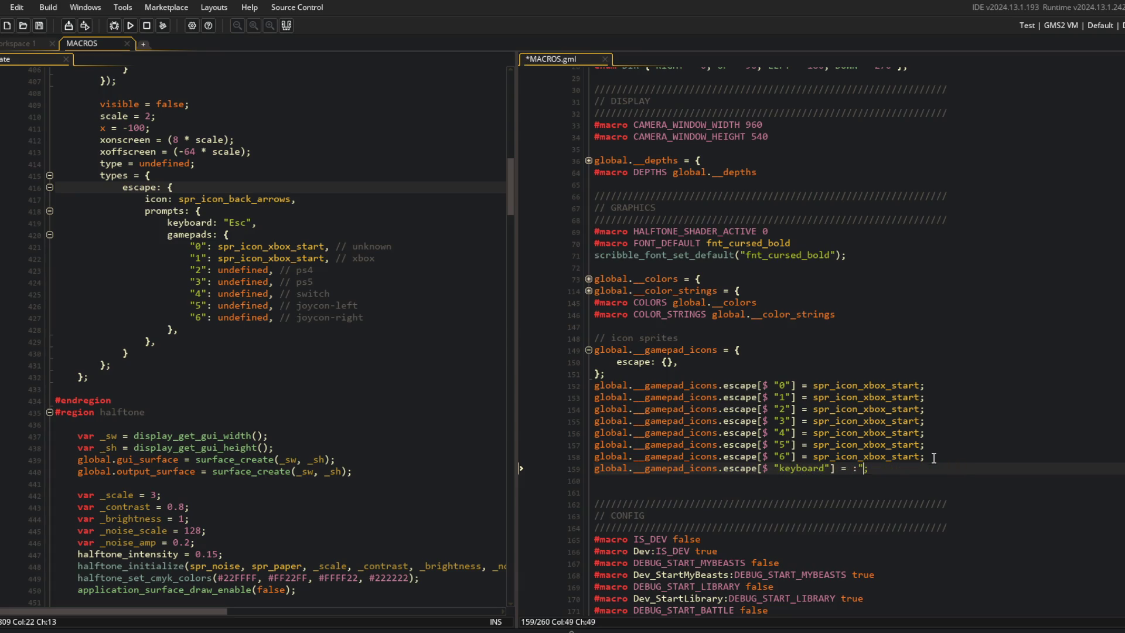
text("Esc)
key(ctrl+s)
Step: Rename the struct declaration to global.__input_prompts and save
click(926, 396)
scroll(683, 305, down, 3)
click(689, 225)
double_click(689, 226)
text(__input_pr)
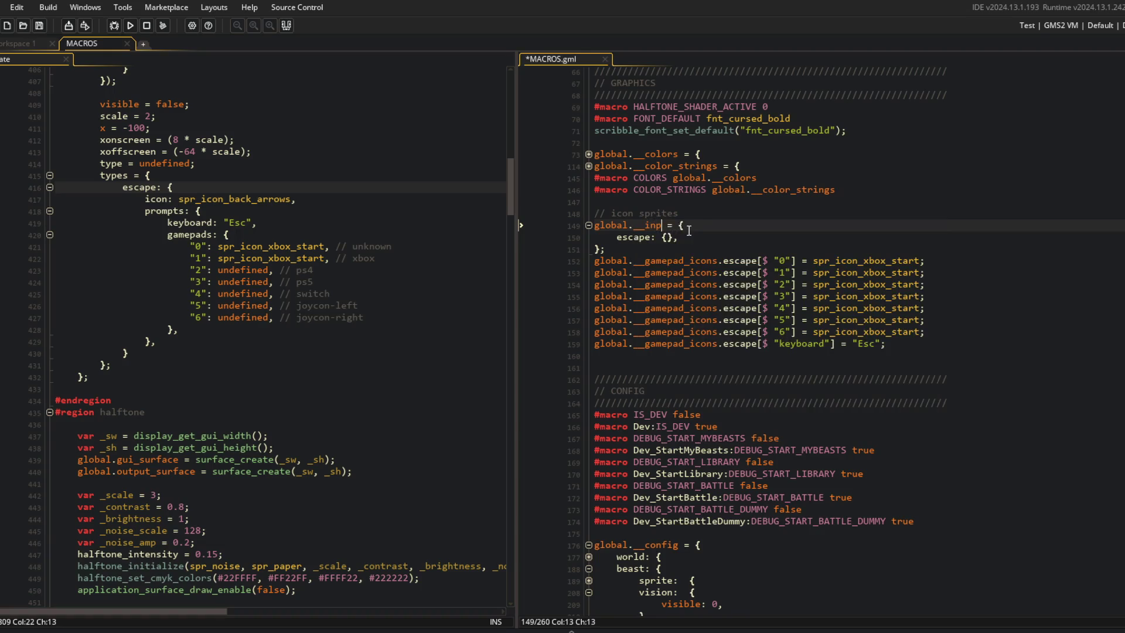
text(ompts)
key(ctrl+s)
Step: Replace gamepad_icons with __input_prompts in all eight escape assignment lines and save
click(678, 249)
double_click(678, 260)
text(__input_prompts)
double_click(674, 272)
key(ctrl+v)
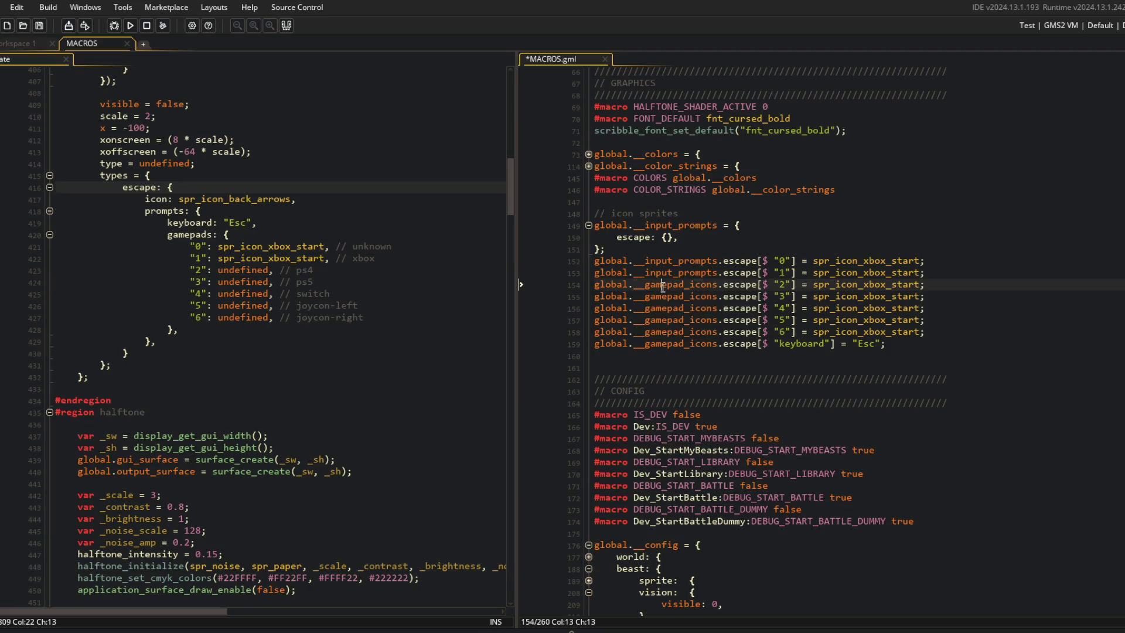
scroll(663, 288, down, 1)
double_click(663, 285)
scroll(663, 287, up, 1)
key(Down)
key(Down)
key(Down)
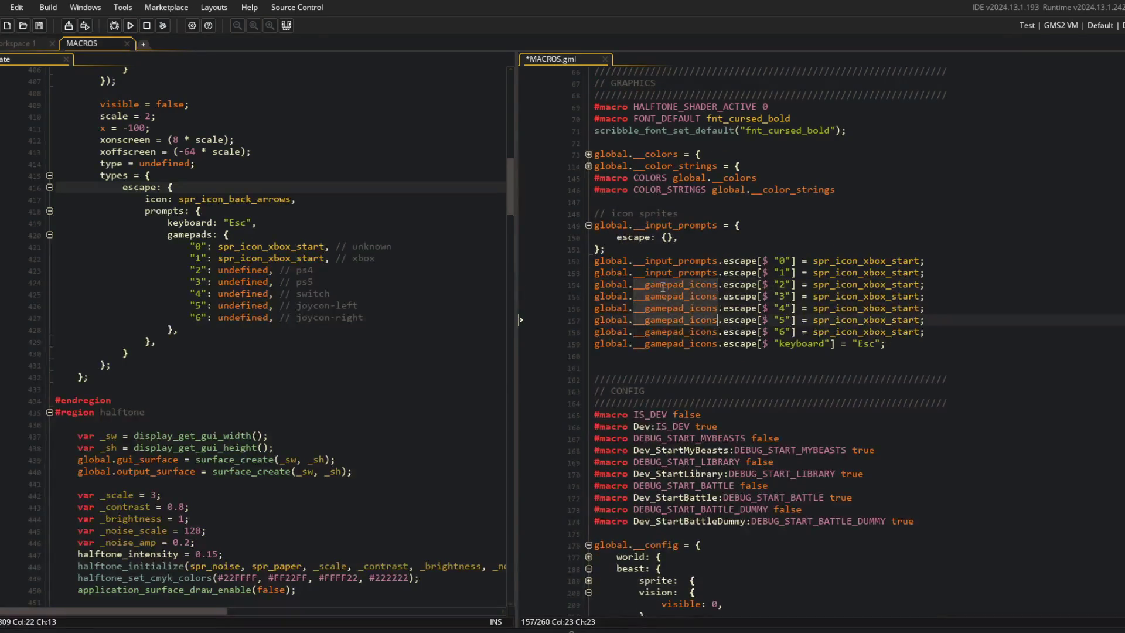
text(__input_prompts)
key(ctrl+s)
Step: Locate the spr_icon_back_arrows escape entry in the ui_title code's prompts
key(Up)
key(Up)
key(Up)
click(297, 246)
scroll(298, 247, up, 3)
click(224, 312)
double_click(217, 299)
click(205, 315)
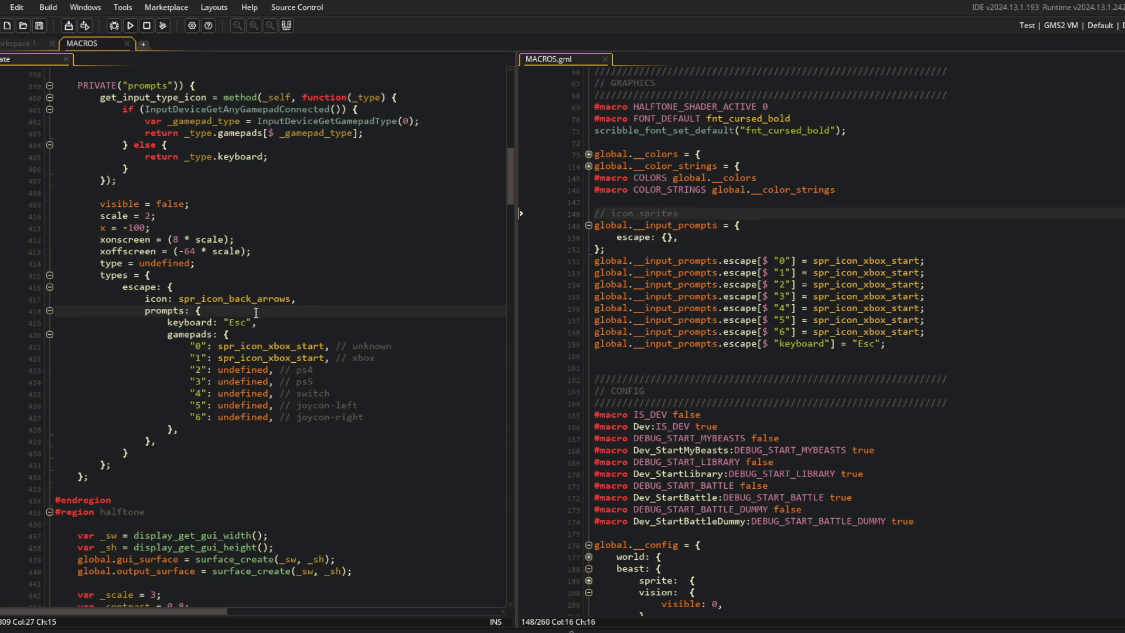
Step: Delete the prompts block and icon wrapper, leaving escape: spr_icon_back_arrows
scroll(240, 388, up, 4)
key(ctrl+d)
key(ctrl+d)
key(ctrl+d)
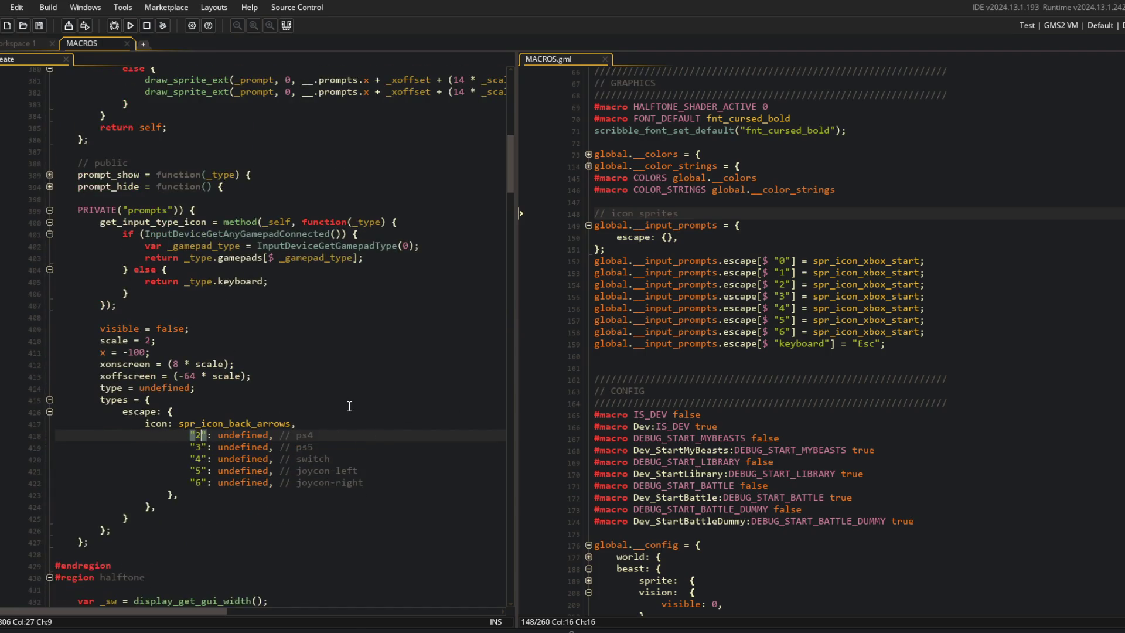
key(Up)
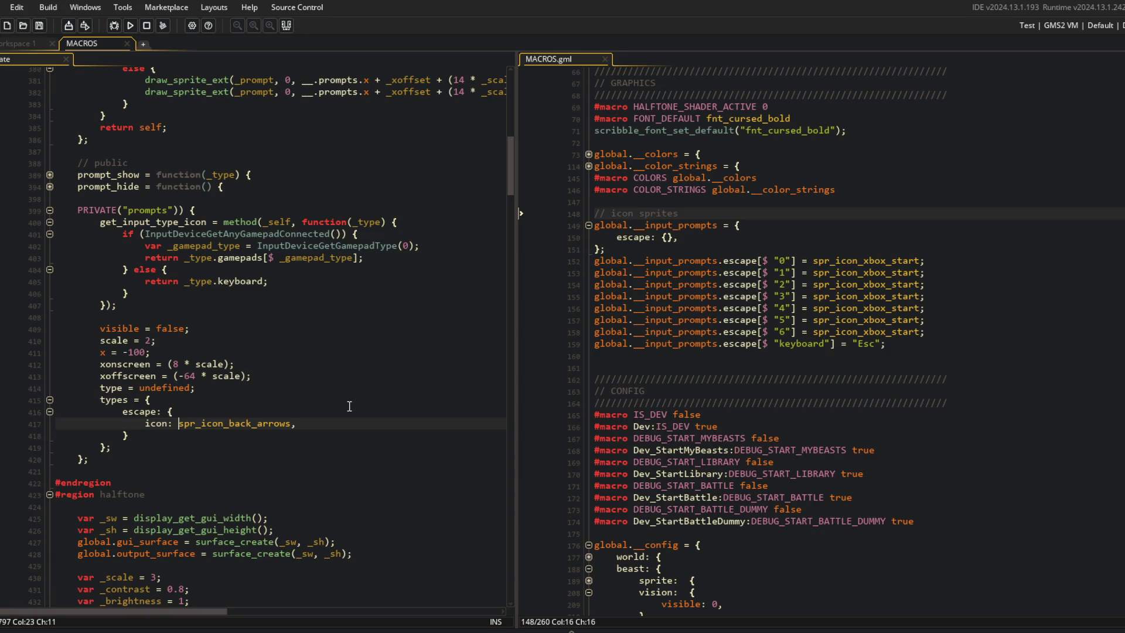
key(Home)
key(shift+Up)
key(shift+Left)
key(Delete)
key(ctrl+Delete)
key(ctrl+Delete)
key(Down)
key(ctrl+x)
Step: Rename the types property to icons and collapse the get_input_type_icon function
click(287, 341)
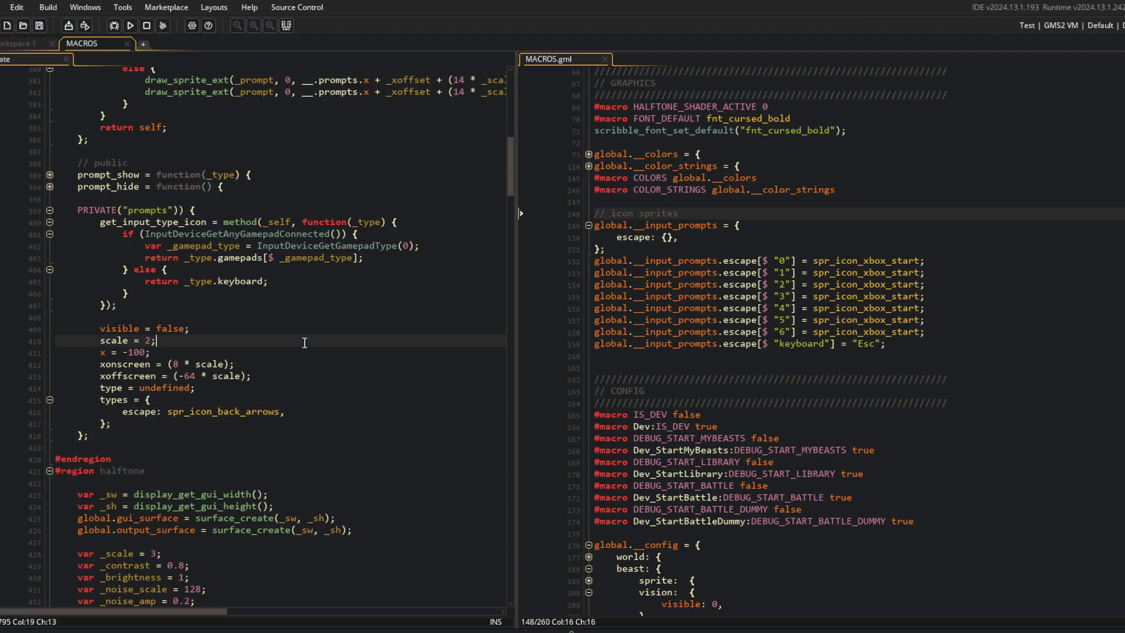
scroll(286, 346, down, 1)
double_click(126, 373)
text(icons)
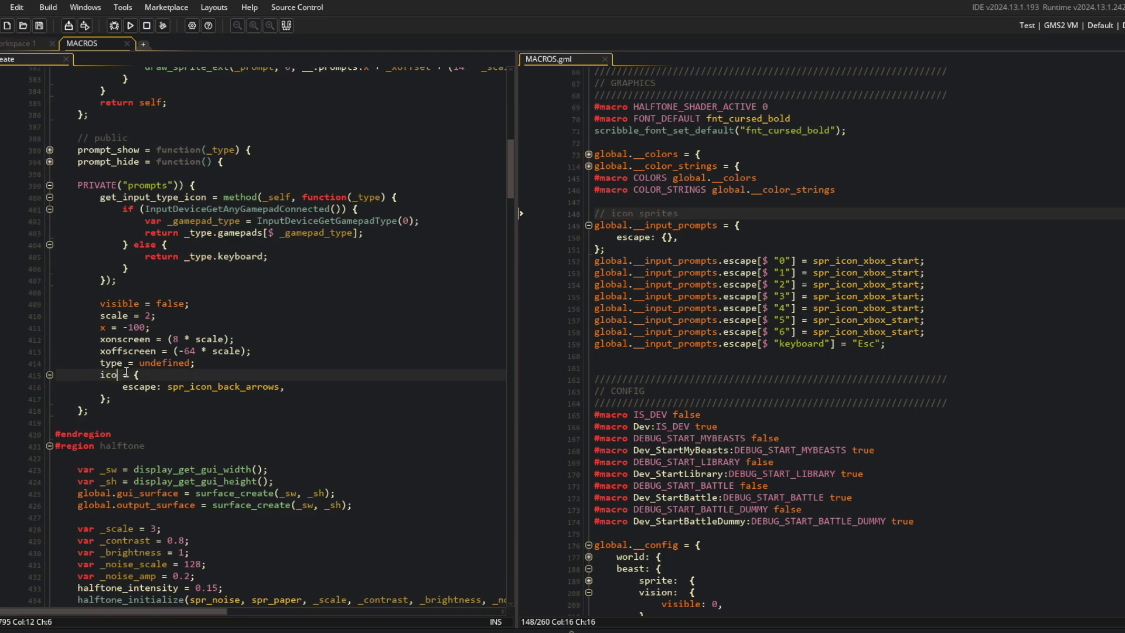
click(142, 375)
scroll(142, 375, up, 4)
click(49, 346)
scroll(148, 341, up, 3)
scroll(60, 243, up, 1)
Step: Change the _type.icon lookup to __.prompts.icons[$ __.prompts.type]
click(218, 175)
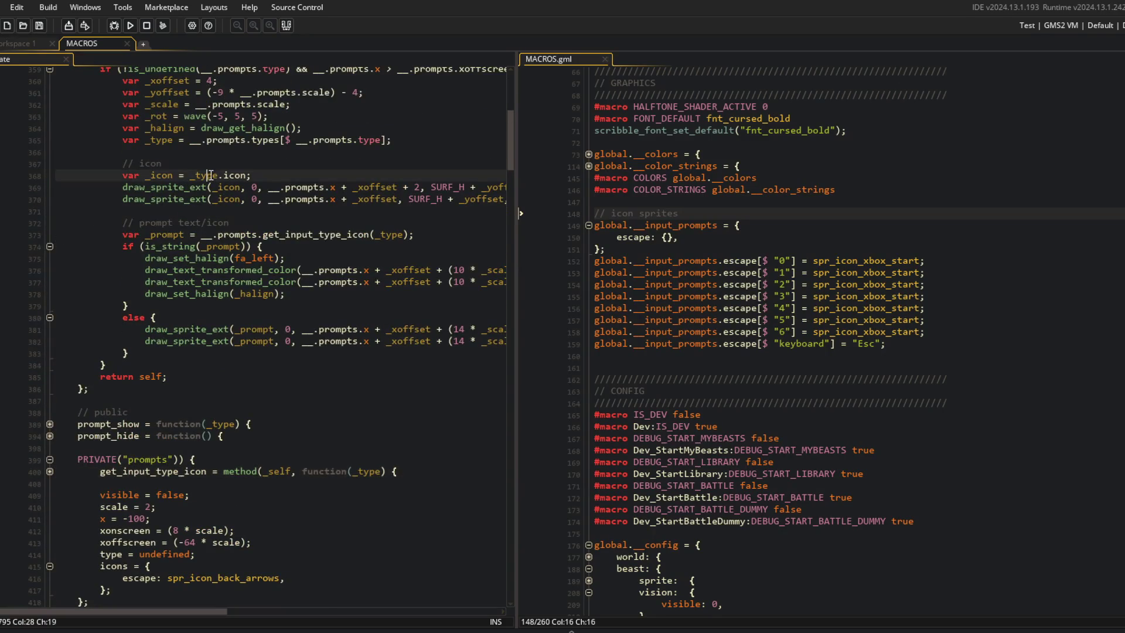
double_click(254, 139)
double_click(168, 141)
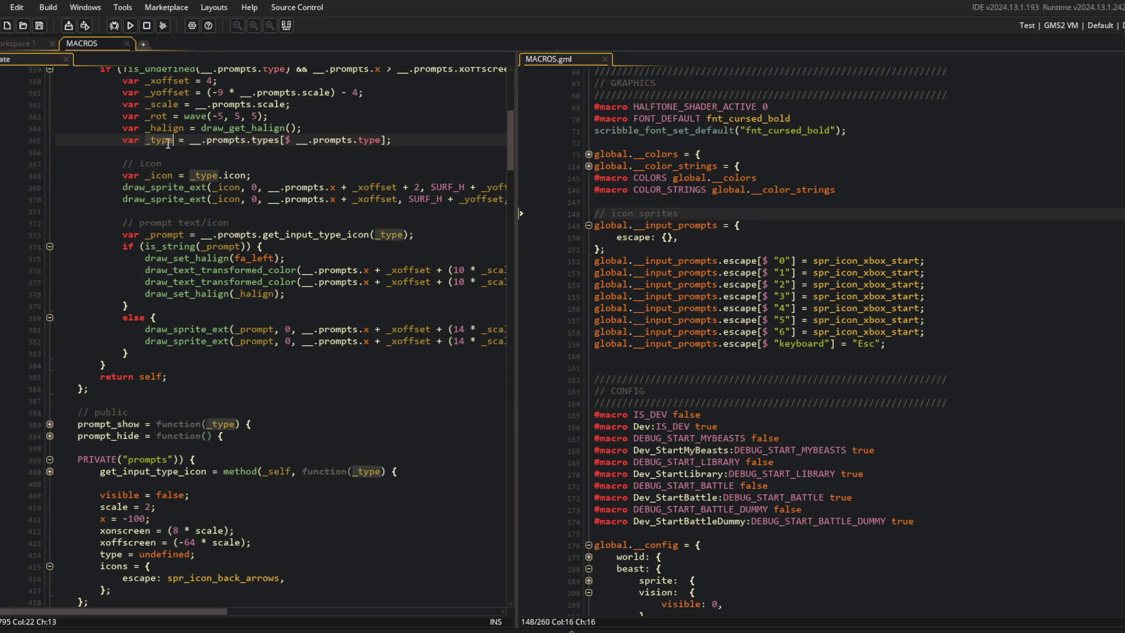
click(201, 140)
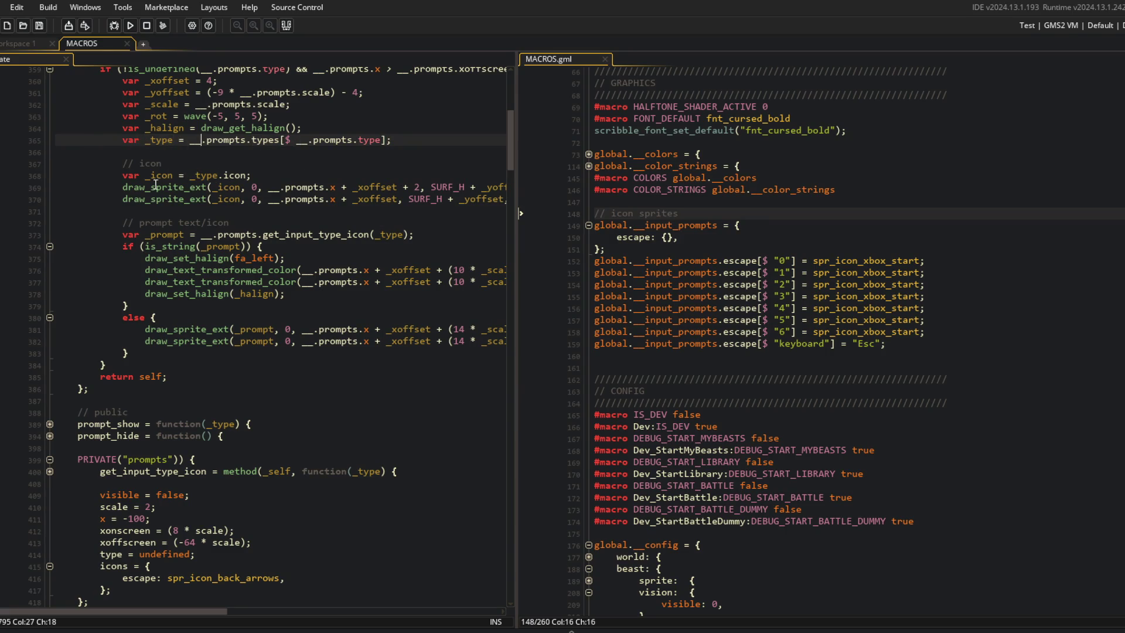
double_click(170, 141)
double_click(202, 176)
text(__prompts.)
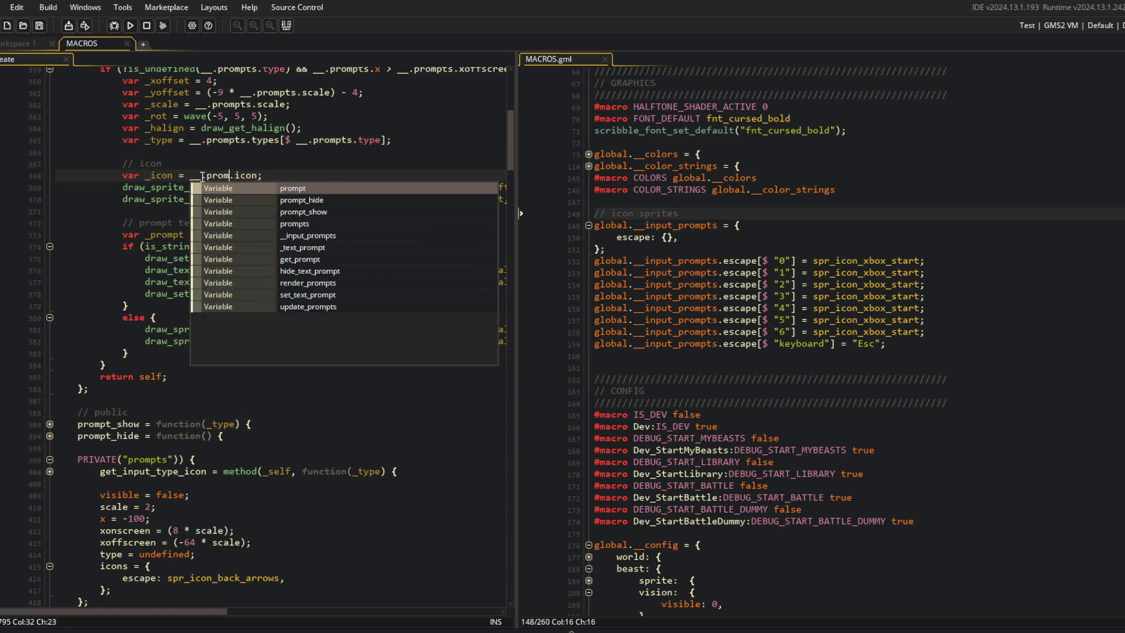
key(Delete)
key(Right)
key(Right)
key(Right)
text(s[$ __.promp)
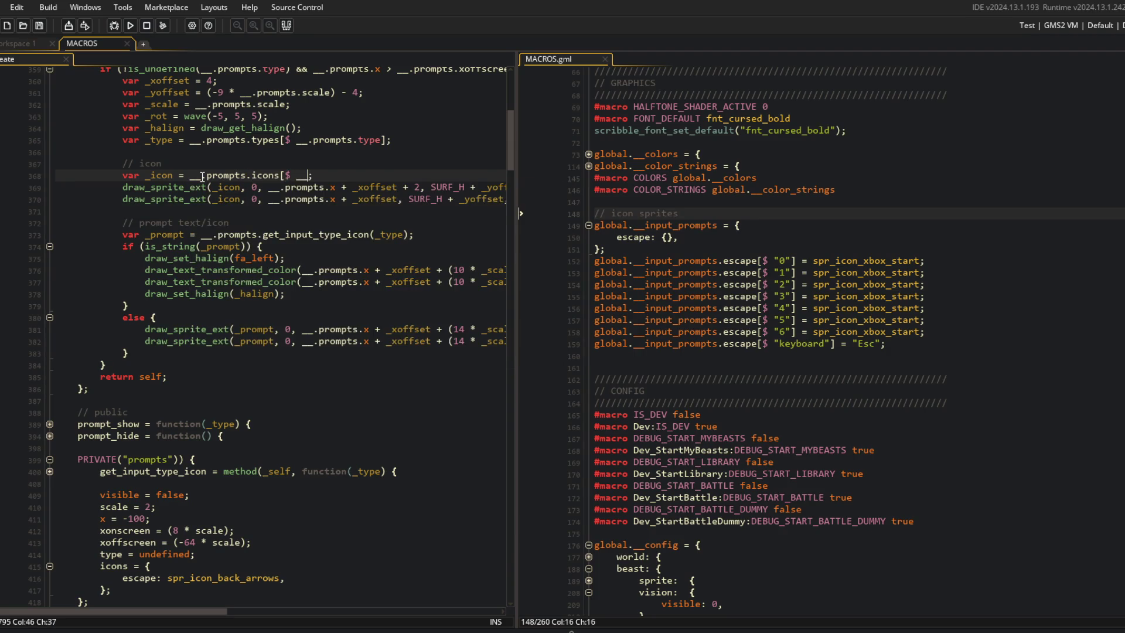
text(ts.type])
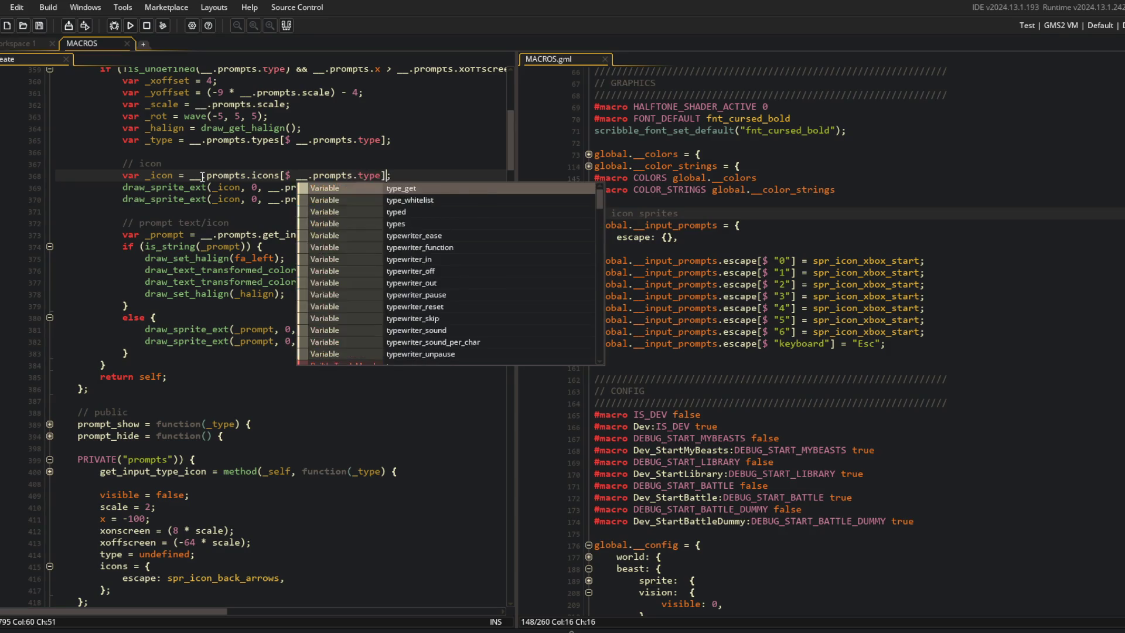
key(Up)
key(Up)
key(Up)
Step: Delete the var _type line and remove _type from get_input_type_icon's call and definition
key(ctrl+d)
key(Down)
key(Down)
key(Down)
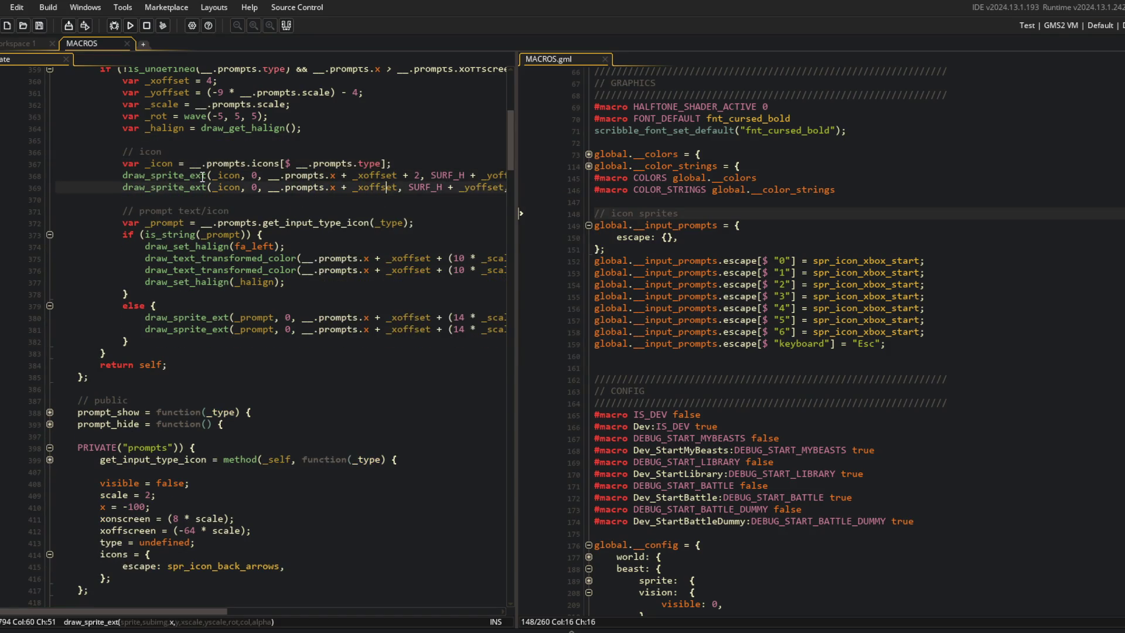
key(End)
key(Left)
key(Left)
key(BackSpace)
key(BackSpace)
key(BackSpace)
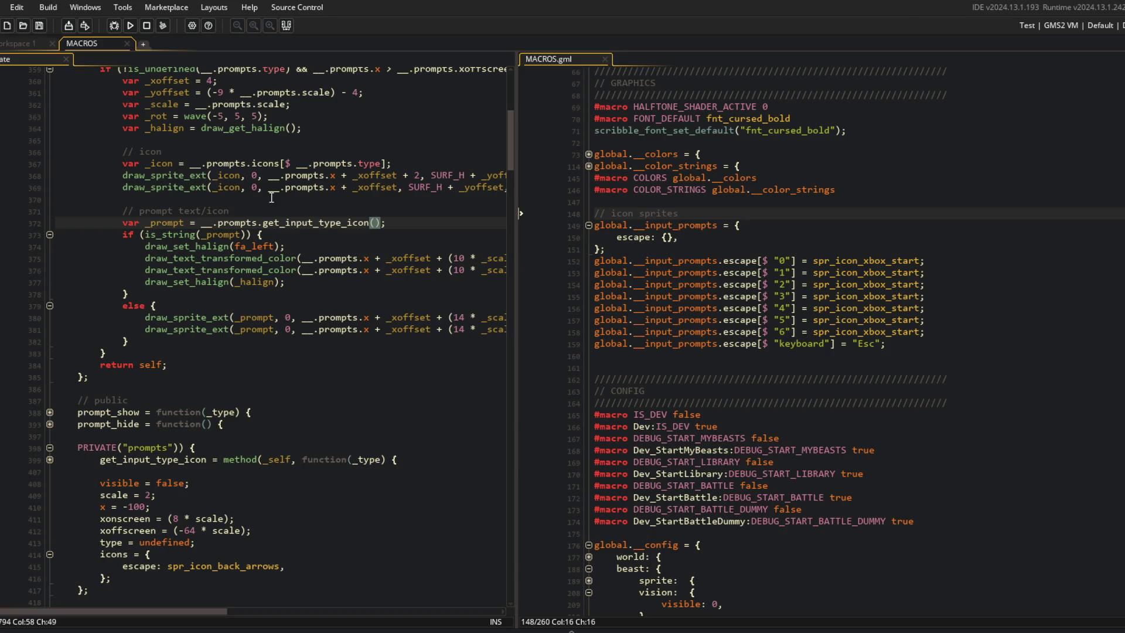
key(Left)
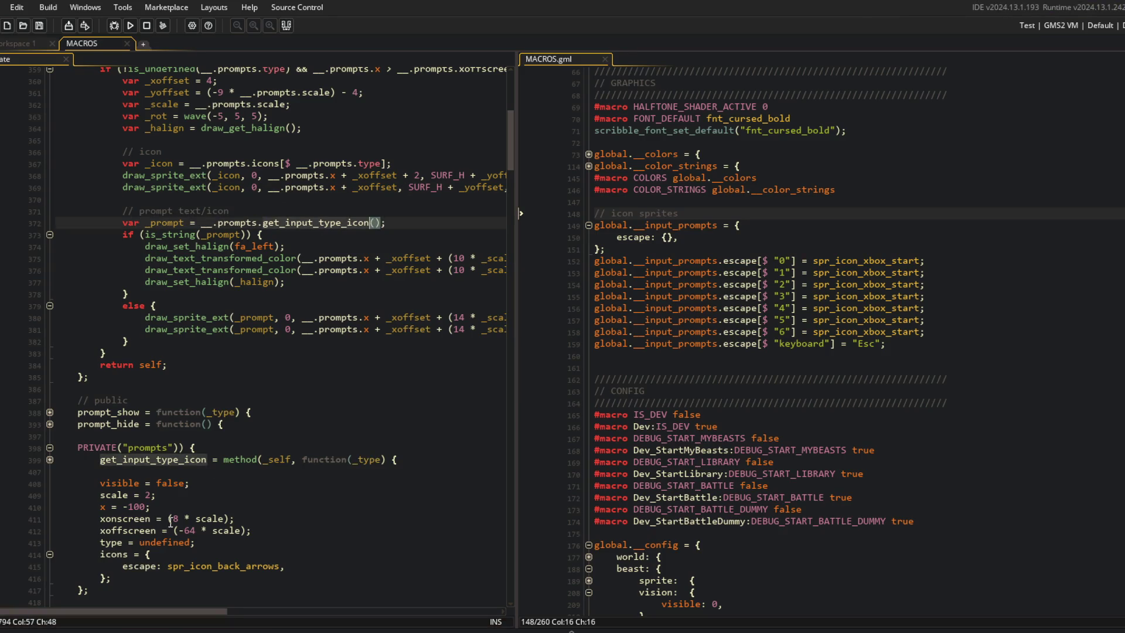
double_click(367, 459)
key(BackSpace)
key(Right)
key(Right)
key(Right)
scroll(426, 373, down, 3)
click(391, 405)
Step: Add '#macro INPUT_PROMPTS global.__input_prompts' below the input prompts struct in MACROS.gml and save
click(360, 347)
click(213, 394)
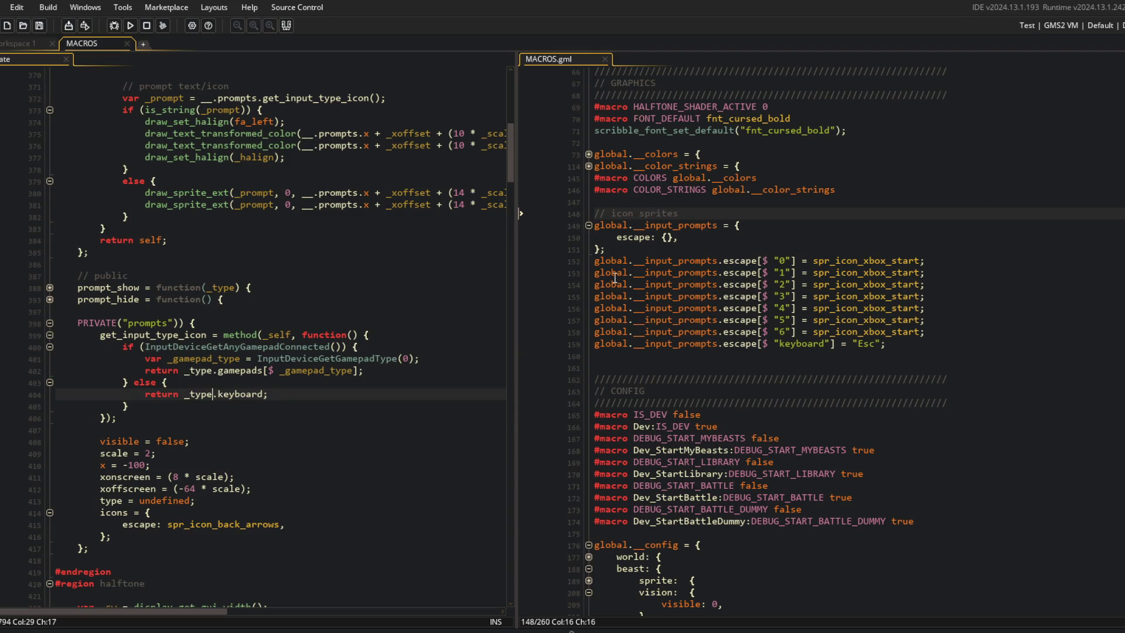
click(668, 255)
click(667, 248)
key(Return)
text(#macro INPUT_PROMPTS global.__input_prompts)
key(ctrl+s)
Step: Replace the keyboard return value in get_input_type_icon with INPUT_PROMPTS.keyboard
key(Up)
key(Up)
key(Up)
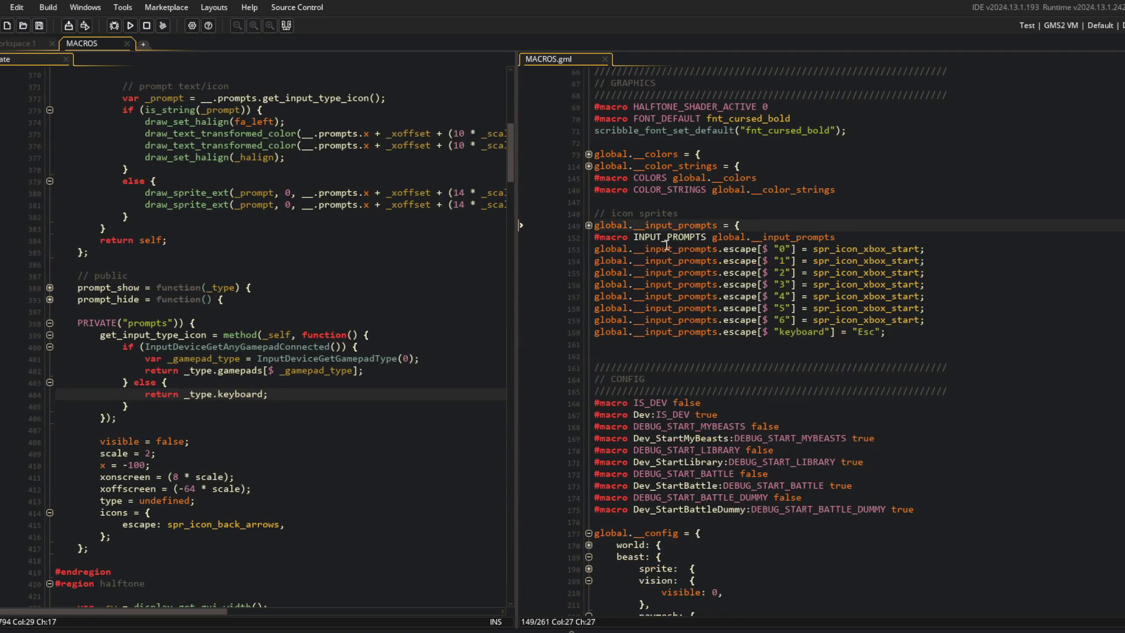
double_click(654, 260)
click(221, 440)
click(215, 382)
click(246, 358)
click(188, 398)
key(shift+End)
key(ctrl+v)
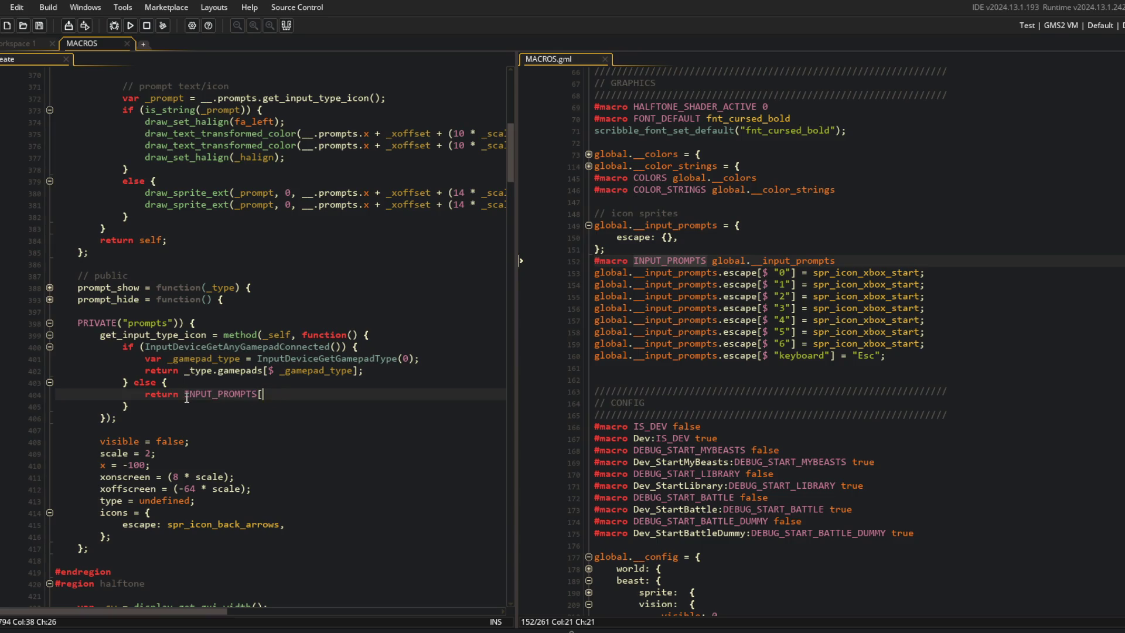
text(.keyboard;)
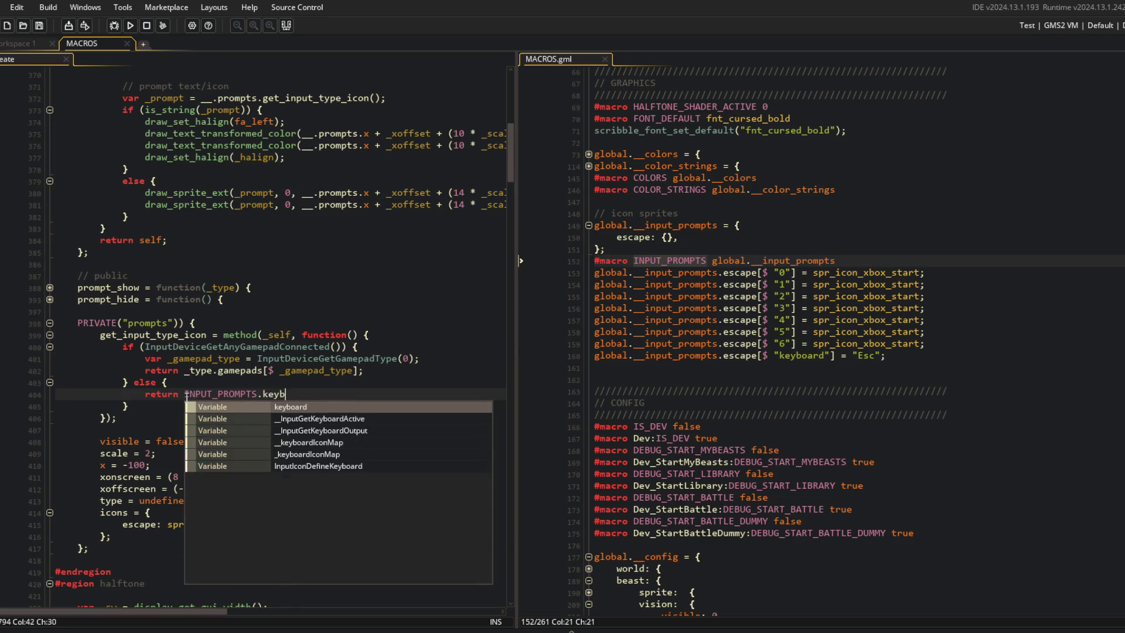
key(Up)
Step: Rename _gamepad_type to _type and replace the old gamepad return value with INPUT_PROMPTS
scroll(186, 397, up, 1)
click(185, 400)
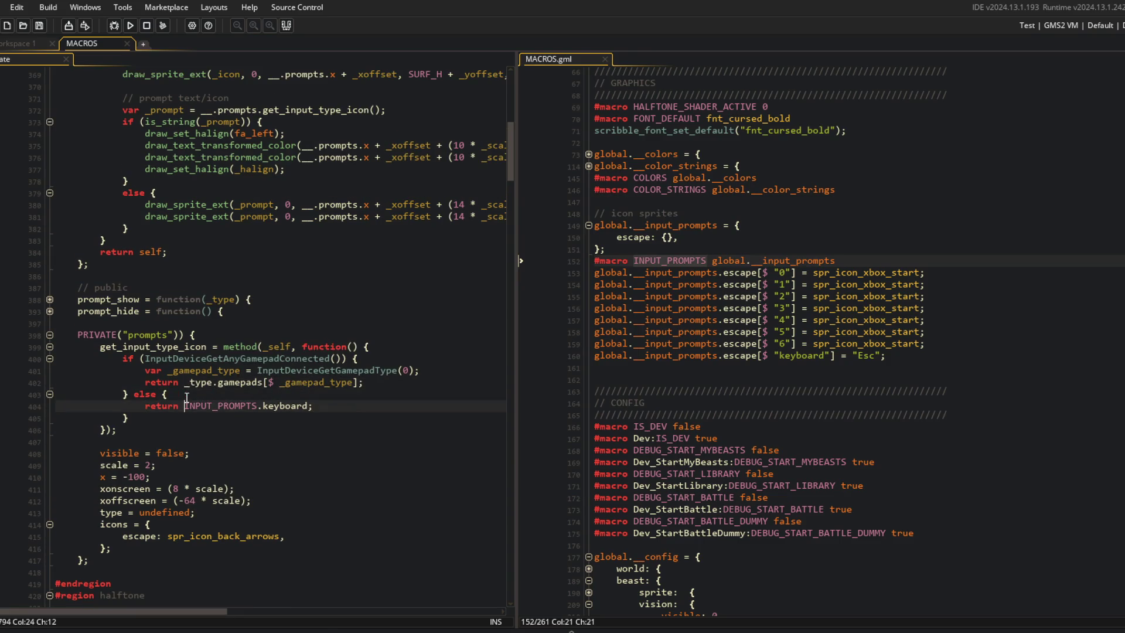
key(Up)
key(Up)
key(Up)
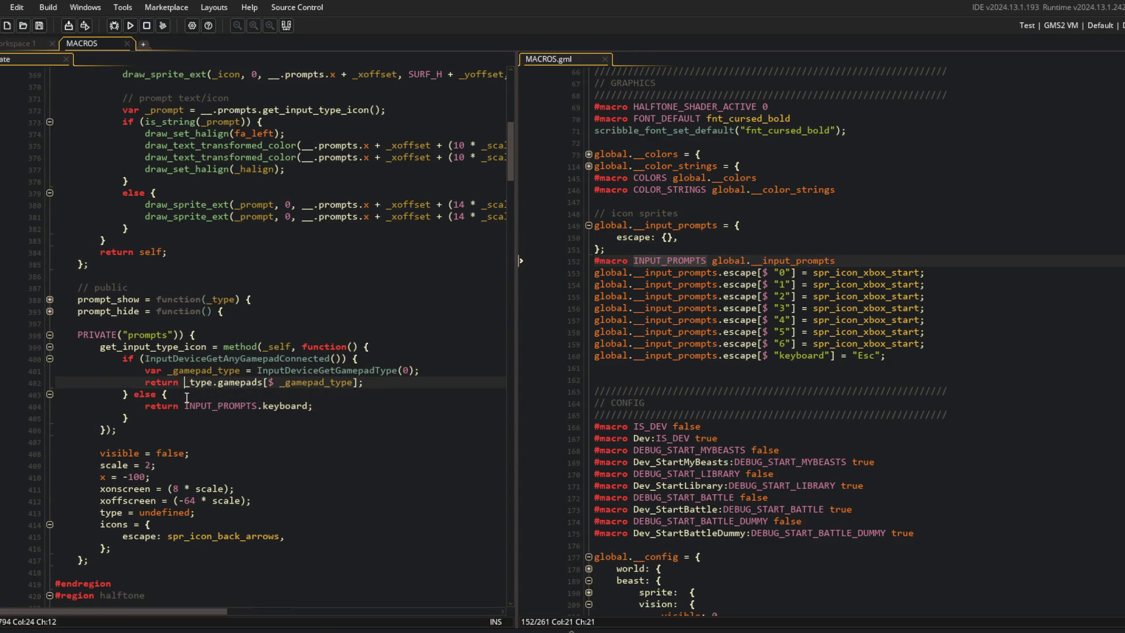
key(Right)
key(Right)
key(Right)
key(BackSpace)
key(BackSpace)
key(BackSpace)
key(Down)
key(ctrl+Right)
key(shift+End)
text(INPUT_PROMPTS.)
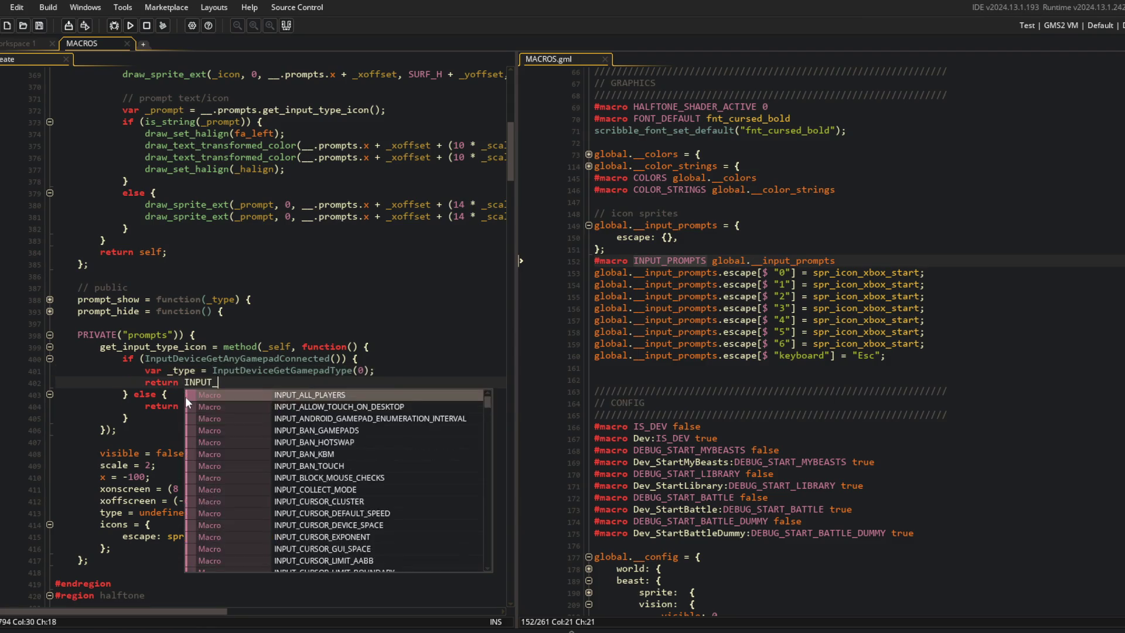
key(BackSpace)
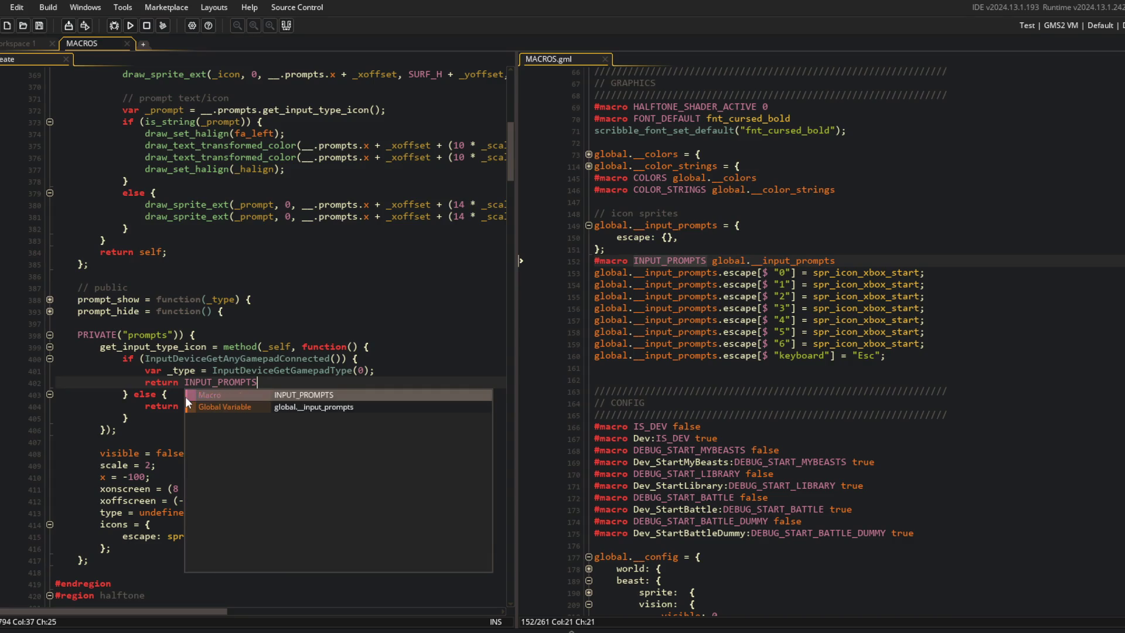
text([$)
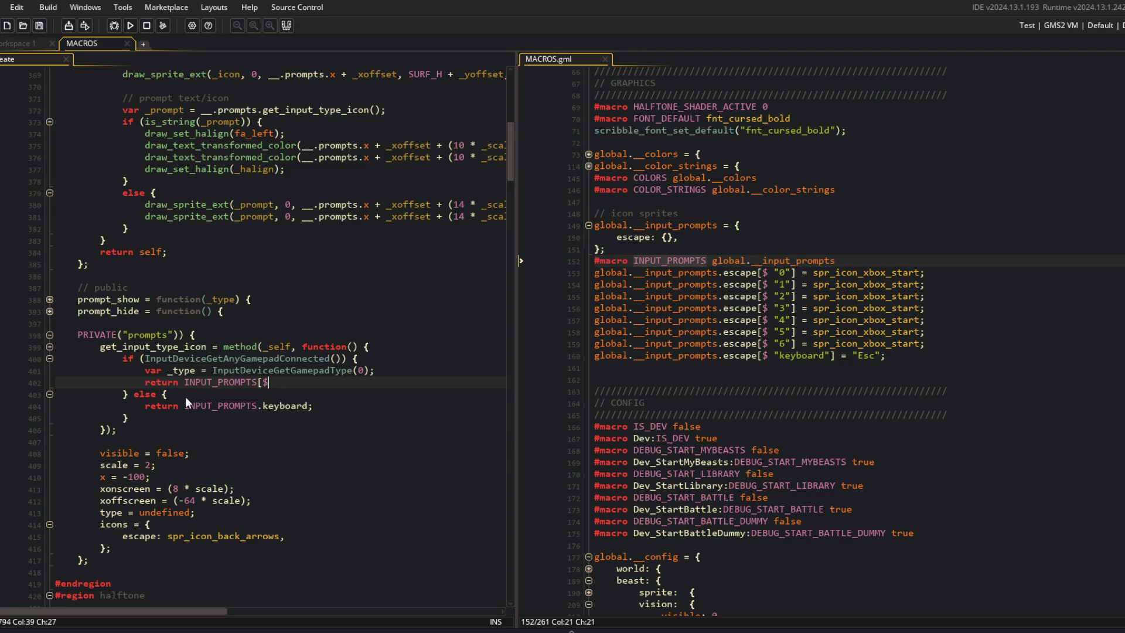
key(BackSpace)
key(BackSpace)
Step: Make the gamepad branch return INPUT_PROMPTS[$ __.prompts.type][$ _type]
key(Escape)
key(Down)
key(Down)
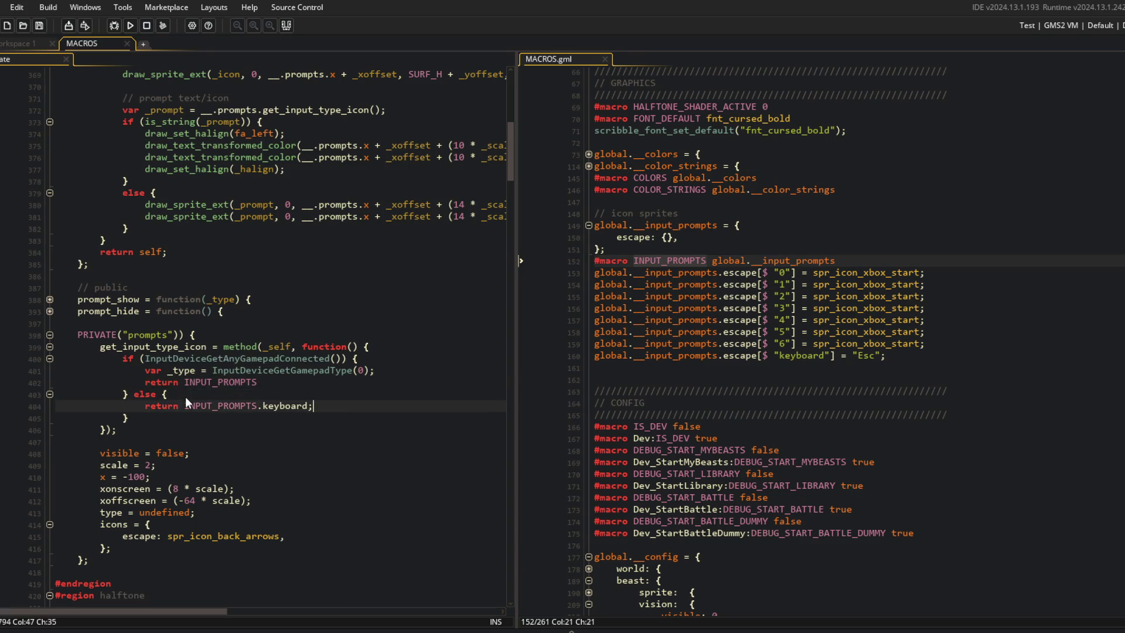
key(Left)
key(Left)
key(Left)
text([$ __.prompts.ty)
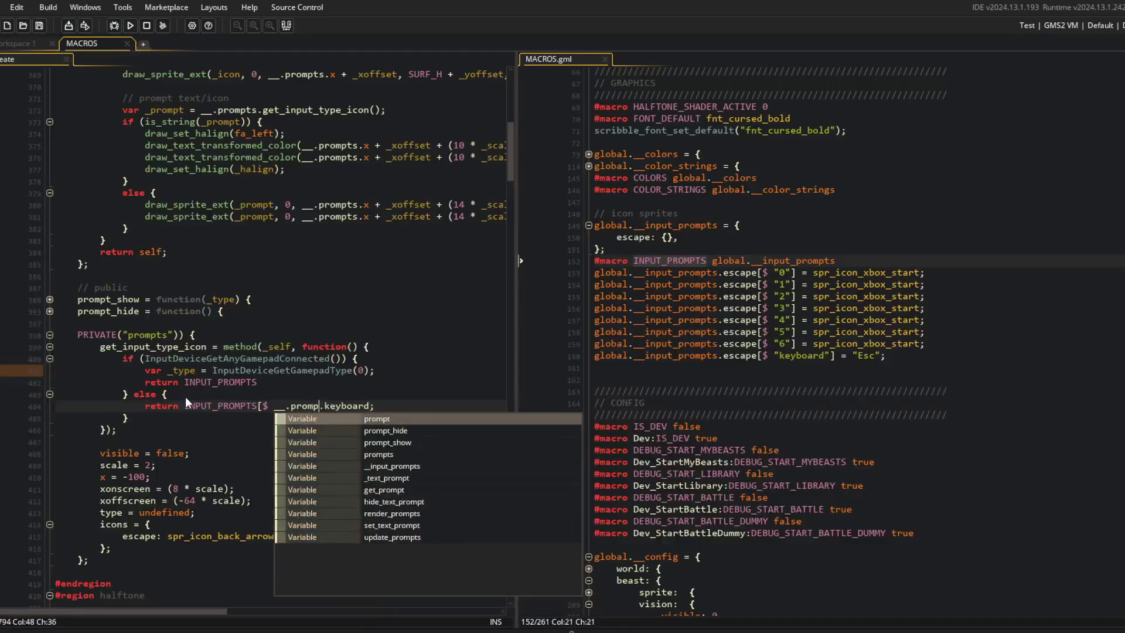
text(pe])
key(Up)
key(Up)
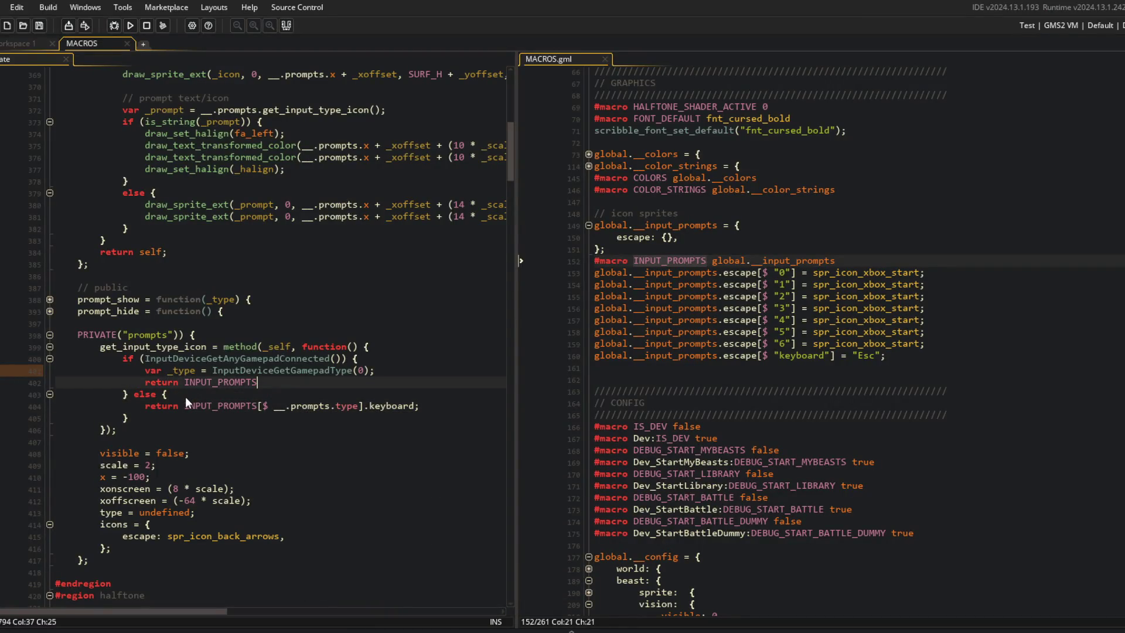
key(ctrl+v)
key(BackSpace)
key(BackSpace)
key(BackSpace)
text([$ )
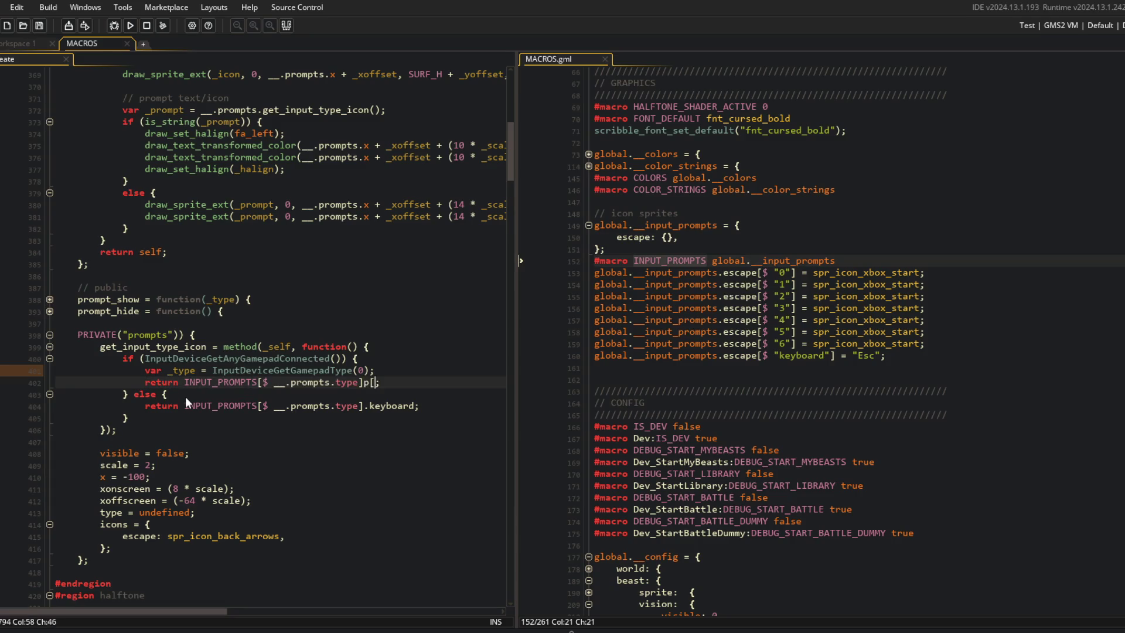
text(_type])
Step: Make the keyboard branch return INPUT_PROMPTS[$ __.prompts.type][$ "keyboard"]
key(Down)
key(Down)
key(ctrl+Left)
key(BackSpace)
text([$ ")
key(ctrl+z)
text(")
key(ctrl+Right)
text("])
scroll(185, 397, down, 4)
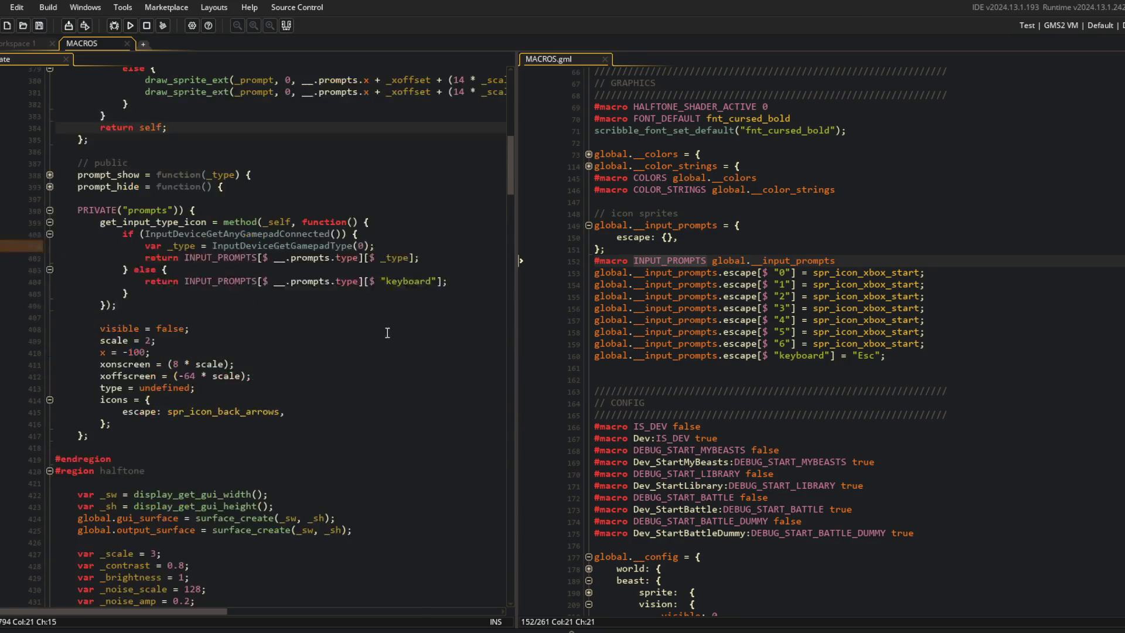
click(305, 184)
Step: Run the game and click past the login and main menu to the beast-selection screen
click(130, 26)
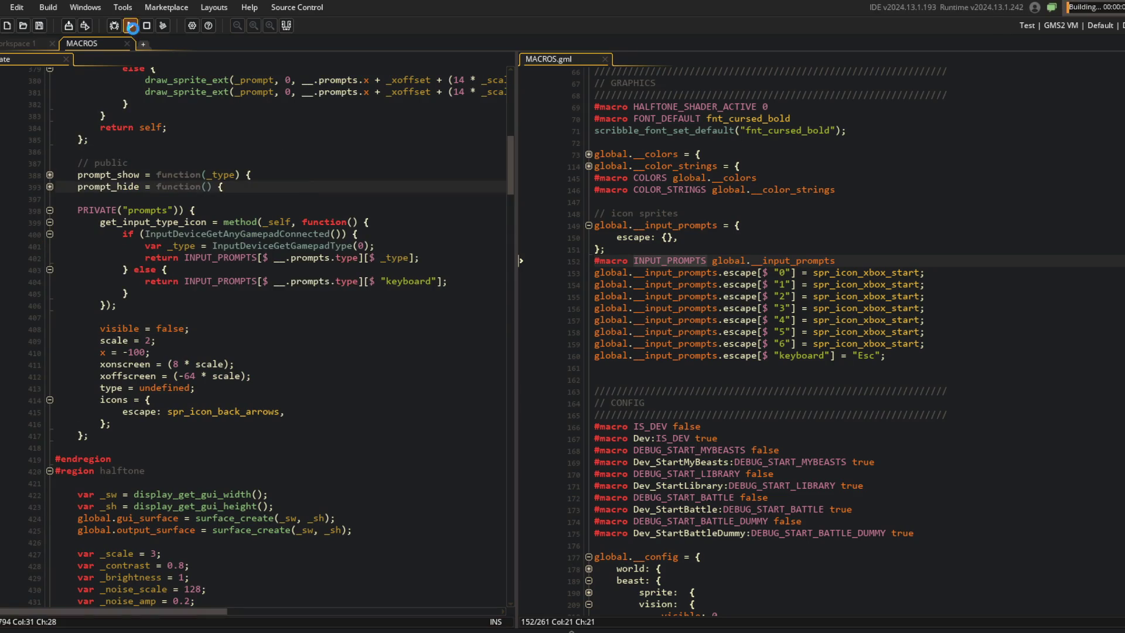
scroll(712, 249, up, 2)
scroll(252, 340, up, 3)
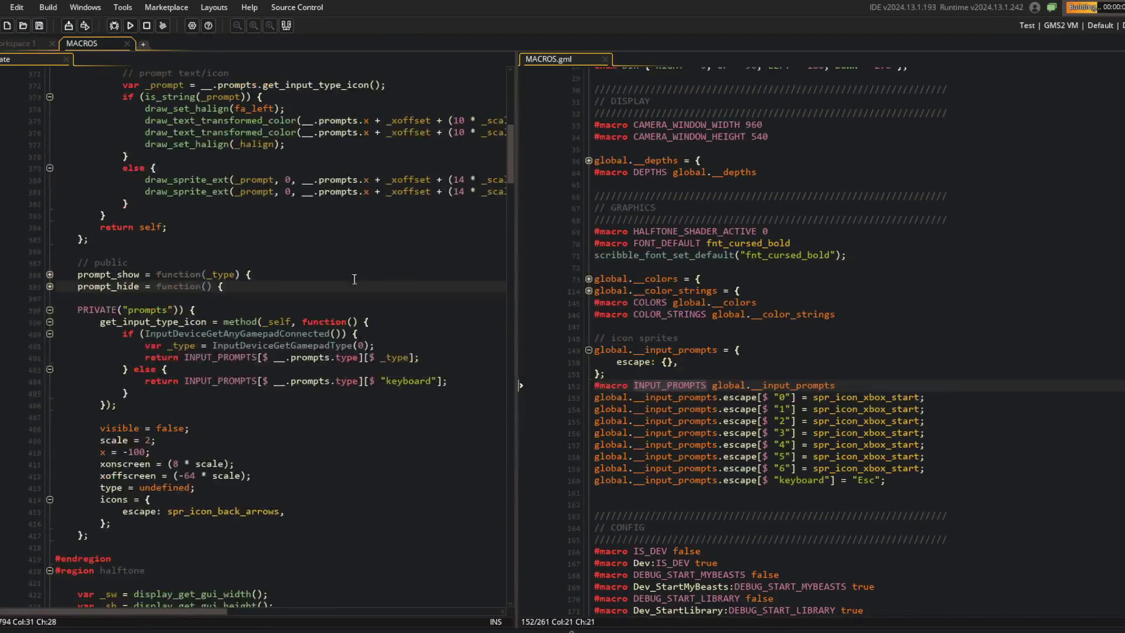
scroll(709, 351, down, 1)
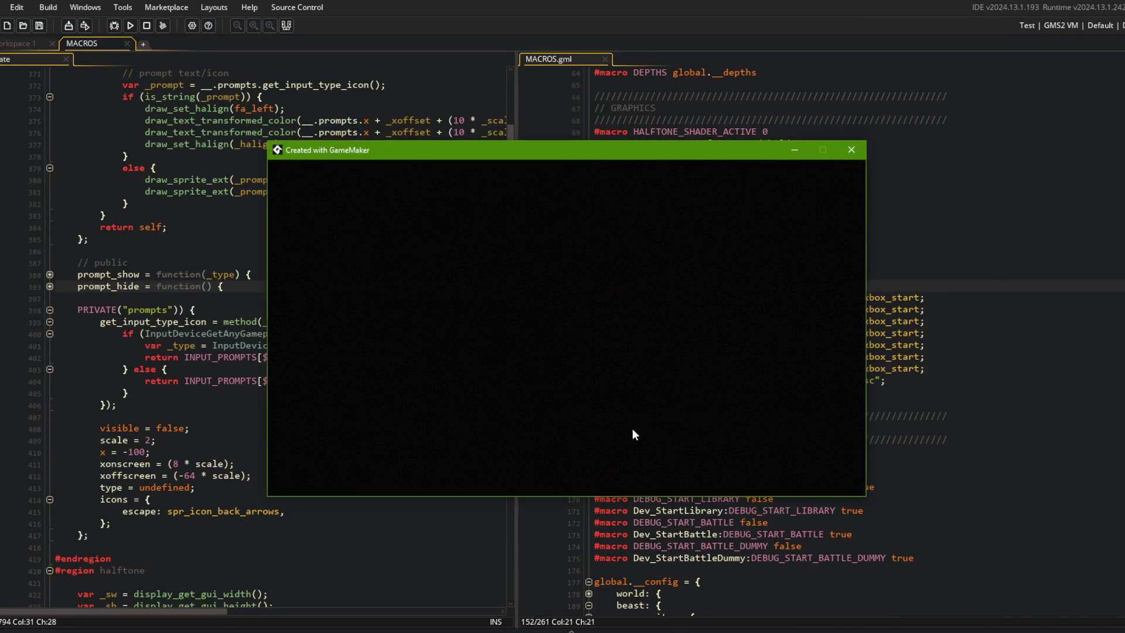
click(578, 372)
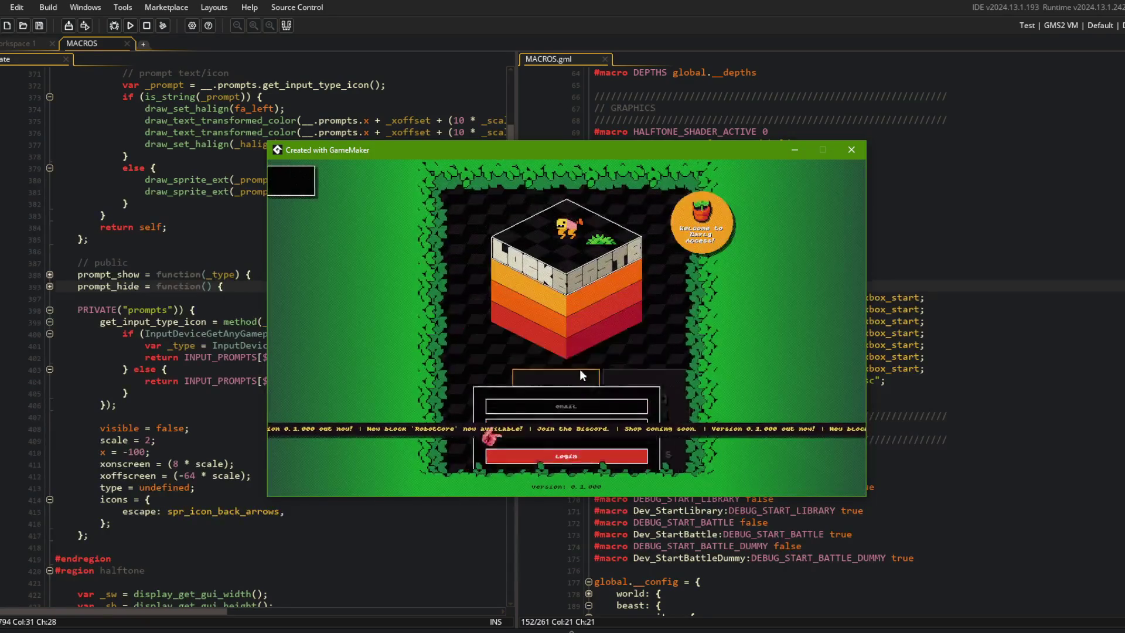
click(571, 370)
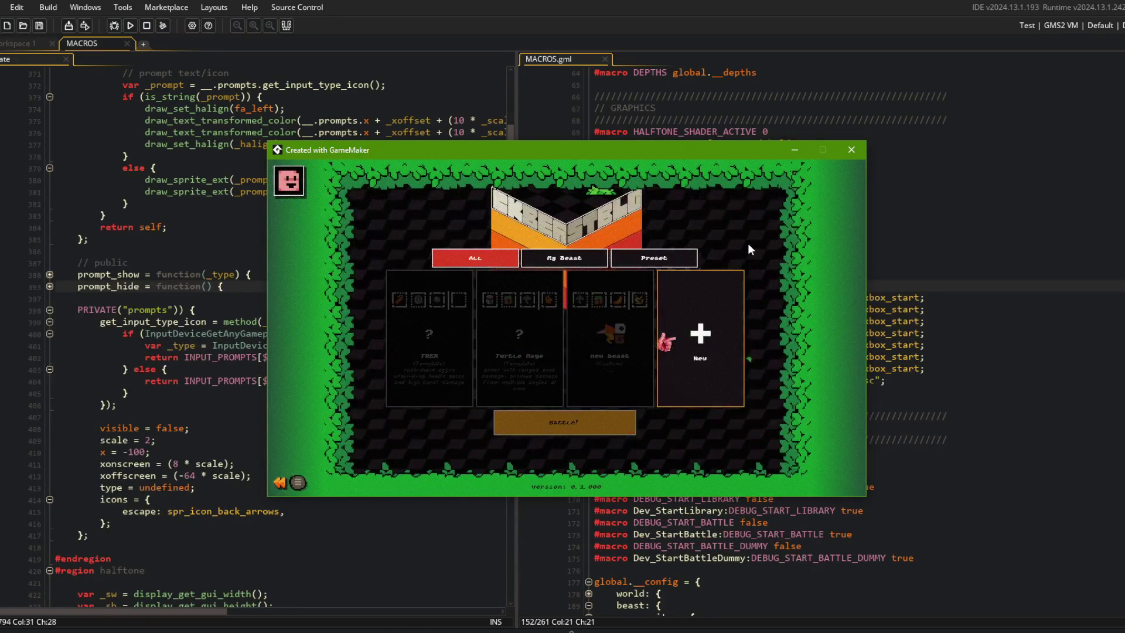
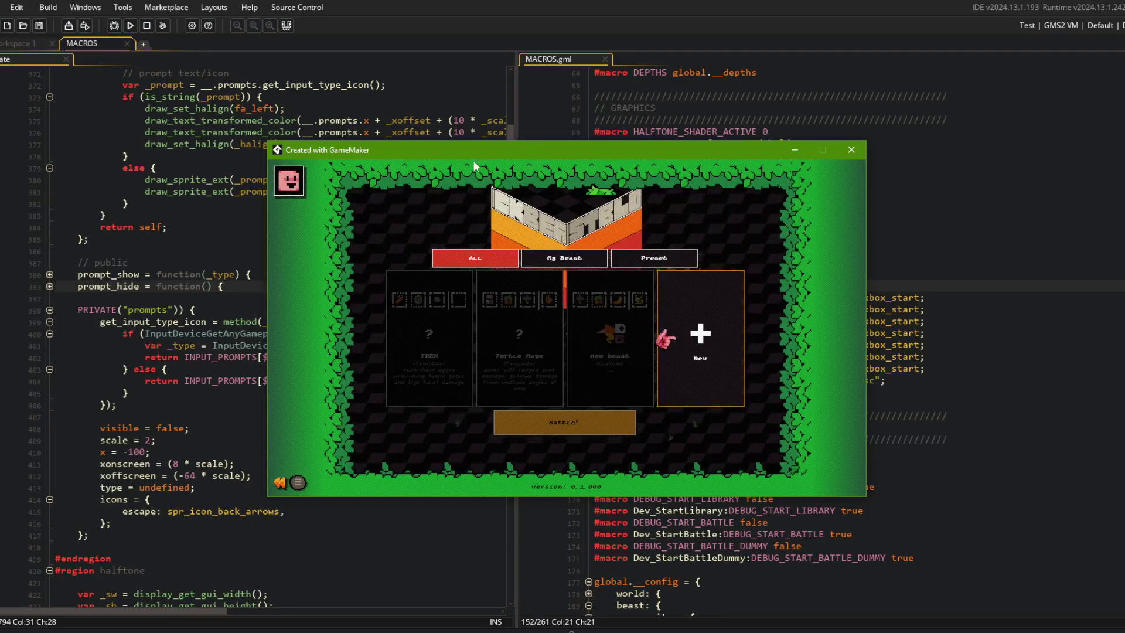
Step: Select the TREX card, filter the running game's beast list to Preset, then close the game
key(Left)
key(Left)
key(Left)
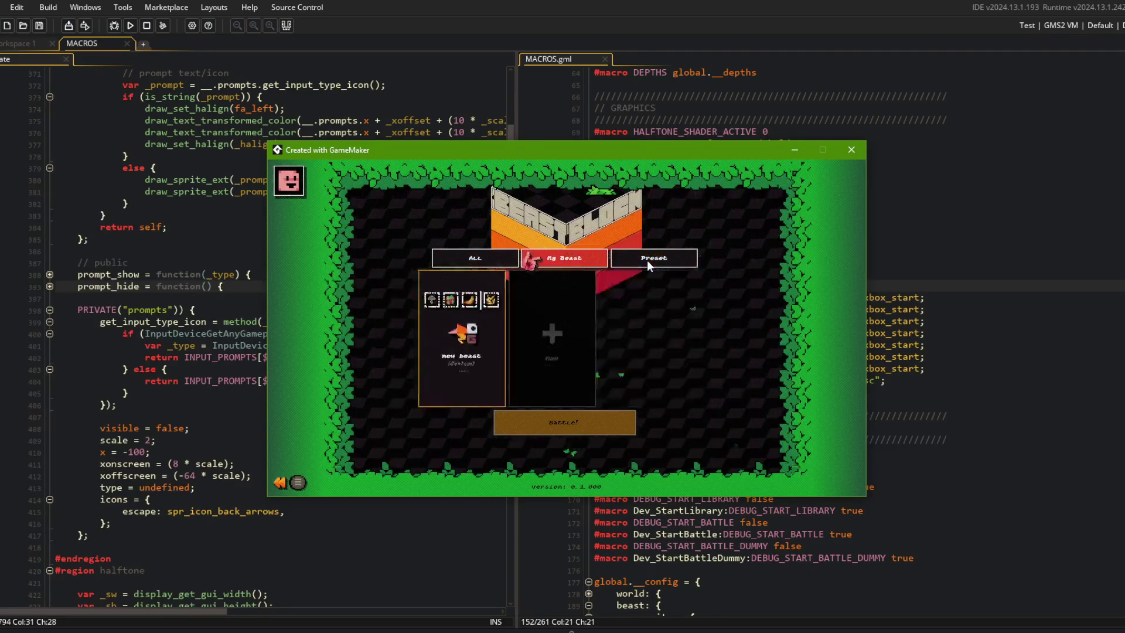
click(660, 258)
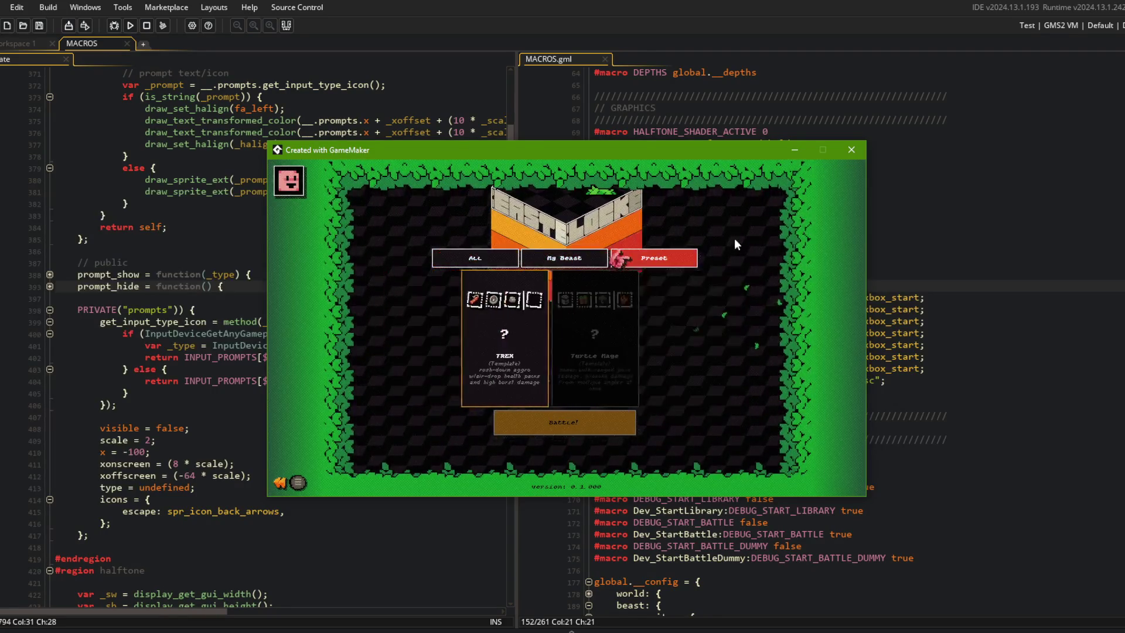
click(841, 155)
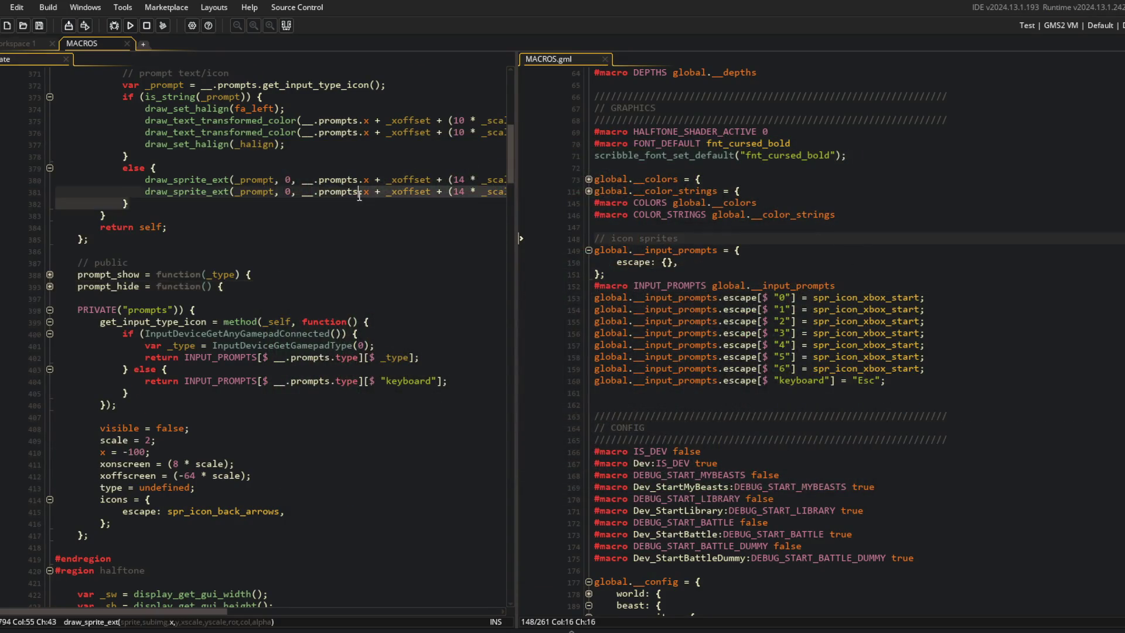
Step: Remove the stray blank line and select the global.__input_prompts name in GameMaker
click(600, 401)
key(BackSpace)
click(723, 249)
key(shift+Home)
key(ctrl+c)
Step: Commit with message "global.__input_prompts" and push it to the remote repository
key(alt+Tab)
text(git commit -m ")
key(ctrl+v)
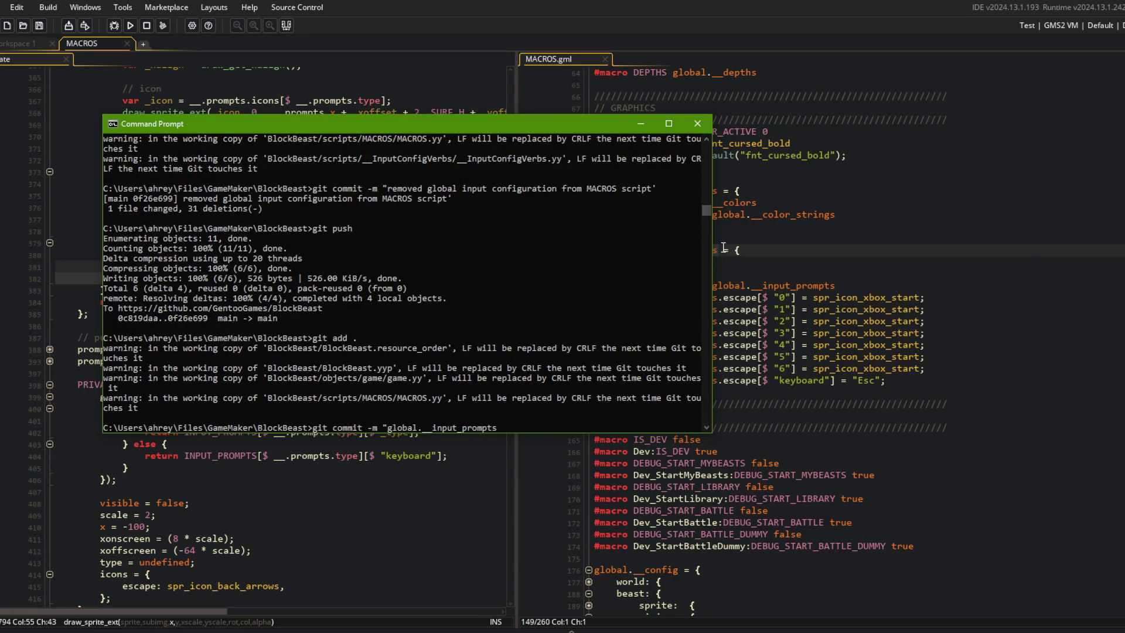
text(")
key(Return)
text(git push)
key(Return)
Step: Close the Snipping Tool, discarding the unsaved snip
key(alt+Tab)
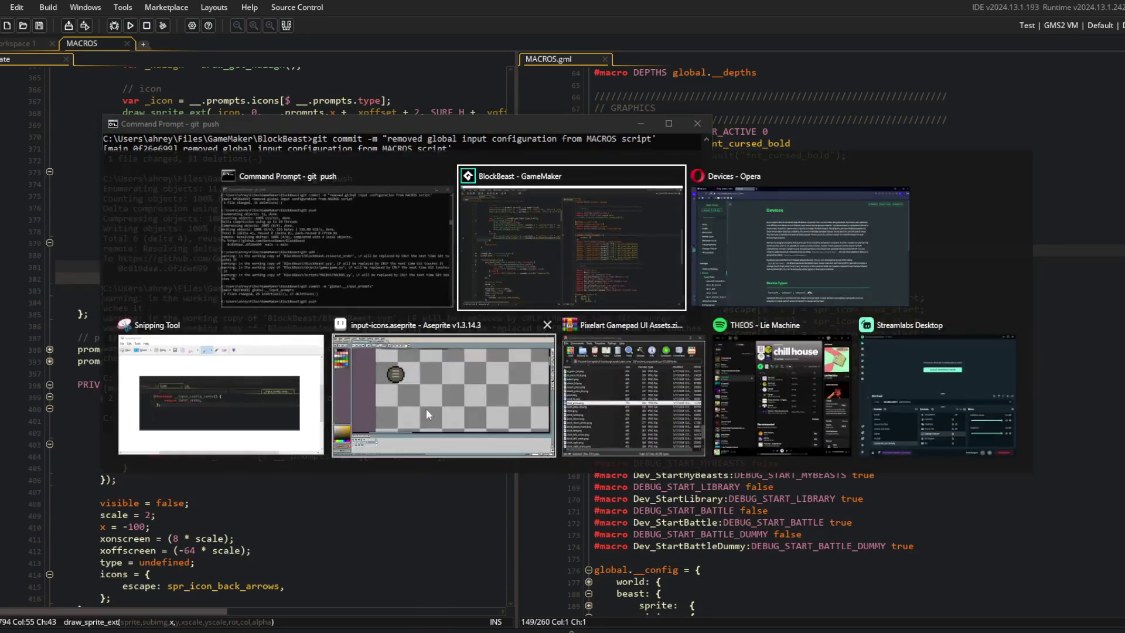
click(221, 392)
key(alt+F4)
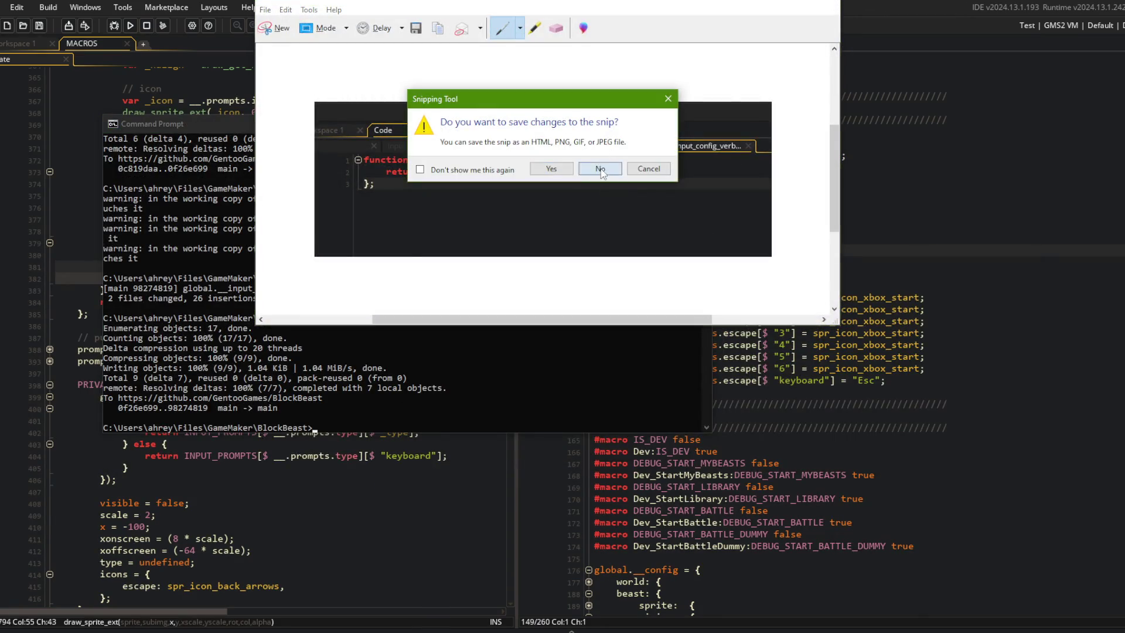
click(600, 171)
Step: Cycle through the Aseprite input icons, browser Input docs and stream dashboard windows
key(alt+Tab)
key(alt+Tab)
click(342, 402)
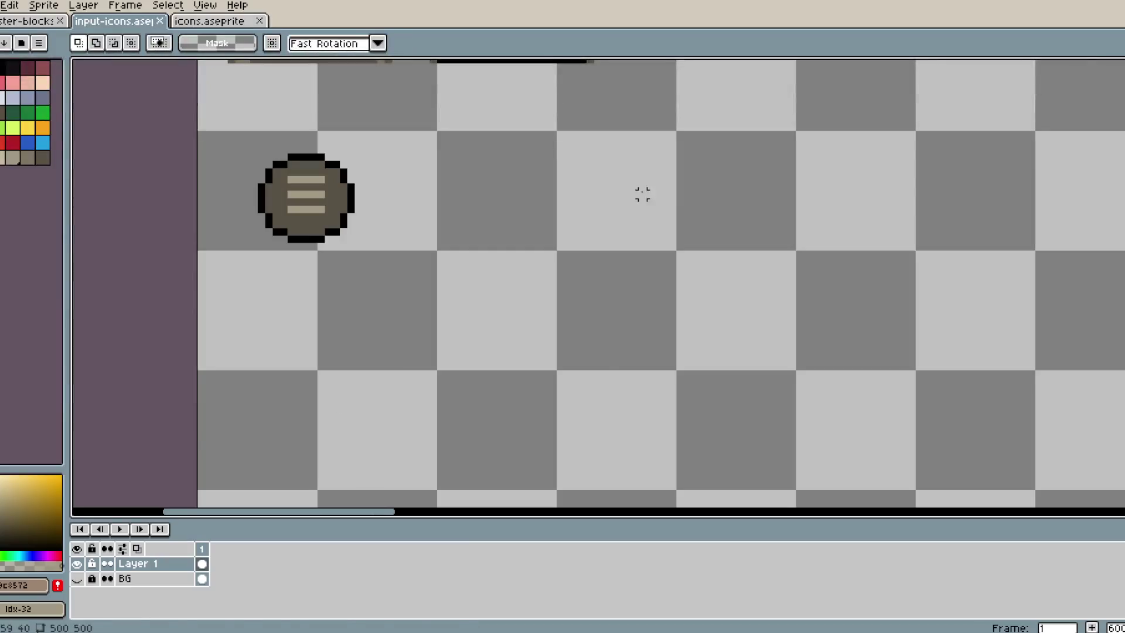
key(alt+Tab)
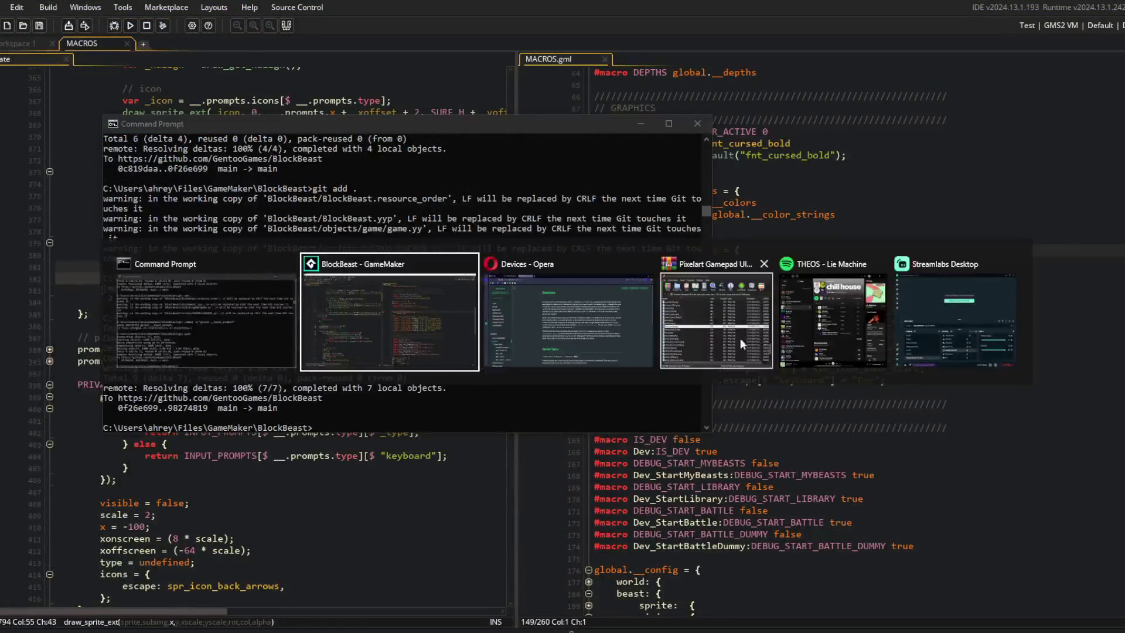
click(563, 319)
key(ctrl+shift+Tab)
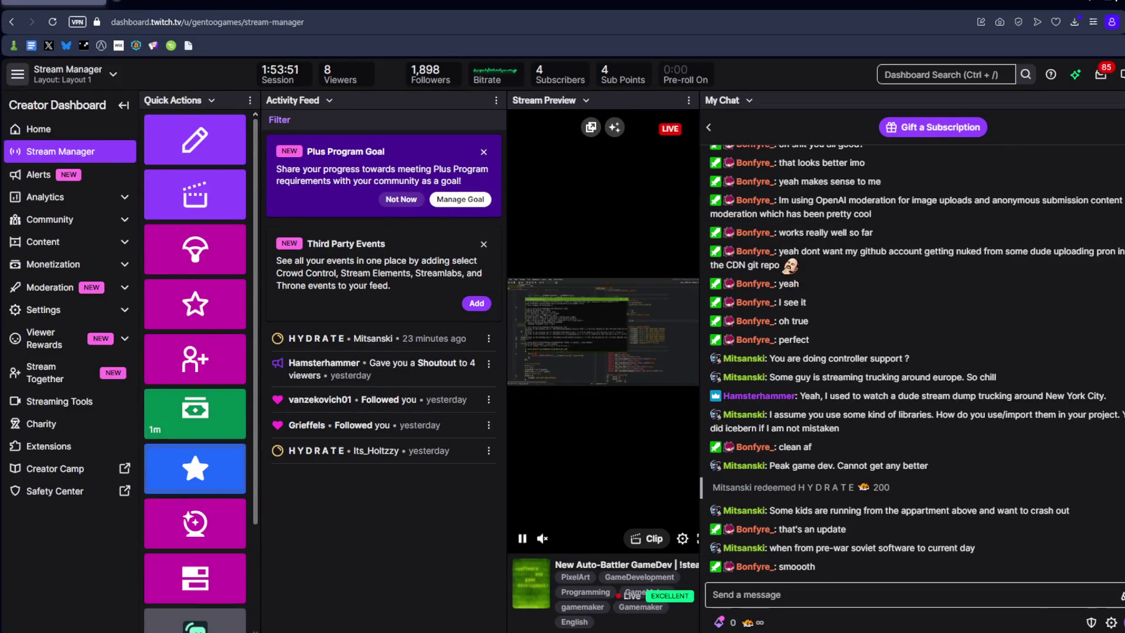
key(alt+Tab)
Step: Close the gamepad UI assets archive and return to the MACROS code in GameMaker
click(716, 293)
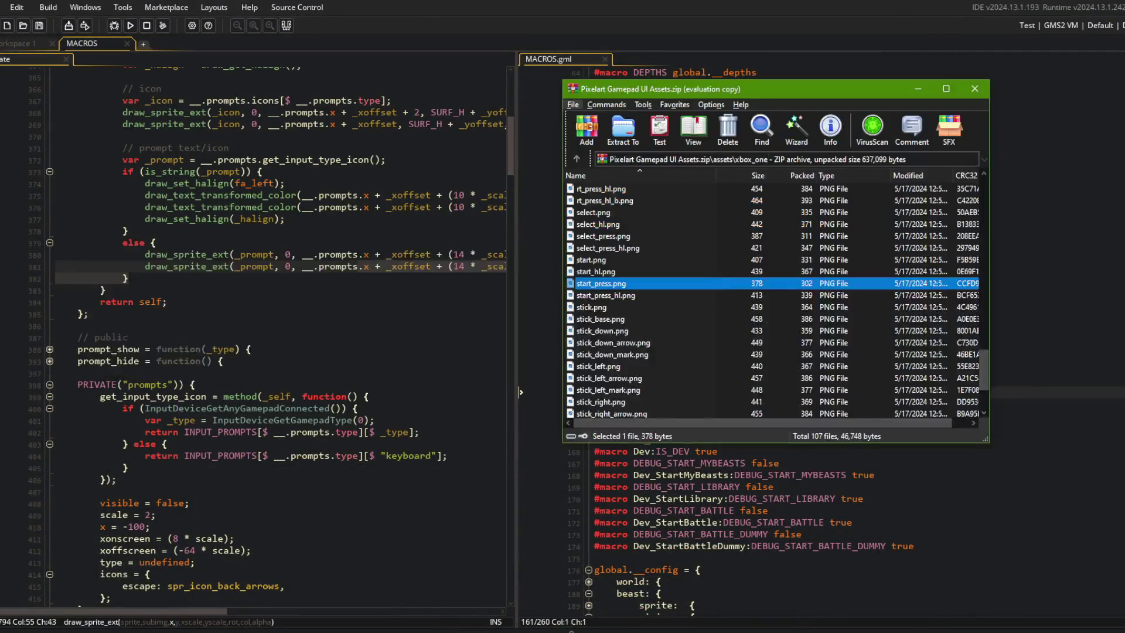
click(976, 89)
key(alt+Tab)
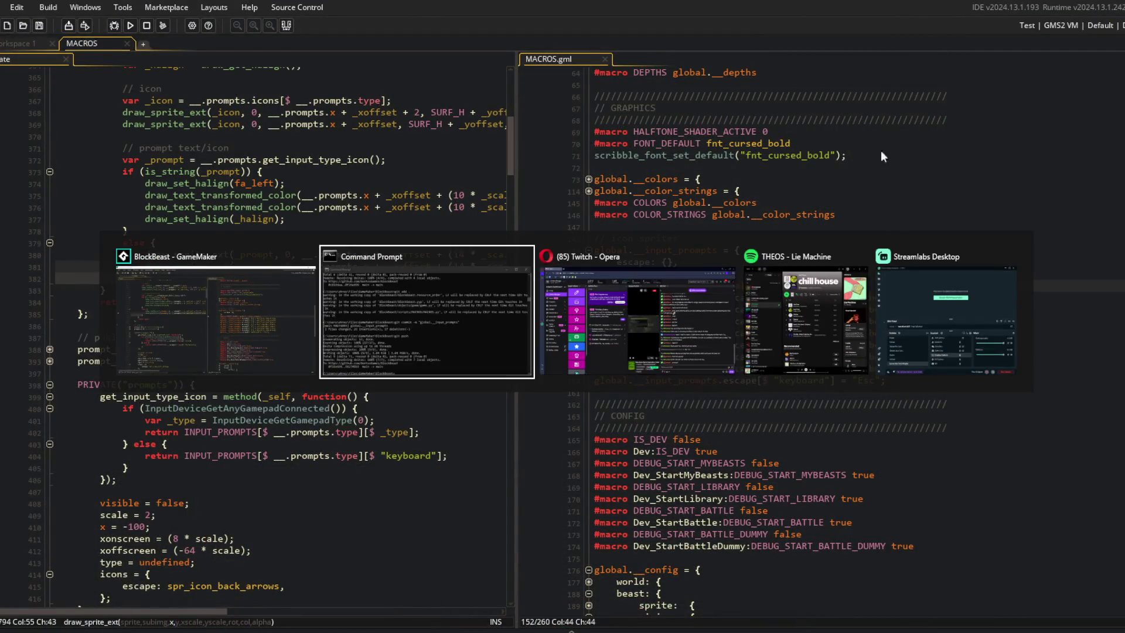
key(Escape)
click(834, 263)
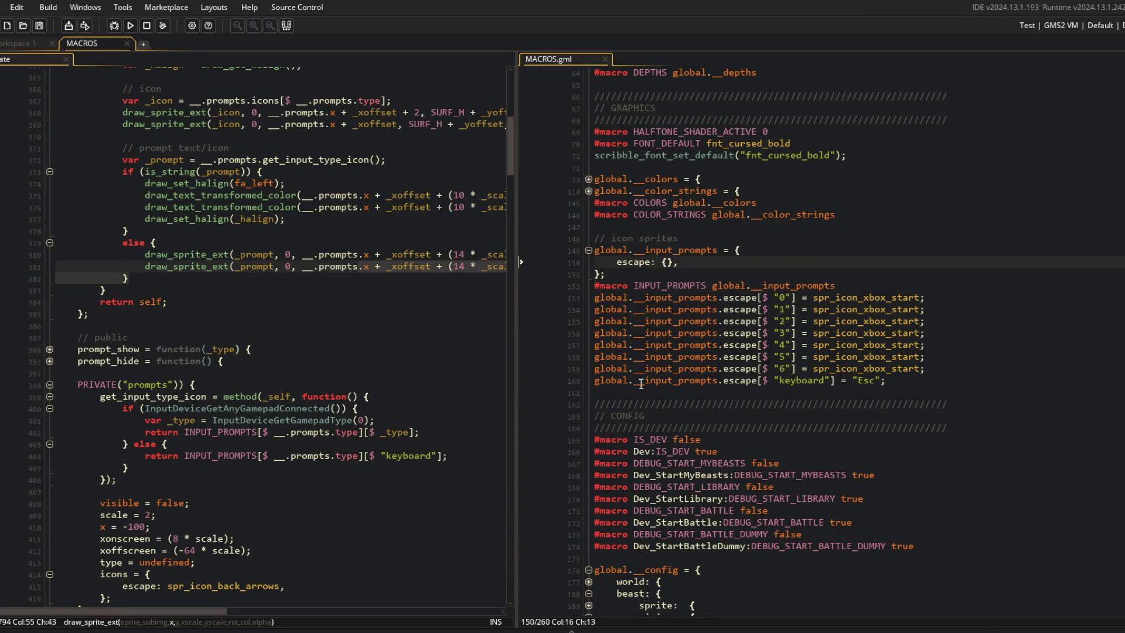
Step: Comment the "0" entry as '// unknown' in MACROS.gml and save
click(916, 321)
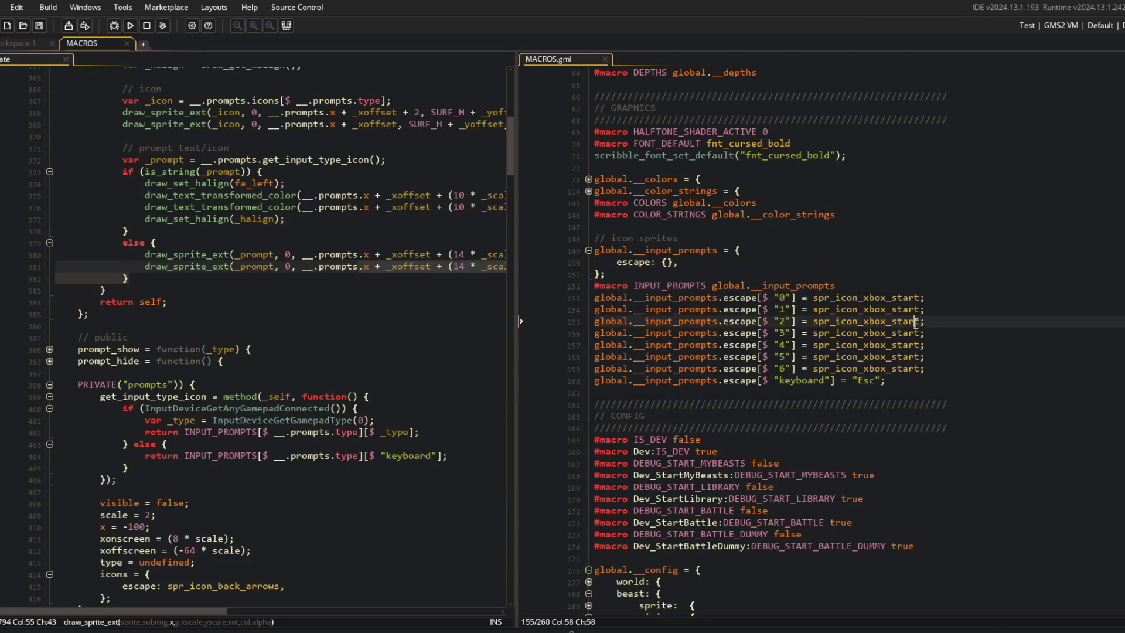
scroll(919, 329, up, 2)
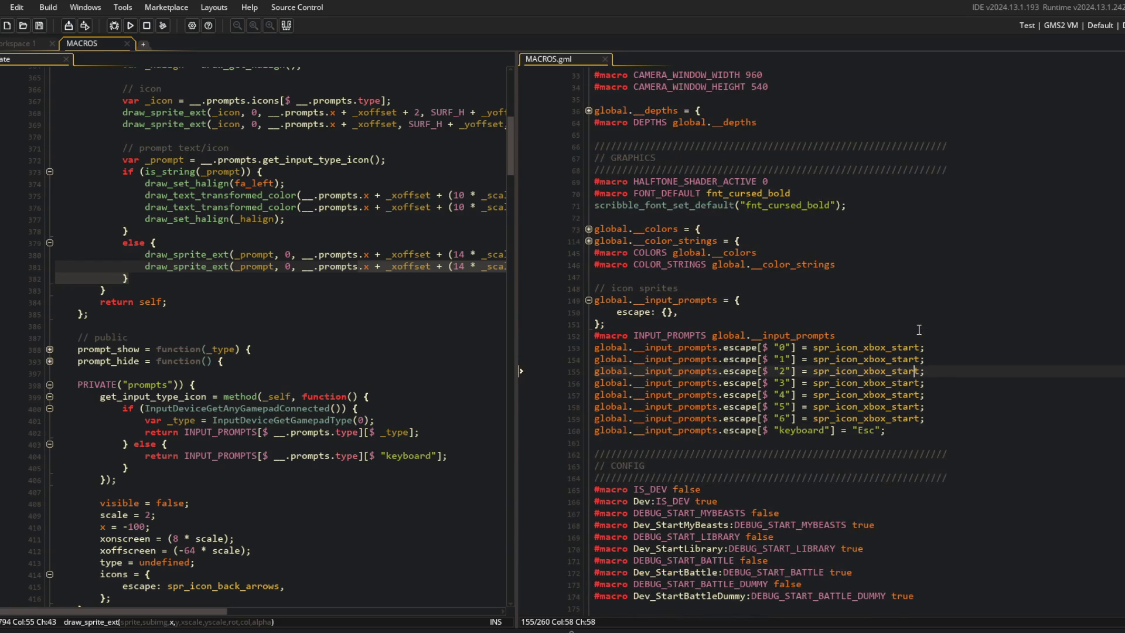
click(905, 315)
click(911, 280)
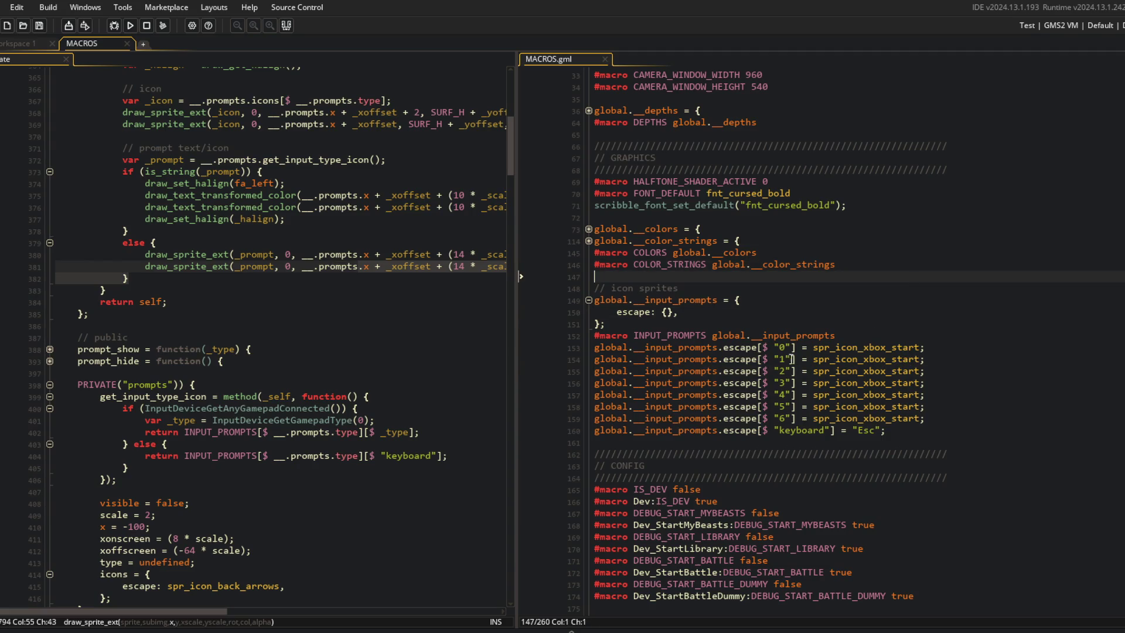
click(971, 348)
text(u)
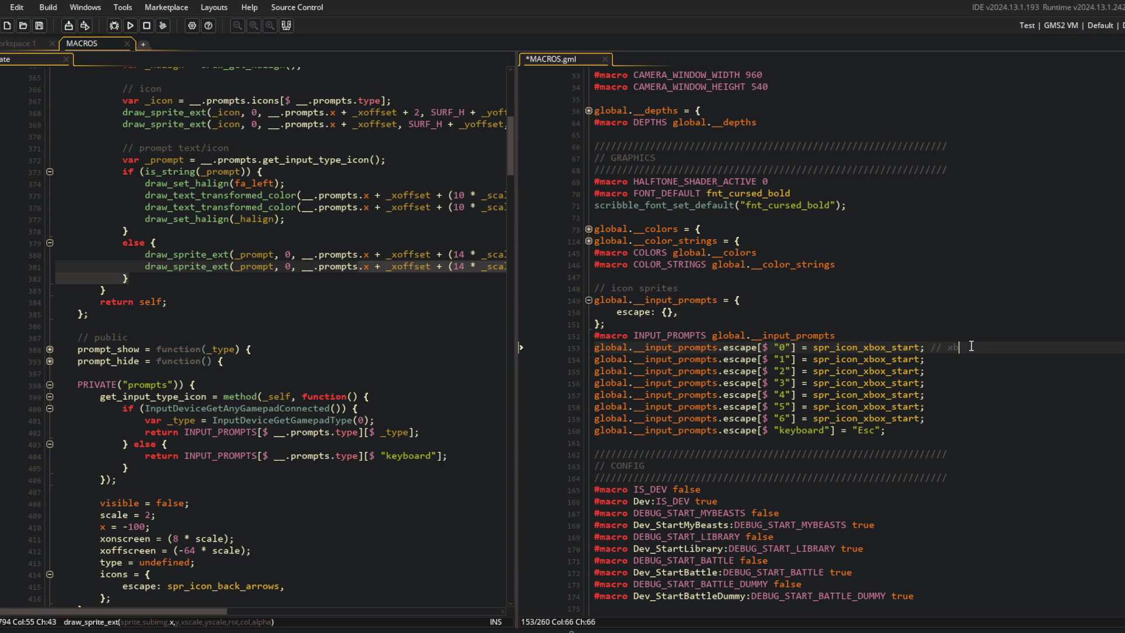
text(nknown)
key(Down)
text(//)
key(ctrl+s)
Step: Add global.__input_device_mapping = {}; under // icon sprites, save, and show the Asset Browser
click(788, 345)
drag(719, 289, 718, 281)
click(708, 292)
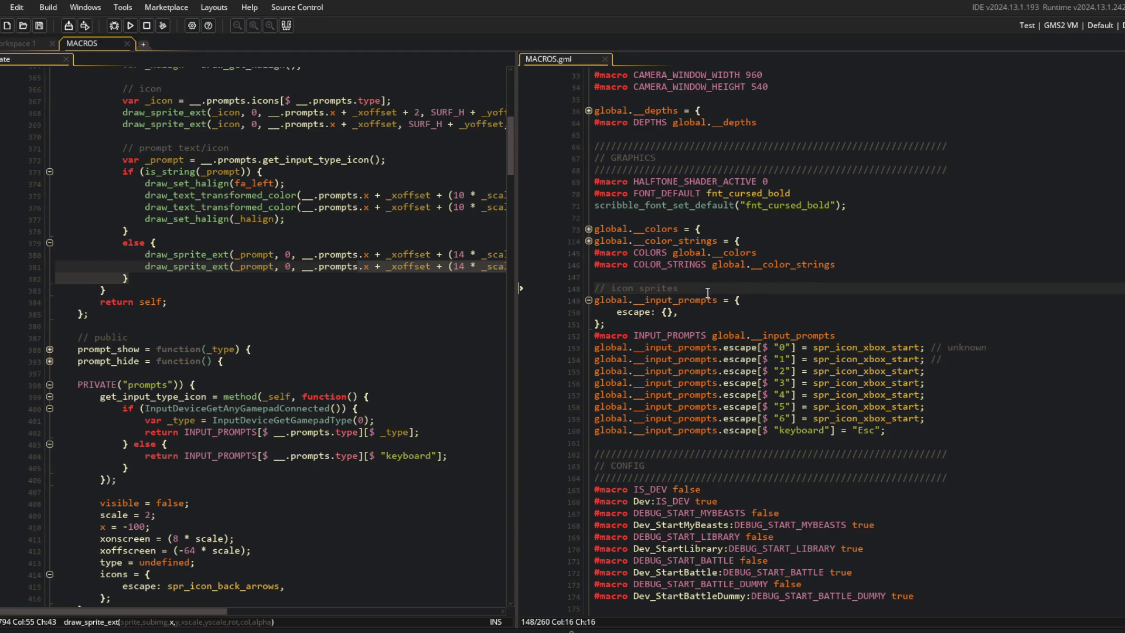
key(Return)
text(global.__inpu)
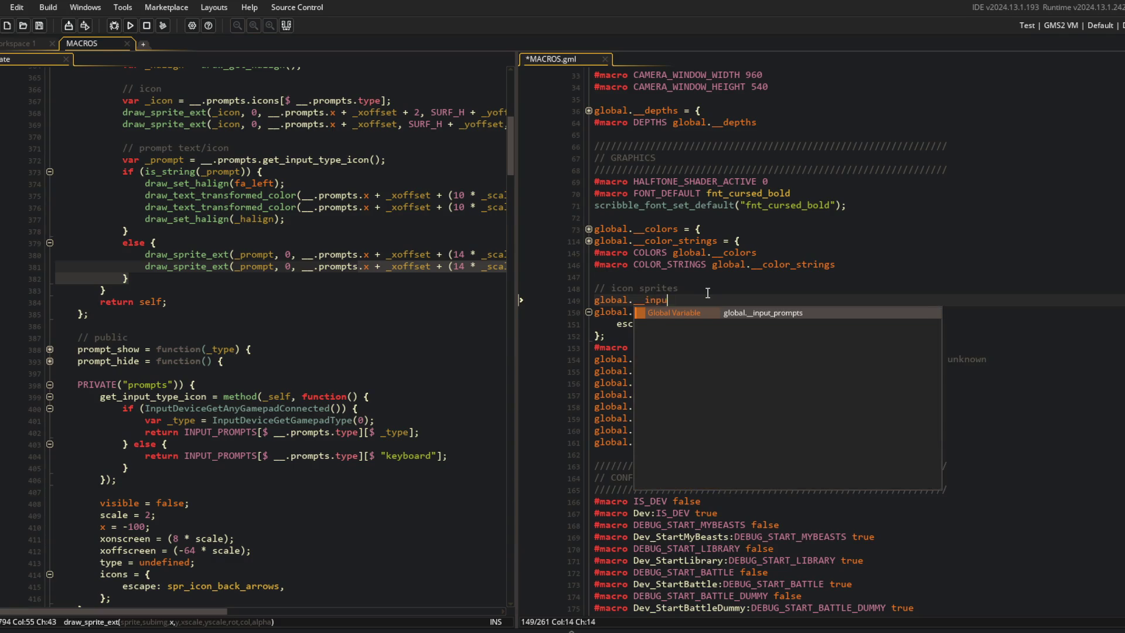
text(t_device_mapping = {};)
key(ctrl+s)
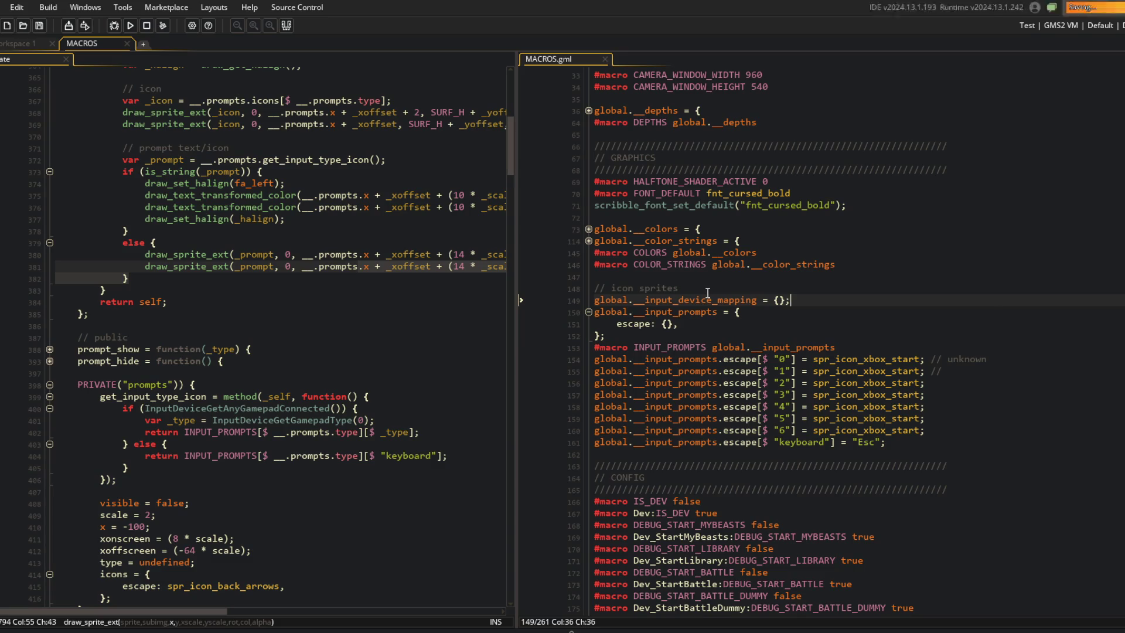
key(ctrl+alt+a)
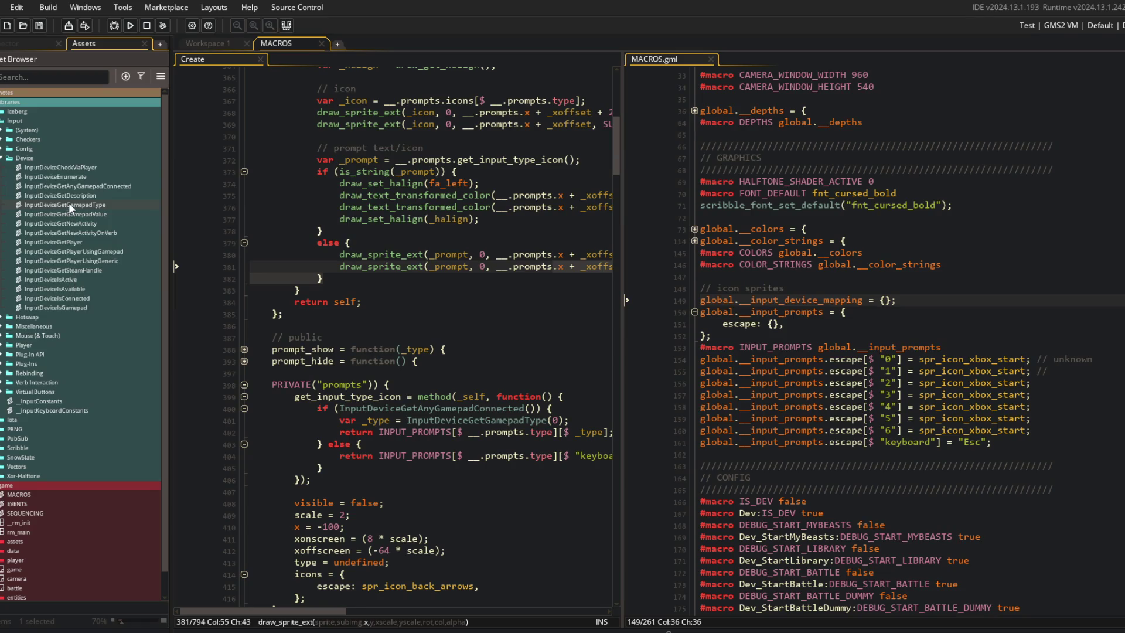
Step: Open the InputDeviceGetGamepadType script and look over its _gamepadArray code
double_click(68, 204)
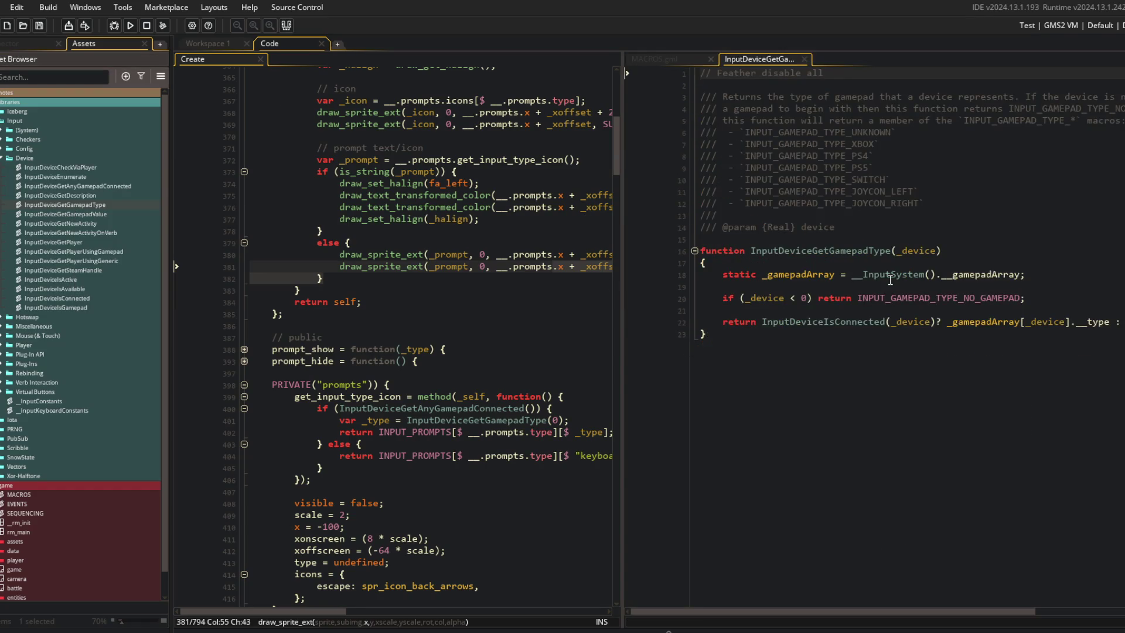
double_click(809, 280)
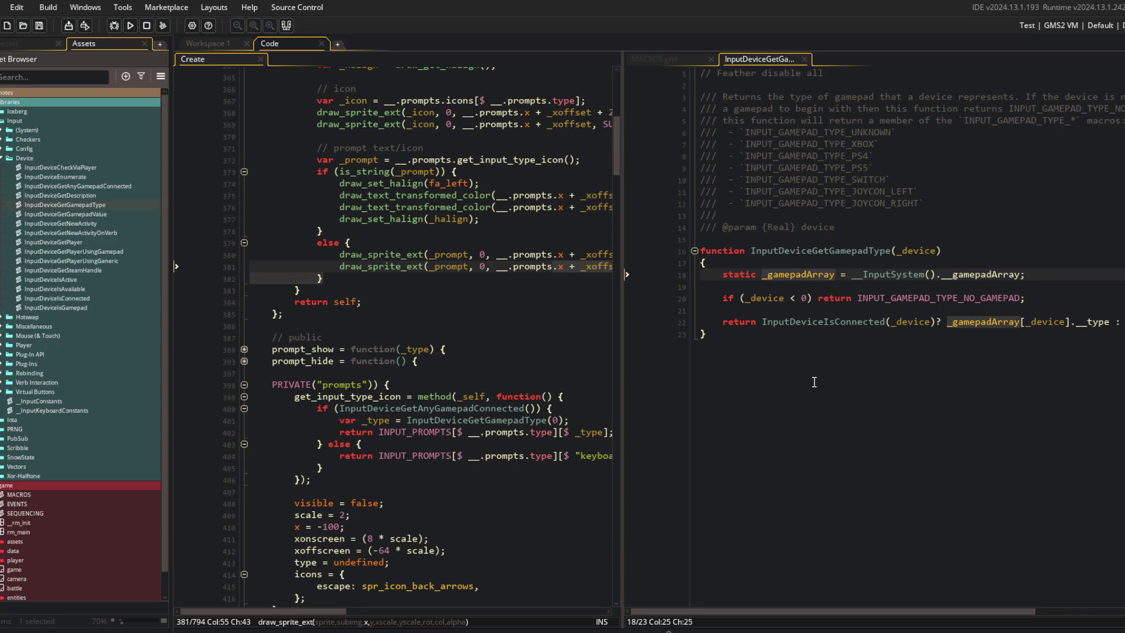
click(822, 300)
click(819, 246)
click(790, 371)
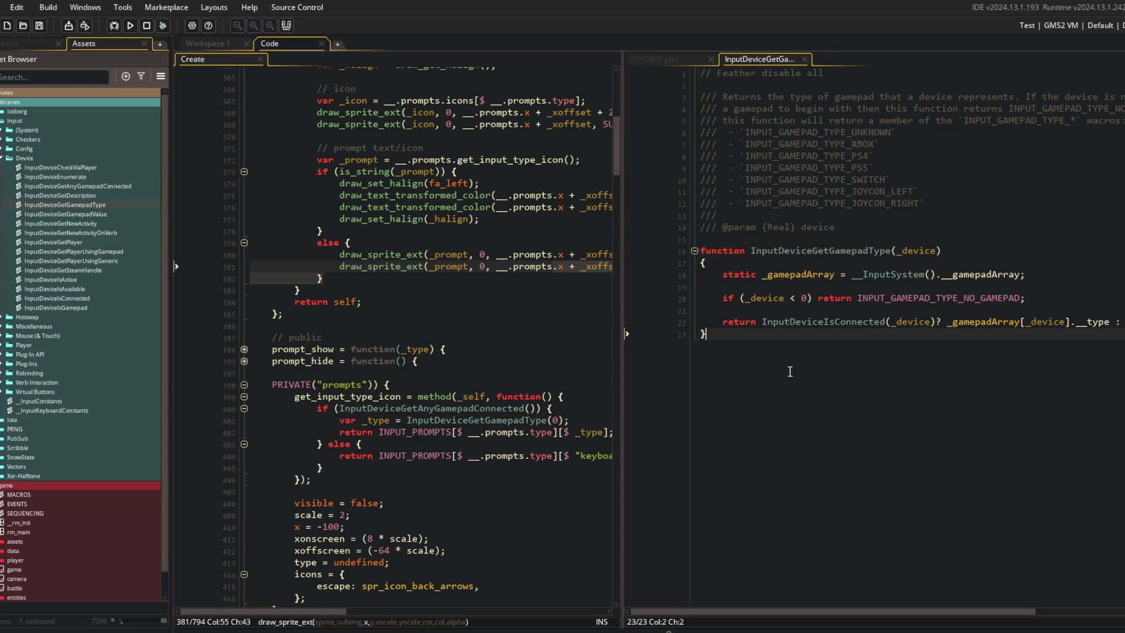
Step: Duplicate the script as InputDeviceGetGamepadTypeName and rename its function to match
click(78, 203)
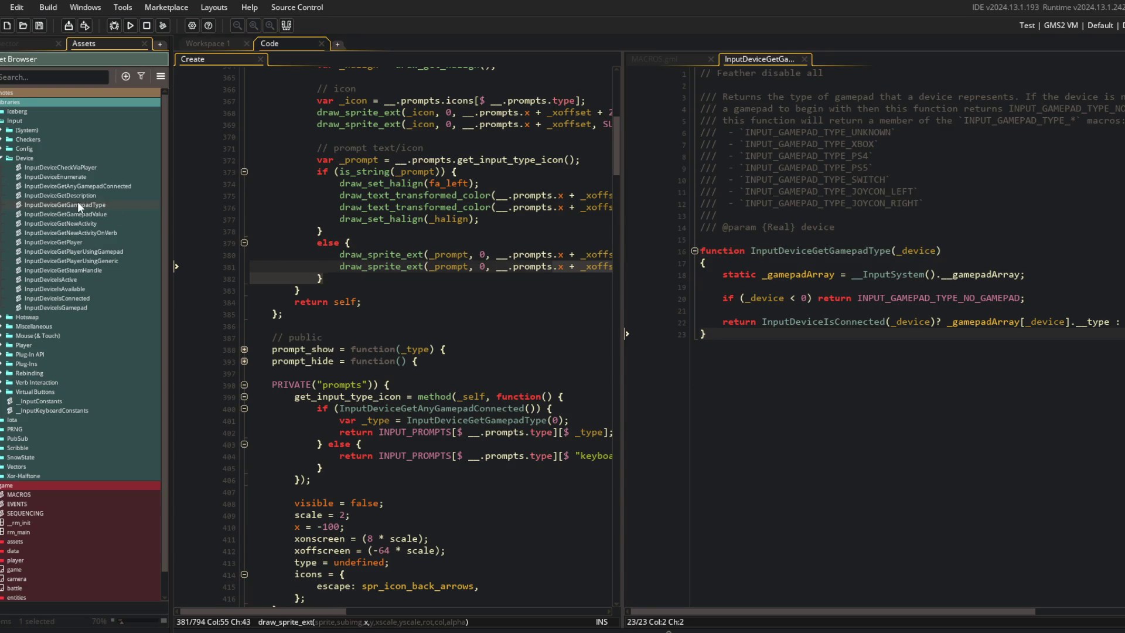
right_click(83, 203)
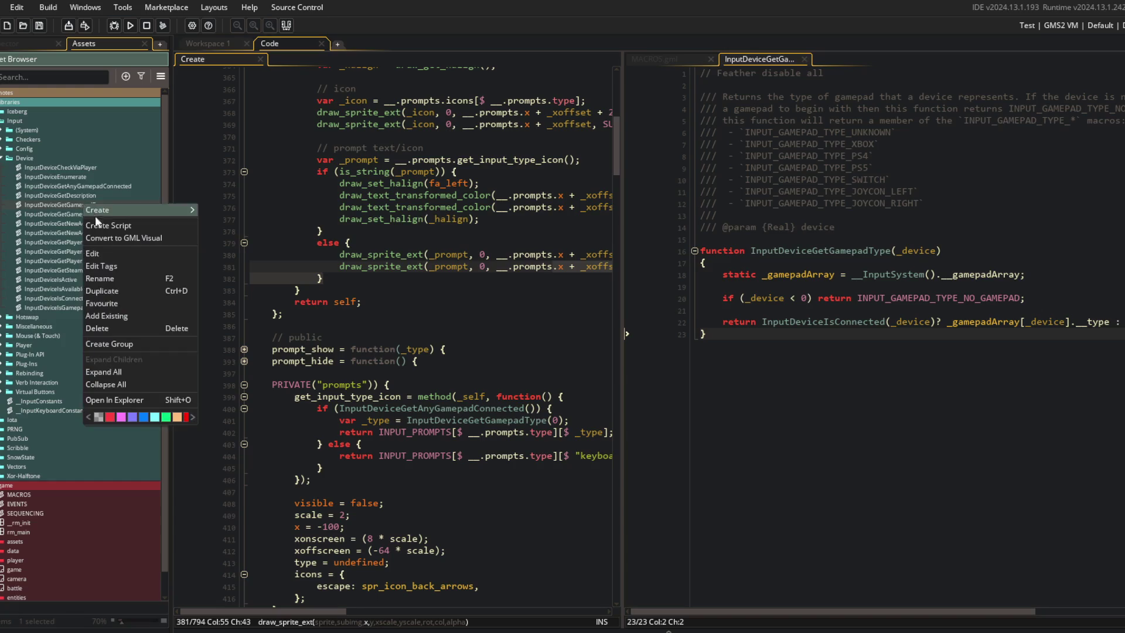
click(115, 290)
text(Name)
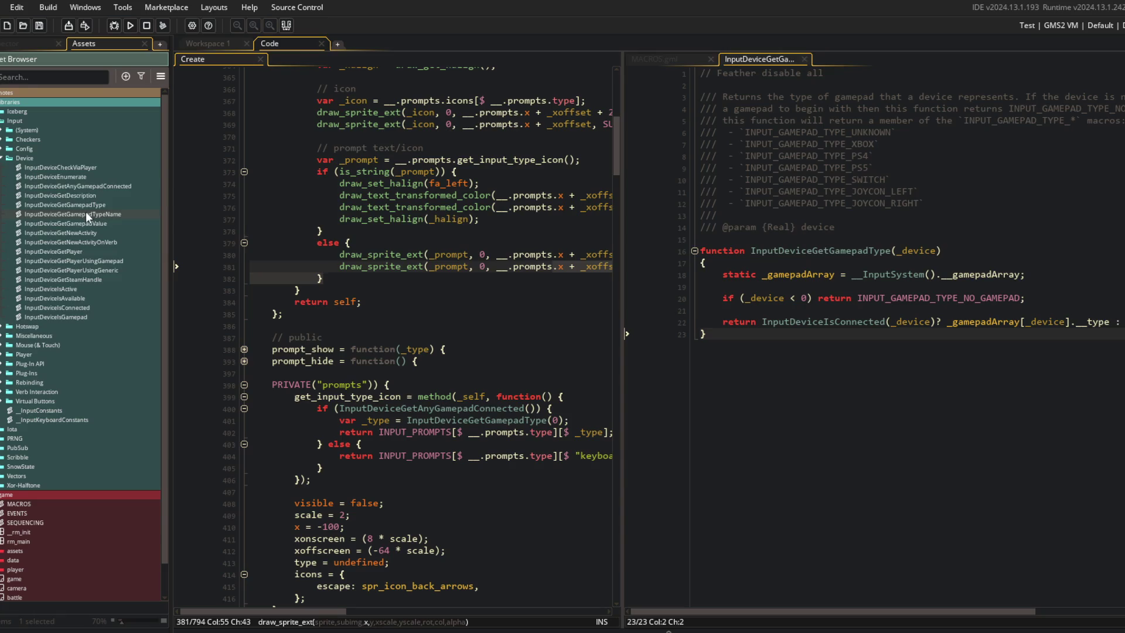
double_click(86, 213)
click(888, 252)
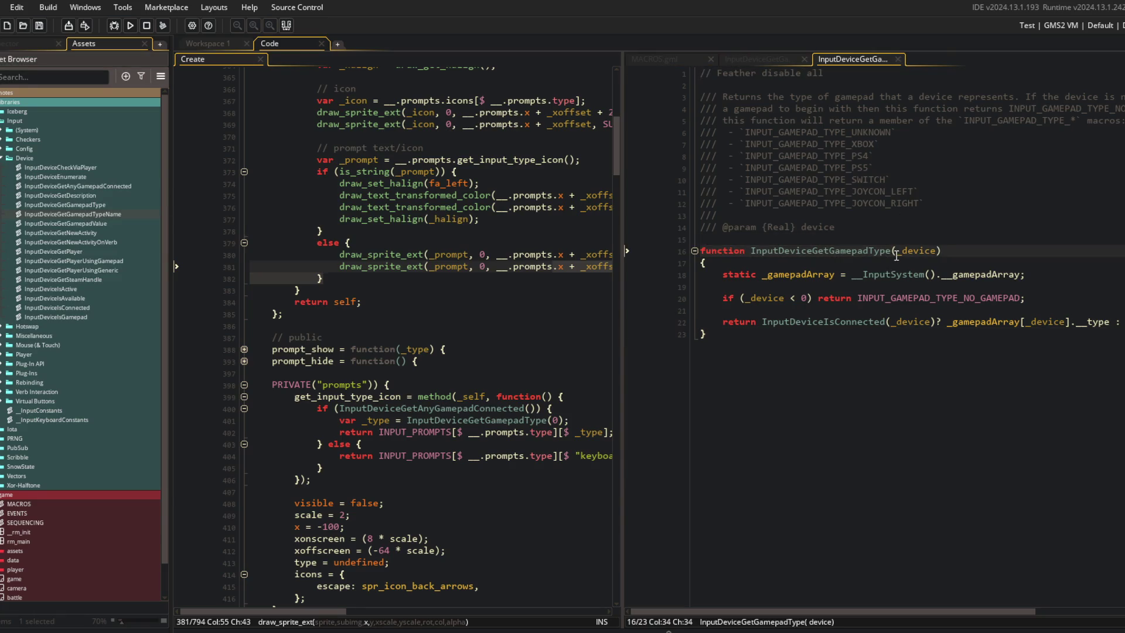
text(Name)
Step: Change 'type' to 'name' in the function's doc comment and save
click(913, 203)
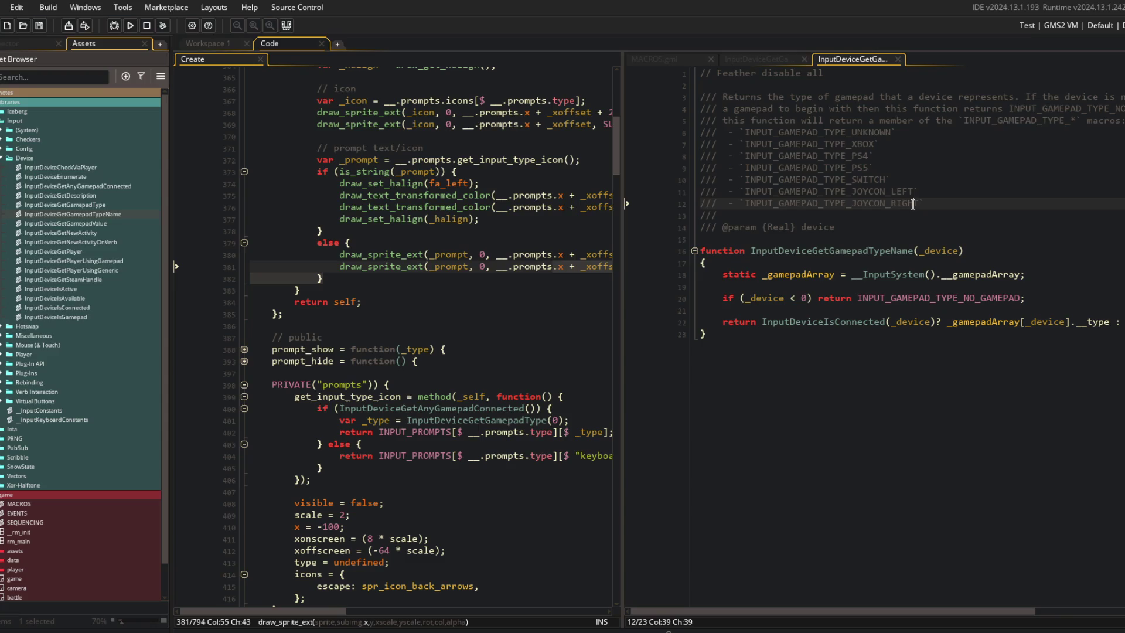
double_click(801, 96)
text(name)
key(ctrl+s)
Step: Widen the code pane and move to the gamepad array declaration line
click(893, 142)
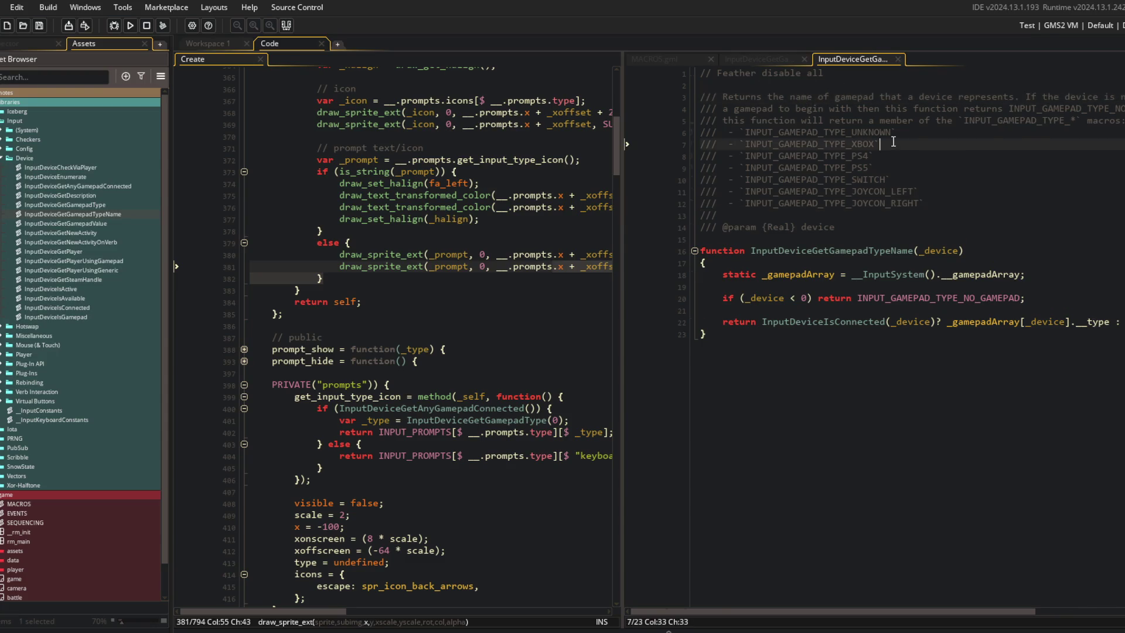
scroll(888, 135, right, 5)
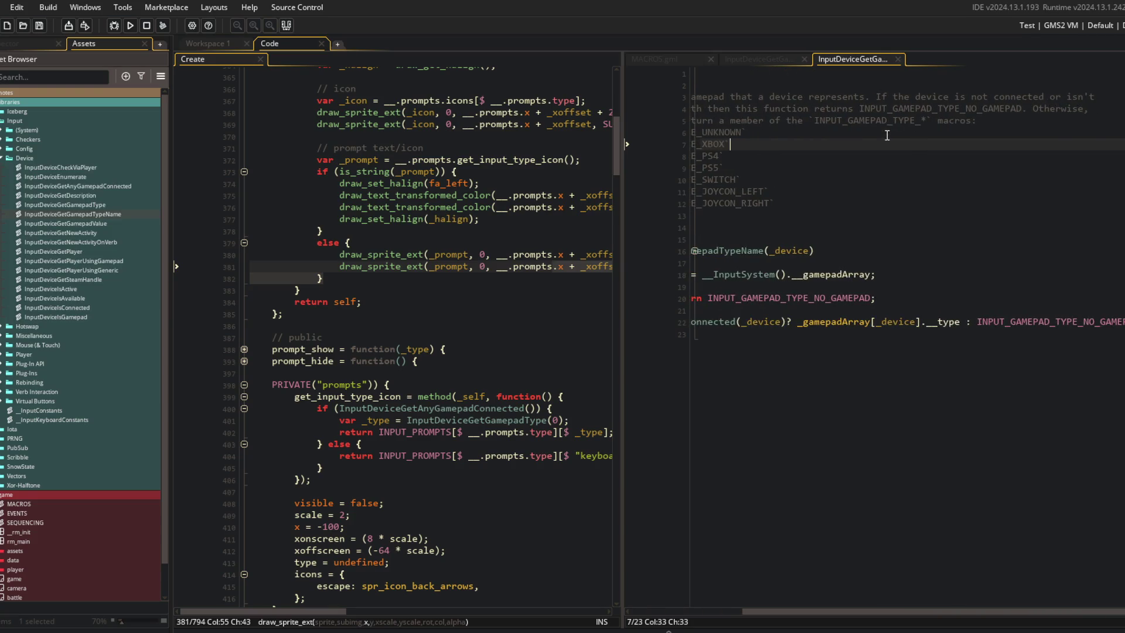
scroll(887, 136, left, 5)
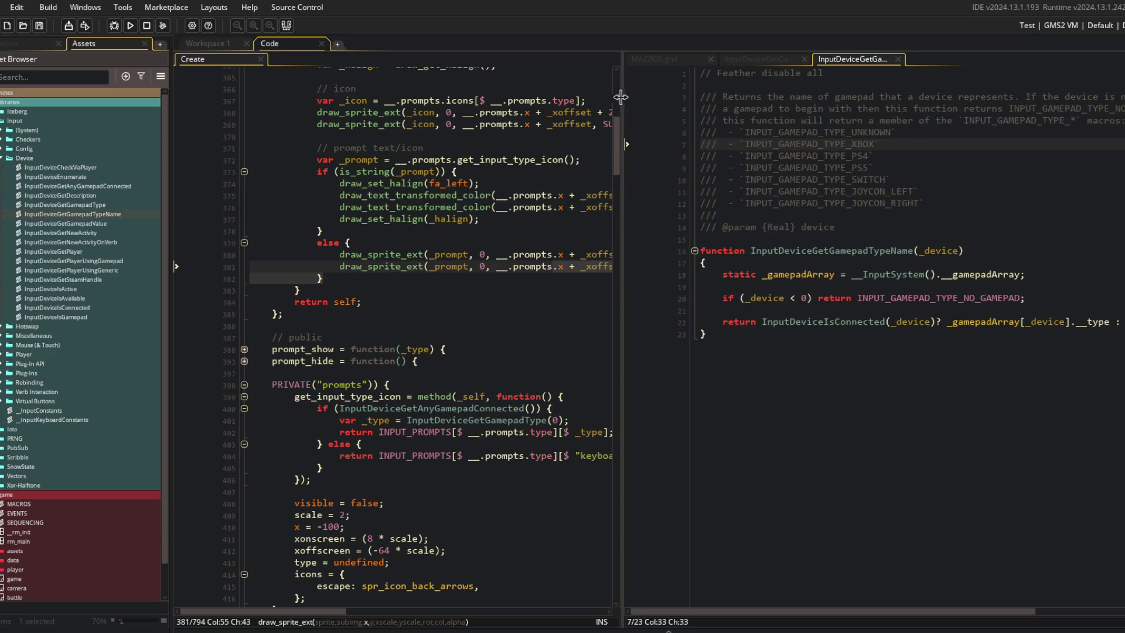
drag(622, 101, 391, 103)
click(614, 276)
Step: Replace the static gamepad array line with var _type = InputDeviceGetGamepadType(_device);
triple_click(614, 275)
key(BackSpace)
text(var _type = InputDevic)
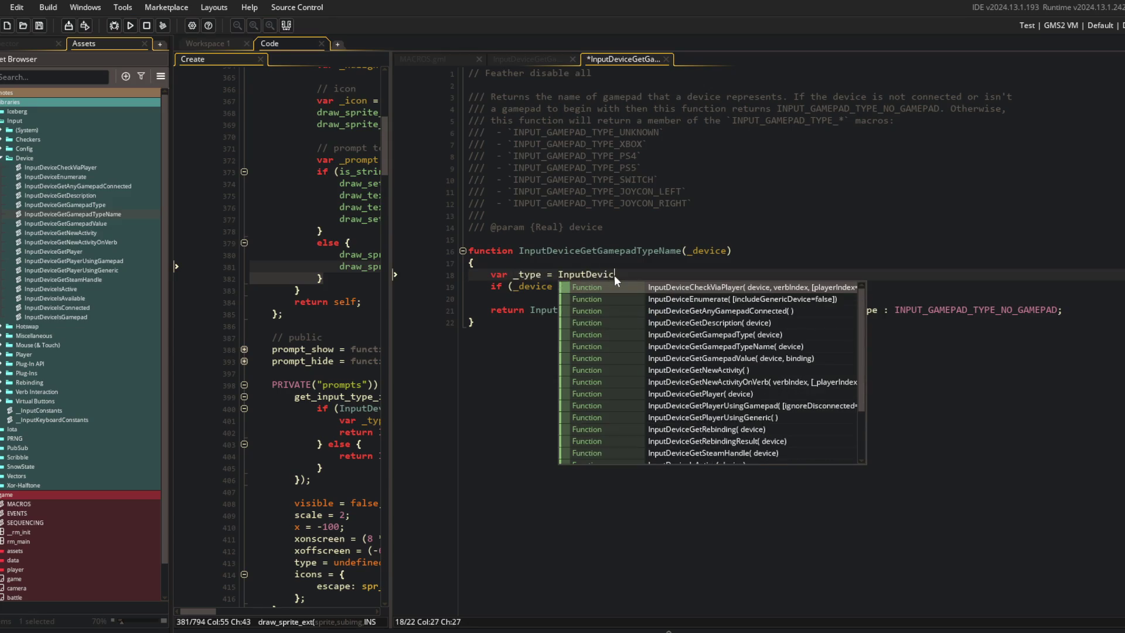
text(eGetGamepadN)
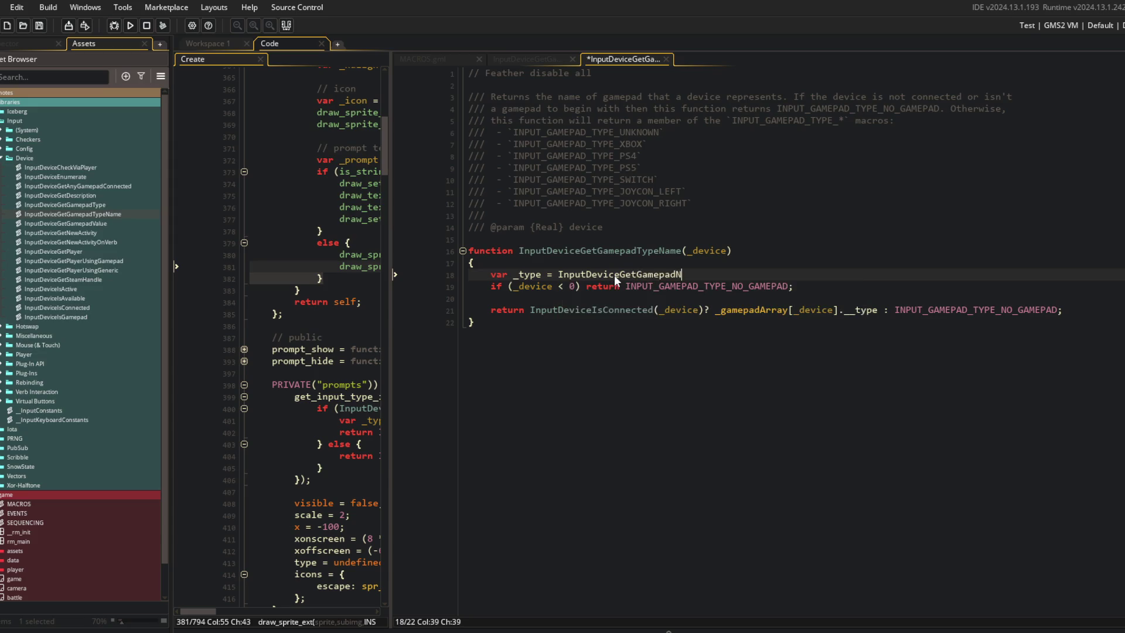
key(BackSpace)
text(Type(_device);)
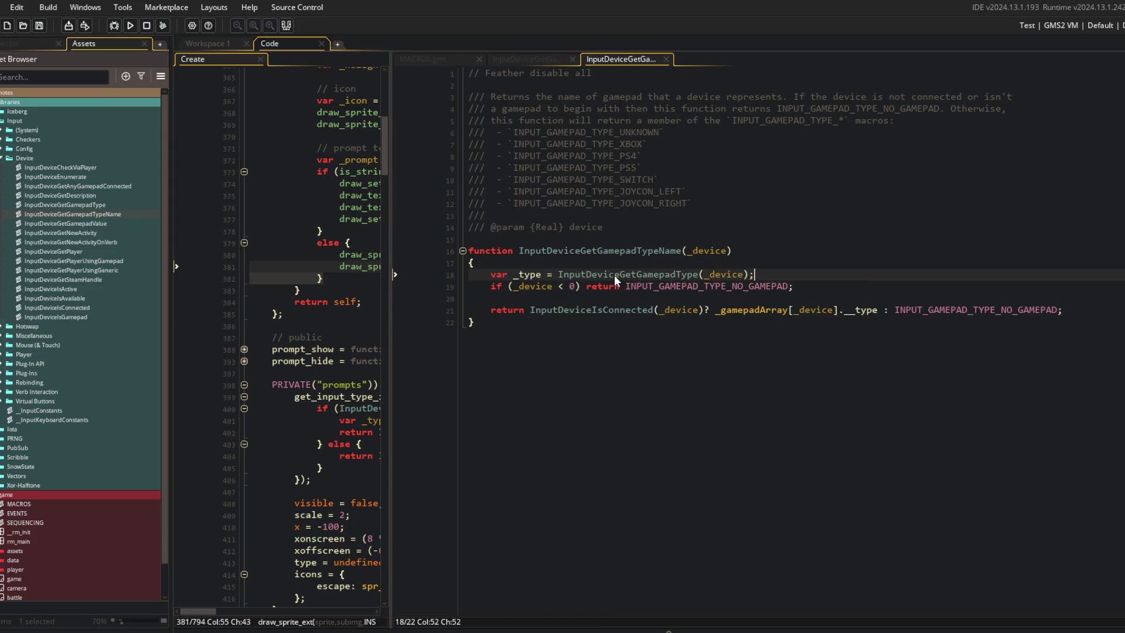
key(Return)
key(Return)
key(Return)
key(Up)
Step: Add an empty switch (_type) block with braces on their own lines and save
text(switch (_tye)
key(BackSpace)
key(BackSpace)
key(BackSpace)
text(pe) {)
key(Return)
key(Return)
text(})
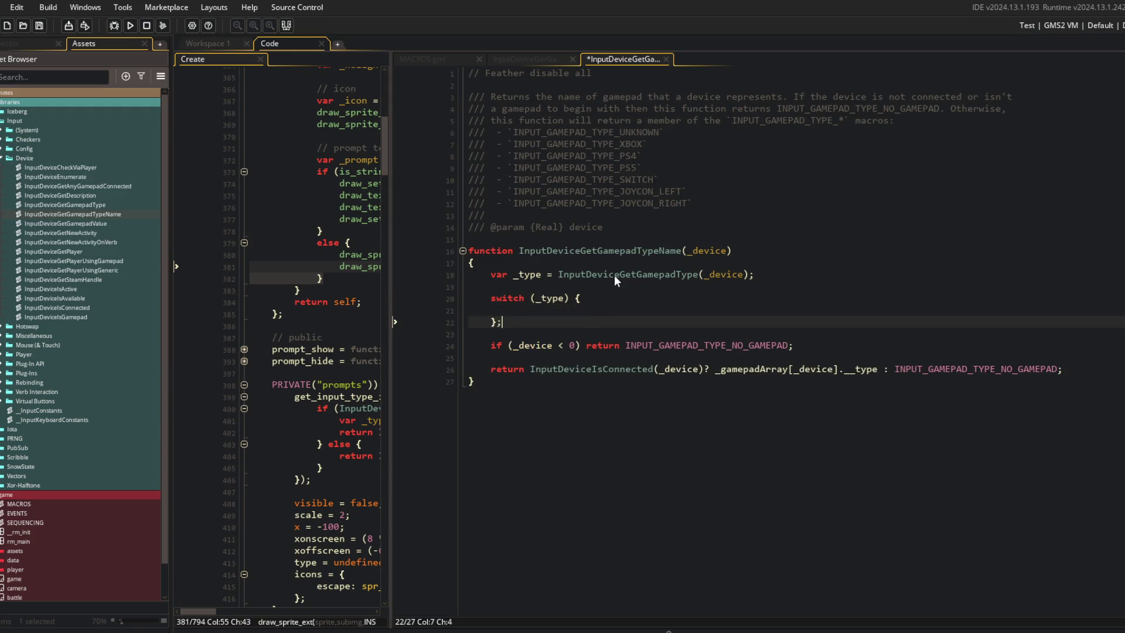
text(;)
key(Up)
key(Up)
key(End)
key(BackSpace)
key(BackSpace)
key(Return)
text({)
key(Down)
key(ctrl+s)
Step: Add case INPUT_GAMEPAD_TYPE_UNKNOWN returning "Unknown" inside the switch and save
key(Down)
key(End)
key(BackSpace)
key(Up)
key(Tab)
text(case INPUT_GAMEPAD_)
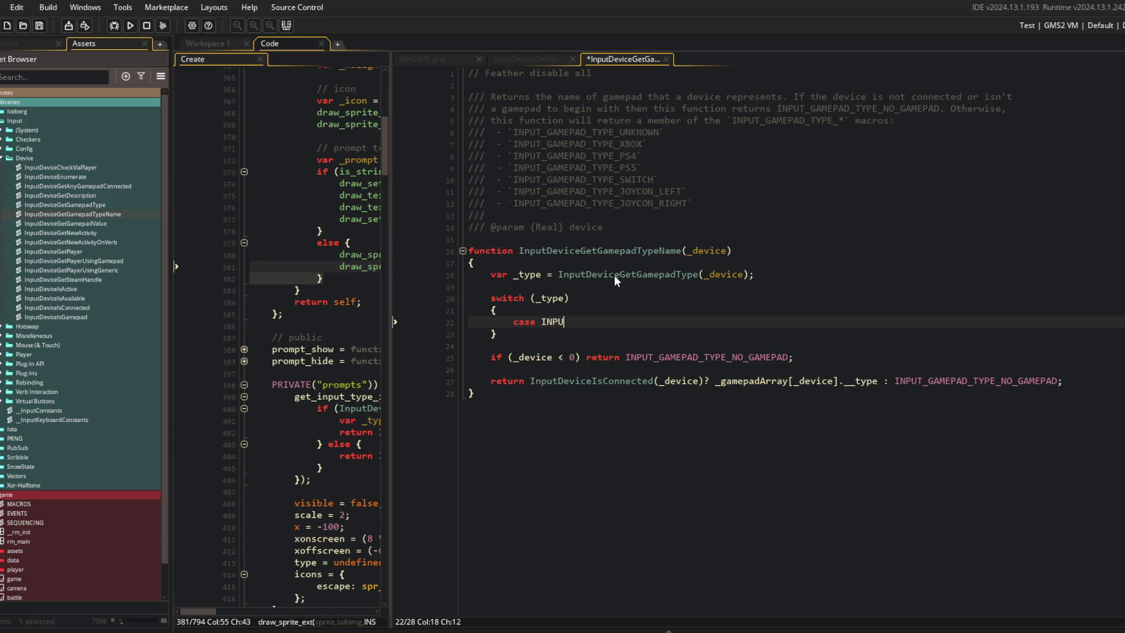
text(TYPE)
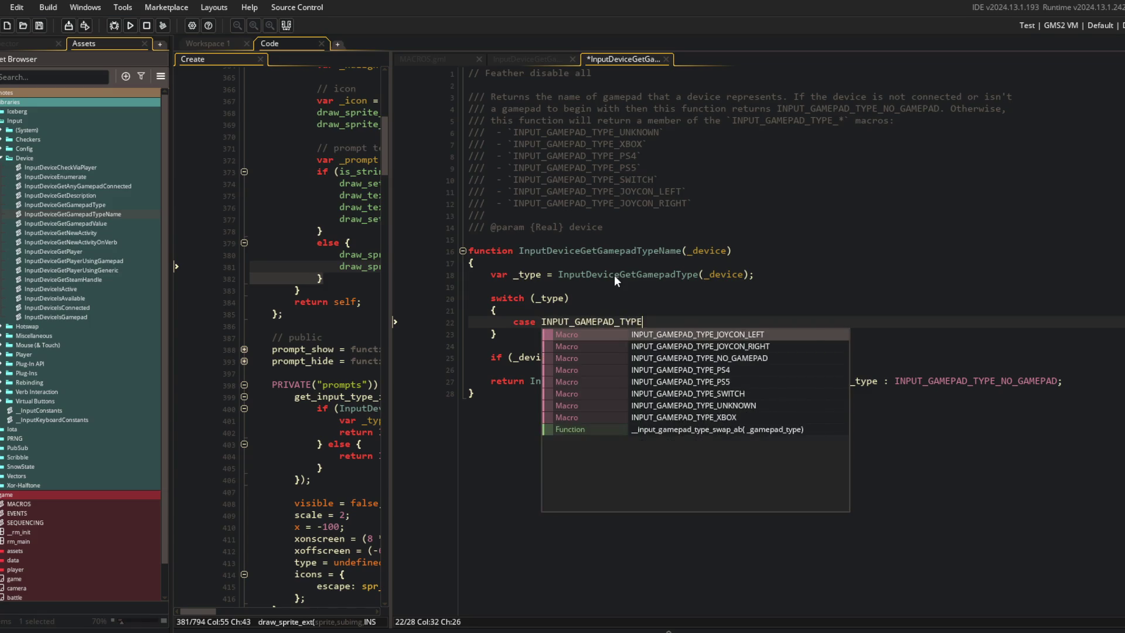
text(_UNKN)
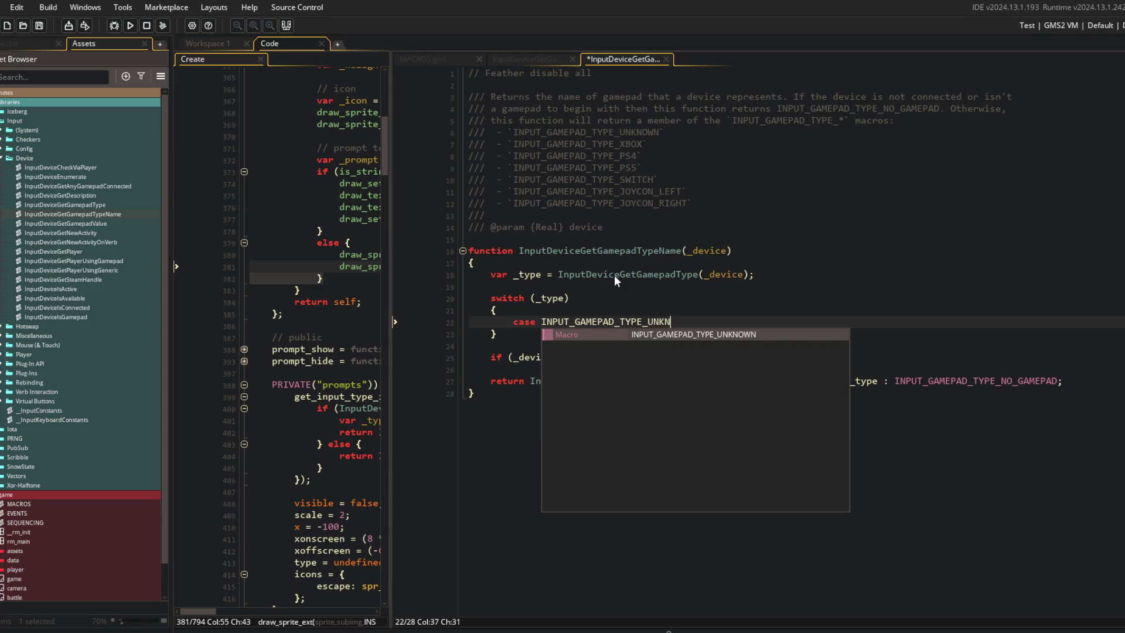
key(Return)
text(:)
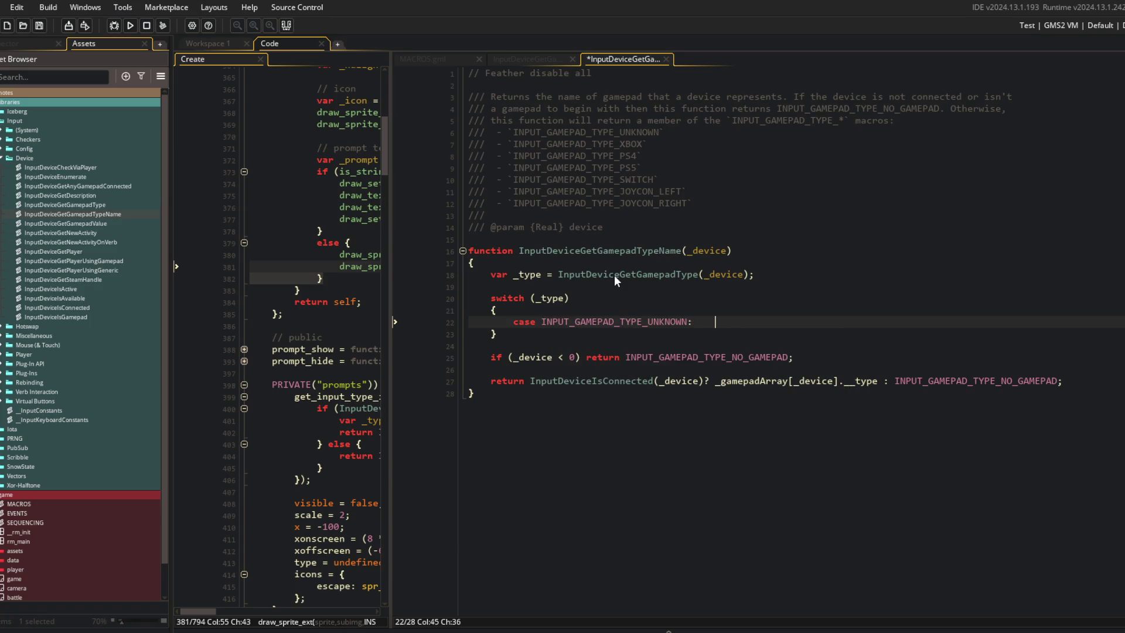
key(Return)
text(return)
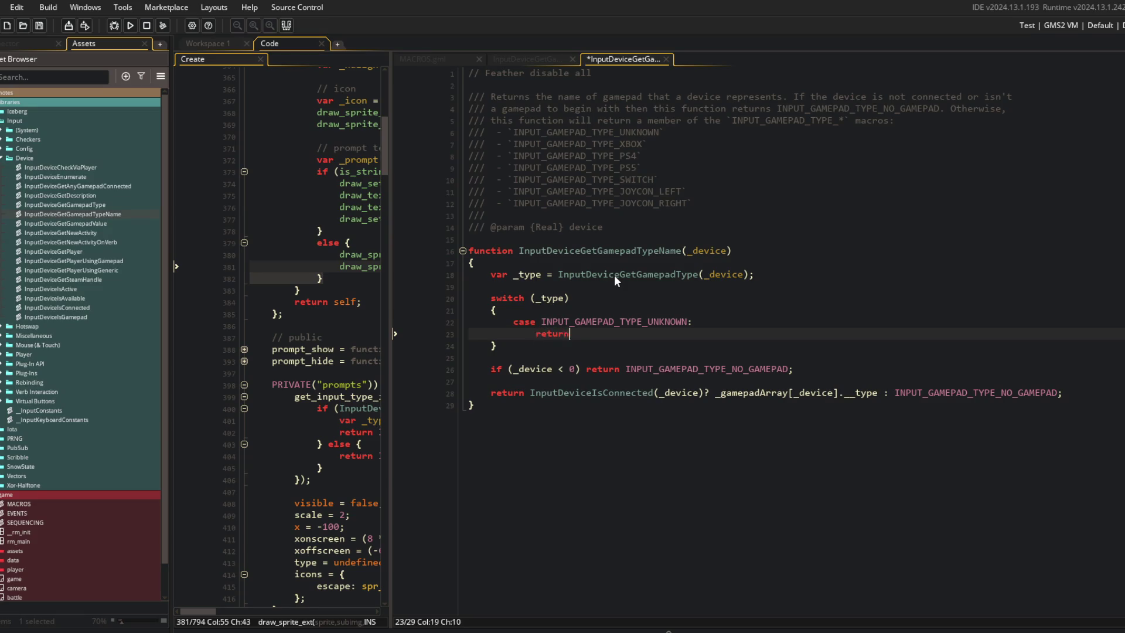
text( "Unknown";)
key(ctrl+s)
Step: Duplicate the Unknown case block several times, separate the copies with blank lines, and save
key(shift+Up)
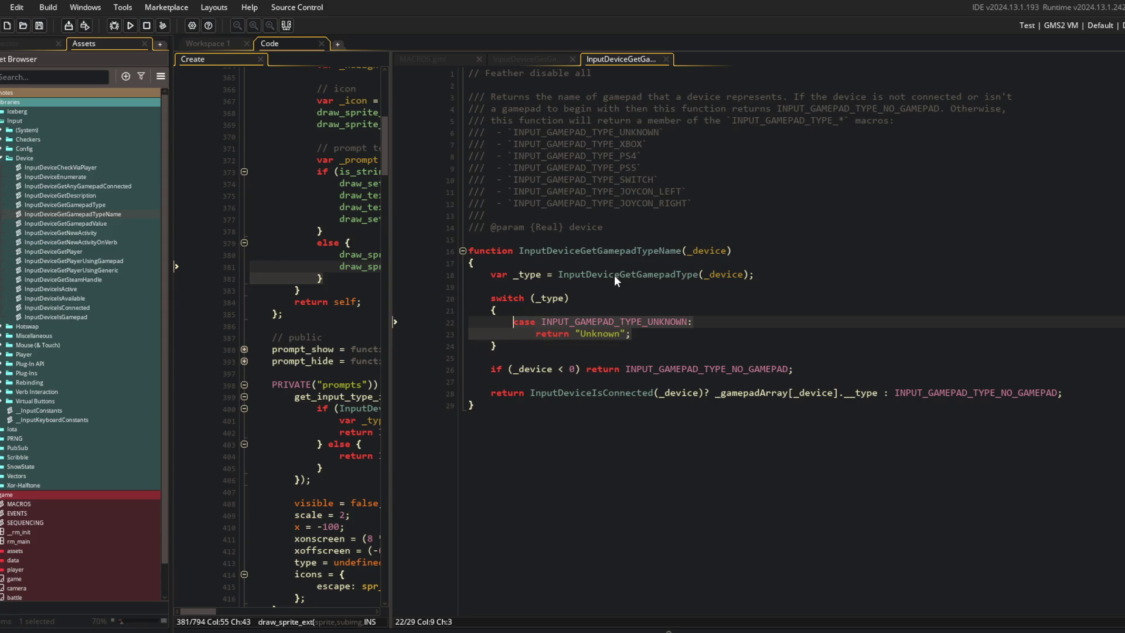
key(ctrl+d)
key(ctrl+d)
key(ctrl+d)
key(ctrl+d)
key(ctrl+d)
key(ctrl+d)
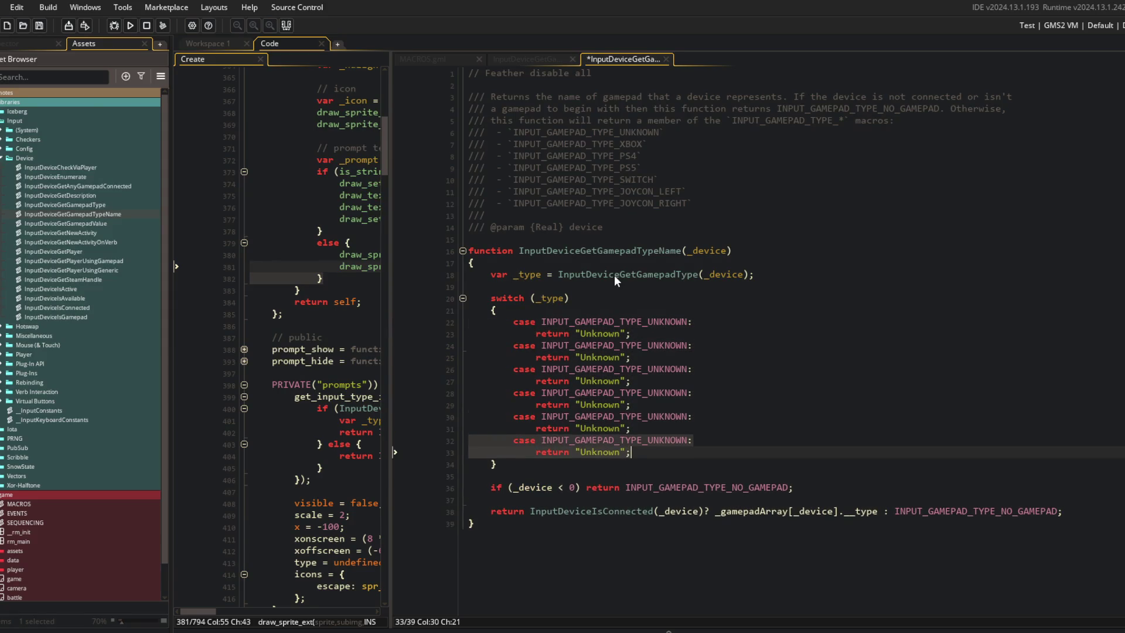
click(758, 328)
key(Return)
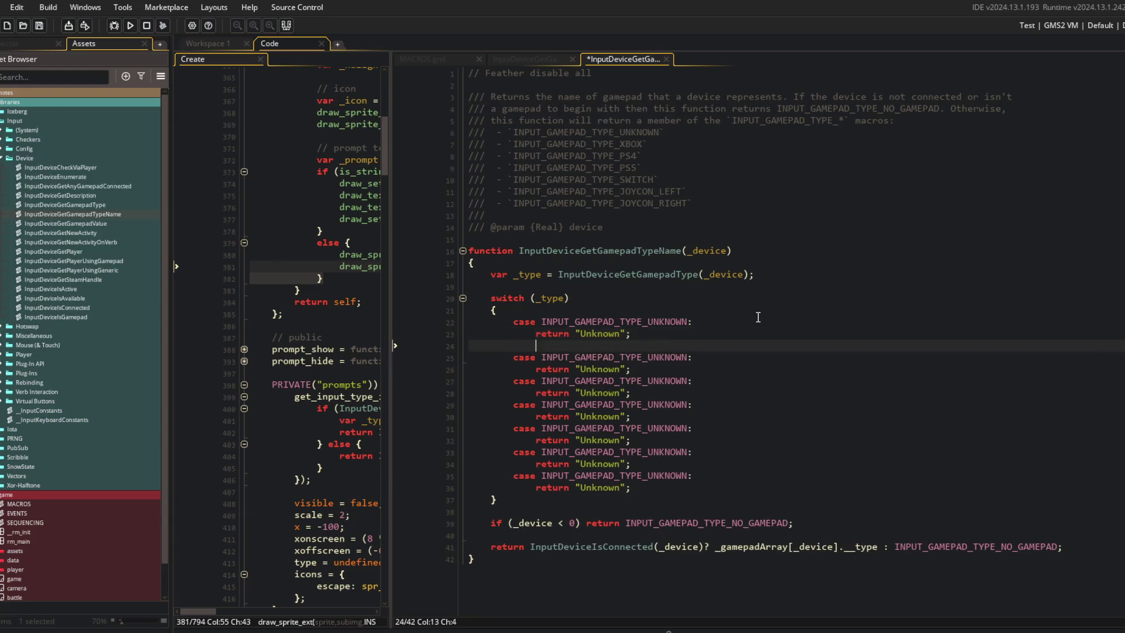
key(Down)
key(Down)
key(End)
key(Return)
key(Down)
key(Down)
key(End)
key(Return)
key(Down)
key(Down)
key(End)
key(Return)
key(Down)
key(Down)
key(End)
key(Return)
key(Down)
key(Down)
key(End)
key(Return)
key(ctrl+s)
Step: Change the second case to INPUT_GAMEPAD_TYPE_XBOX returning "Xbox"
click(958, 270)
click(658, 357)
key(ctrl+shift+Right)
text(X)
key(Return)
key(Down)
key(Left)
key(Left)
key(ctrl+shift+Left)
text(Xbox)
Step: Change the third case to INPUT_GAMEPAD_TYPE_PS4 returning "Ps4"
key(Down)
key(Down)
key(End)
key(Left)
key(BackSpace)
key(BackSpace)
key(BackSpace)
key(BackSpace)
key(BackSpace)
text(P)
key(Return)
key(Down)
key(Left)
key(Left)
key(ctrl+shift+Left)
text(Ps4)
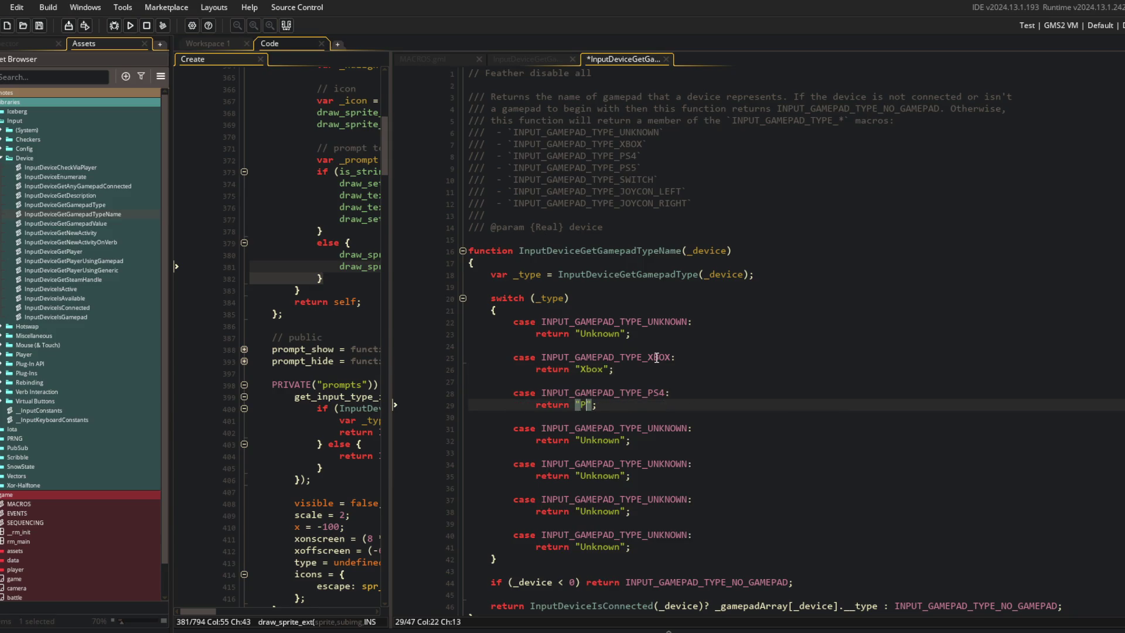
Step: Change the fourth case to INPUT_GAMEPAD_TYPE_PS5 returning "Ps5"
key(Down)
key(Down)
key(Left)
key(BackSpace)
key(BackSpace)
key(BackSpace)
text(PS5)
key(Return)
key(Down)
key(ctrl+BackSpace)
text(Ps5)
Step: Change the fifth case to INPUT_GAMEPAD_TYPE_SWITCH returning "Switch" and save
key(Down)
key(Down)
key(End)
key(Left)
key(BackSpace)
key(BackSpace)
key(BackSpace)
key(BackSpace)
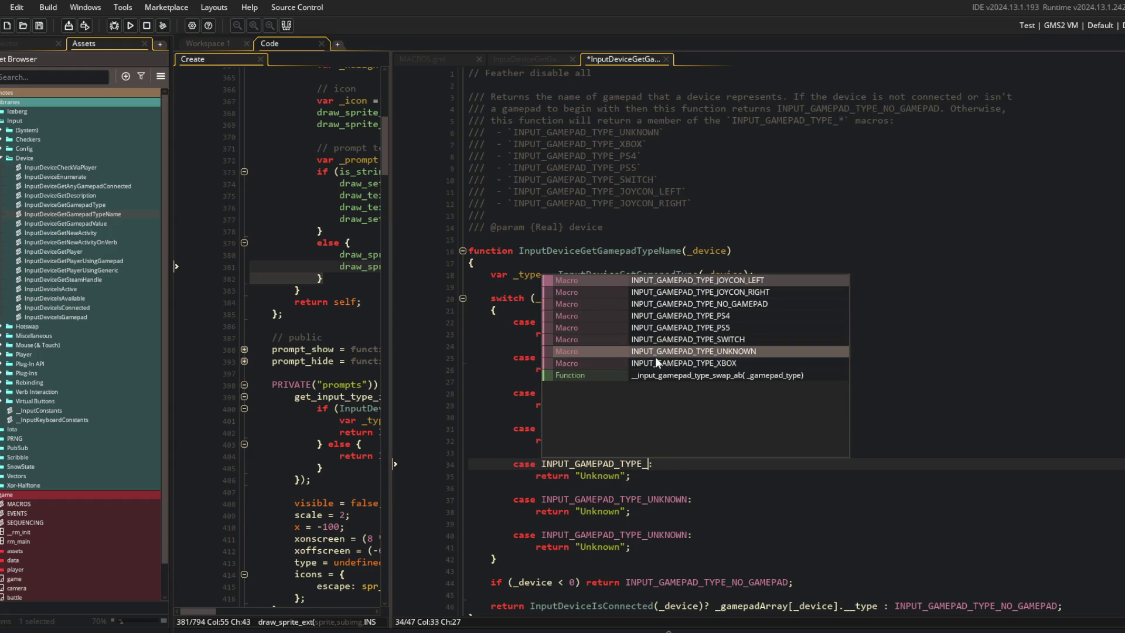
text(SWIT)
key(Return)
key(ctrl+s)
key(Down)
key(ctrl+BackSpace)
text(Switch)
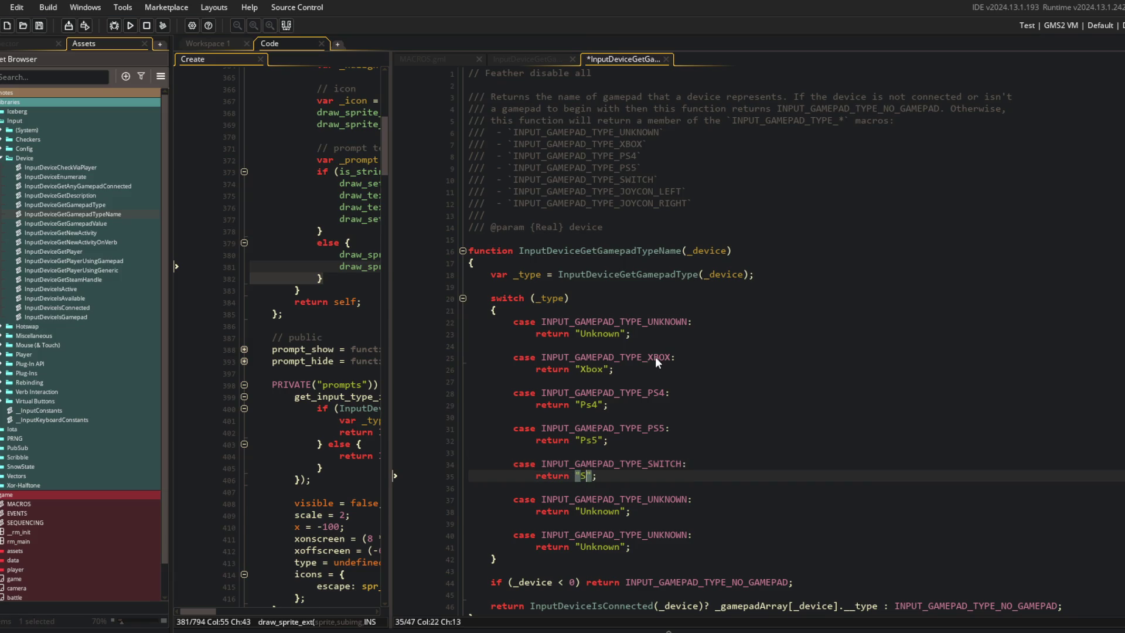
key(ctrl+s)
Step: Look over the remaining case blocks, then view the InputDeviceGetGamepadType function
scroll(655, 357, down, 1)
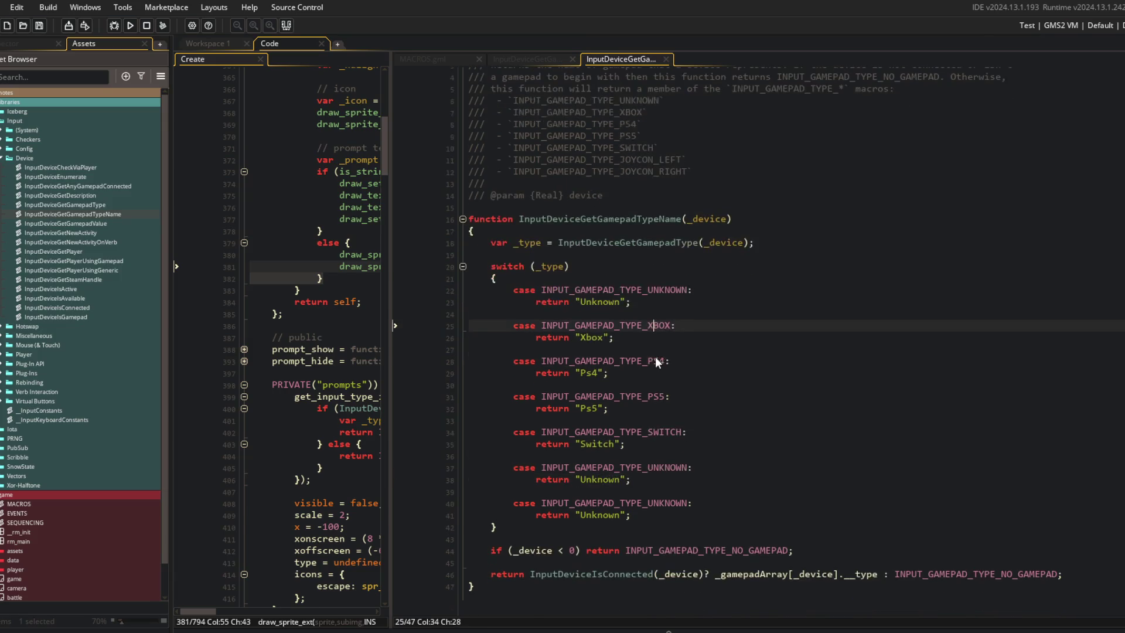
click(606, 346)
key(Down)
key(Down)
key(Down)
key(End)
click(518, 59)
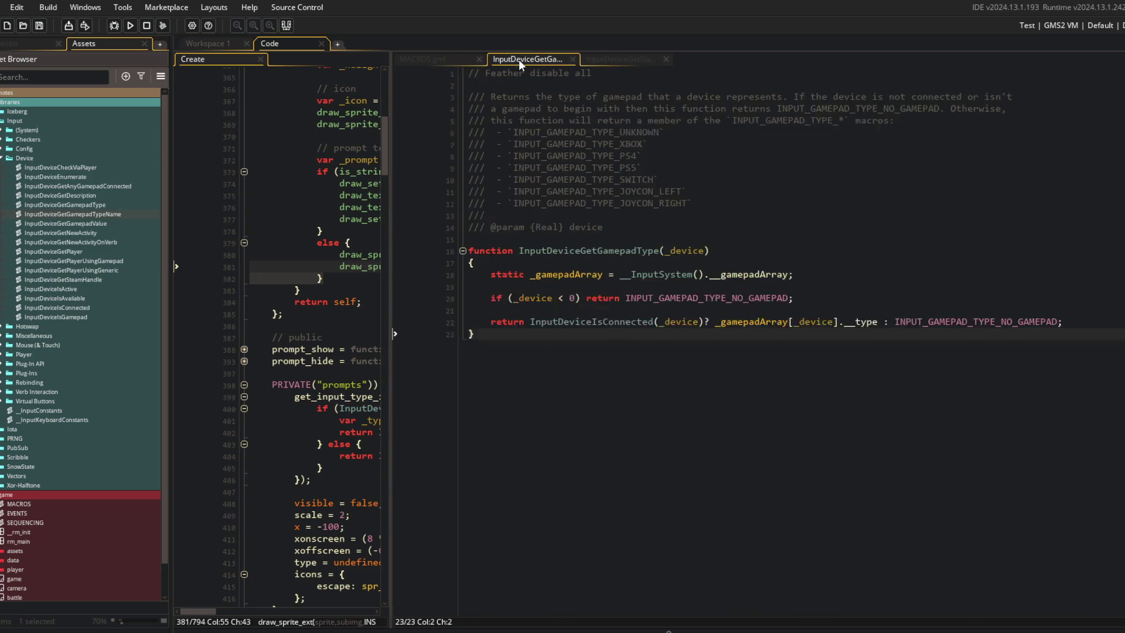
Step: Check the MACROS and InputDeviceGetGamepadType scripts, then go back to InputDeviceGetGamepadTypeName
click(465, 60)
click(535, 59)
click(625, 61)
click(678, 549)
Step: Change the sixth case to INPUT_GAMEPAD_TYPE_JOYCON_LEFT returning "Joycon Left"
click(673, 469)
key(BackSpace)
key(Delete)
key(Delete)
key(Delete)
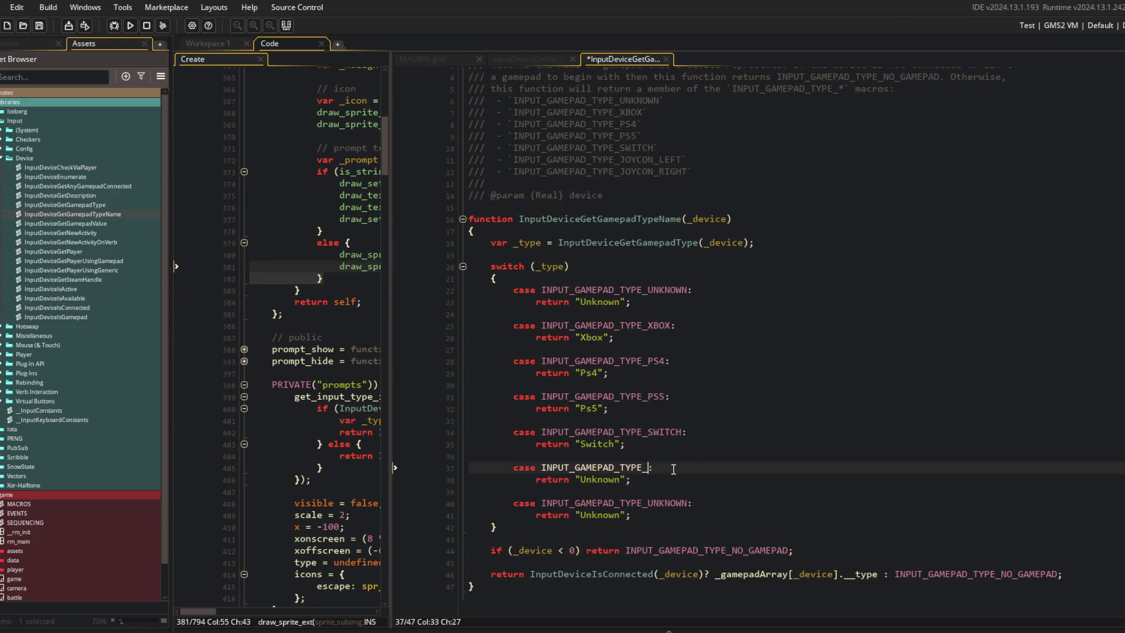
text(JOYCON)
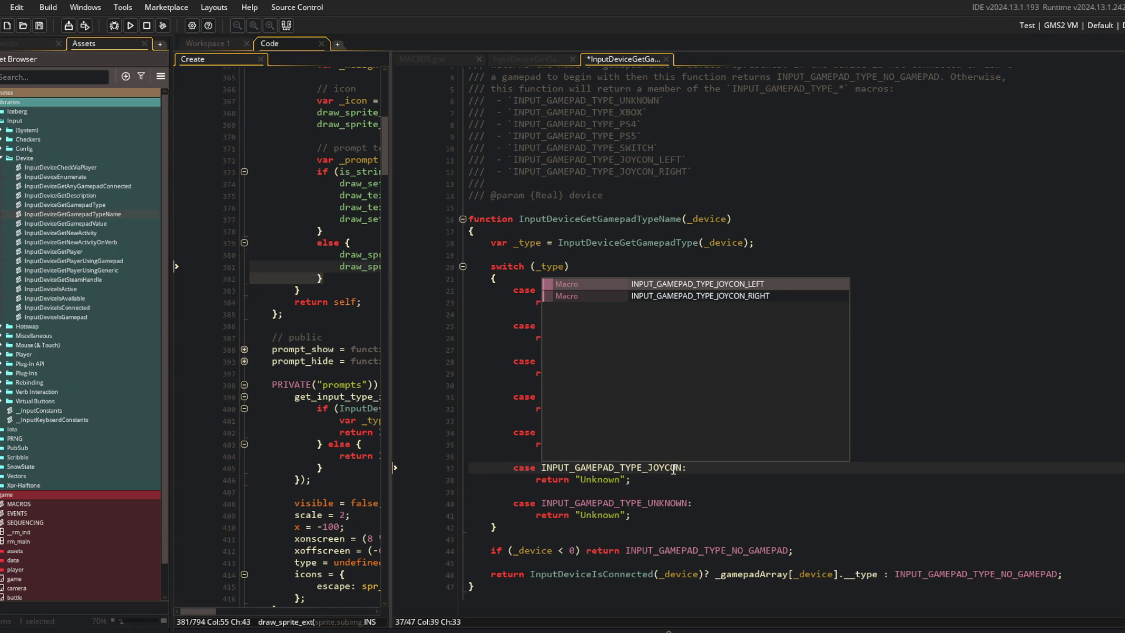
key(Return)
key(Down)
key(End)
key(Left)
key(Left)
key(ctrl+BackSpace)
text(Joycon Left)
Step: Change the last case to INPUT_GAMEPAD_TYPE_JOYCON_RIGHT returning "Joycon Right" and save
key(Down)
key(Down)
key(End)
key(Left)
key(BackSpace)
key(BackSpace)
key(BackSpace)
text(YCON_R)
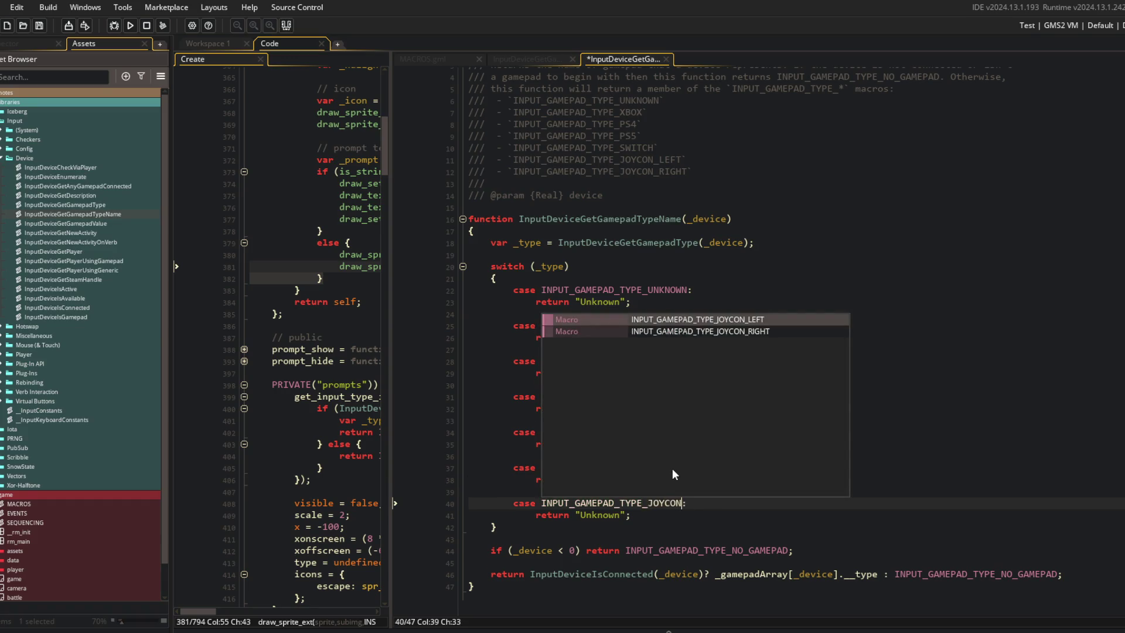
key(Return)
key(Down)
key(End)
key(Left)
key(ctrl+BackSpace)
text(Joycon Rig)
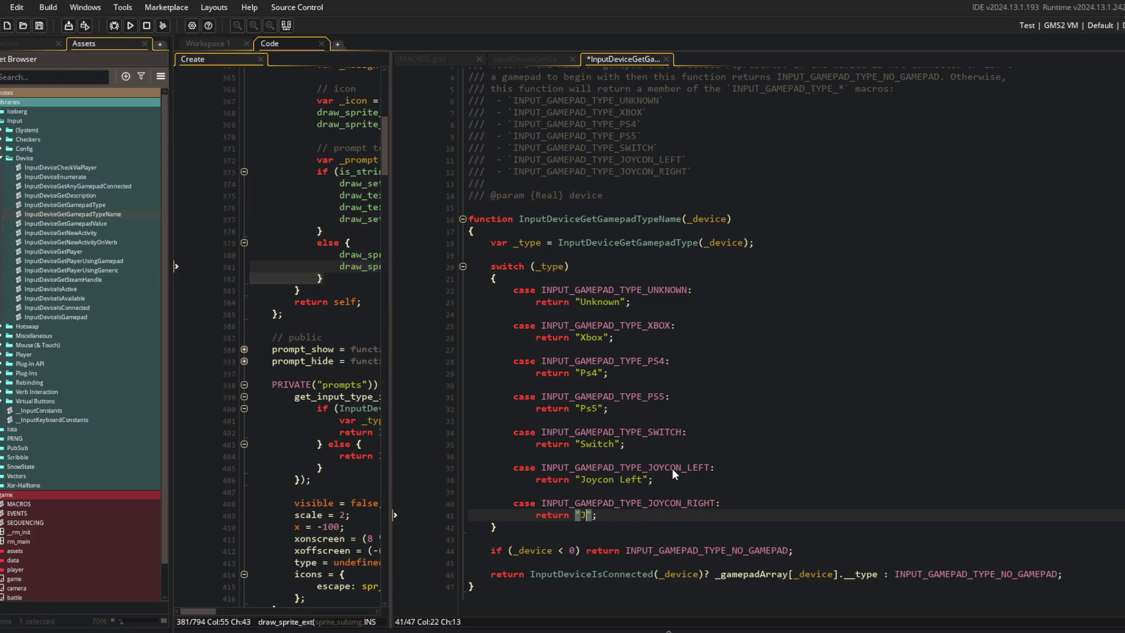
text(ht)
key(ctrl+s)
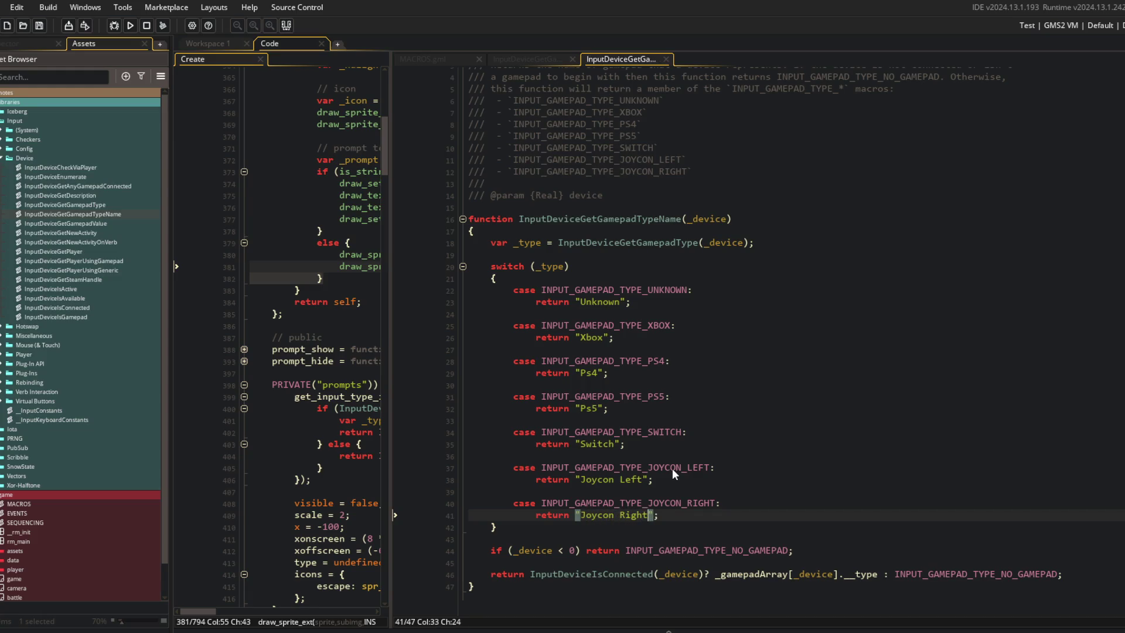
Step: Add a "No Gamepad" fallback return after the switch, delete the old array-based returns, and save
click(606, 516)
key(Down)
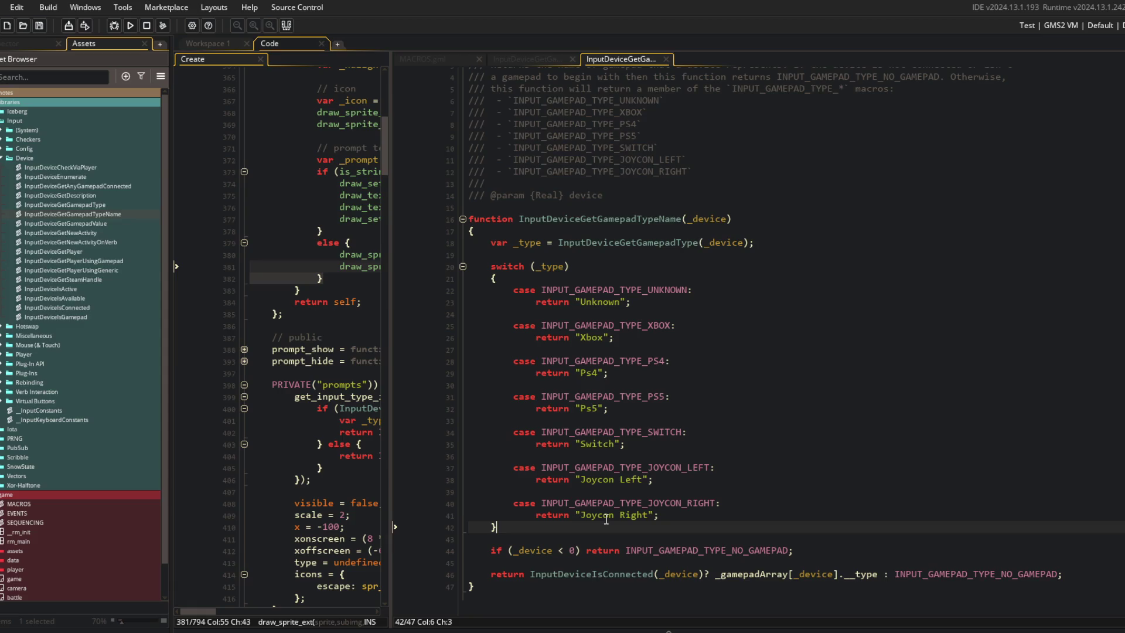
key(Return)
key(Return)
text(return "Noe)
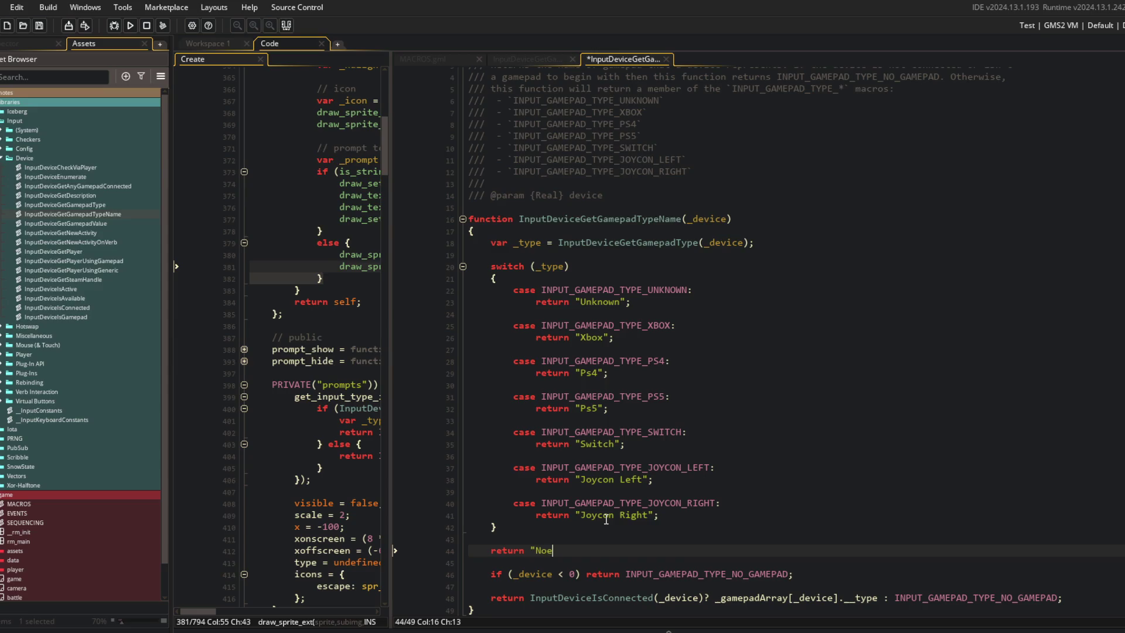
text(;)
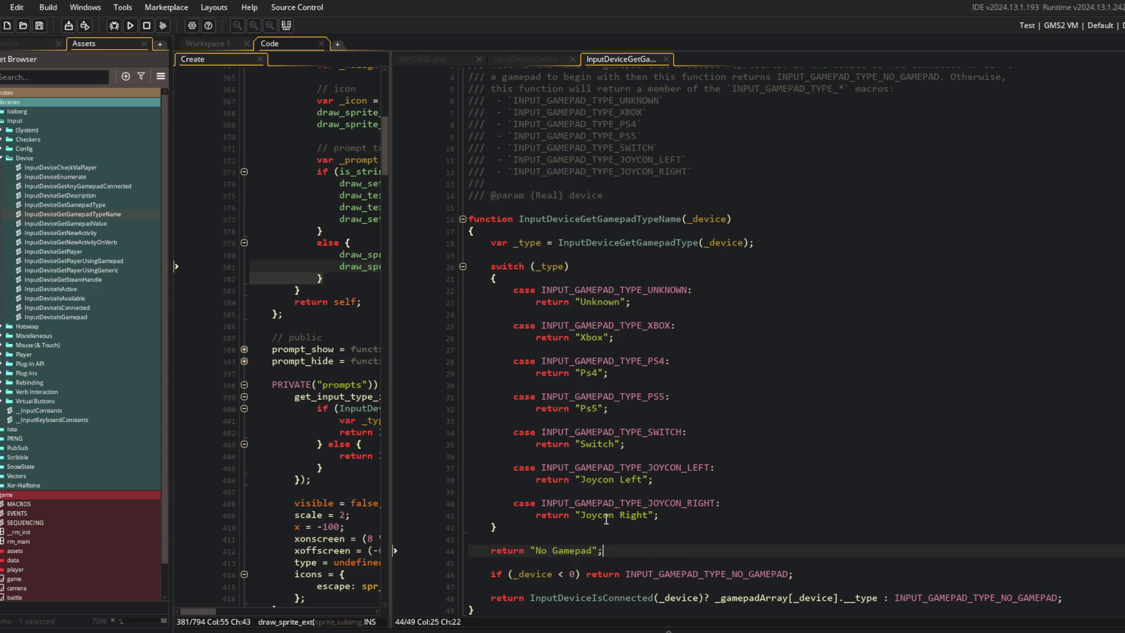
key(Down)
key(shift+Down)
key(shift+Down)
key(shift+Down)
key(Delete)
key(ctrl+s)
Step: Edit the parameter documentation, restoring it to {Real} device, then inspect the function body
click(768, 338)
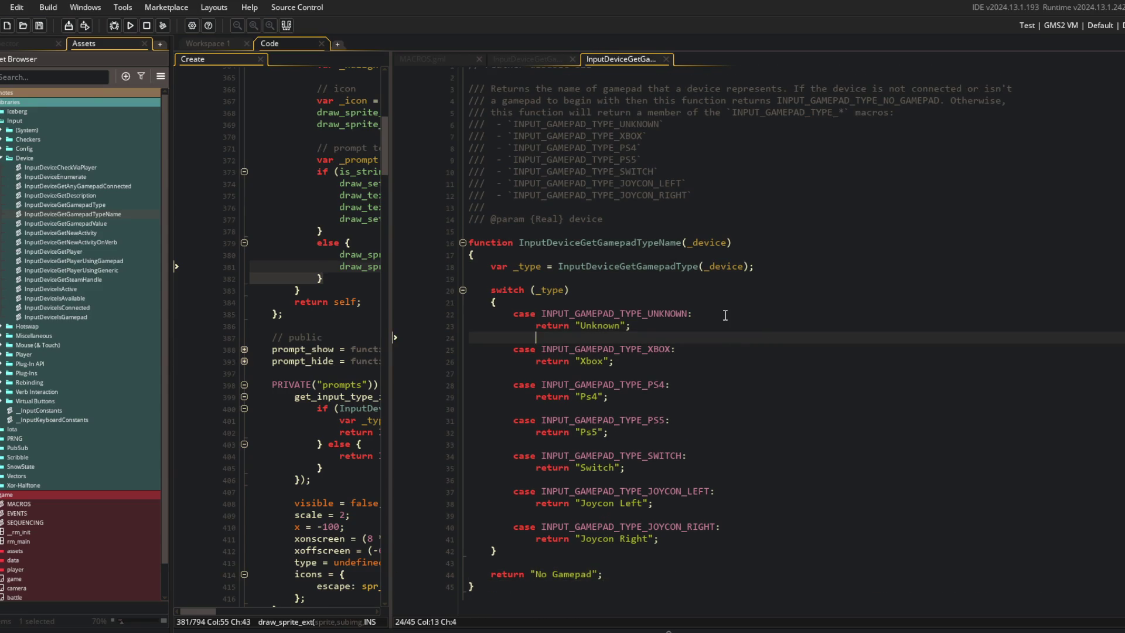
click(634, 227)
key(Up)
key(End)
key(BackSpace)
key(BackSpace)
key(BackSpace)
text(n)
key(BackSpace)
key(BackSpace)
key(BackSpace)
text(s)
key(BackSpace)
text(Real} device)
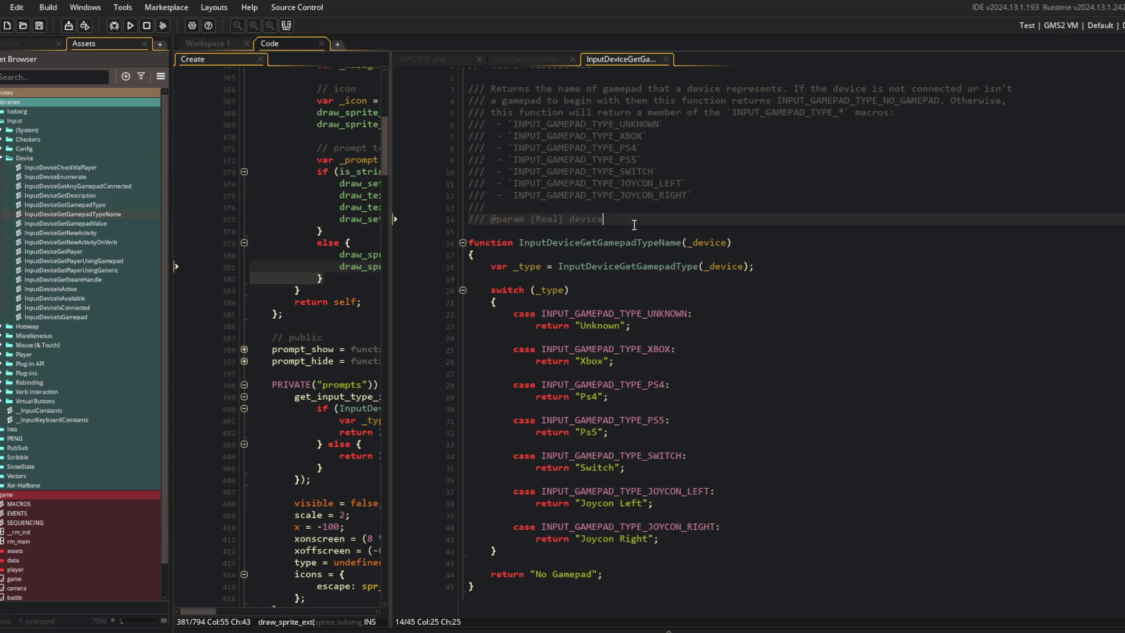
click(762, 253)
Step: Review the InputDeviceGetGamepadTypeName script's switch over gamepad types, then close its tab
click(840, 274)
double_click(607, 250)
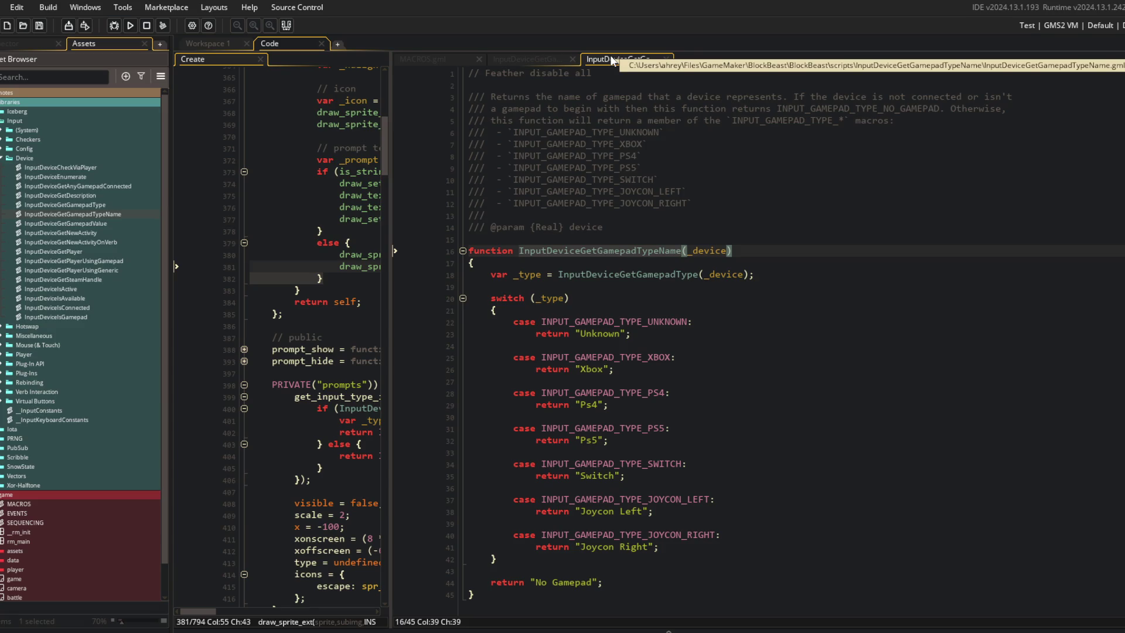
click(528, 275)
click(610, 274)
click(552, 306)
drag(551, 306, 720, 534)
click(721, 535)
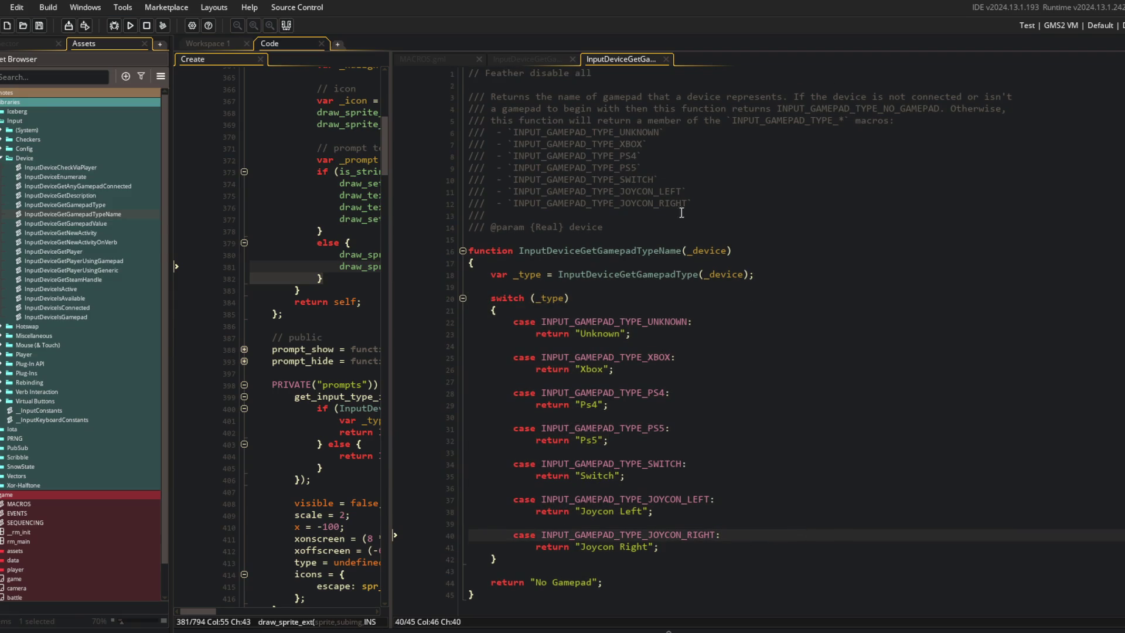
click(540, 58)
click(641, 60)
middle_click(611, 60)
Step: Show MACROS.gml with the Asset Browser hidden and a wider editor at get_input_type_icon
click(426, 59)
click(866, 241)
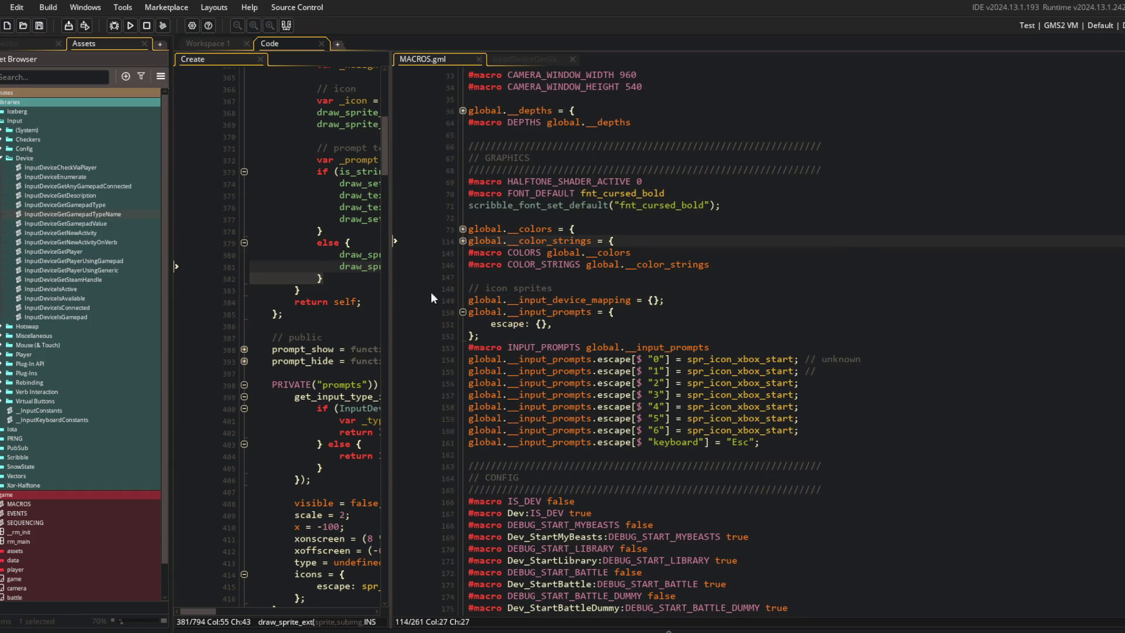
key(F12)
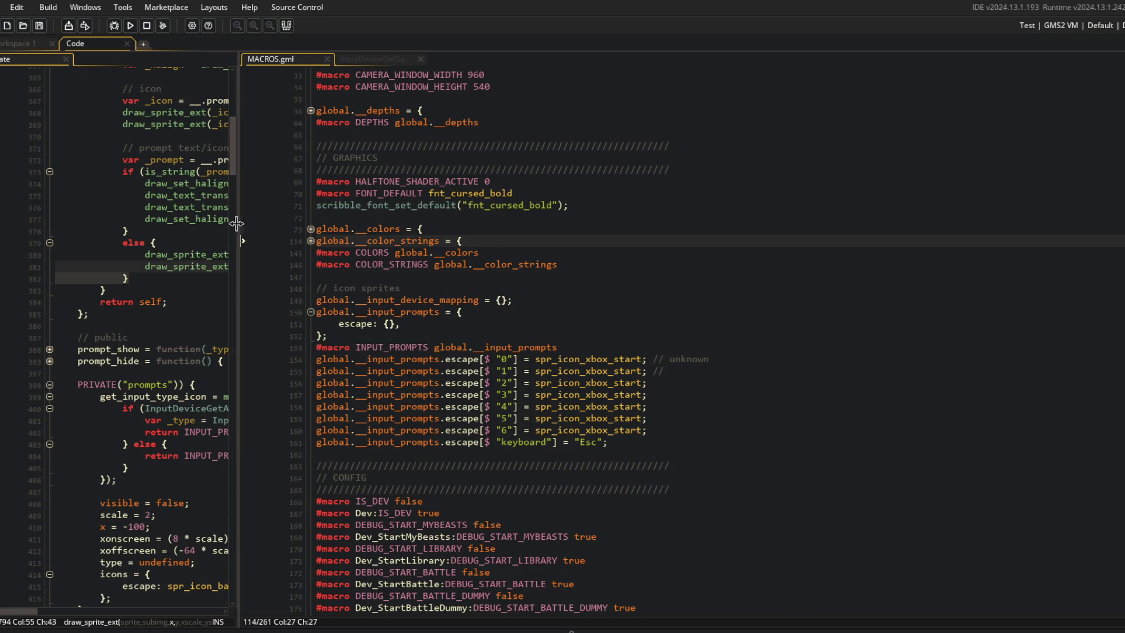
mouse_move(240, 228)
mouse_down()
mouse_move(696, 230)
mouse_move(448, 235)
mouse_up()
click(379, 396)
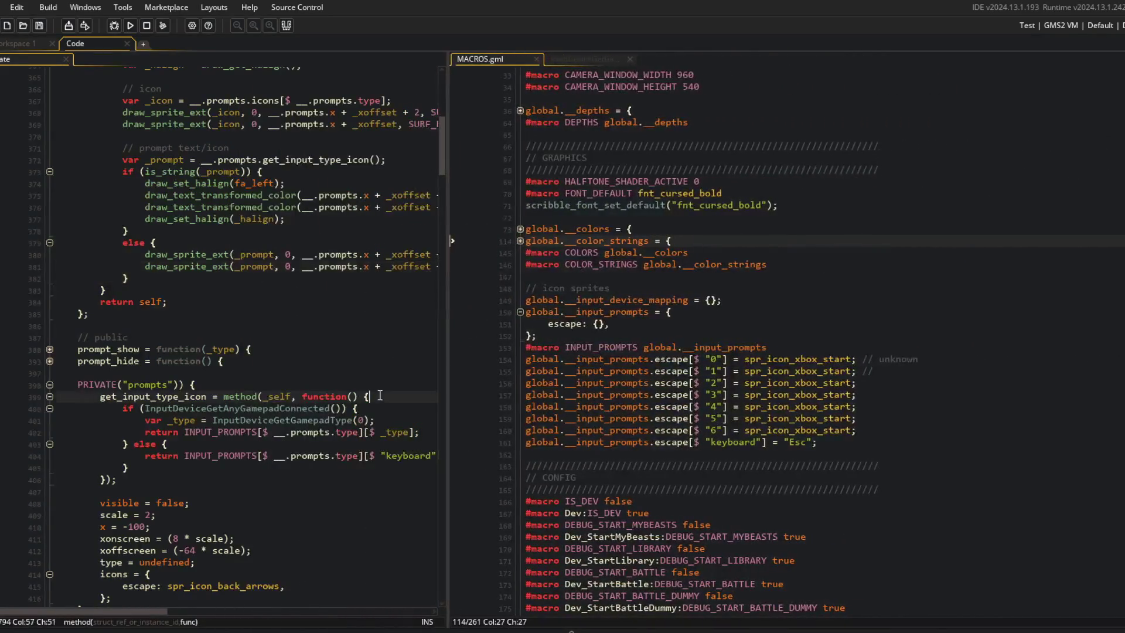
Step: Change line 401 to var _name = InputDeviceGetGamepadTypeName(0) and index INPUT_PROMPTS with [$ _name]
click(349, 430)
click(353, 421)
text(Name)
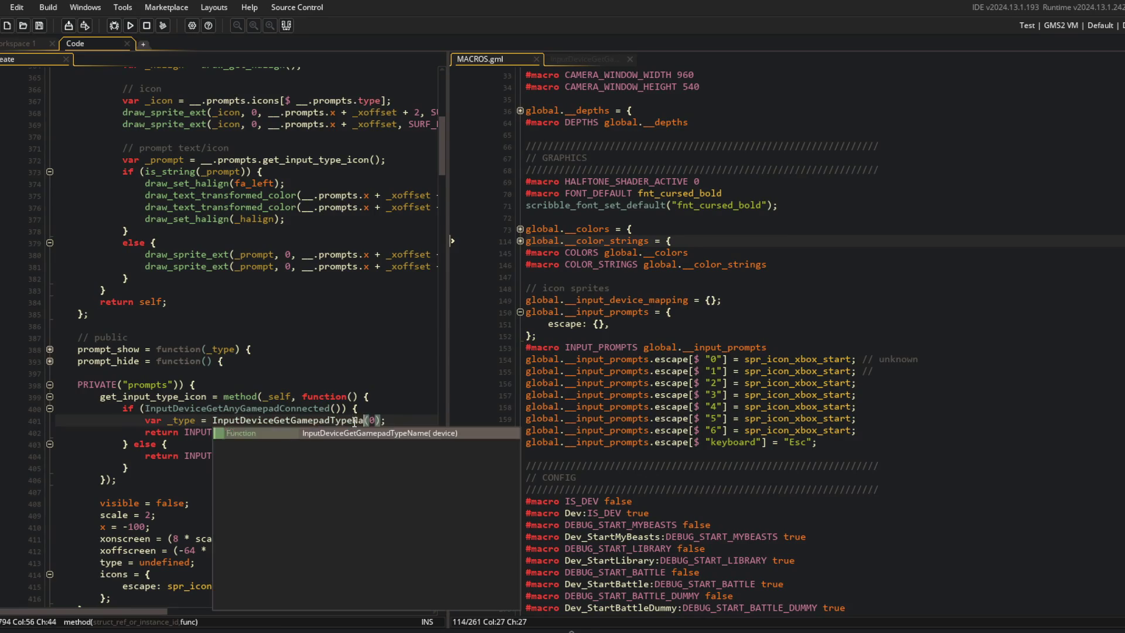
key(ctrl+Left)
key(ctrl+Left)
key(ctrl+Left)
key(ctrl+shift+Right)
text(_name)
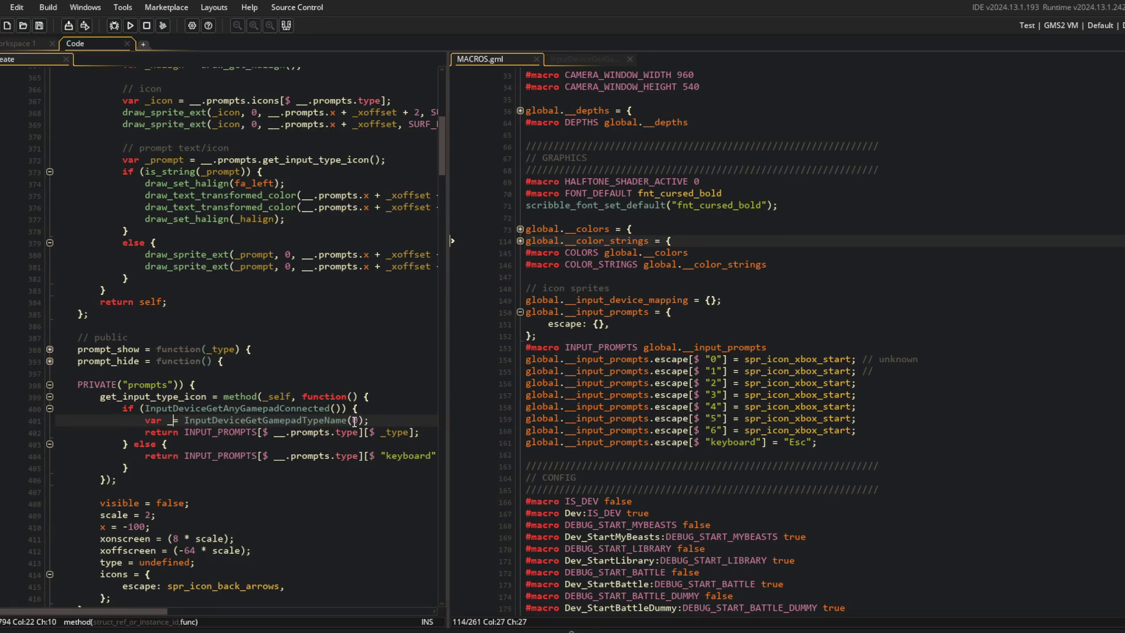
key(Down)
key(End)
key(Left)
key(ctrl+shift+Left)
text(_name)
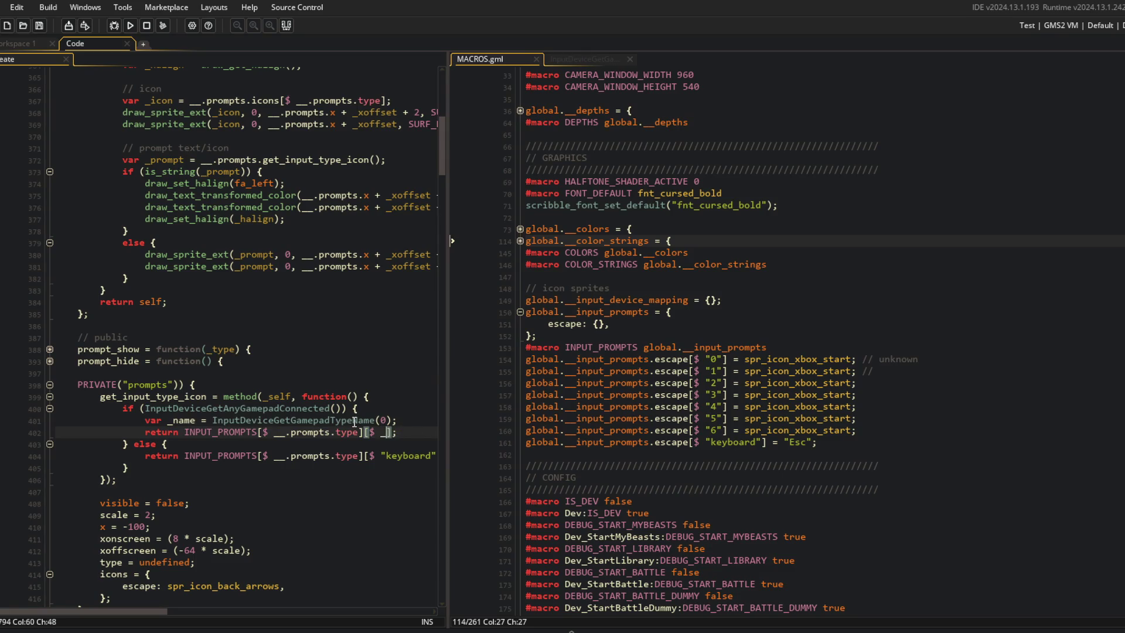
key(Escape)
click(318, 343)
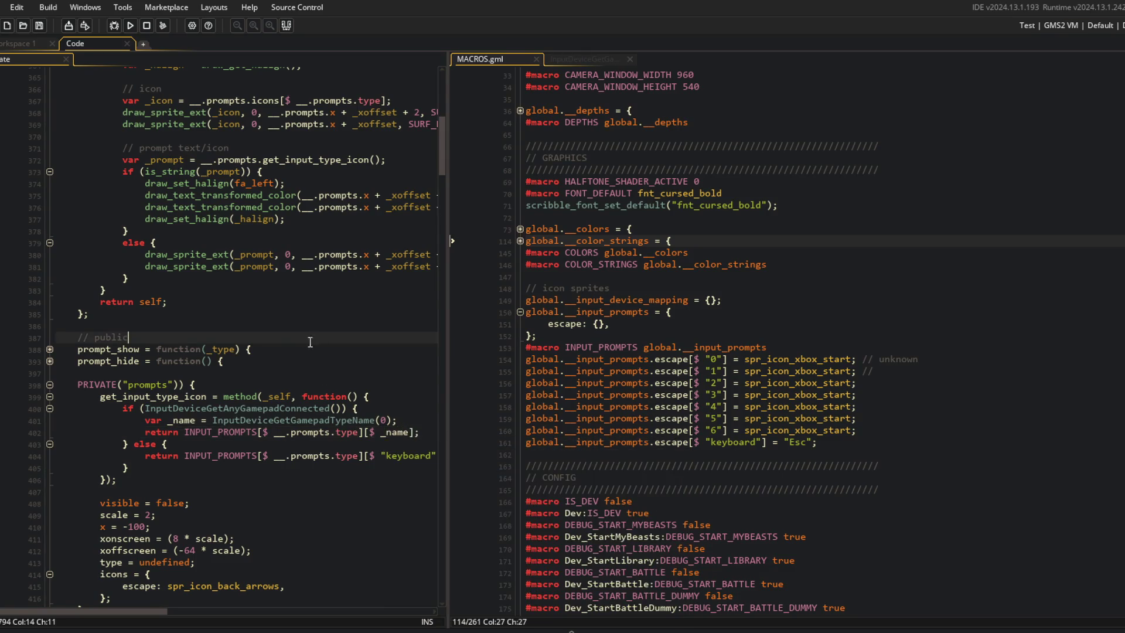
click(736, 358)
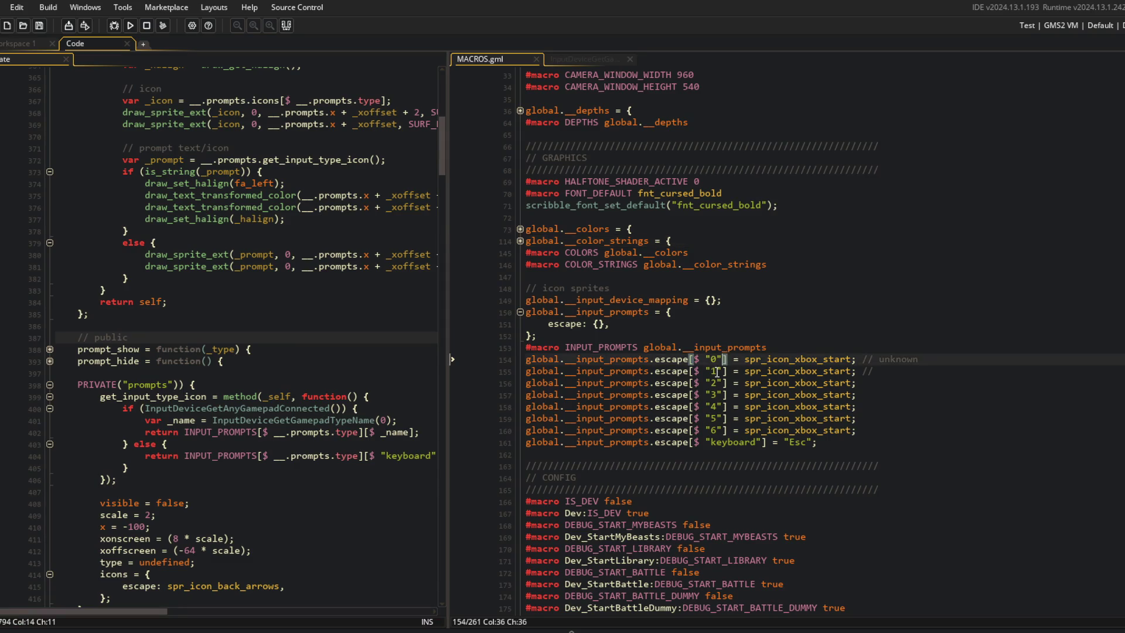
click(628, 326)
Step: Open a blank line in the escape struct and show InputDeviceGetGamepadTypeName in the right pane
key(Left)
key(Left)
key(Return)
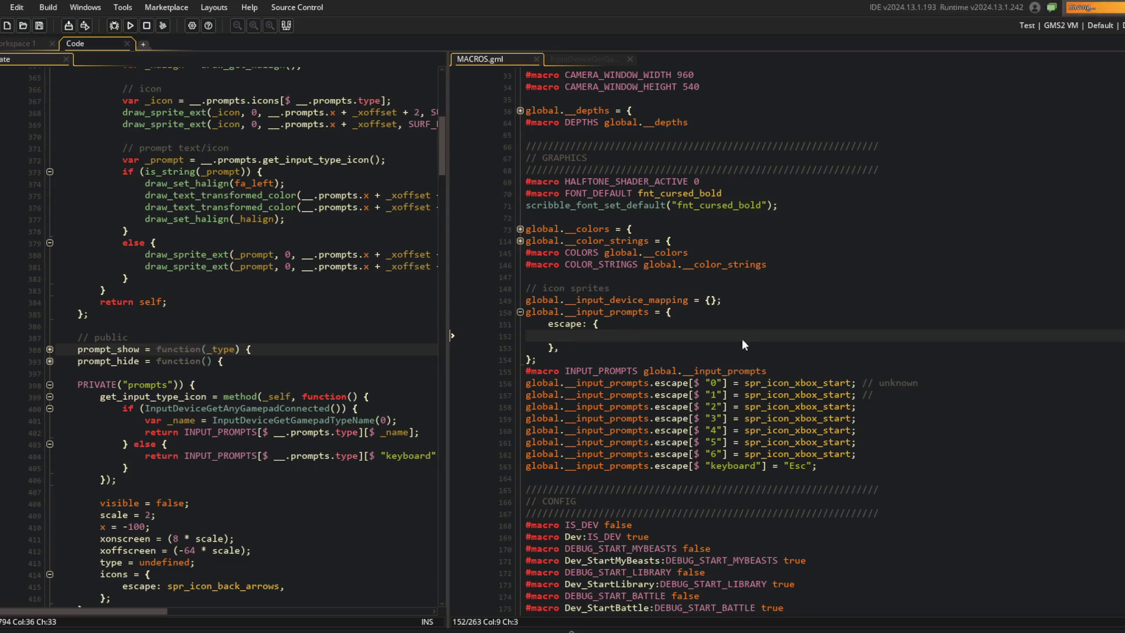
click(598, 60)
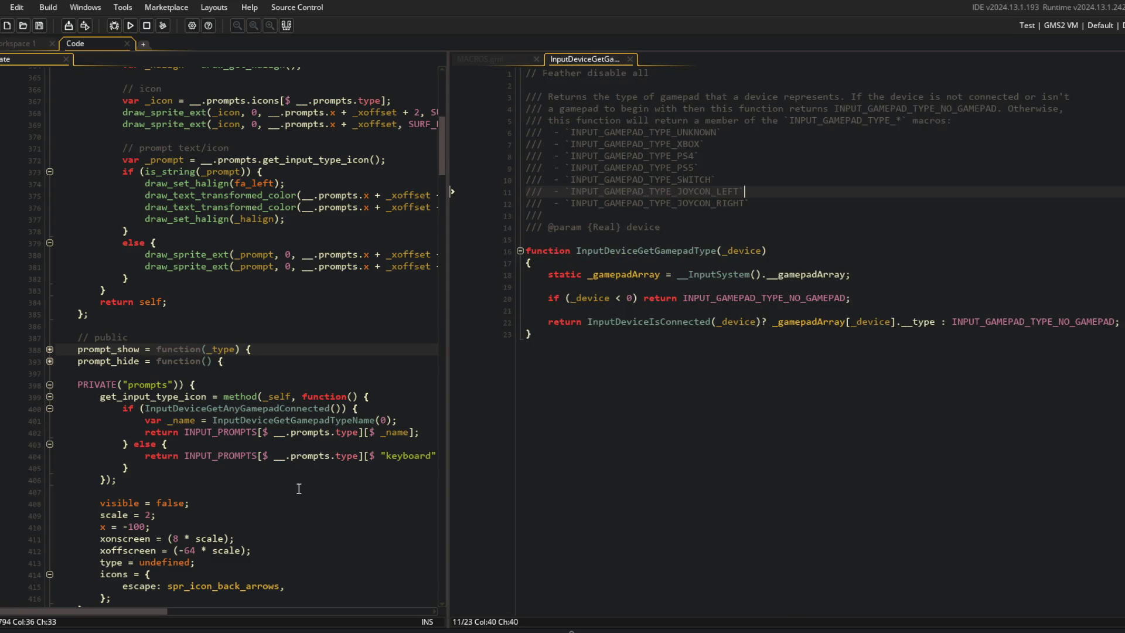
click(296, 422)
middle_click(336, 420)
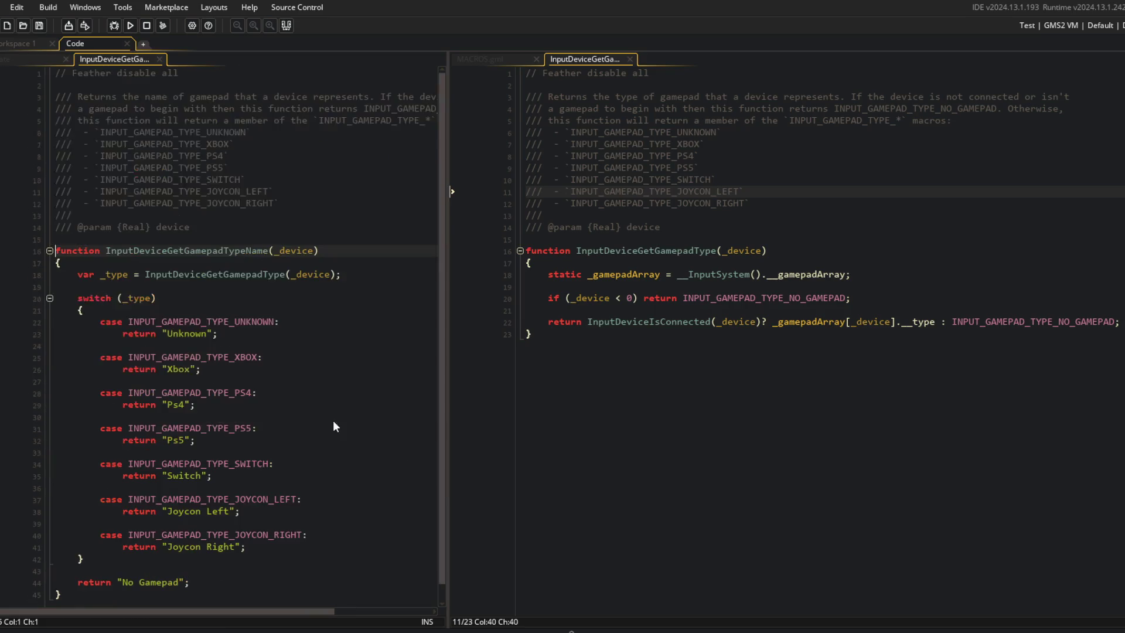
mouse_move(106, 60)
mouse_down()
mouse_move(644, 59)
mouse_move(490, 60)
mouse_up()
Step: Rename the 'Joycon Left' and 'Joycon Right' return values to Joycon_Left and Joycon_Right, and save
click(680, 511)
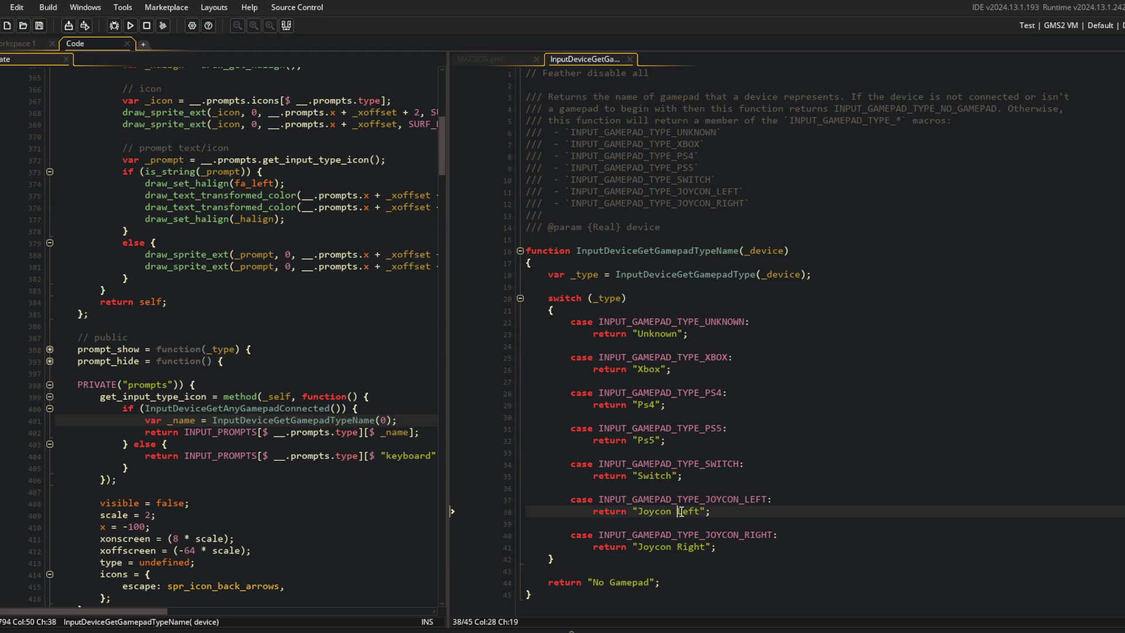
key(BackSpace)
text(_)
key(Down)
key(Down)
key(Down)
key(BackSpace)
text(_)
key(ctrl+s)
Step: Try renaming the Switch return value to Nintendo, then restore Switch and save
click(712, 476)
key(Left)
key(Left)
key(ctrl+BackSpace)
text(Ni)
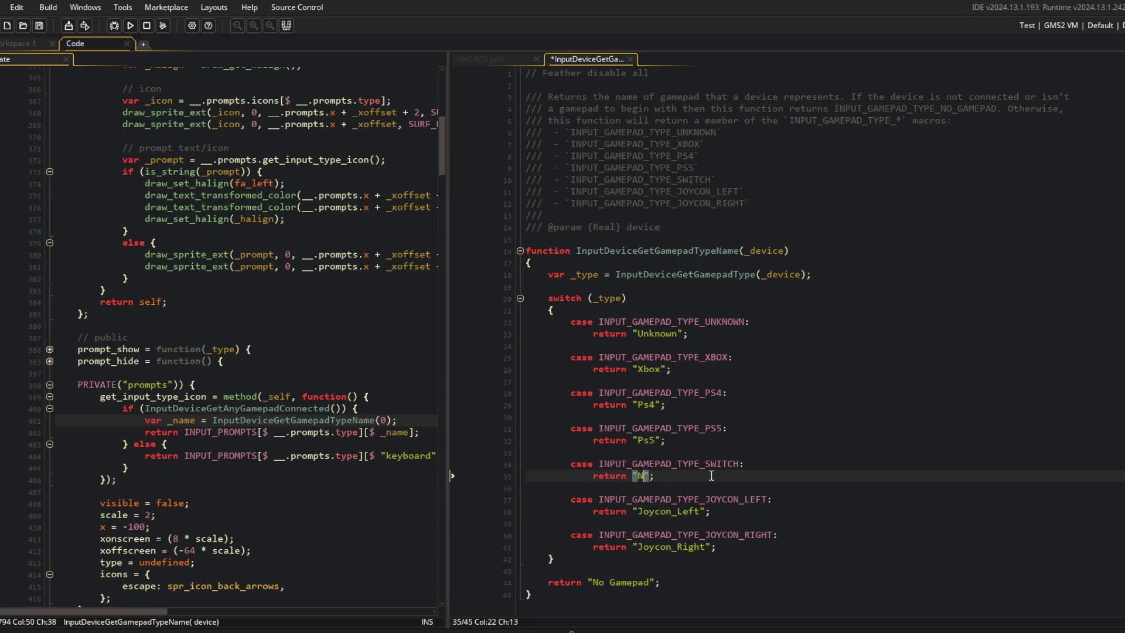
text(ntendo)
key(ctrl+s)
click(715, 345)
double_click(653, 475)
text(Switch)
key(ctrl+s)
click(736, 334)
Step: Add an 'Unknown: spr_icon_xbox_start,' entry to the escape struct and duplicate it three times
click(479, 61)
click(627, 335)
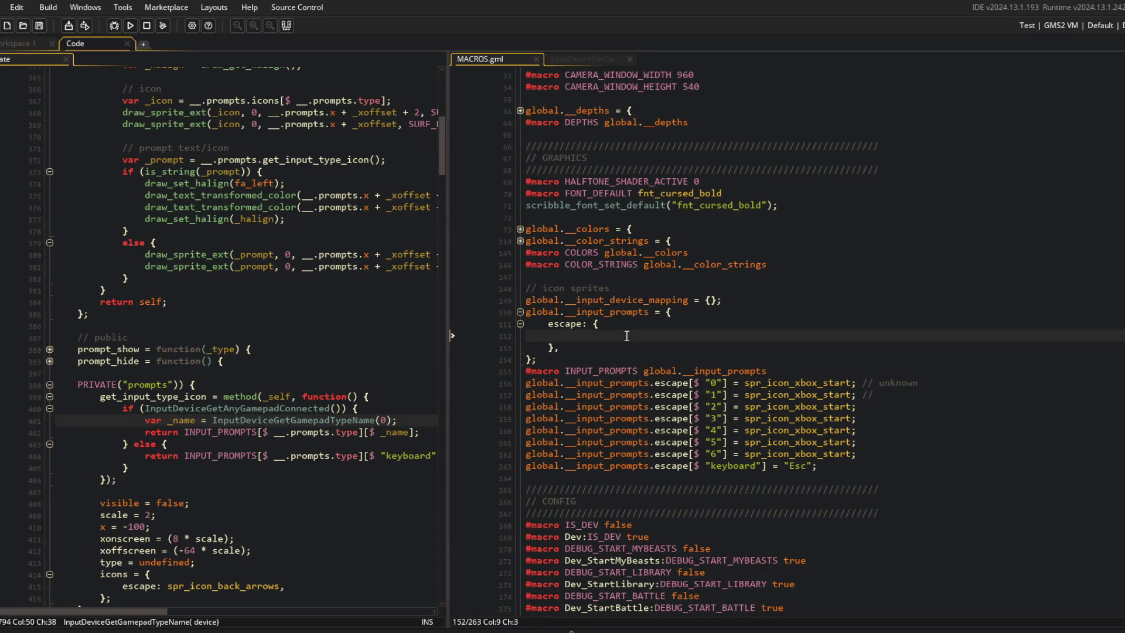
text(Unkn)
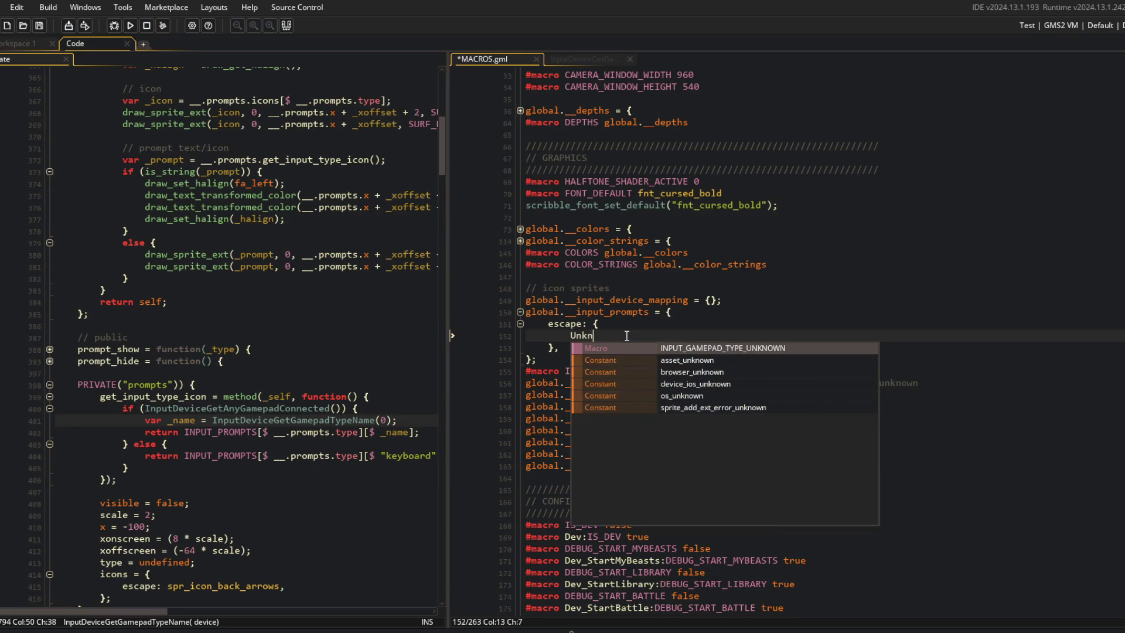
text(own: spr)
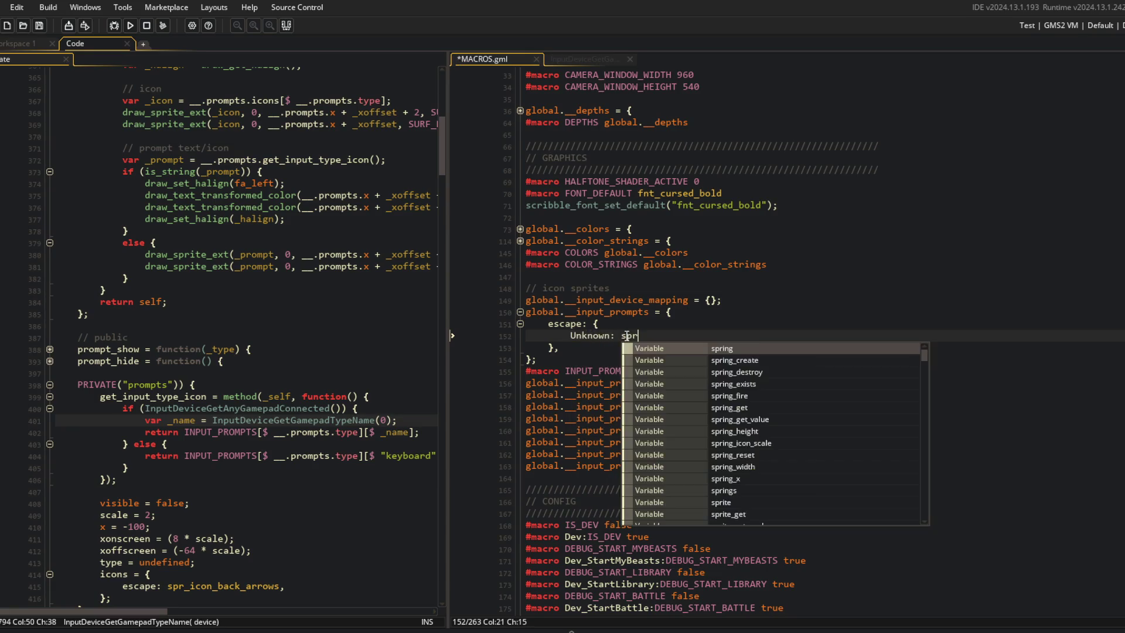
text(_icon_xbox_start,)
key(ctrl+s)
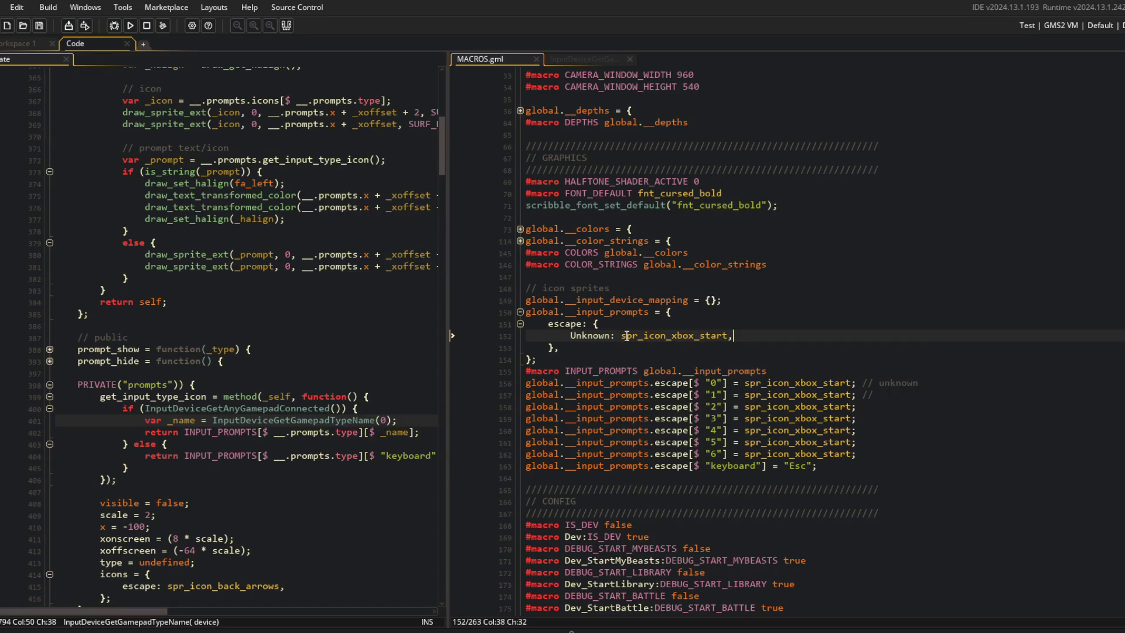
key(ctrl+d)
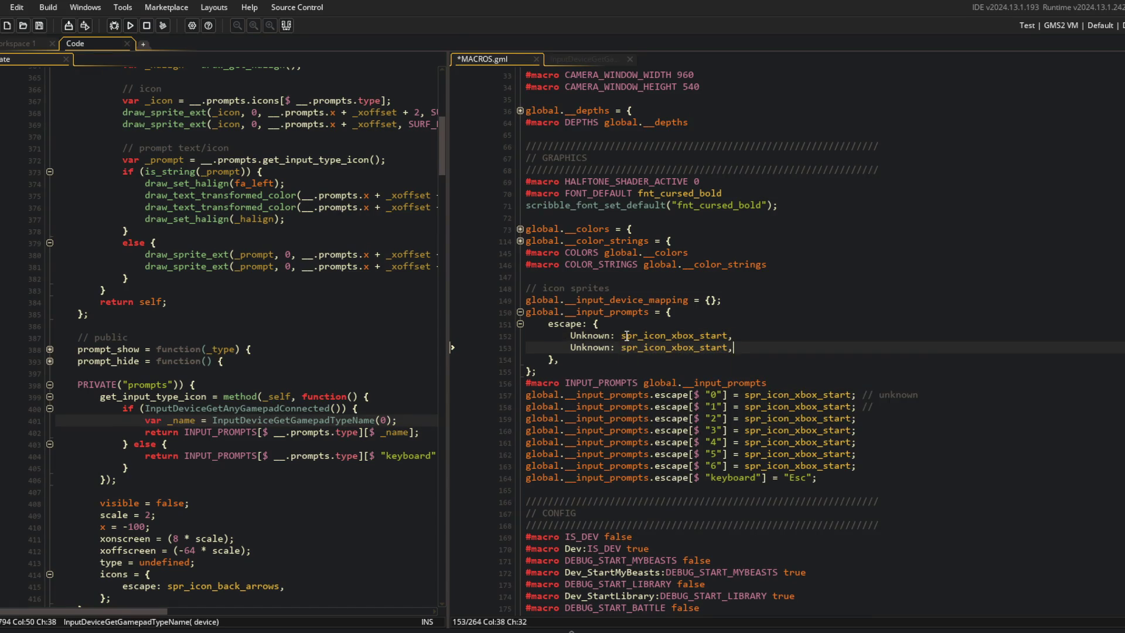
key(ctrl+d)
key(ctrl+d)
key(ctrl+d)
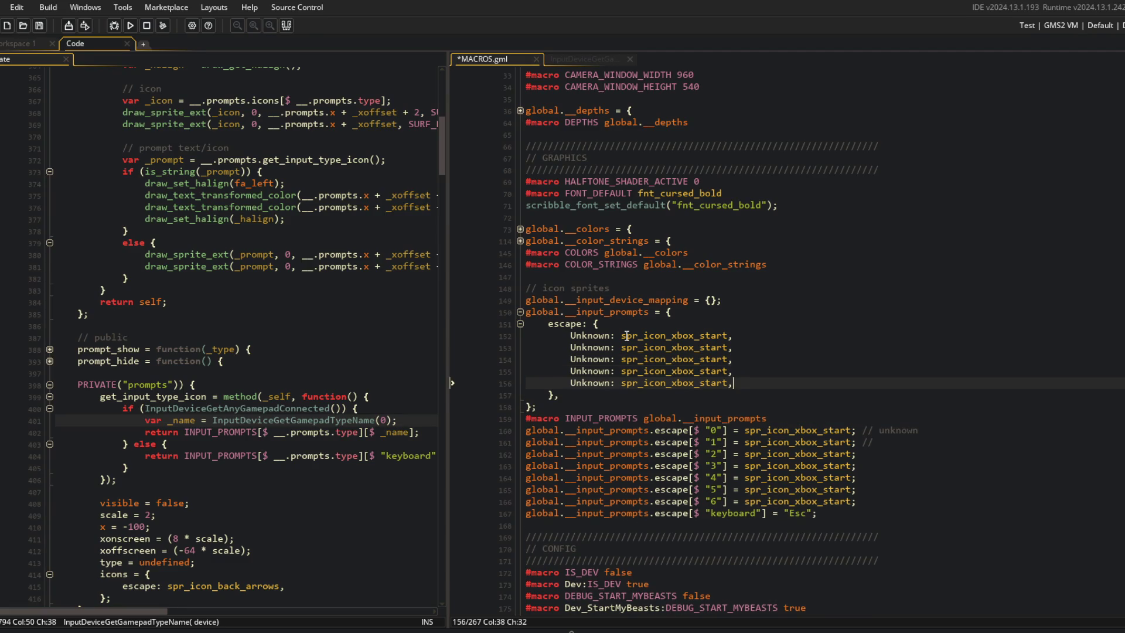
key(ctrl+d)
key(ctrl+d)
Step: Change the second and third duplicated entries' keys to Xbox and Ps4
key(Up)
key(Up)
key(Up)
key(Home)
key(ctrl+Delete)
text(Xbox)
key(Down)
key(ctrl+s)
key(Home)
key(ctrl+Delete)
text(Ps4)
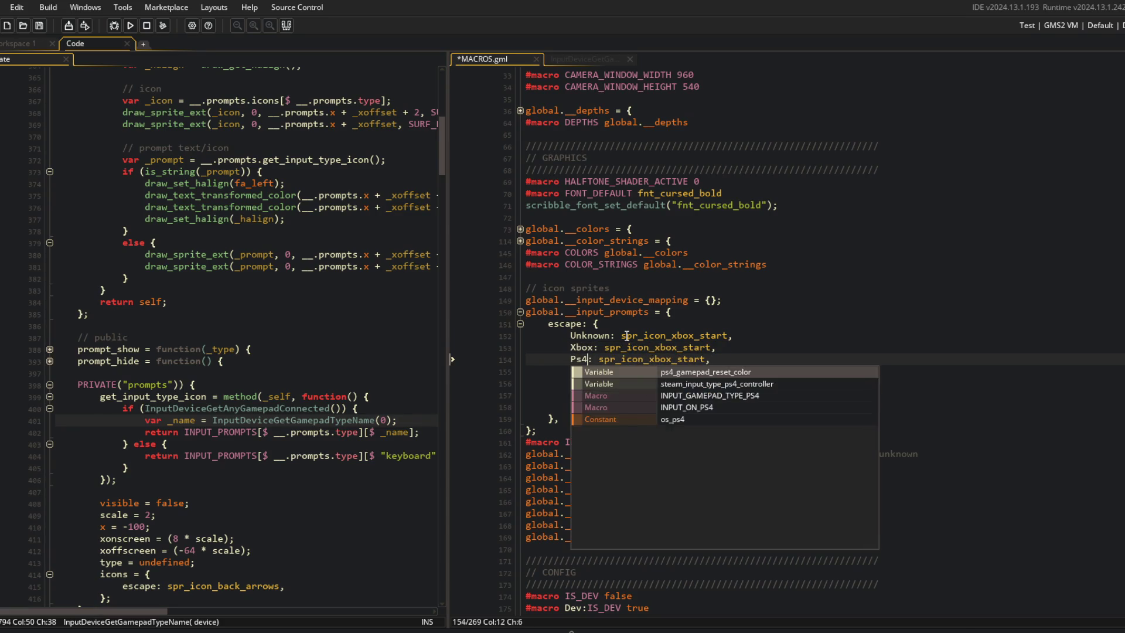
key(Escape)
Step: Key the remaining duplicated entries as Ps5, Joycon_Left and Joycon_Right
key(Down)
key(Home)
key(ctrl+Delete)
text(Ps5)
key(Escape)
key(Down)
key(Home)
key(ctrl+Delete)
text(Joycon_L)
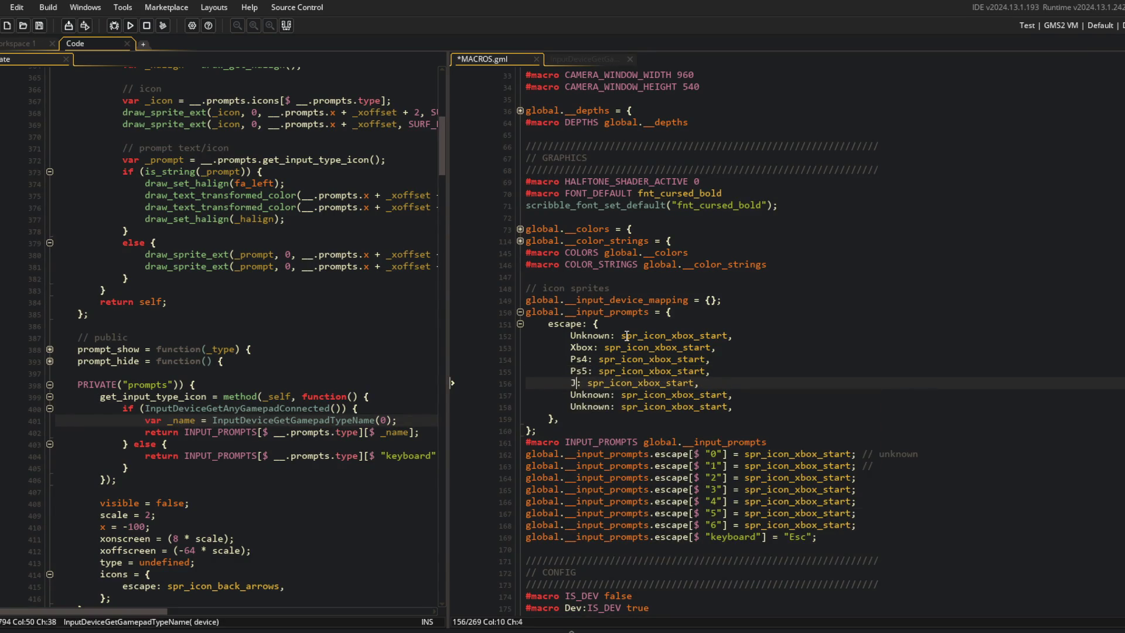
text(eft)
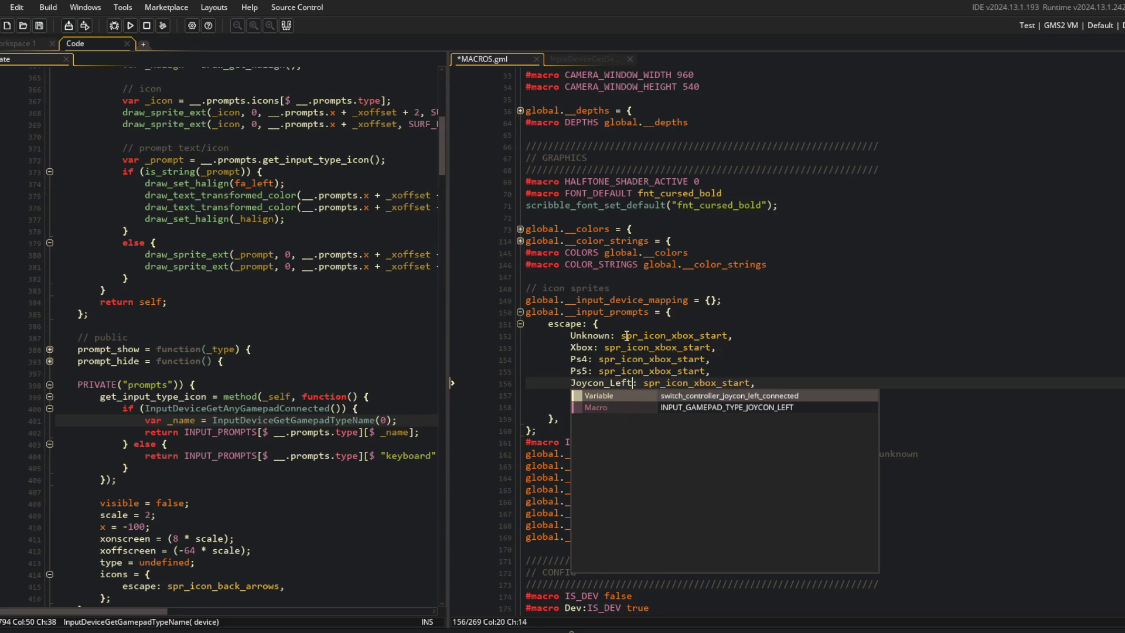
key(Escape)
key(Down)
key(ctrl+BackSpace)
text(Joycon_)
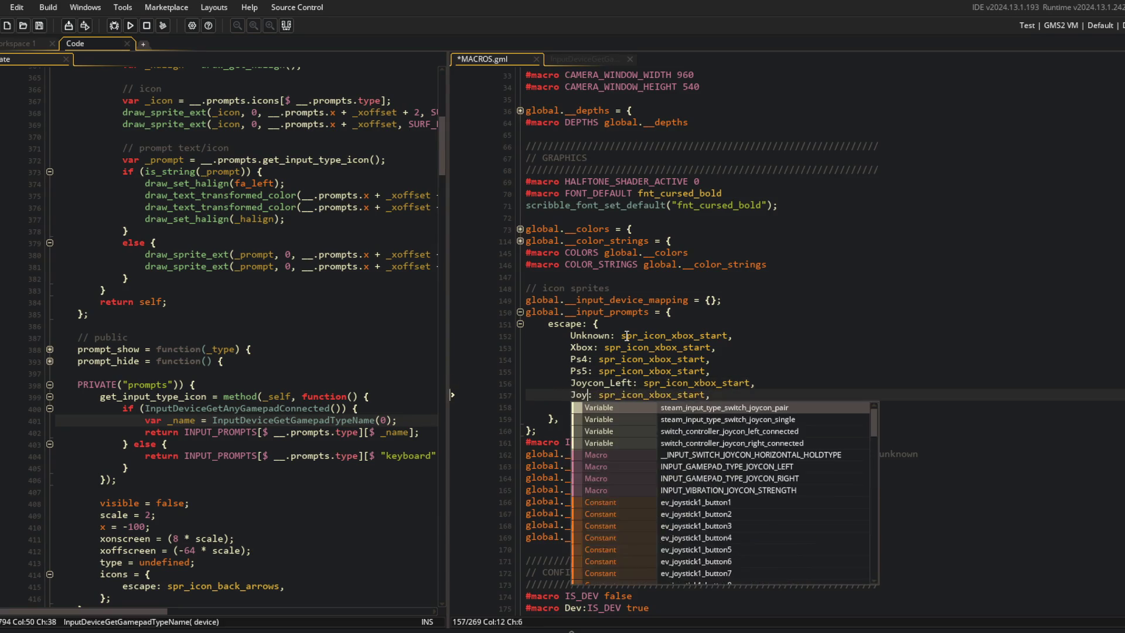
text(Right)
key(Escape)
Step: Remove the leftover entry, paste a Switch entry before Joycon_Left, and delete the numbered escape assignments
key(Down)
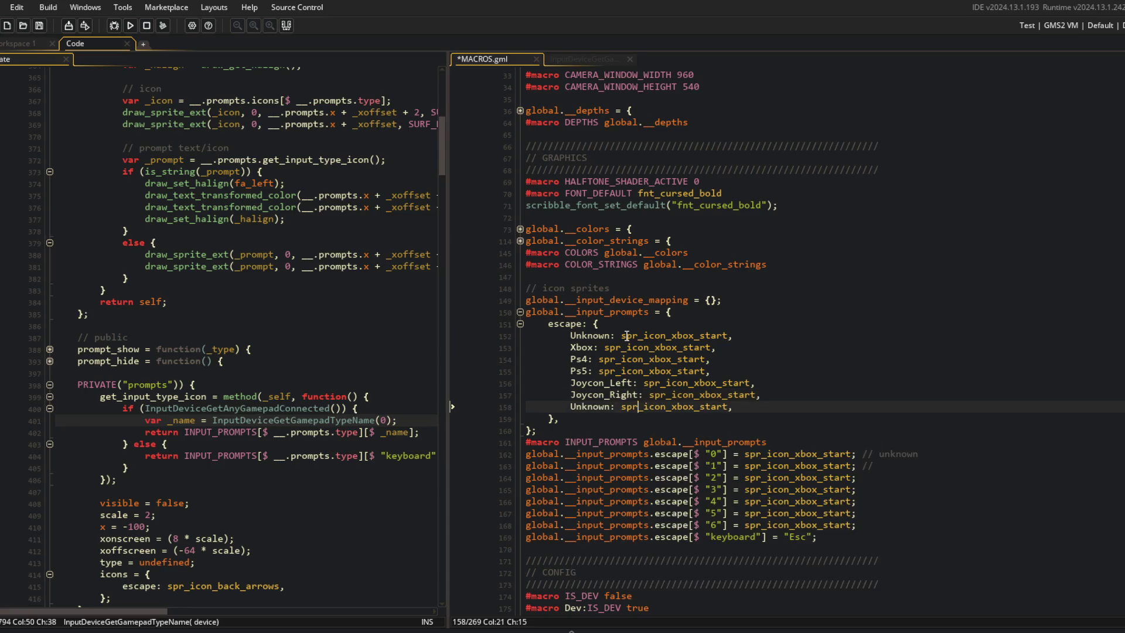
key(Home)
key(shift+End)
key(Delete)
key(Up)
key(Up)
text(Switch: spr_icon_xbox_start,)
key(Down)
key(Down)
key(Delete)
key(End)
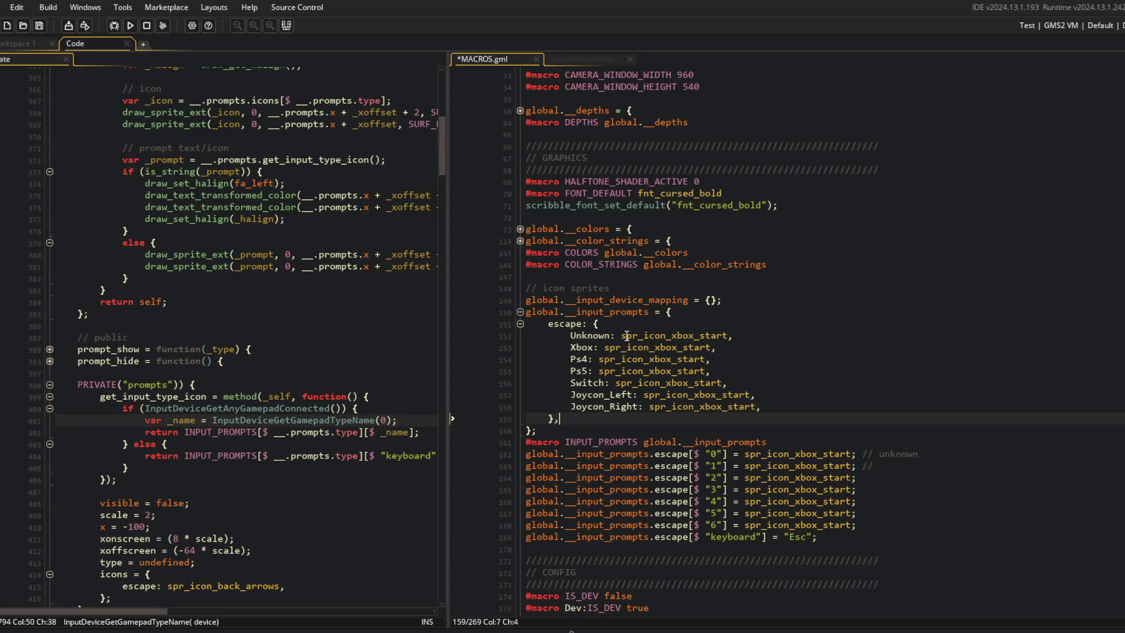
key(Down)
key(Down)
key(Down)
key(ctrl+d)
key(ctrl+d)
key(ctrl+d)
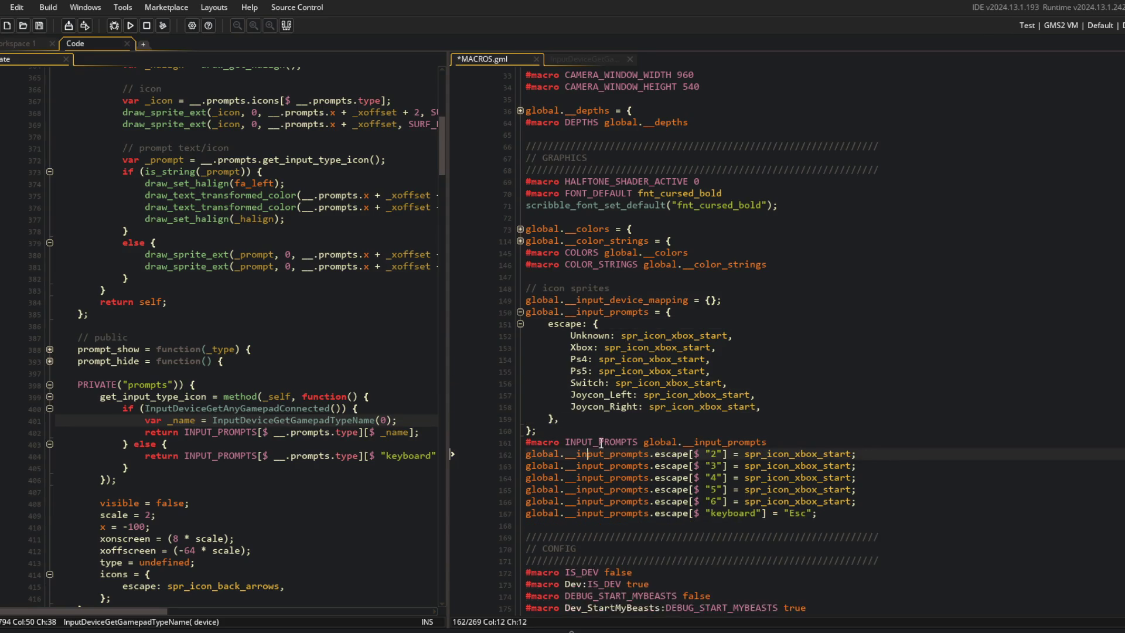
key(ctrl+d)
Step: Add a Keyboard: "Esc" entry, delete the two global.__input_prompts.escape lines, and save
click(778, 406)
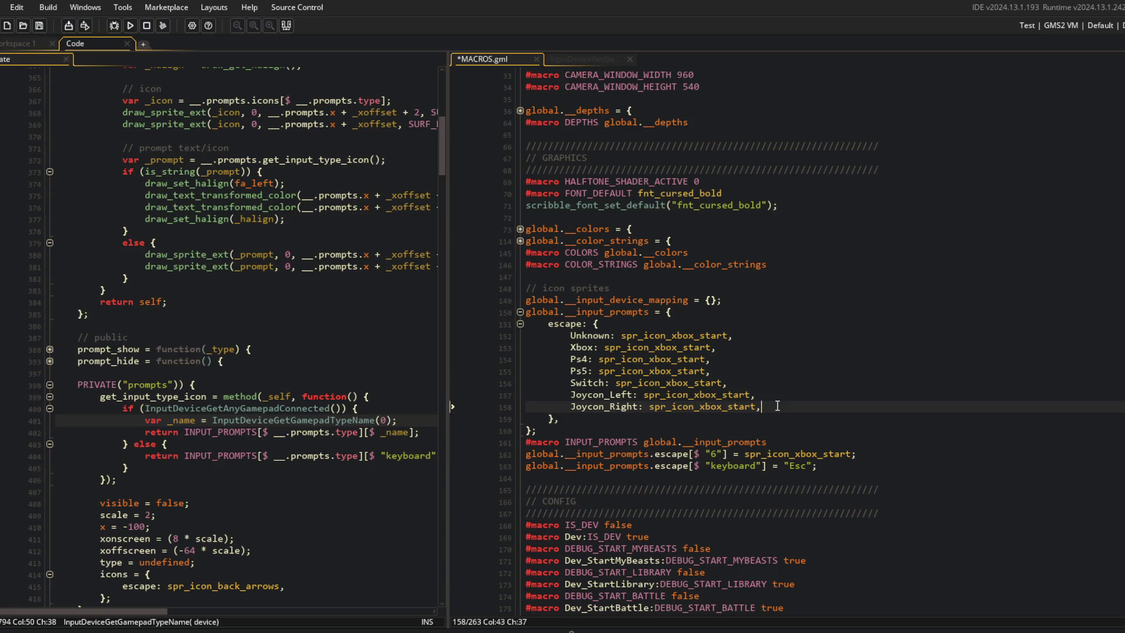
key(Return)
text(Keyboard: ")
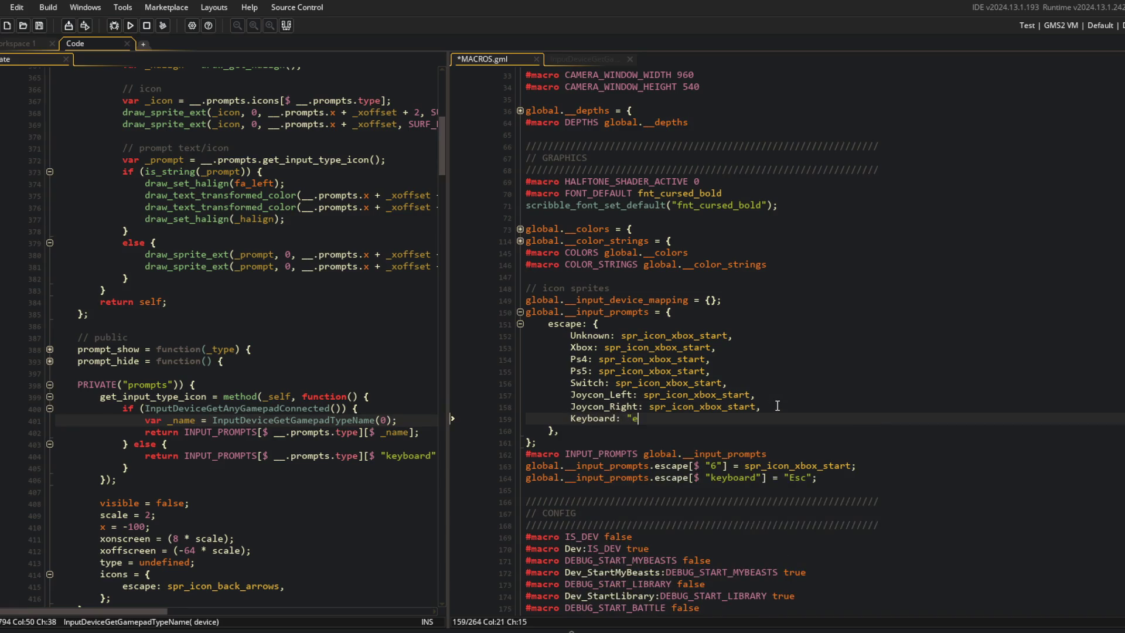
text(Esca)
text(,)
key(ctrl+s)
key(Down)
key(Down)
key(Down)
key(shift+Down)
key(shift+Down)
key(Delete)
key(ctrl+s)
Step: Scroll through the prompts struct to check the Ps4 entry and the struct's end
click(777, 406)
click(783, 382)
scroll(783, 382, down, 2)
click(775, 283)
scroll(774, 274, down, 1)
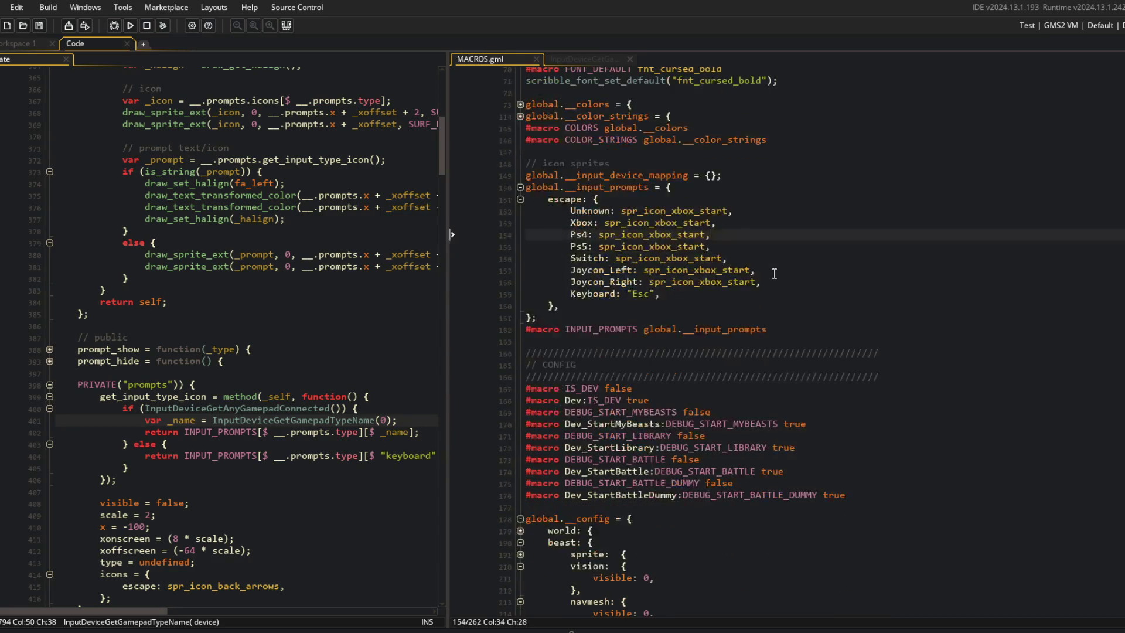
click(760, 304)
key(Down)
click(712, 234)
click(263, 221)
Step: Widen the left pane and review the escape block, prompt_hide, prompt_show and the gamepad name lookup
click(413, 362)
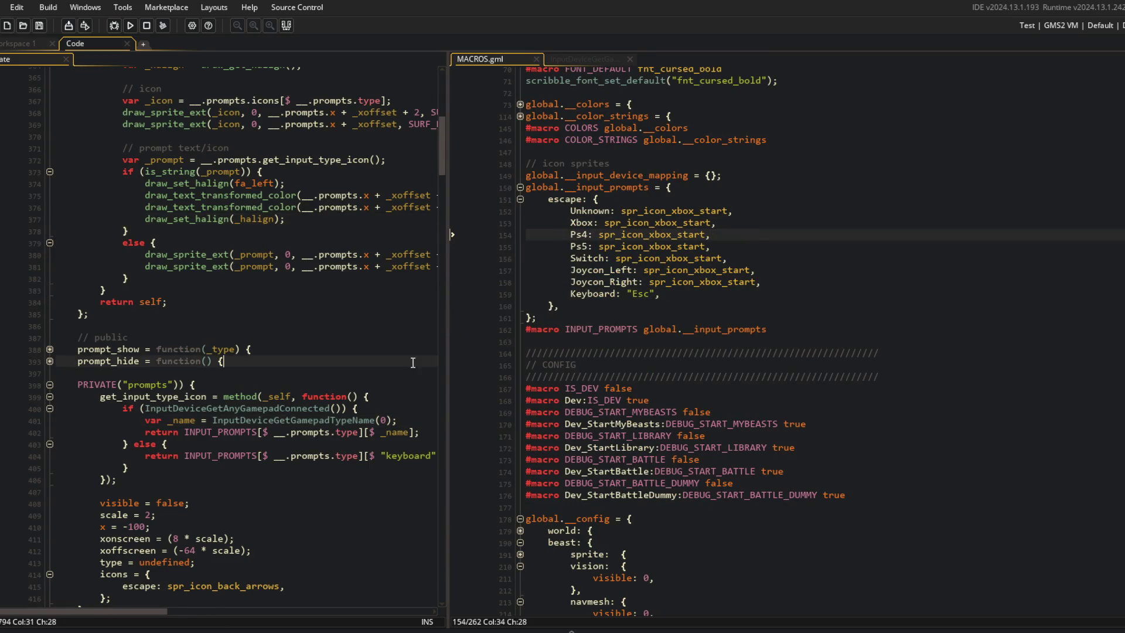
click(449, 305)
drag(448, 304, 519, 305)
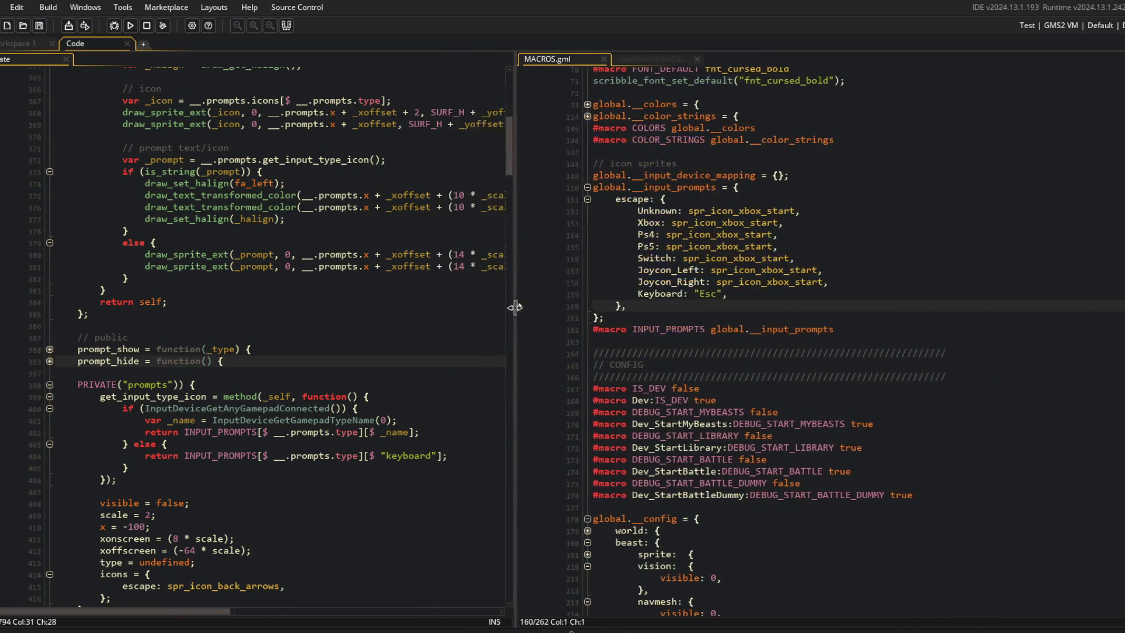
click(592, 199)
double_click(591, 187)
click(592, 199)
click(632, 200)
click(724, 211)
click(409, 340)
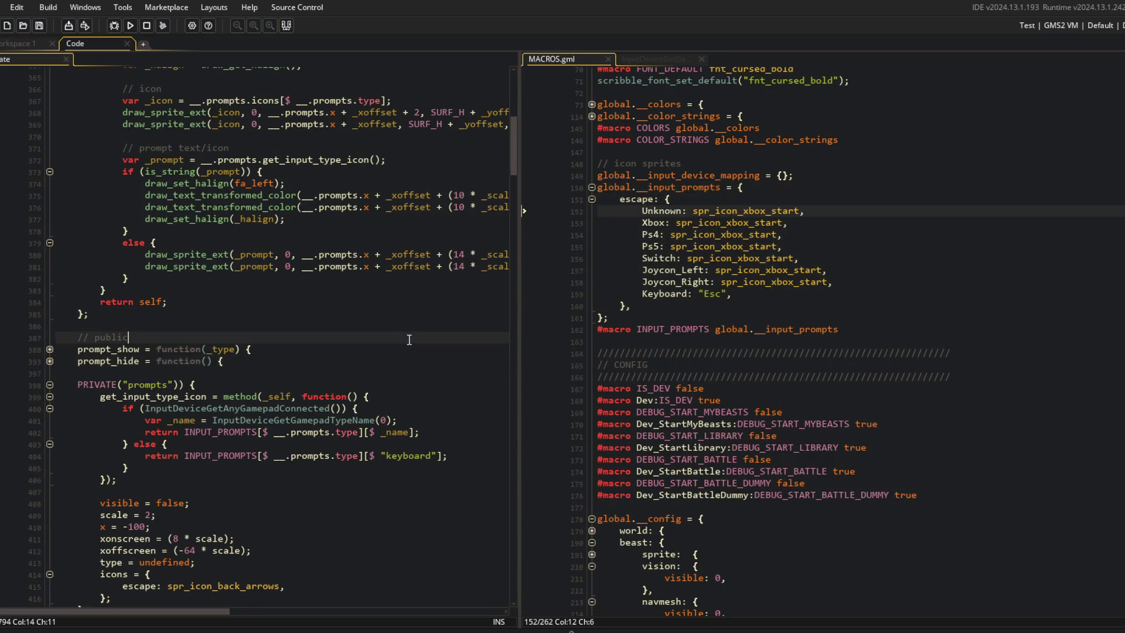
click(403, 423)
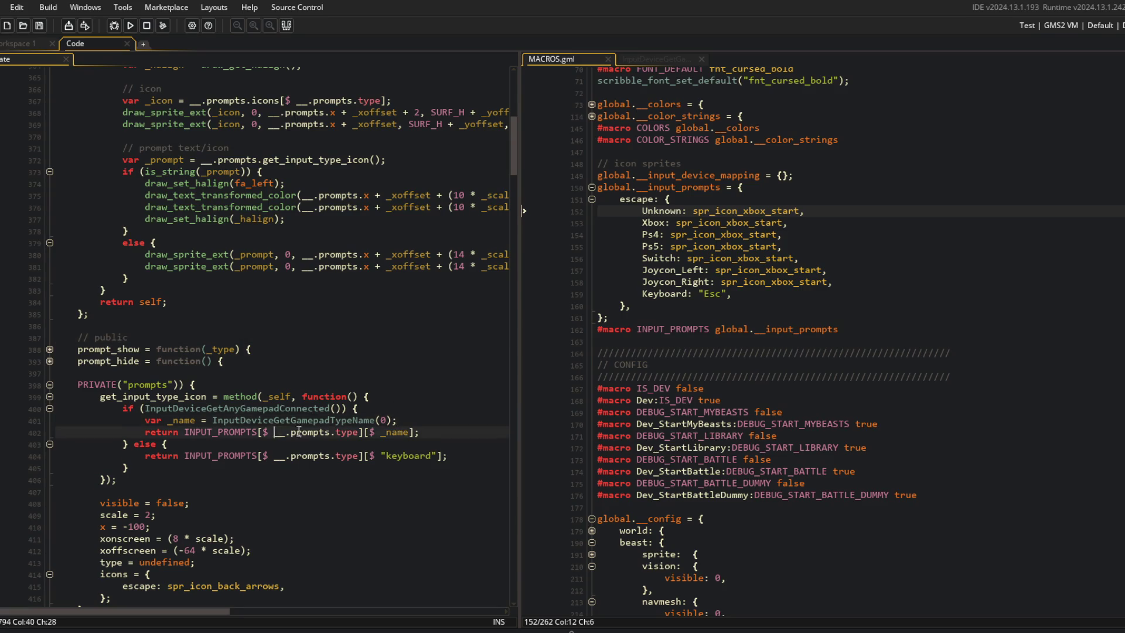
click(390, 359)
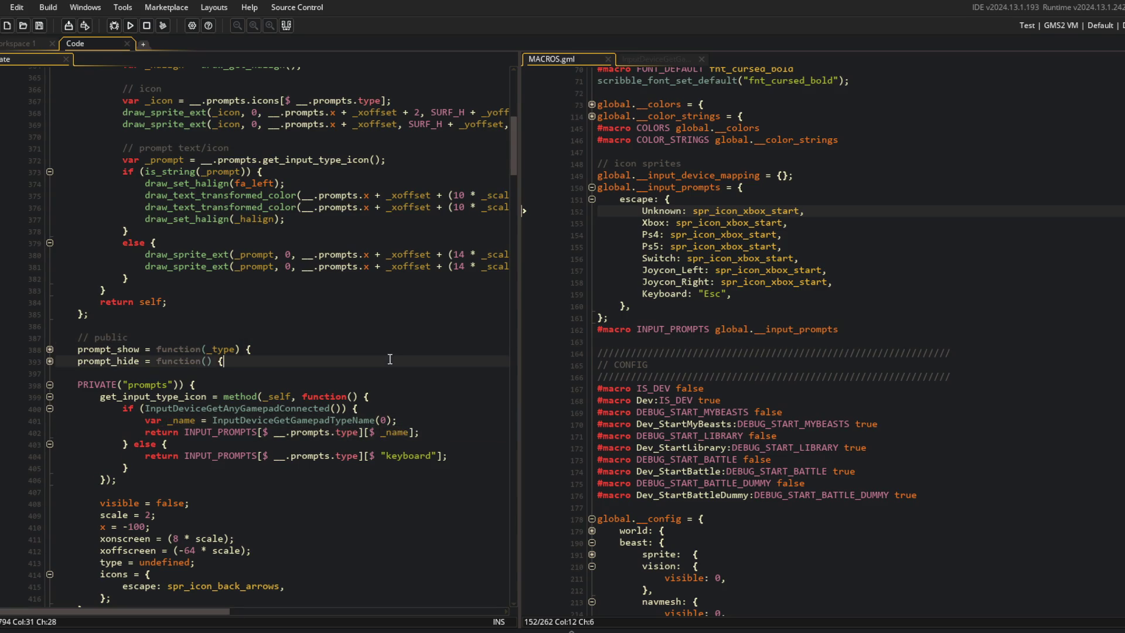
click(445, 349)
click(362, 302)
Step: Capitalise "keyboard" to "Keyboard" in the else branch on line 404 and run the game with F5
click(393, 455)
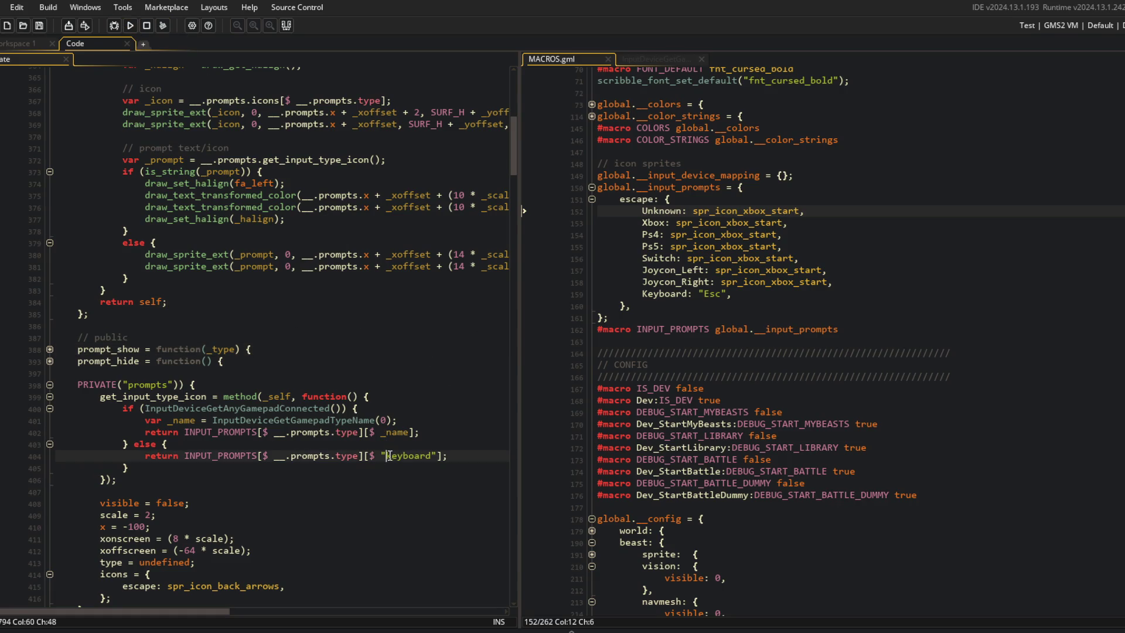
key(BackSpace)
text(K)
key(F5)
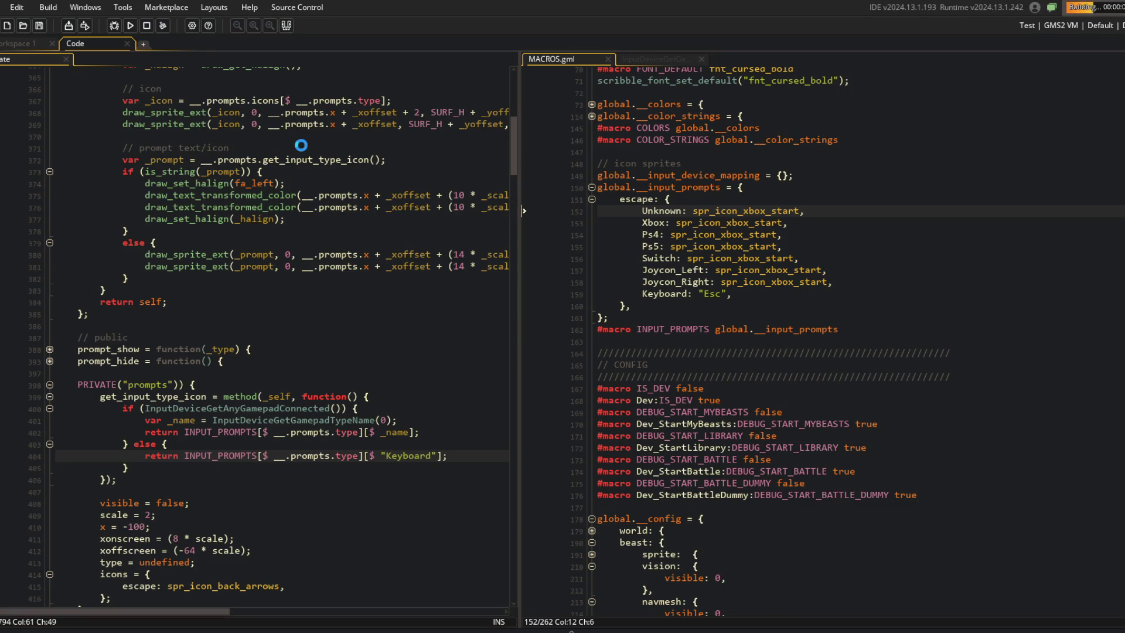
Step: Abort the run after the draw_sprite_ext wrong-type error and select draw_sprite_ext on line 380
scroll(522, 282, up, 3)
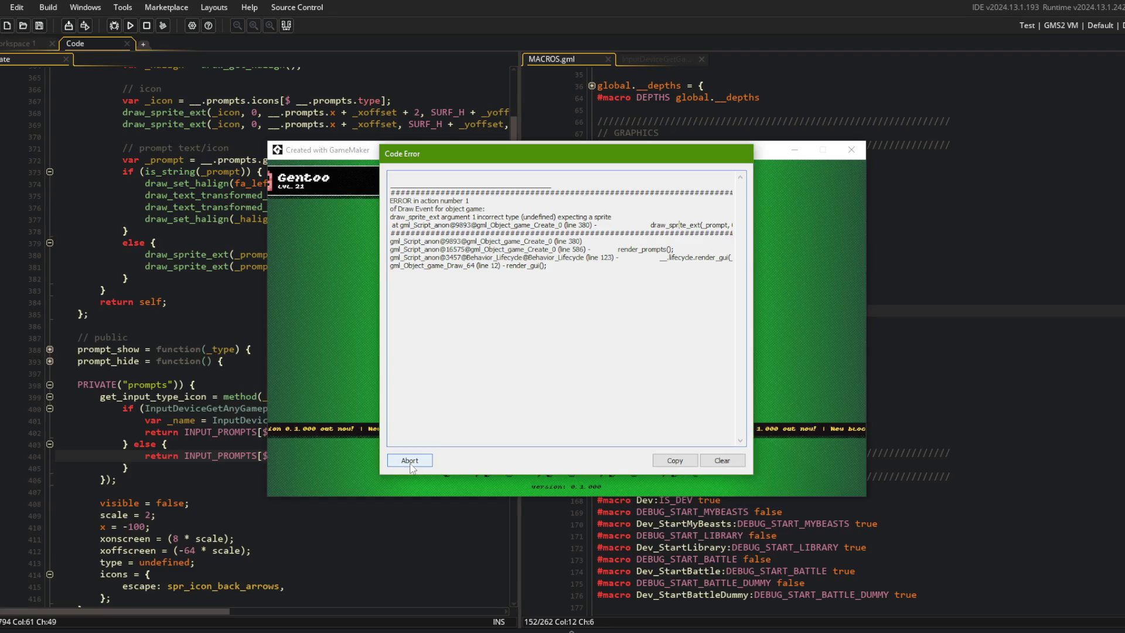
mouse_move(715, 221)
mouse_down()
mouse_move(740, 222)
mouse_move(386, 224)
mouse_up()
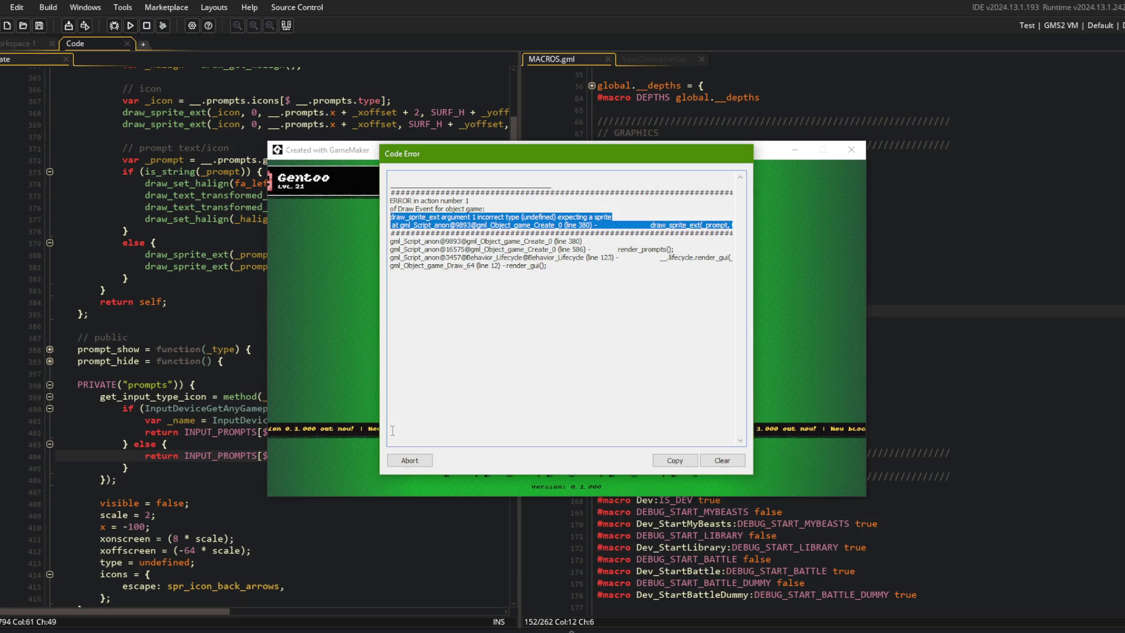
click(404, 460)
double_click(161, 254)
double_click(182, 160)
double_click(238, 159)
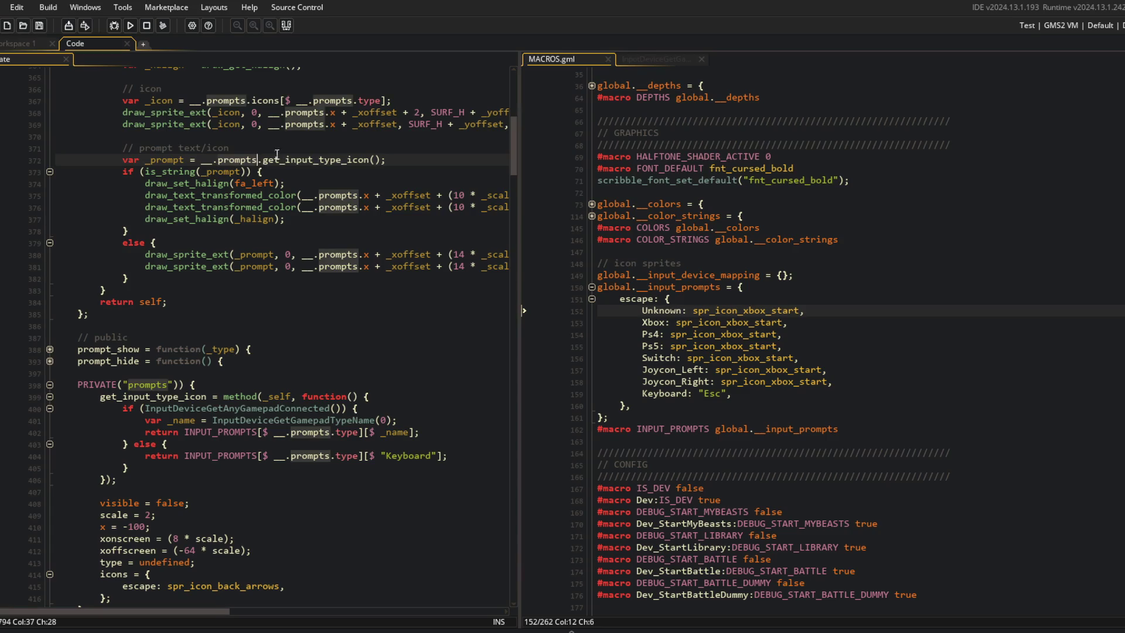
Step: Review the get_input_type_icon and text-drawing code, highlighting every use of _prompt
click(370, 159)
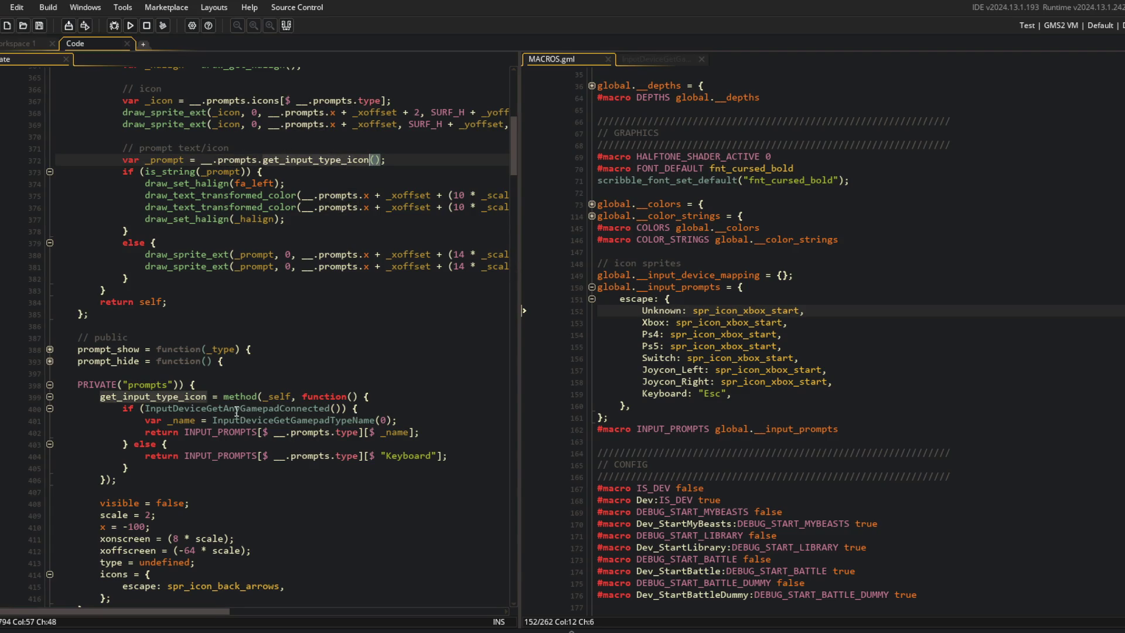
click(151, 209)
click(164, 160)
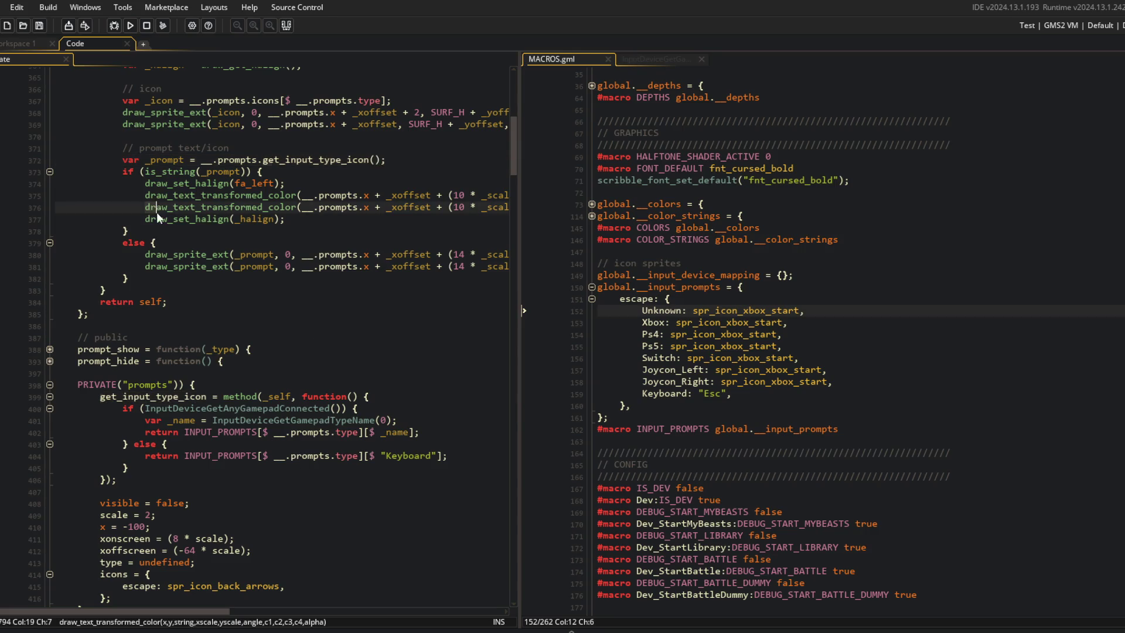
double_click(209, 171)
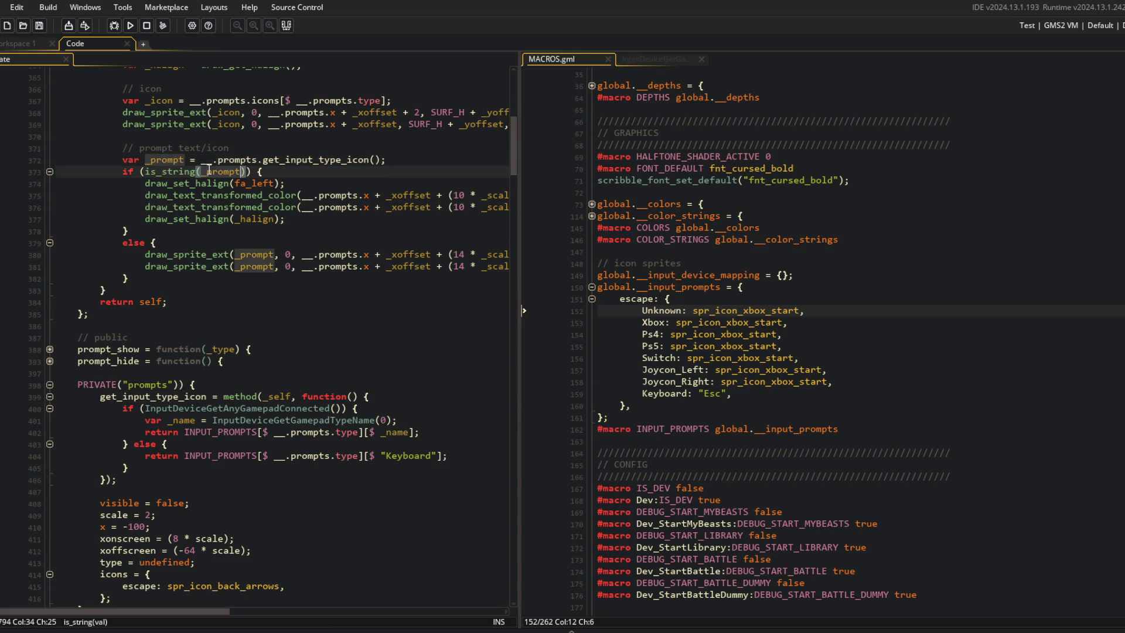
Step: Set a breakpoint on line 402's gamepad-name return and launch the game in the debugger
click(235, 232)
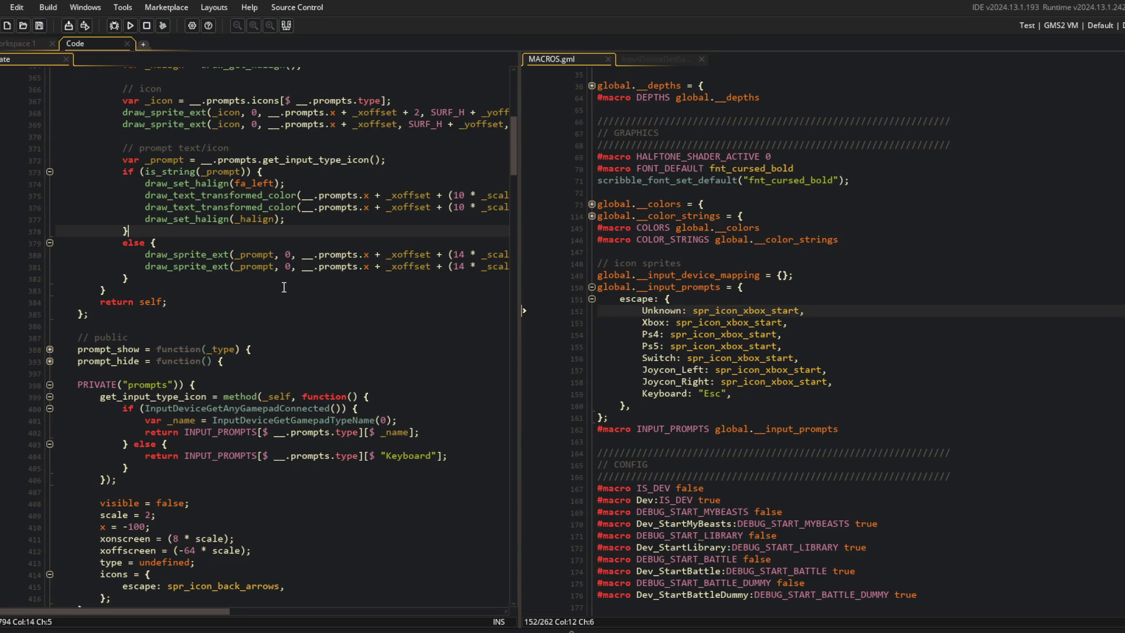
click(22, 432)
click(114, 25)
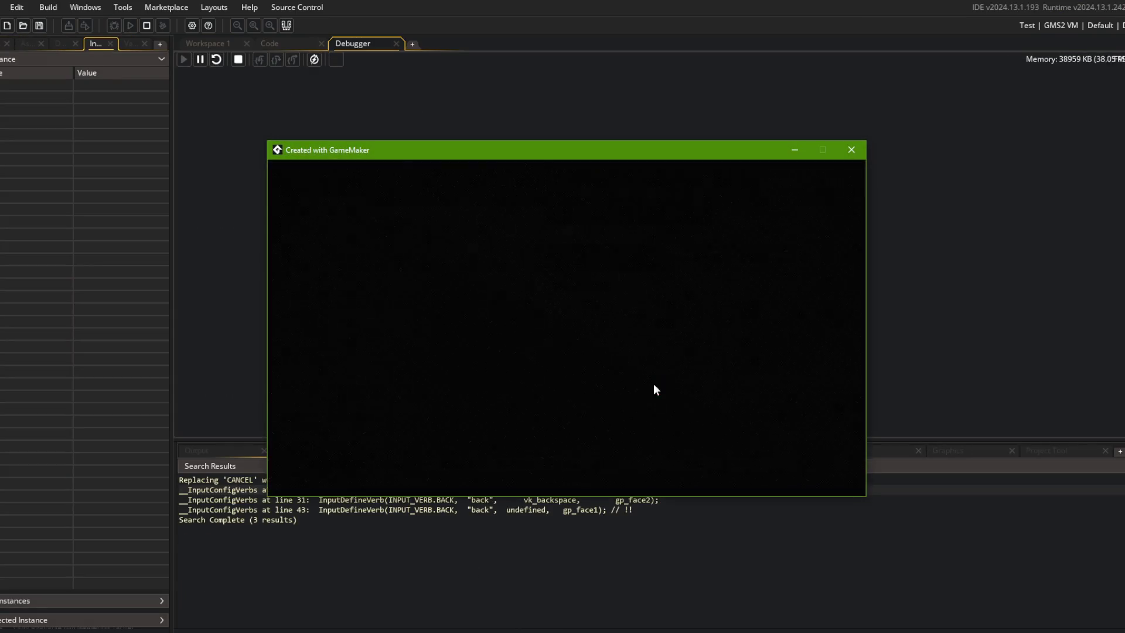
Step: Log in to hit the breakpoint, confirm _name is "No Gamepad", then close the Debugger
click(549, 370)
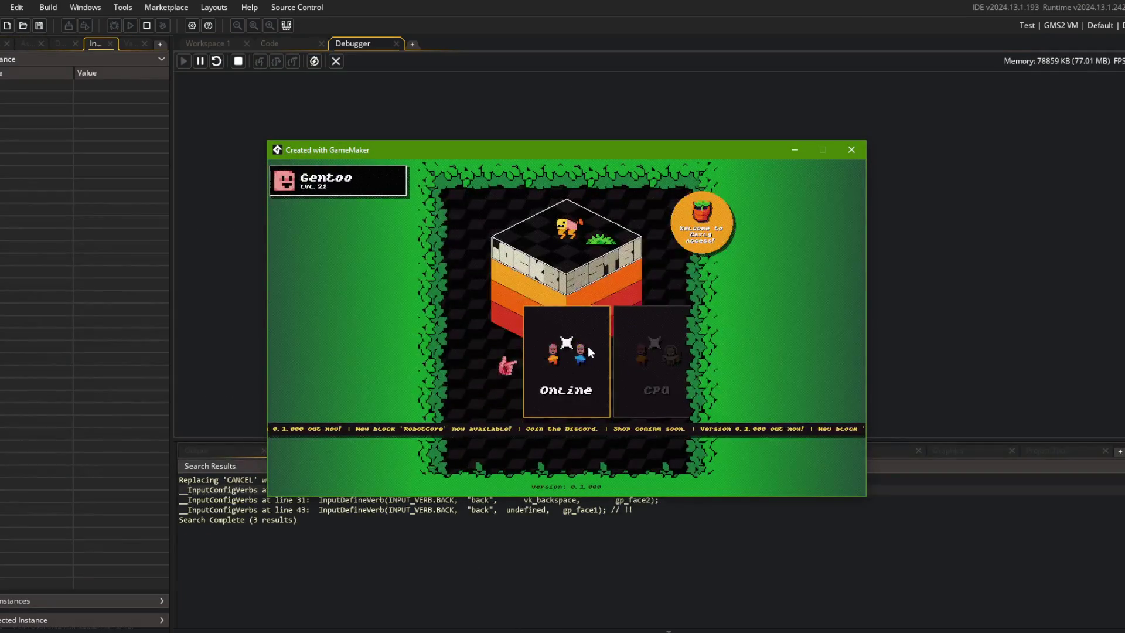
mouse_move(592, 290)
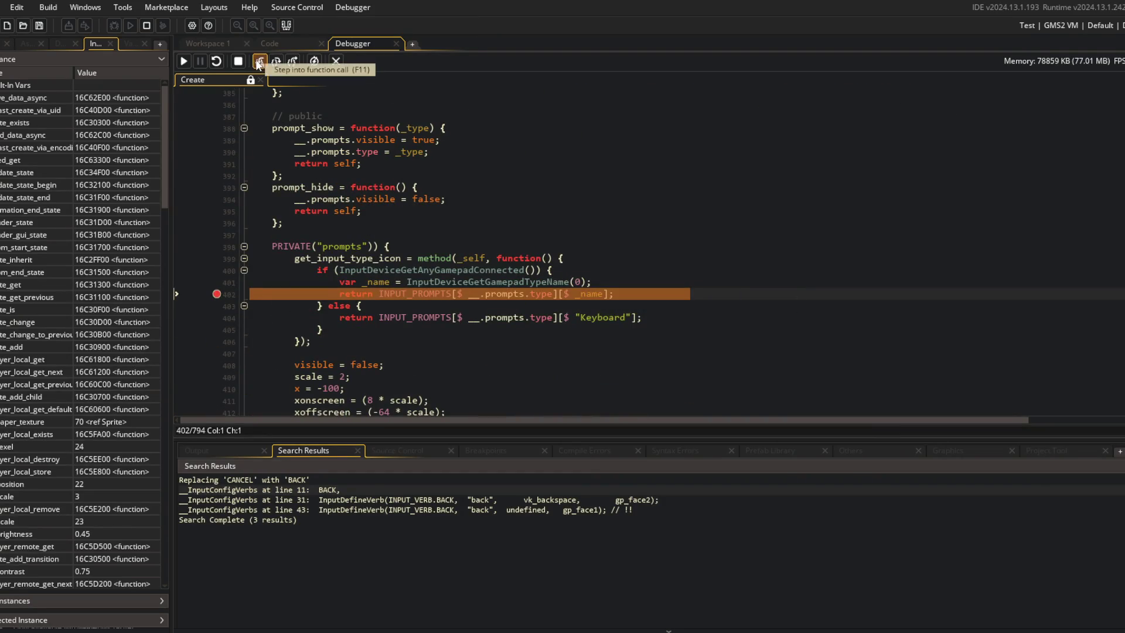
click(396, 43)
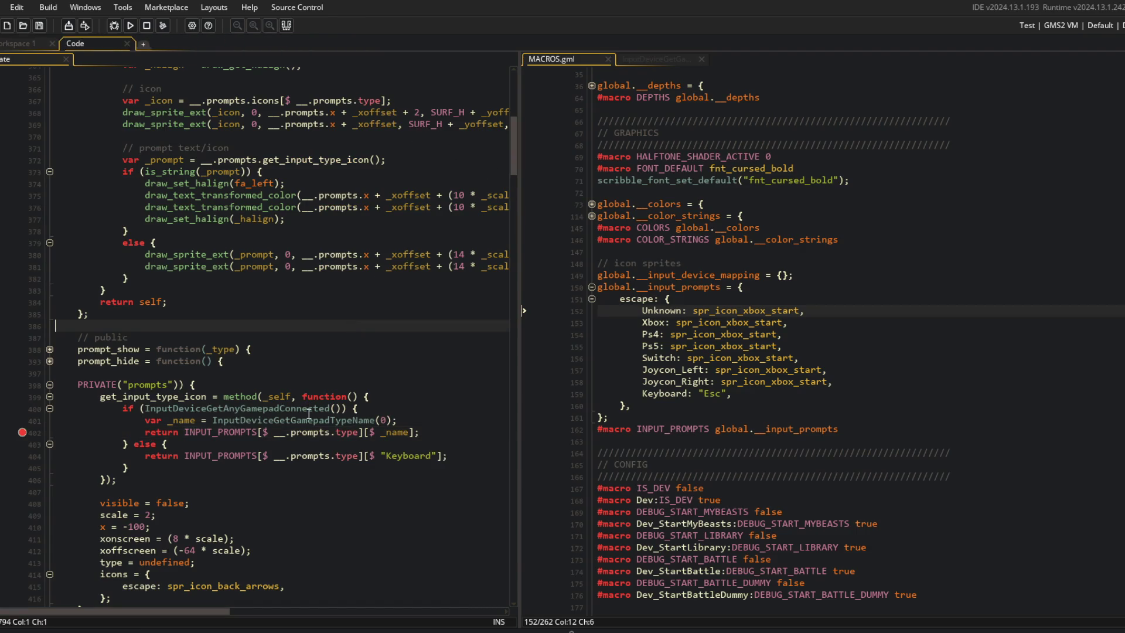
Step: Open InputDeviceGetGamepadTypeName's definition and highlight the INPUT_GAMEPAD_TYPE_UNKNOWN case in its switch
middle_click(304, 420)
click(733, 304)
click(732, 319)
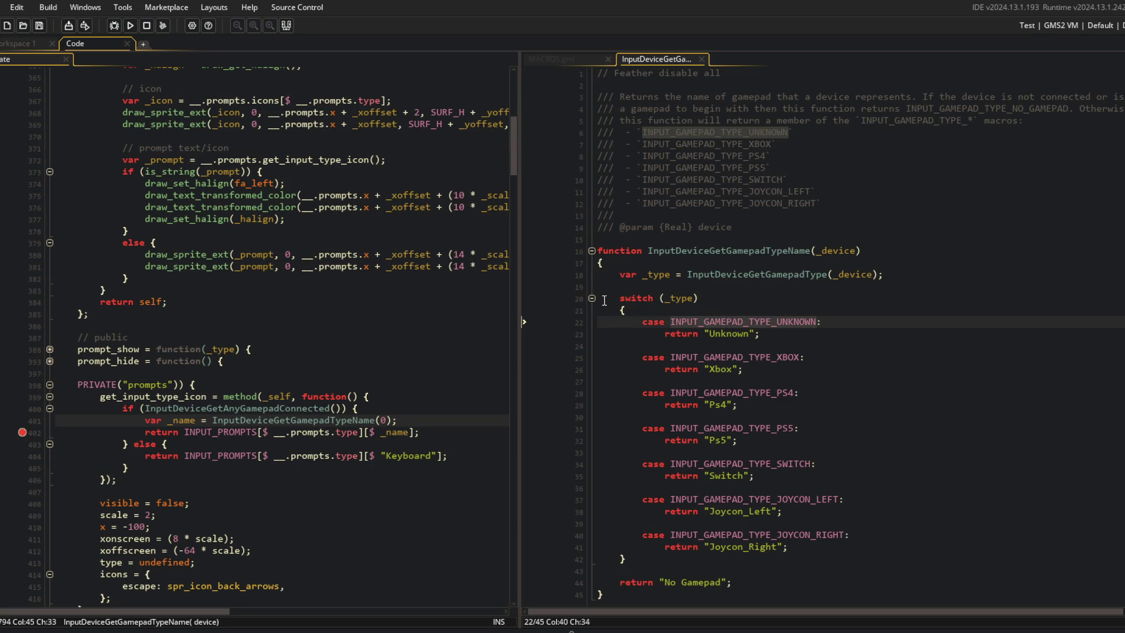
click(687, 320)
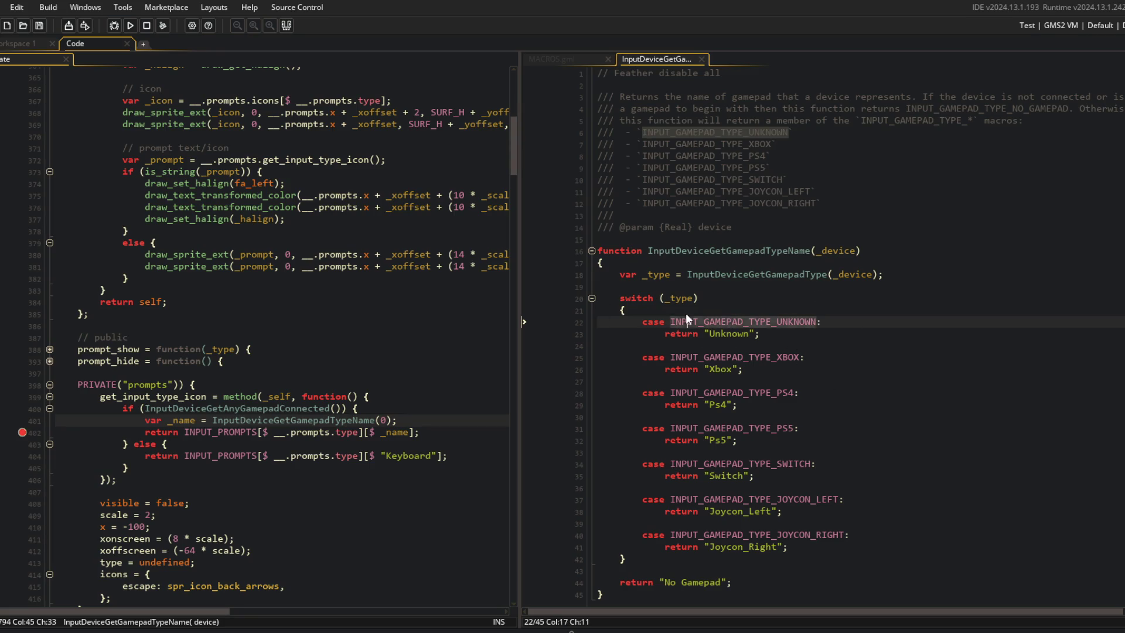
Step: Open InputDeviceGetGamepadType, then back in TypeName select its _device argument and call
middle_click(738, 276)
click(759, 238)
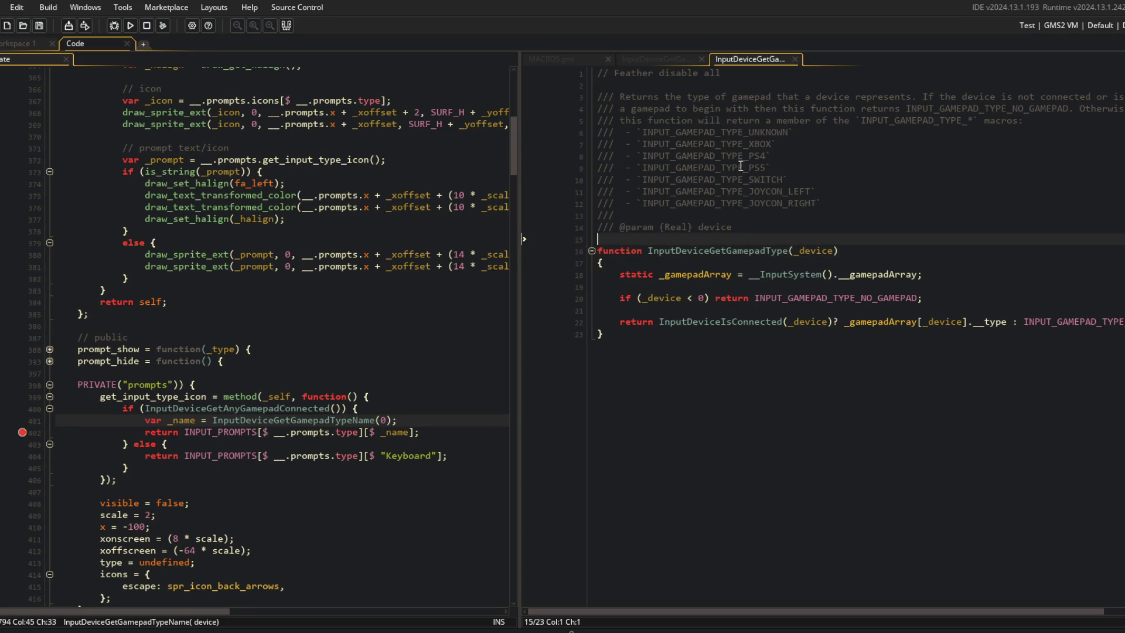
click(662, 59)
double_click(838, 276)
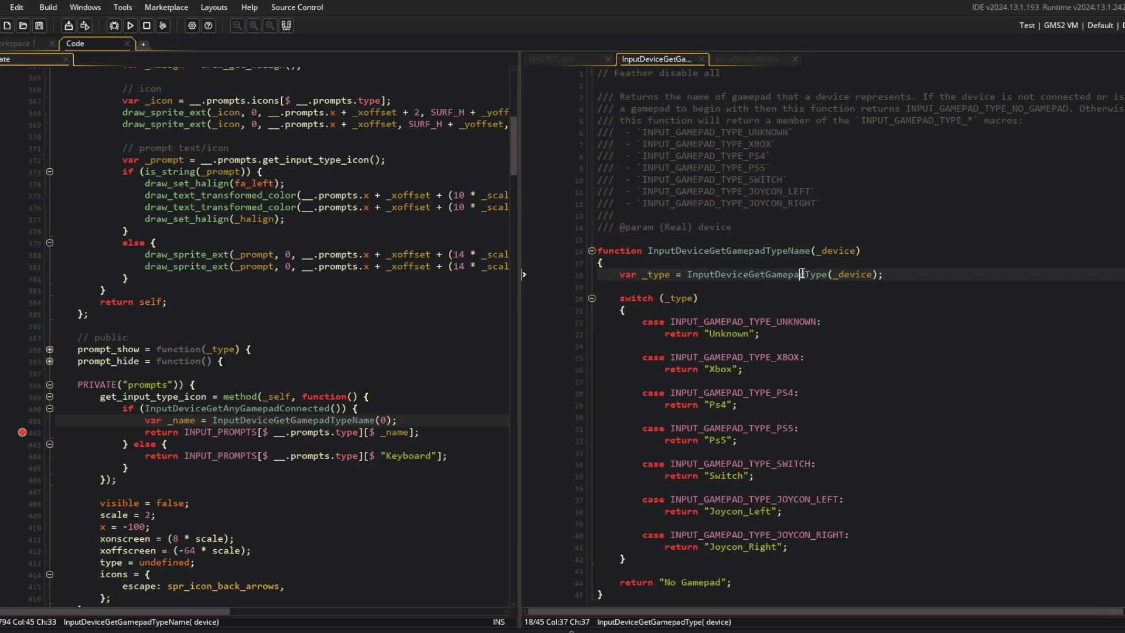
double_click(783, 276)
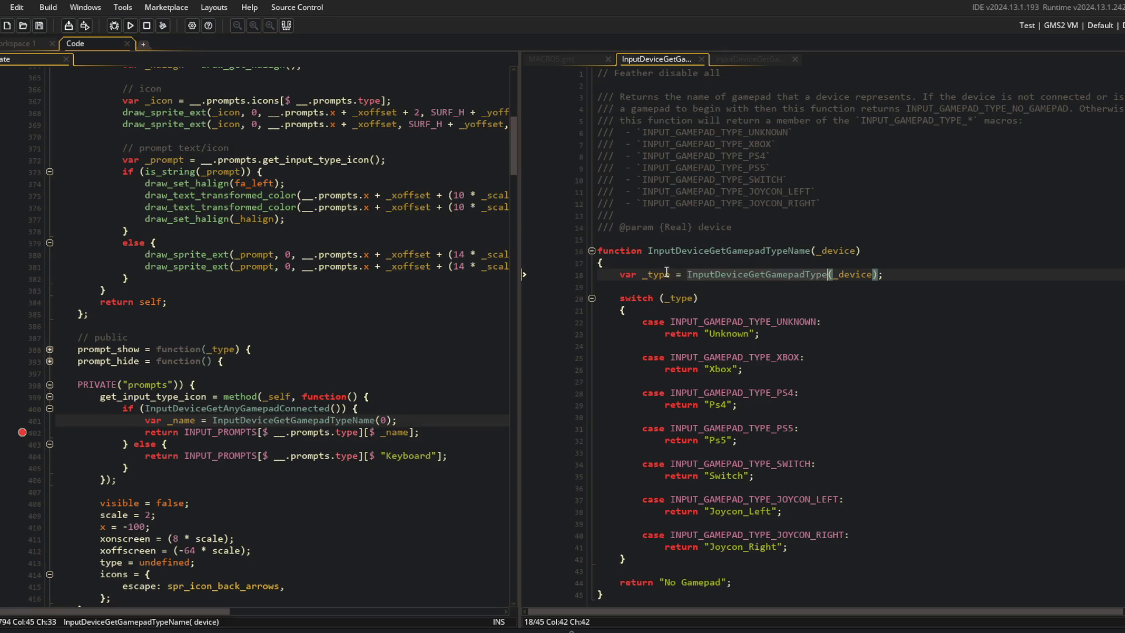